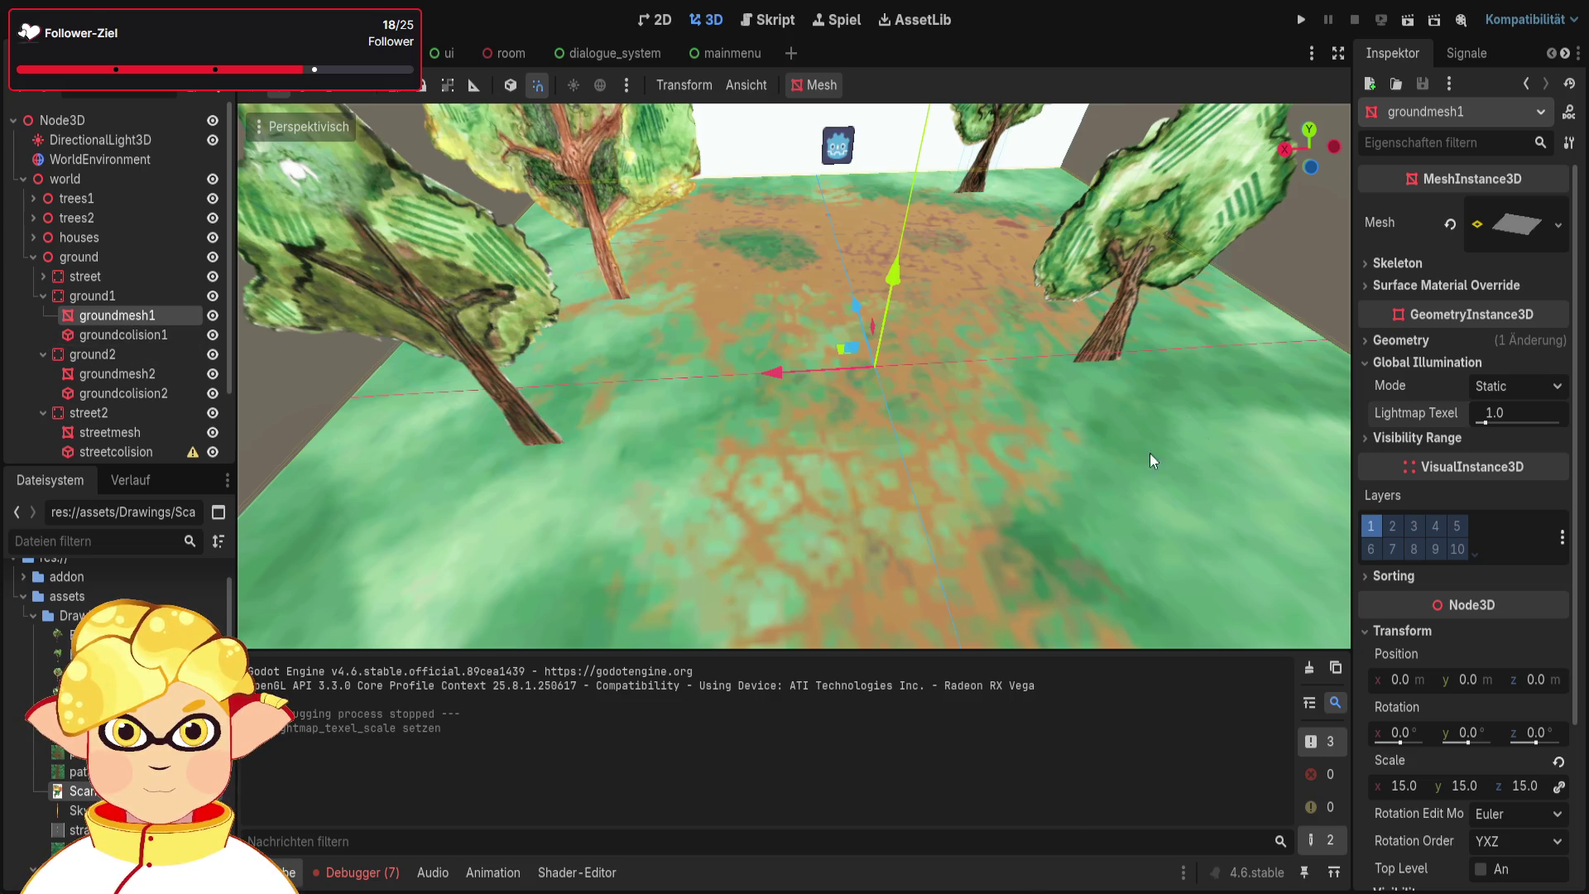
# Expand groundmesh1's material override and lower its Specular from 0.5 to 0.0
pyautogui.click(1400, 336)
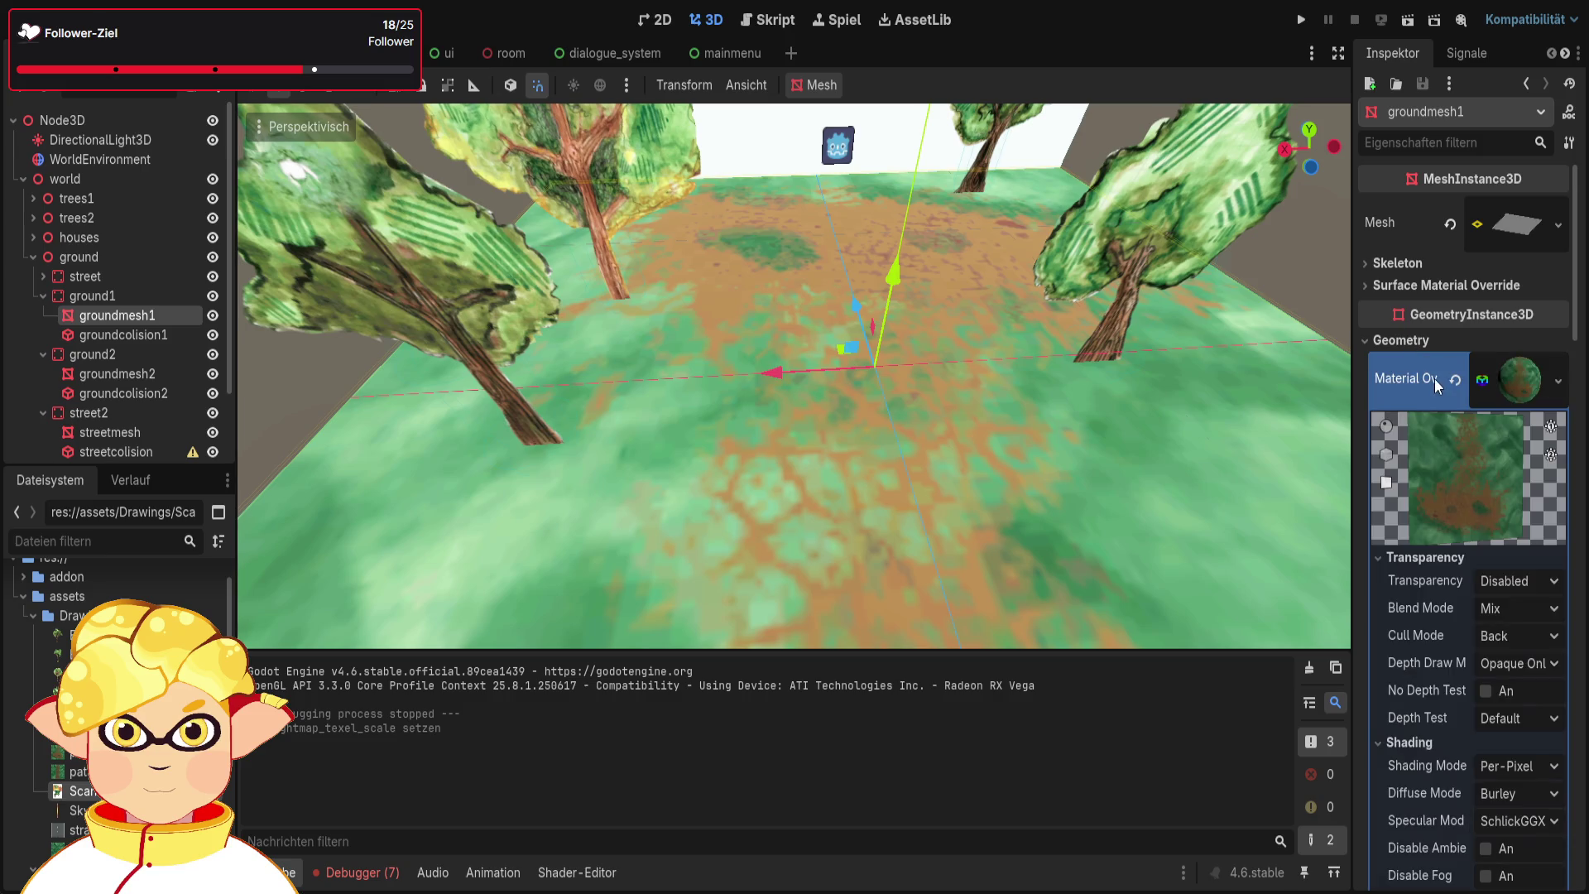
pyautogui.scroll(-5, 1434, 381)
pyautogui.scroll(2, 1433, 385)
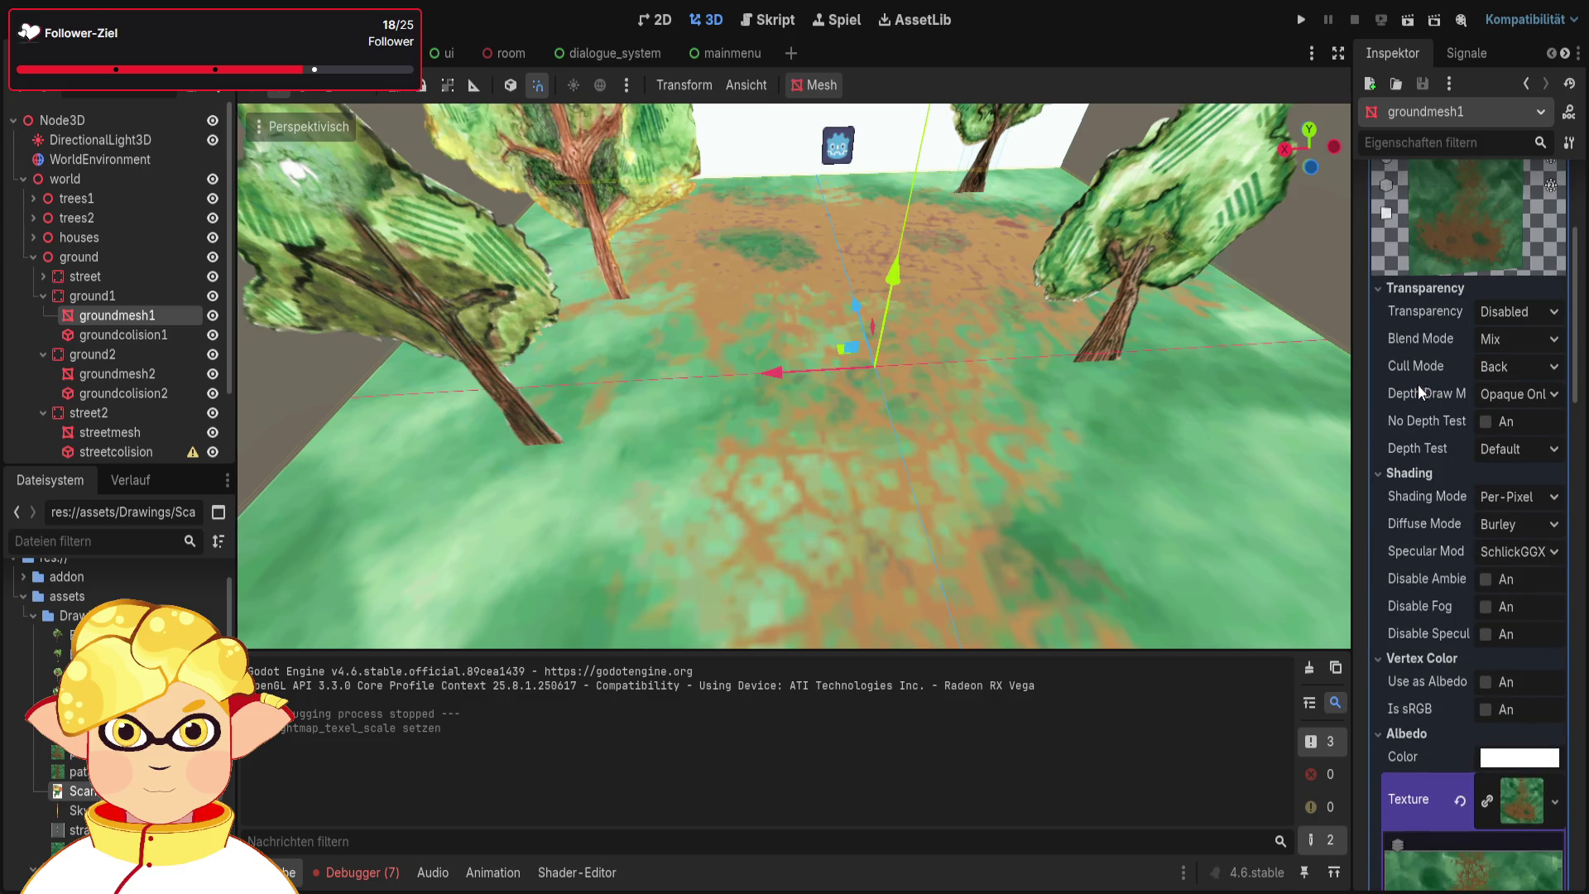
pyautogui.scroll(-10, 1483, 327)
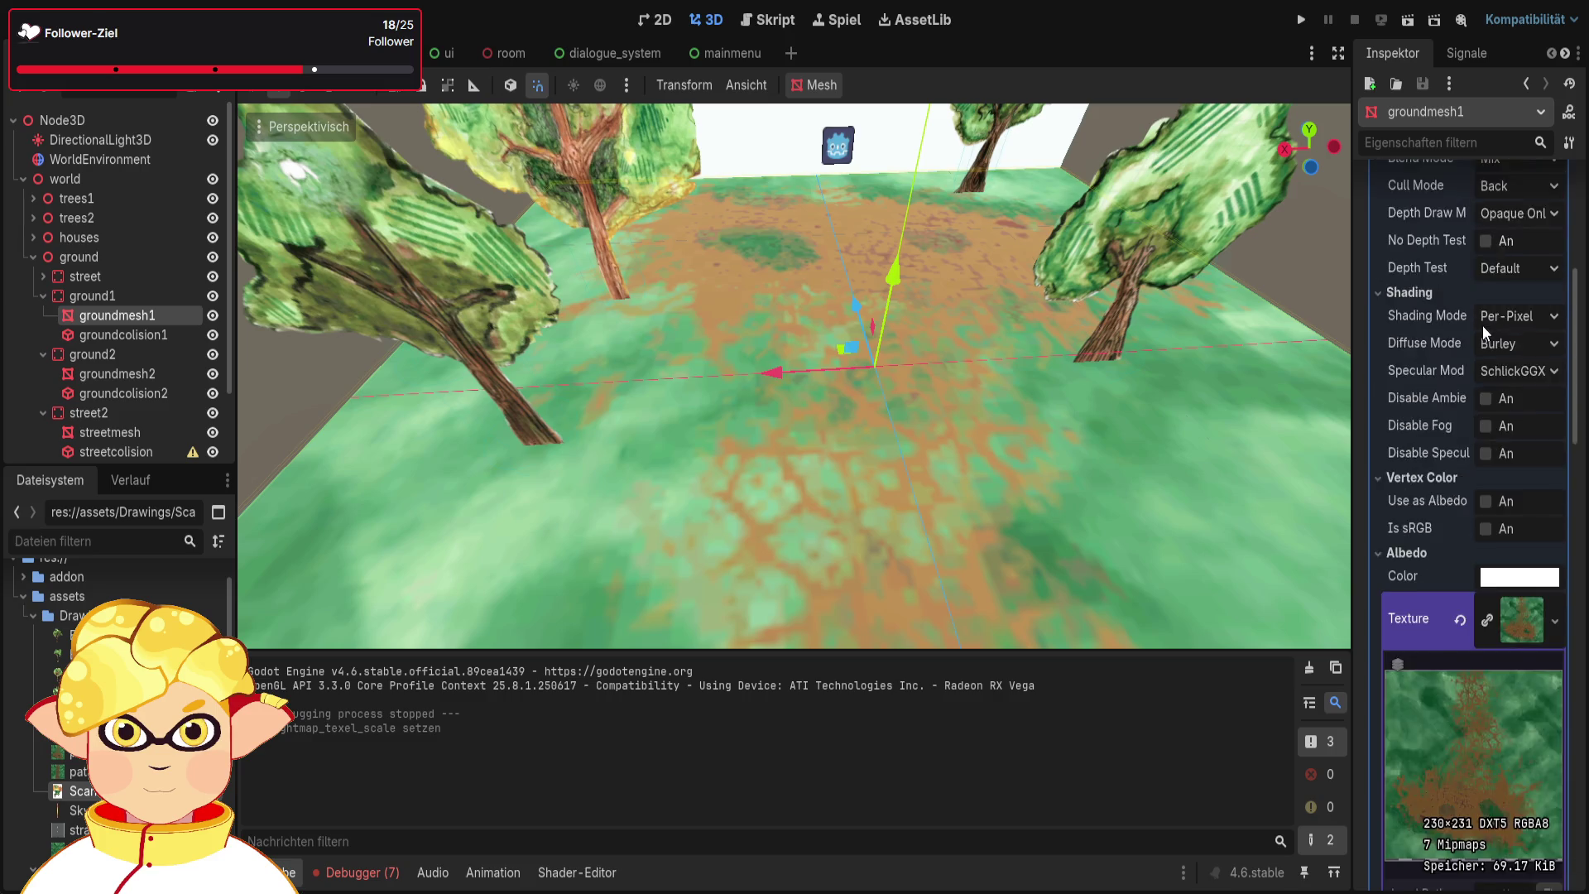
pyautogui.scroll(-2, 1481, 330)
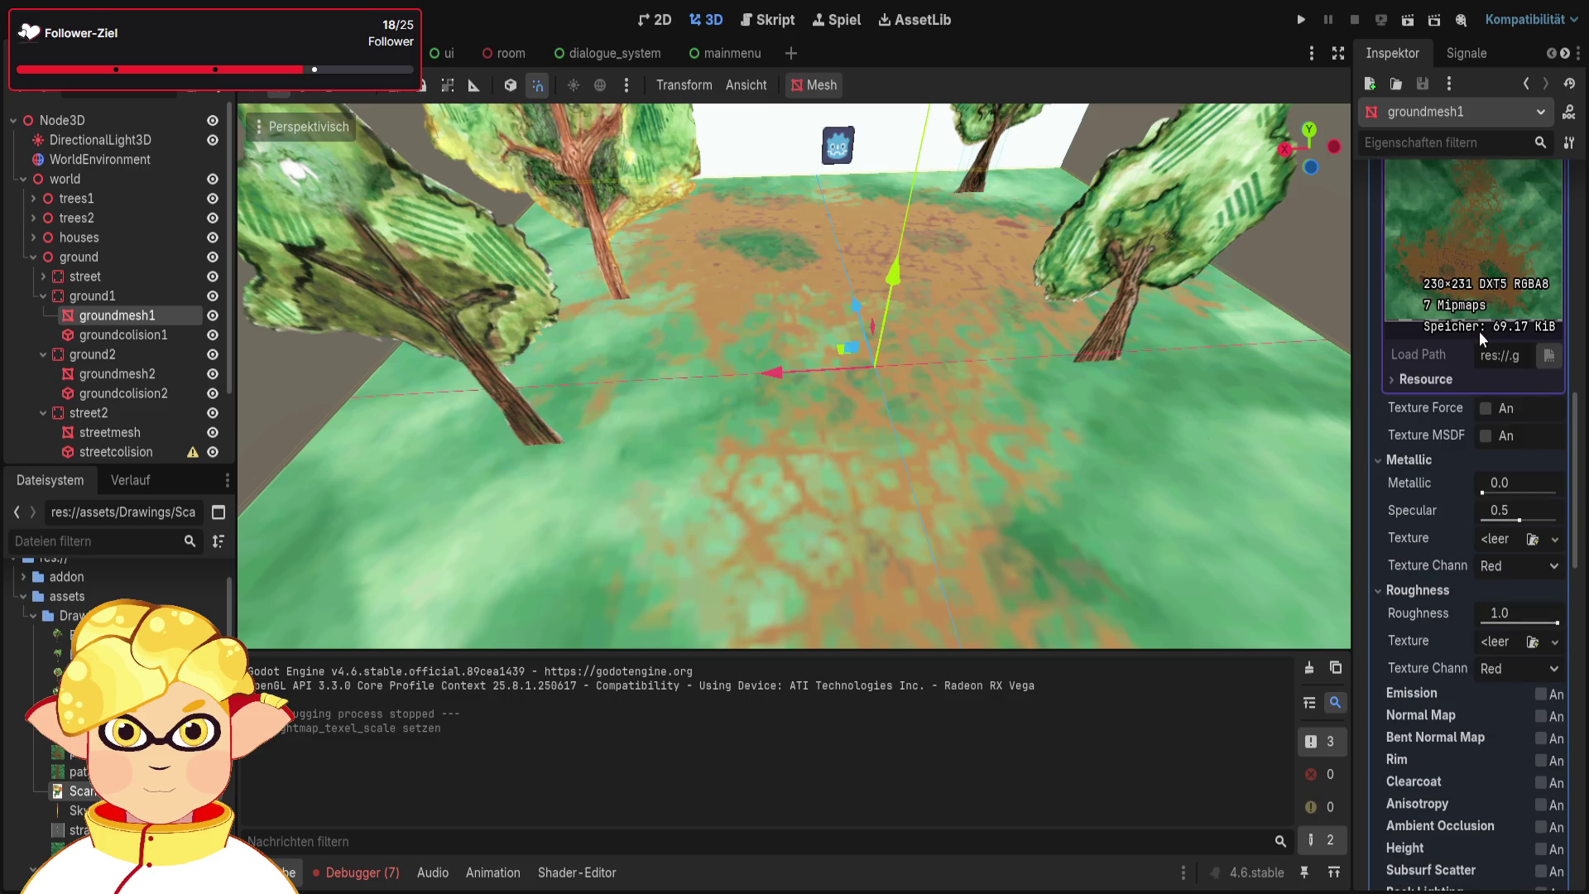
pyautogui.scroll(-2, 1478, 331)
pyautogui.moveTo(1501, 430); pyautogui.dragTo(1469, 428)
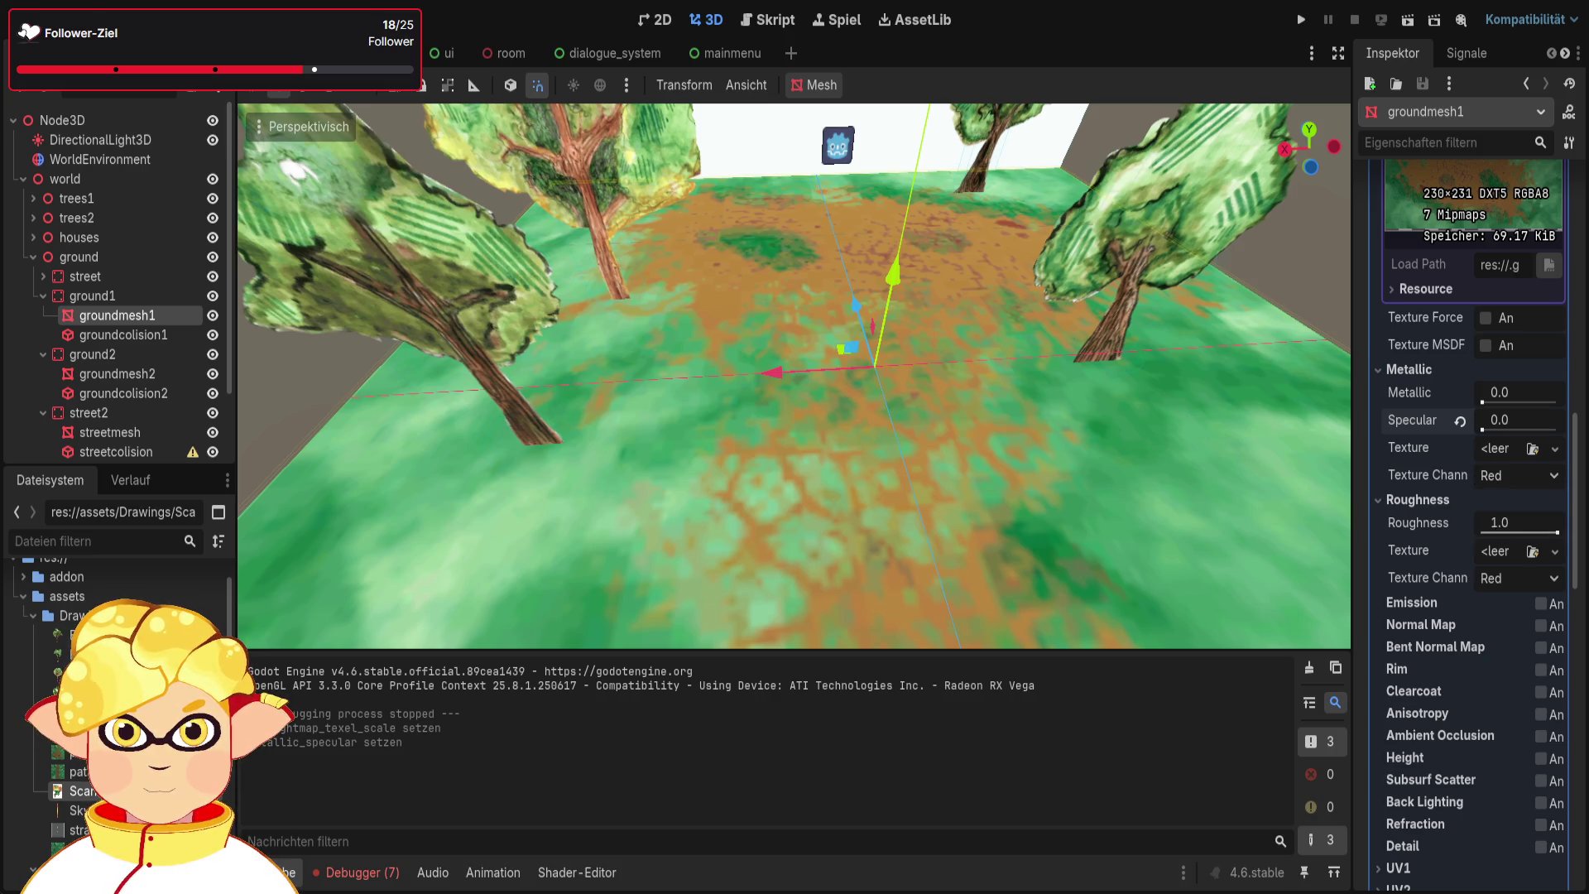
pyautogui.scroll(8, 1482, 480)
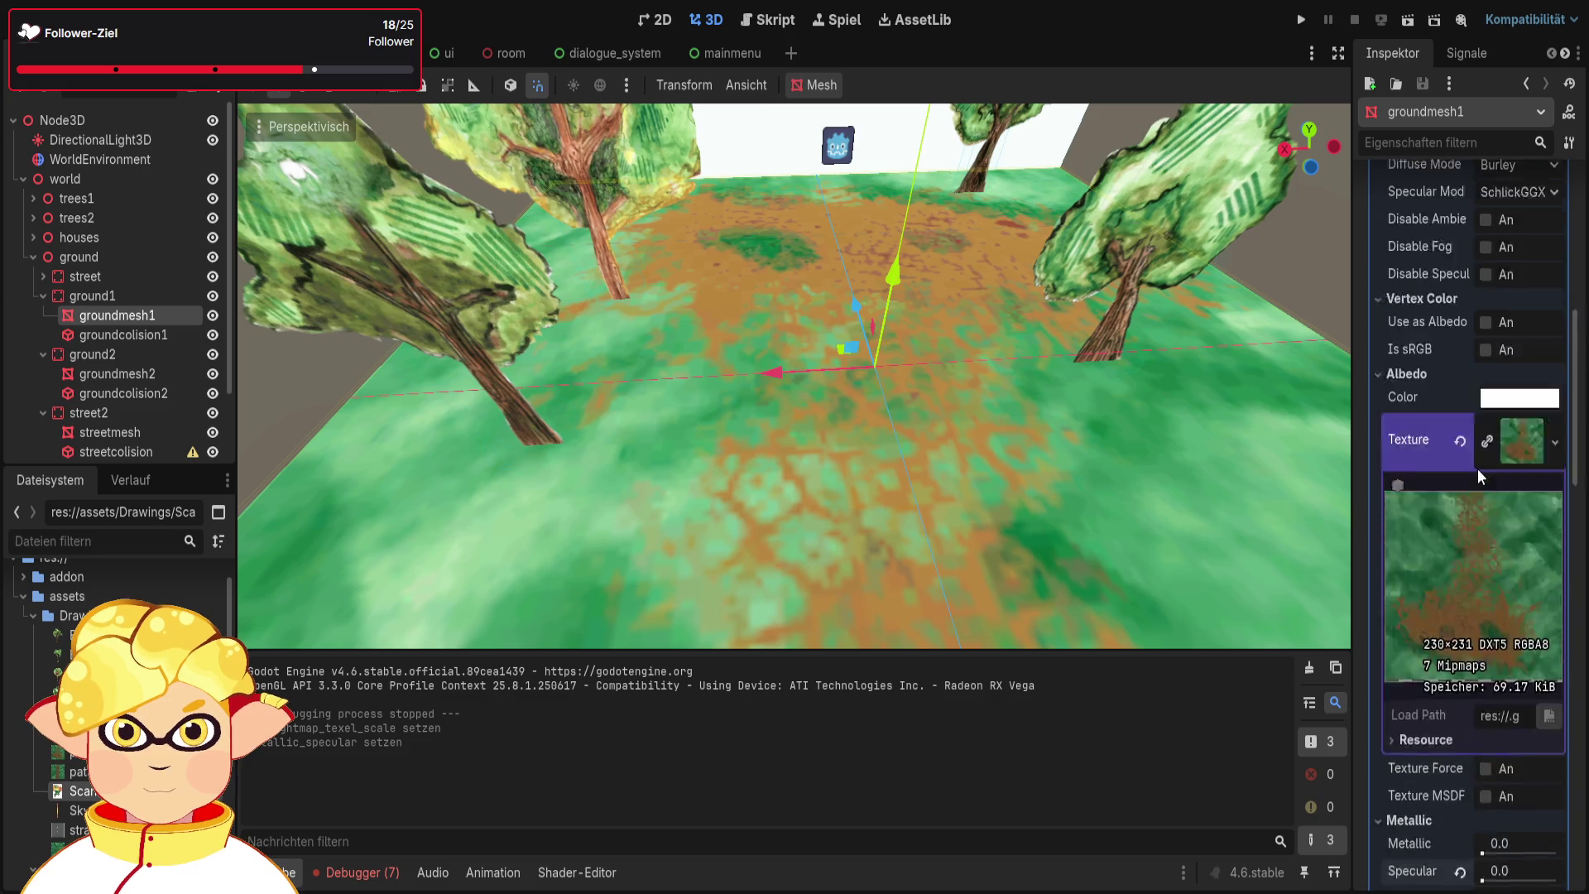
# Switch groundmesh1's material shading mode to Unshaded
pyautogui.scroll(1, 1476, 465)
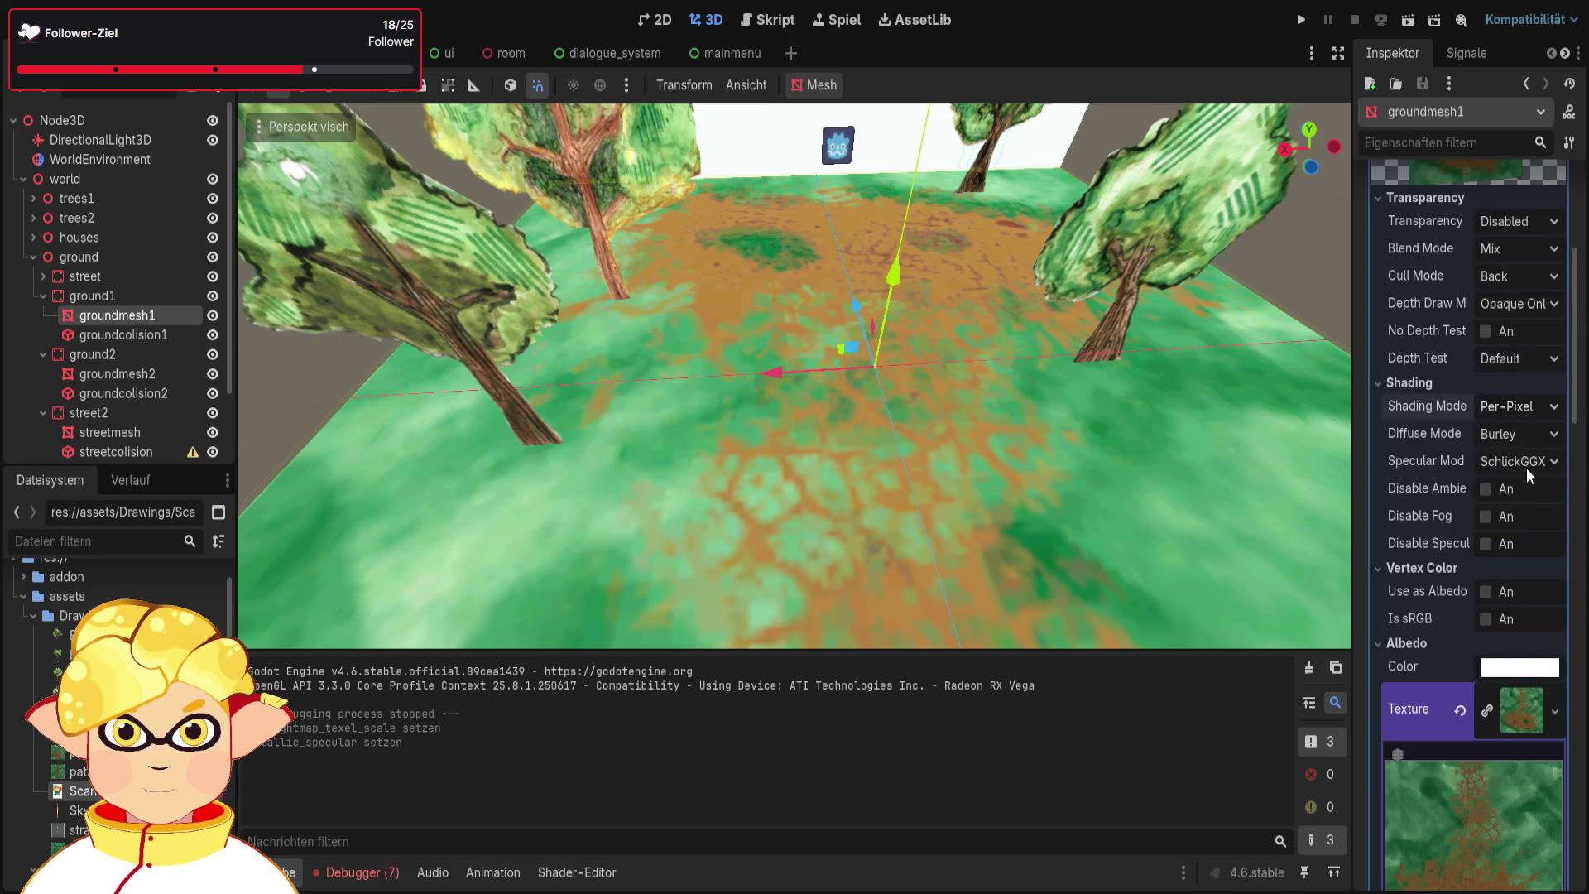
pyautogui.click(1519, 406)
pyautogui.click(1524, 435)
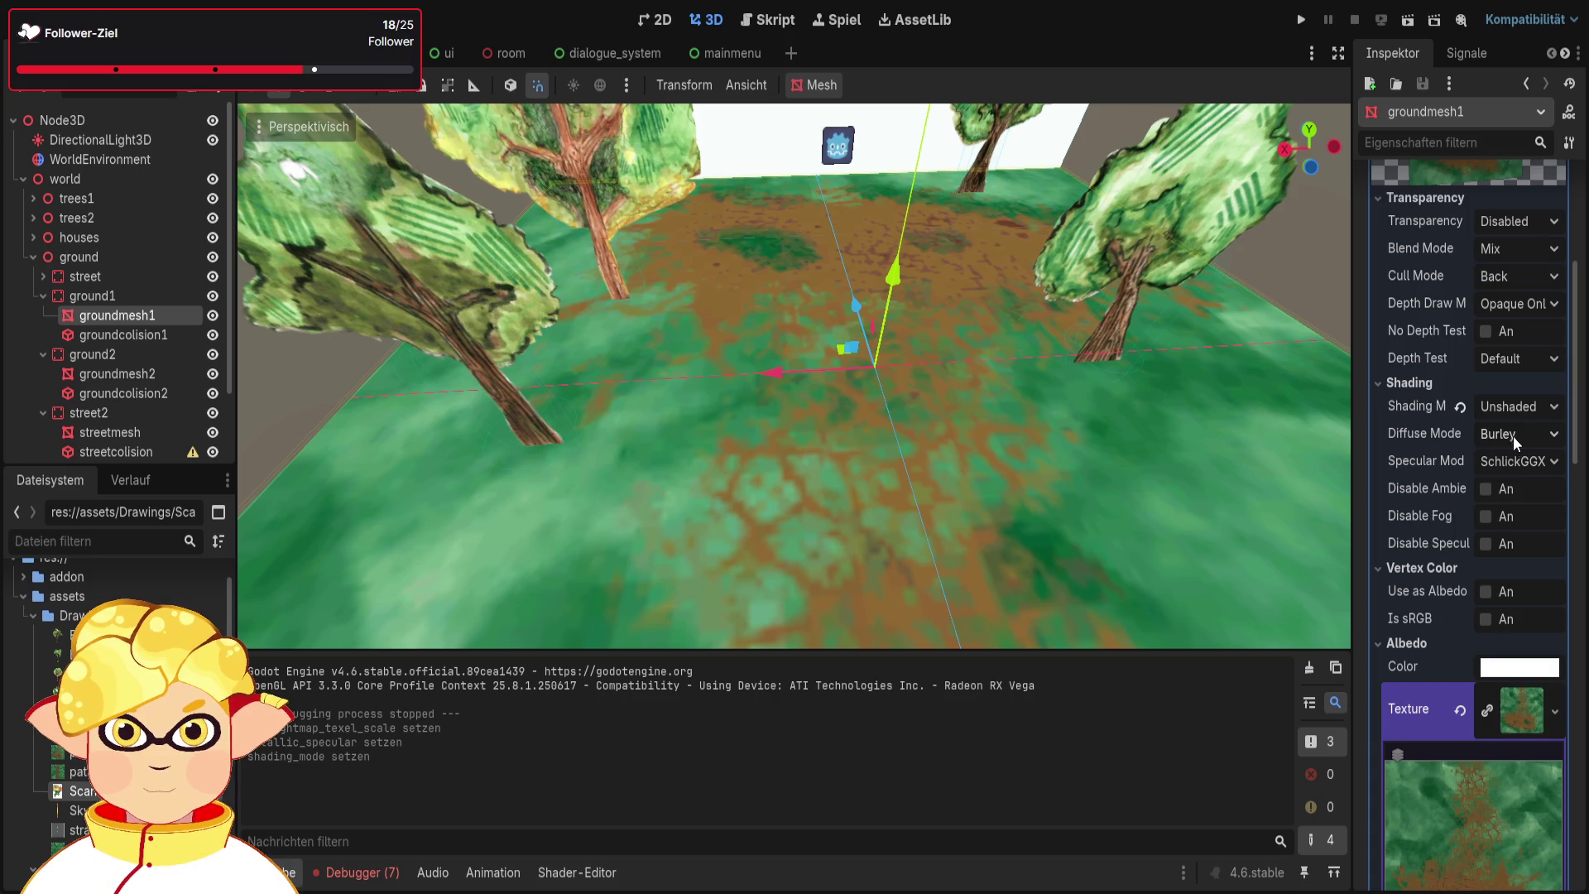
# Test-run the current scene, walk forward briefly, then quit the game
pyautogui.scroll(-6, 1517, 456)
pyautogui.scroll(-5, 1195, 479)
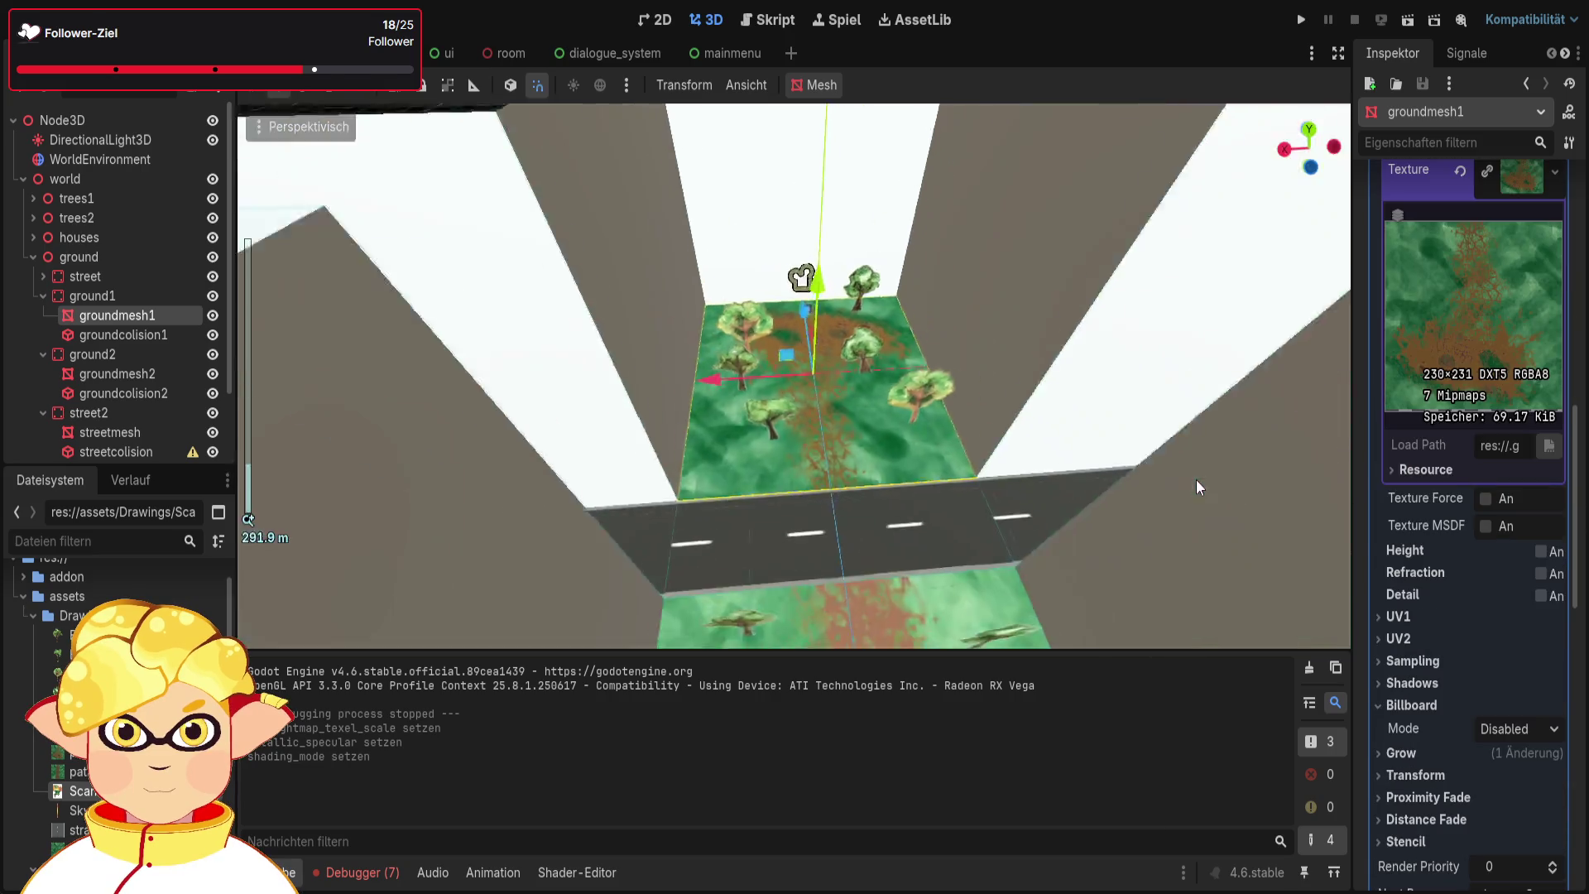
pyautogui.click(1407, 20)
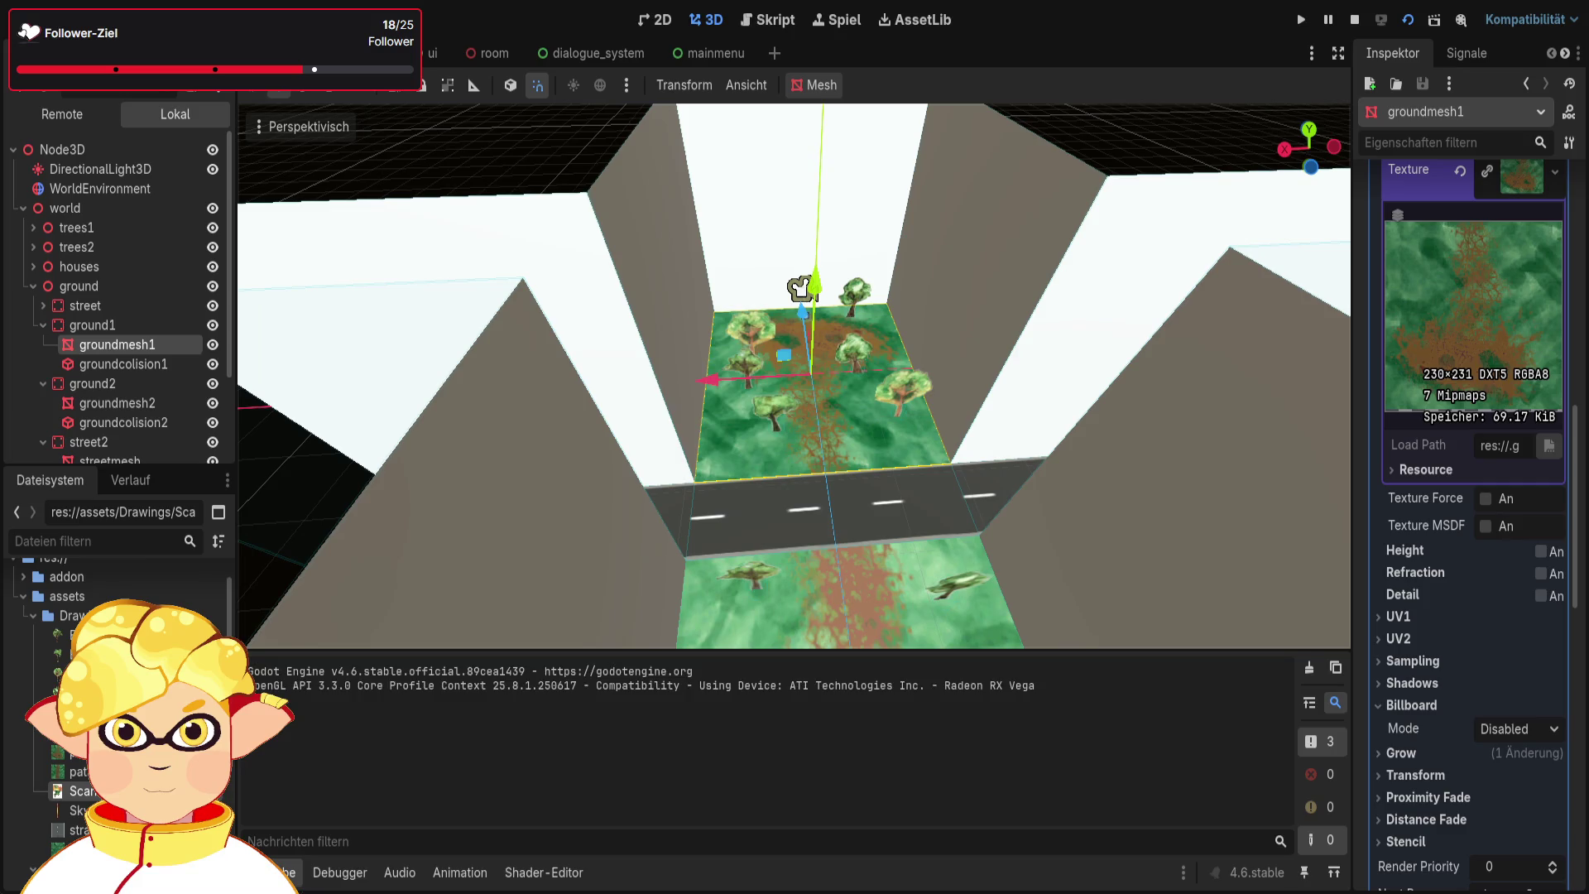
pyautogui.press('w')
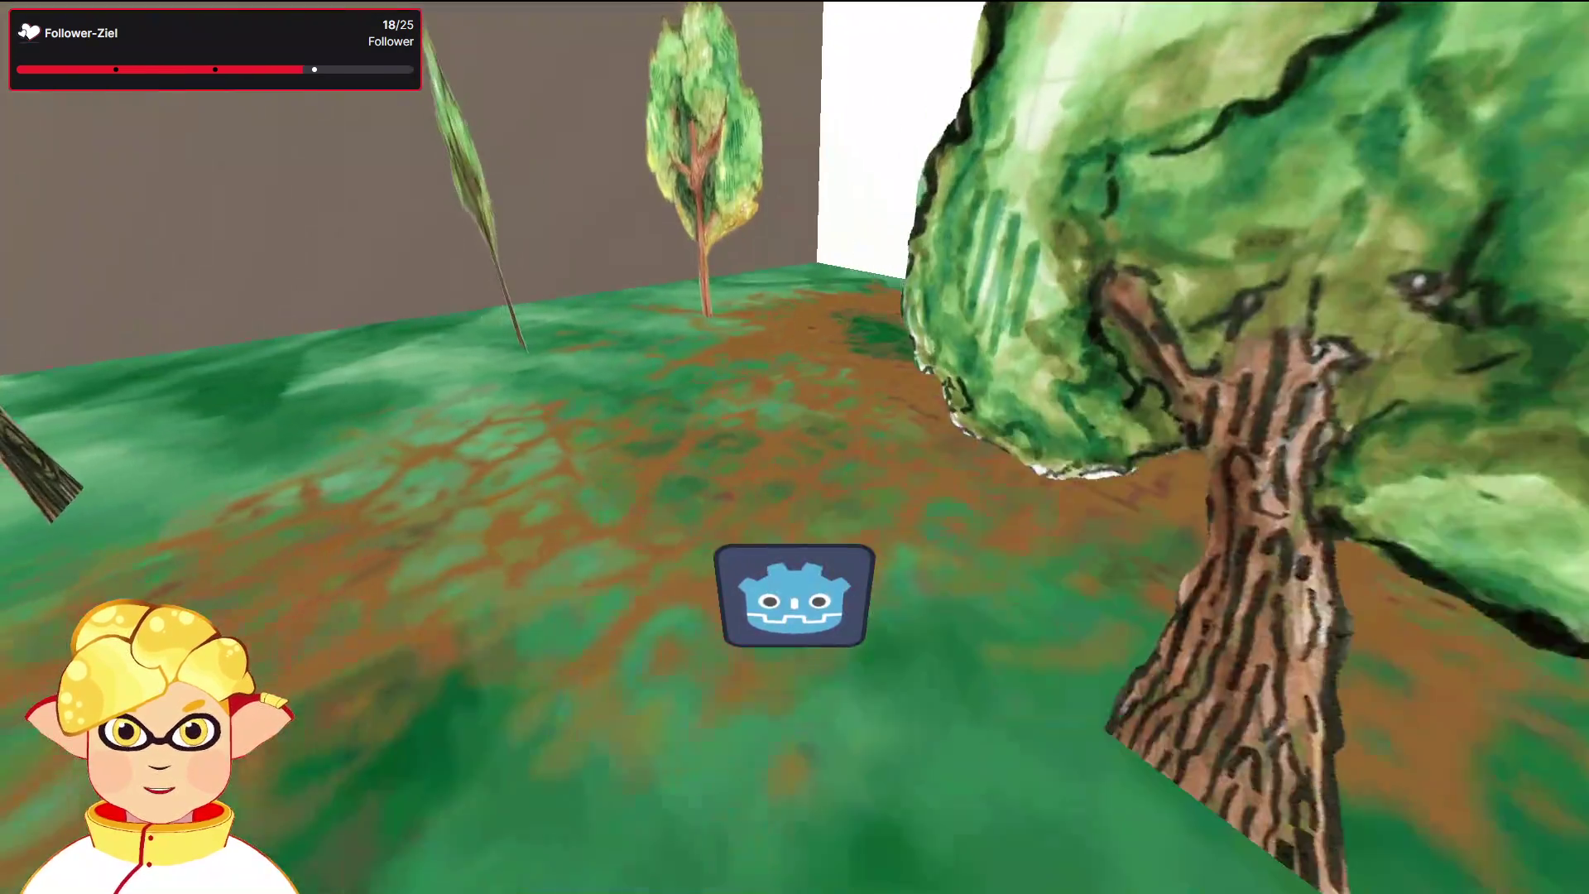
pyautogui.press('Escape')
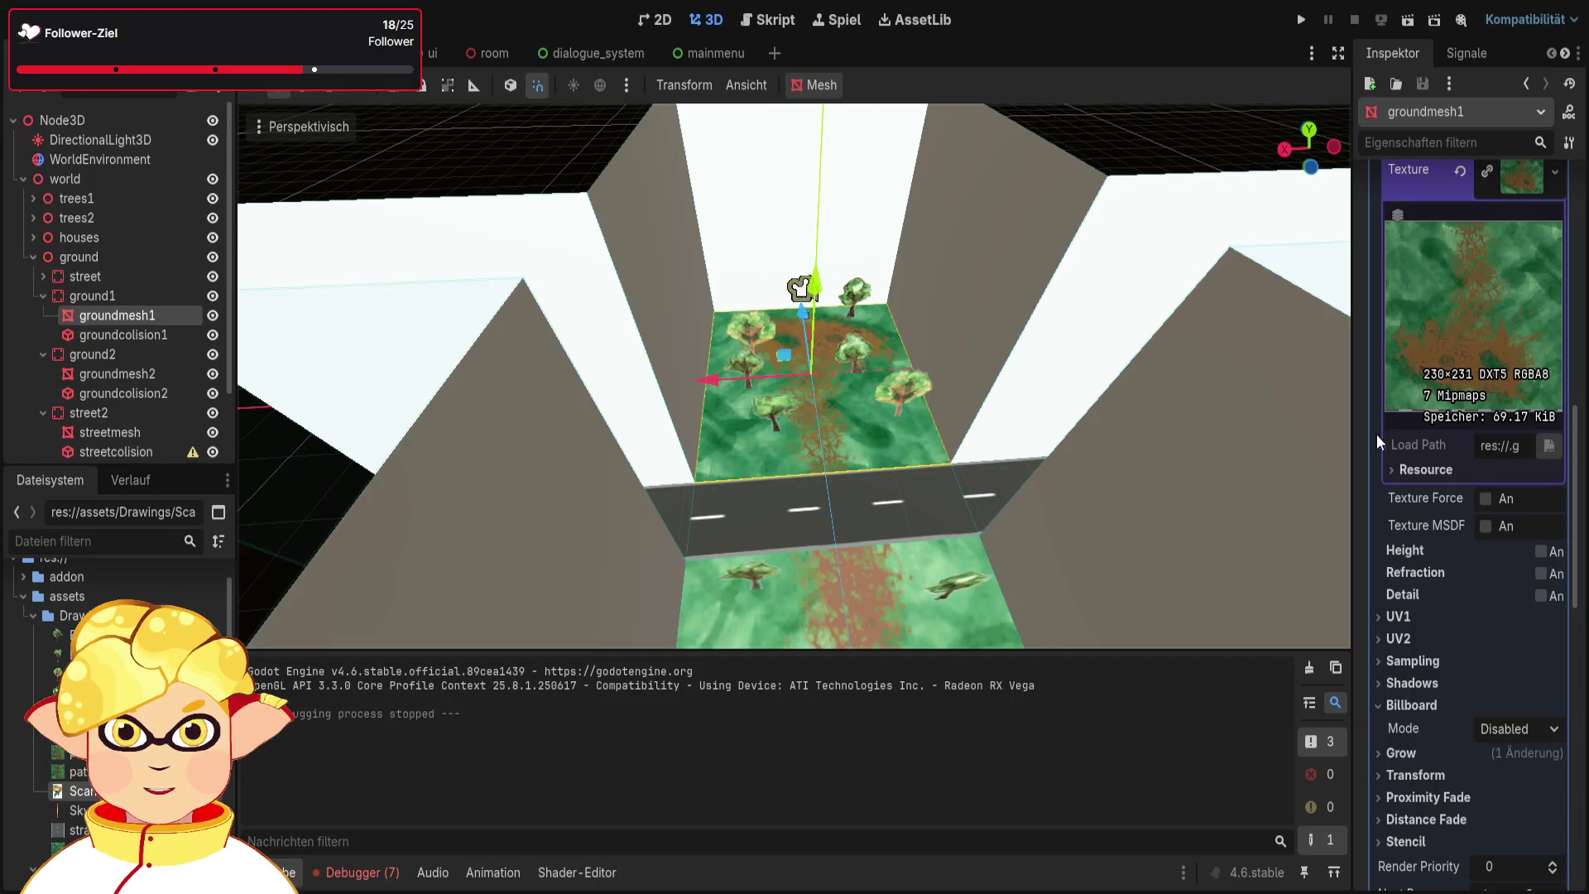
# Tint groundmesh1's albedo colour light yellow, then select groundmesh2 for editing
pyautogui.scroll(10, 1455, 465)
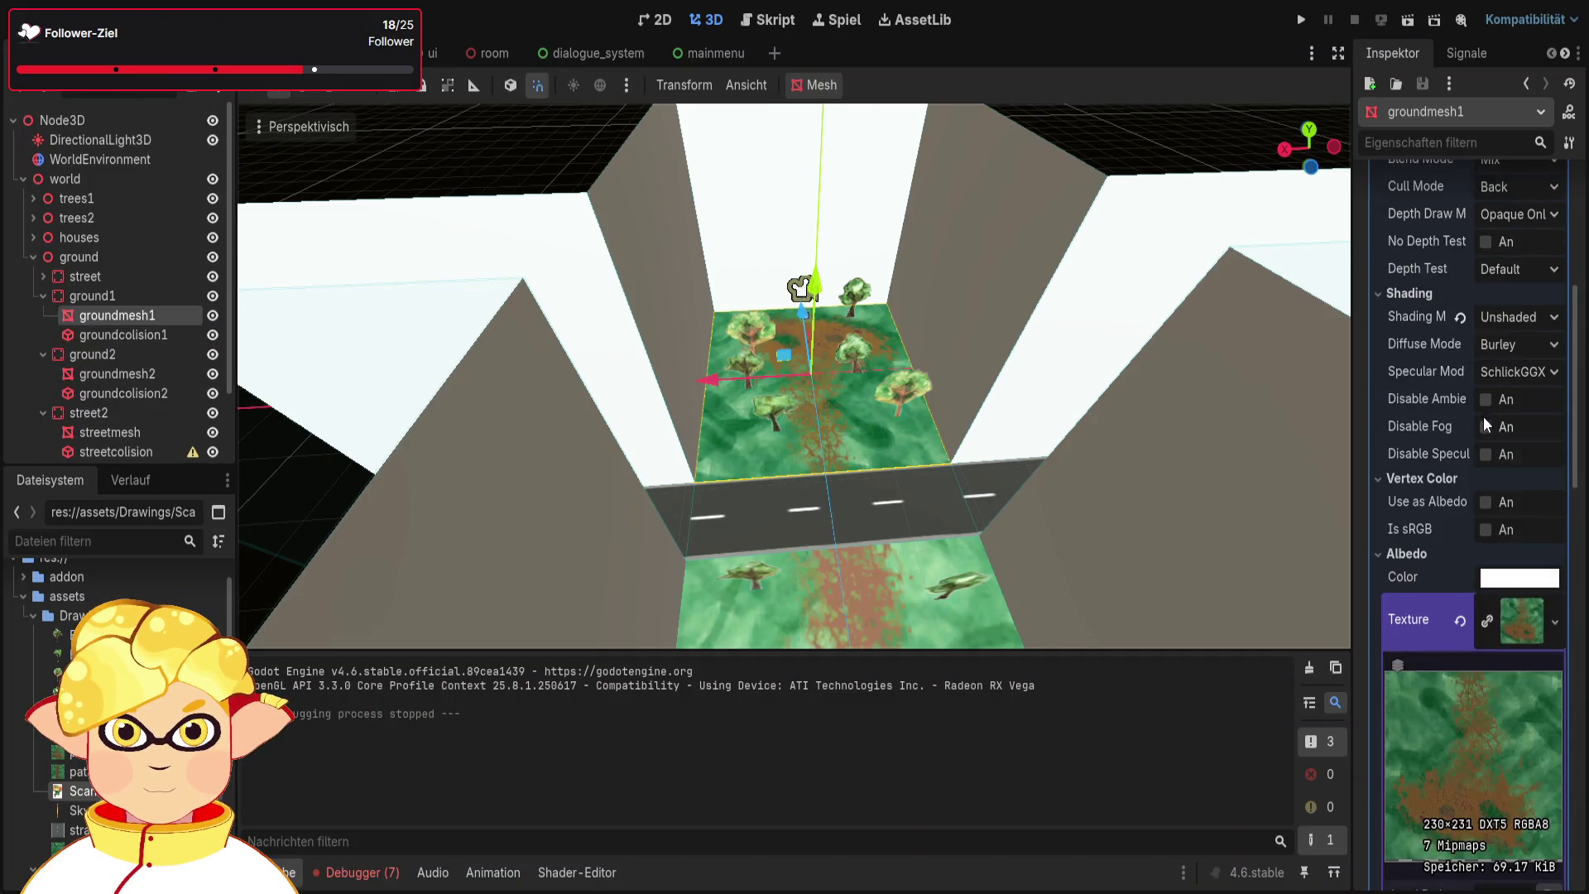
pyautogui.scroll(-5, 1497, 436)
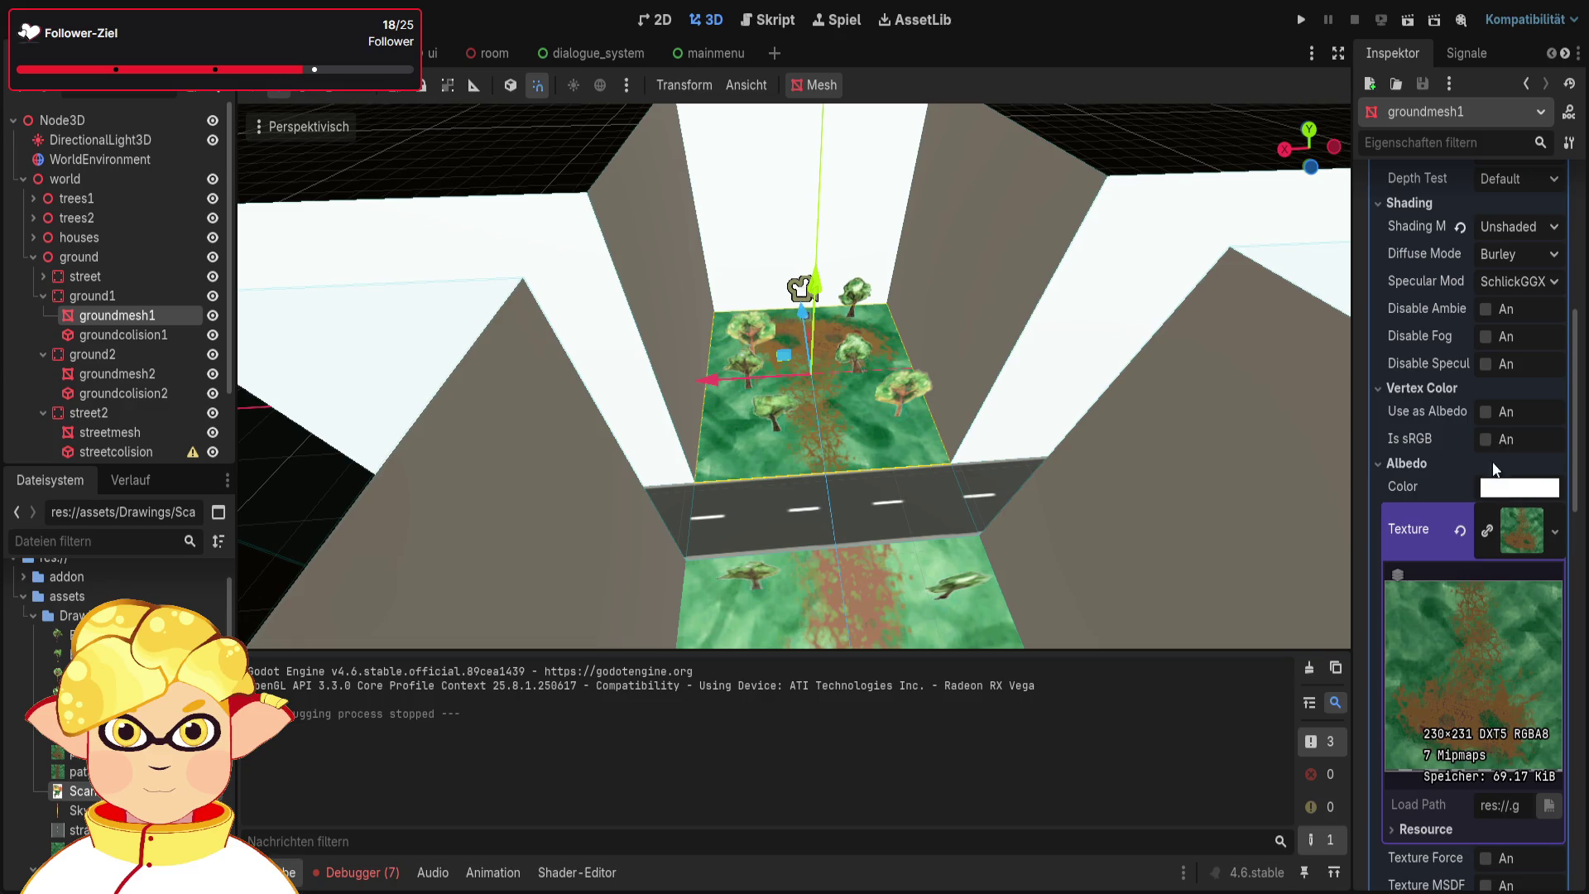
pyautogui.hotkey('ctrl', 'z')
pyautogui.hotkey('ctrl', 'z')
pyautogui.hotkey('ctrl', 'z')
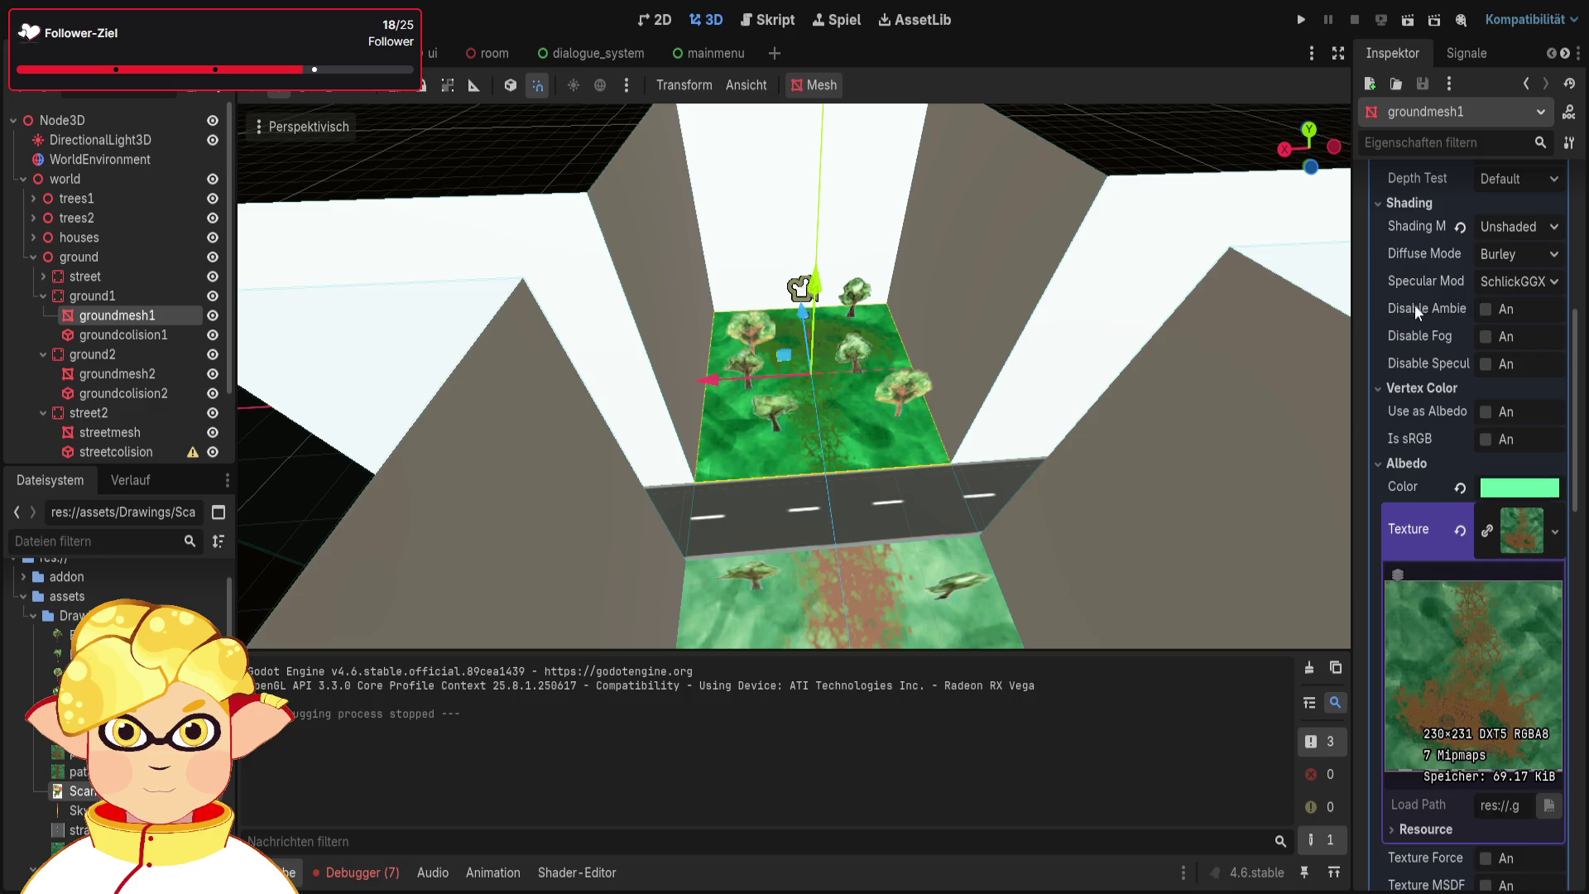
pyautogui.hotkey('ctrl', 'shift', 'z')
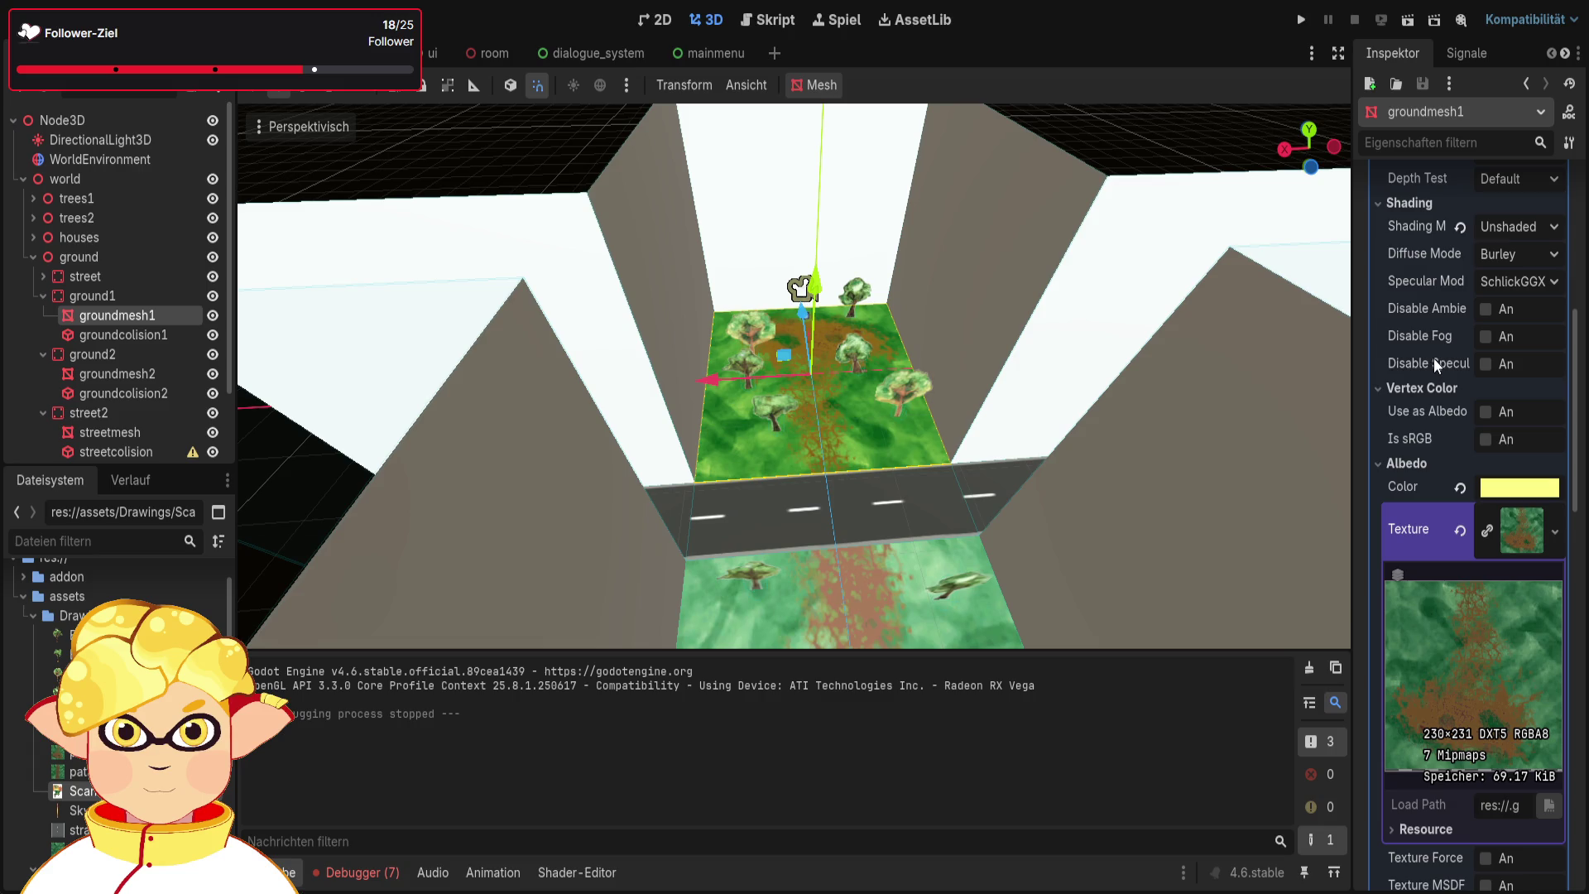
pyautogui.hotkey('ctrl', 'z')
pyautogui.click(152, 374)
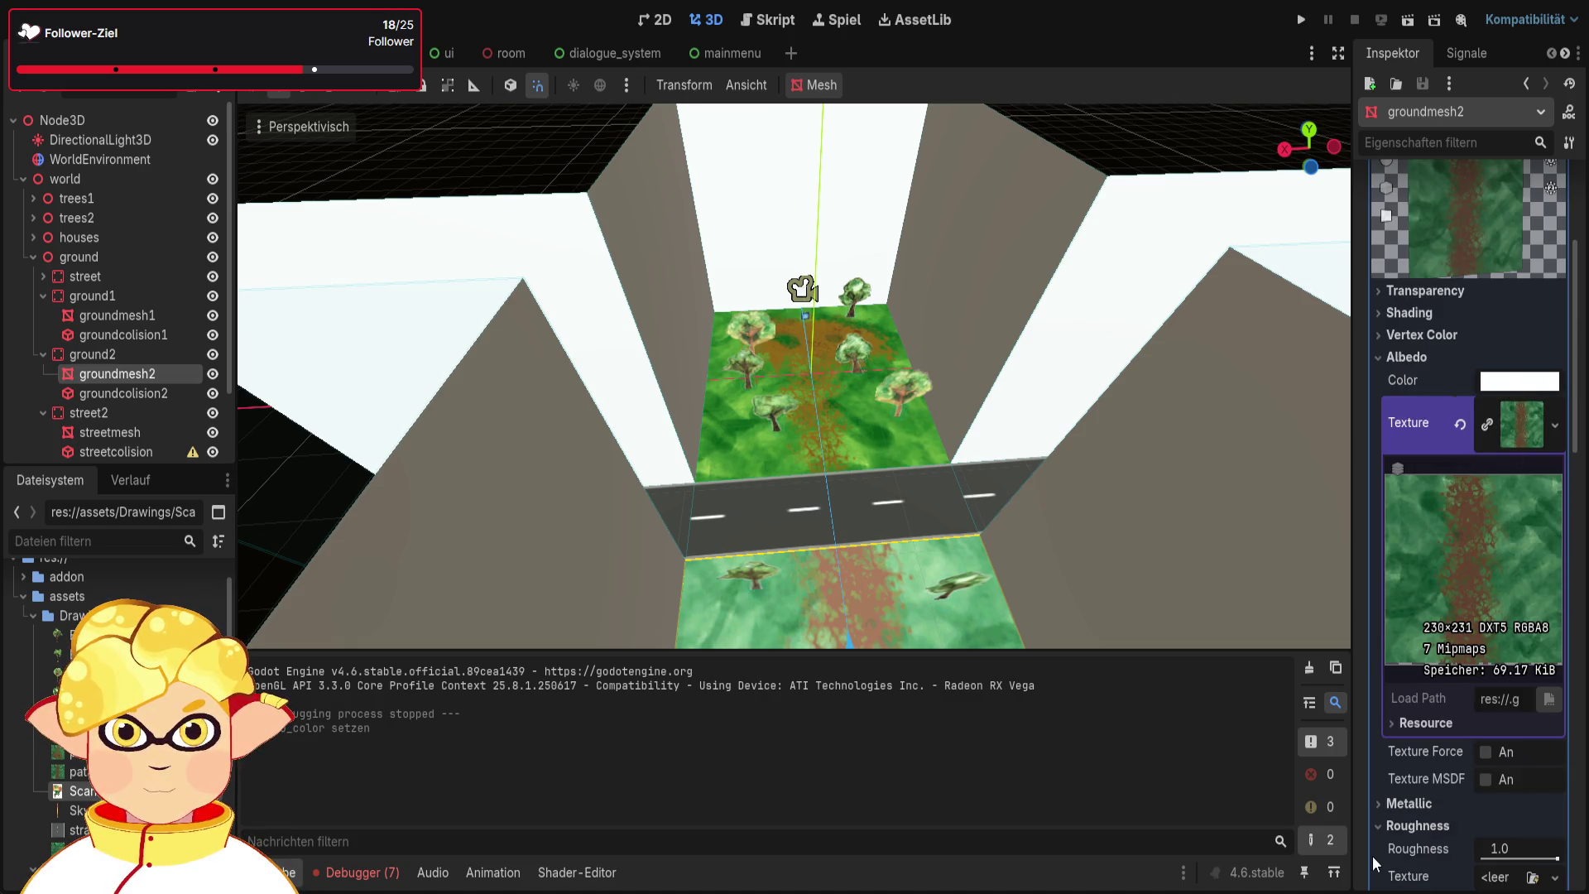
# Tint groundmesh2's albedo yellow, drop its Specular to 0.0, and run the scene
pyautogui.hotkey('ctrl', 'z')
pyautogui.scroll(-5, 1482, 647)
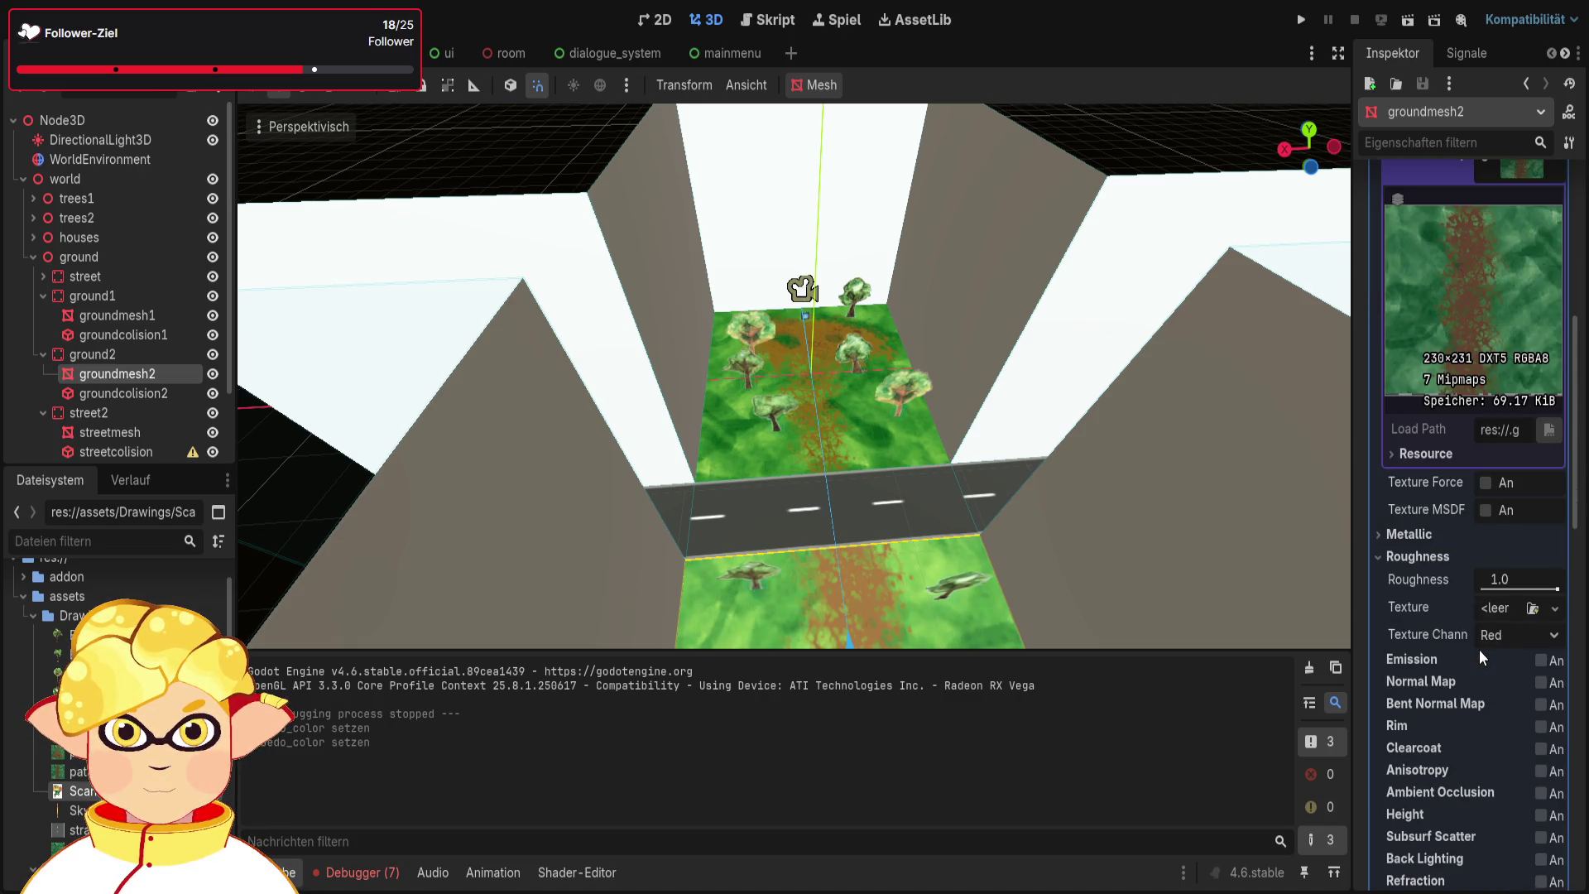
pyautogui.click(1409, 534)
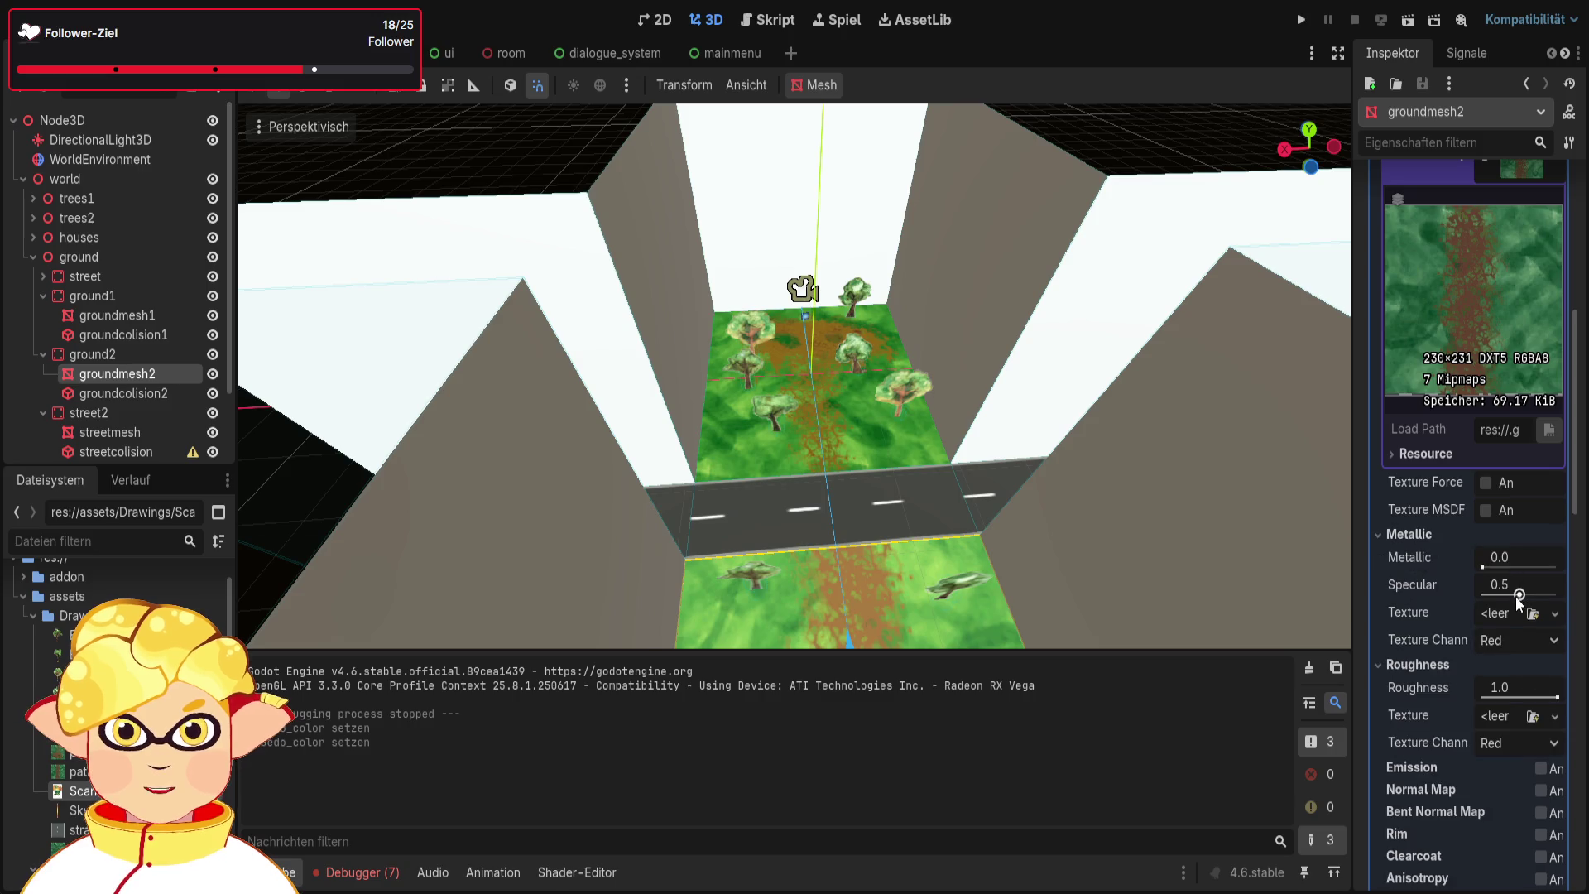
pyautogui.moveTo(1519, 594); pyautogui.dragTo(1390, 589)
pyautogui.click(1407, 19)
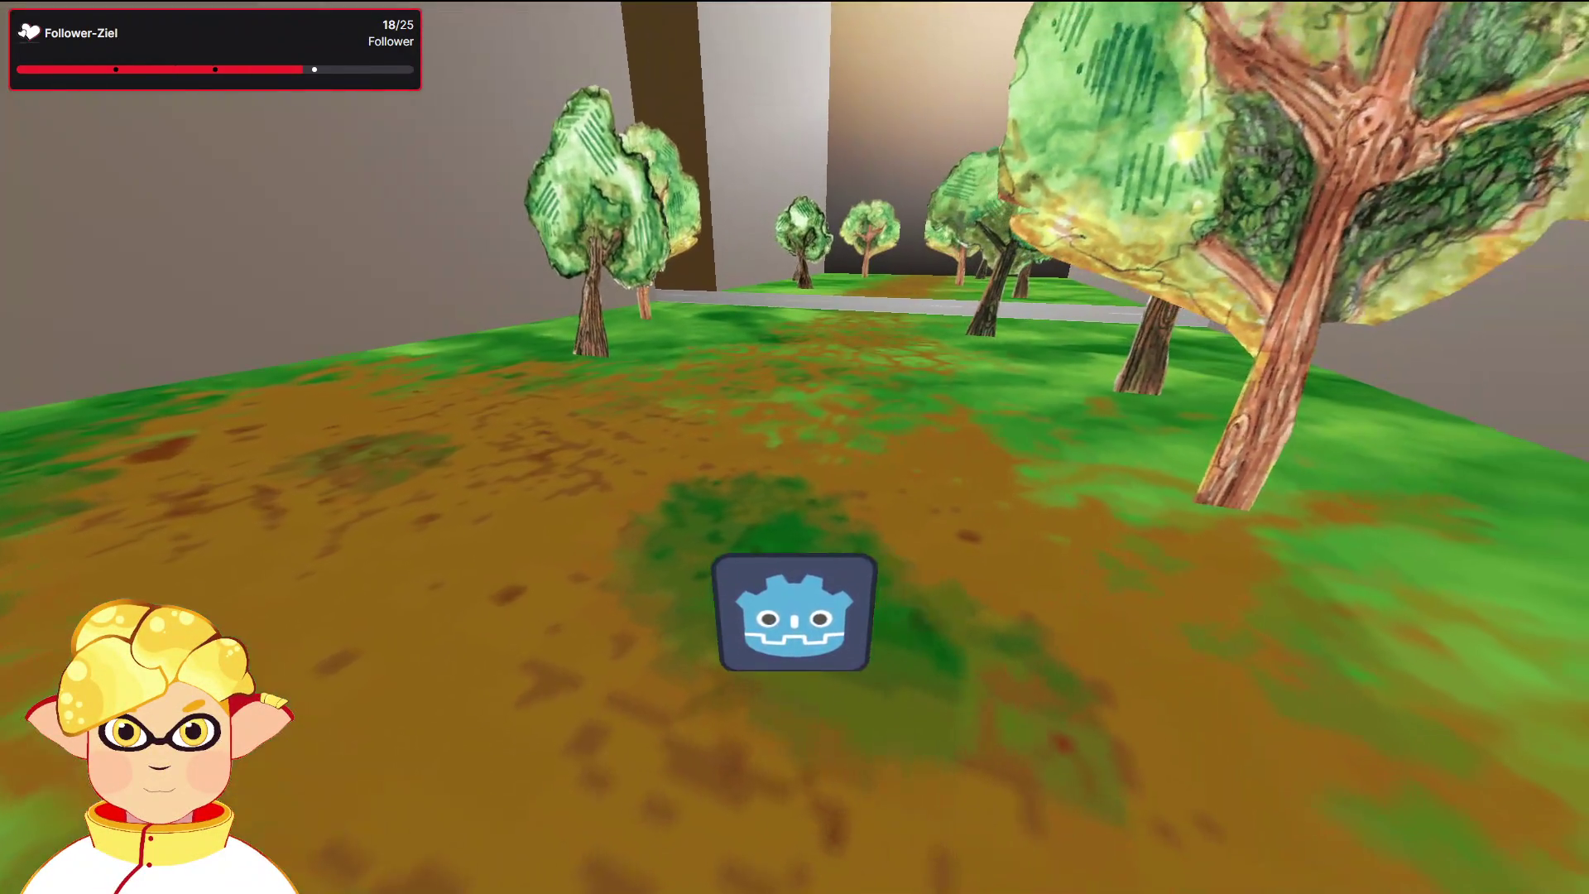
# Quit the running game and scroll back to groundmesh2's albedo settings
pyautogui.press('Escape')
pyautogui.scroll(5, 907, 485)
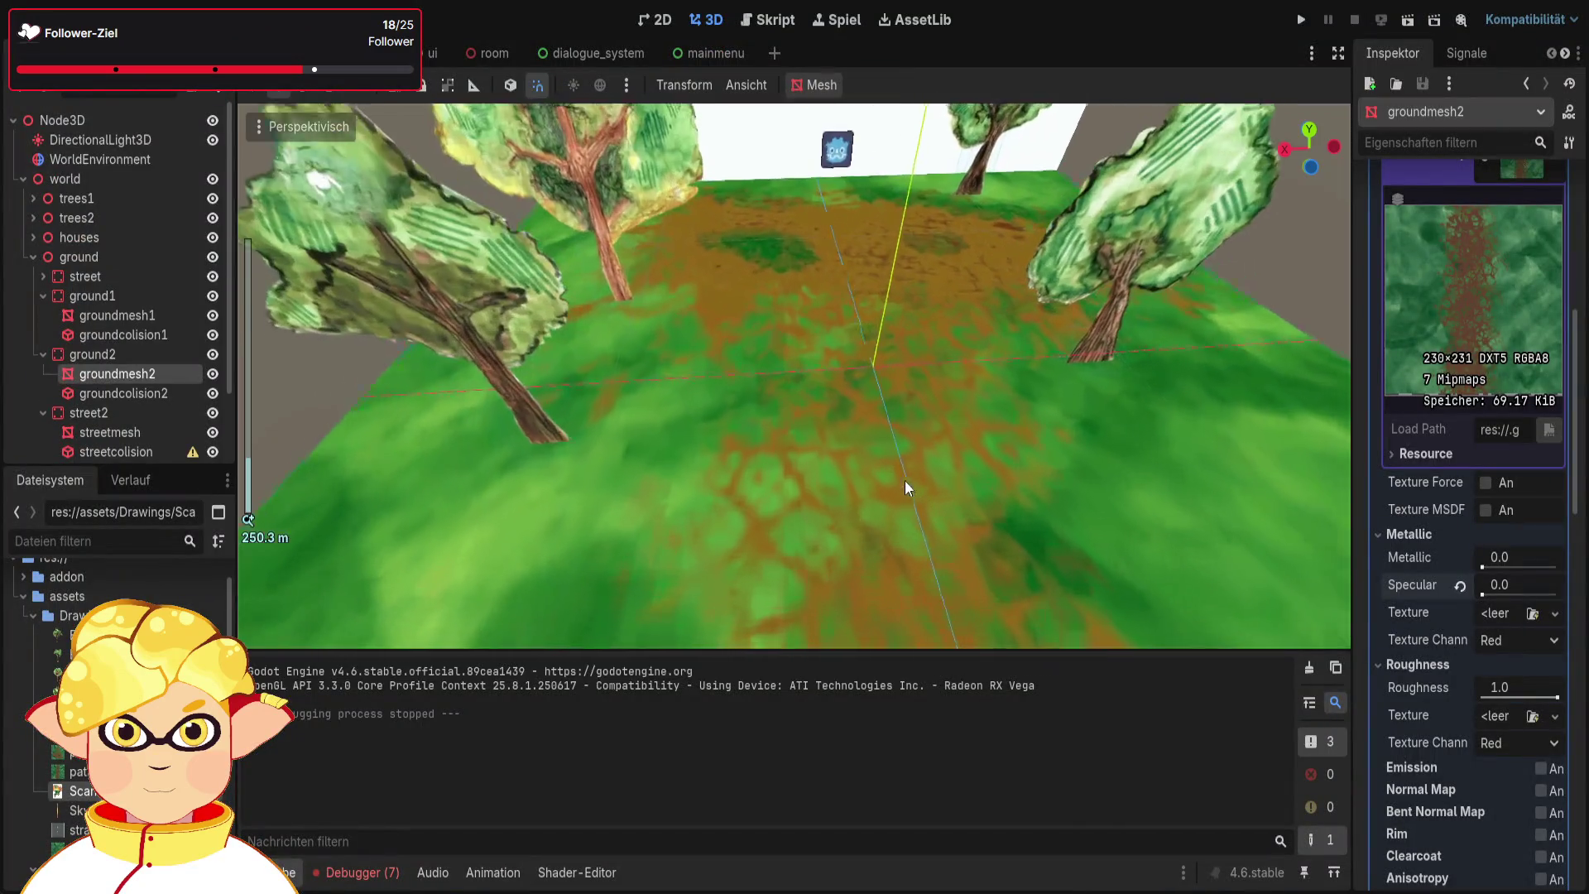
pyautogui.scroll(3, 795, 377)
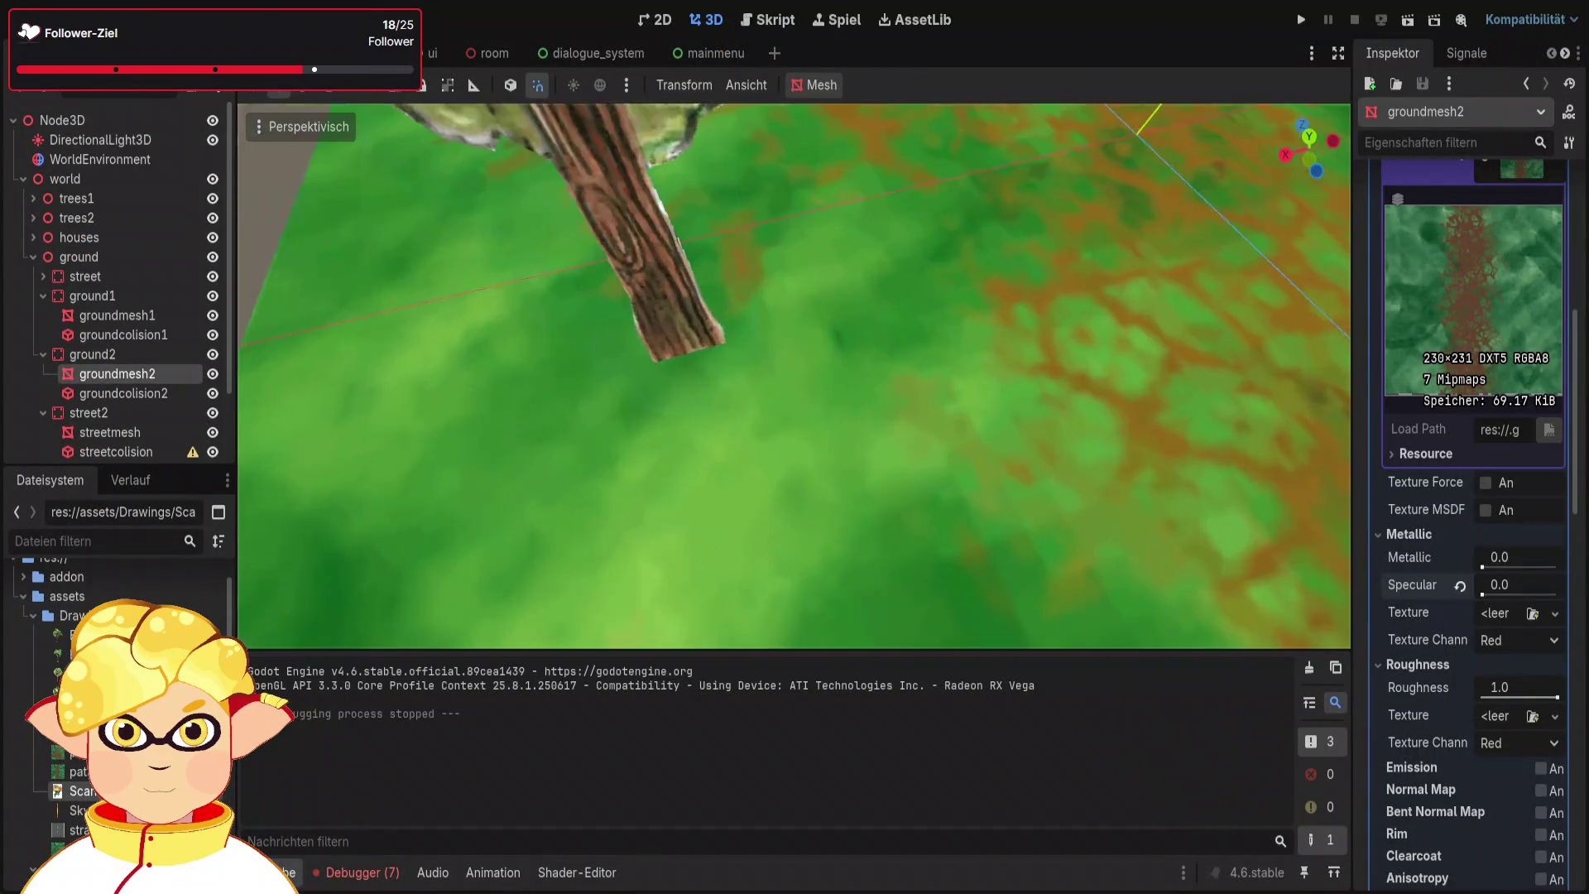
pyautogui.scroll(3, 1567, 209)
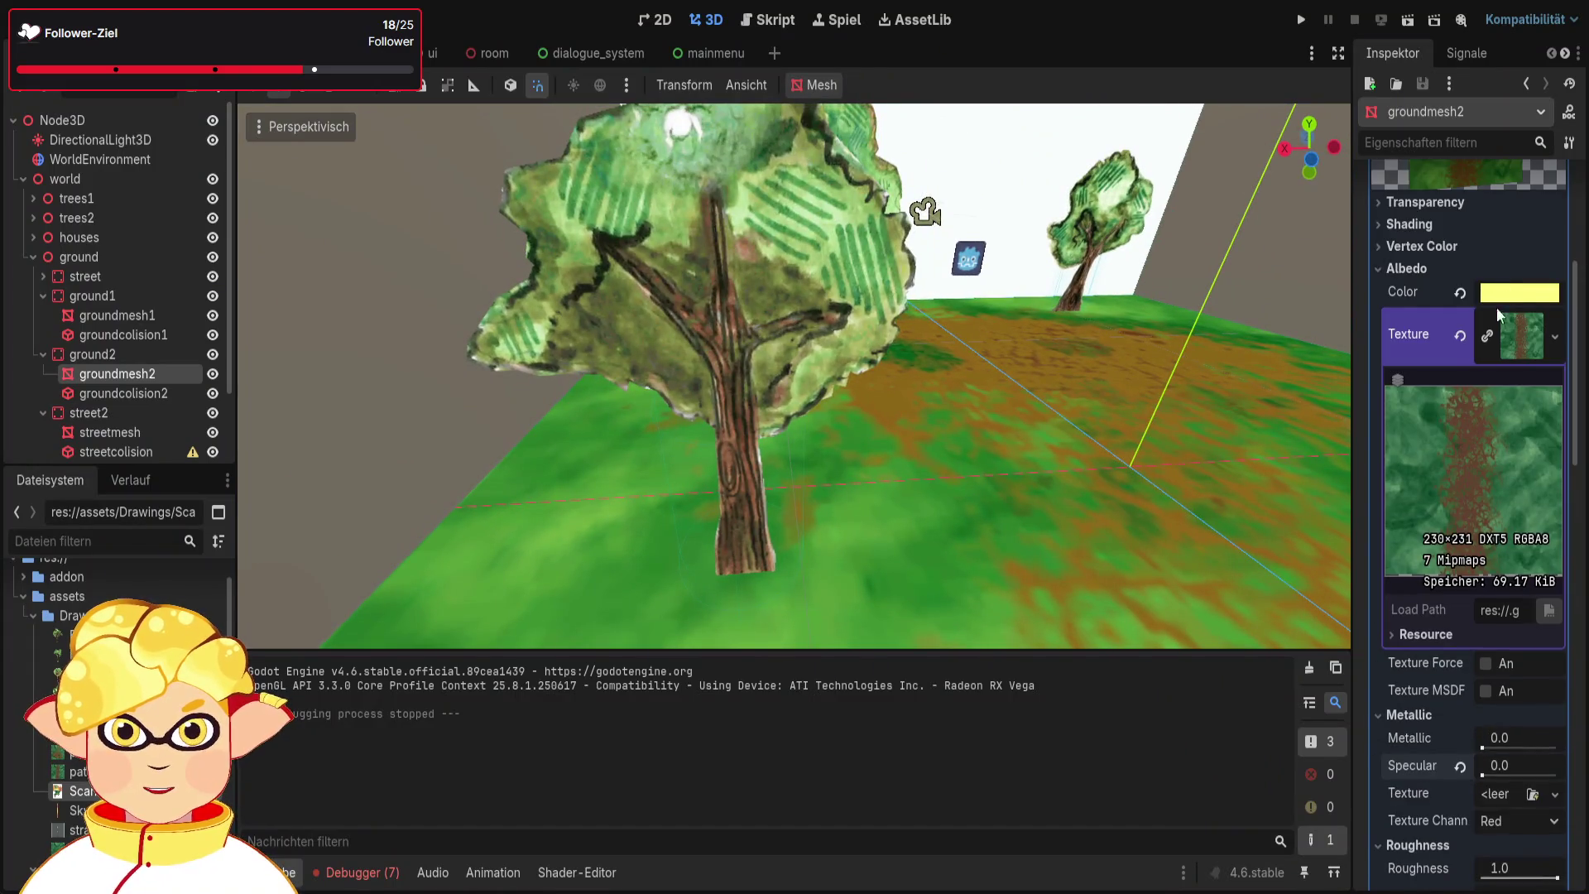
# Trial green and magenta albedo tints on groundmesh2, revert to pale yellow, and select groundmesh1
pyautogui.hotkey('ctrl', 'z')
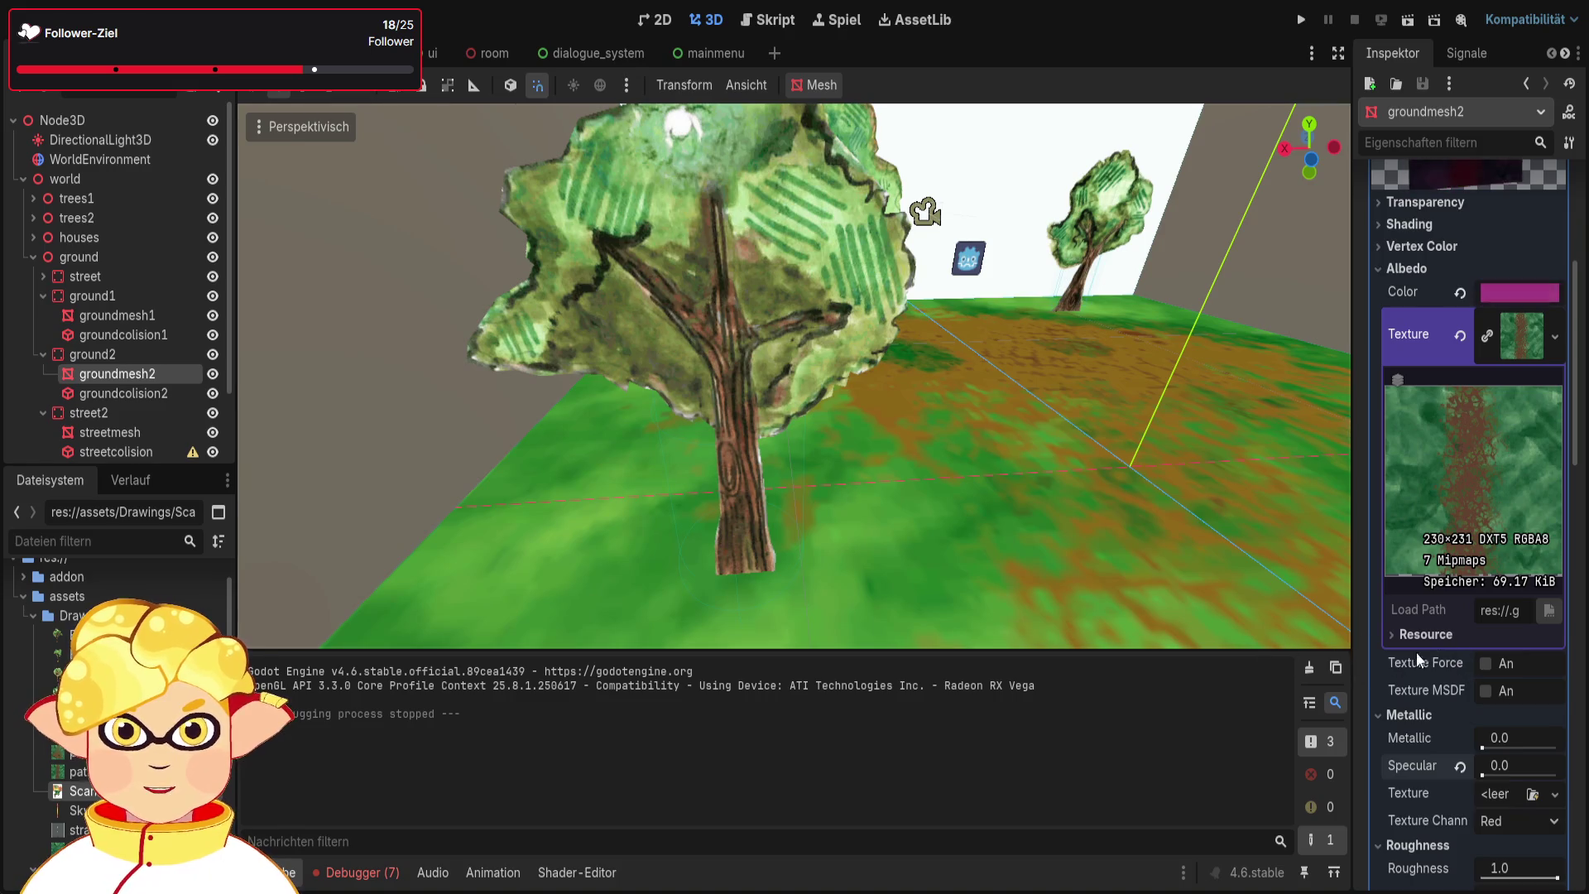
pyautogui.hotkey('ctrl', 'z')
pyautogui.moveTo(1243, 576); pyautogui.dragTo(1056, 569)
pyautogui.hotkey('ctrl', 'z')
pyautogui.click(124, 316)
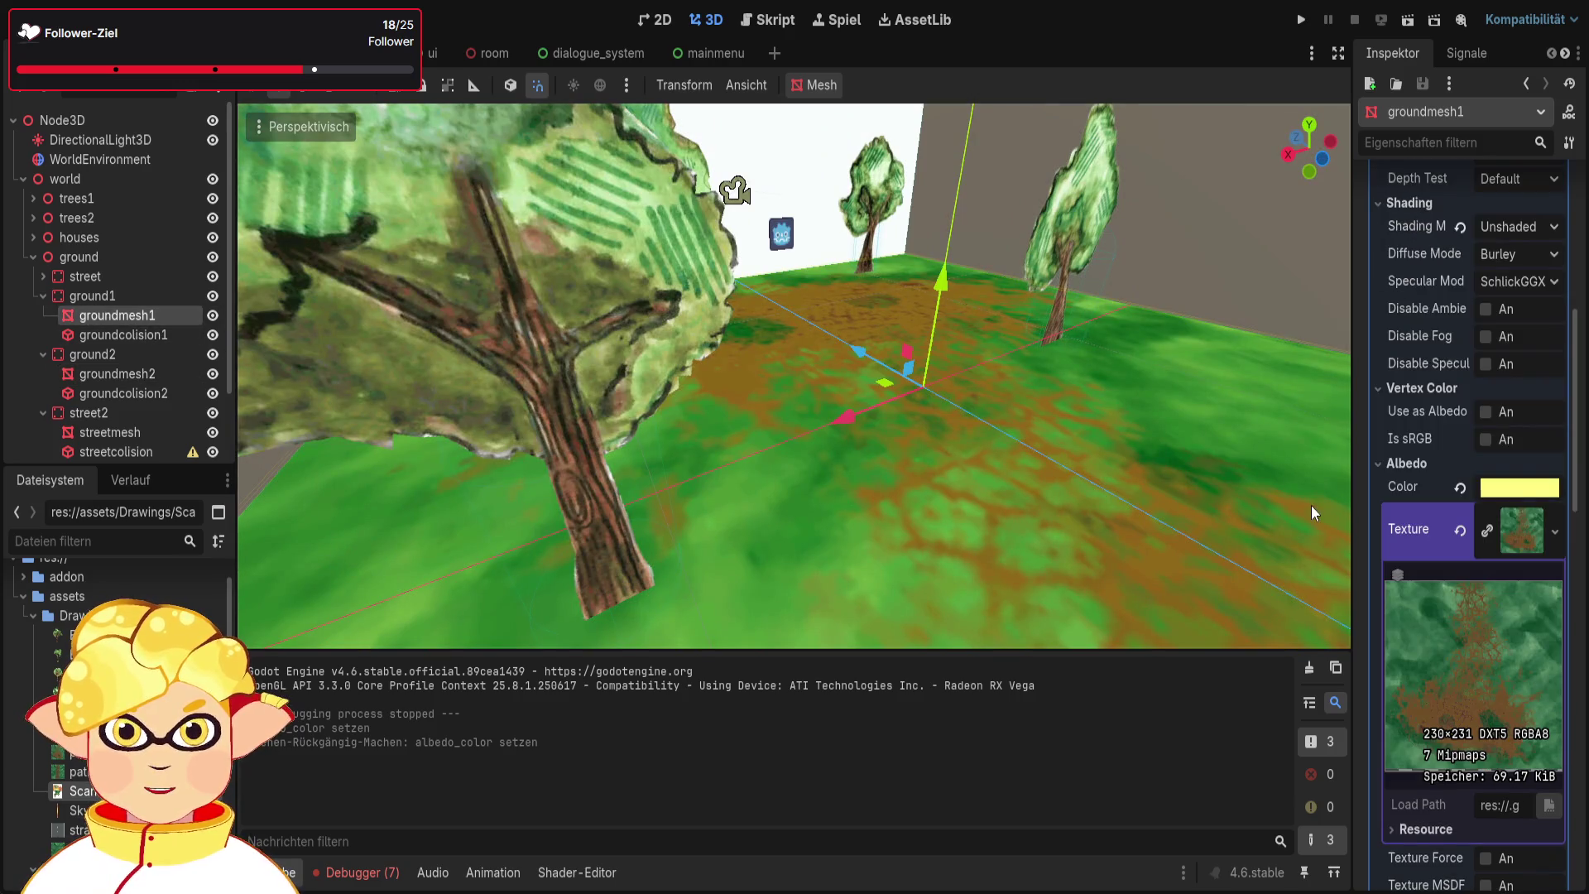
# Tint groundmesh1's albedo magenta, test-run the scene, and quit the game
pyautogui.hotkey('ctrl', 'shift', 'z')
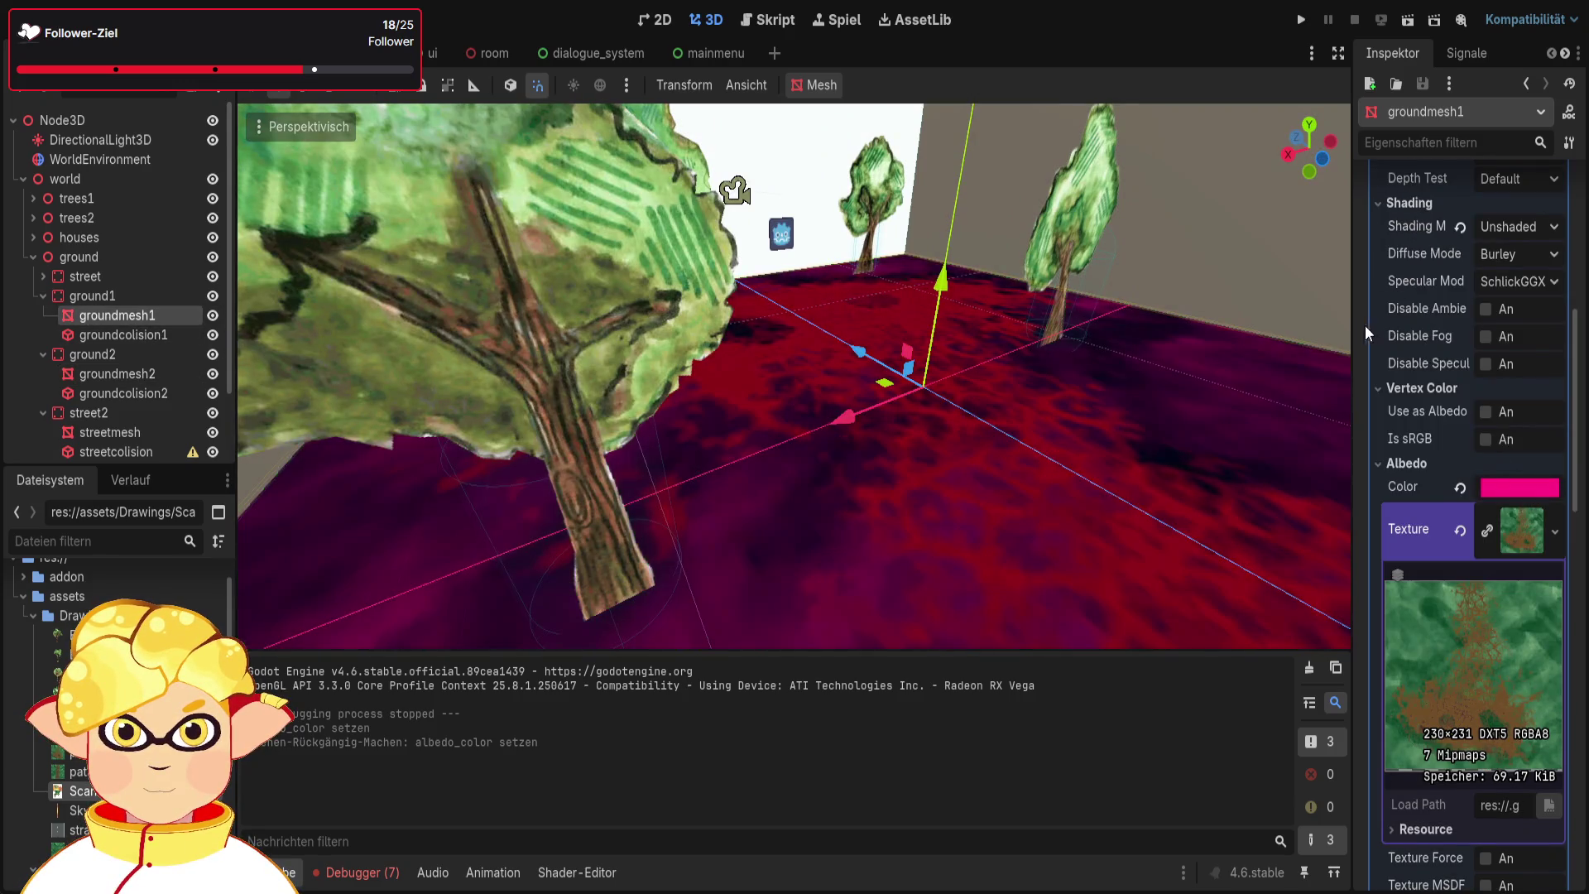
pyautogui.click(1405, 23)
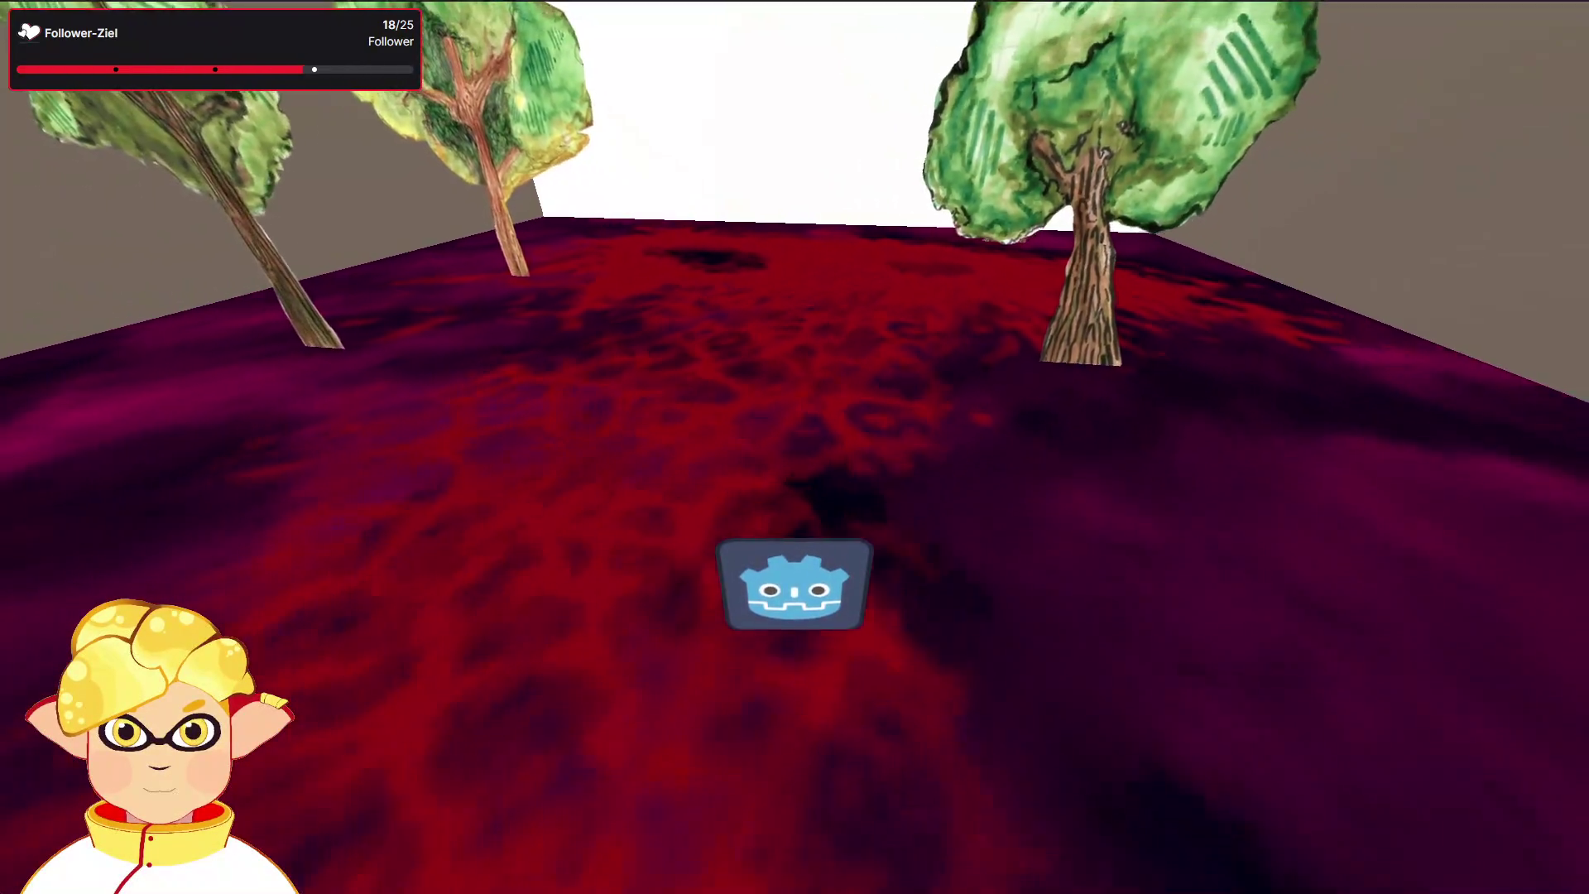
pyautogui.press('Escape')
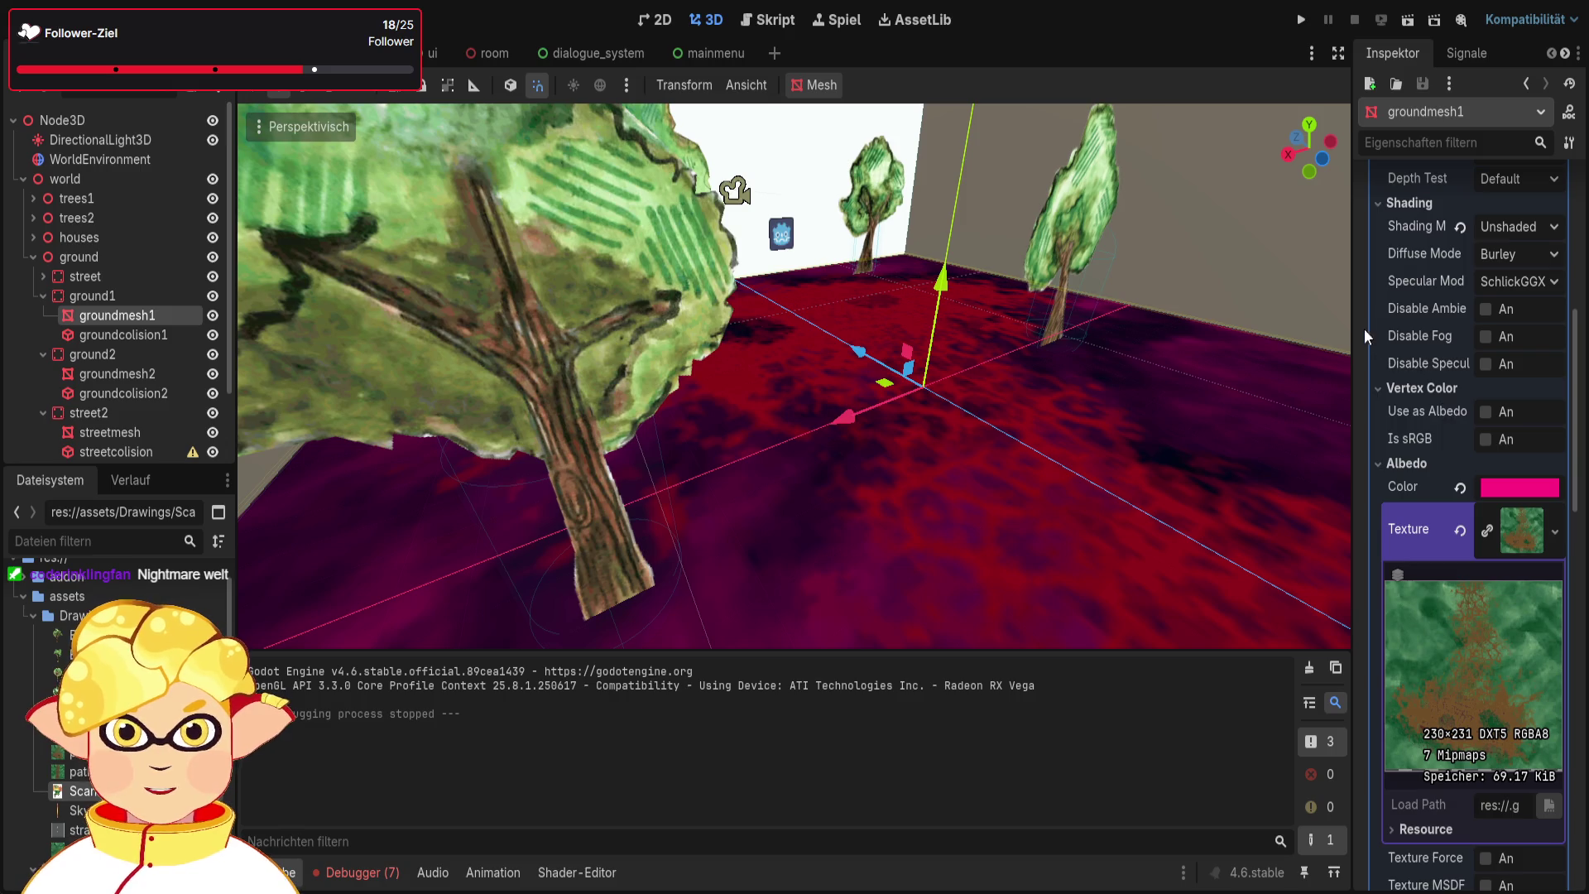
# Cycle groundmesh1's albedo through green, orange and white tints, settle on light yellow, and run the scene
pyautogui.hotkey('ctrl', 'z')
pyautogui.hotkey('ctrl', 'z')
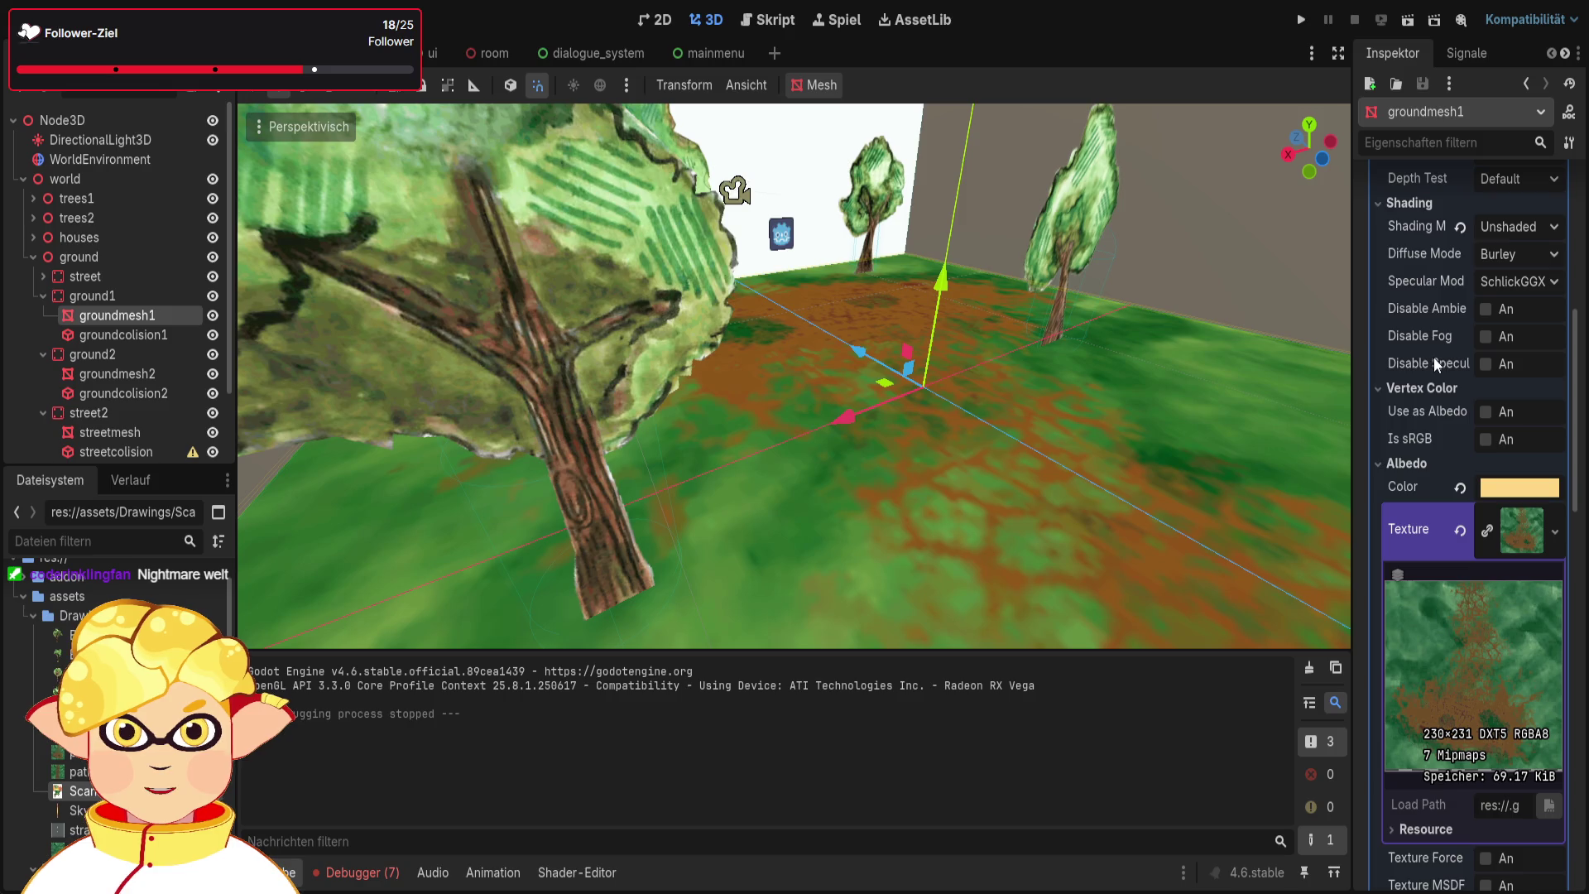
pyautogui.hotkey('ctrl', 'z')
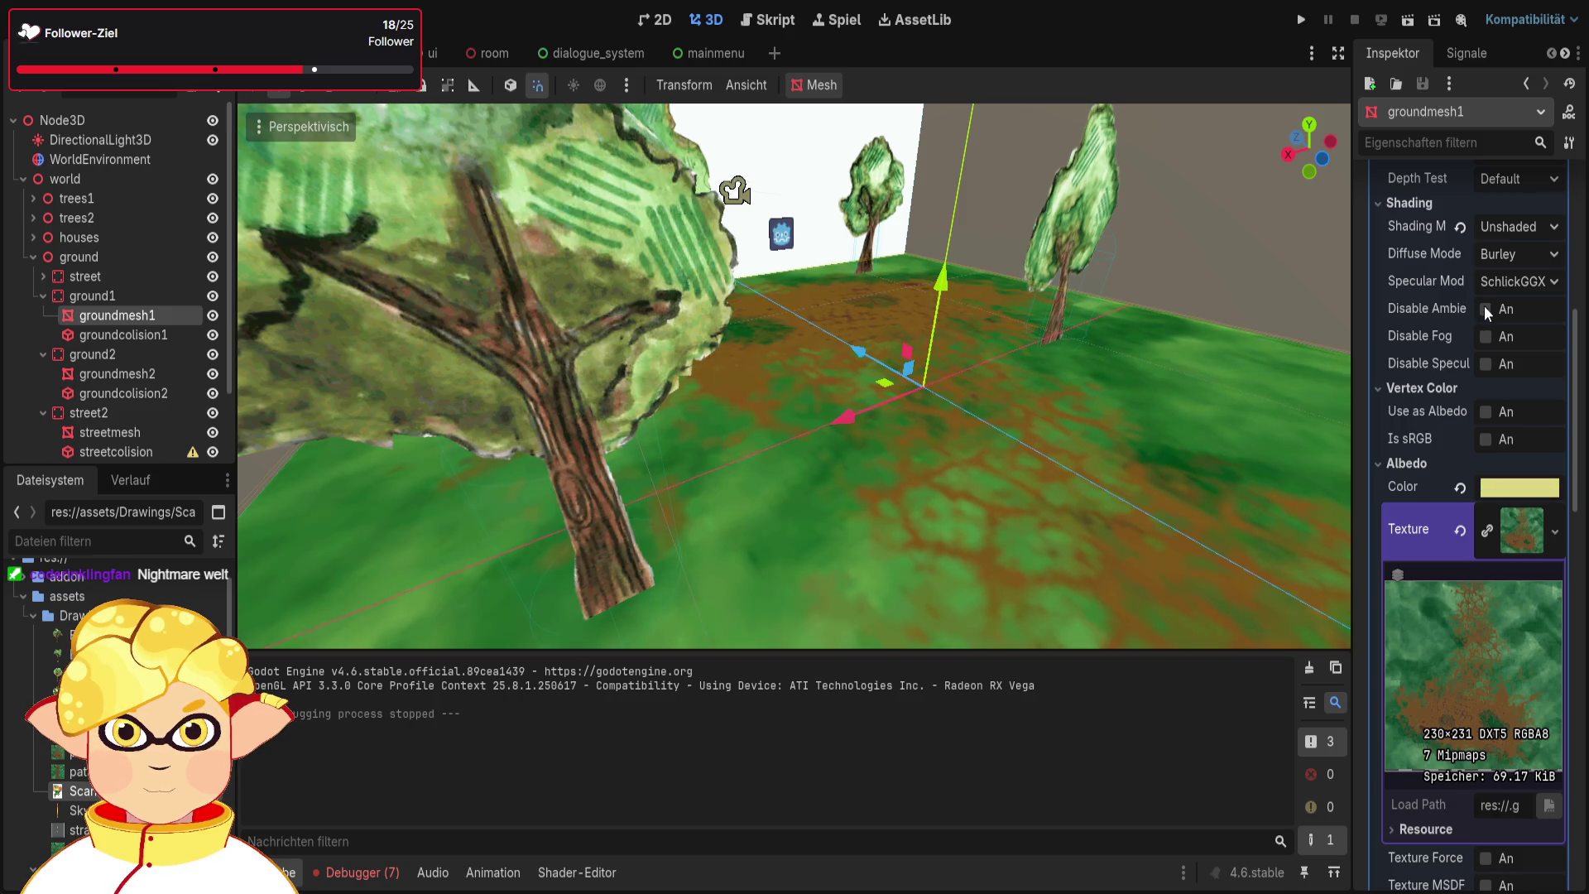
pyautogui.hotkey('ctrl', 'z')
pyautogui.hotkey('ctrl', 'z')
pyautogui.hotkey('ctrl', 'z')
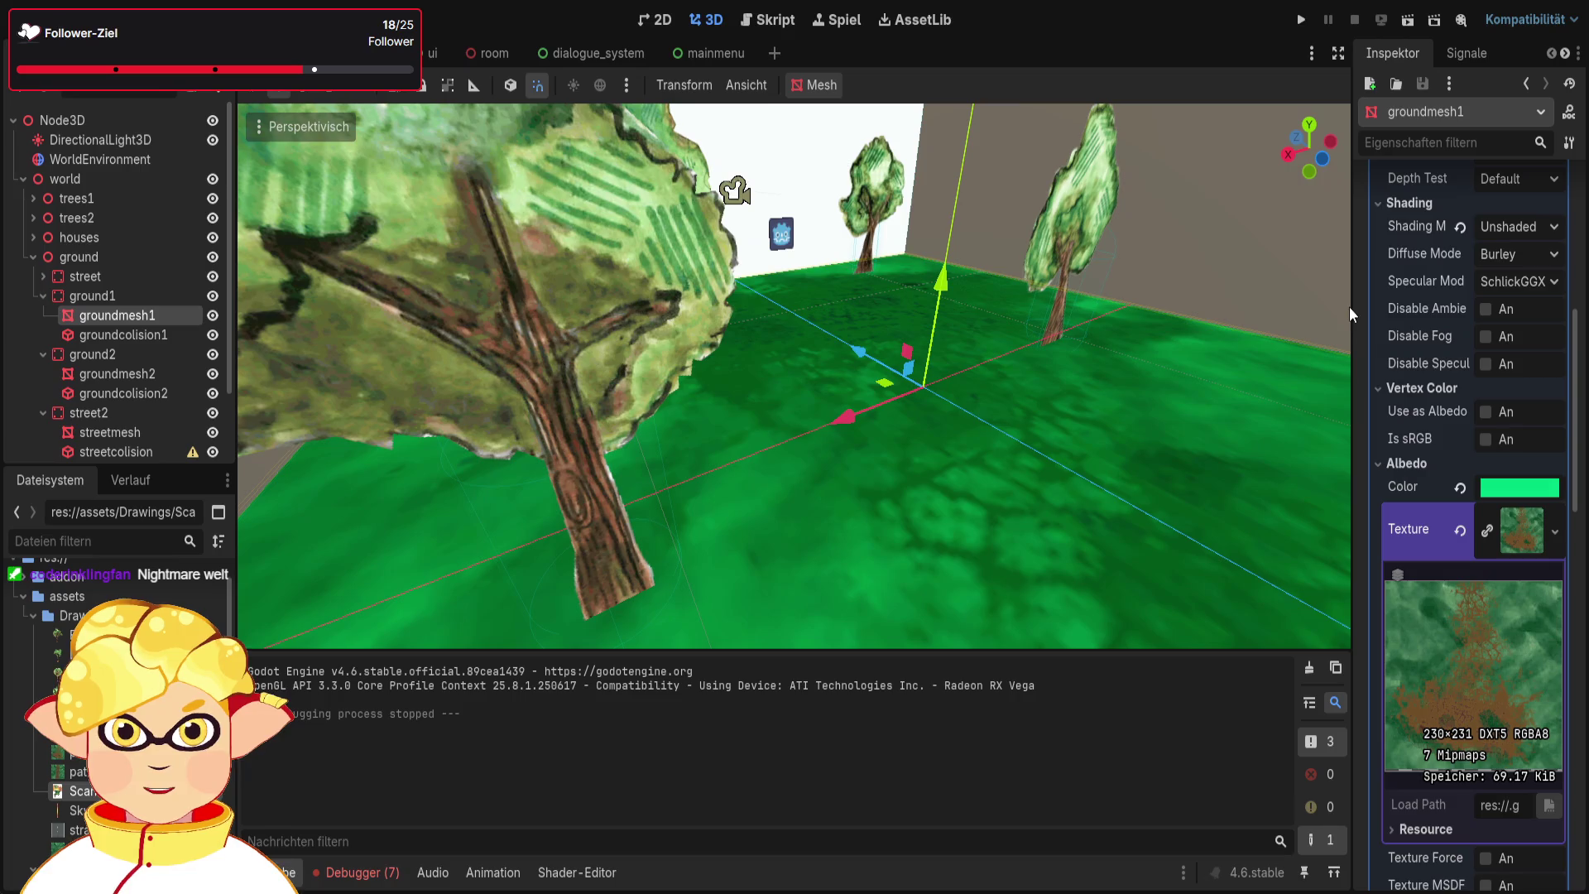
pyautogui.hotkey('ctrl', 'shift', 'z')
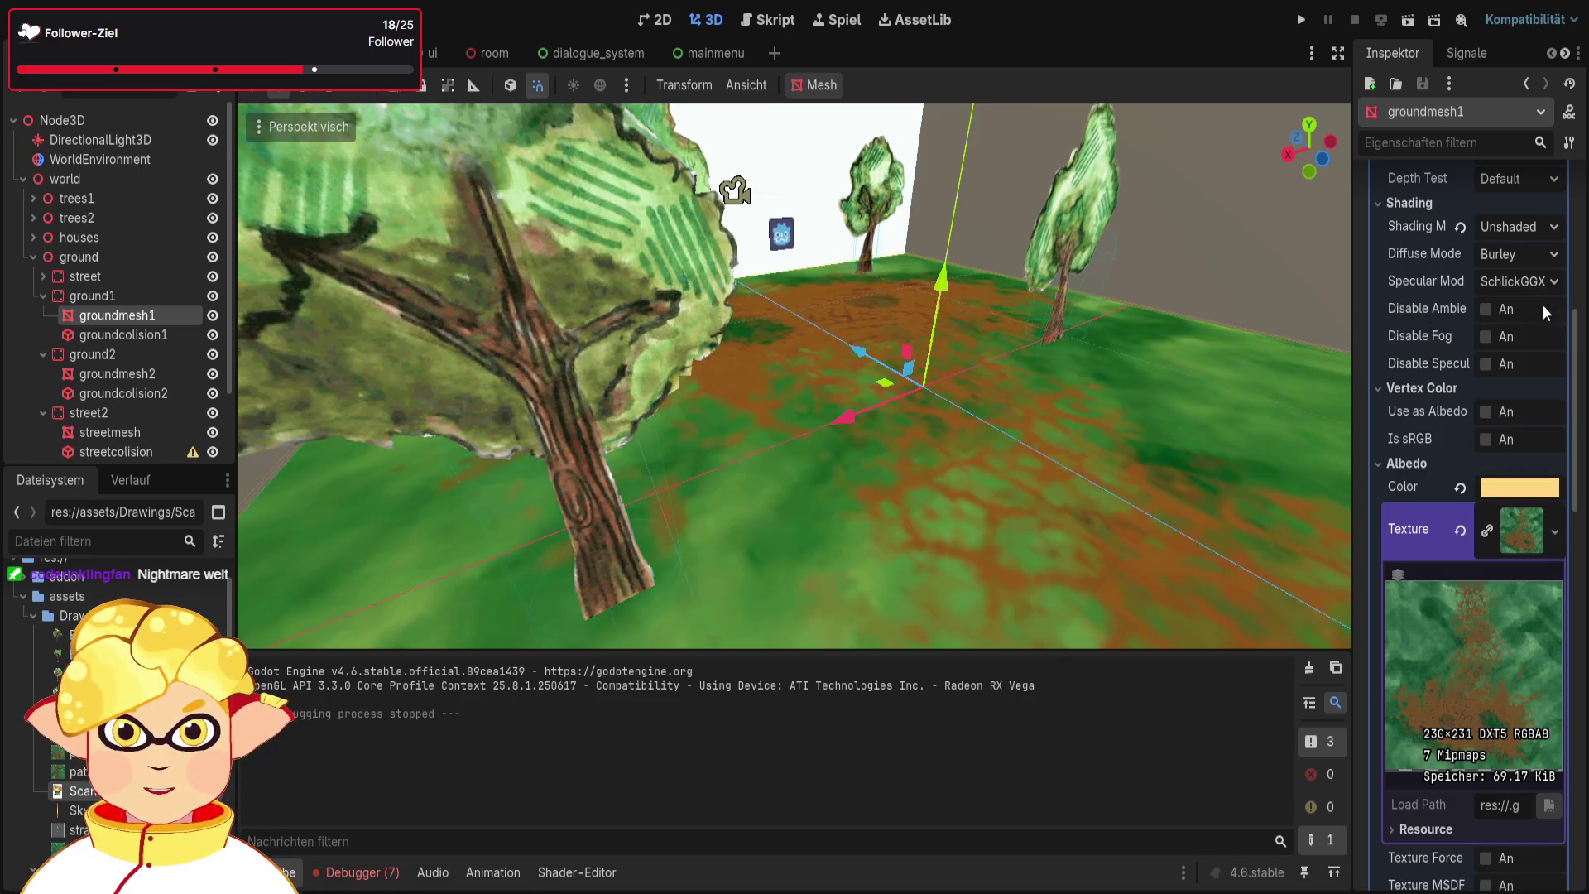
pyautogui.hotkey('ctrl', 'shift', 'z')
pyautogui.hotkey('ctrl', 'shift', 'z')
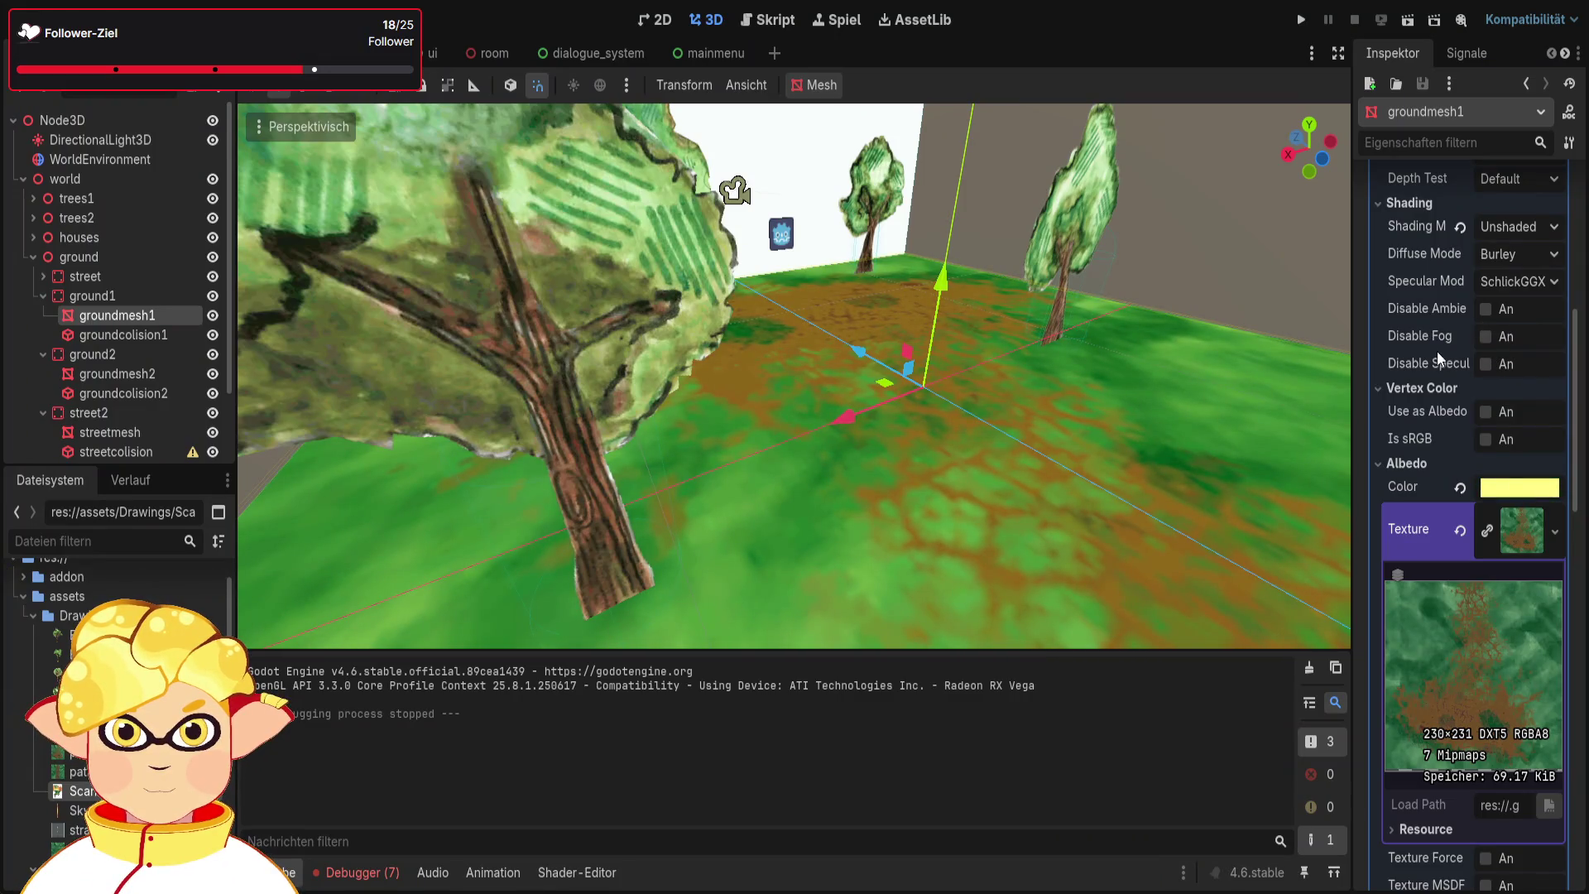
pyautogui.hotkey('ctrl', 'shift', 'z')
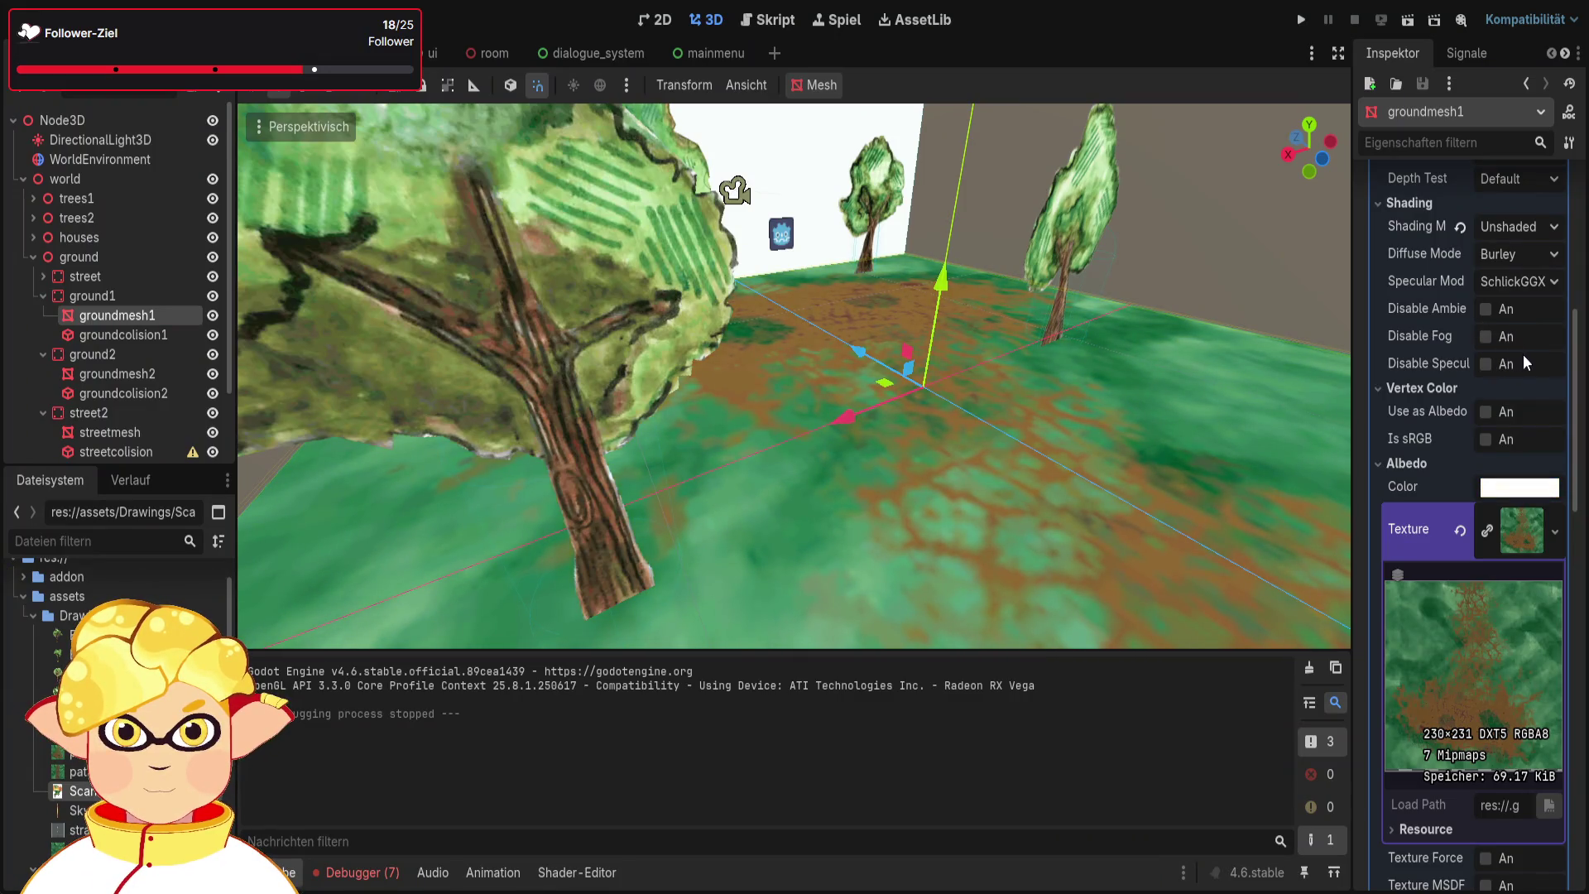
pyautogui.hotkey('ctrl', 'z')
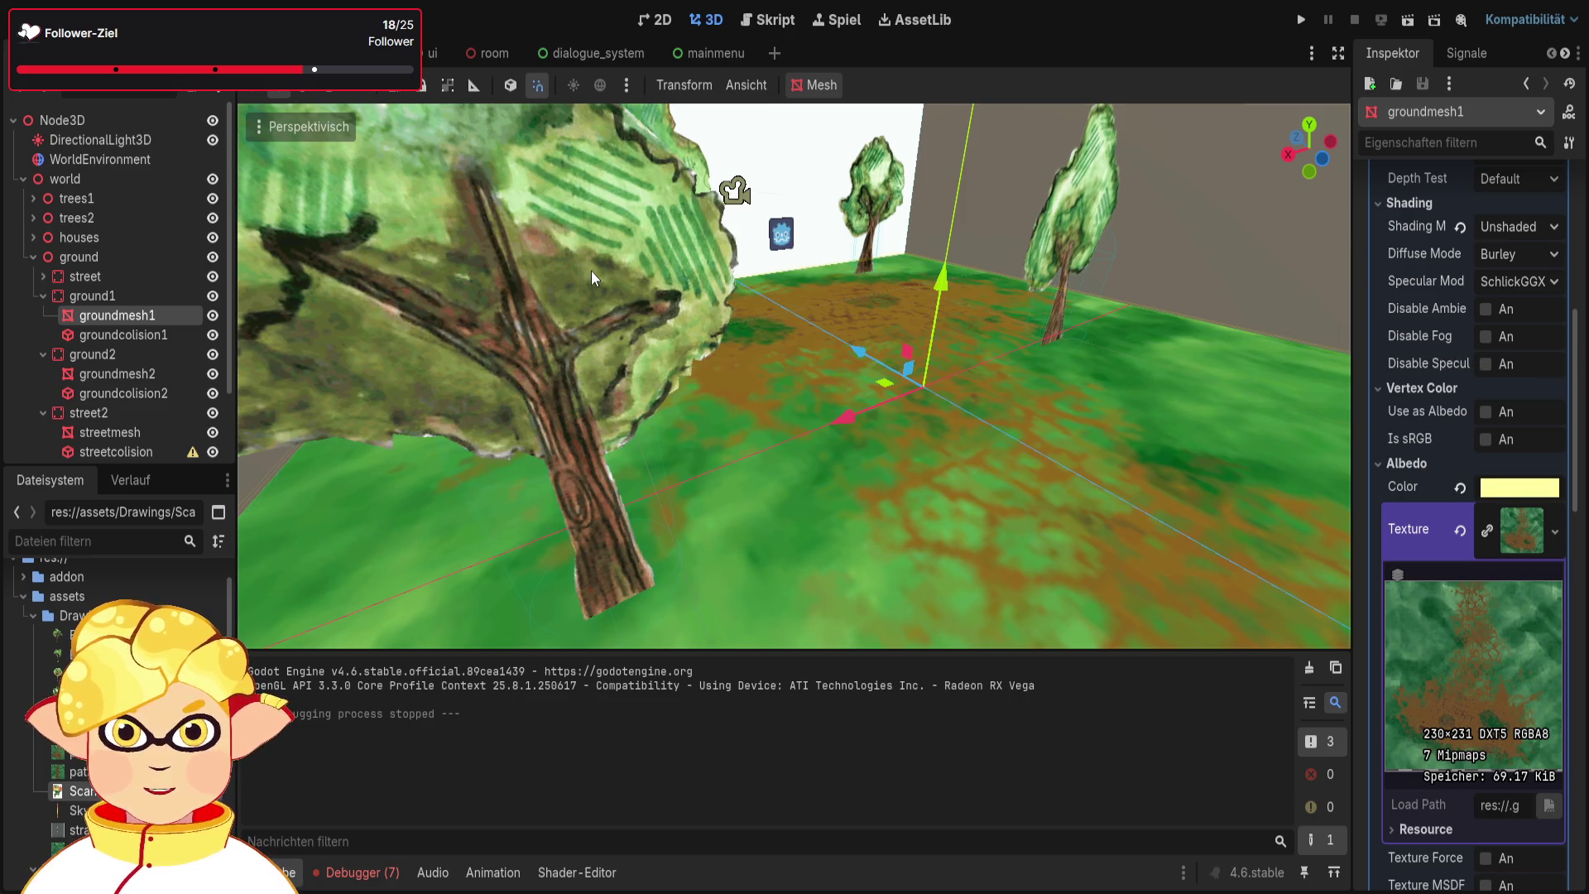
pyautogui.hotkey('ctrl', 'z')
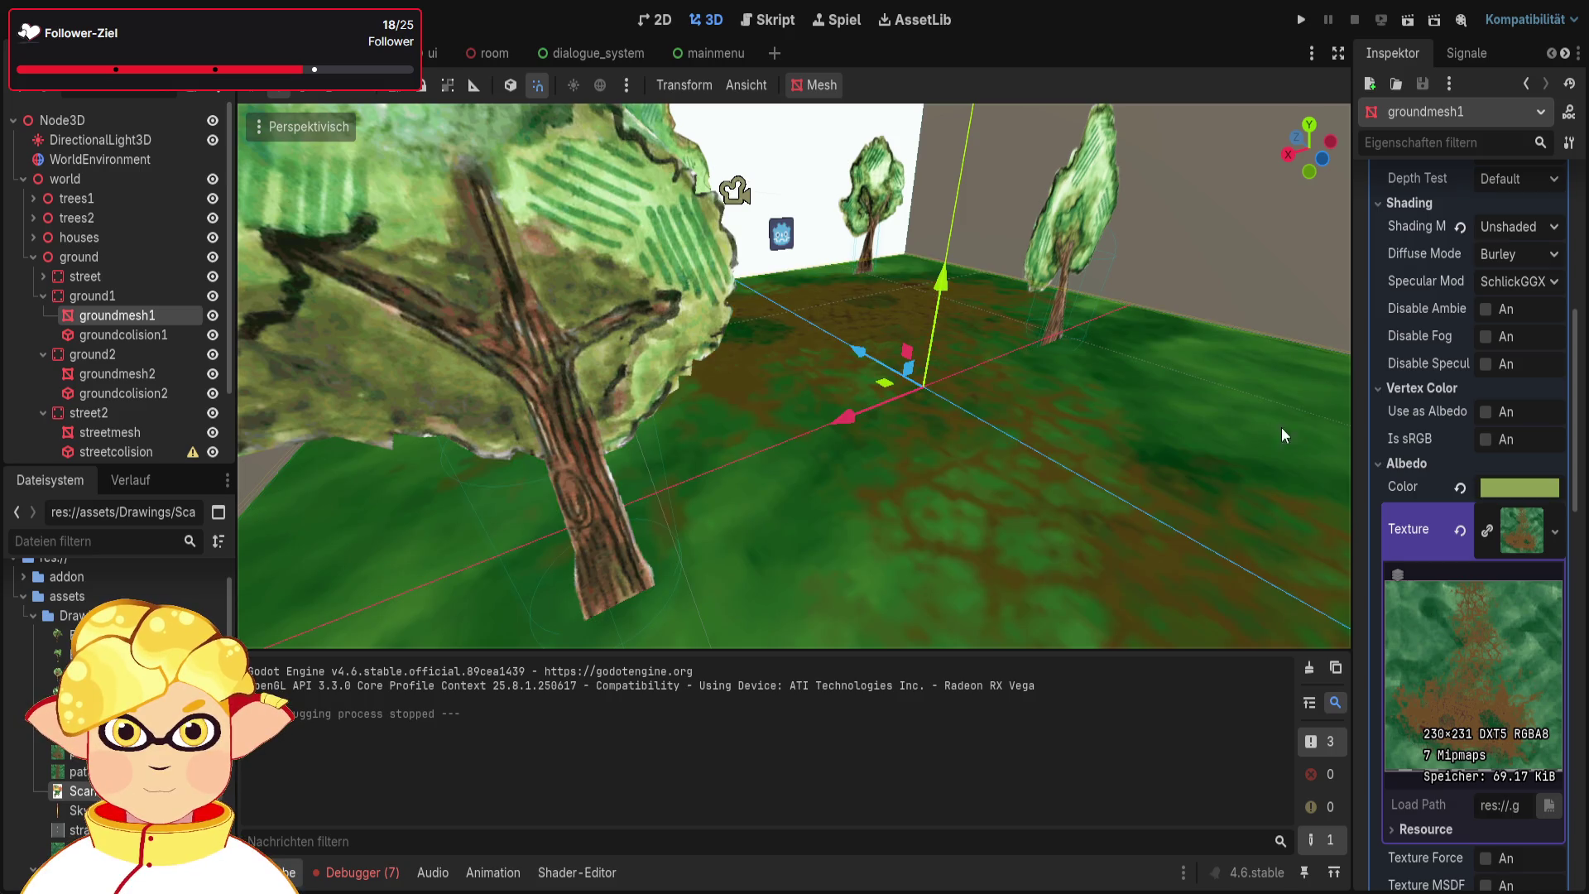
pyautogui.hotkey('ctrl', 'z')
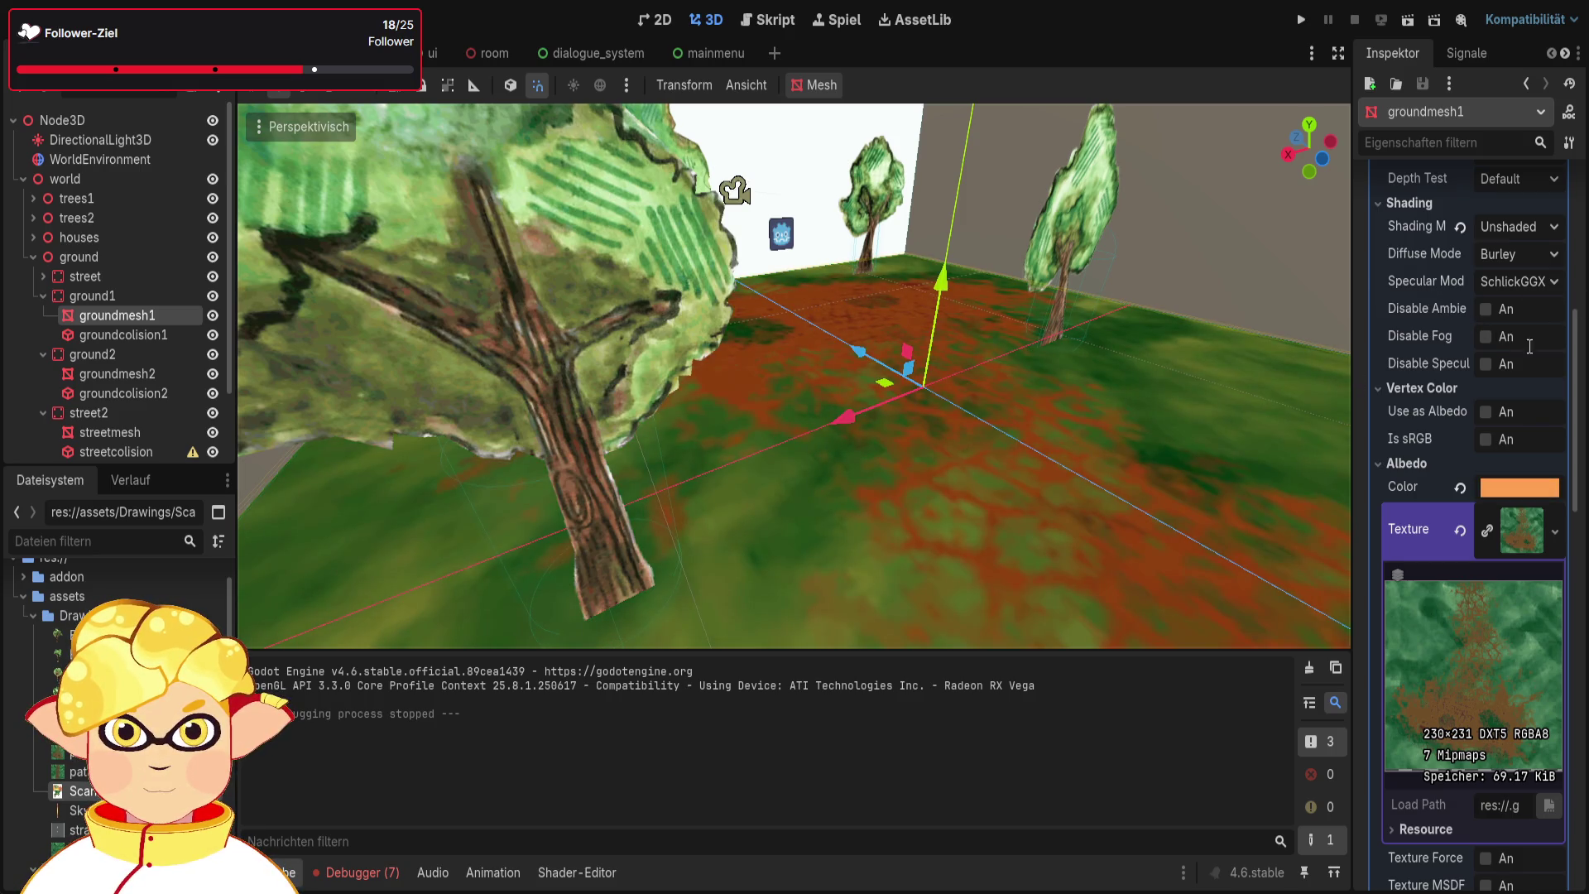
pyautogui.hotkey('ctrl', 'z')
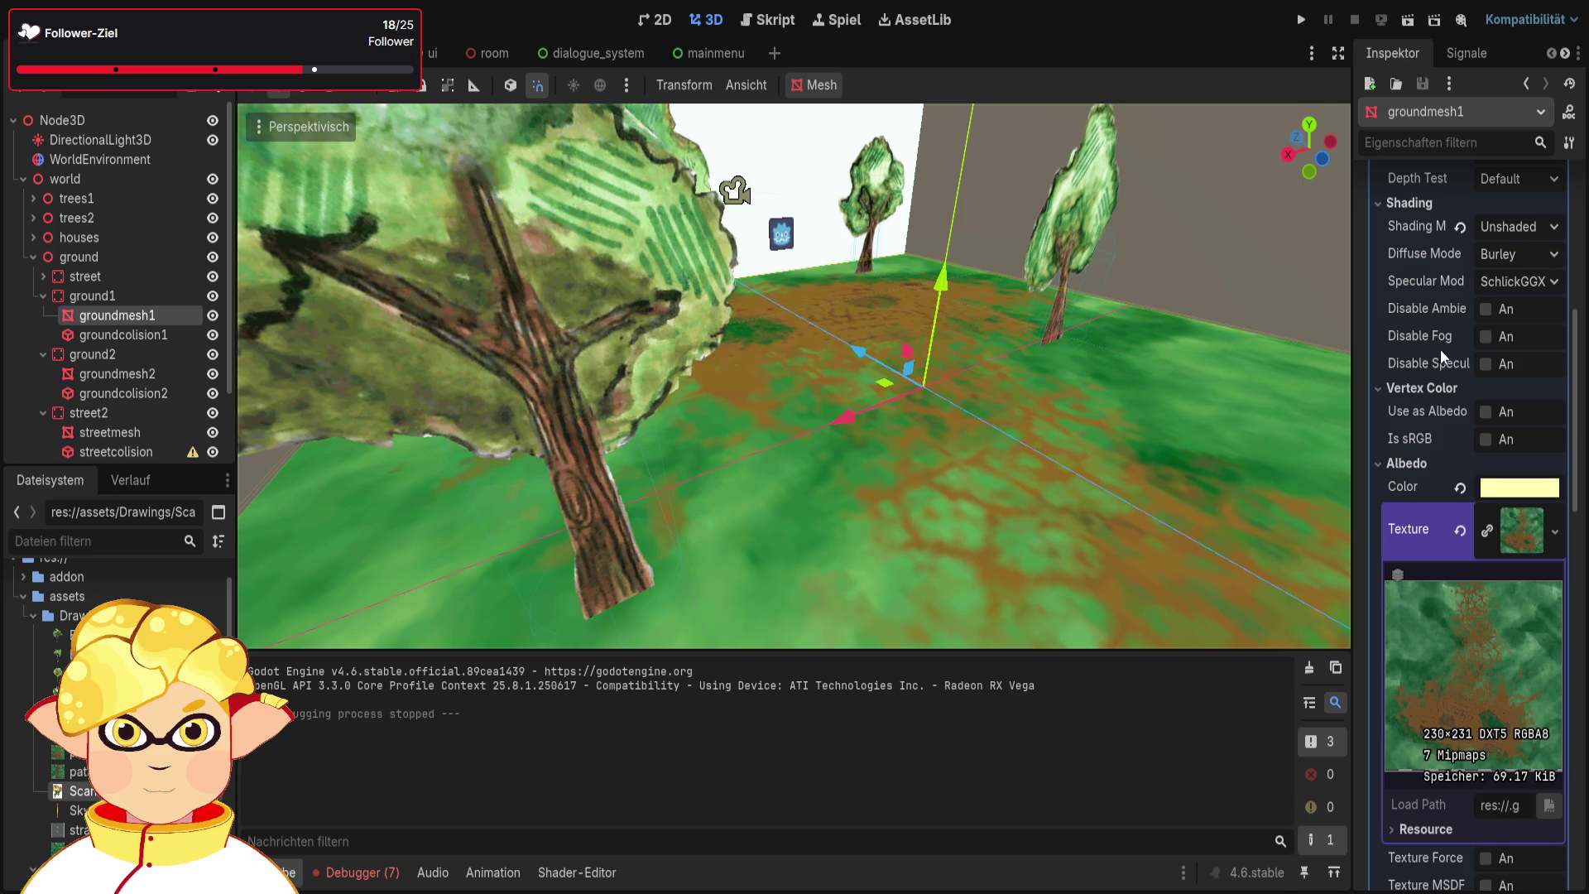
pyautogui.hotkey('ctrl', 'z')
pyautogui.click(1407, 19)
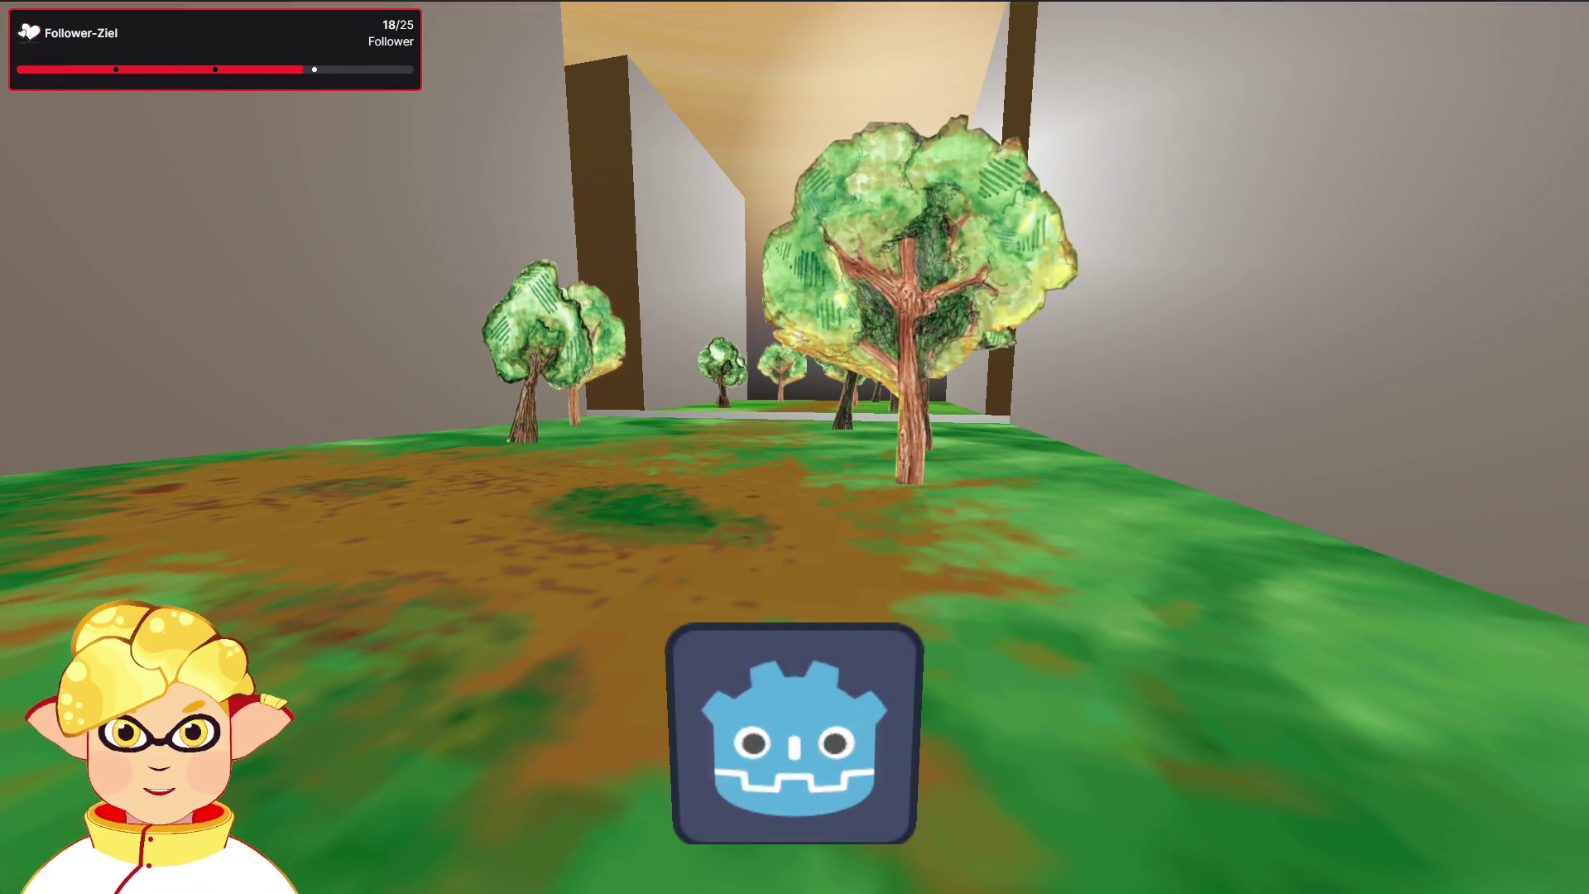
# Stop the game, brighten groundmesh1's albedo tint toward white, and rerun the scene
pyautogui.press('Escape')
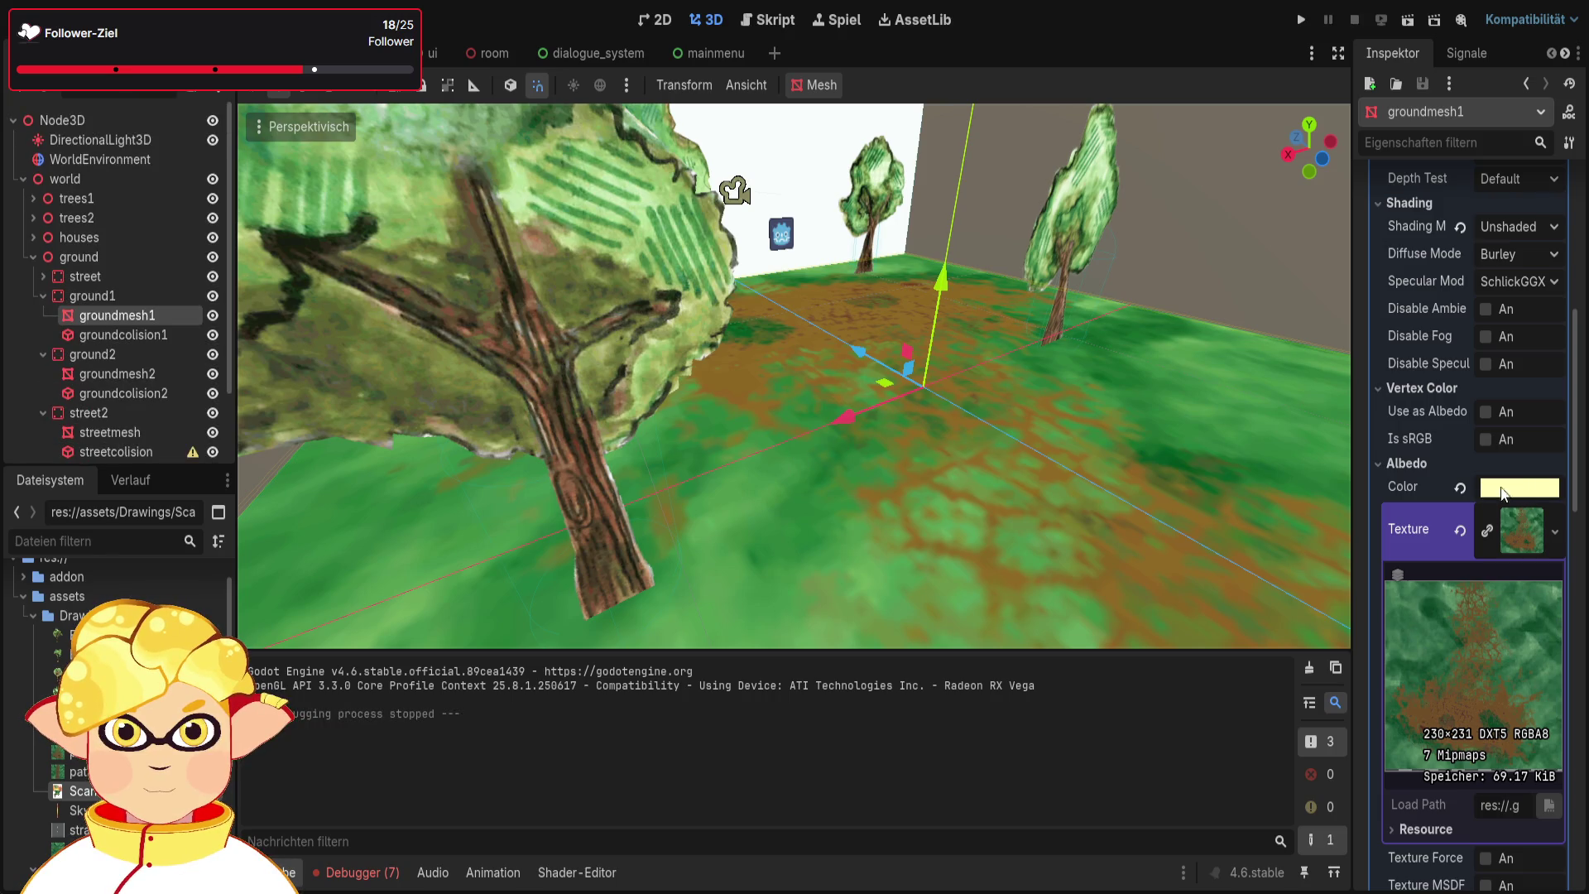
pyautogui.hotkey('ctrl', 'z')
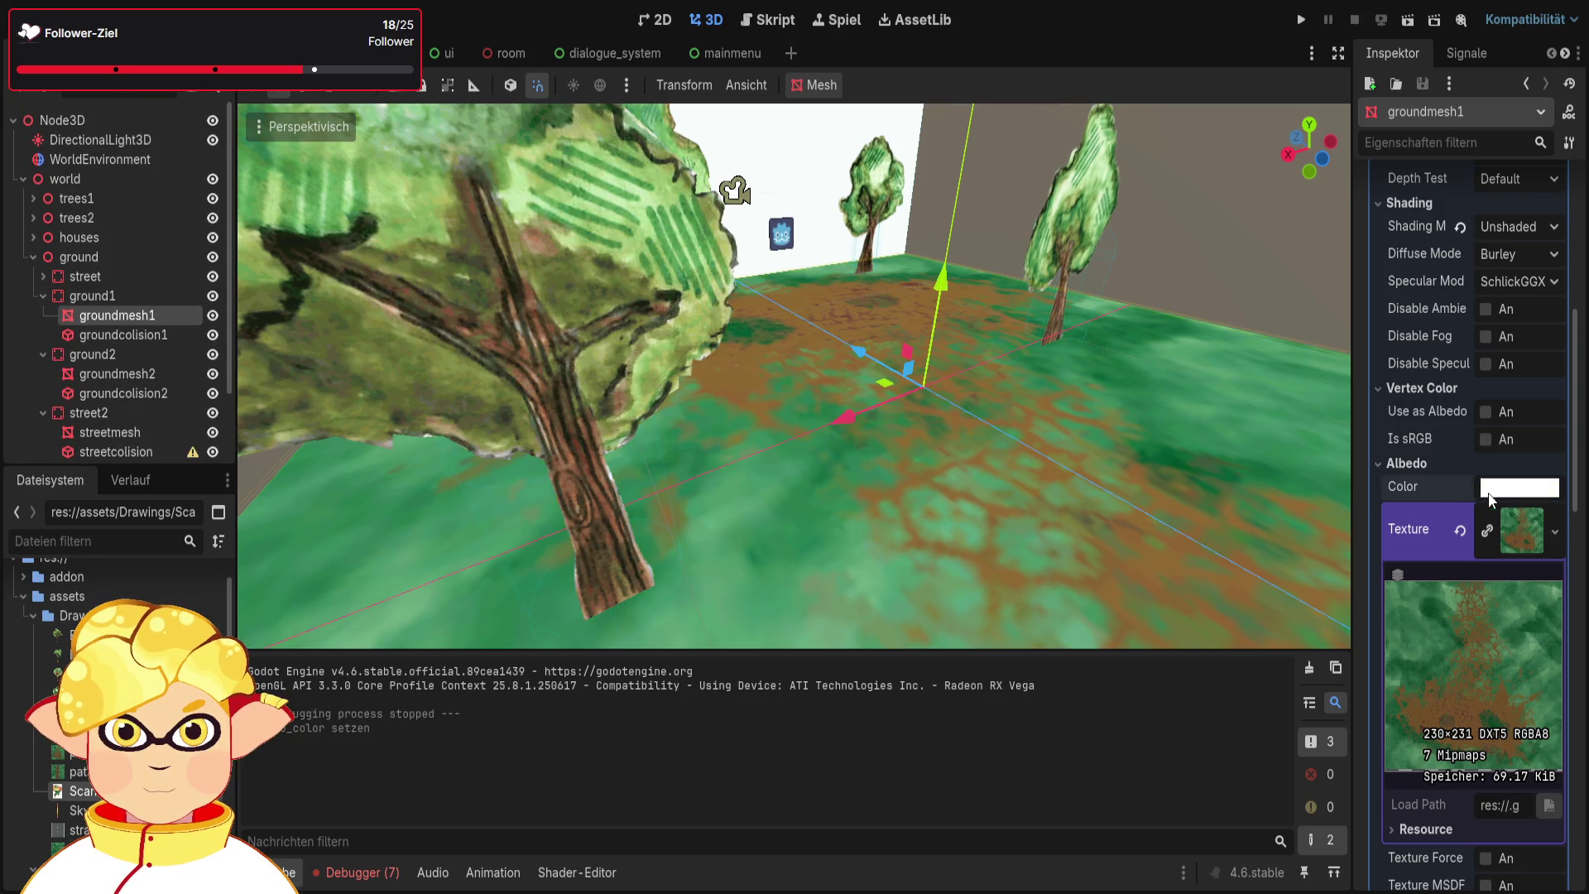
pyautogui.hotkey('ctrl', 'z')
pyautogui.hotkey('ctrl', 'z')
pyautogui.hotkey('ctrl', 'z')
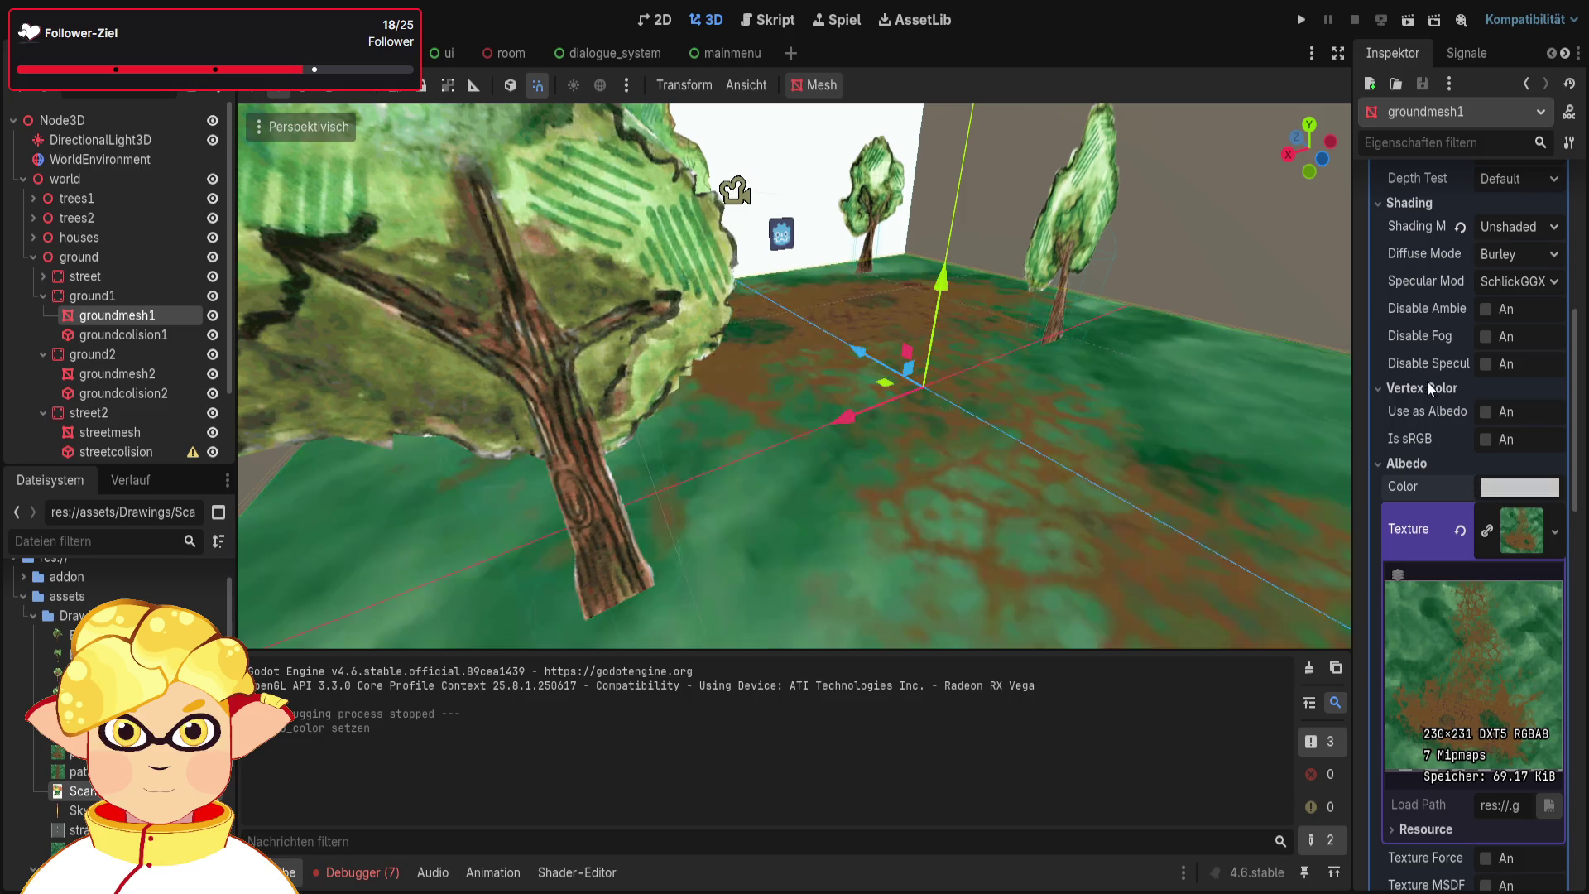
pyautogui.hotkey('ctrl', 'z')
pyautogui.hotkey('ctrl', 'z')
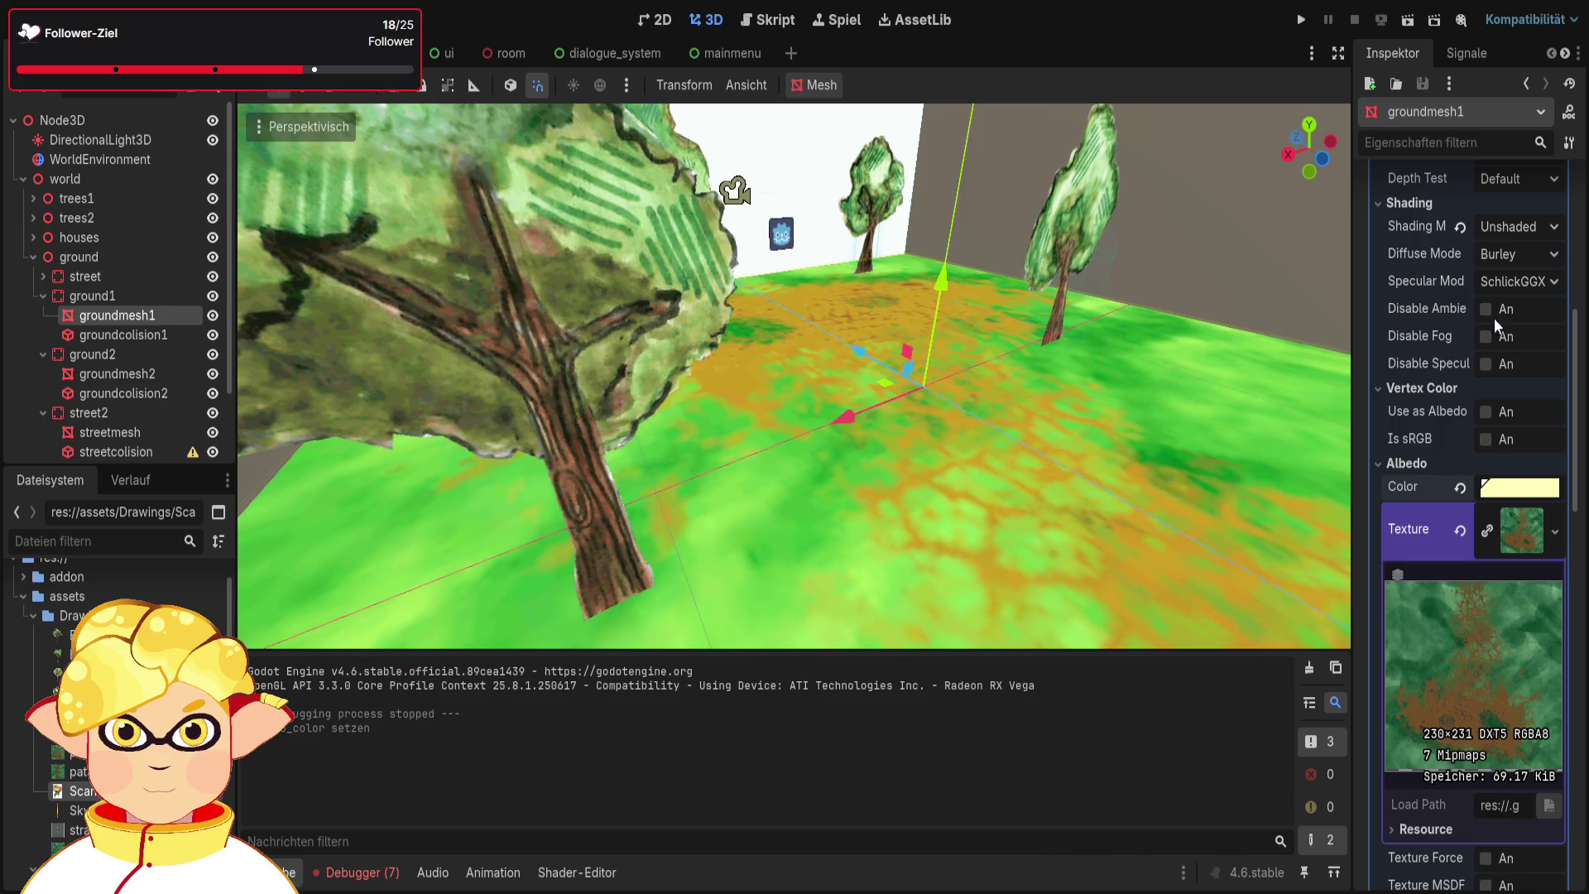
pyautogui.click(1301, 19)
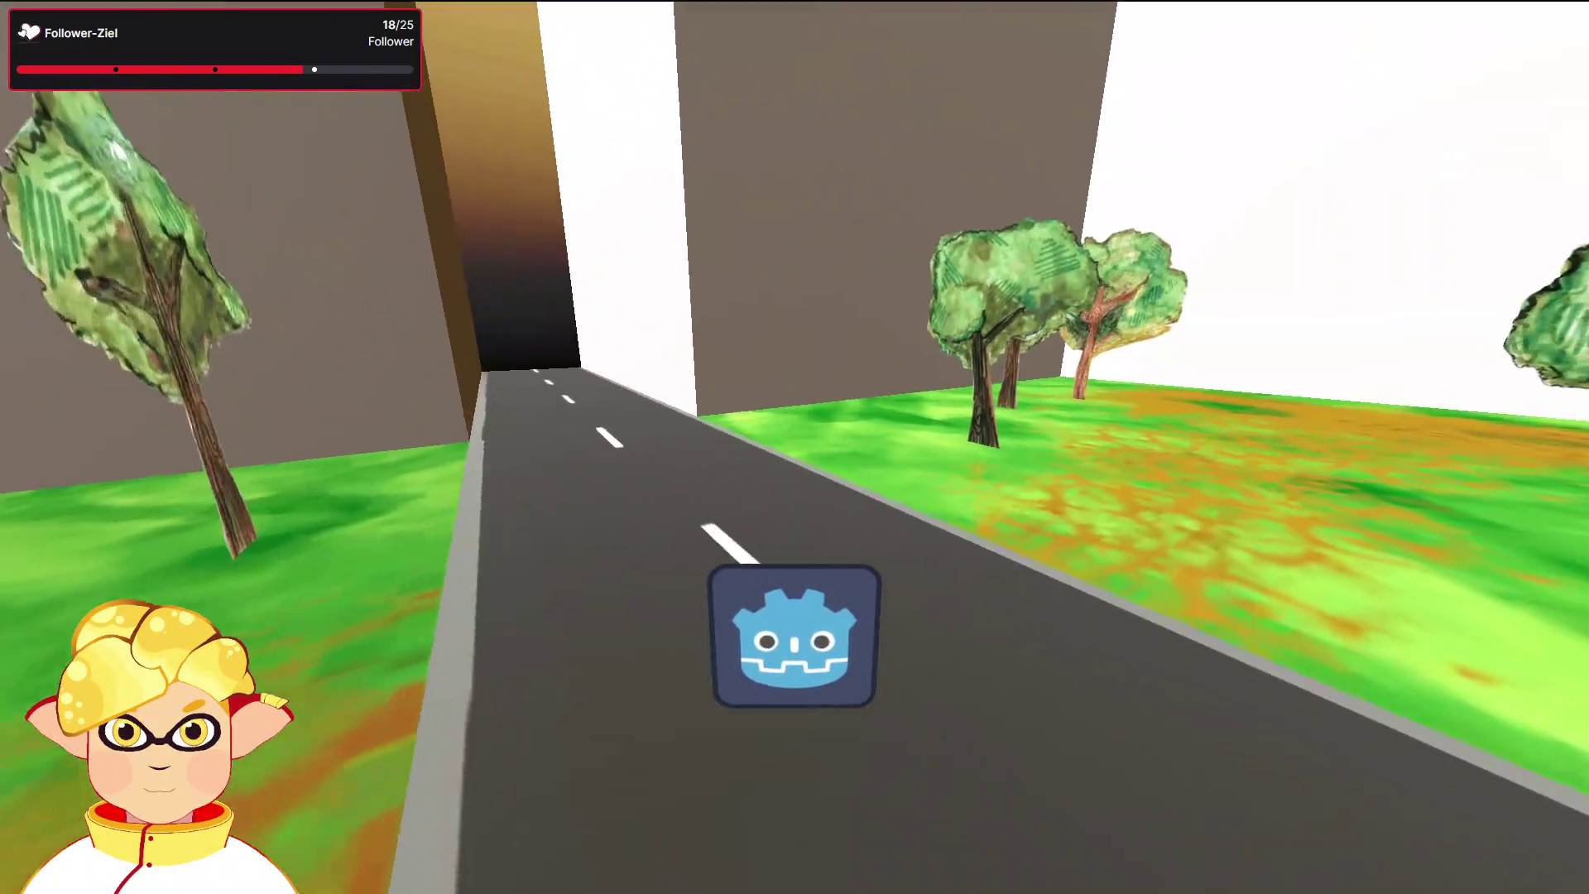
# Close the game, select groundmesh2 to inspect its material, and run the scene again
pyautogui.hotkey('alt', 'F4')
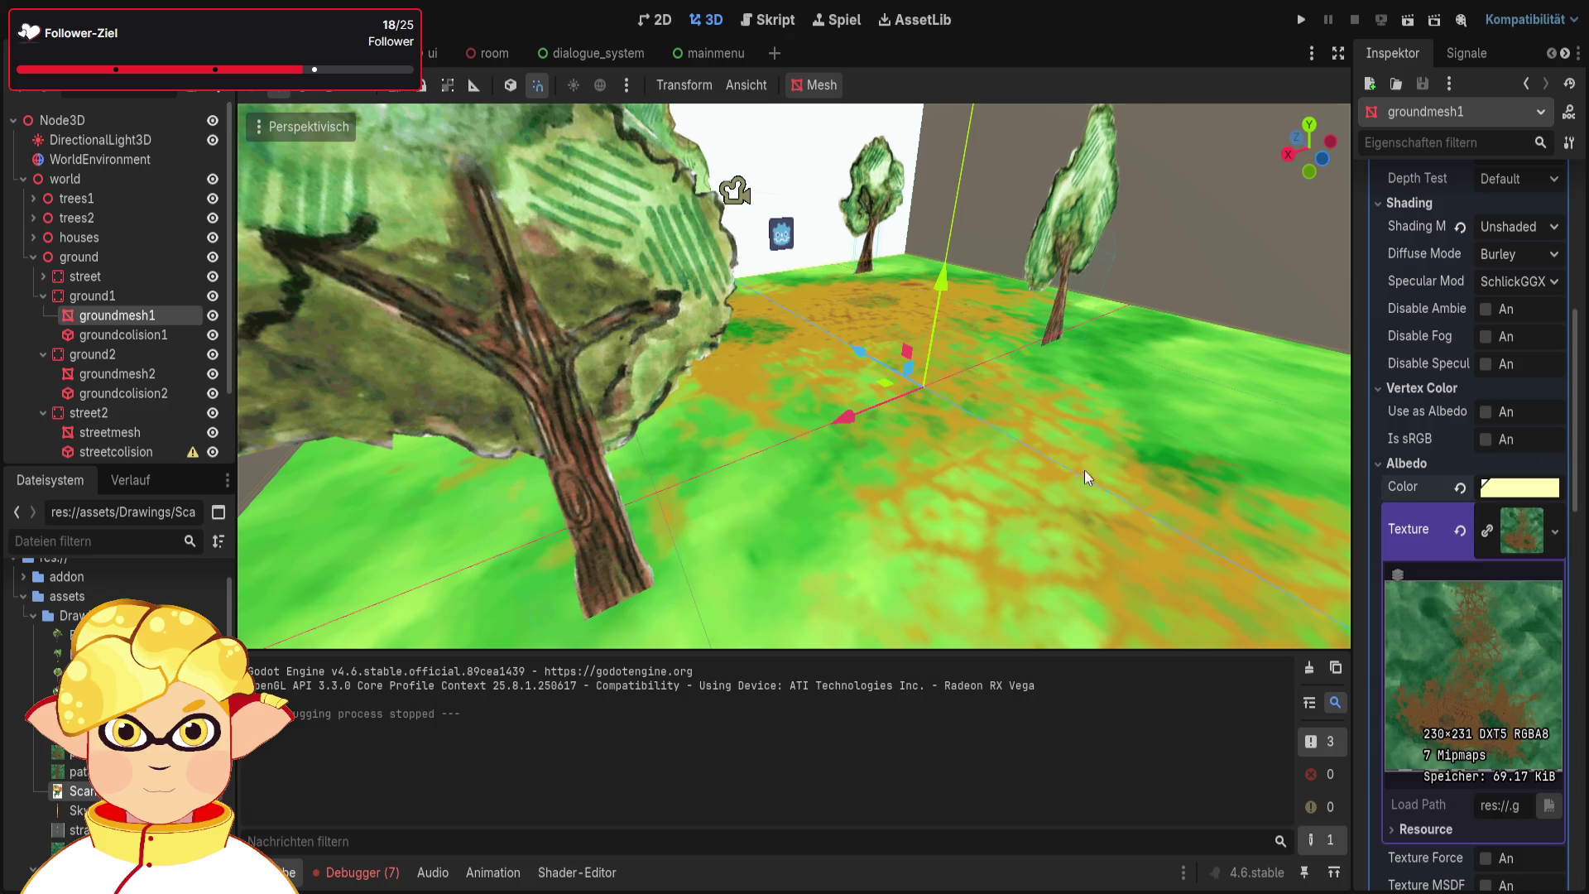
pyautogui.click(123, 374)
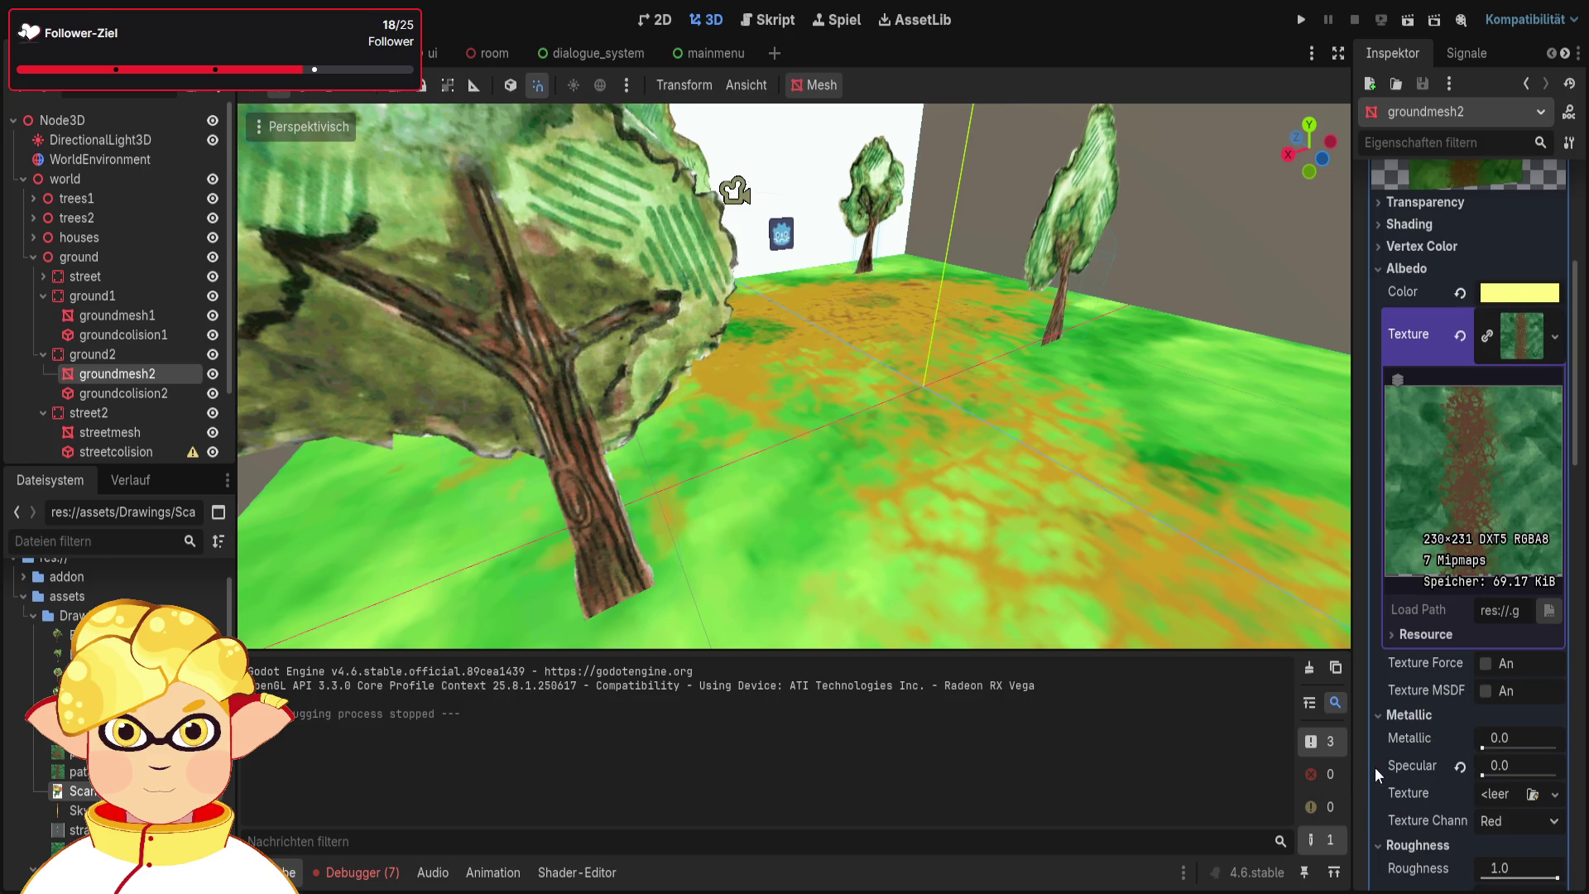
pyautogui.click(1407, 19)
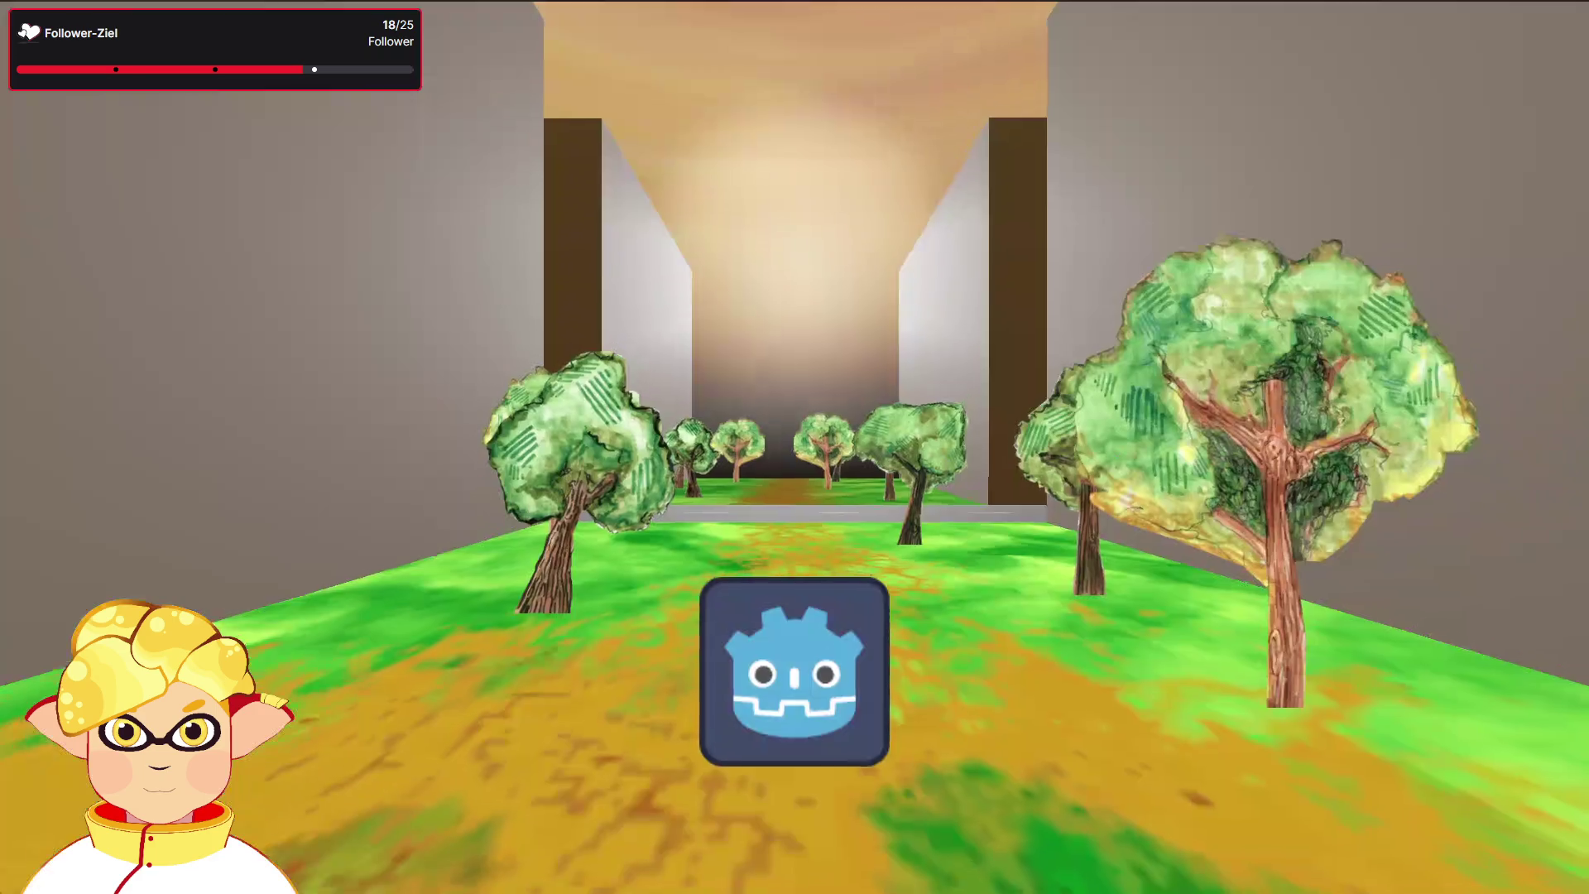
# Walk the player across the park up to the wooden wall and back
pyautogui.press('w')
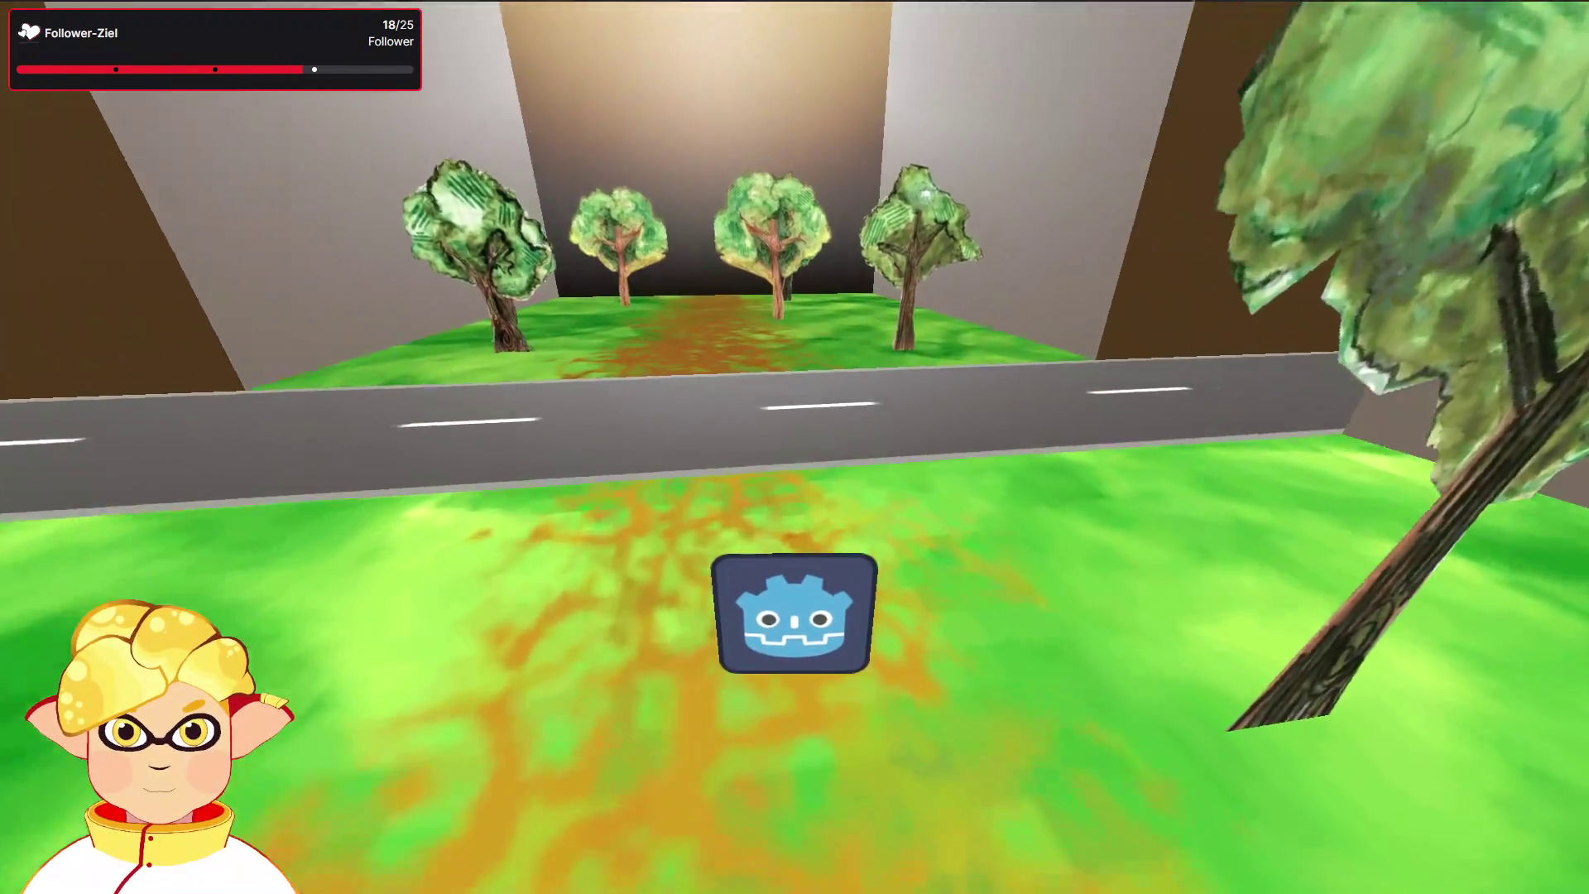
pyautogui.press('a')
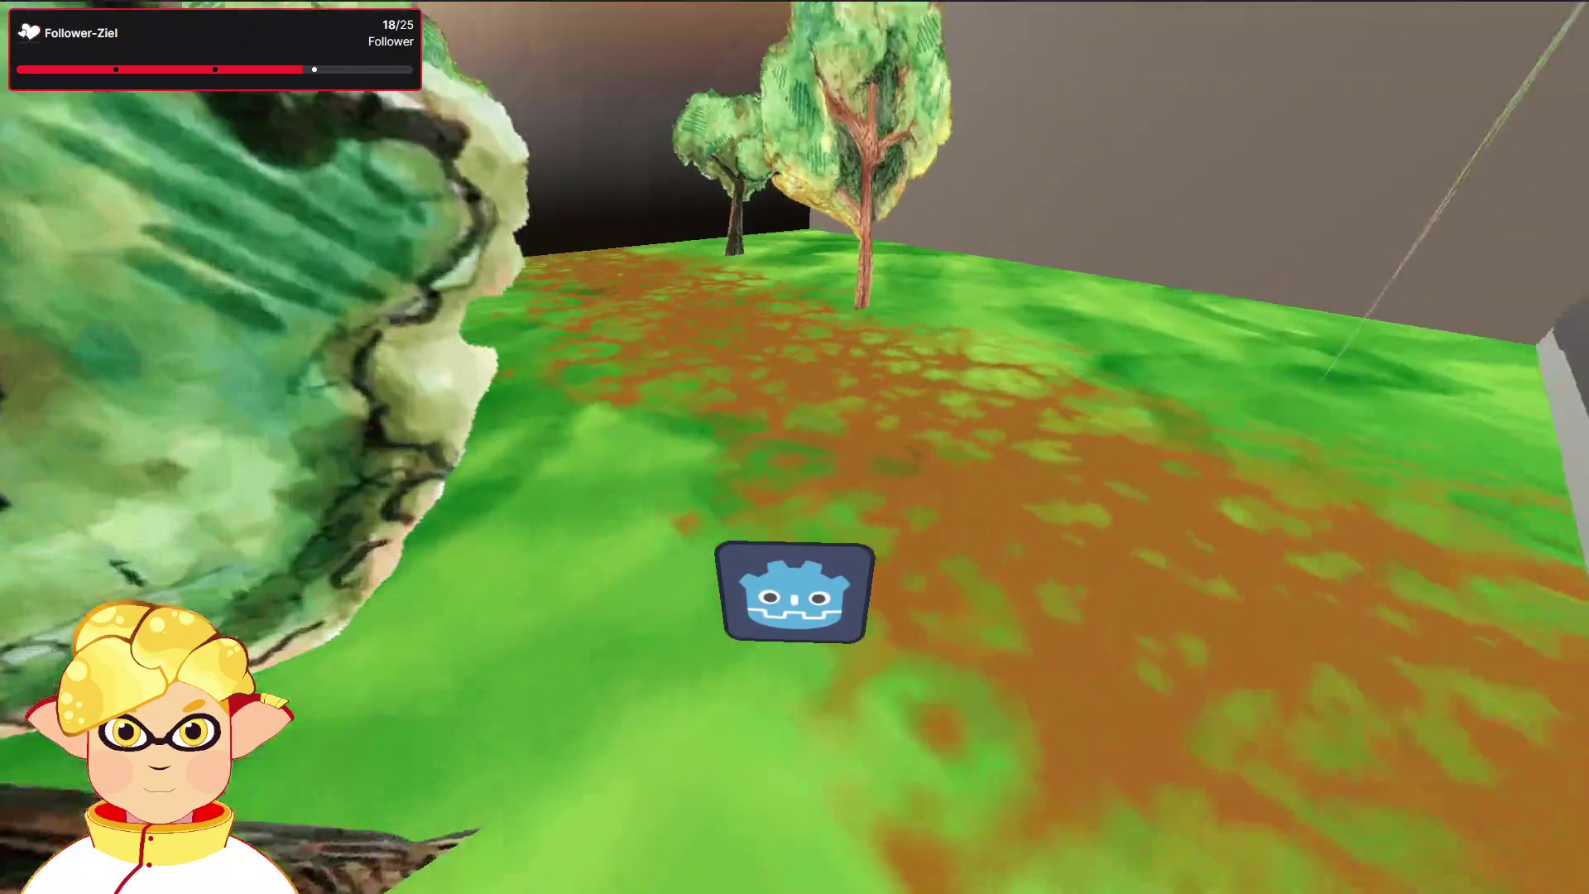
pyautogui.press('w')
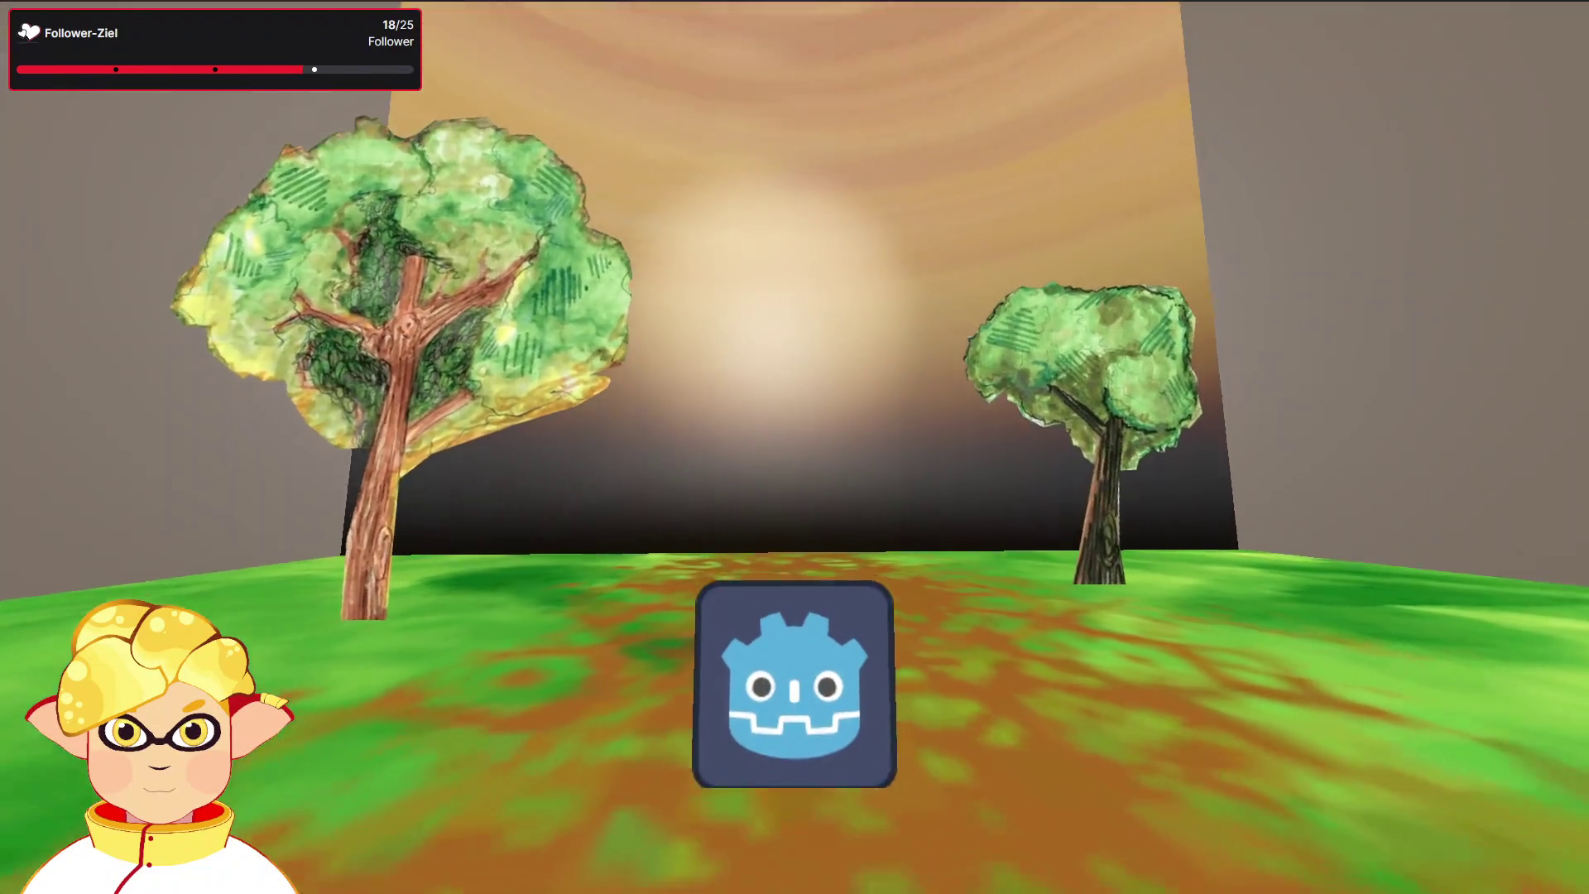
pyautogui.press('w')
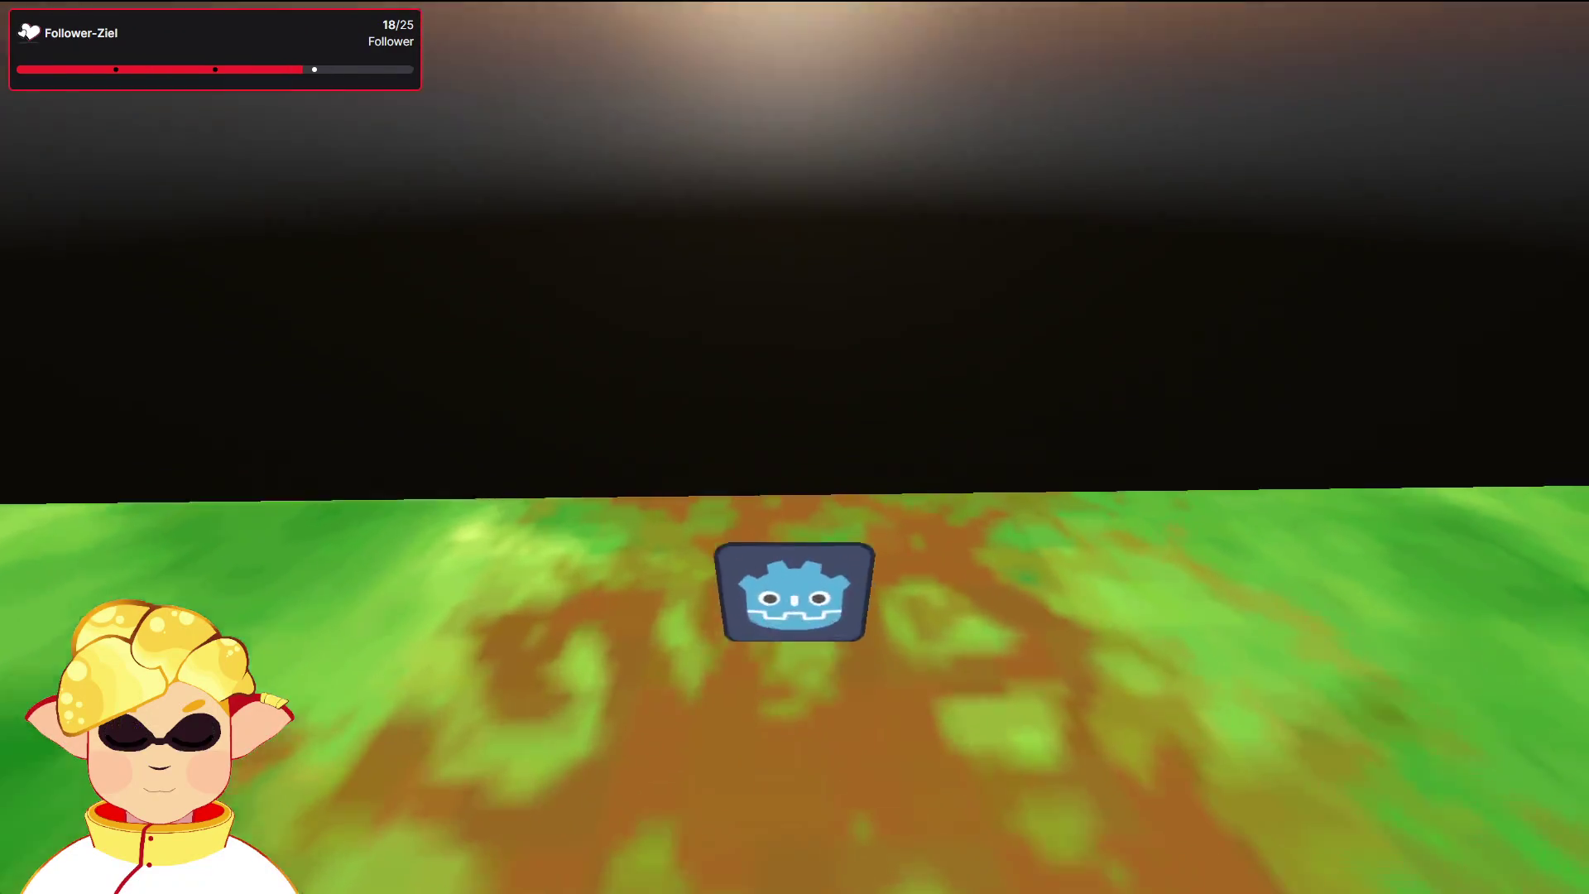
pyautogui.press('s')
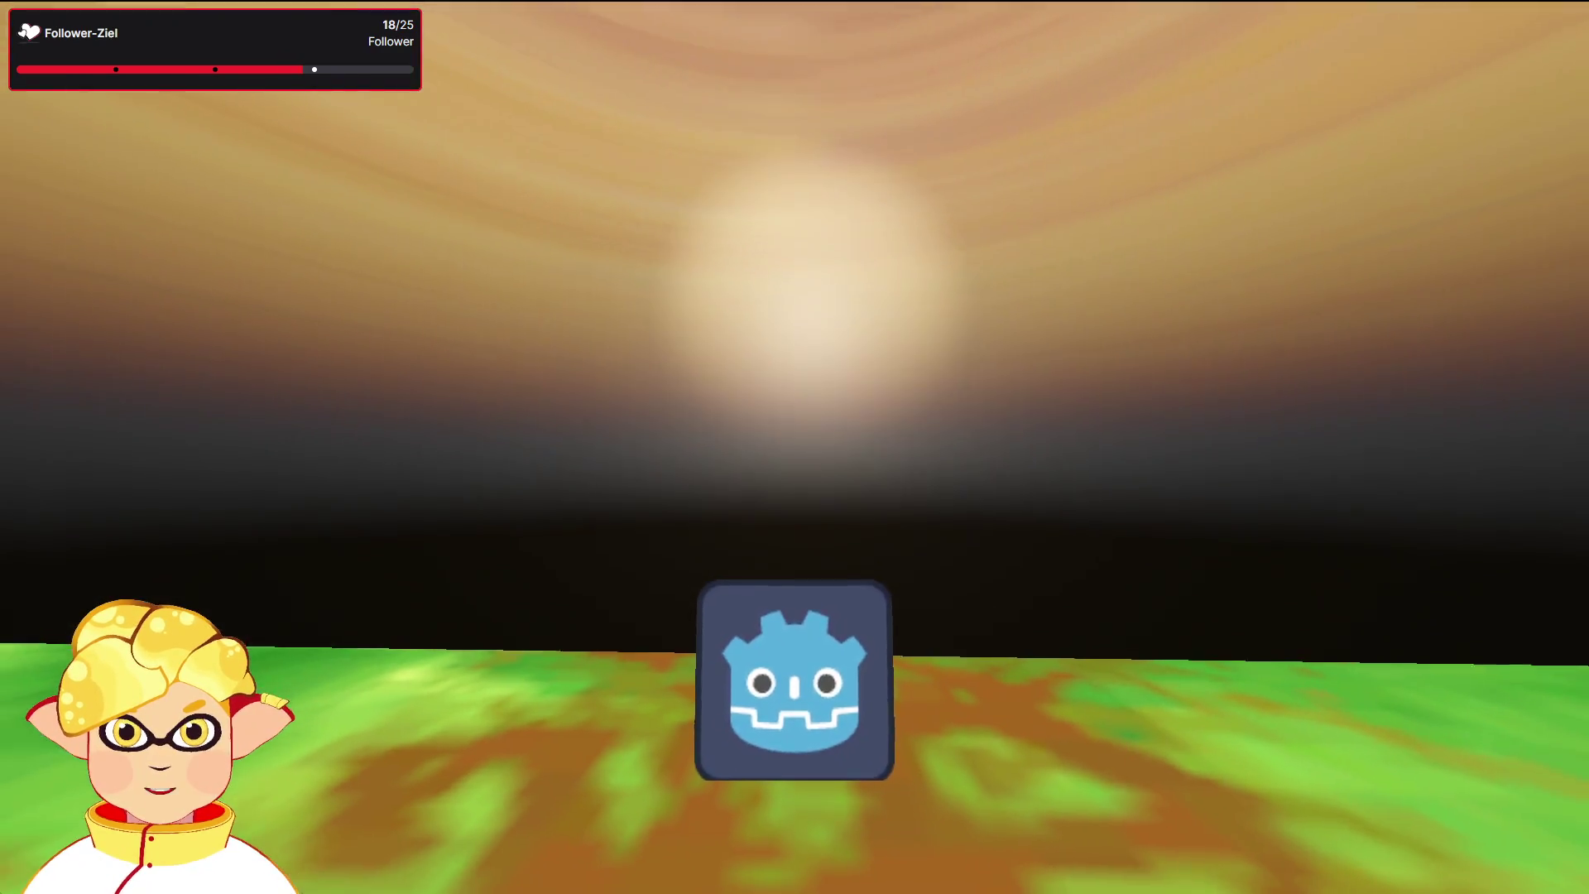
pyautogui.press('d')
pyautogui.press('a')
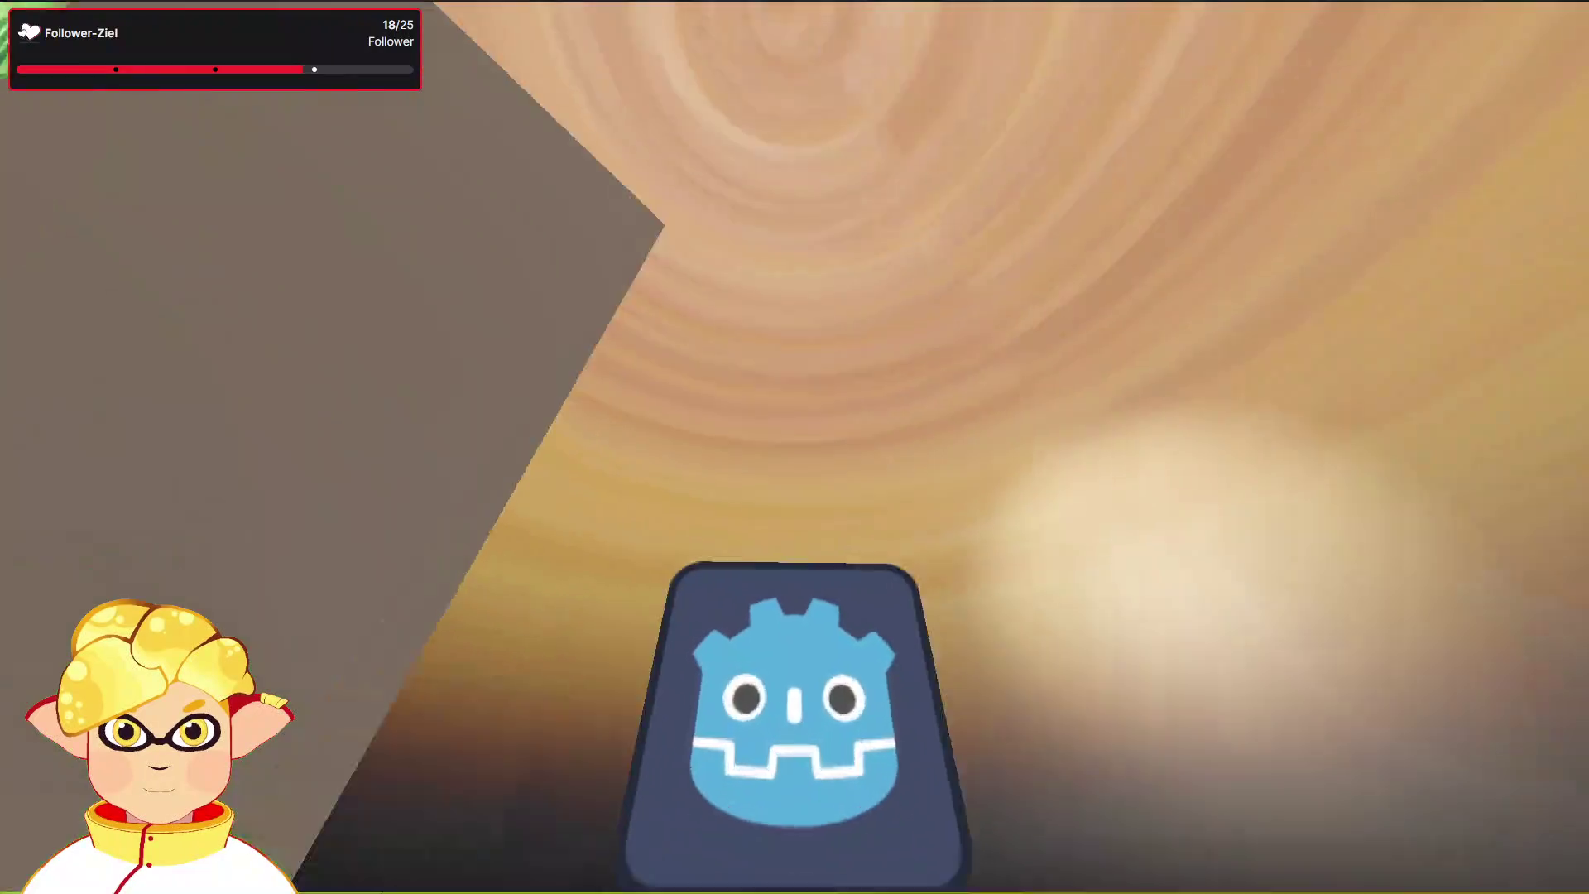
pyautogui.press('w')
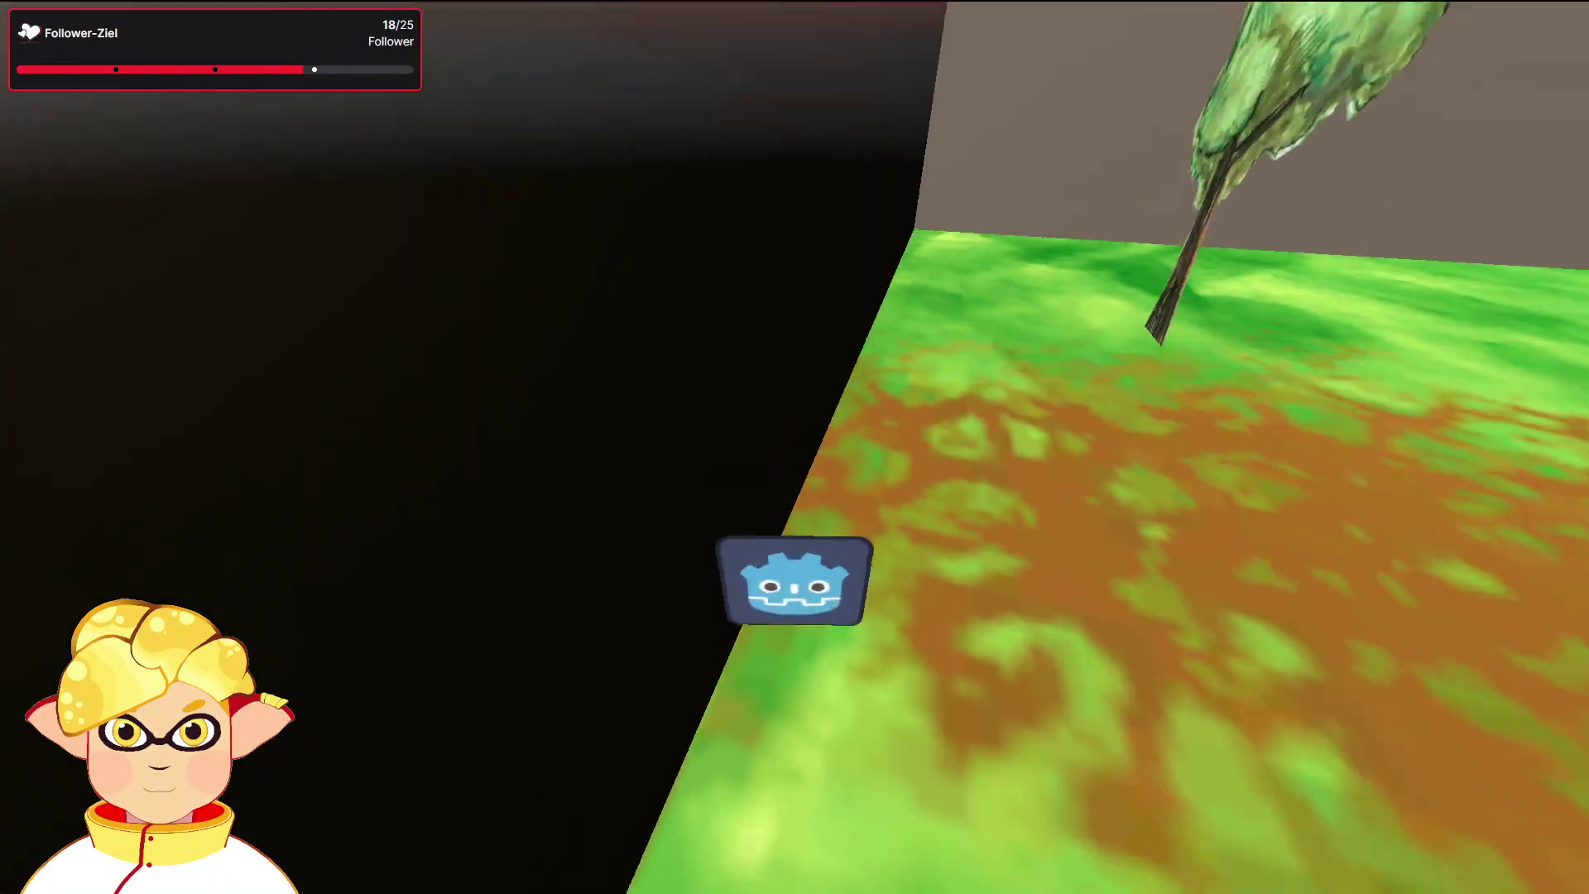
pyautogui.press('s')
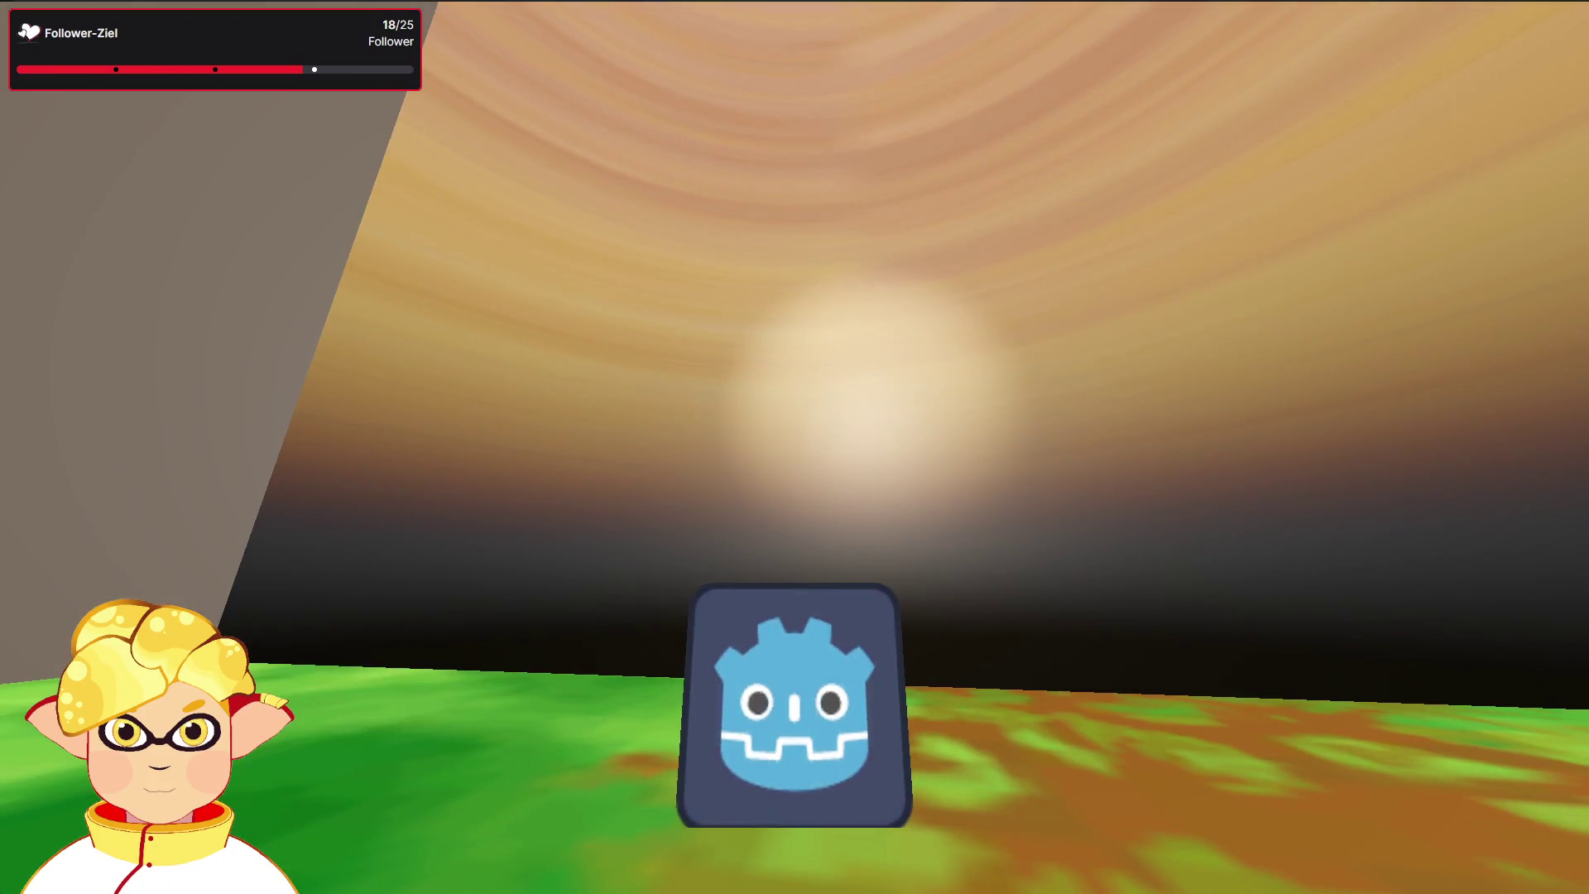
# Quit the game, turn the editor view toward the sun and horizon, and disable snapping
pyautogui.press('Escape')
pyautogui.moveTo(796, 448)
pyautogui.mouseDown()
pyautogui.moveTo(770, 365)
pyautogui.moveTo(1060, 593)
pyautogui.mouseUp()
pyautogui.click(535, 85)
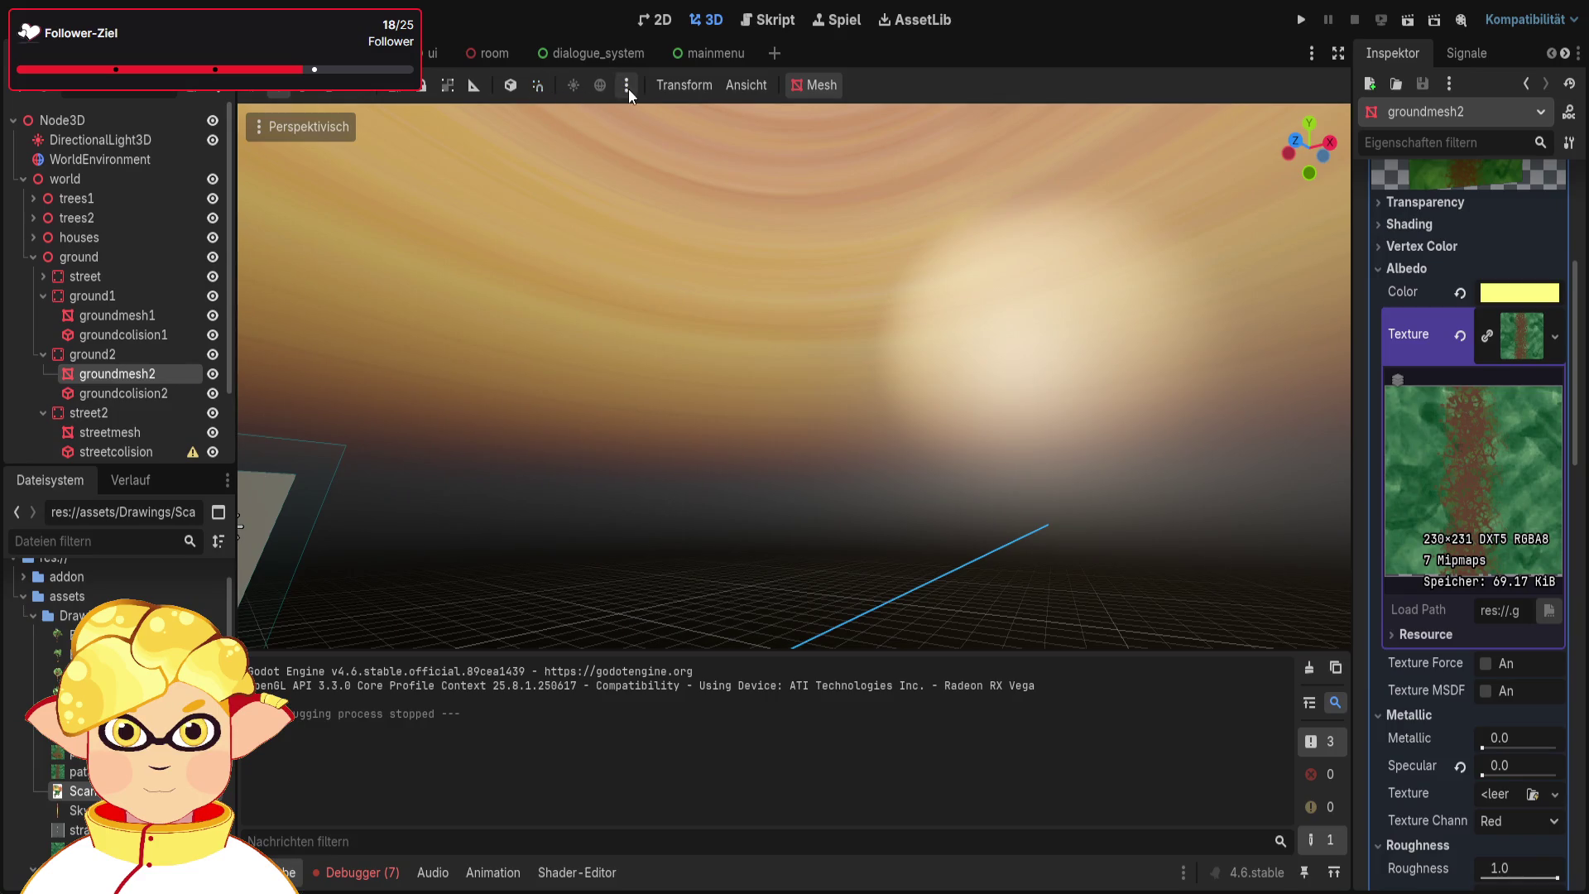
pyautogui.click(34, 256)
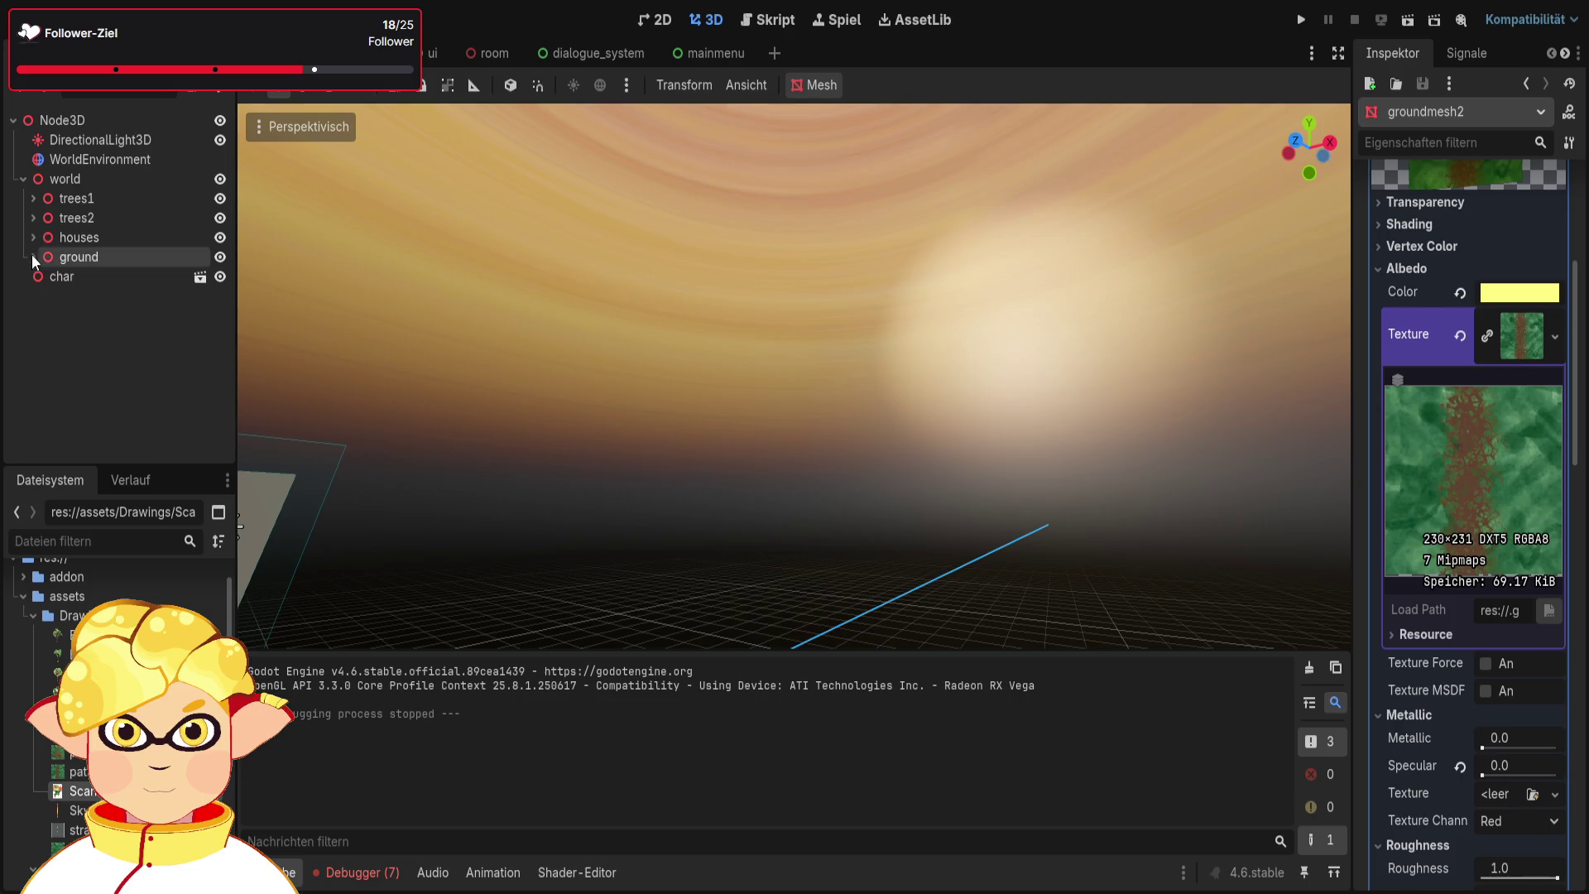
pyautogui.click(99, 139)
pyautogui.click(103, 159)
pyautogui.moveTo(662, 383)
pyautogui.mouseDown()
pyautogui.moveTo(419, 298)
pyautogui.moveTo(728, 257)
pyautogui.mouseUp()
pyautogui.click(1532, 359)
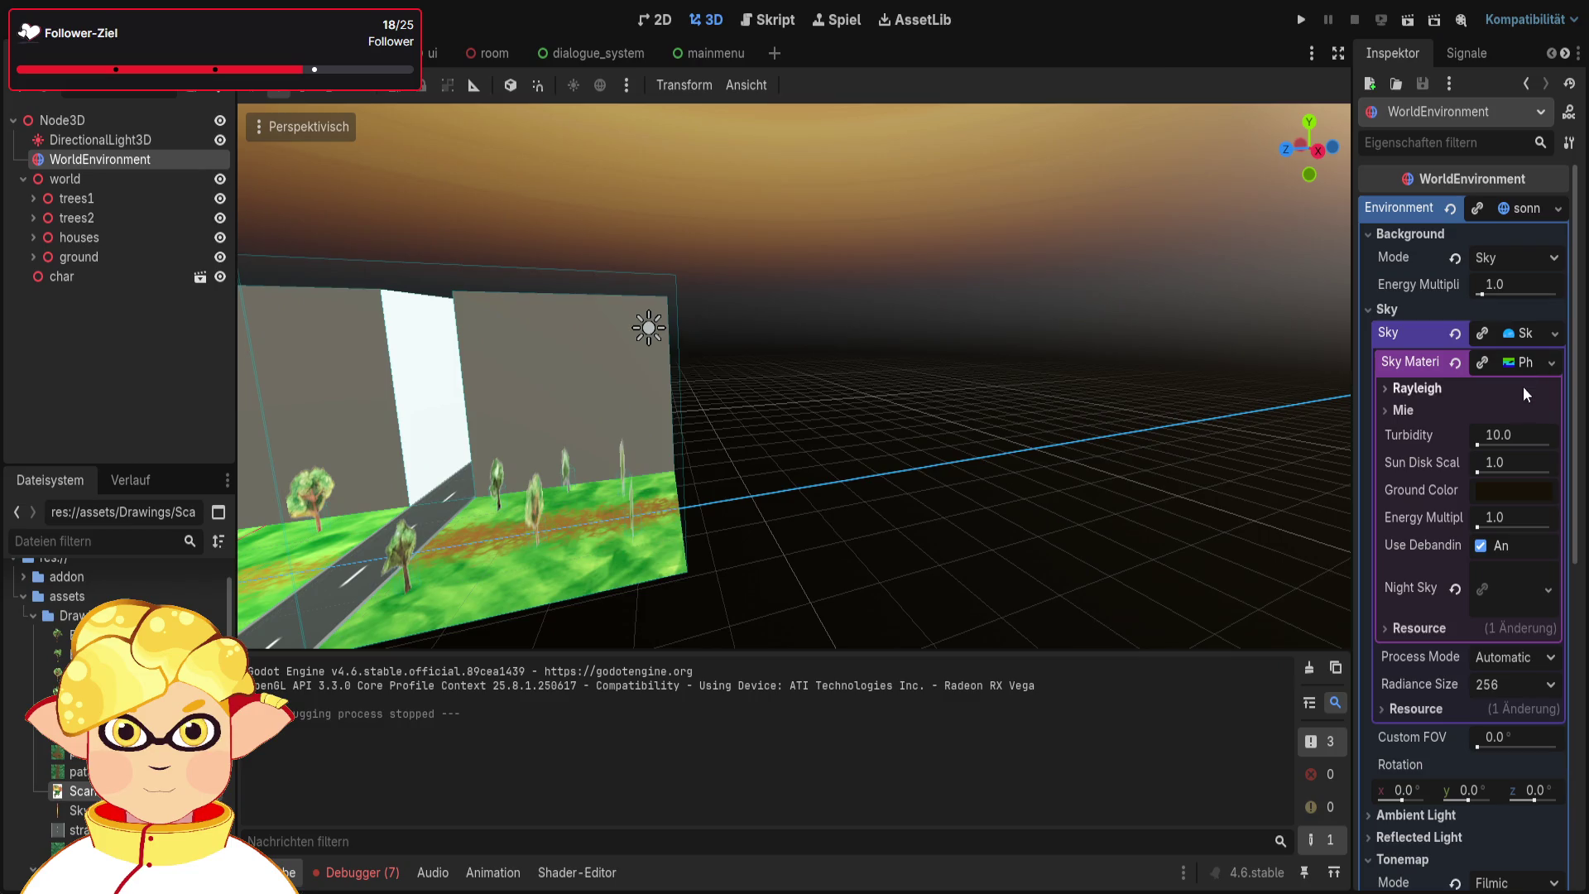
pyautogui.click(1534, 331)
pyautogui.click(1536, 332)
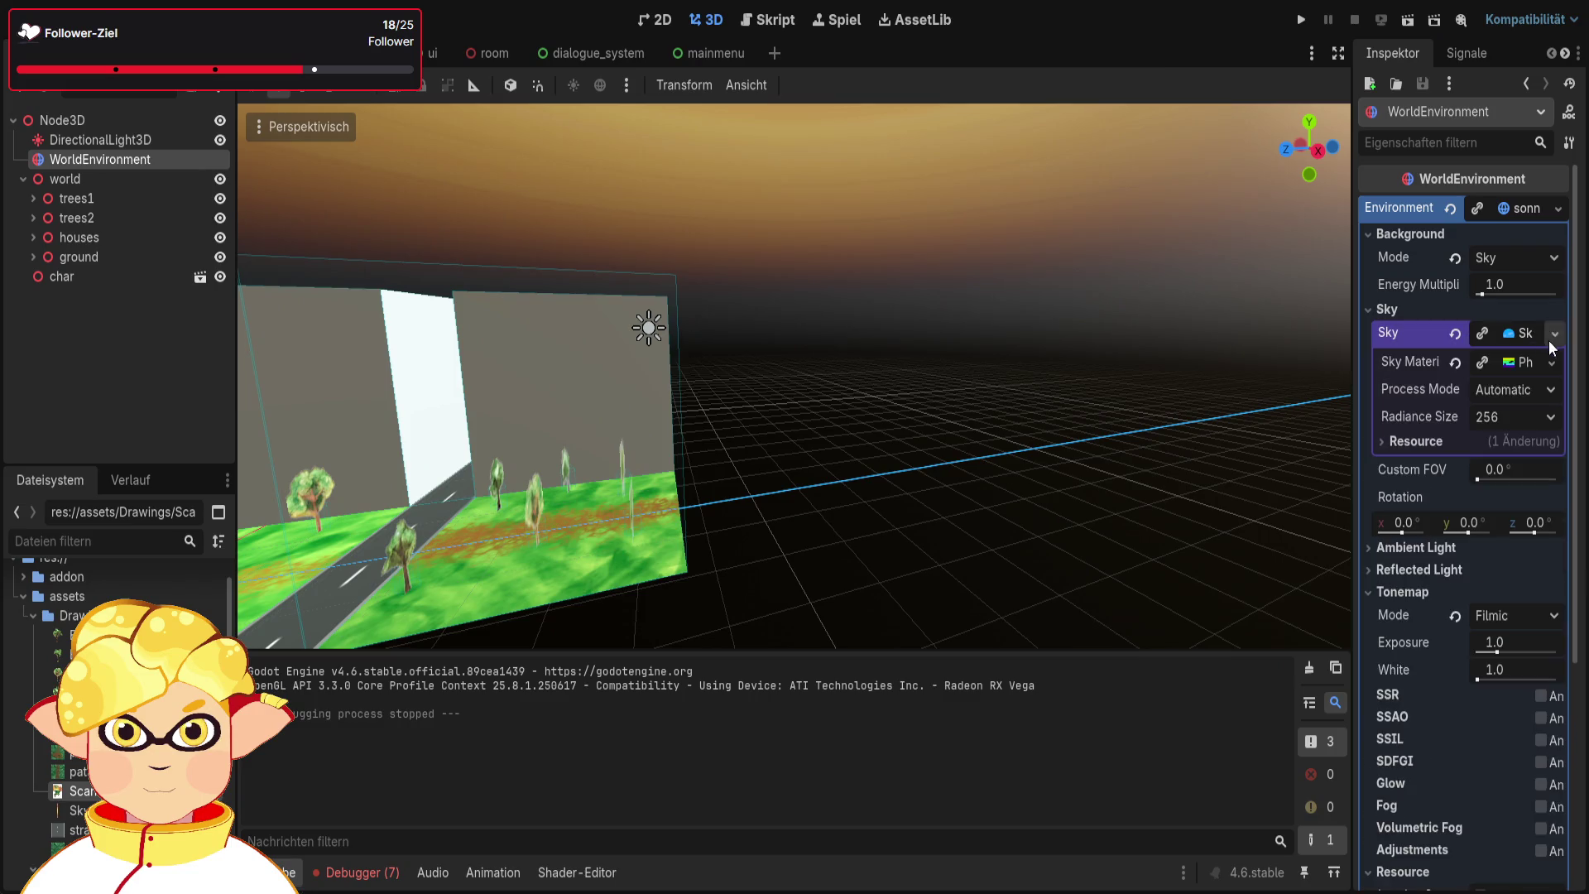
pyautogui.click(1526, 363)
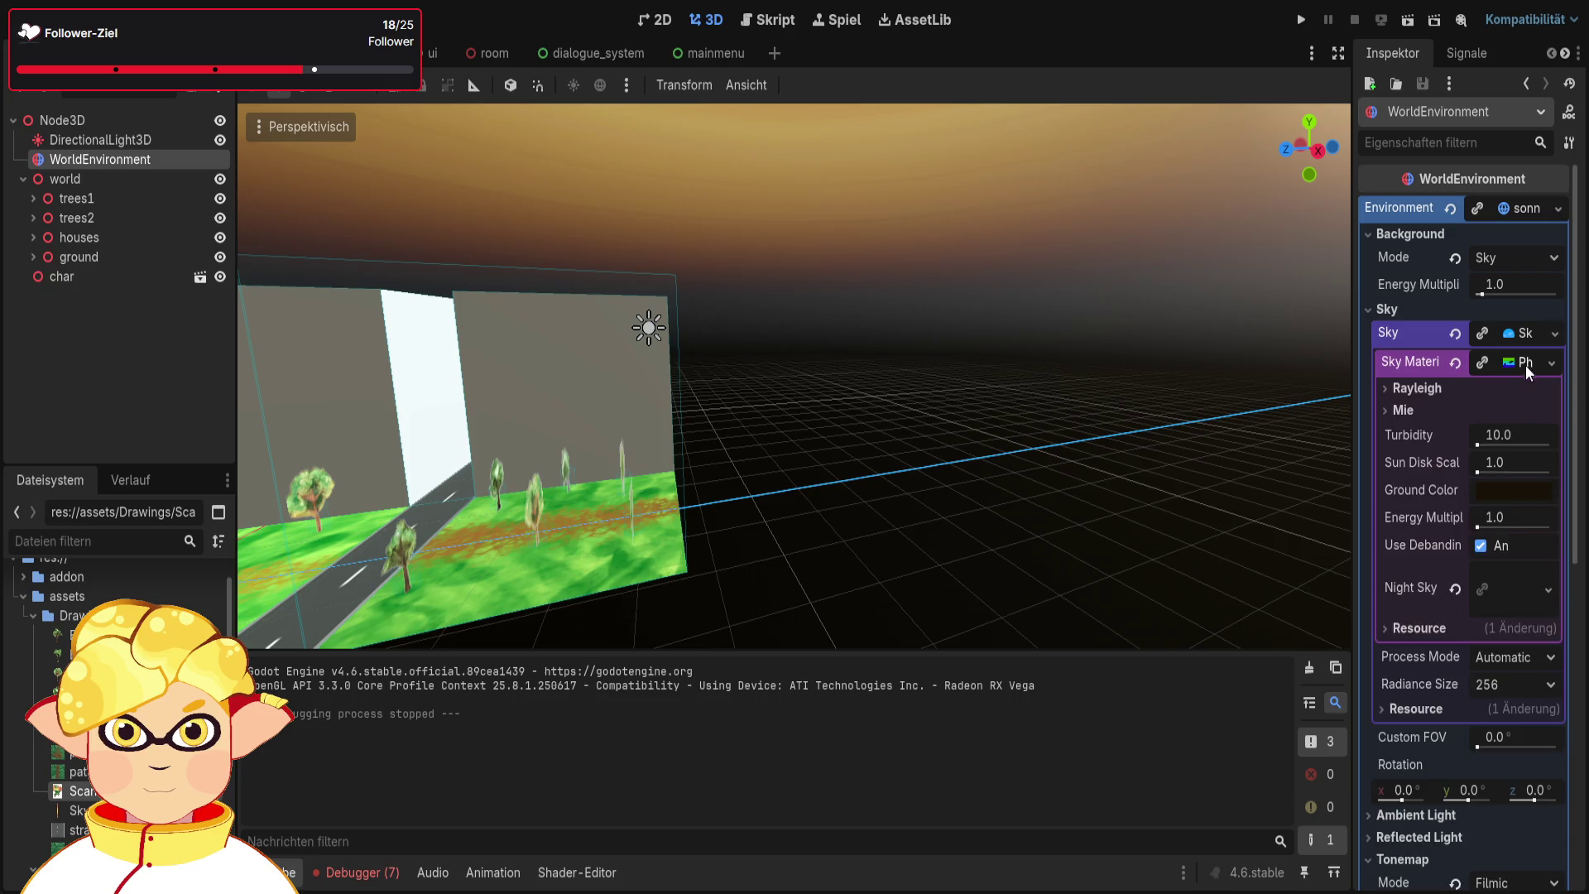
pyautogui.scroll(-2, 1509, 458)
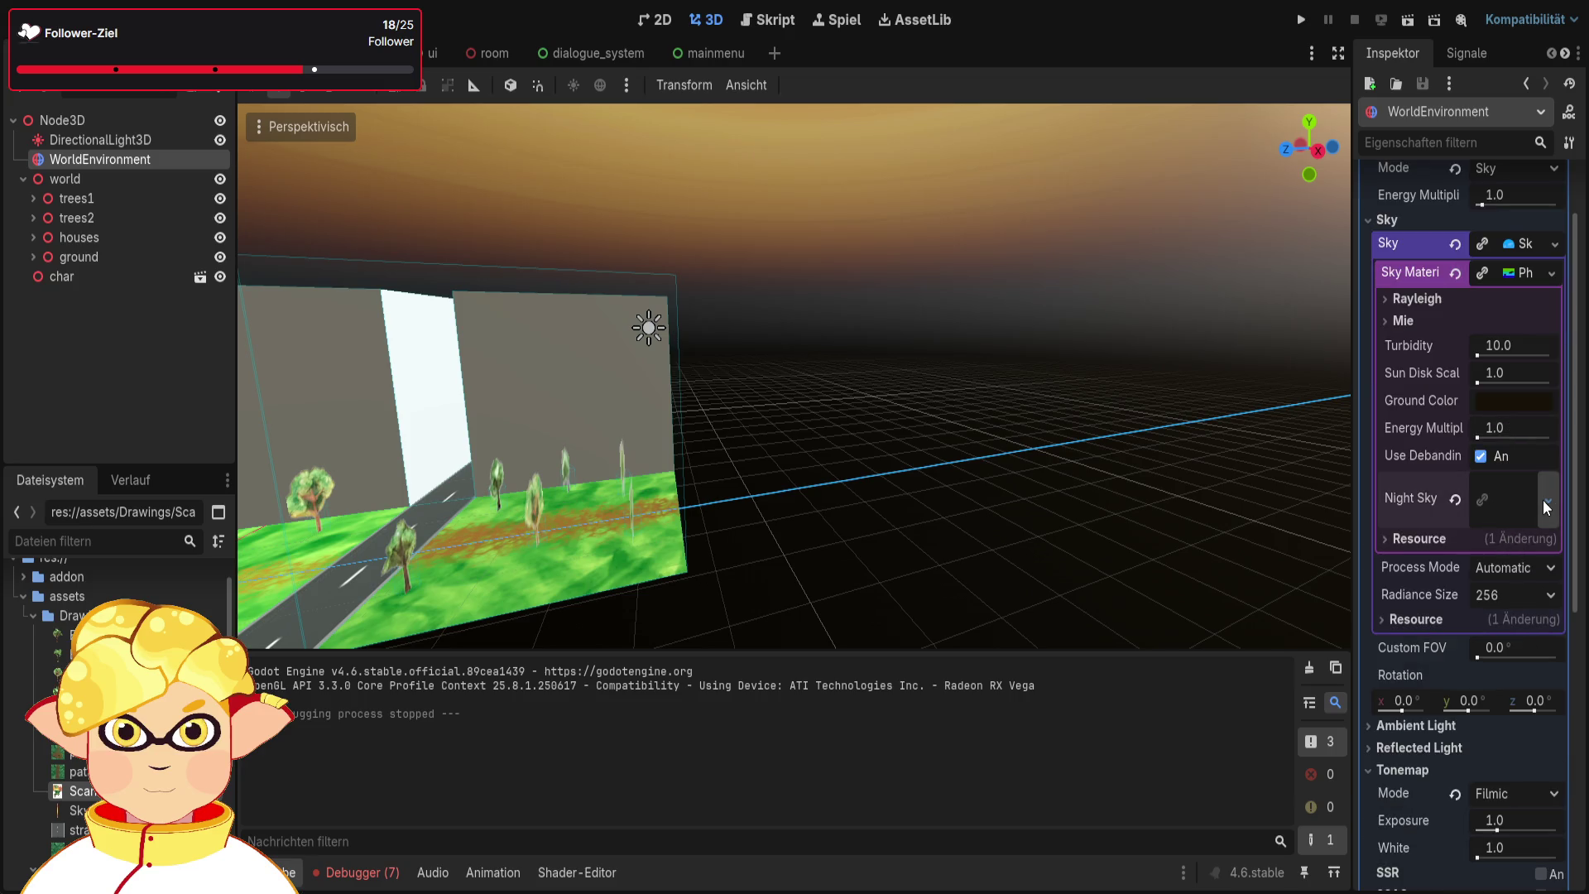
pyautogui.click(1419, 539)
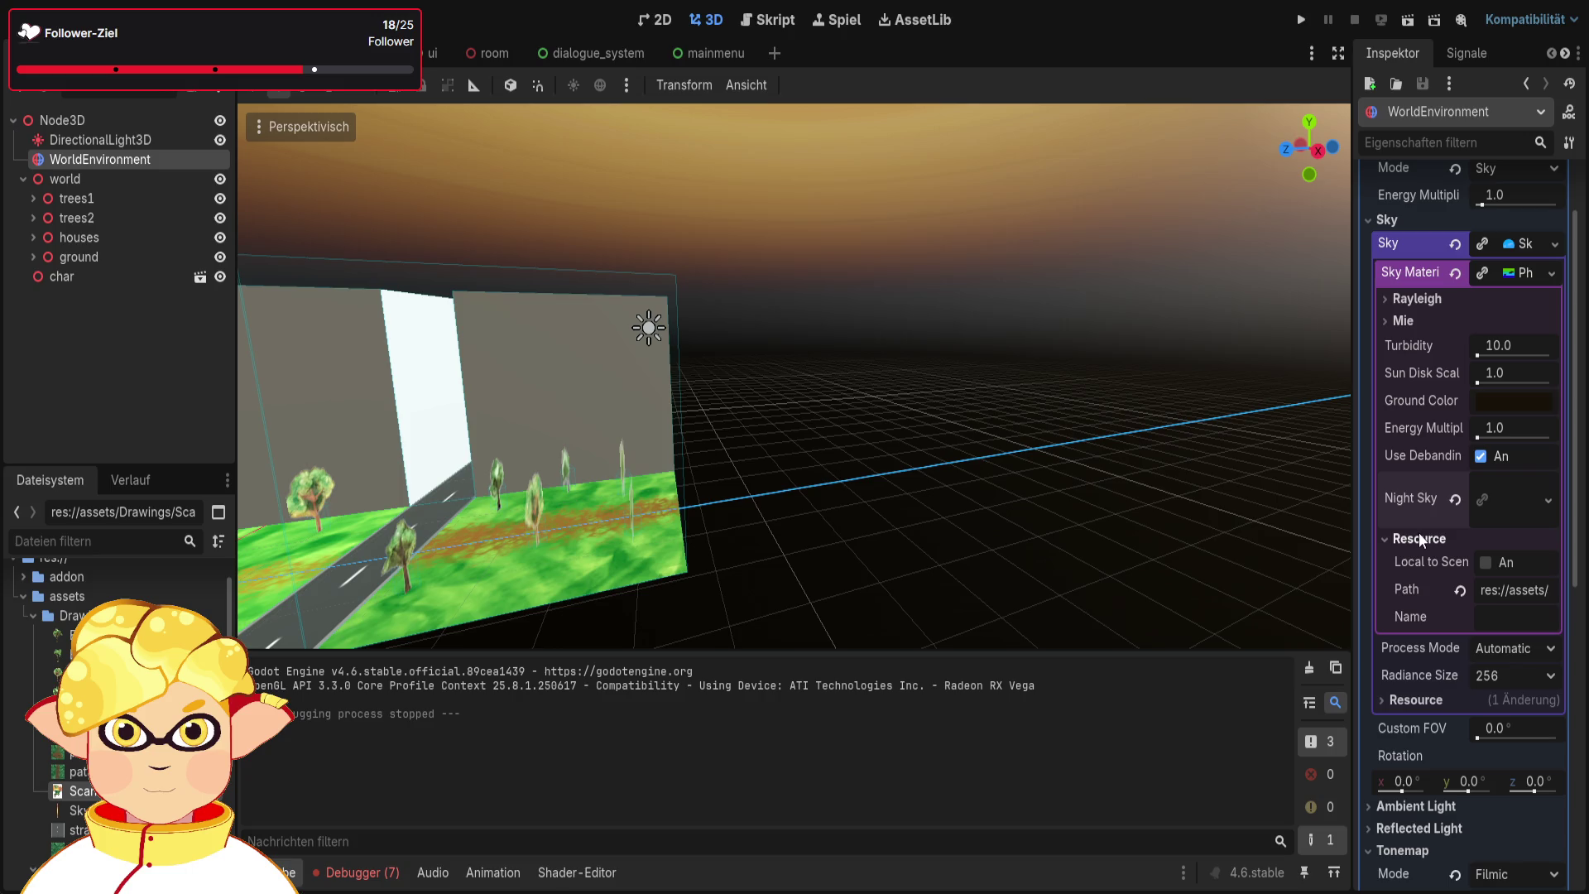
pyautogui.click(1418, 538)
pyautogui.scroll(2, 1418, 538)
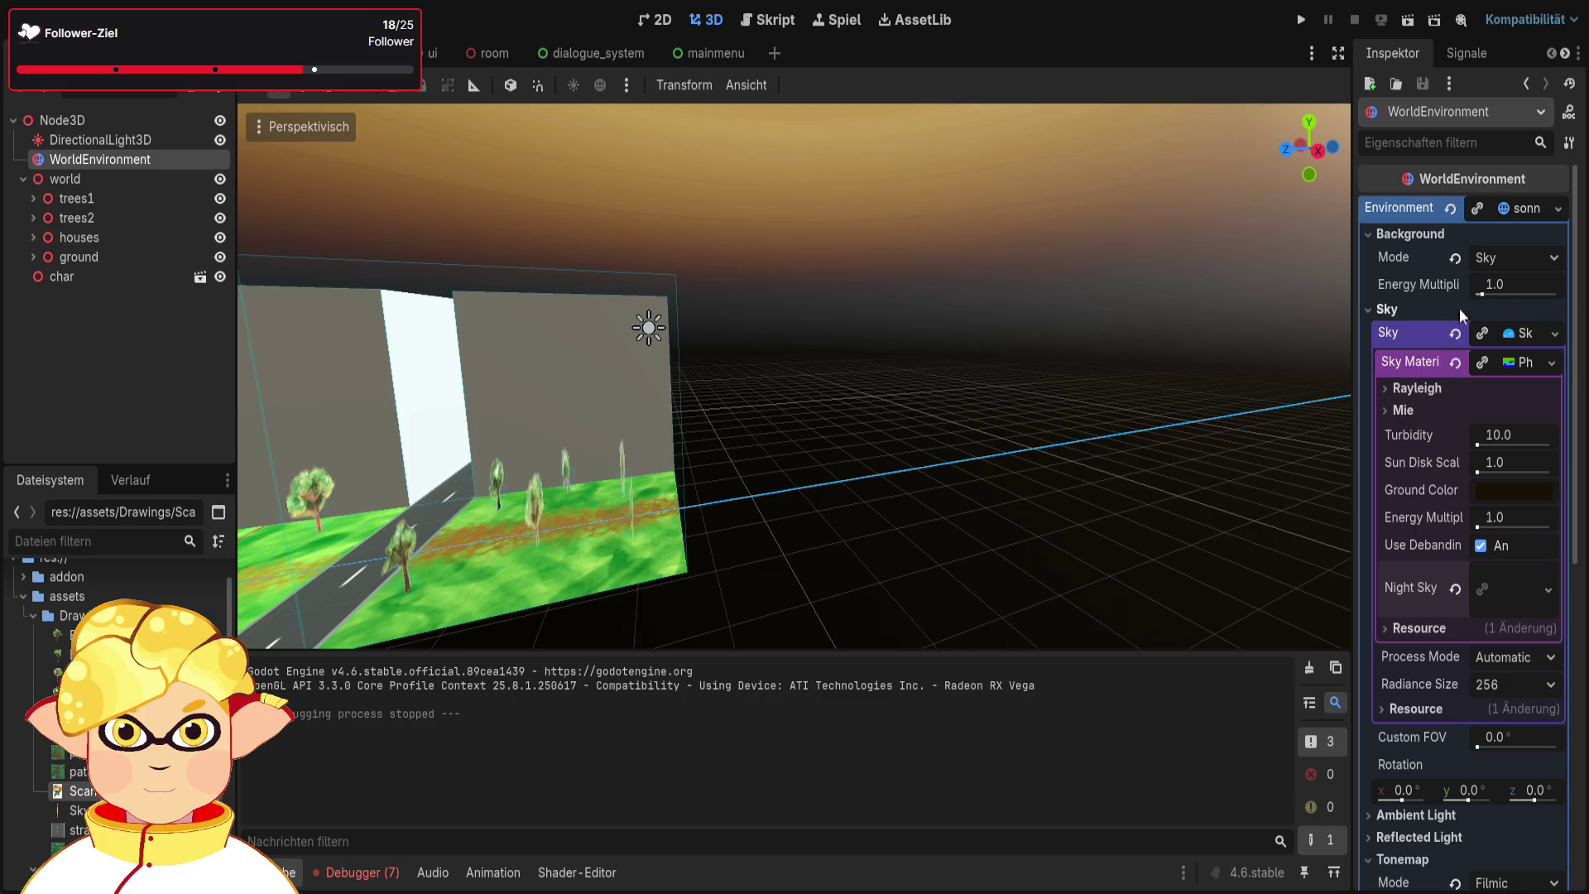
pyautogui.click(1528, 334)
pyautogui.click(1520, 331)
# Widen the sky's Custom FOV up to 180°, reset it to 0.0, and expand Ambient Light
pyautogui.click(1520, 331)
pyautogui.moveTo(1480, 366); pyautogui.dragTo(1542, 370)
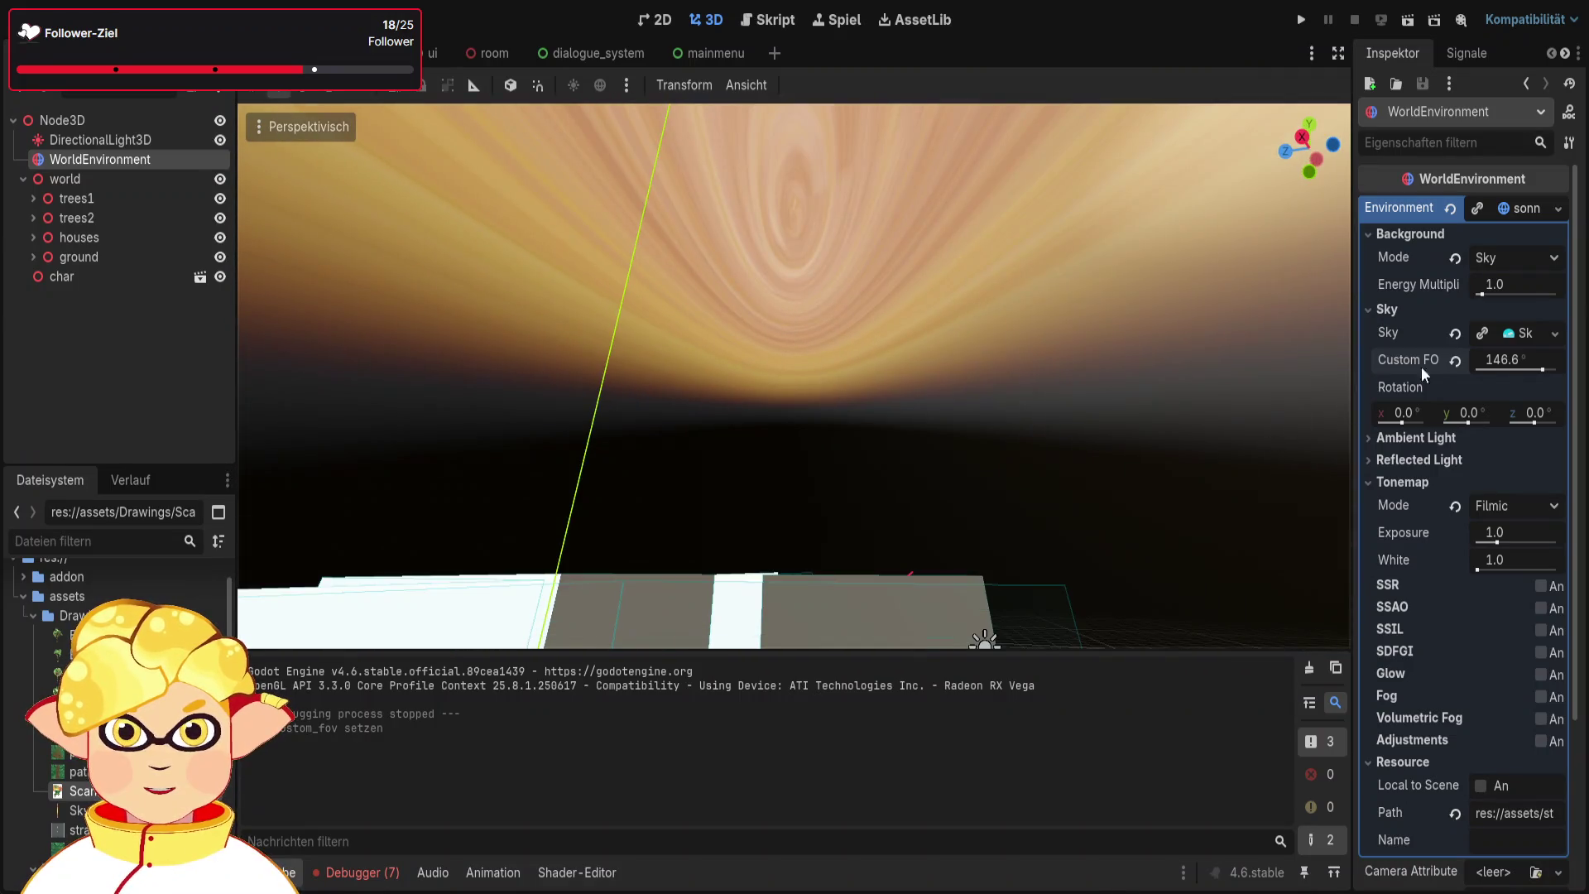
pyautogui.moveTo(1514, 370); pyautogui.dragTo(1557, 369)
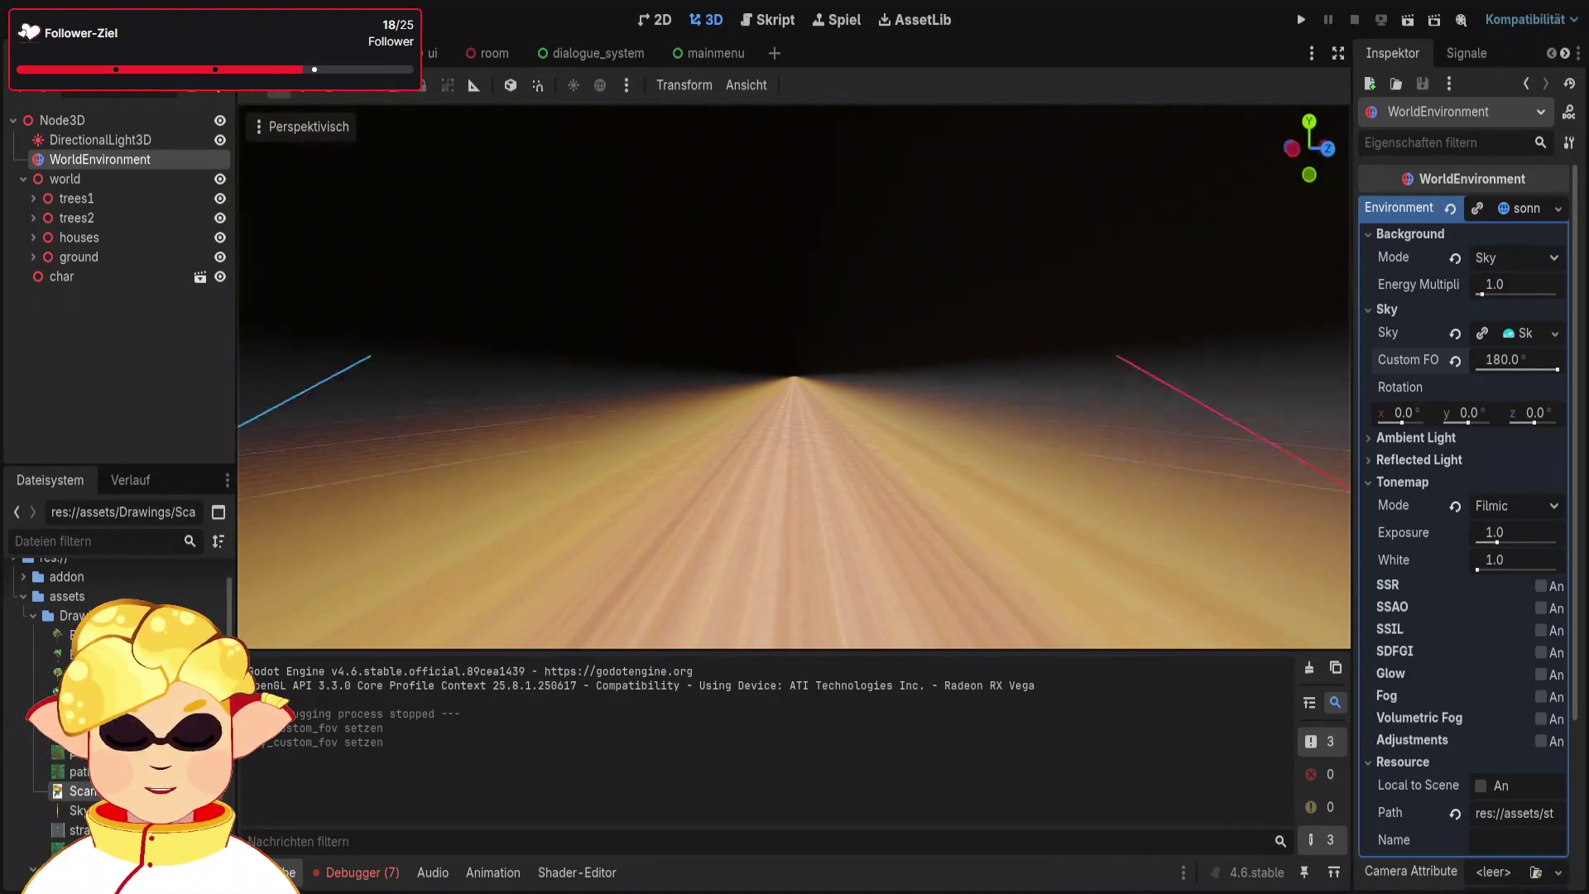
pyautogui.click(1455, 362)
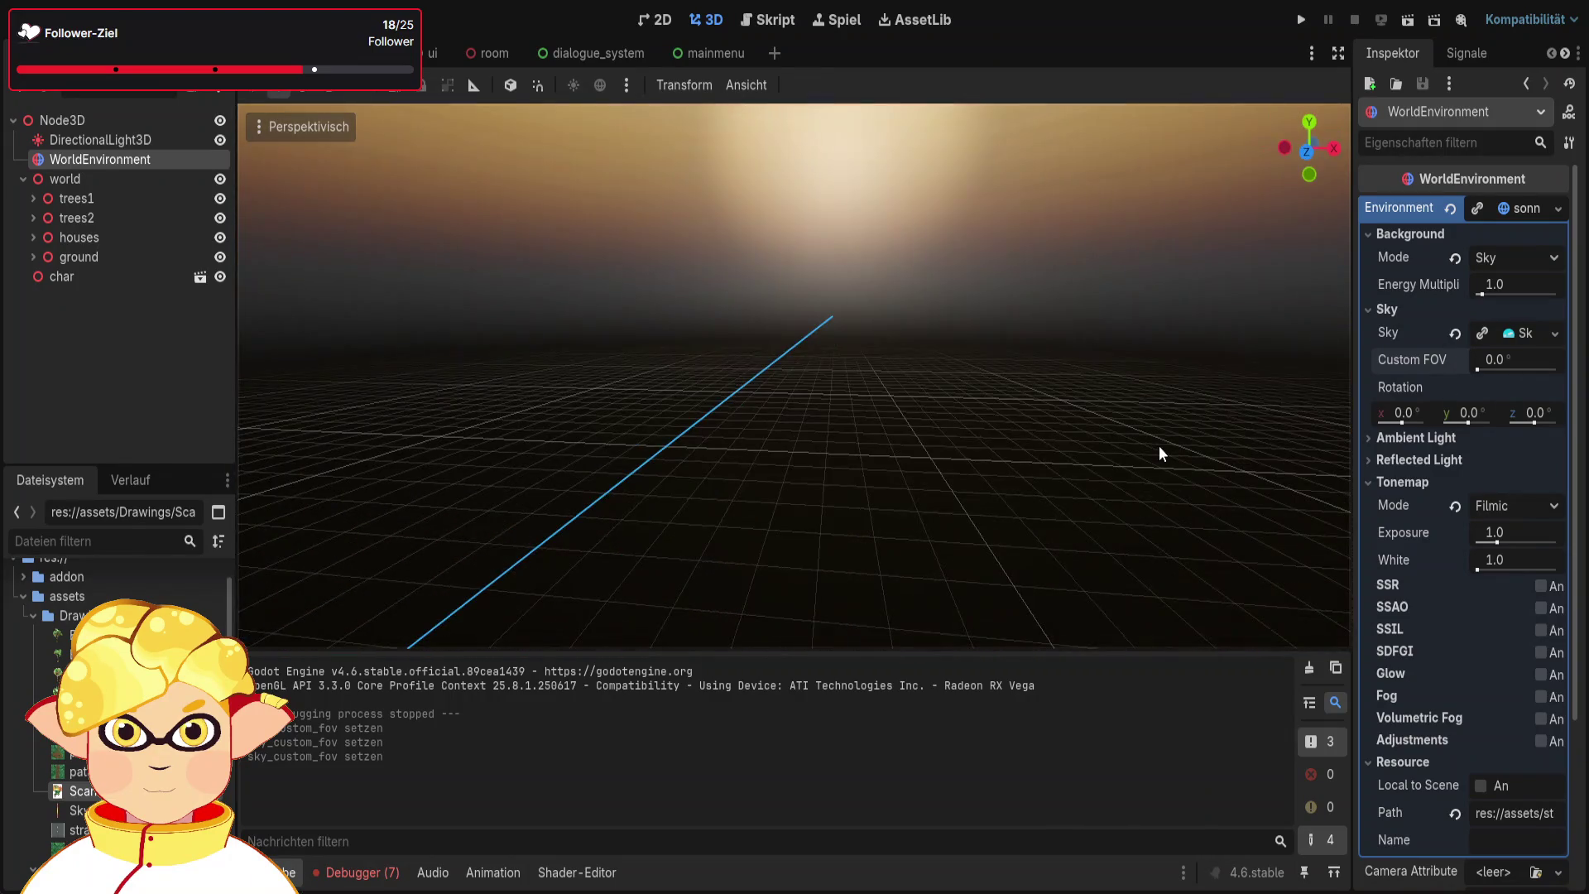
pyautogui.click(1401, 438)
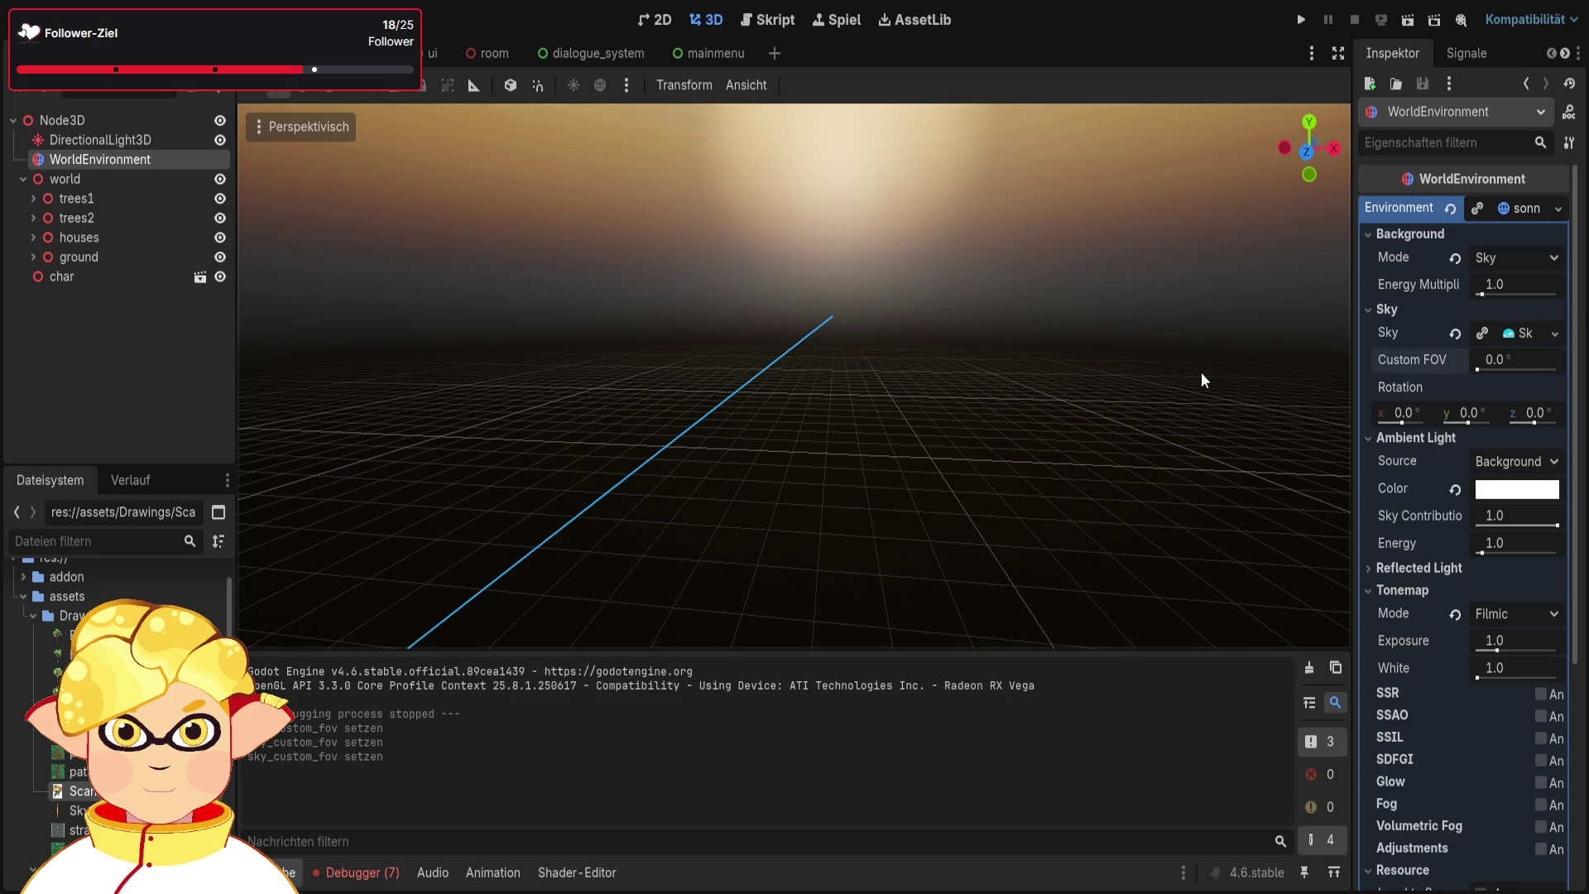
pyautogui.moveTo(1189, 368); pyautogui.dragTo(1193, 384)
# Reselect WorldEnvironment and test raising the ambient light energy
pyautogui.click(1198, 400)
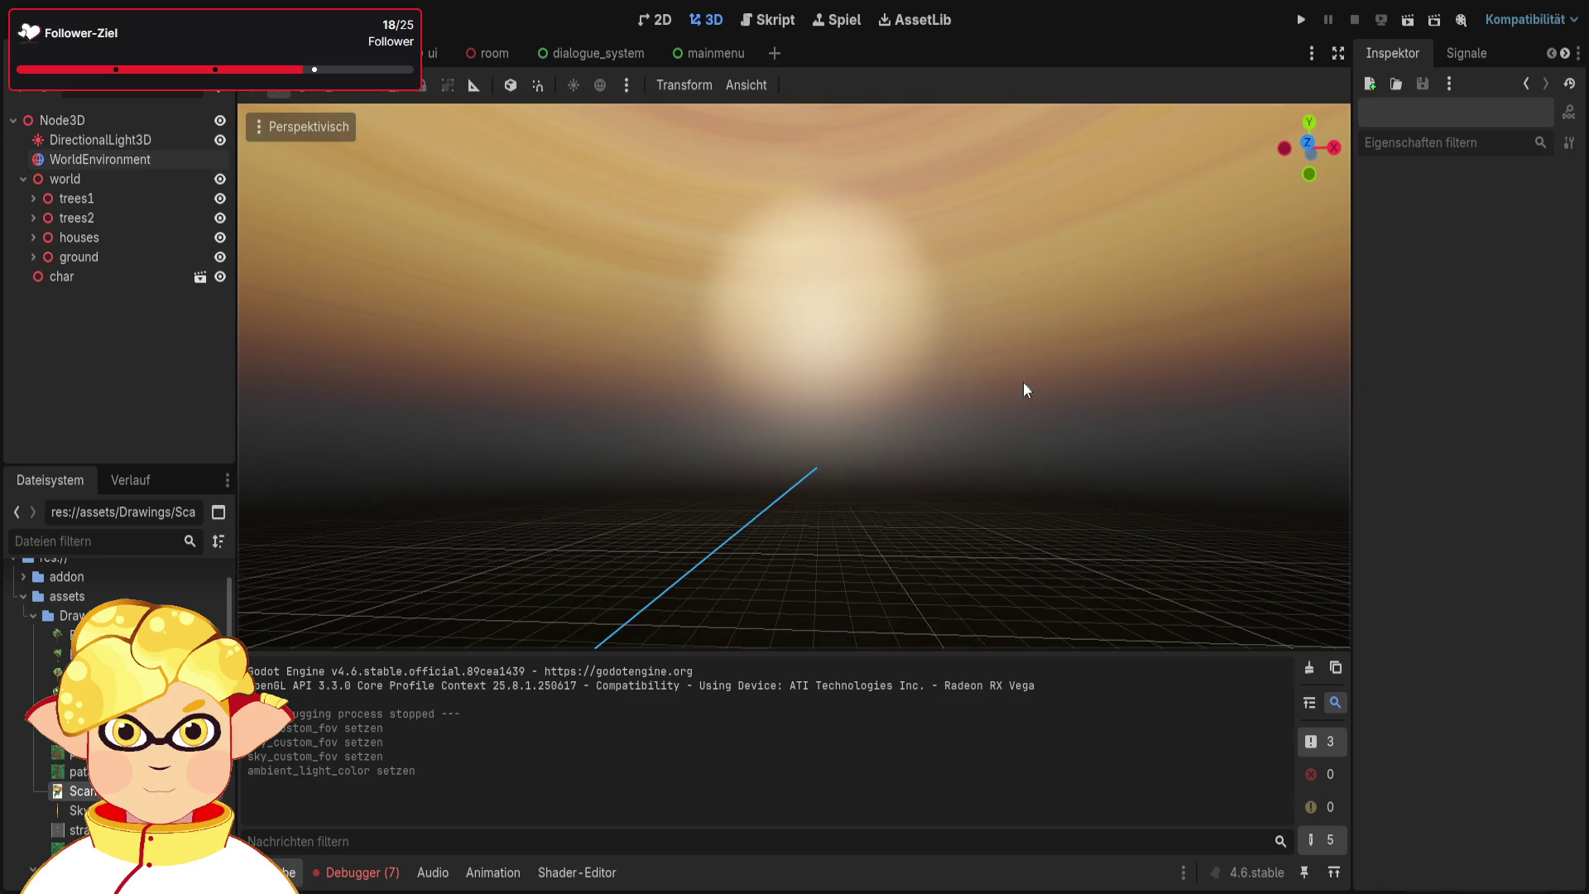
pyautogui.click(137, 160)
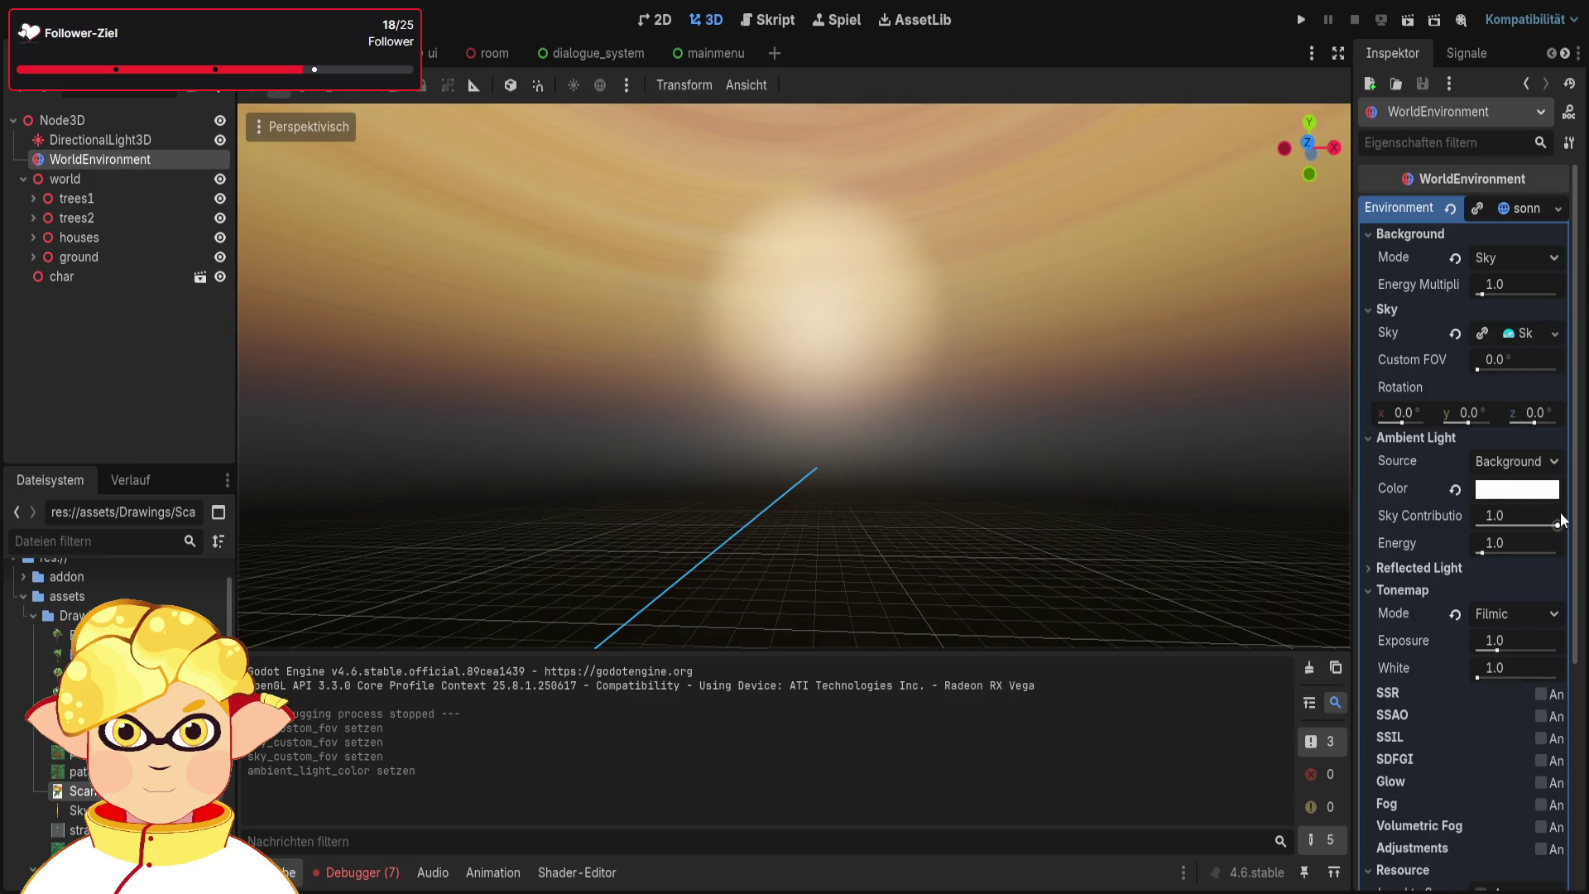
pyautogui.moveTo(1482, 548)
pyautogui.mouseDown()
pyautogui.moveTo(1505, 548)
pyautogui.moveTo(1481, 526)
pyautogui.mouseUp()
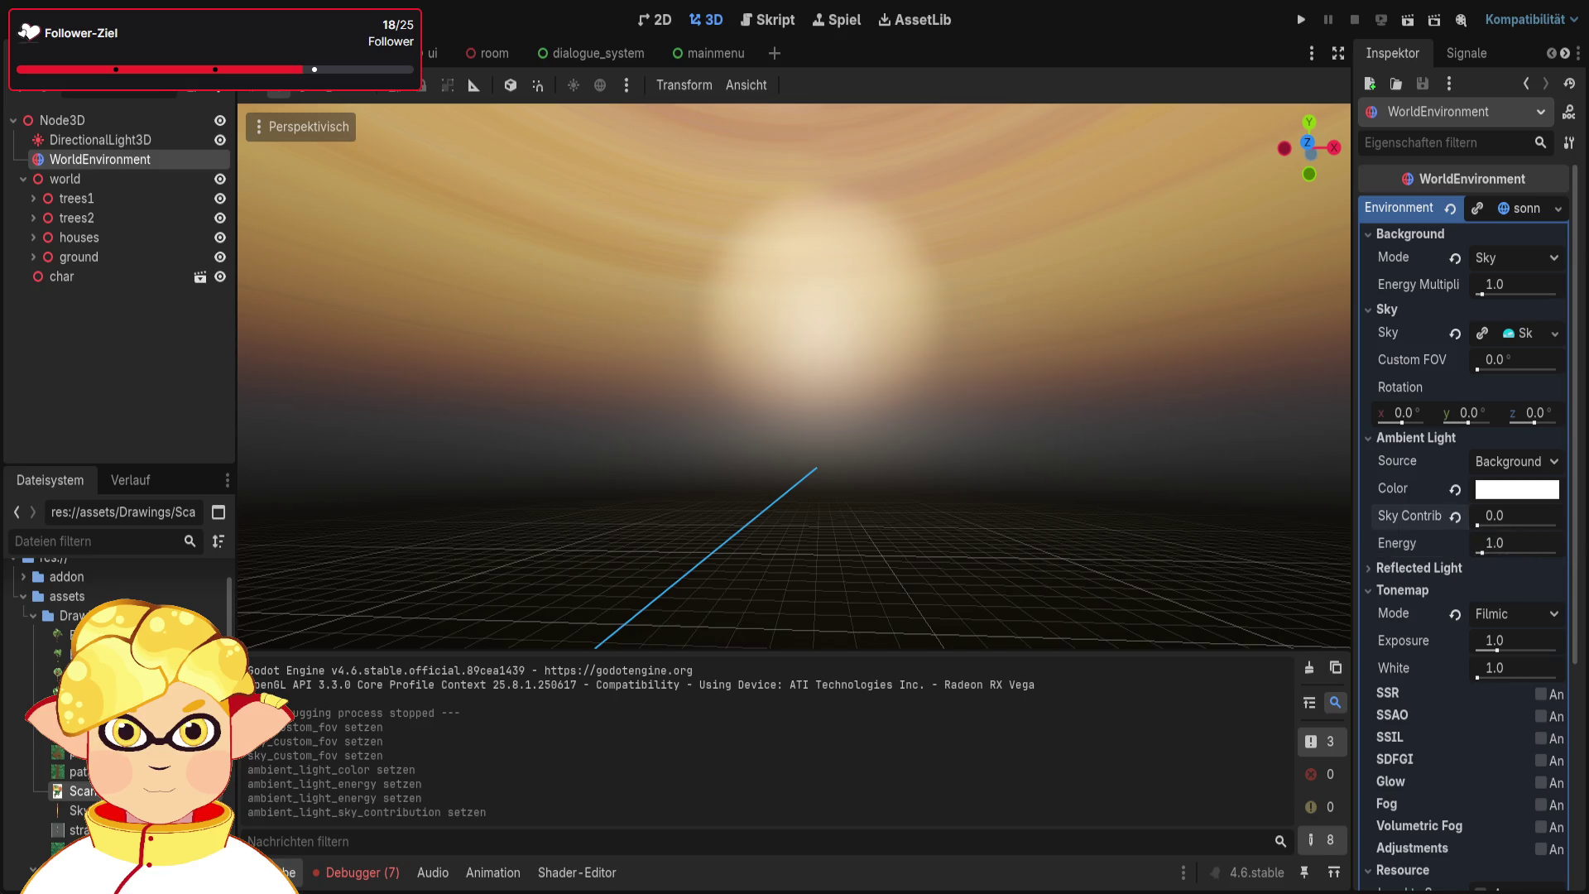
pyautogui.scroll(-2, 1478, 558)
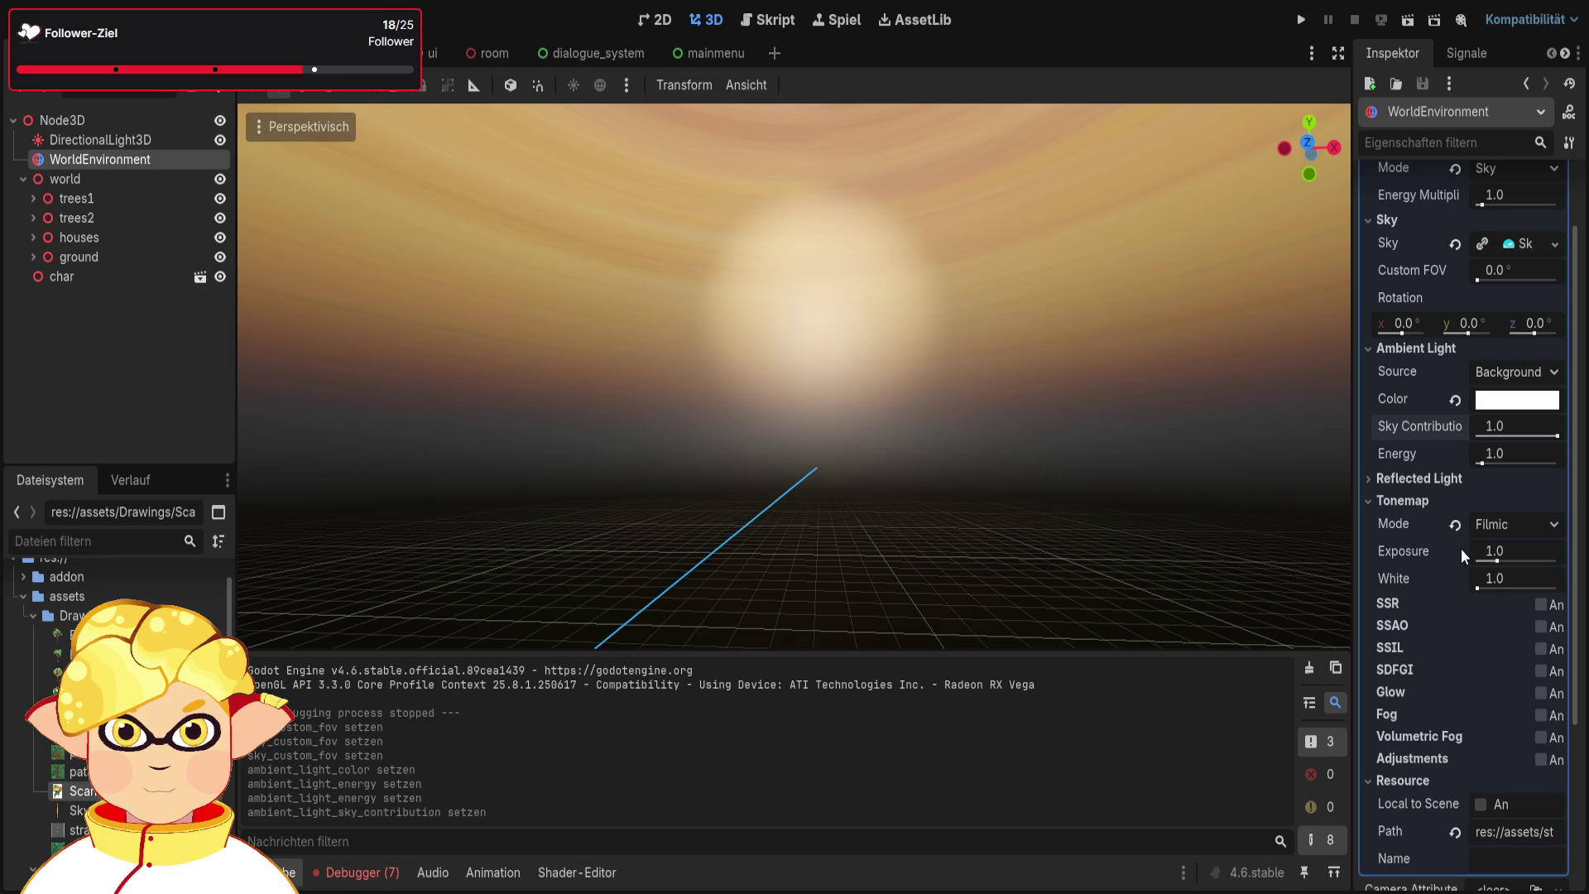
# Try Linear, Reinhard and Filmic tonemap modes, settle on ACES, then run the scene
pyautogui.click(1511, 524)
pyautogui.click(1506, 546)
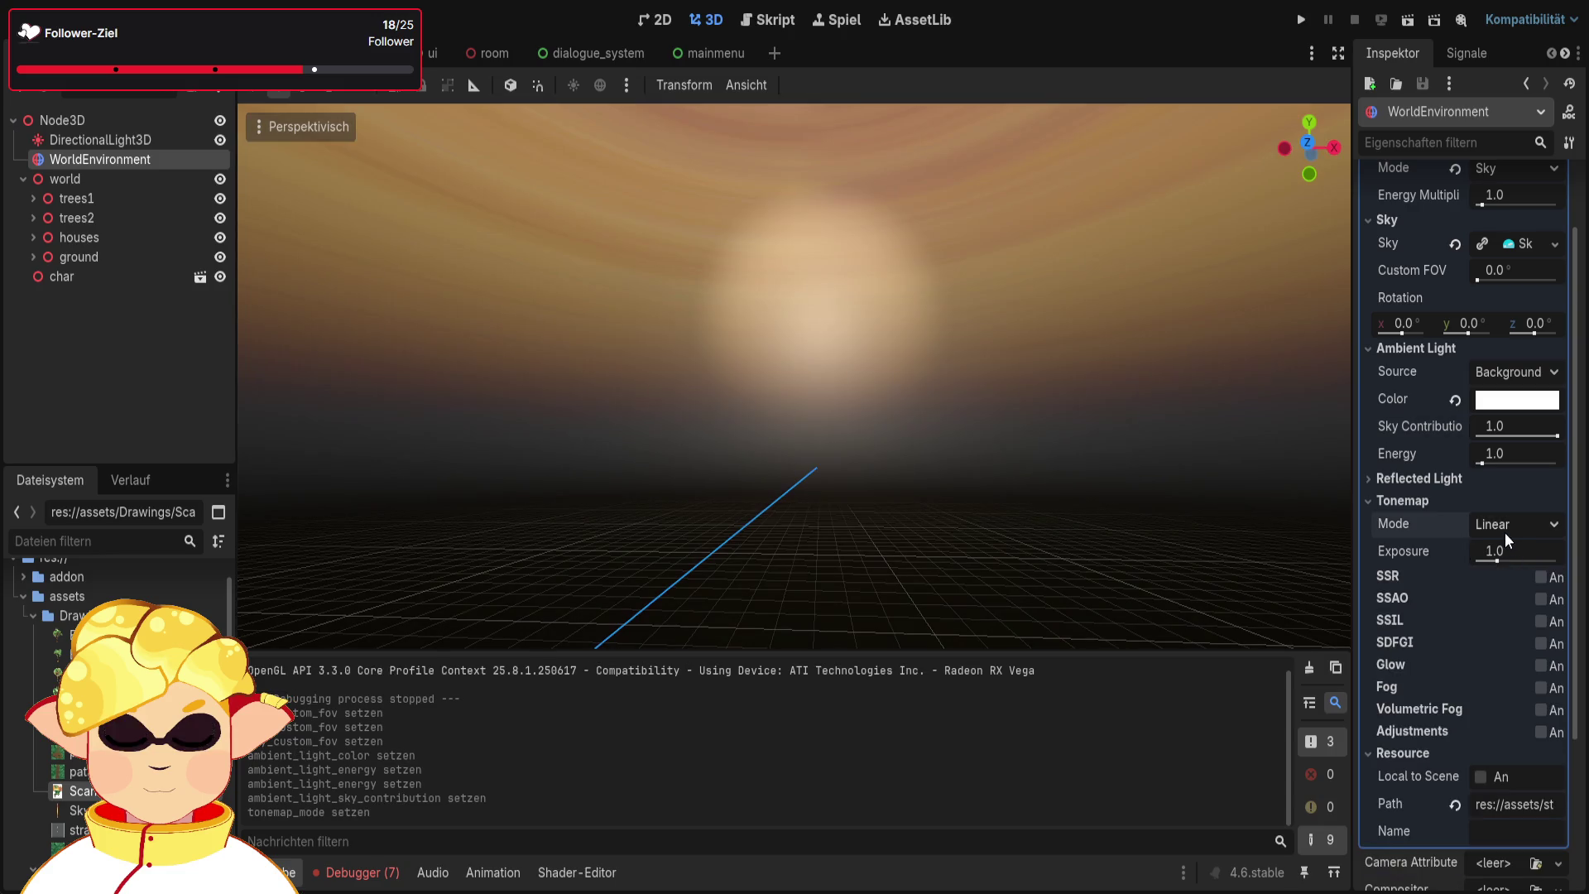
pyautogui.click(1508, 530)
pyautogui.click(1510, 569)
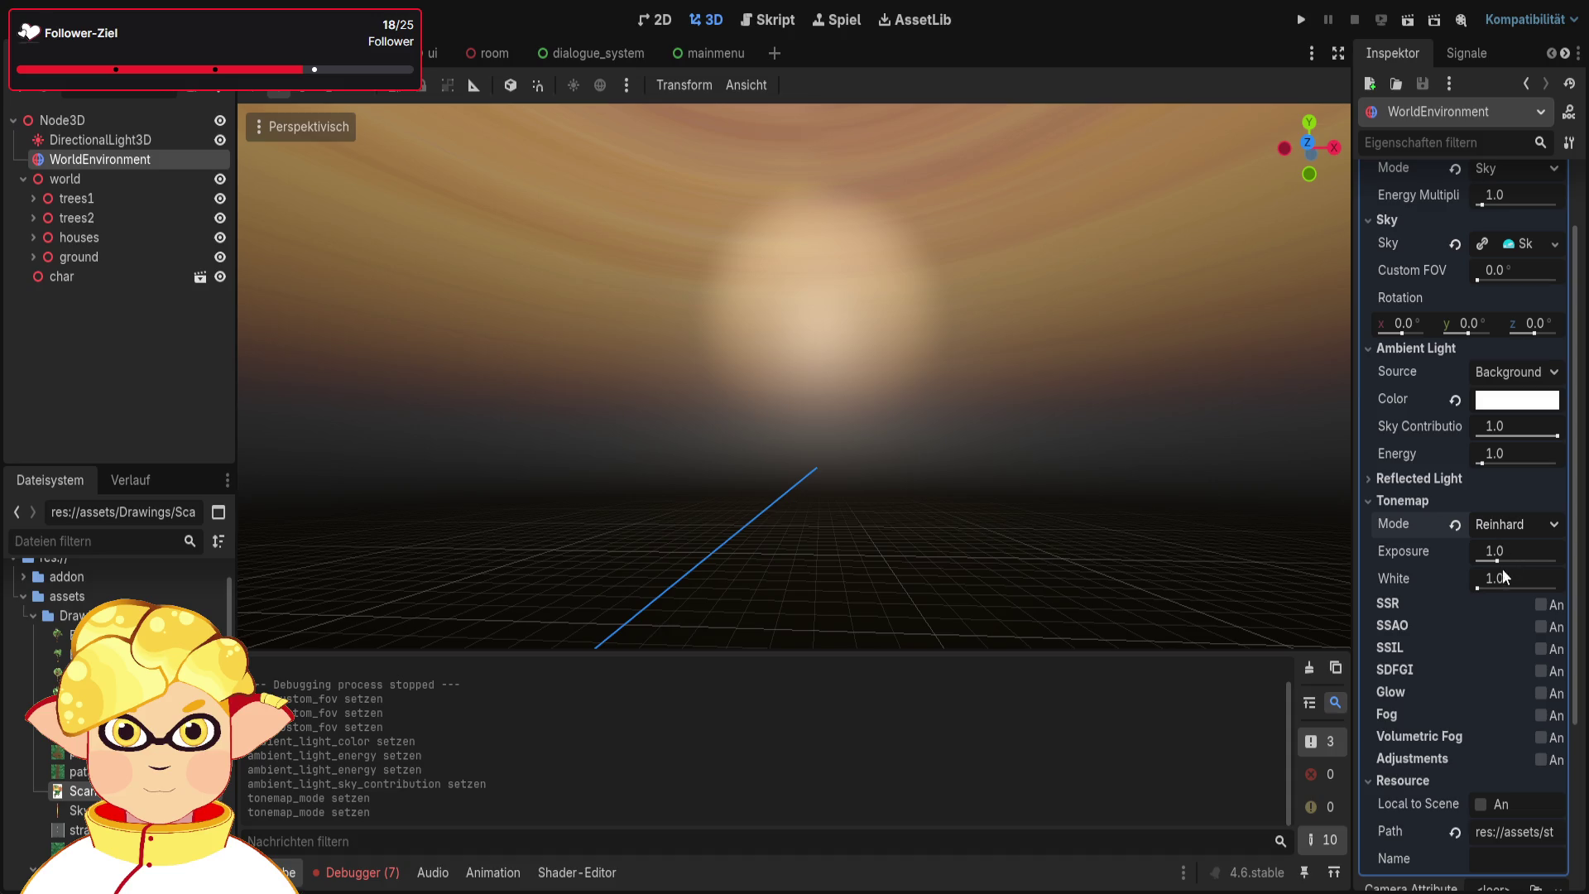
pyautogui.press('Down')
pyautogui.press('Down')
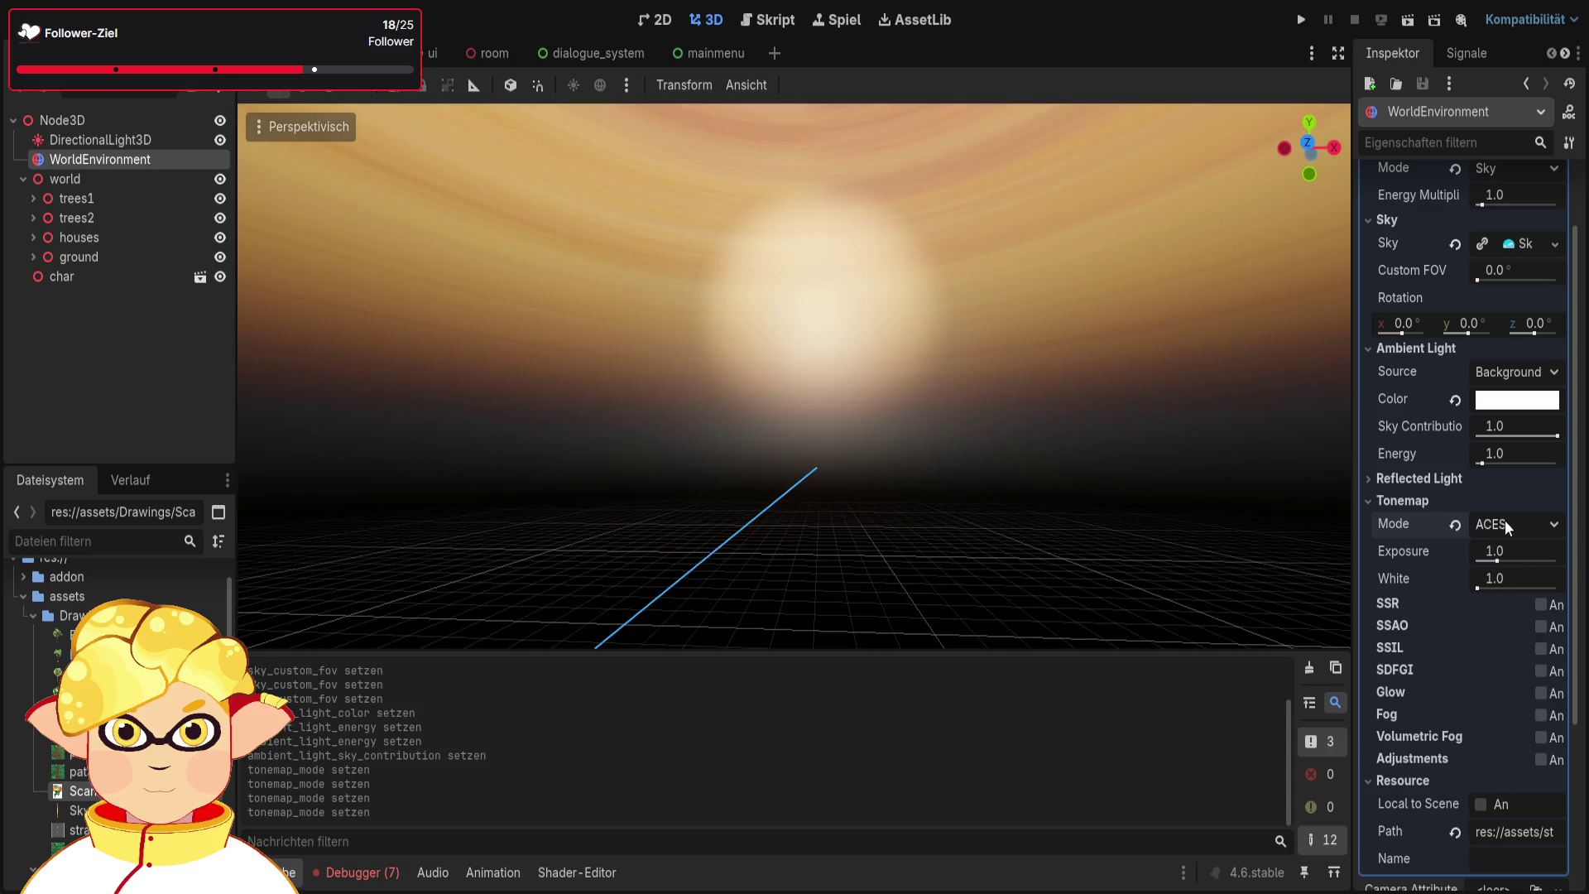
pyautogui.press('Down')
pyautogui.press('Up')
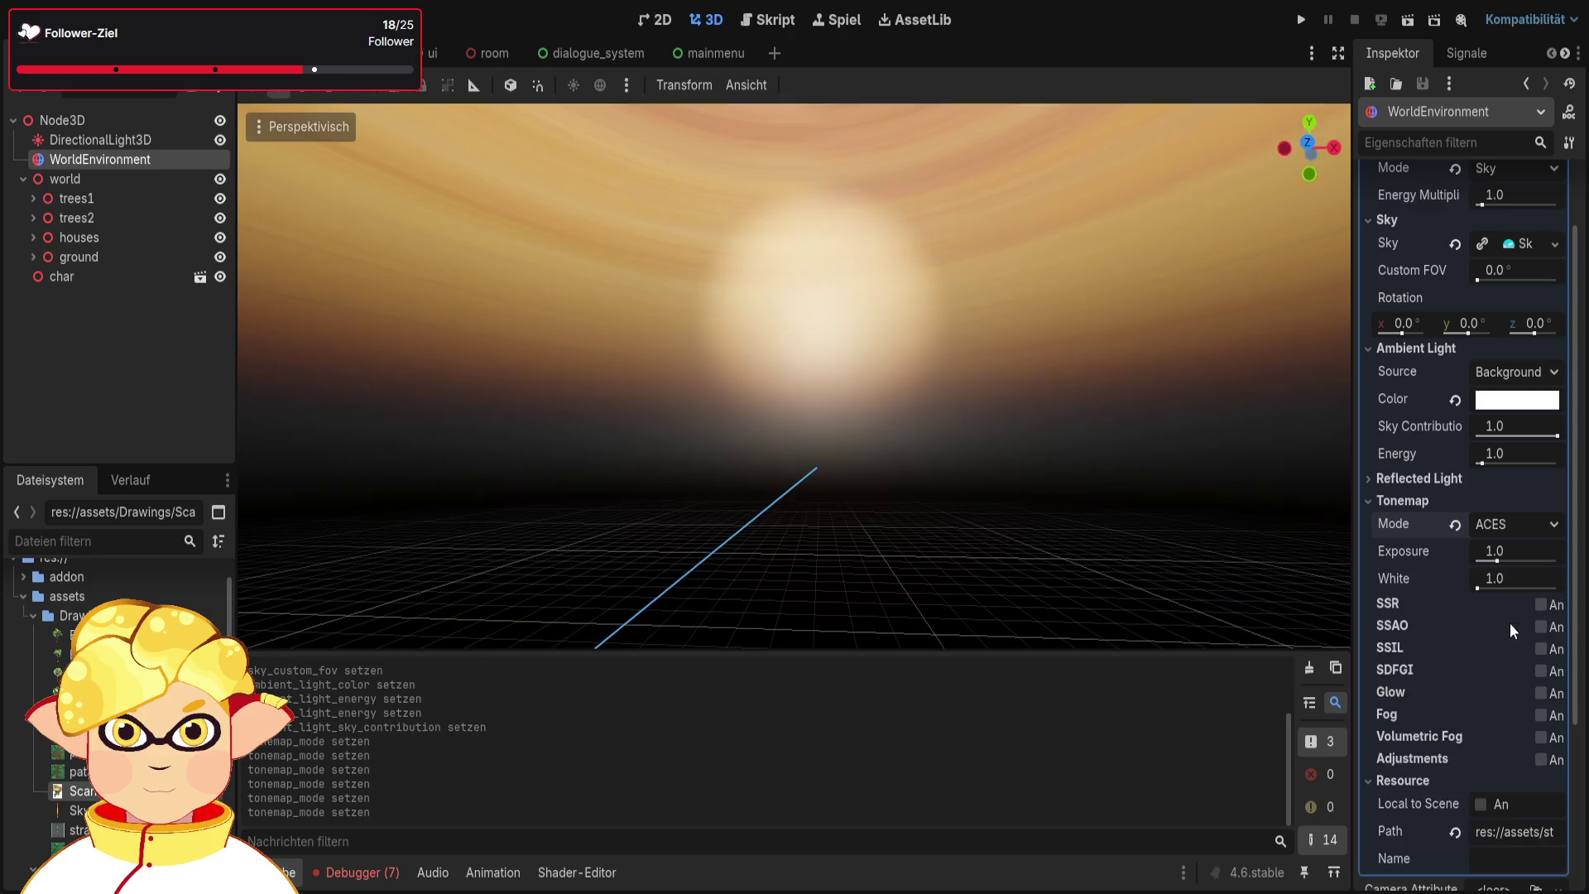
pyautogui.moveTo(1053, 468)
pyautogui.mouseDown()
pyautogui.moveTo(662, 464)
pyautogui.moveTo(1099, 447)
pyautogui.mouseUp()
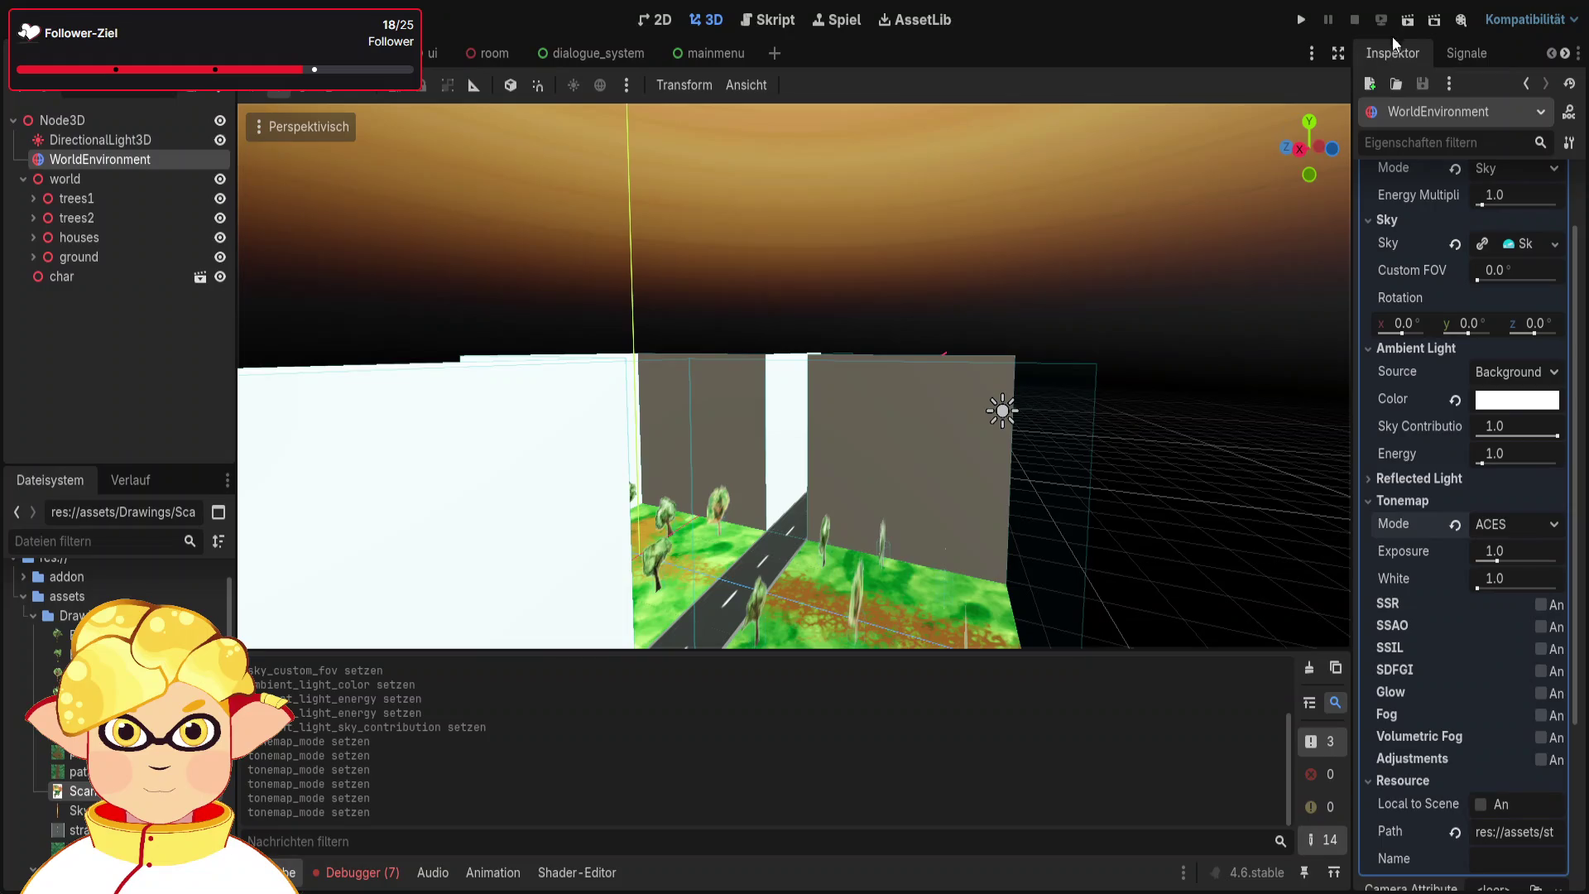
pyautogui.click(1409, 22)
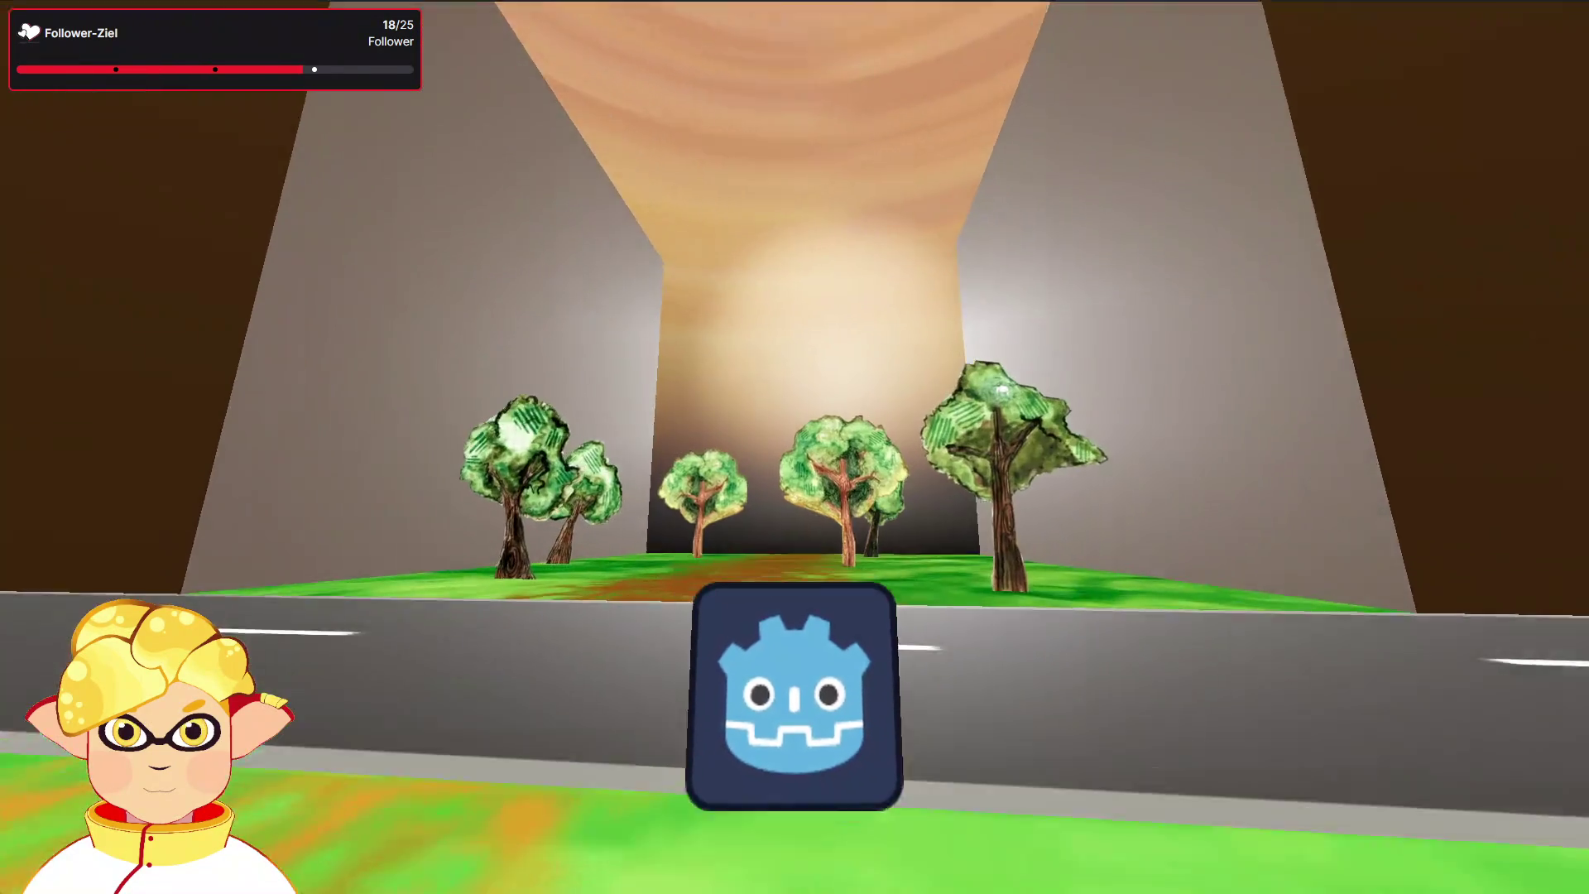
# Close the running game and collapse the houses group in the scene tree
pyautogui.press('F8')
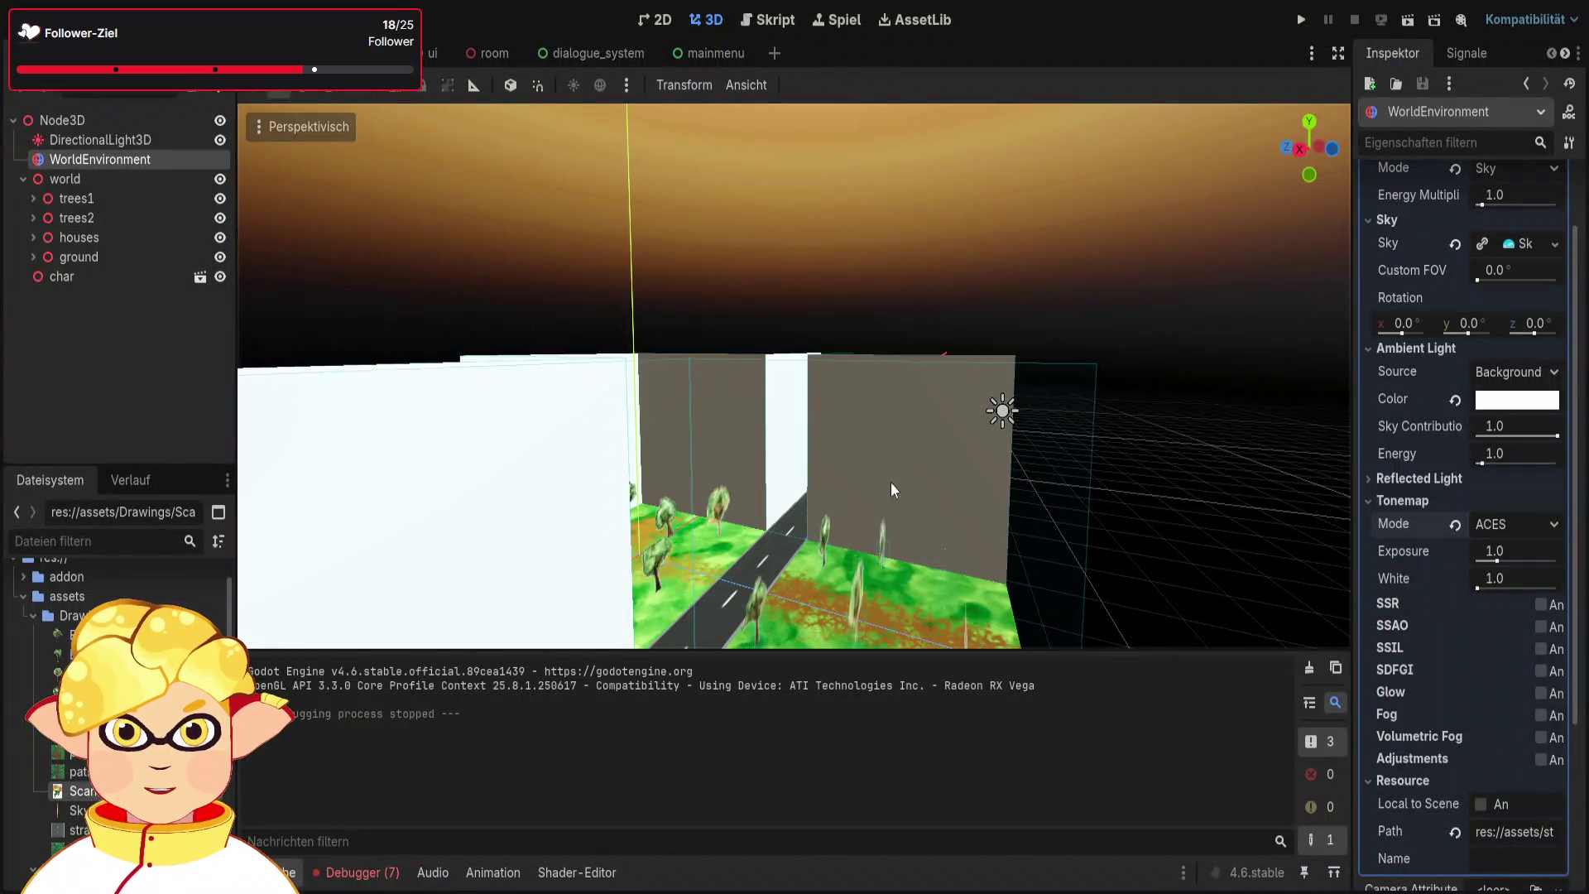
pyautogui.click(980, 425)
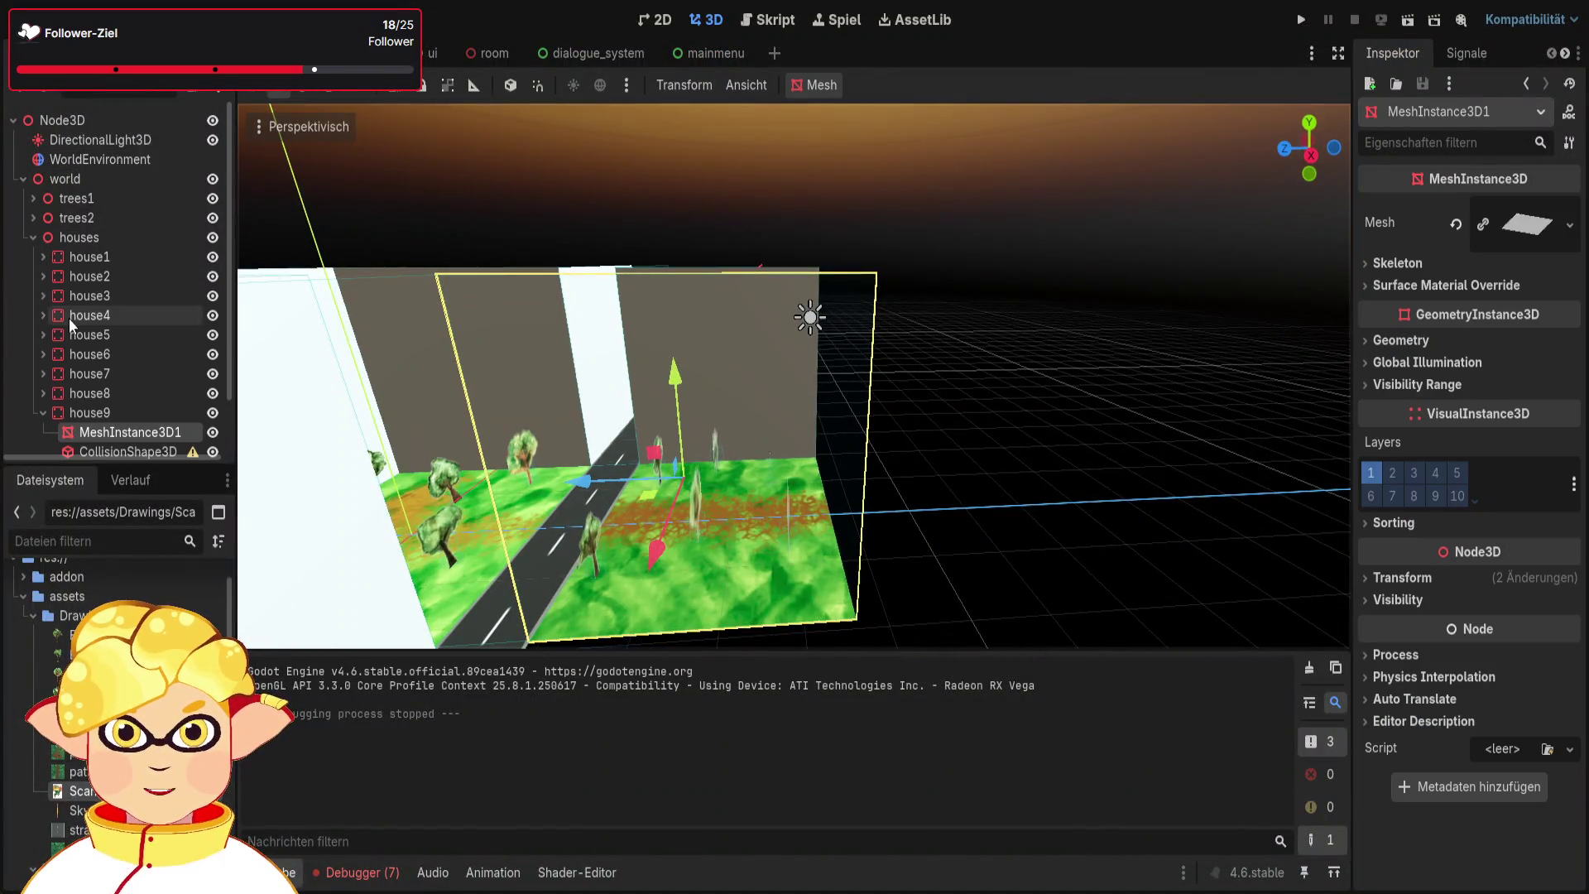
pyautogui.click(34, 238)
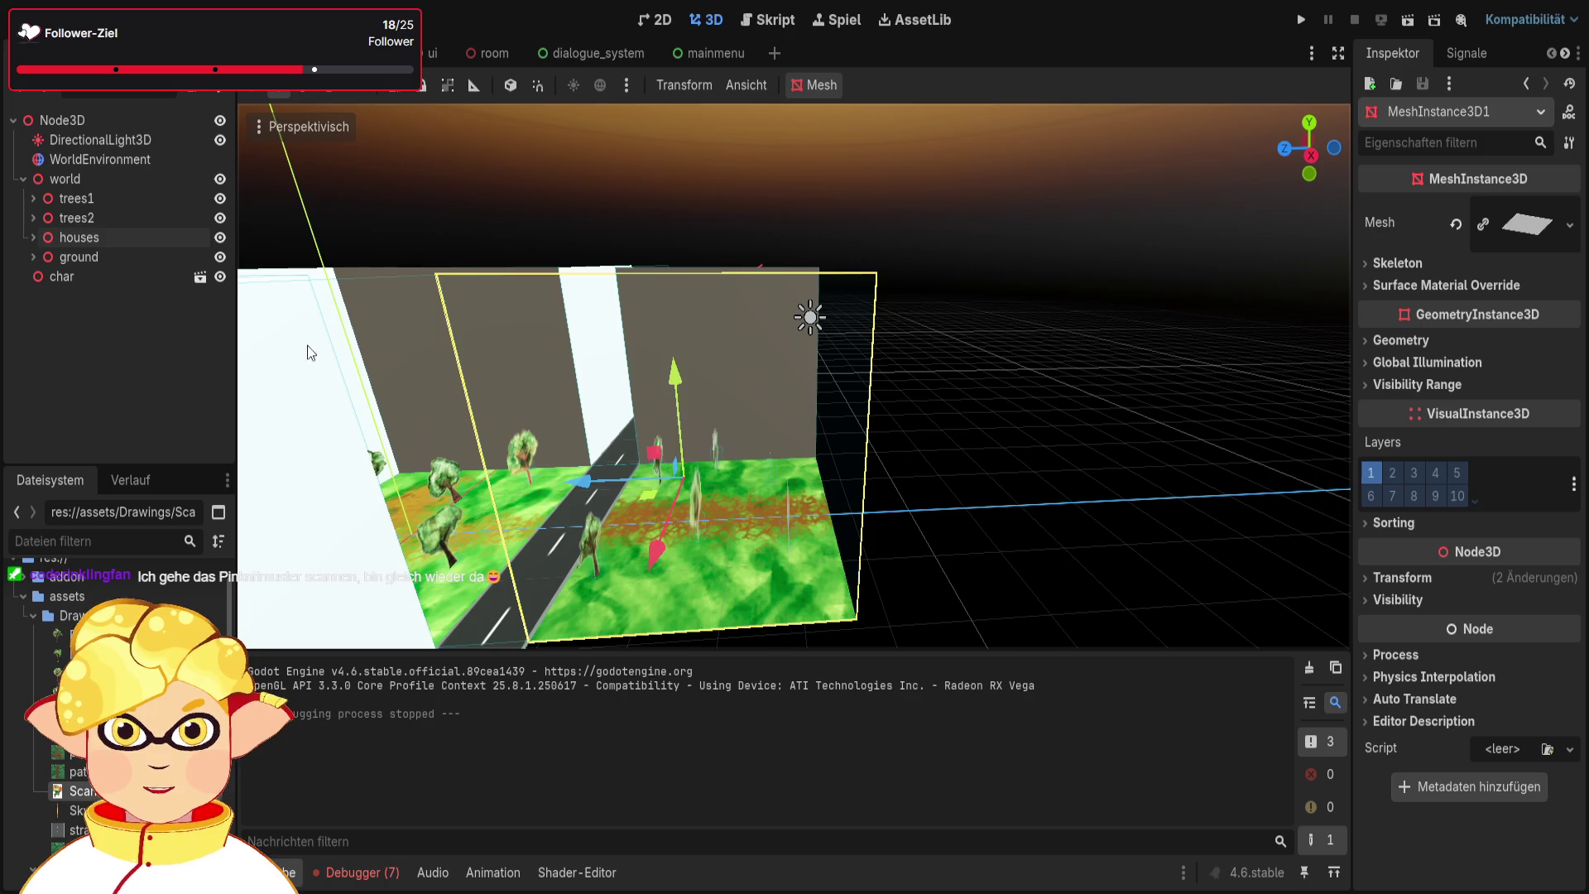
# Drag the DirectionalLight3D along Z to -51.9, then reselect WorldEnvironment
pyautogui.click(71, 148)
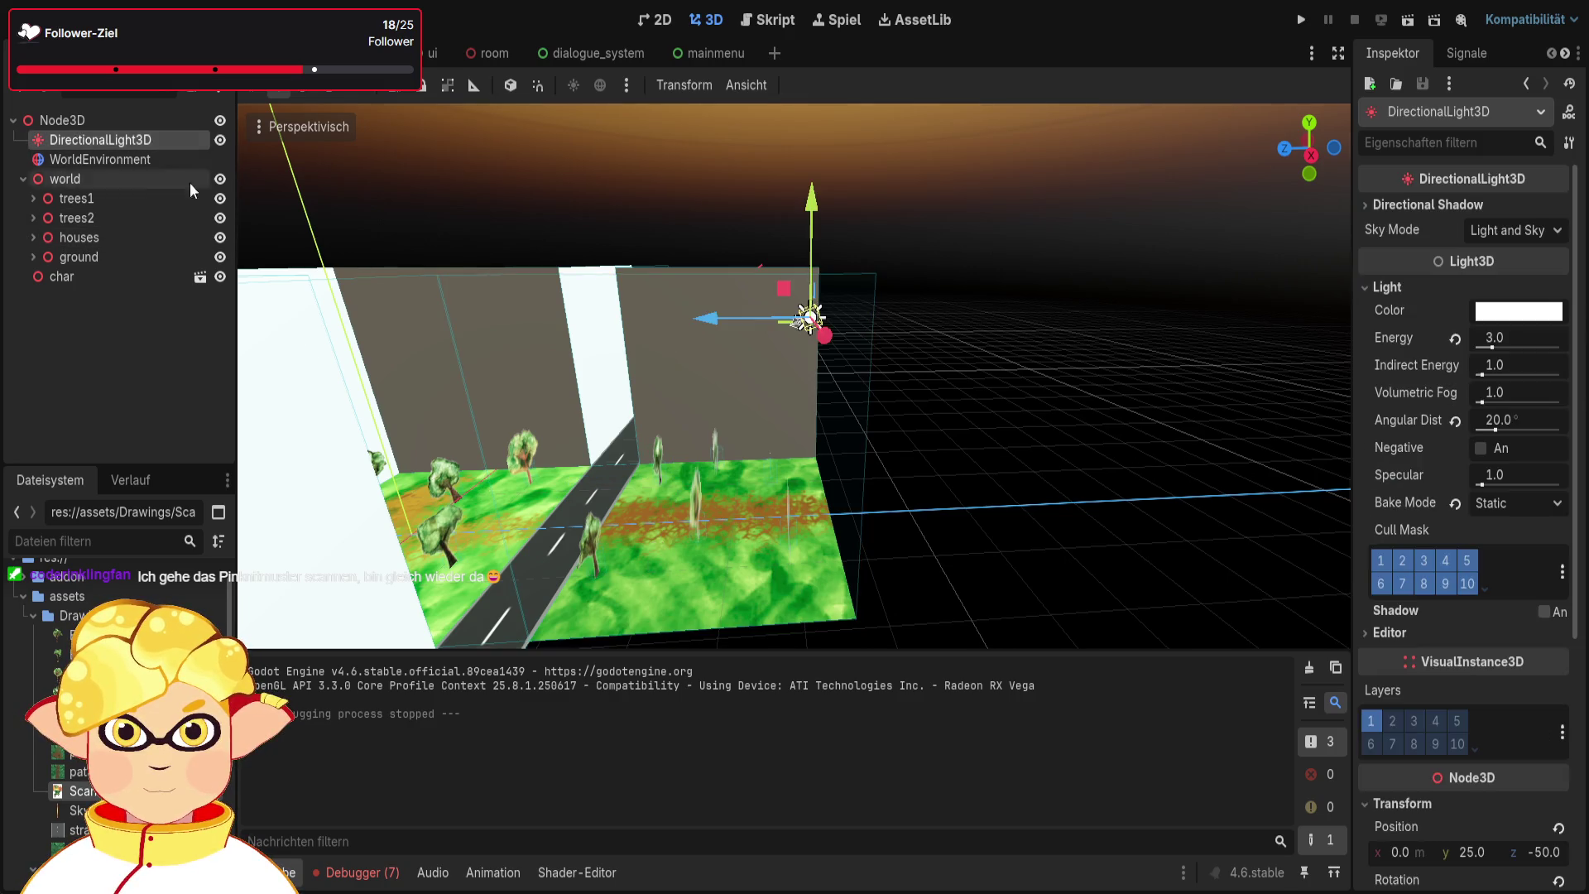
pyautogui.moveTo(687, 313)
pyautogui.mouseDown()
pyautogui.moveTo(1006, 315)
pyautogui.moveTo(691, 339)
pyautogui.moveTo(717, 345)
pyautogui.mouseUp()
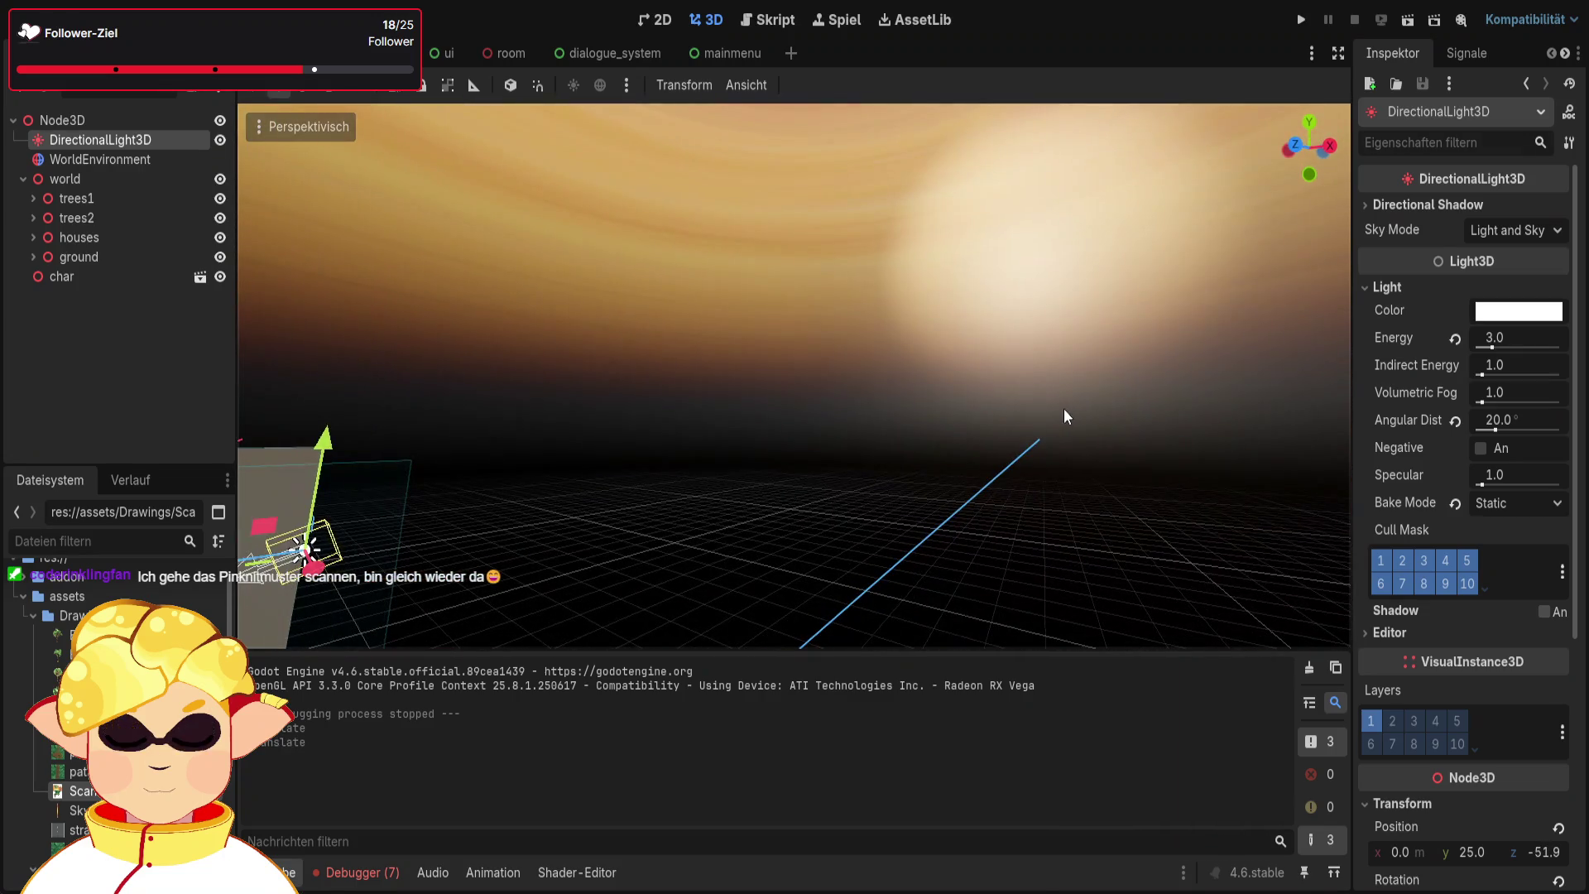
pyautogui.click(791, 344)
pyautogui.click(99, 159)
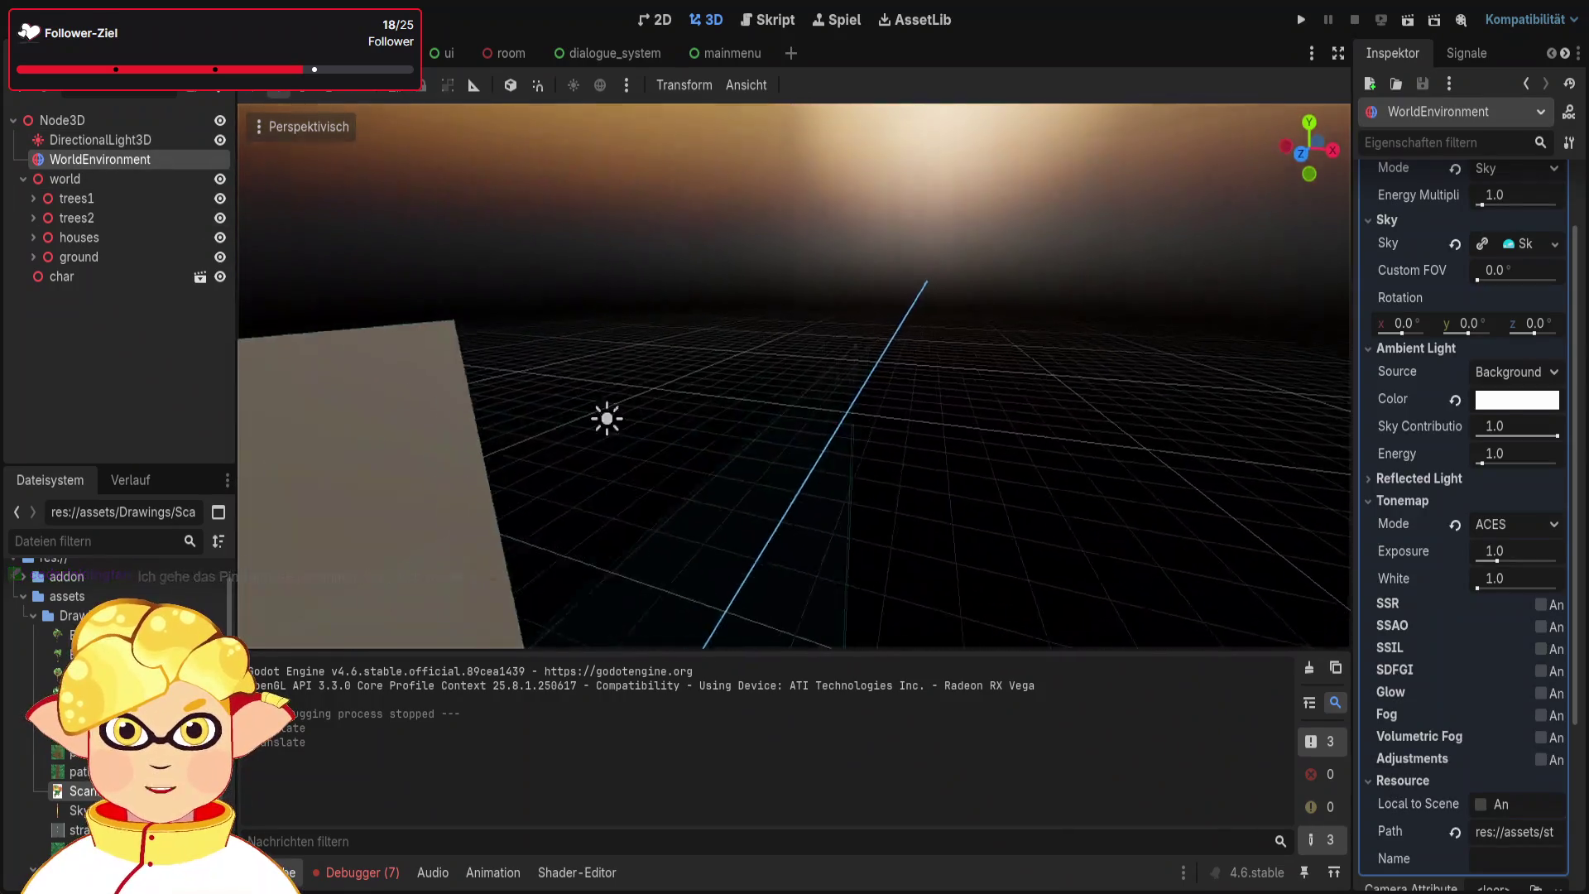
# Open the sky resource's details and drop SkyGradient1.png onto its path field
pyautogui.click(1396, 351)
pyautogui.scroll(3, 1478, 376)
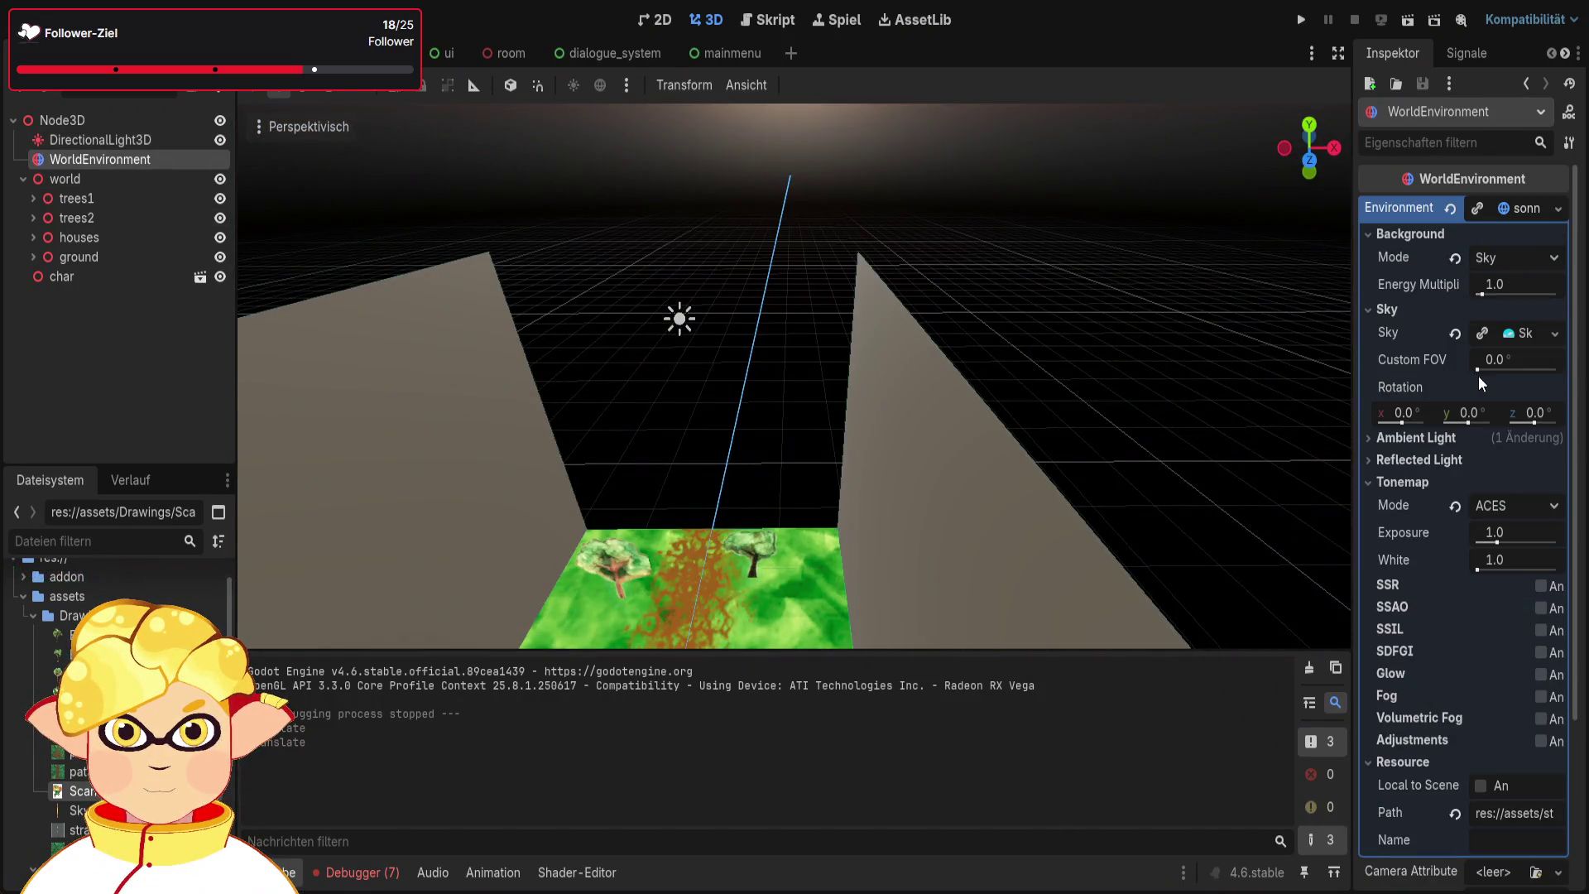
pyautogui.click(1526, 334)
pyautogui.click(1519, 362)
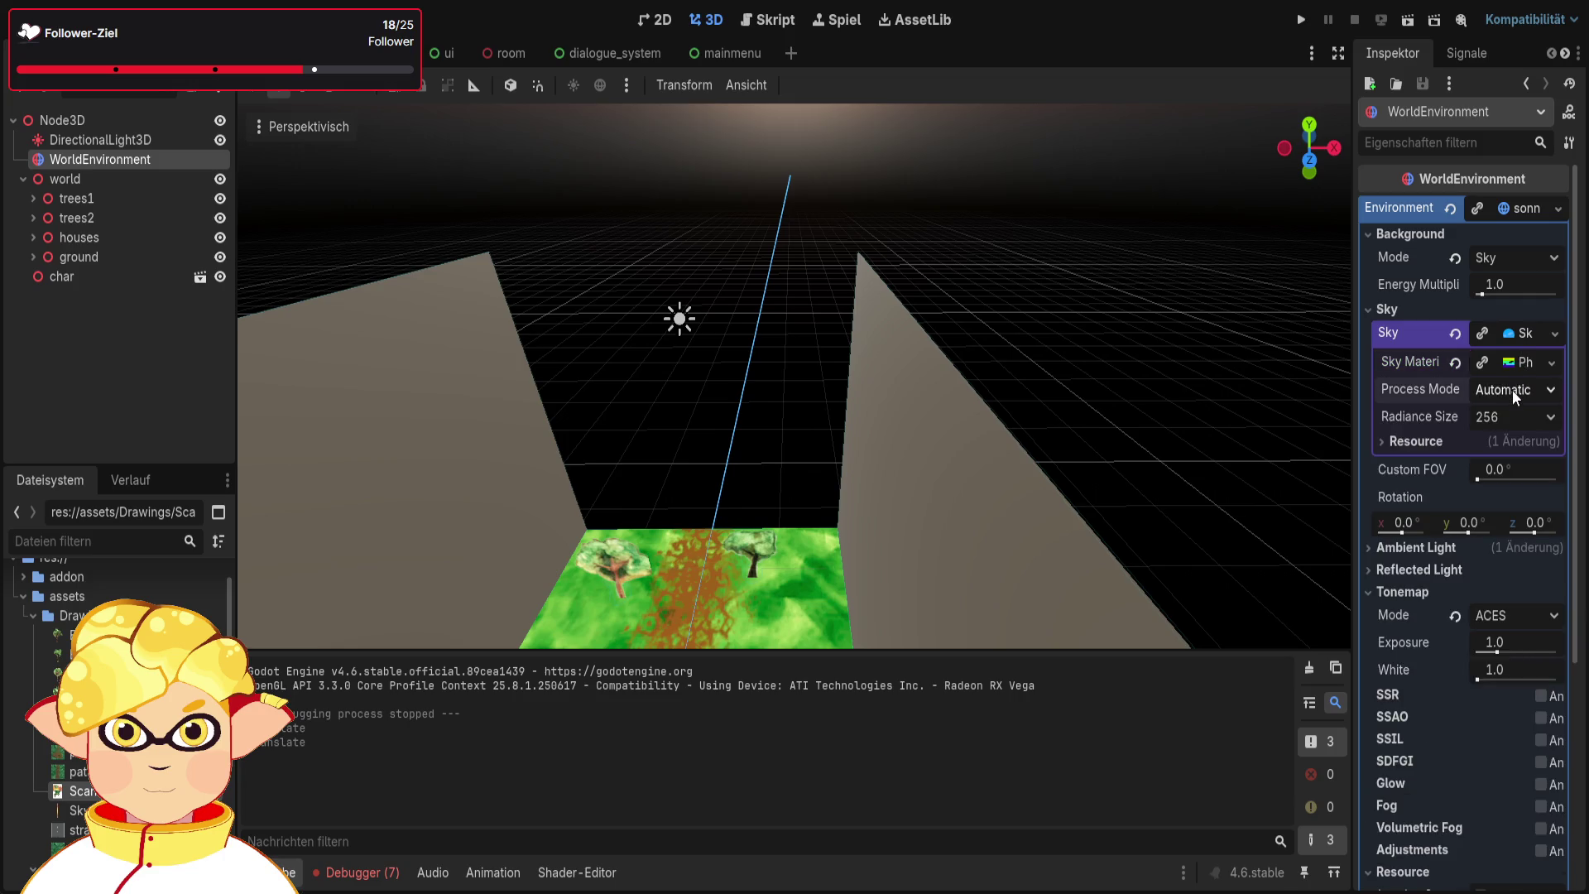
pyautogui.click(1500, 439)
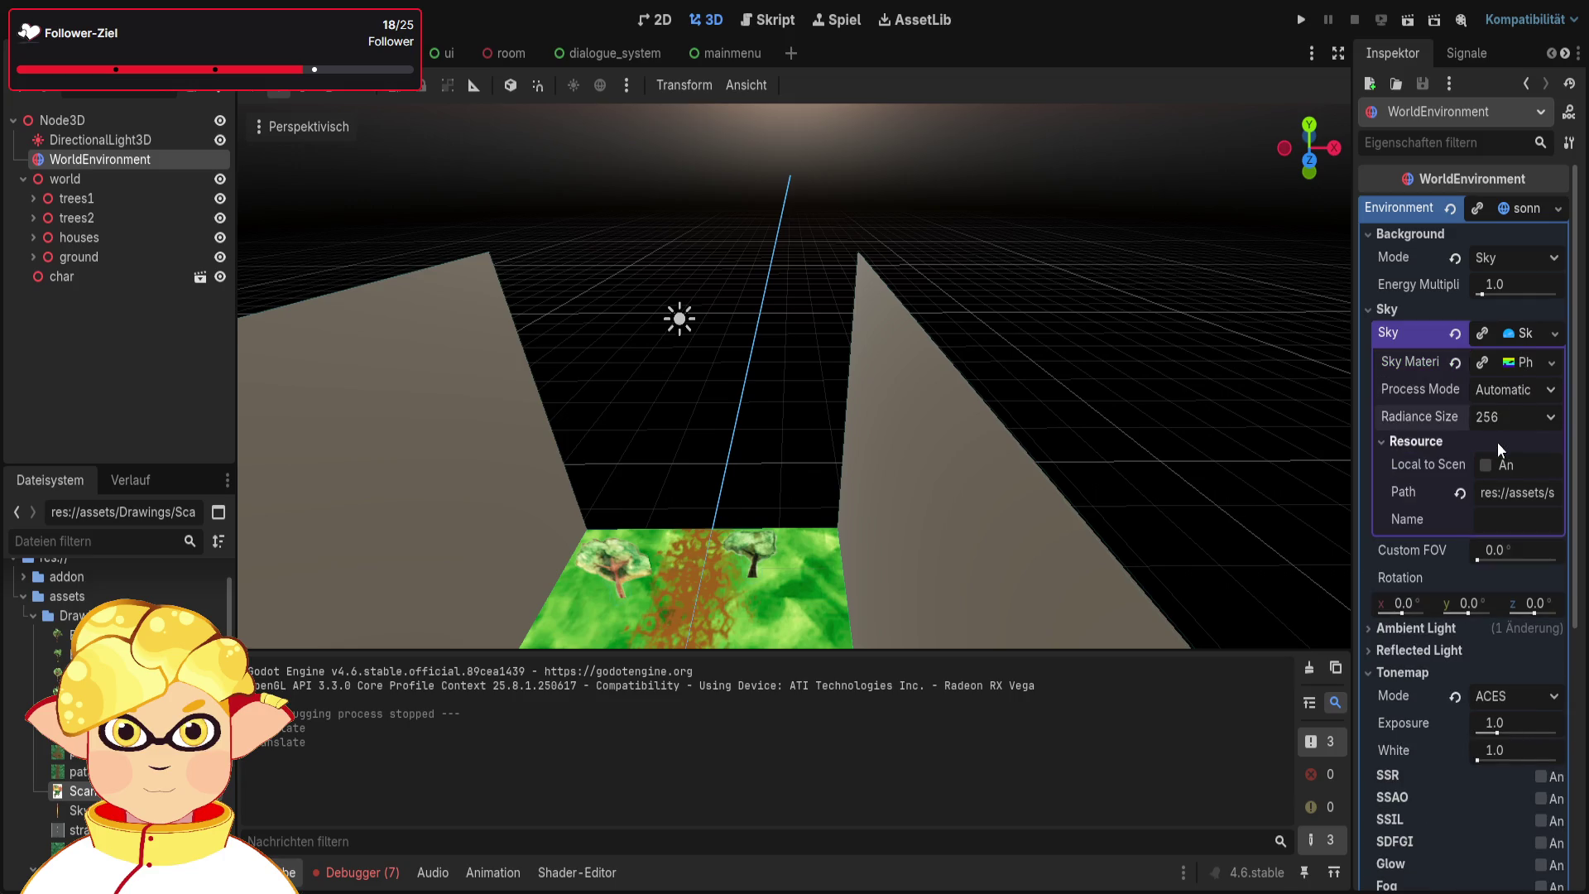
pyautogui.click(1515, 494)
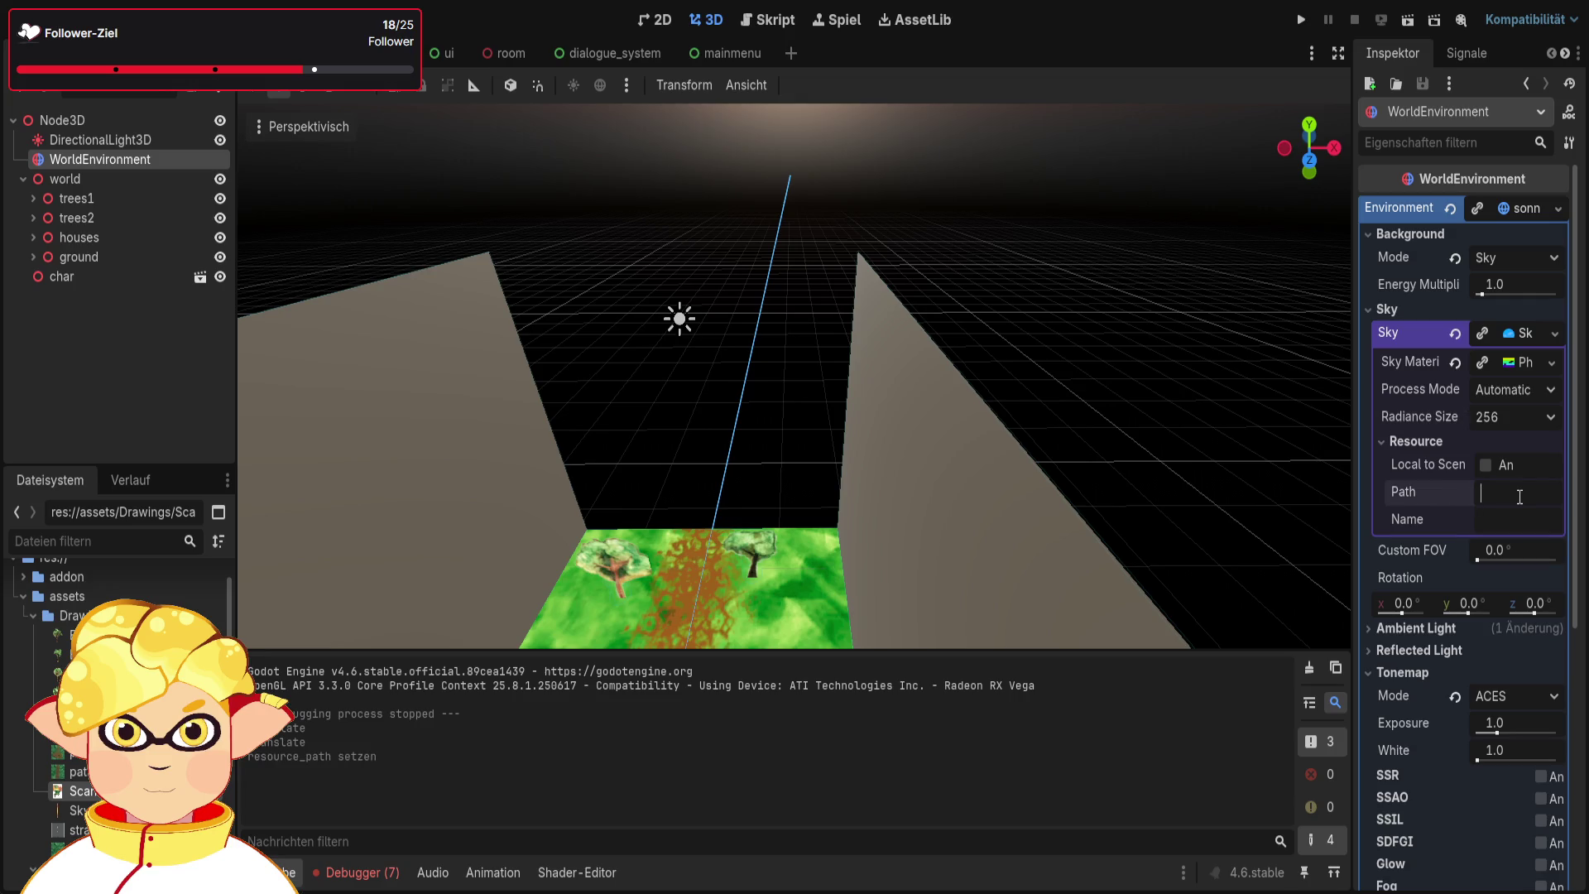
pyautogui.click(1543, 528)
pyautogui.click(1521, 496)
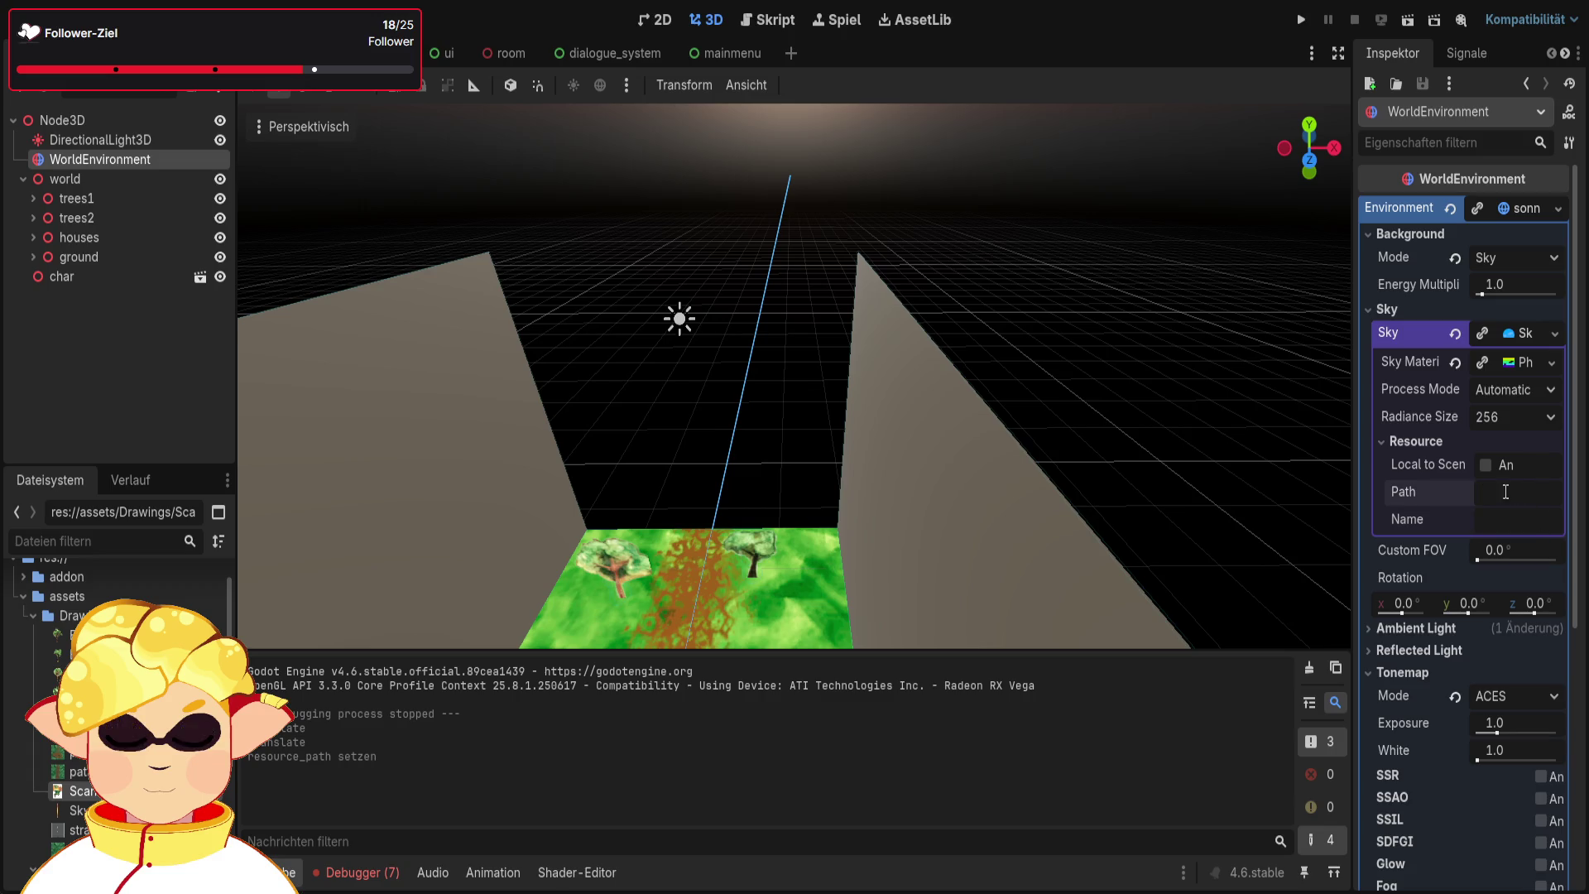
pyautogui.scroll(-1, 116, 703)
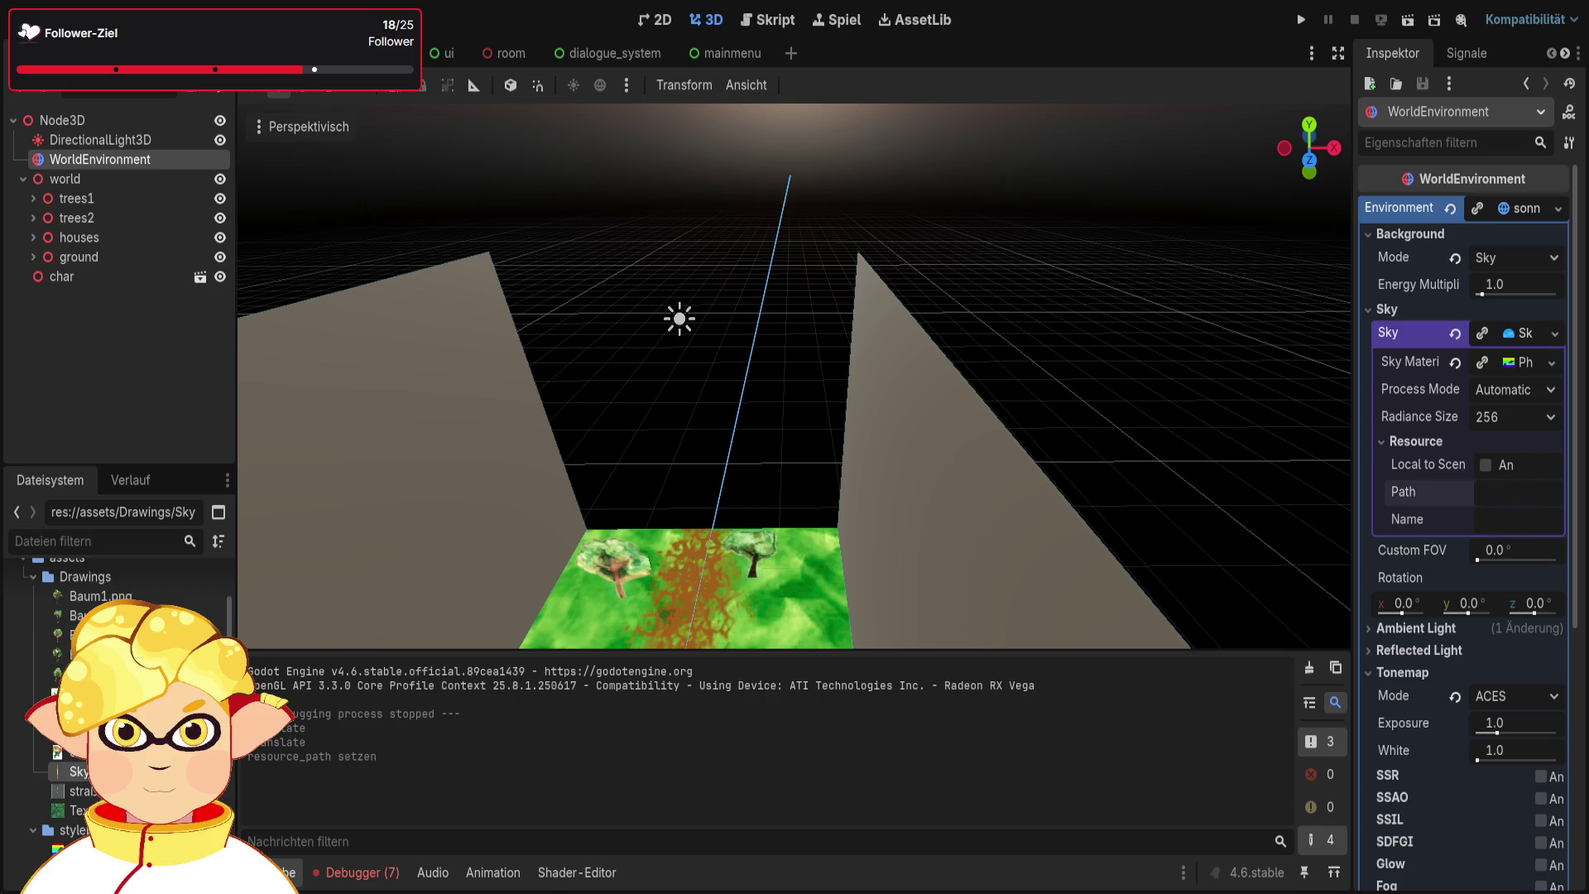
pyautogui.moveTo(760, 700); pyautogui.dragTo(1499, 495)
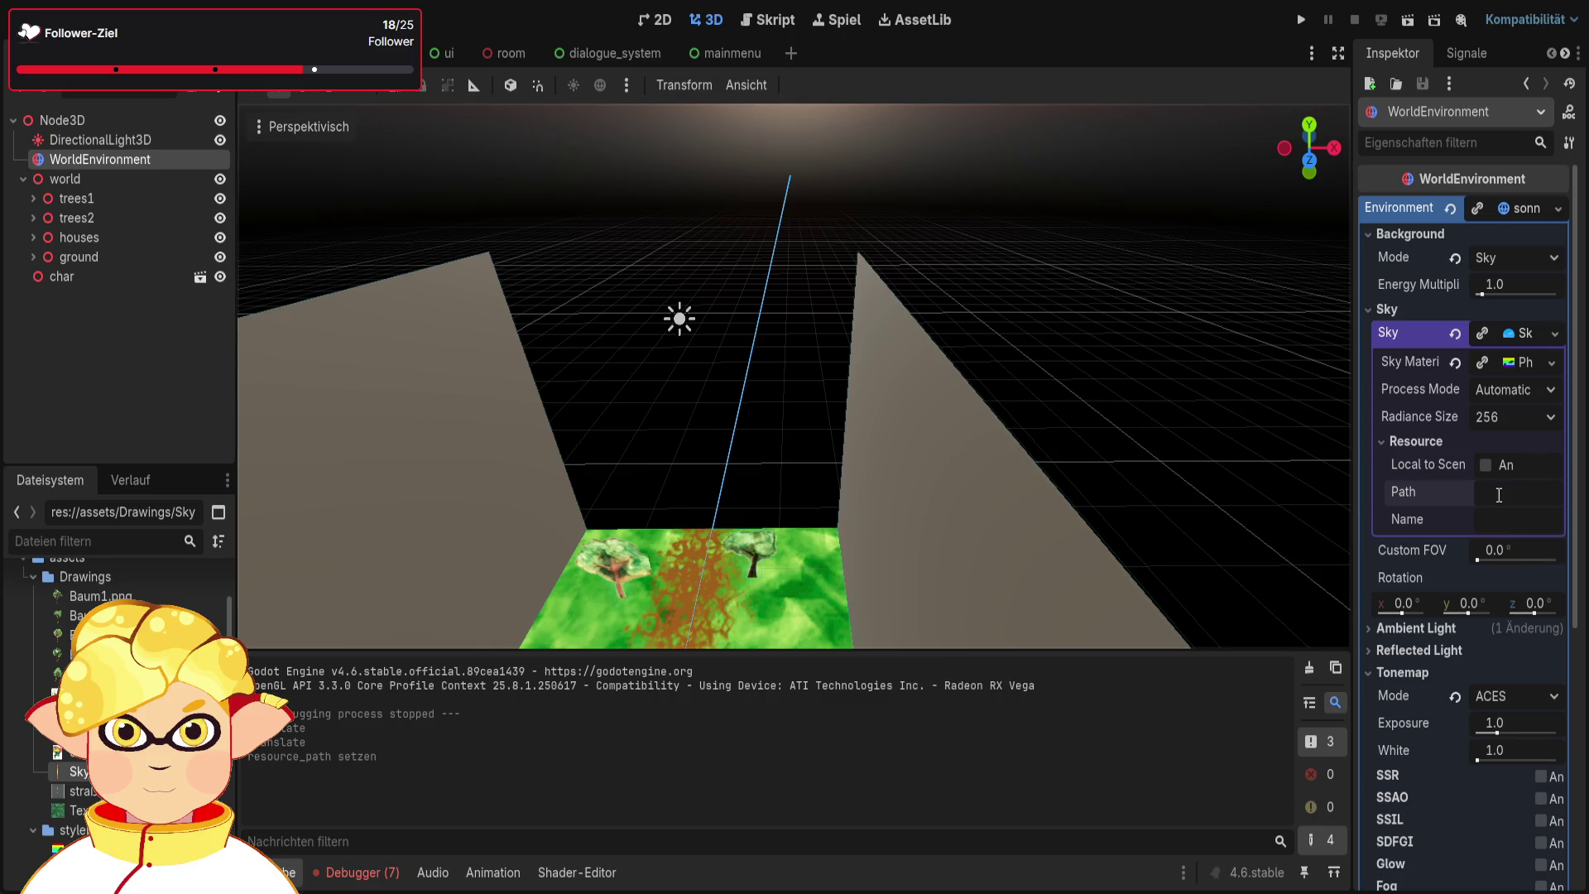
# Reselect WorldEnvironment and review the sky resource's path details
pyautogui.moveTo(777, 645); pyautogui.dragTo(1155, 390)
pyautogui.click(1151, 397)
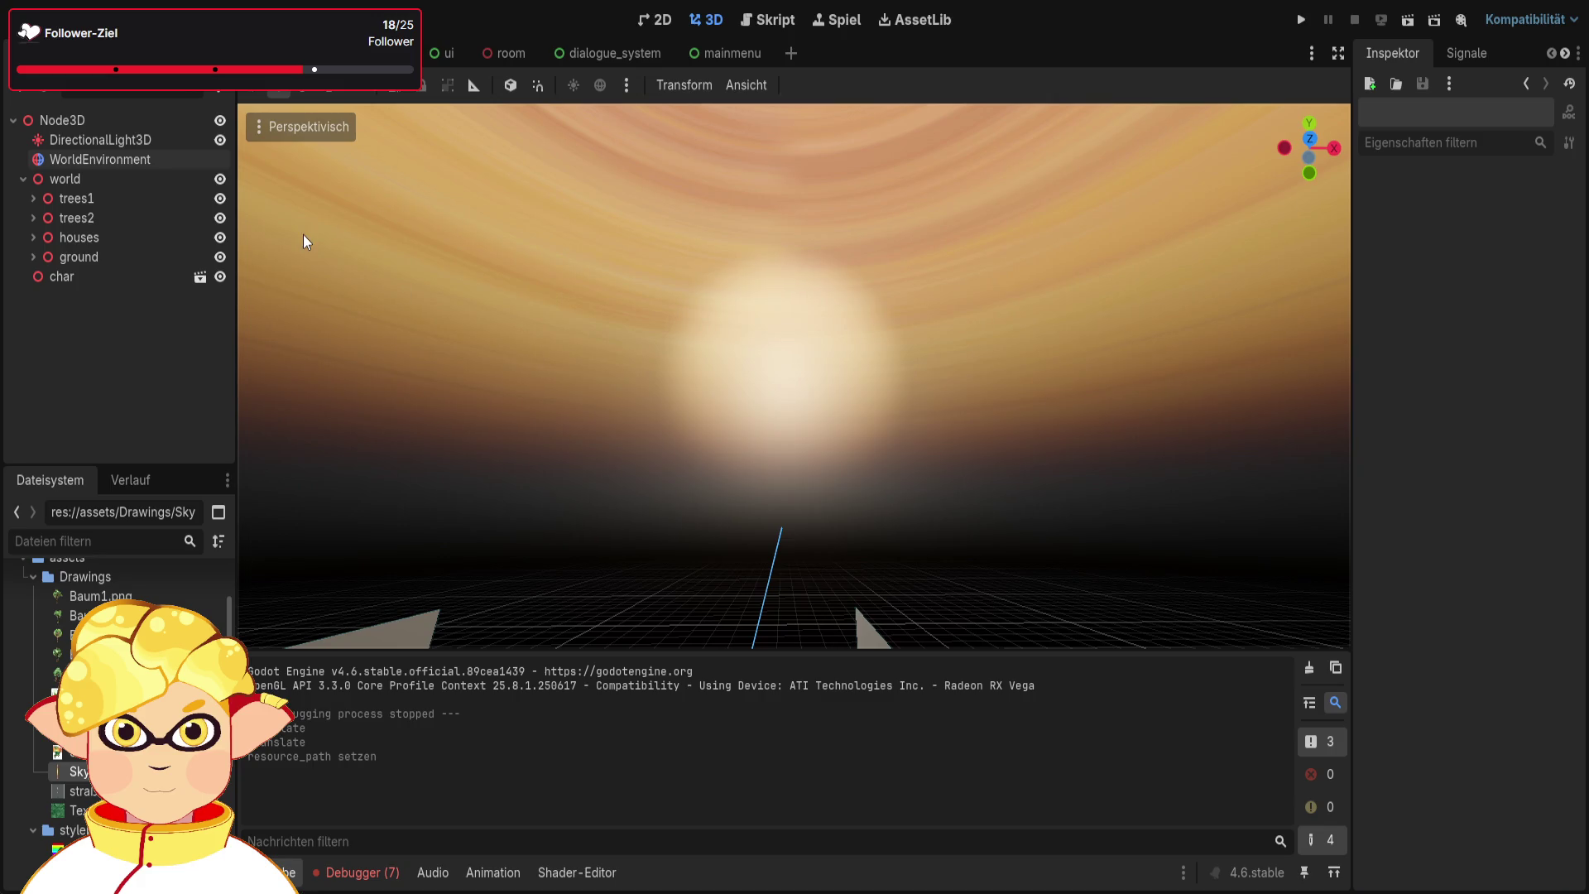
pyautogui.click(152, 159)
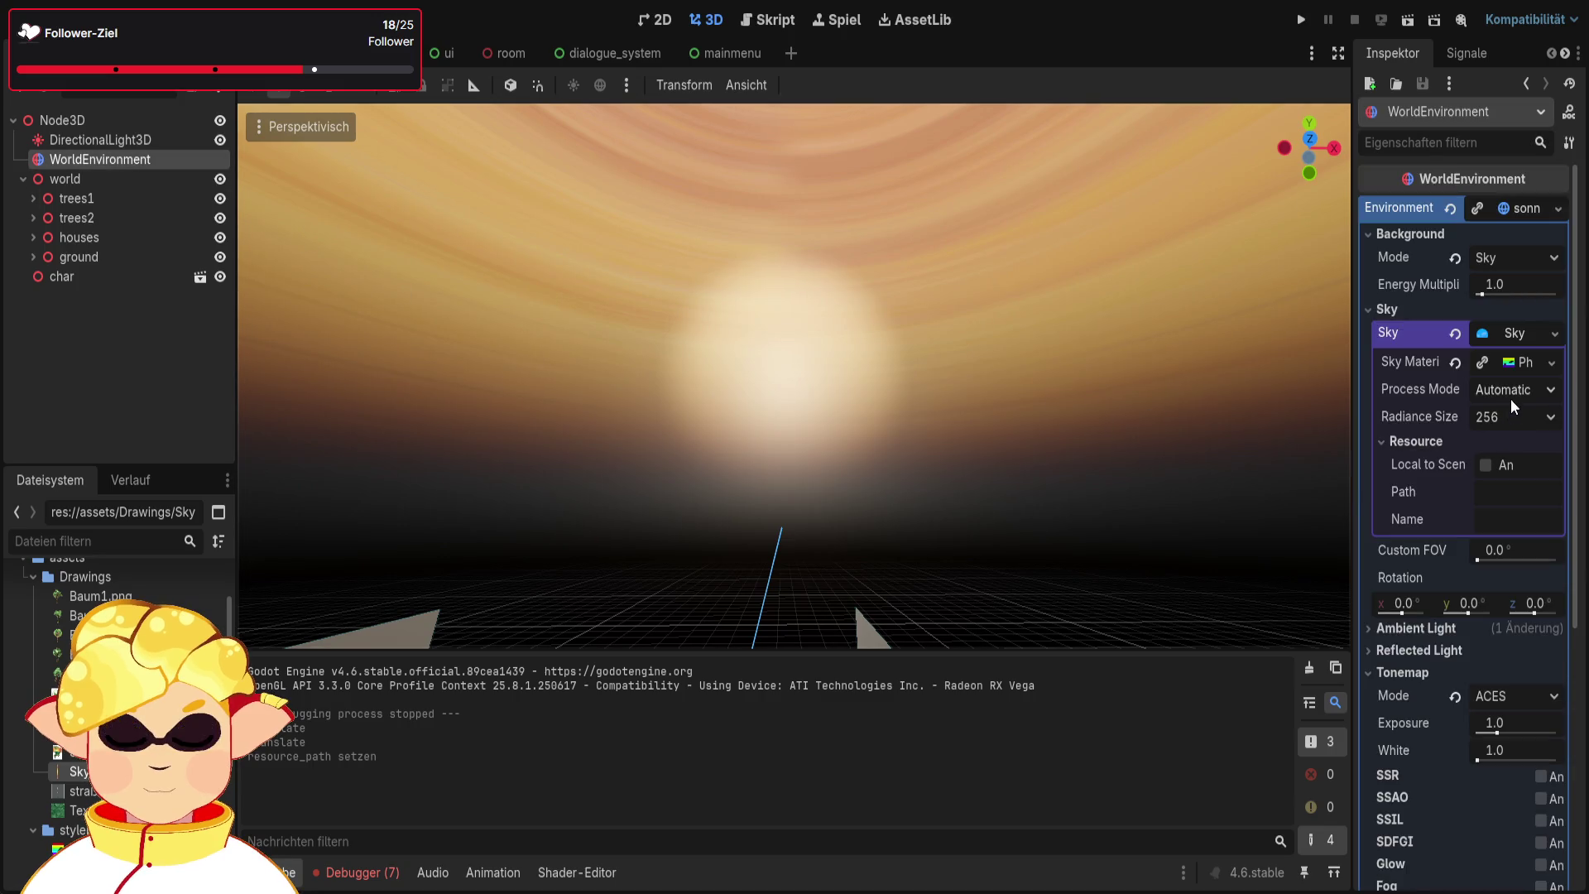
pyautogui.click(1399, 440)
pyautogui.click(1399, 439)
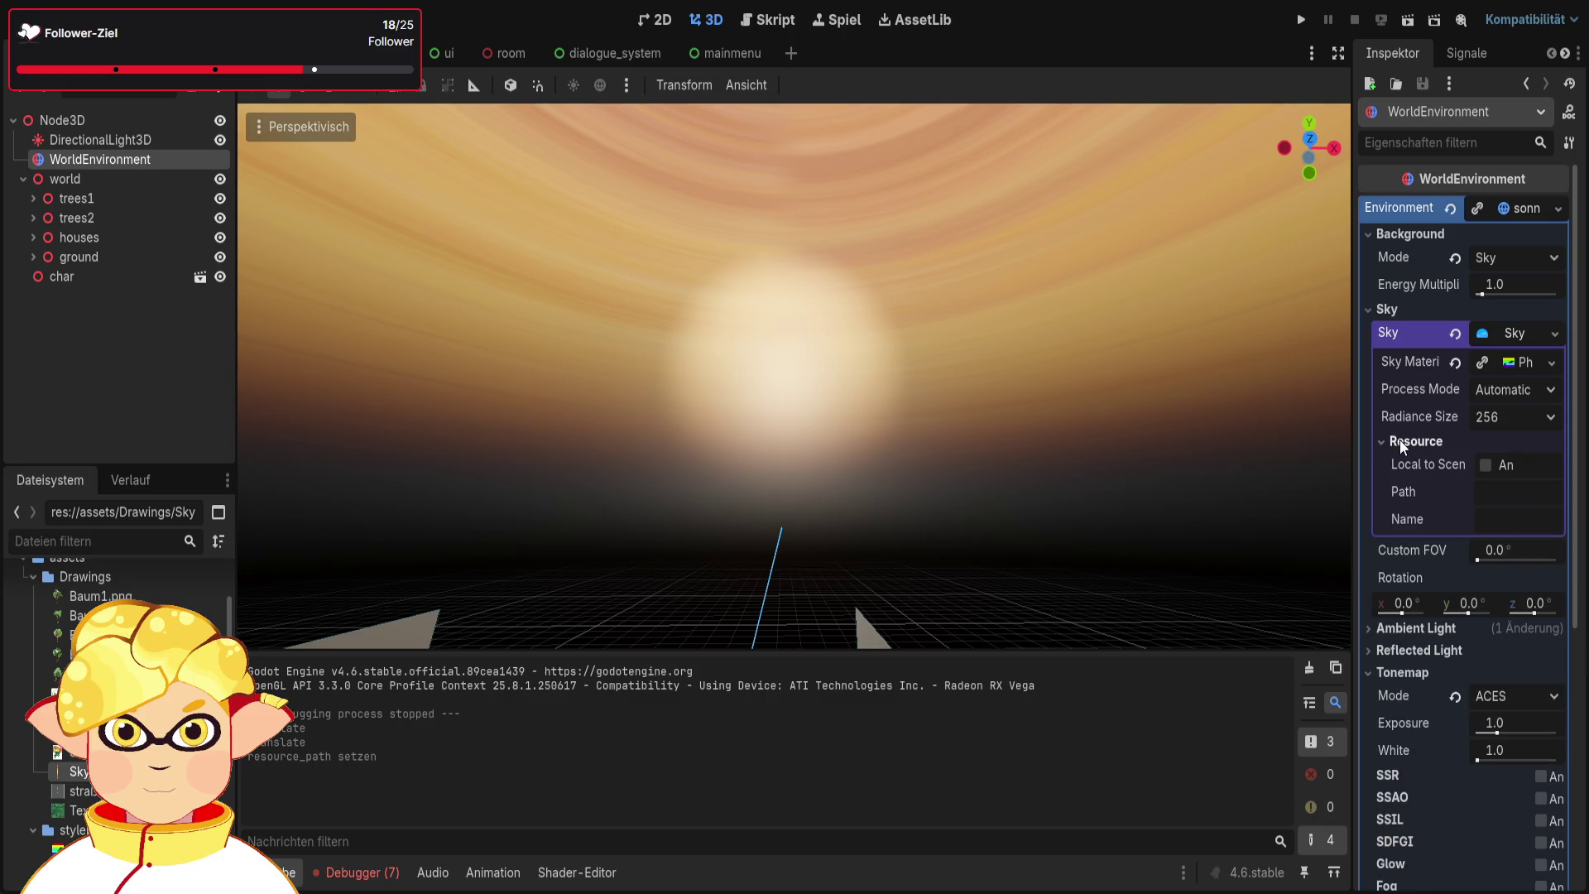
pyautogui.click(1519, 498)
pyautogui.click(1463, 446)
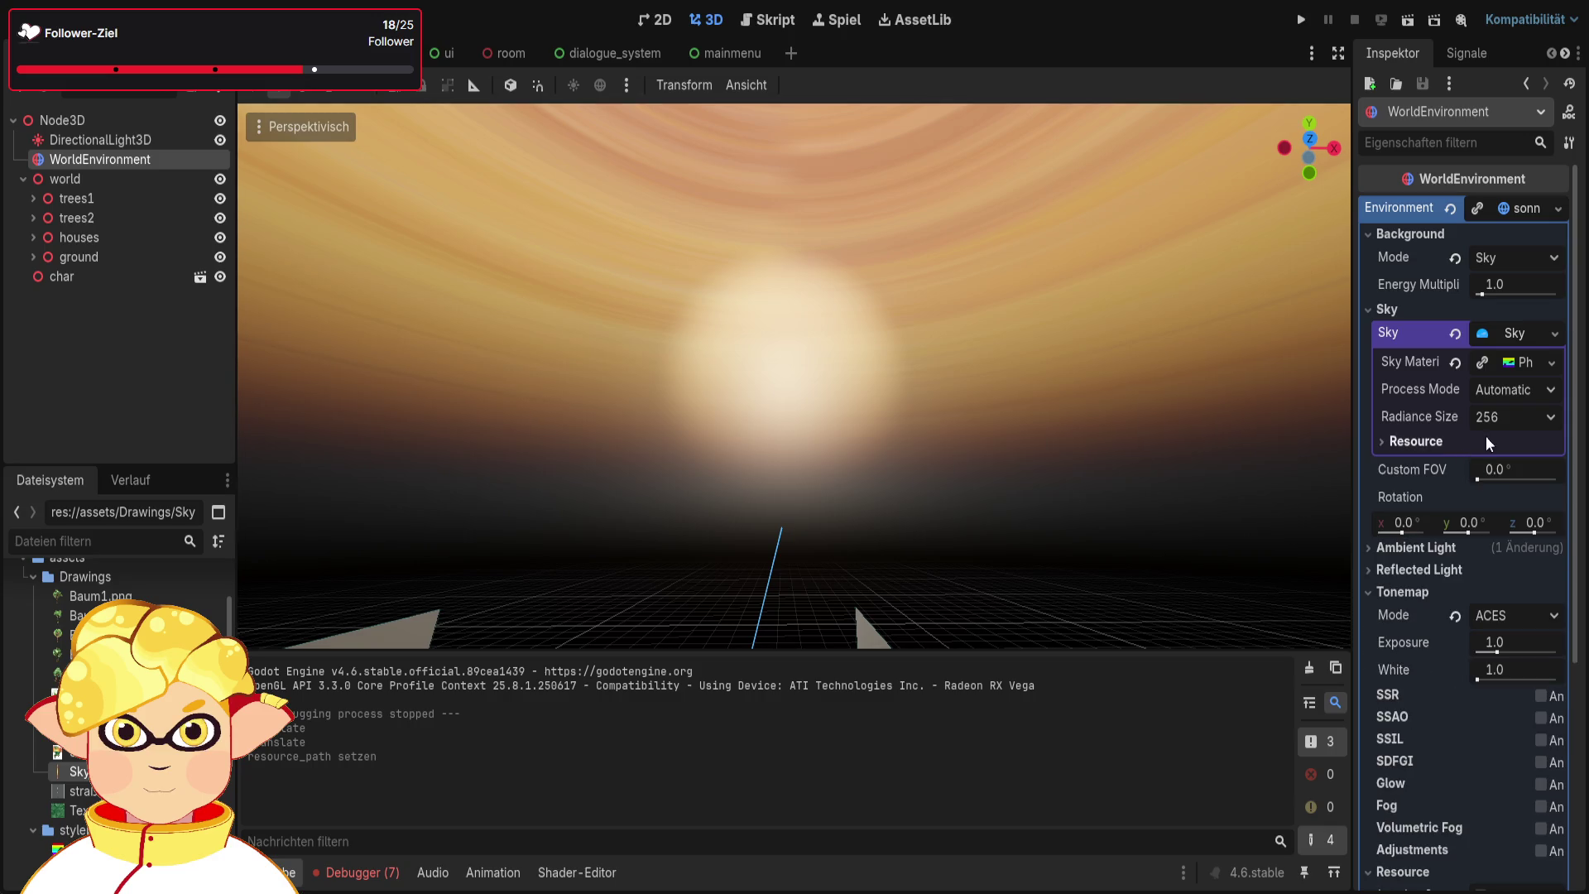
# Switch sky process mode to High Quality and back to Automatic, then expand Rayleigh and Mie
pyautogui.click(1505, 389)
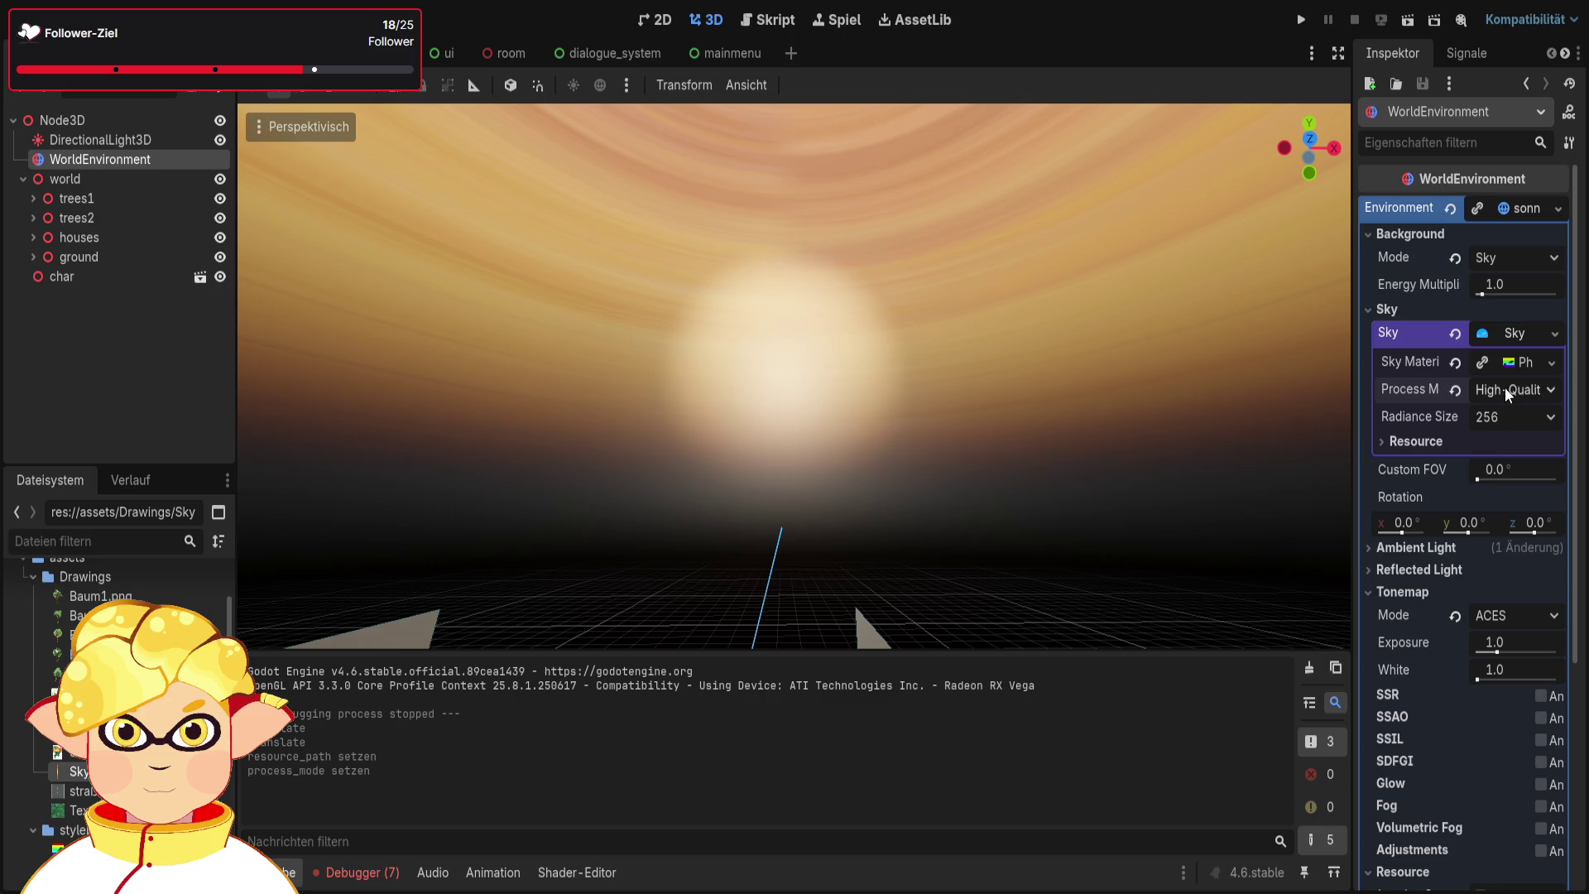
pyautogui.click(1495, 434)
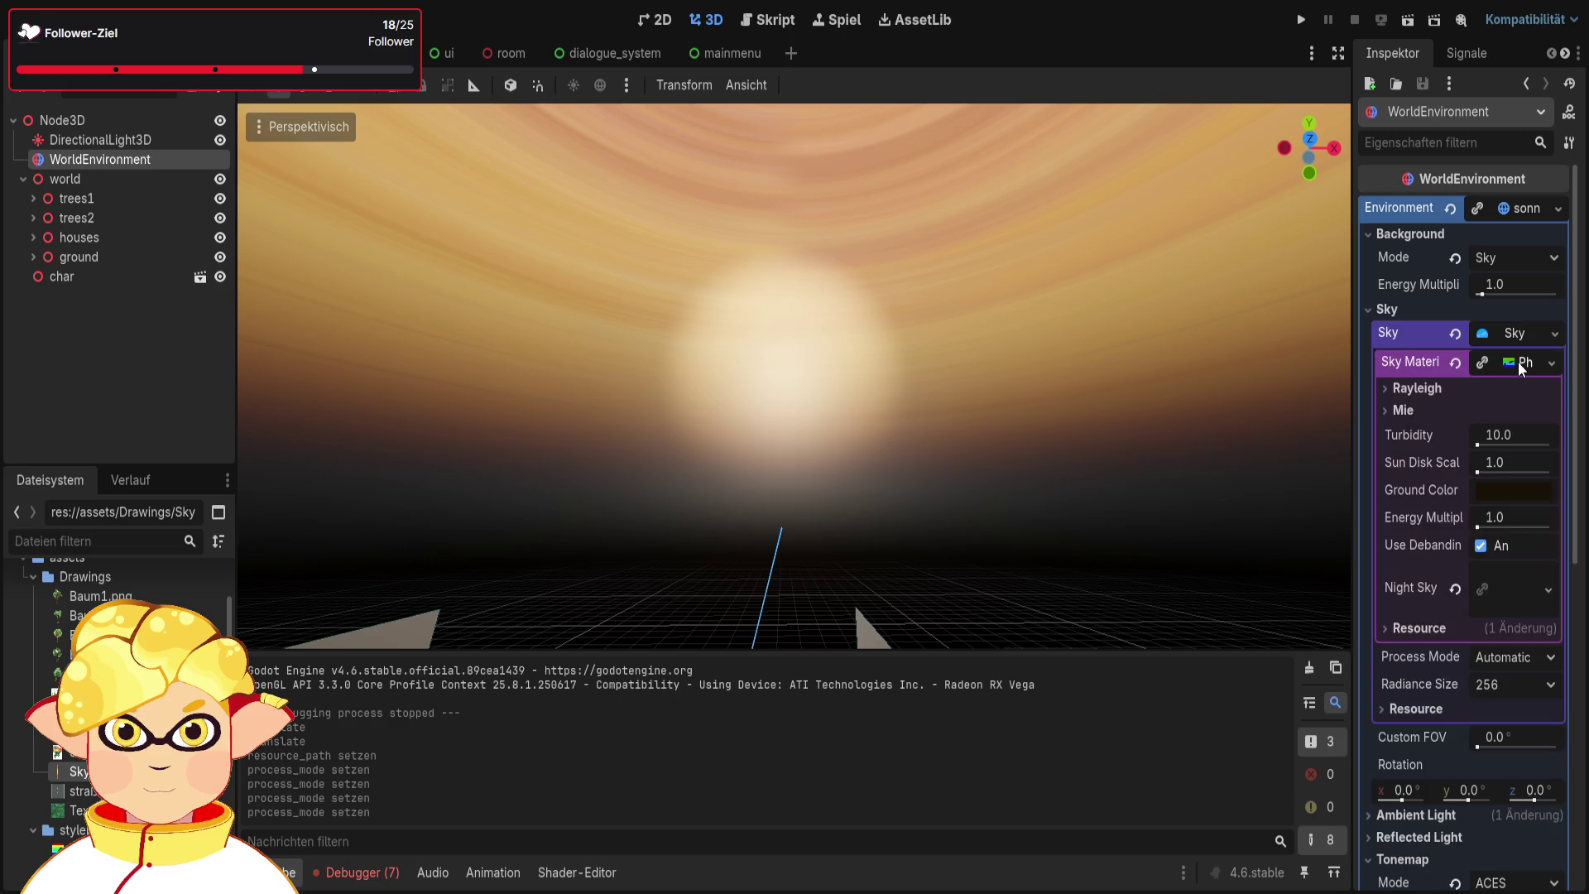
pyautogui.click(1436, 388)
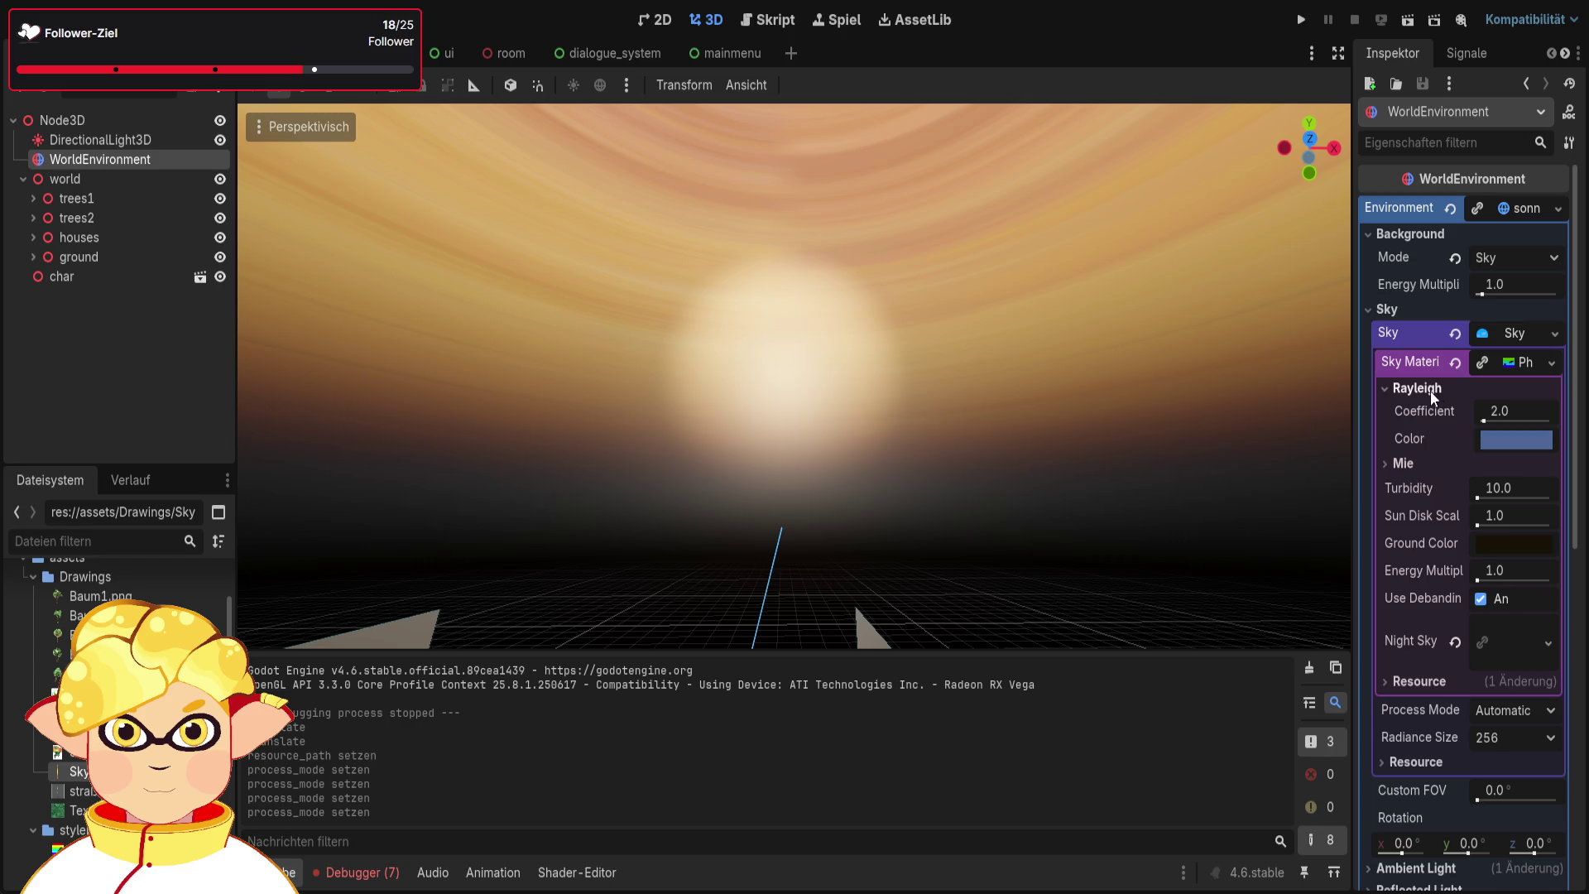
pyautogui.click(1417, 464)
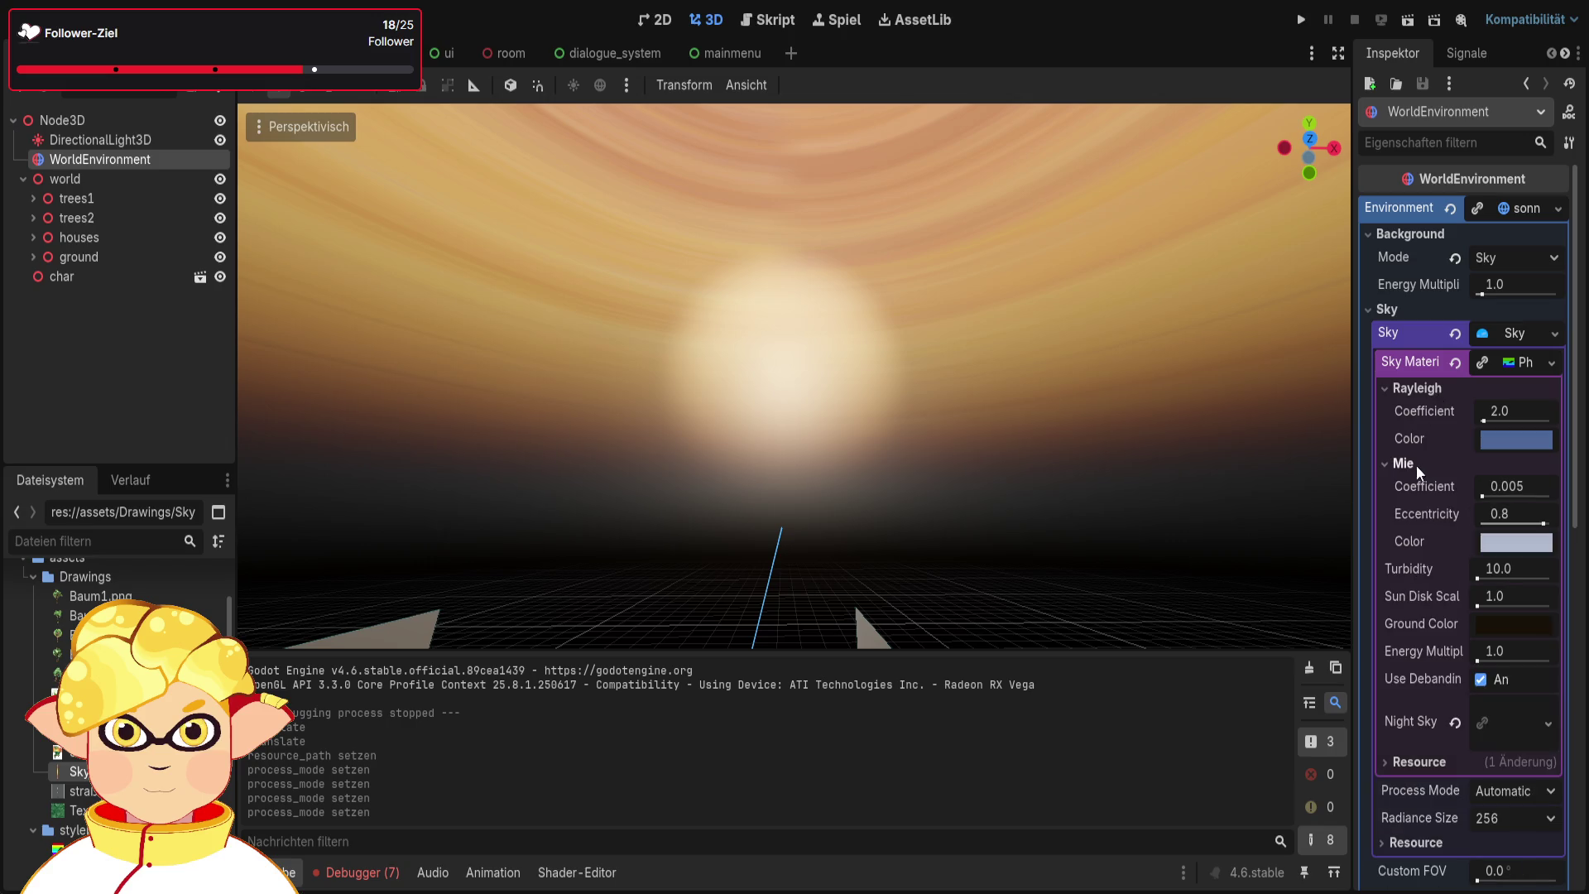
pyautogui.click(1416, 465)
# Inspect the sky material's file path and open the 44×1570 Night Sky texture details
pyautogui.scroll(-2, 1436, 504)
pyautogui.click(1425, 592)
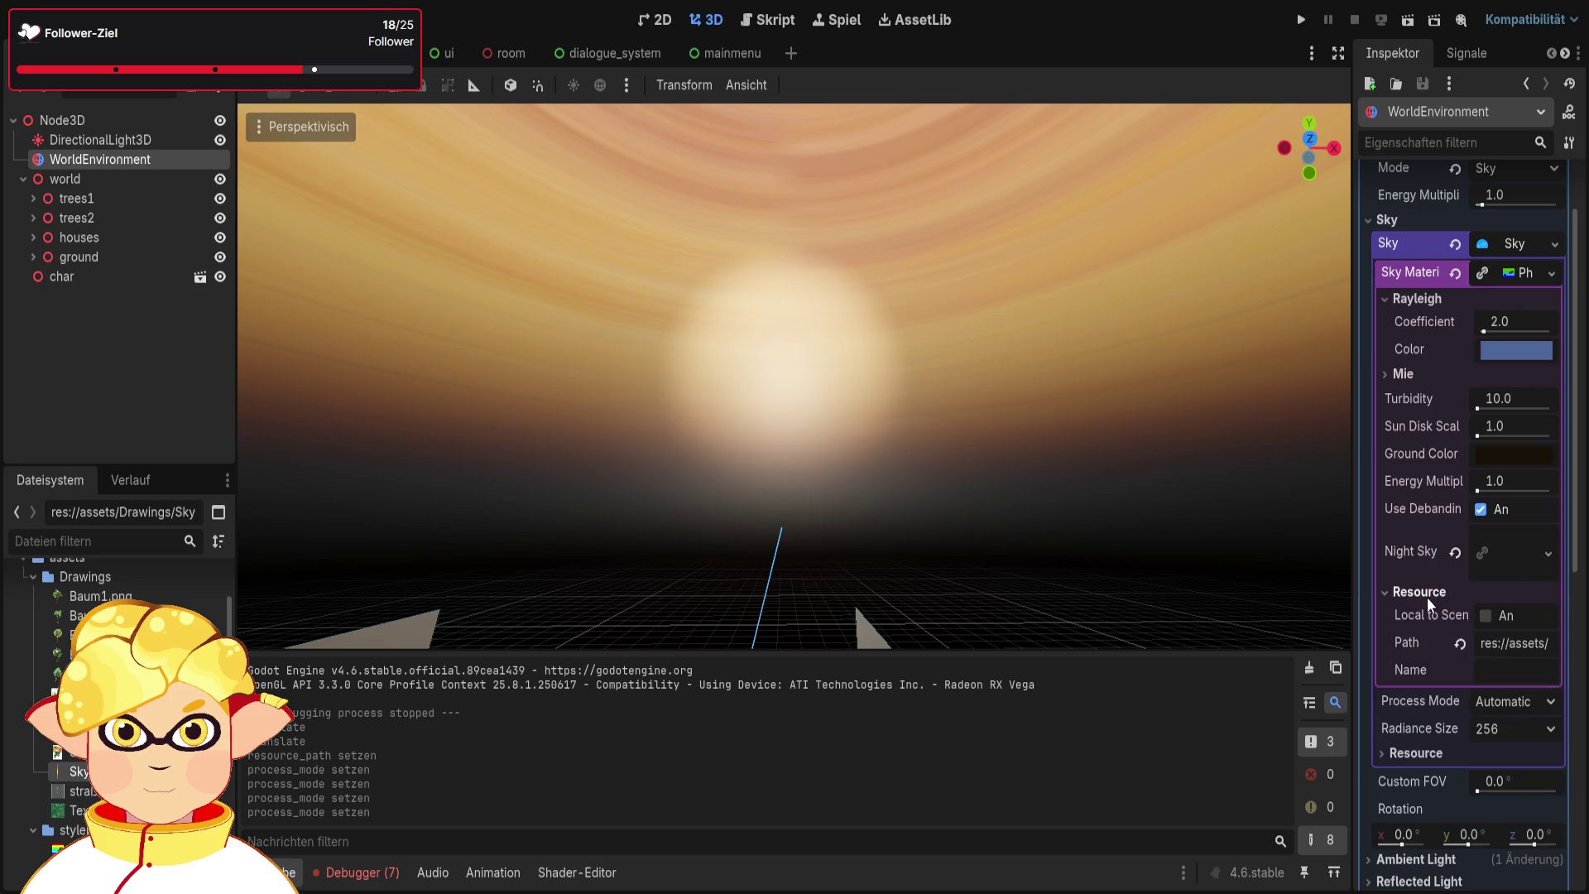
pyautogui.click(1549, 644)
pyautogui.press('Right')
pyautogui.press('Right')
pyautogui.press('Right')
pyautogui.press('Right')
pyautogui.press('Right')
pyautogui.press('Right')
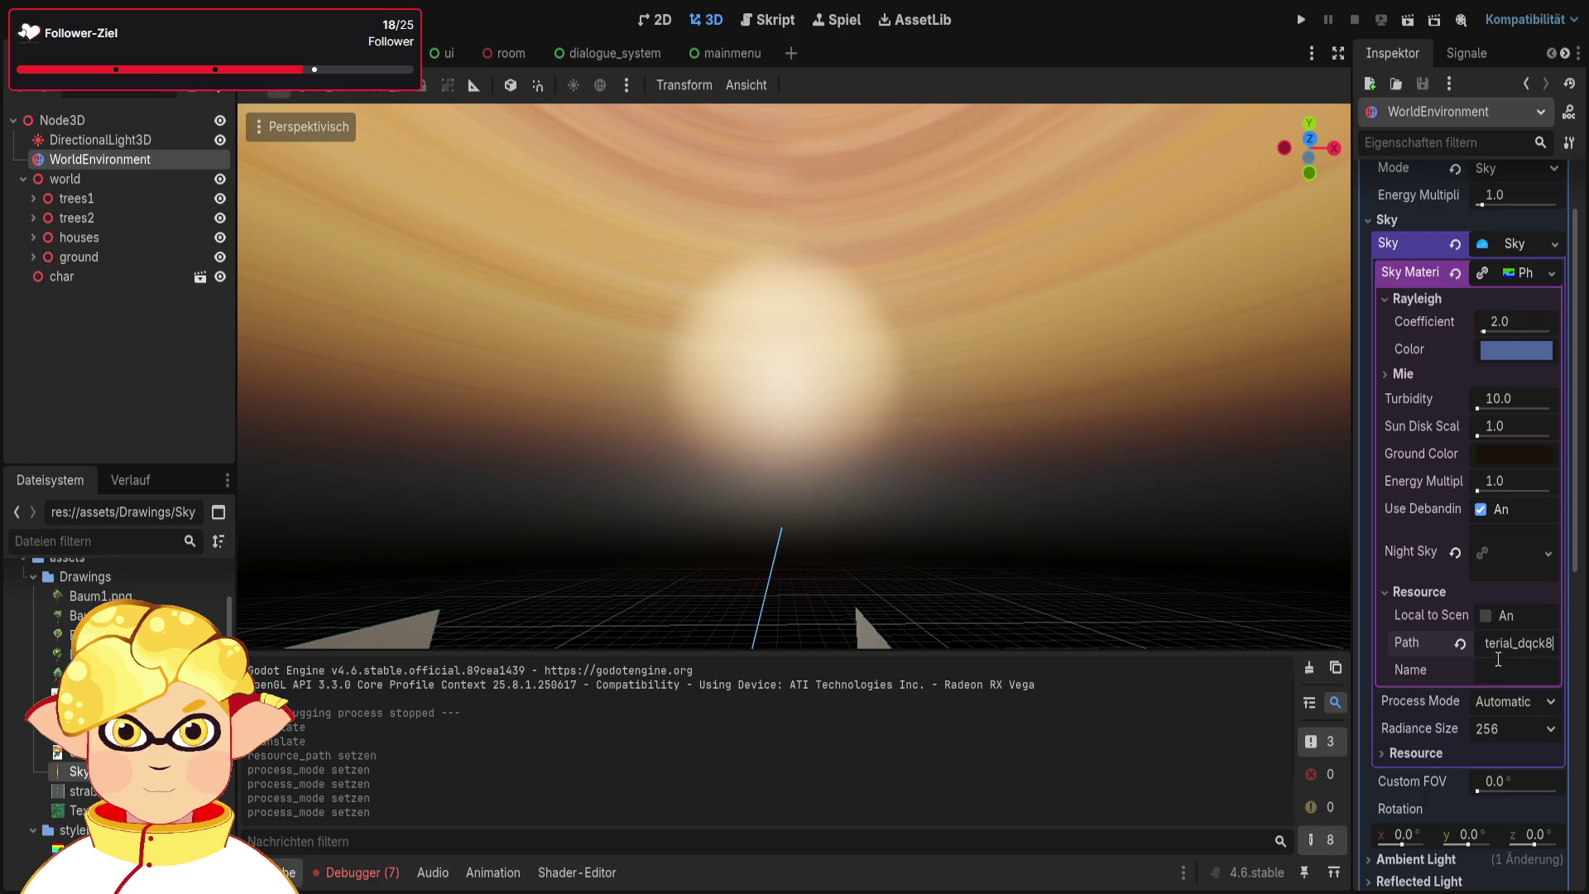
pyautogui.click(1461, 591)
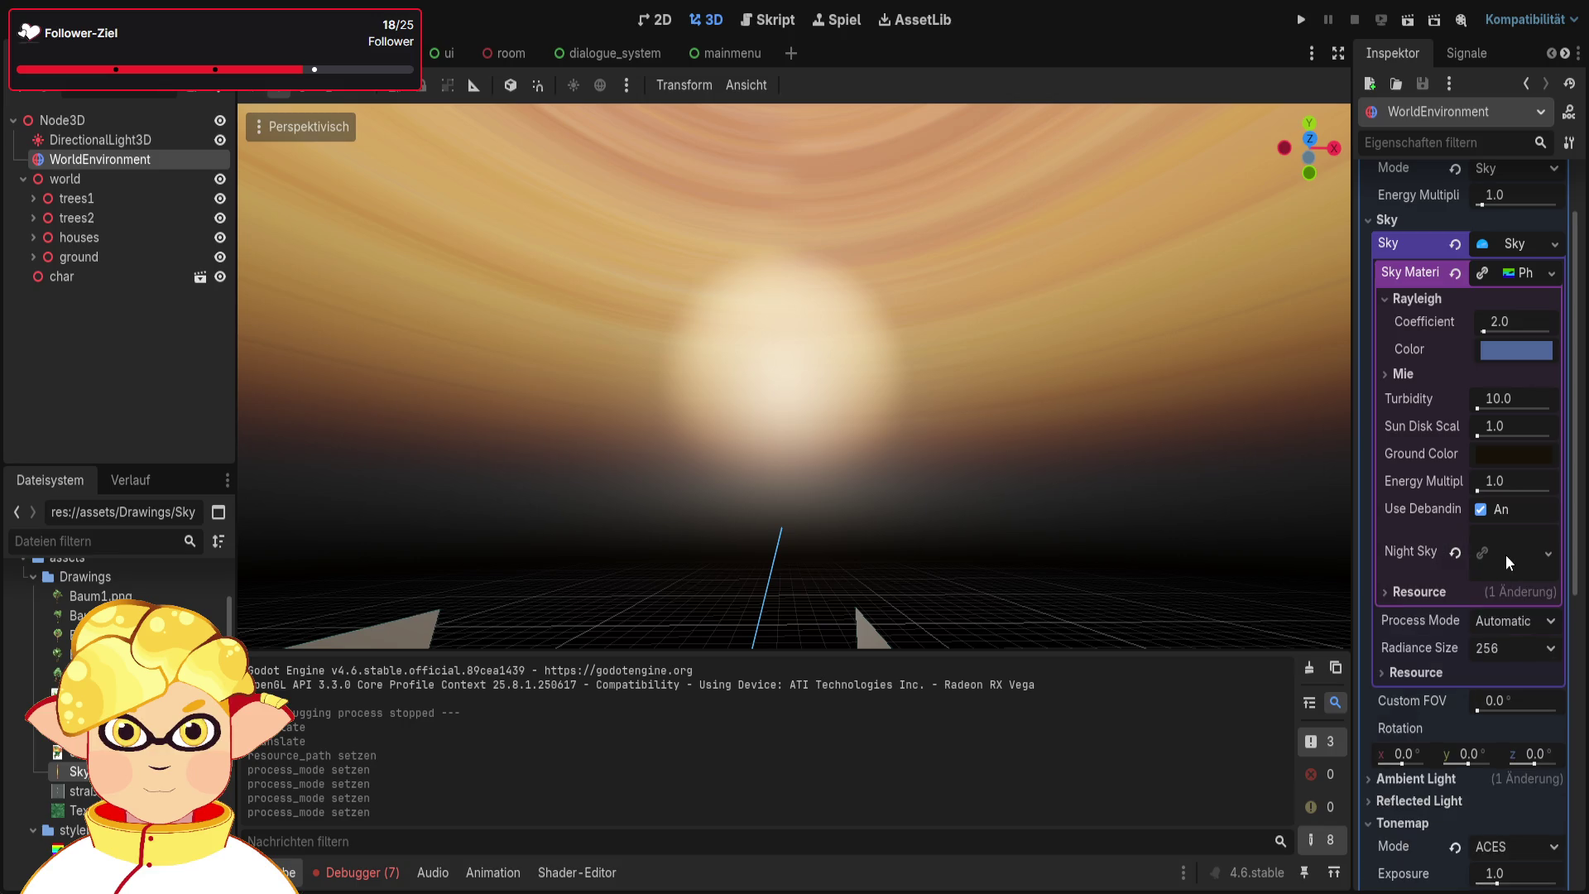
pyautogui.click(1493, 558)
pyautogui.scroll(-1, 1492, 596)
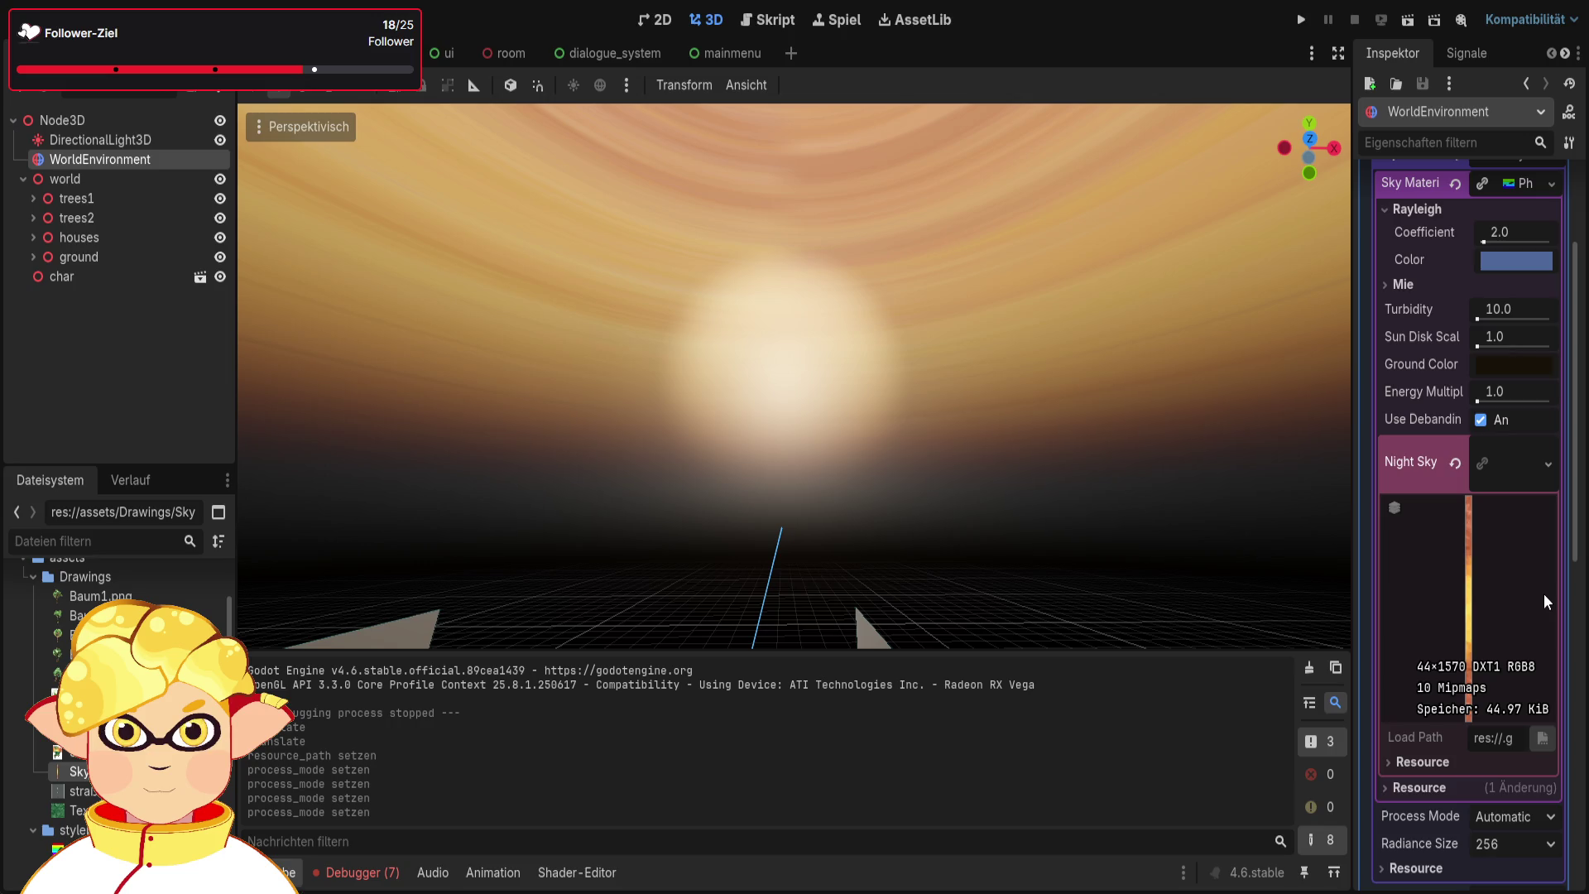
pyautogui.scroll(3, 1543, 594)
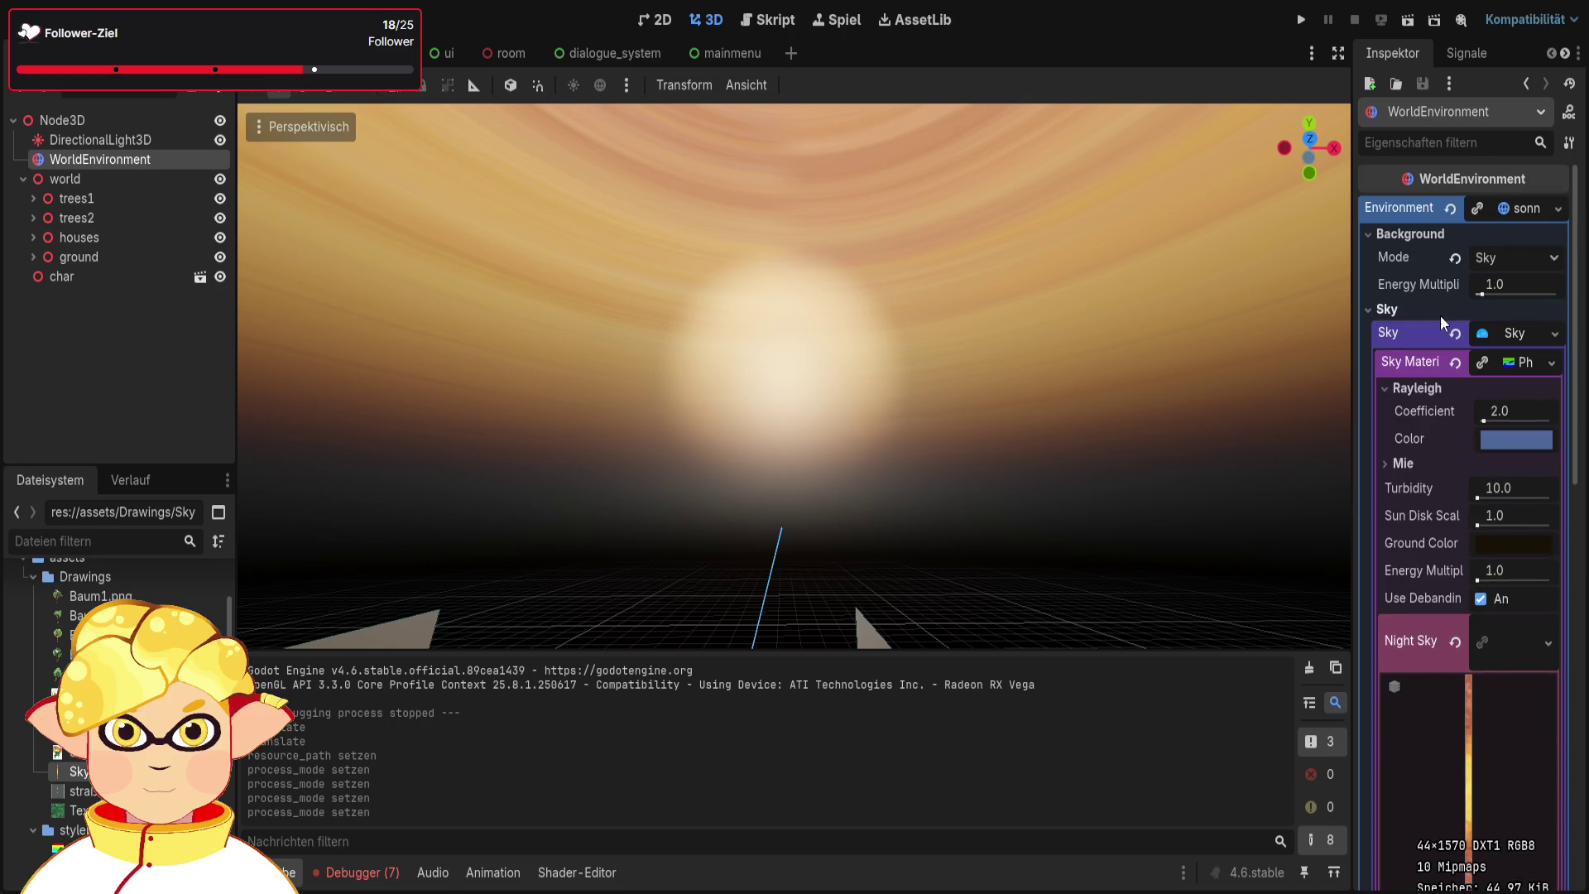
pyautogui.moveTo(1478, 300)
pyautogui.mouseDown()
pyautogui.moveTo(1553, 299)
pyautogui.moveTo(1482, 286)
pyautogui.mouseUp()
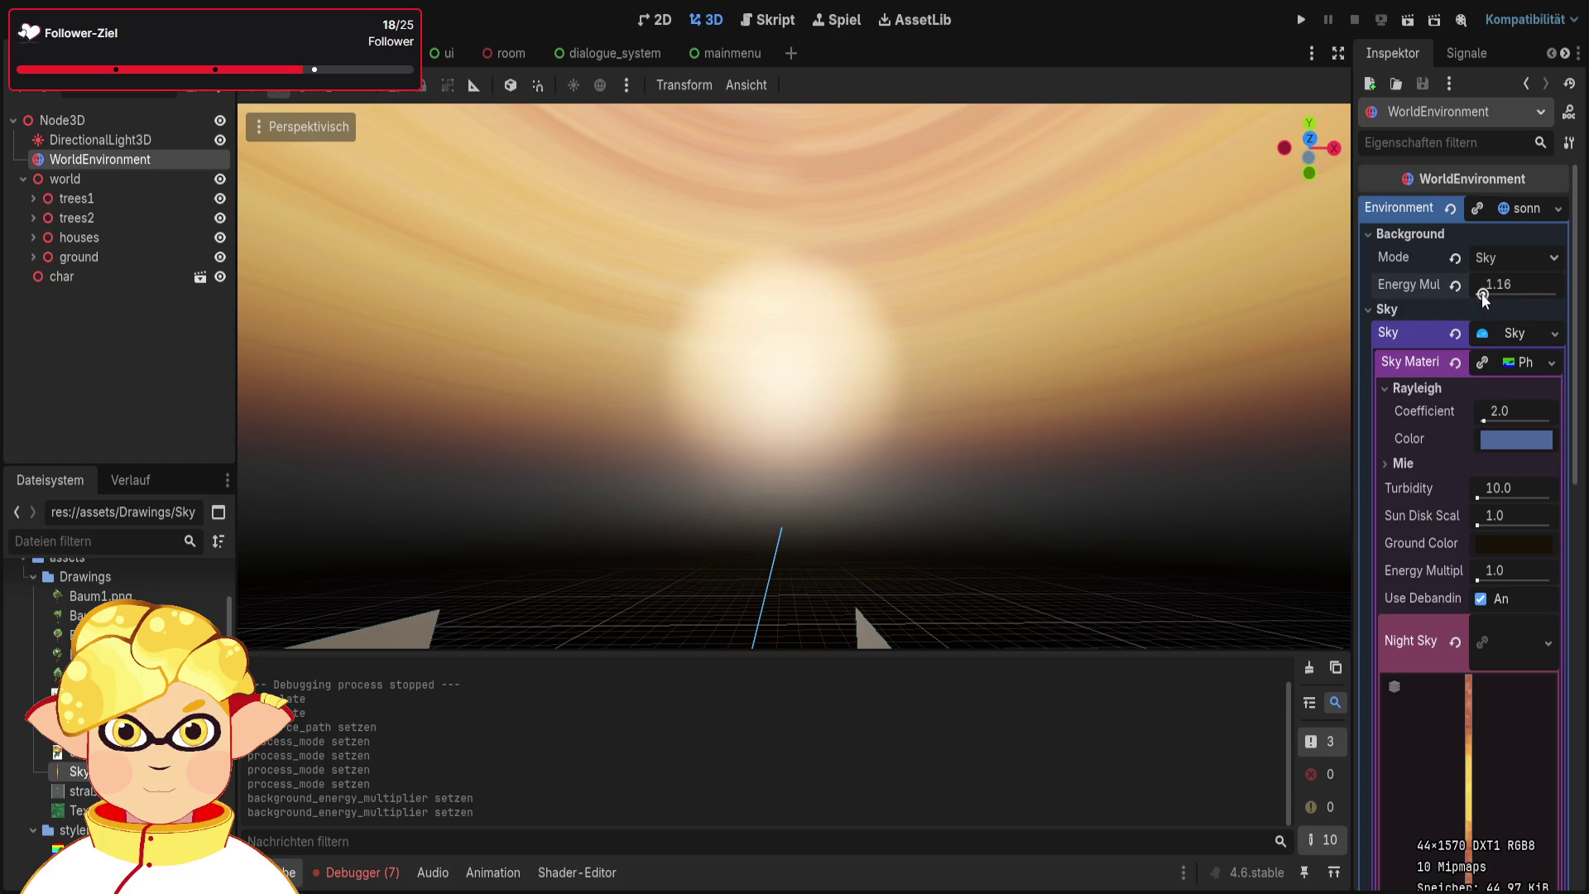
pyautogui.click(1504, 286)
pyautogui.write('1')
pyautogui.press('Return')
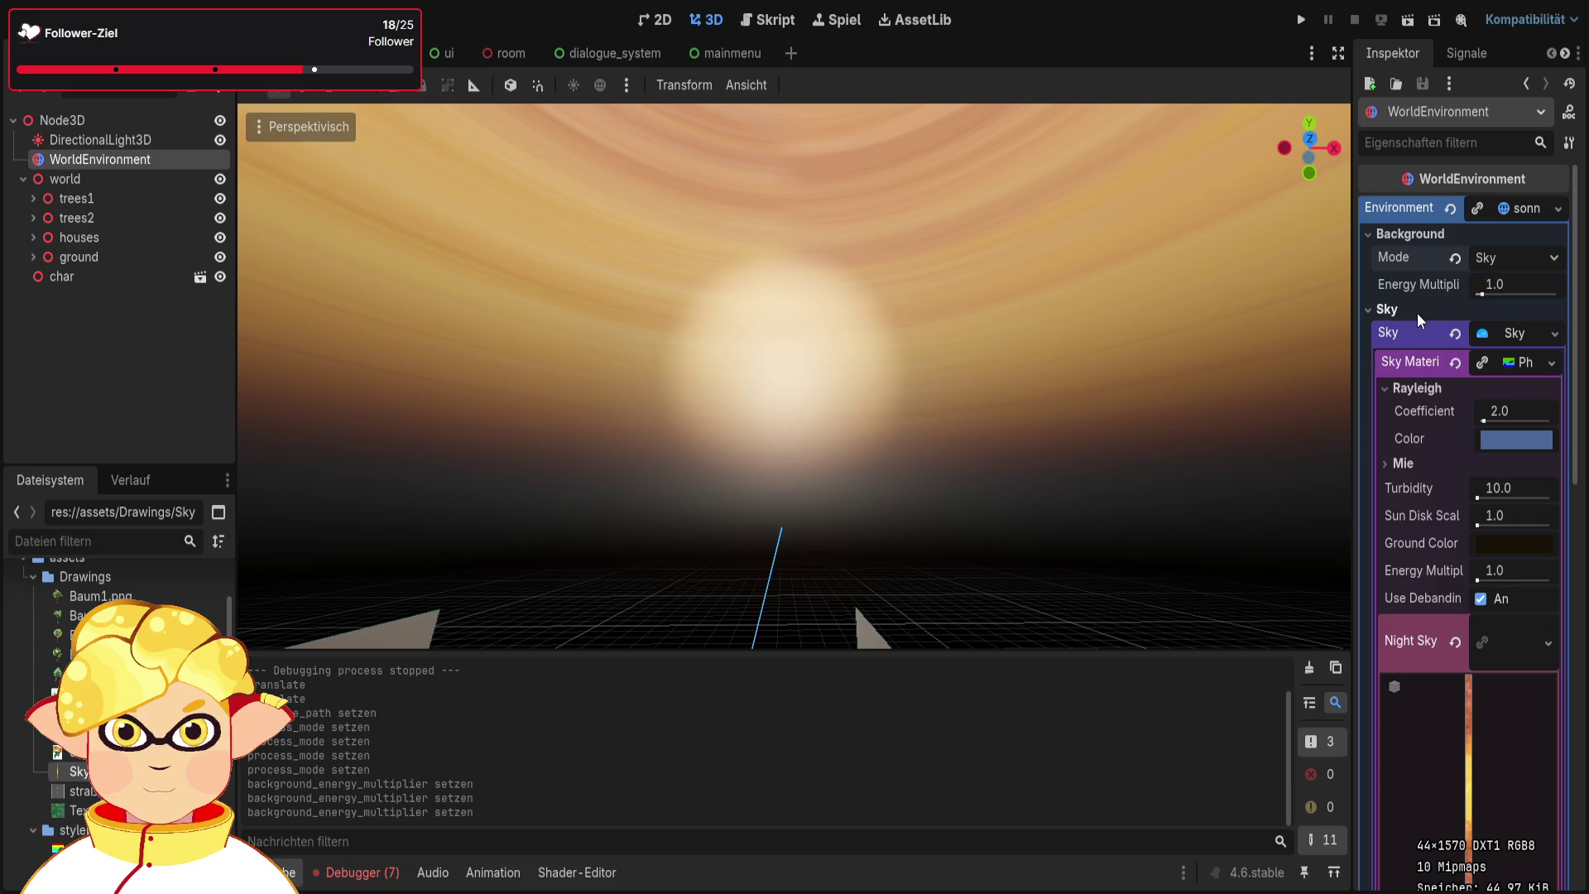
pyautogui.scroll(-3, 1417, 314)
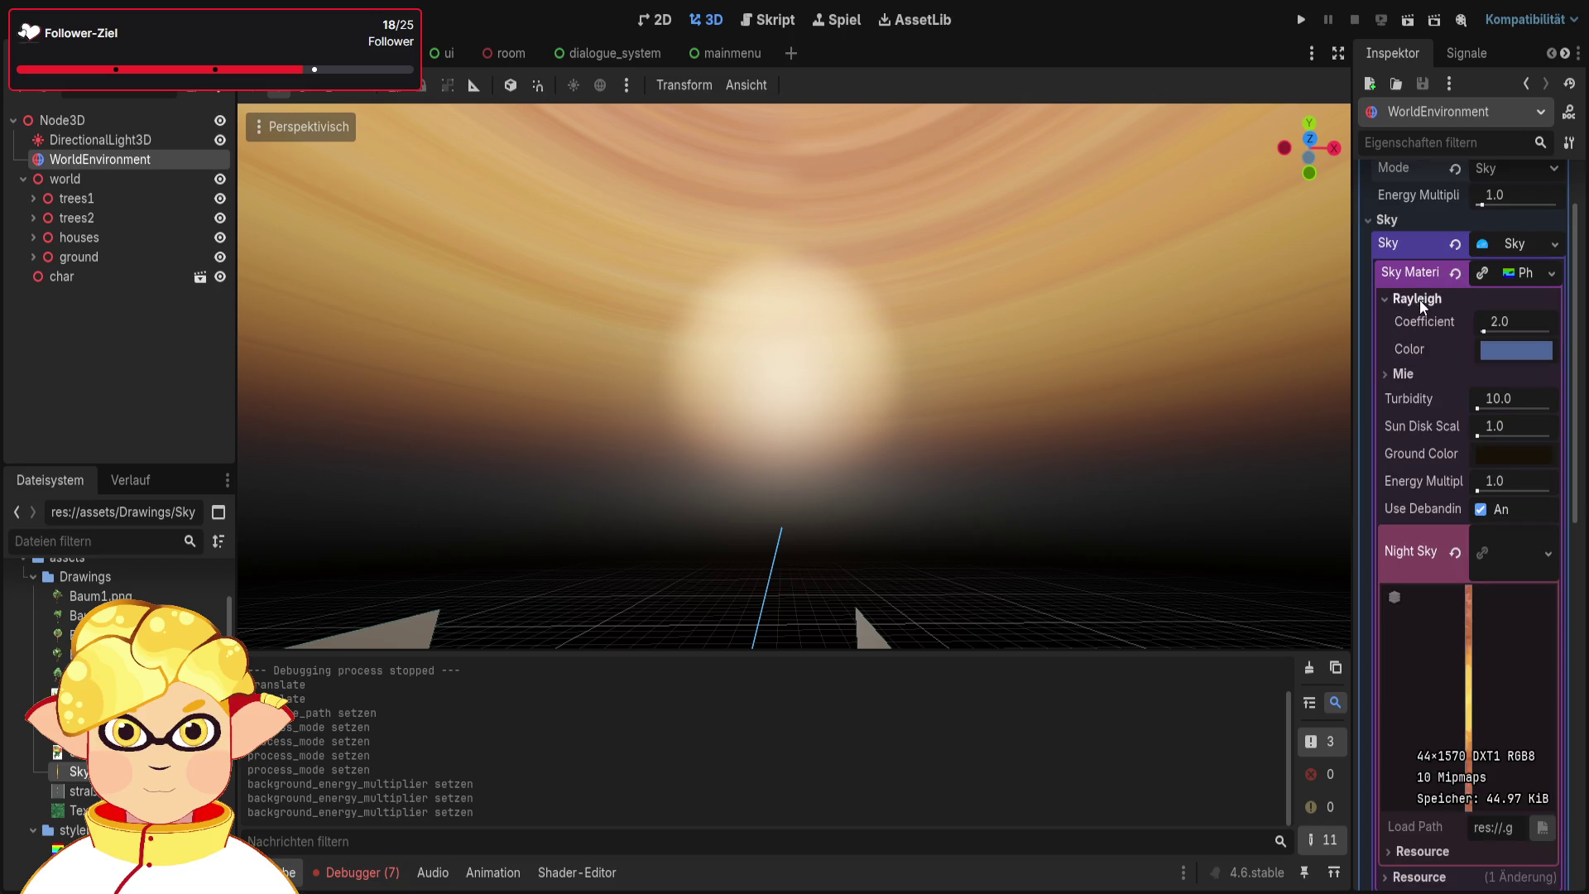
pyautogui.scroll(-15, 1417, 303)
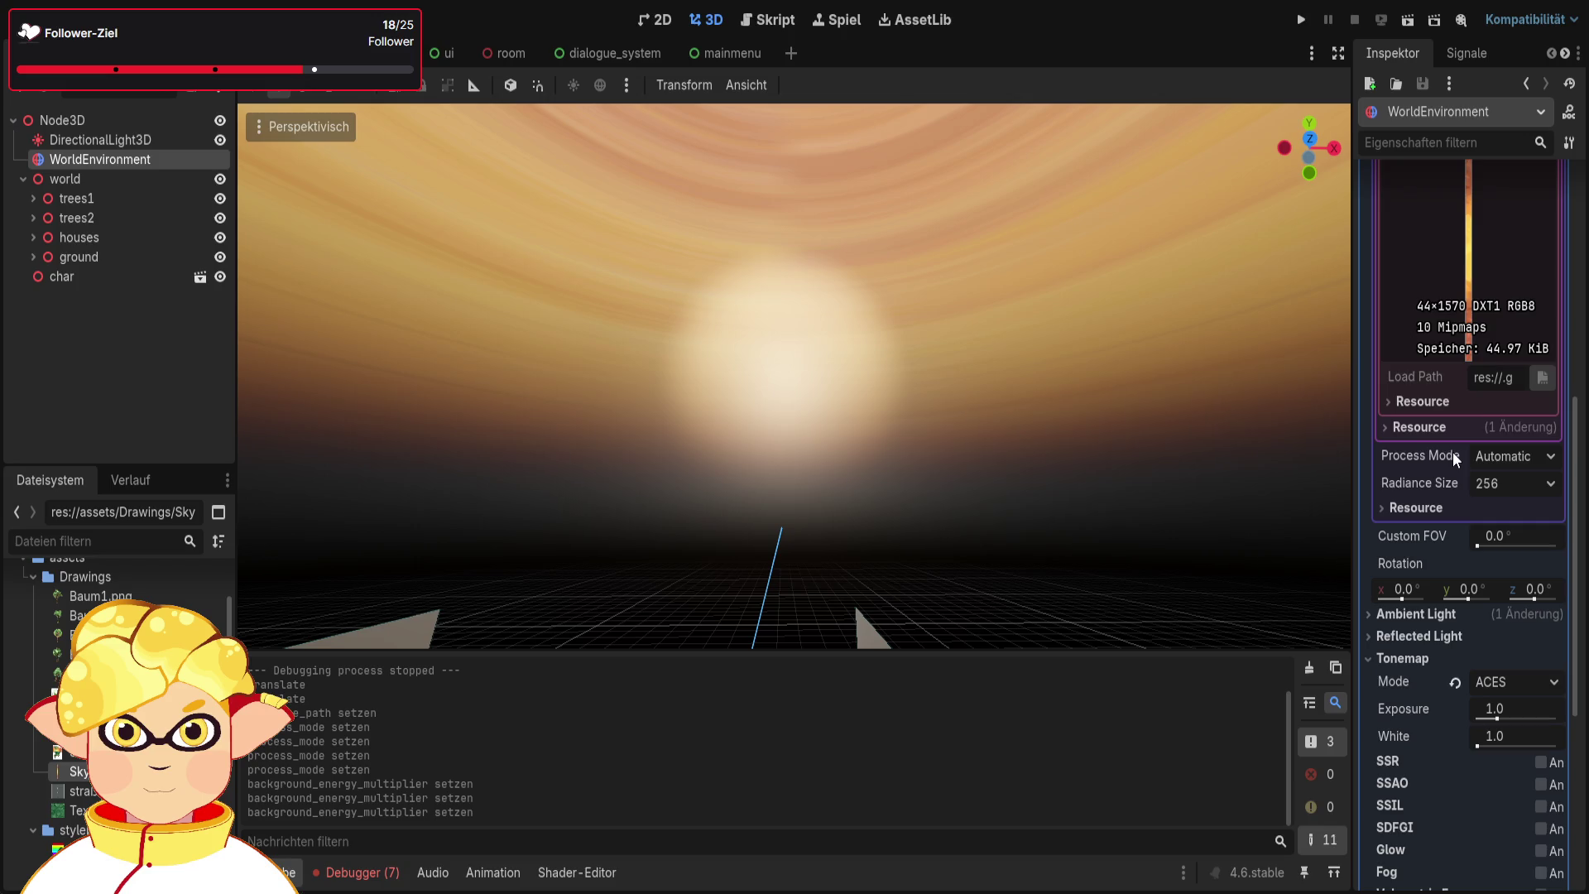
pyautogui.click(1417, 427)
pyautogui.click(1417, 427)
pyautogui.scroll(12, 1414, 473)
pyautogui.scroll(3, 1413, 475)
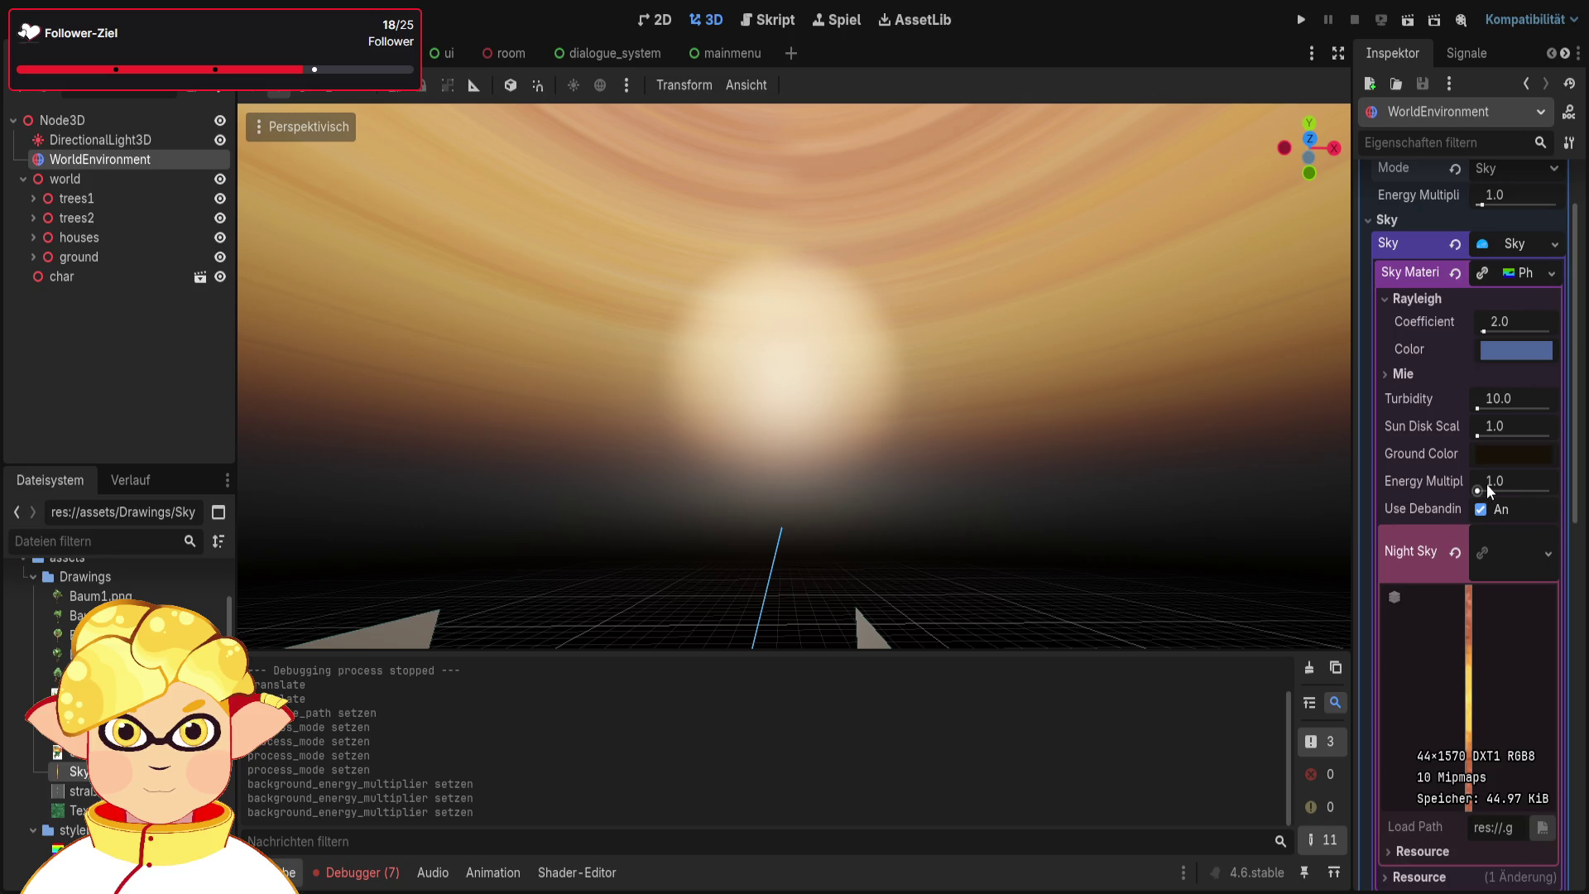
pyautogui.moveTo(1480, 490); pyautogui.dragTo(1483, 489)
pyautogui.moveTo(795, 643); pyautogui.dragTo(794, 642)
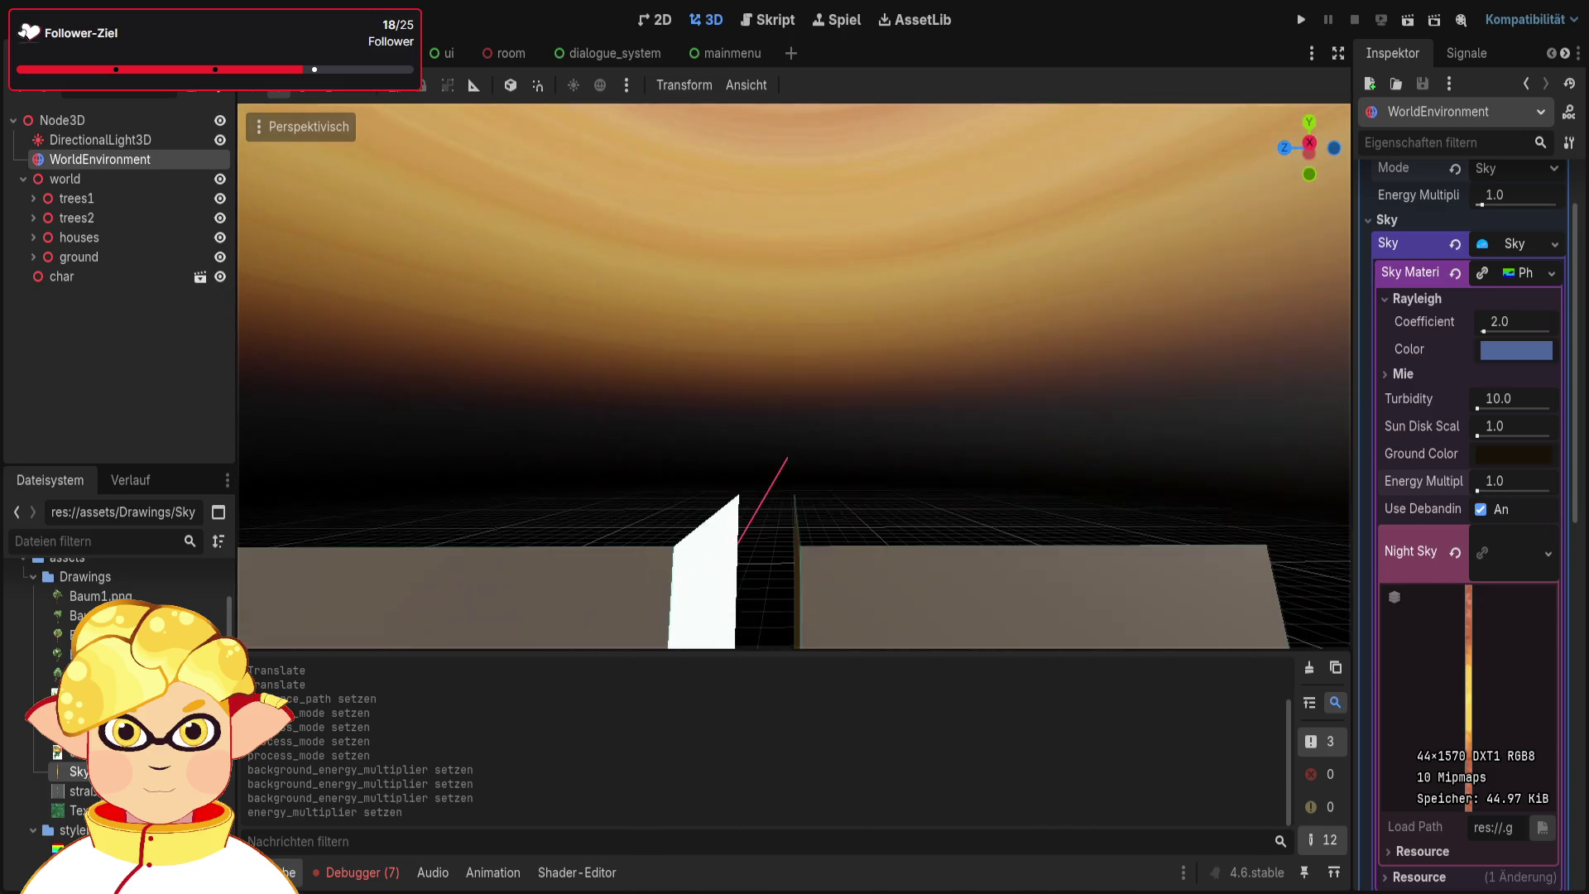
# Try pushing the DirectionalLight3D far back along Z, then undo the move
pyautogui.moveTo(1036, 460)
pyautogui.mouseDown()
pyautogui.moveTo(957, 468)
pyautogui.moveTo(990, 473)
pyautogui.mouseUp()
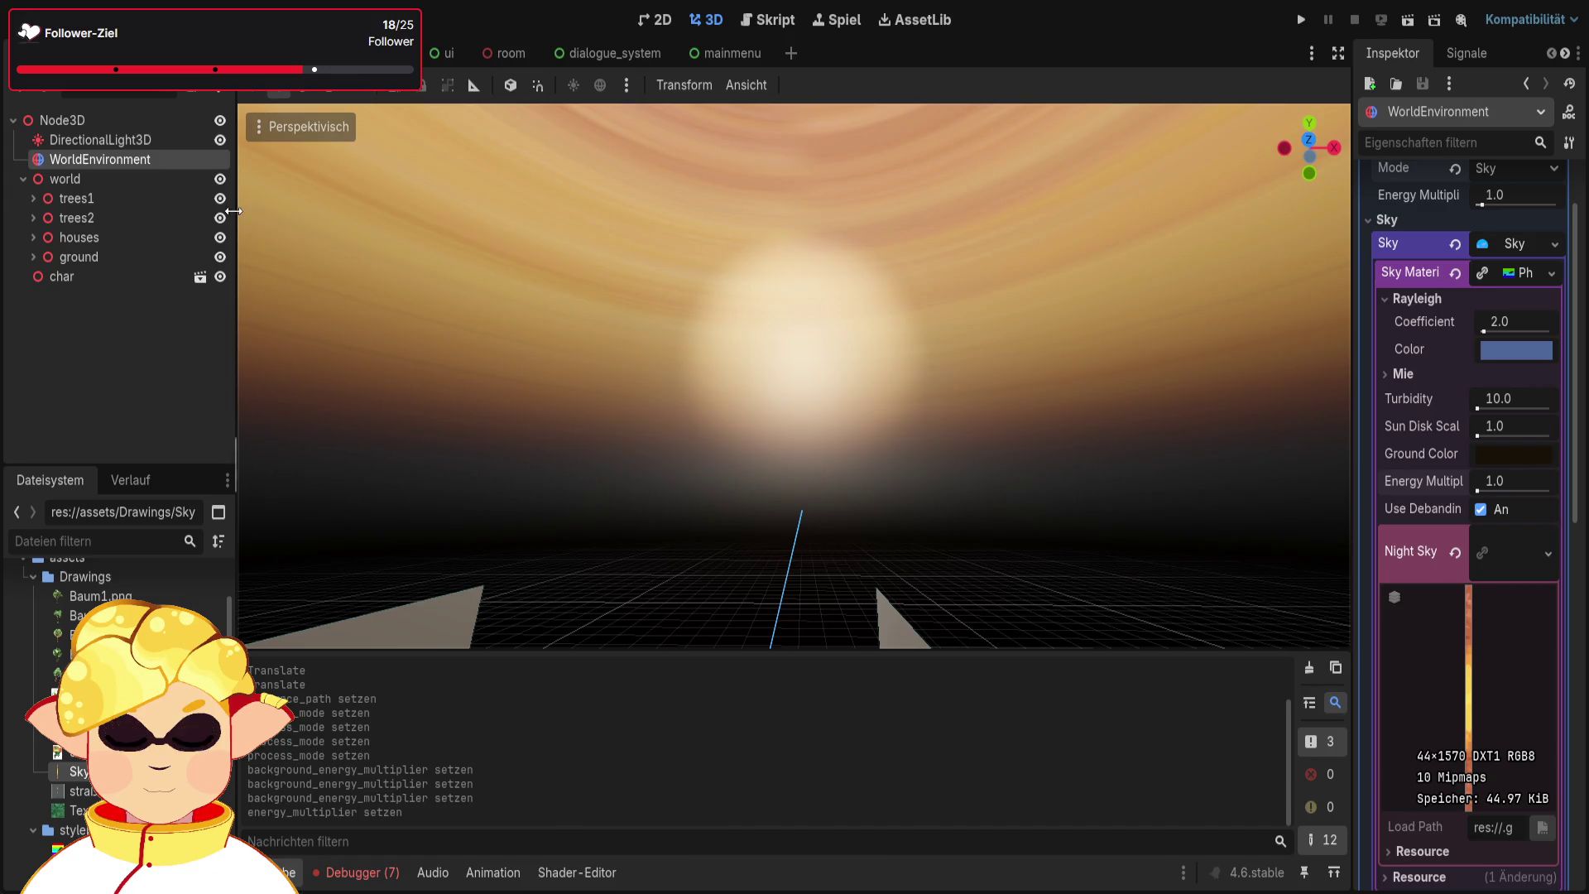
pyautogui.click(99, 140)
pyautogui.press('f')
pyautogui.moveTo(662, 475); pyautogui.dragTo(785, 331)
pyautogui.click(732, 424)
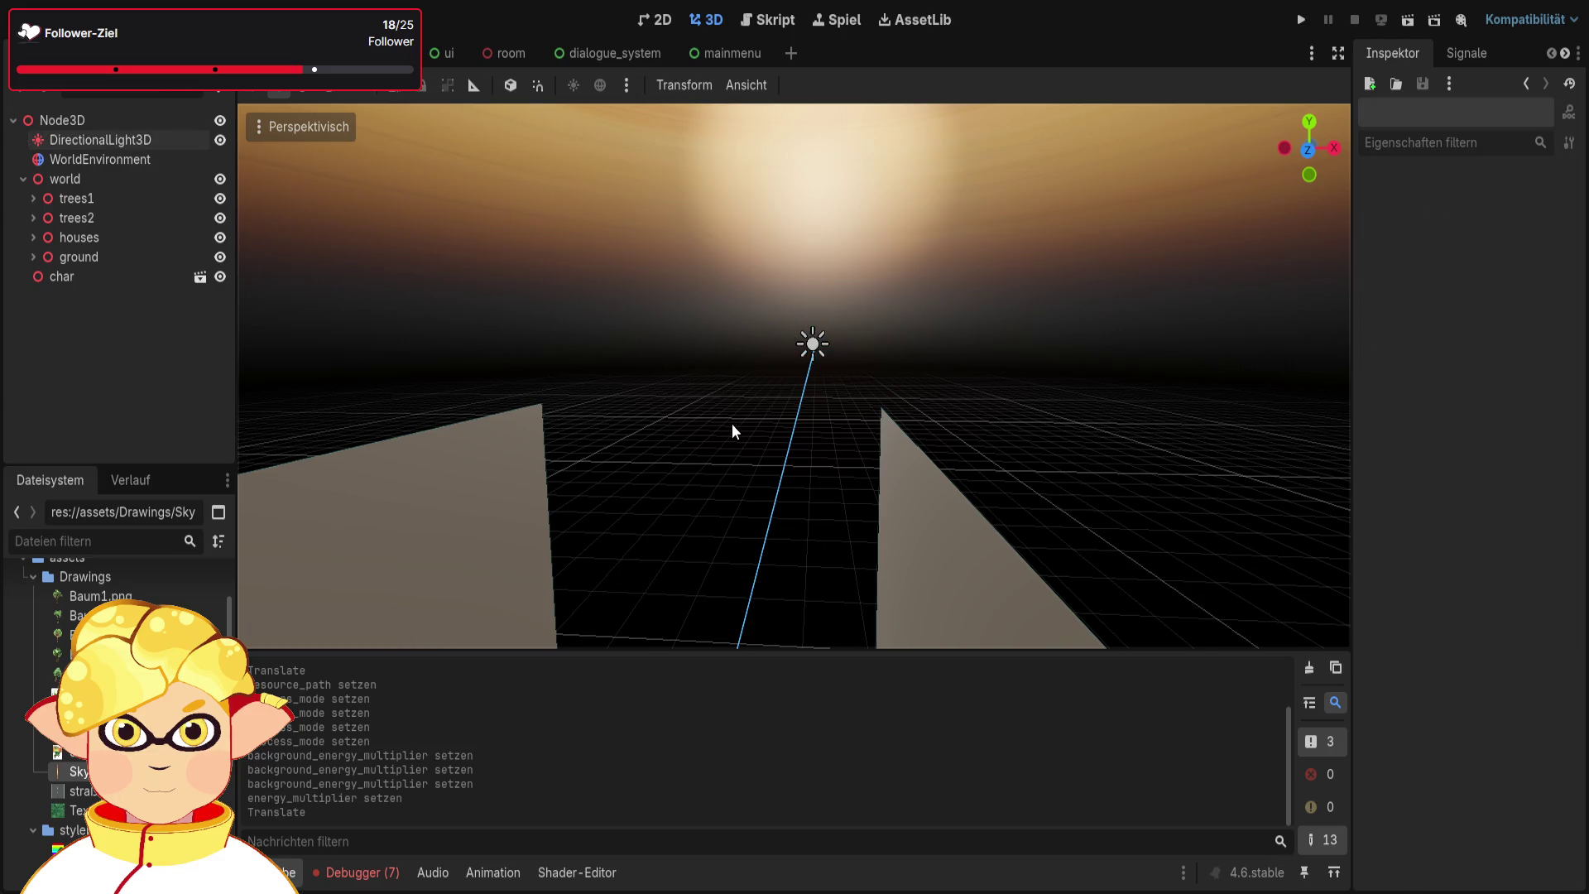
pyautogui.hotkey('ctrl', 'z')
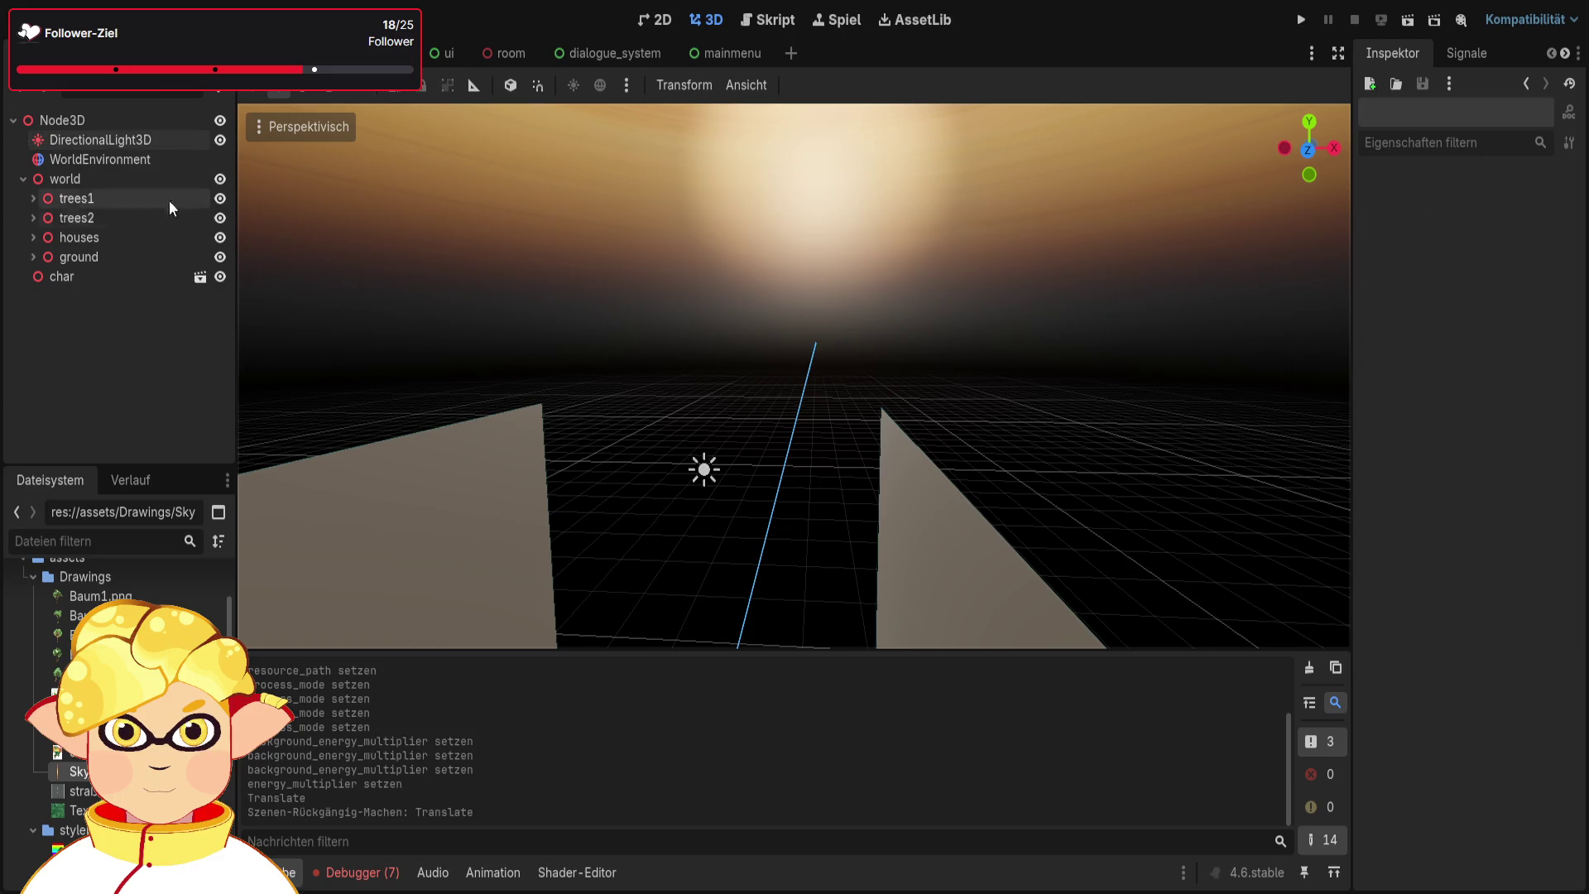
pyautogui.click(124, 140)
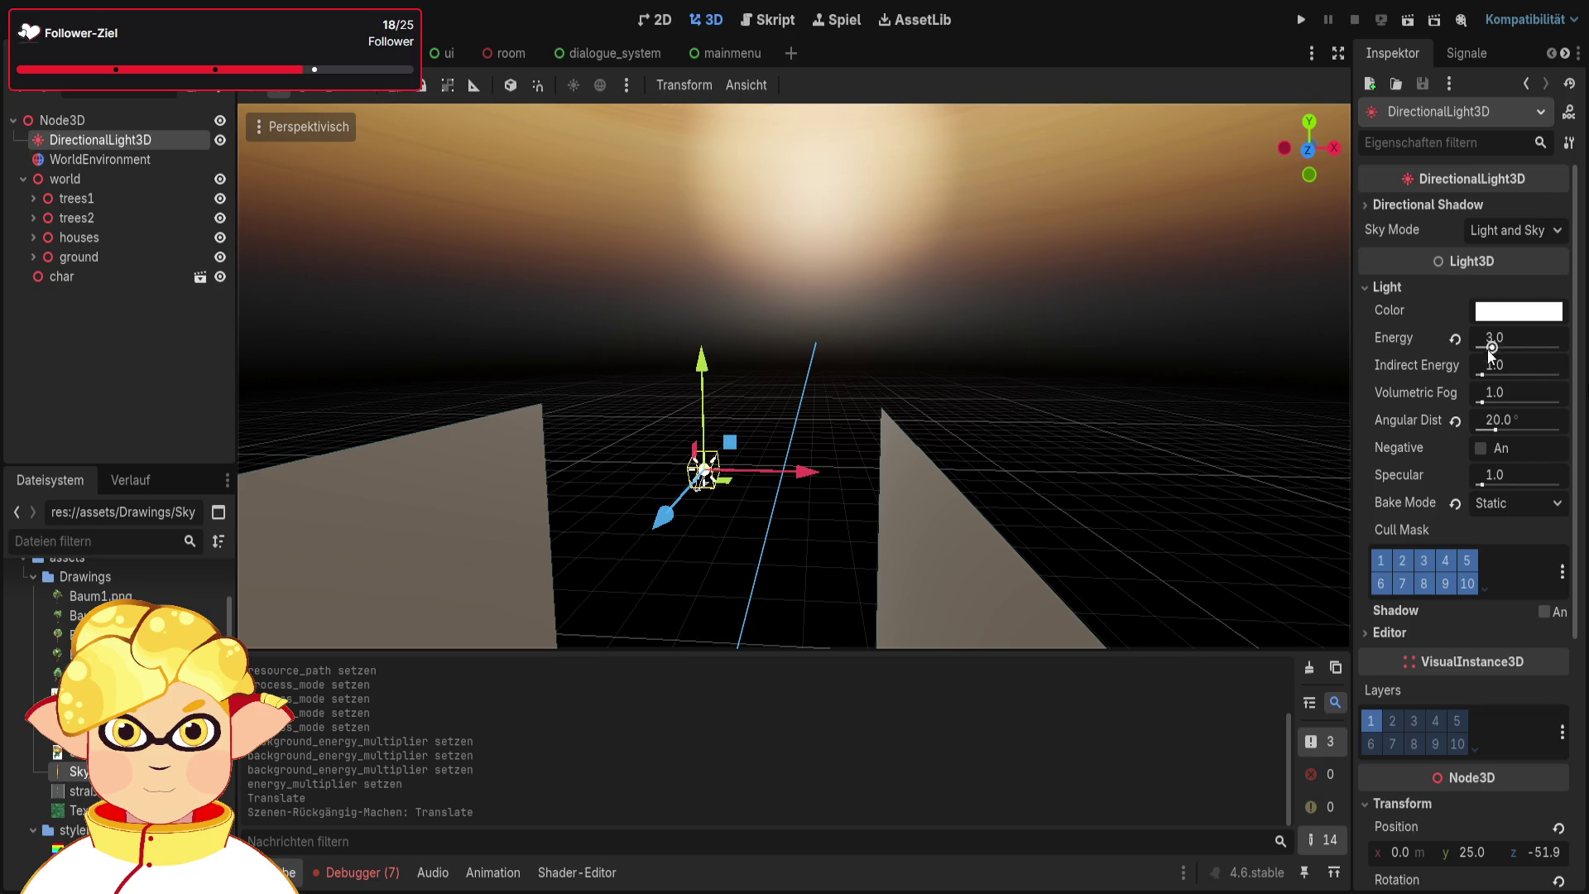
# Set the light's indirect energy to 1.0 and test volumetric fog energy 0.0, then undo
pyautogui.moveTo(1490, 365); pyautogui.dragTo(1517, 368)
pyautogui.click(1515, 368)
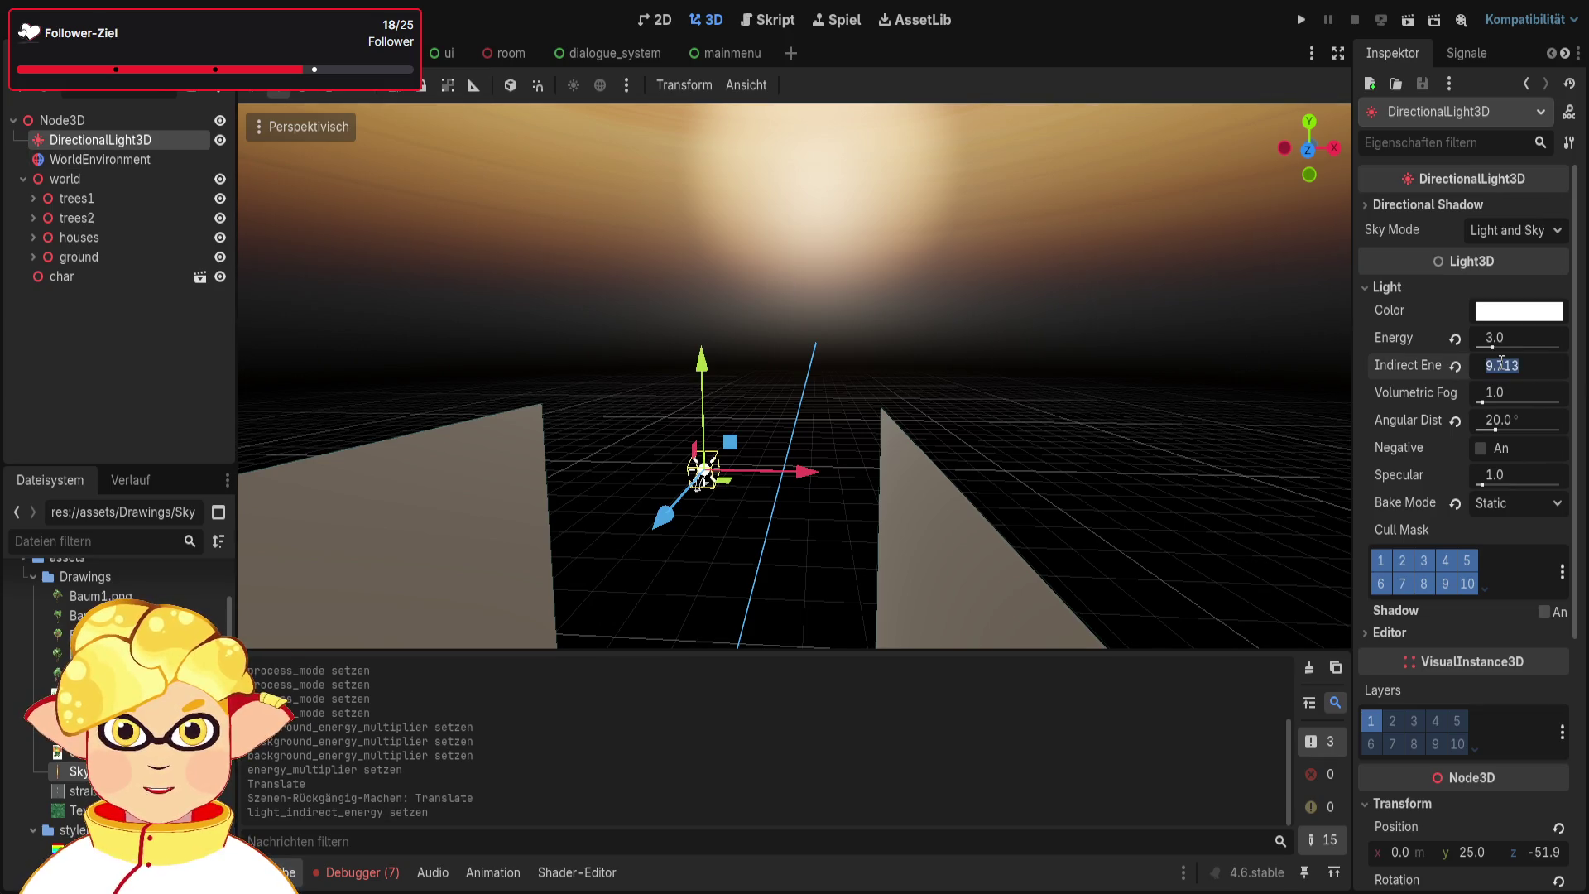
pyautogui.write('1')
pyautogui.press('Return')
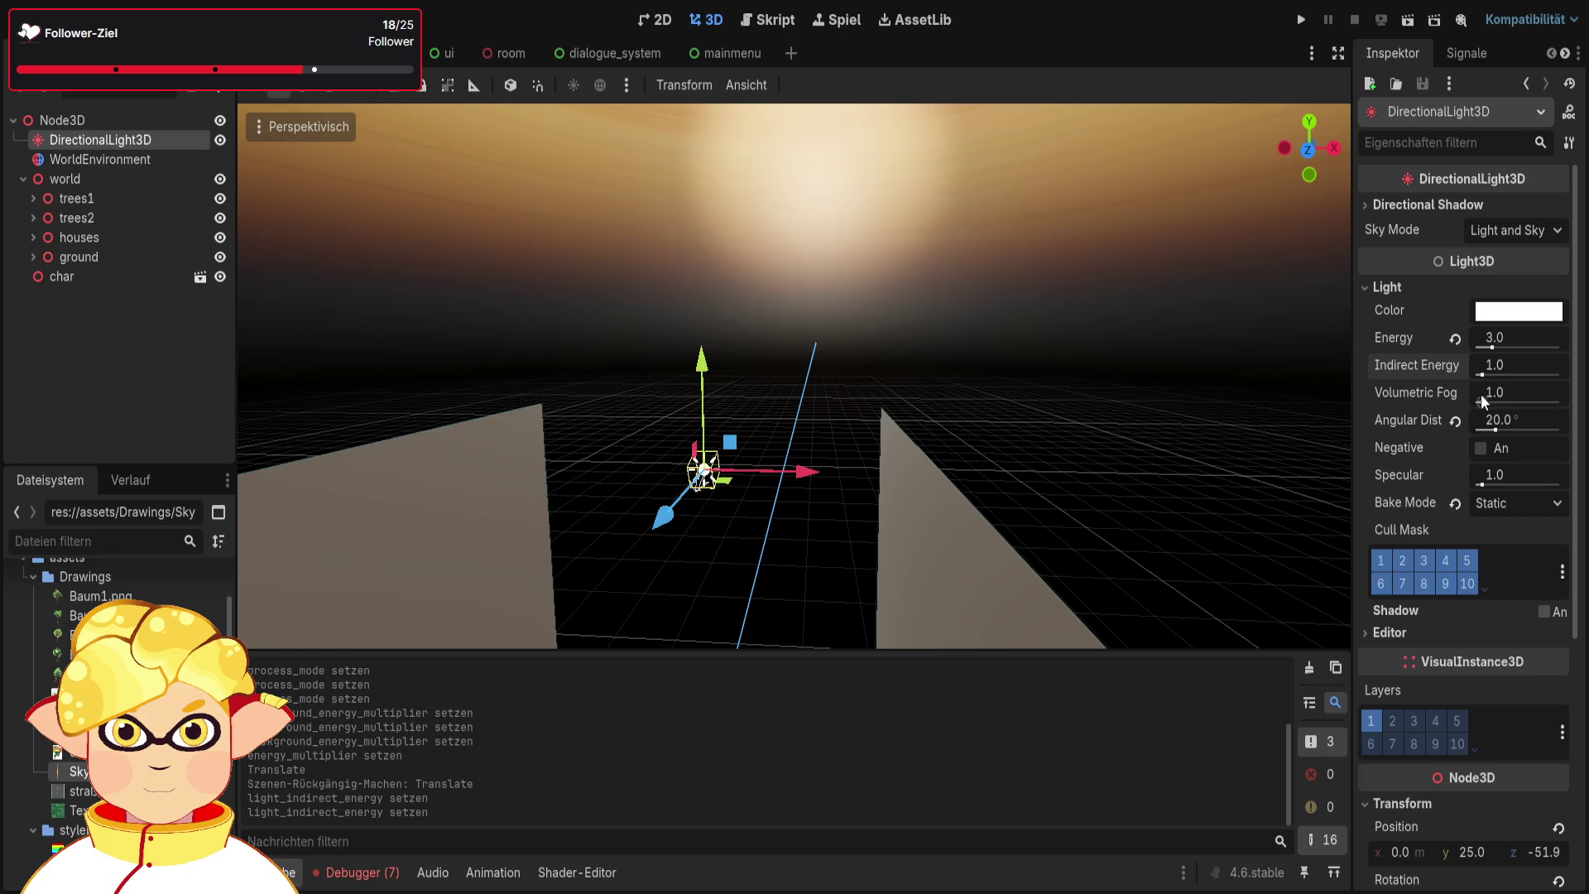
pyautogui.moveTo(1482, 402); pyautogui.dragTo(1446, 402)
pyautogui.hotkey('ctrl', 'z')
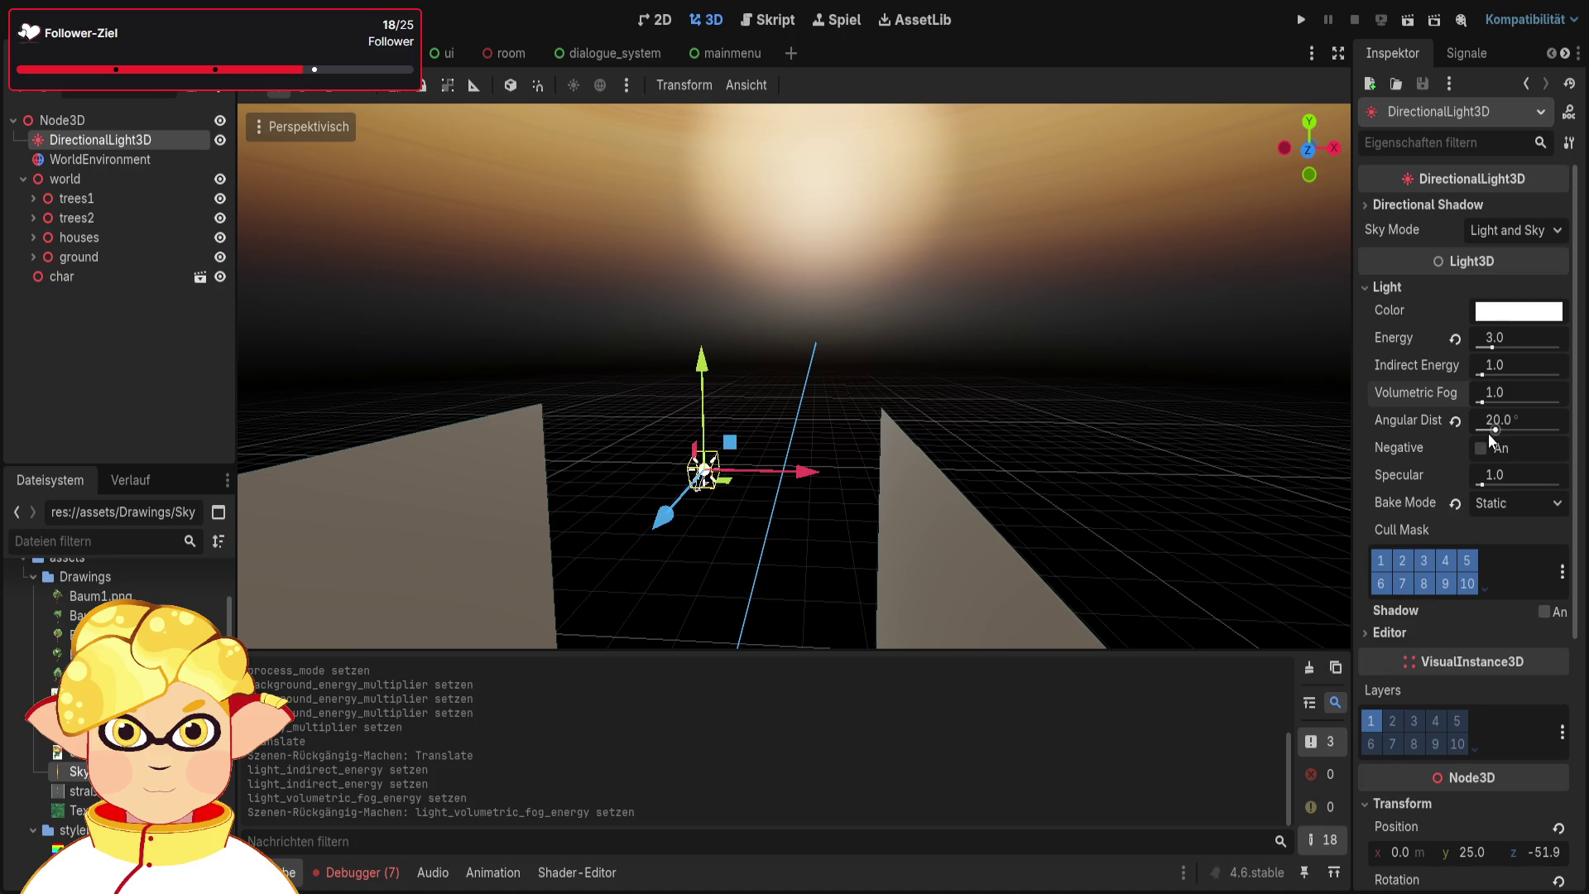
# Enter -50 as the light's Position z in the Inspector
pyautogui.scroll(-3, 1488, 434)
pyautogui.click(1392, 454)
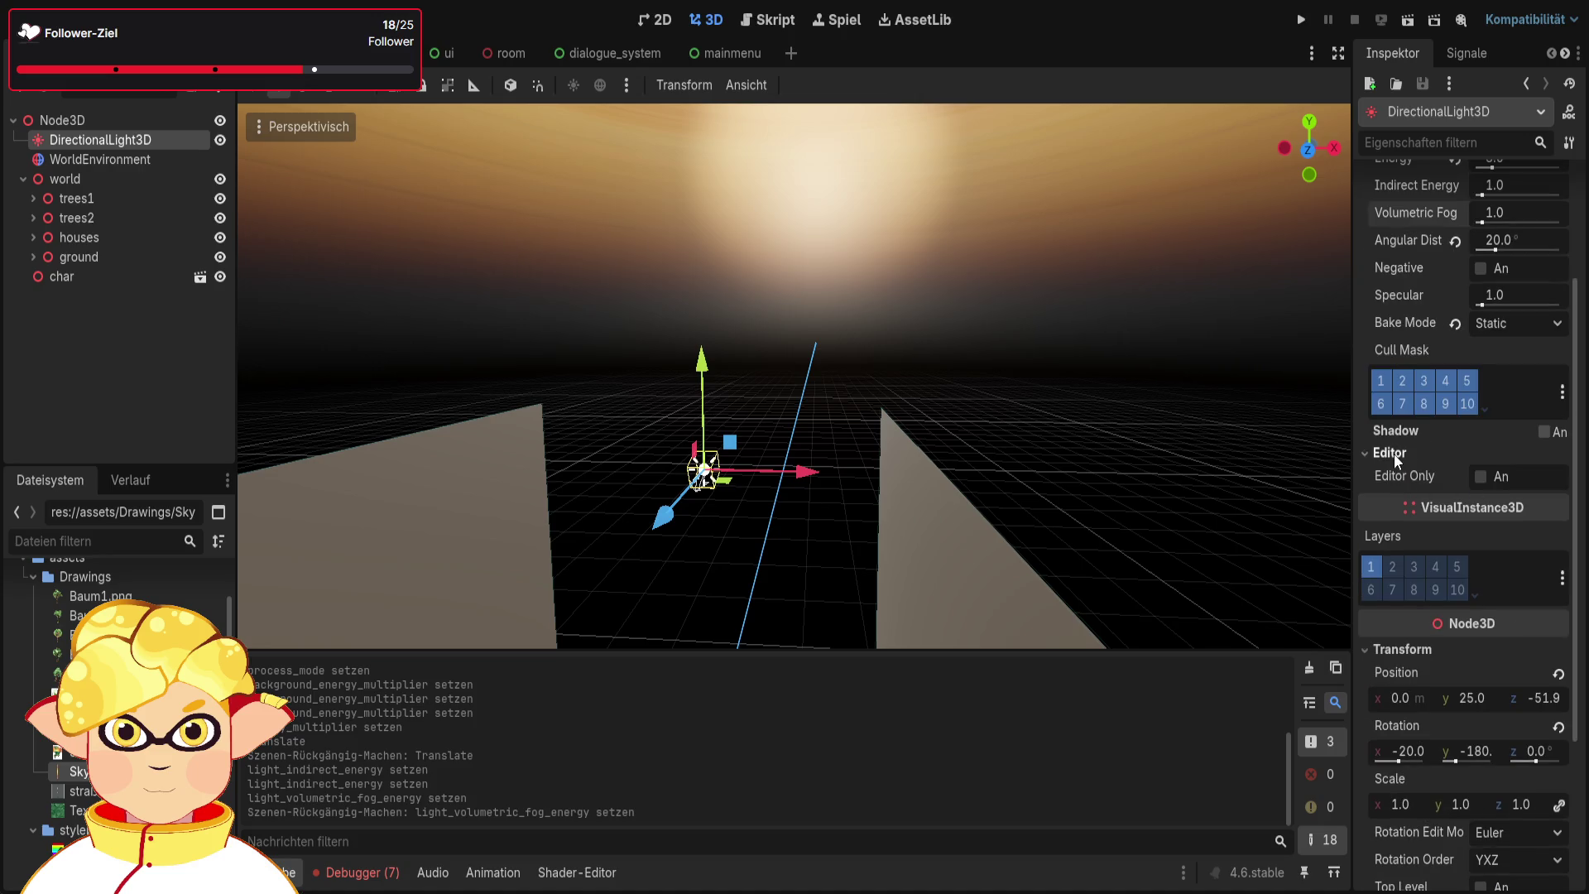
pyautogui.click(1392, 453)
pyautogui.scroll(-5, 1393, 452)
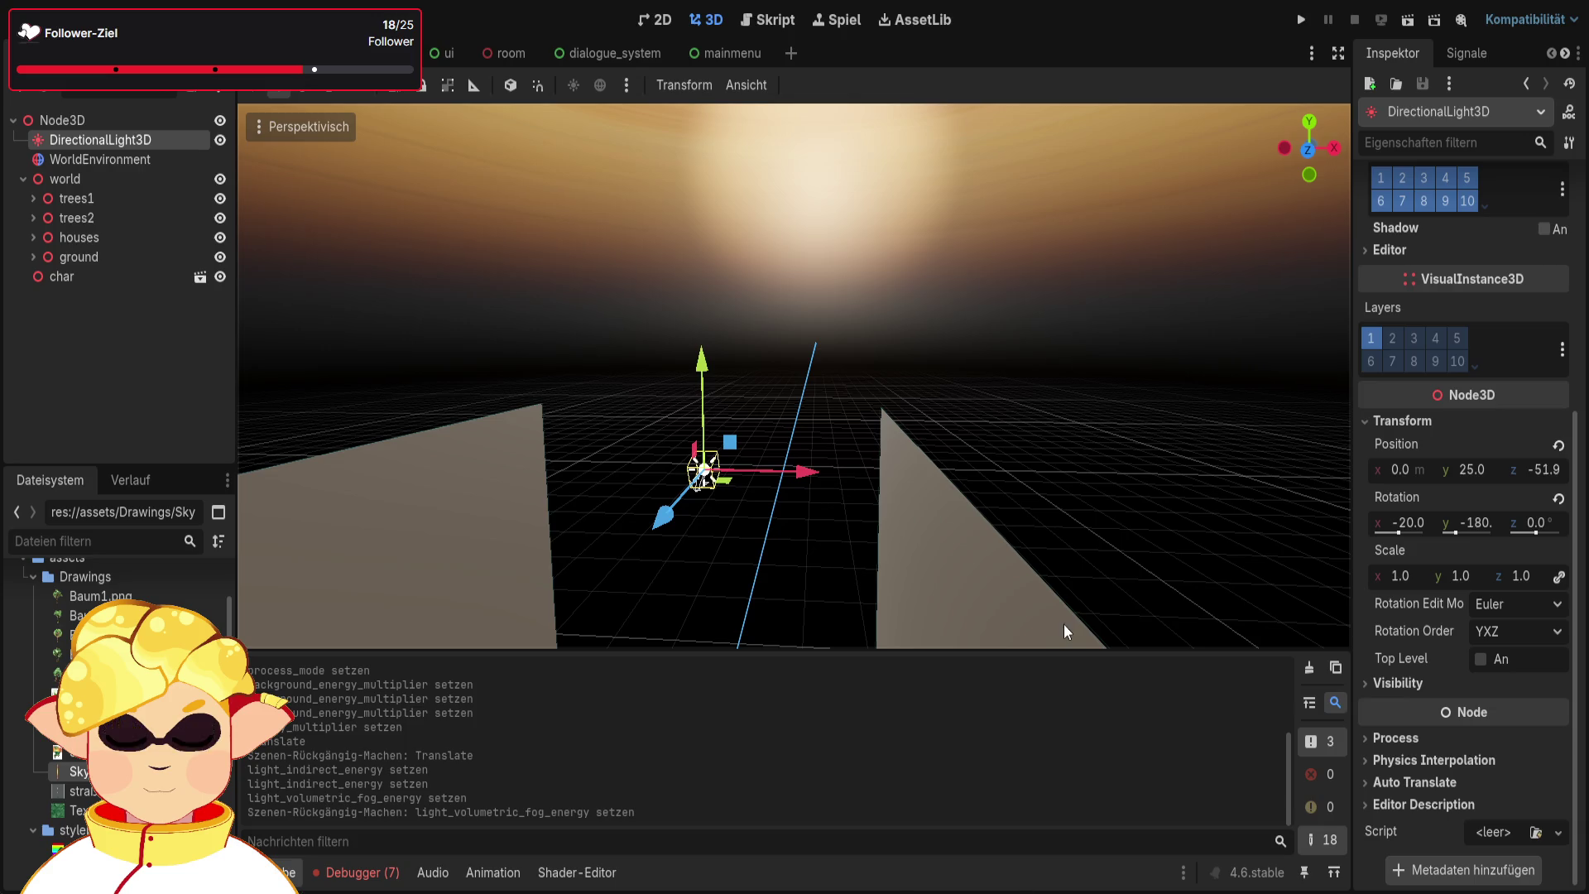
pyautogui.click(1536, 470)
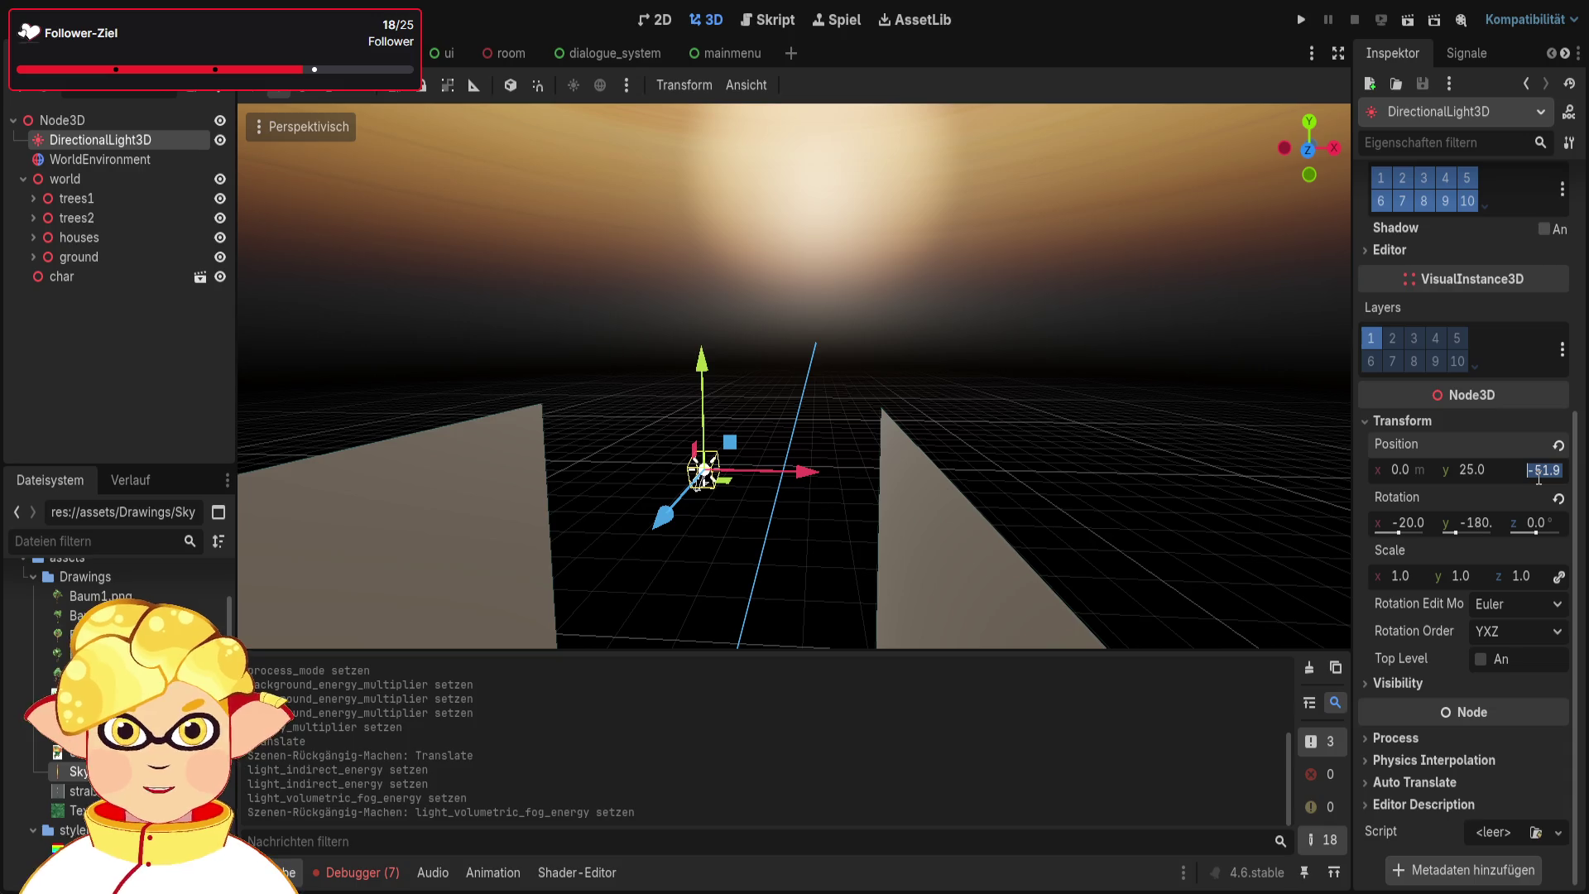
pyautogui.write('-50')
pyautogui.press('Return')
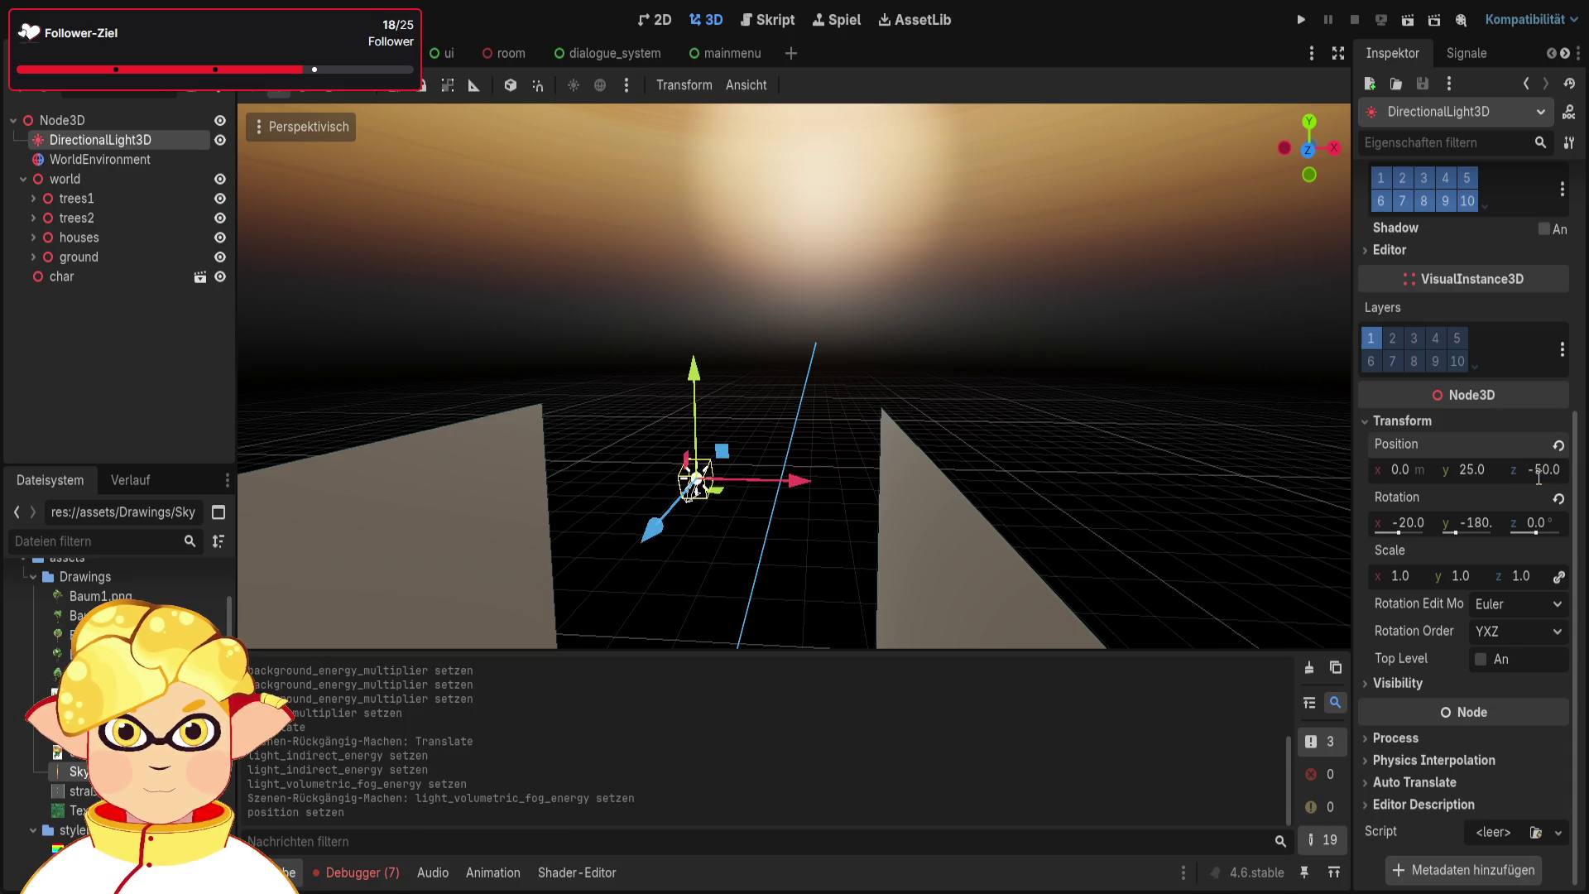
pyautogui.click(1203, 375)
pyautogui.moveTo(1195, 370)
pyautogui.mouseDown()
pyautogui.moveTo(1170, 341)
pyautogui.moveTo(1136, 344)
pyautogui.mouseUp()
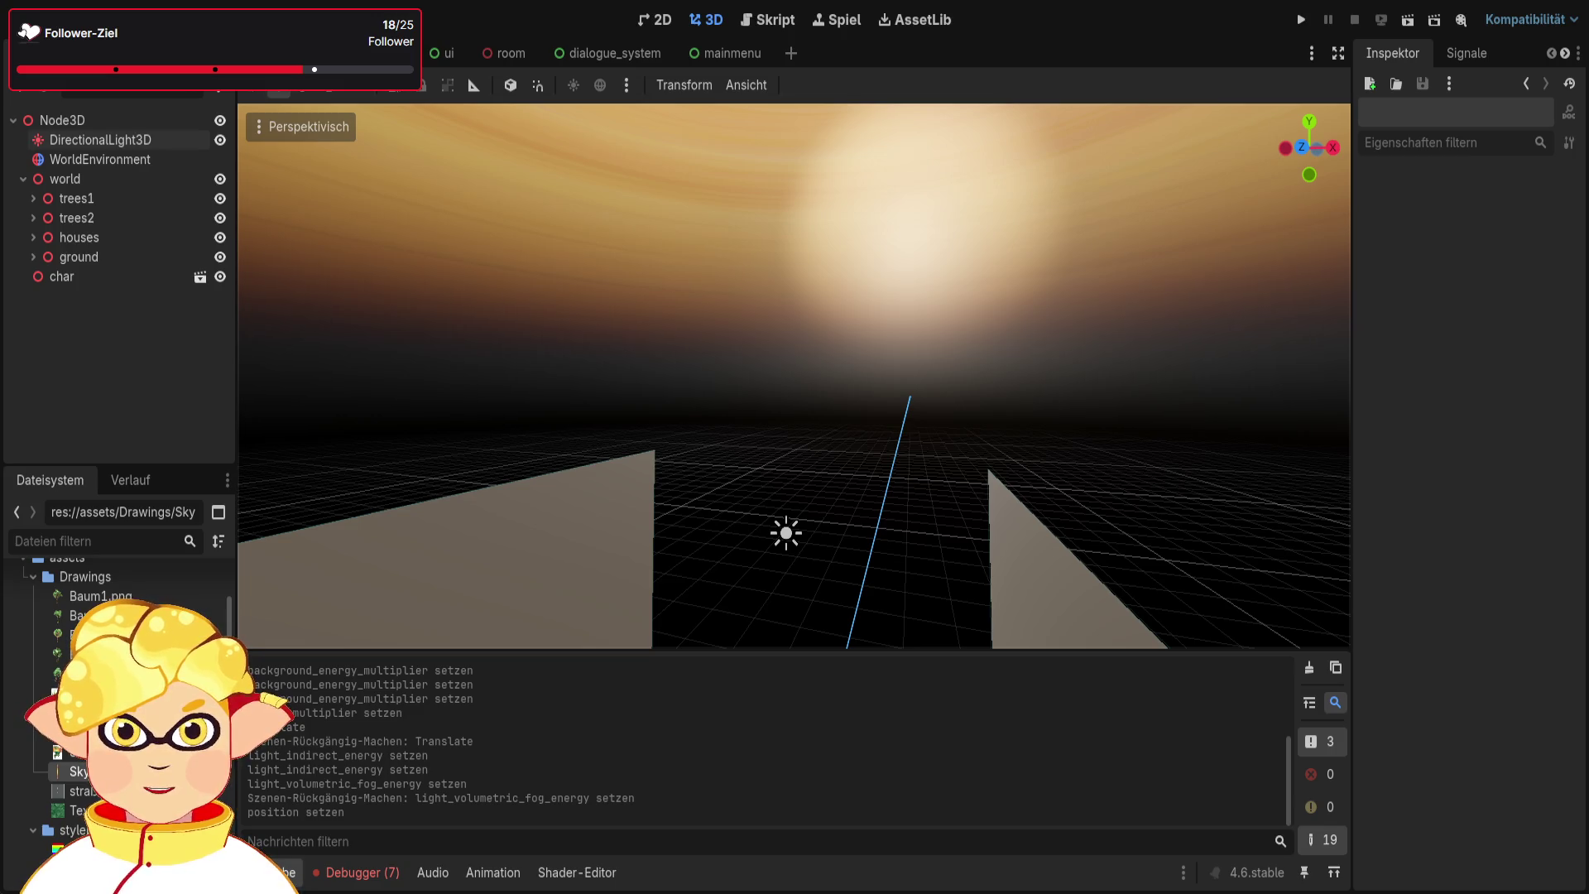
# Give WorldEnvironment a tonemap exposure of 1.5 and turn on volumetric fog
pyautogui.click(95, 159)
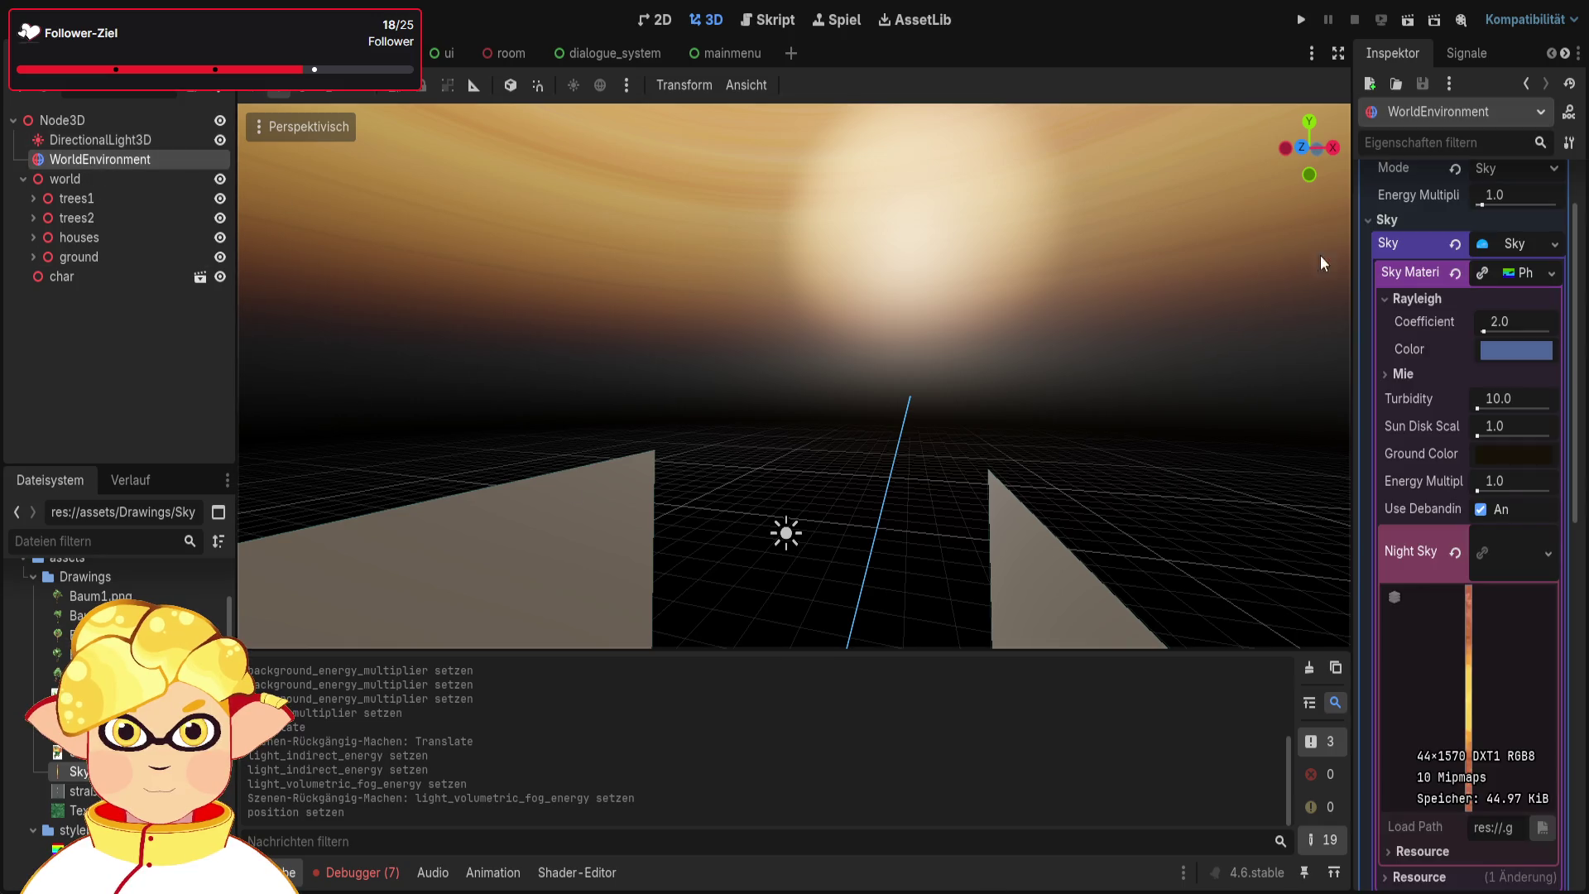
pyautogui.scroll(2, 1392, 265)
pyautogui.click(1387, 308)
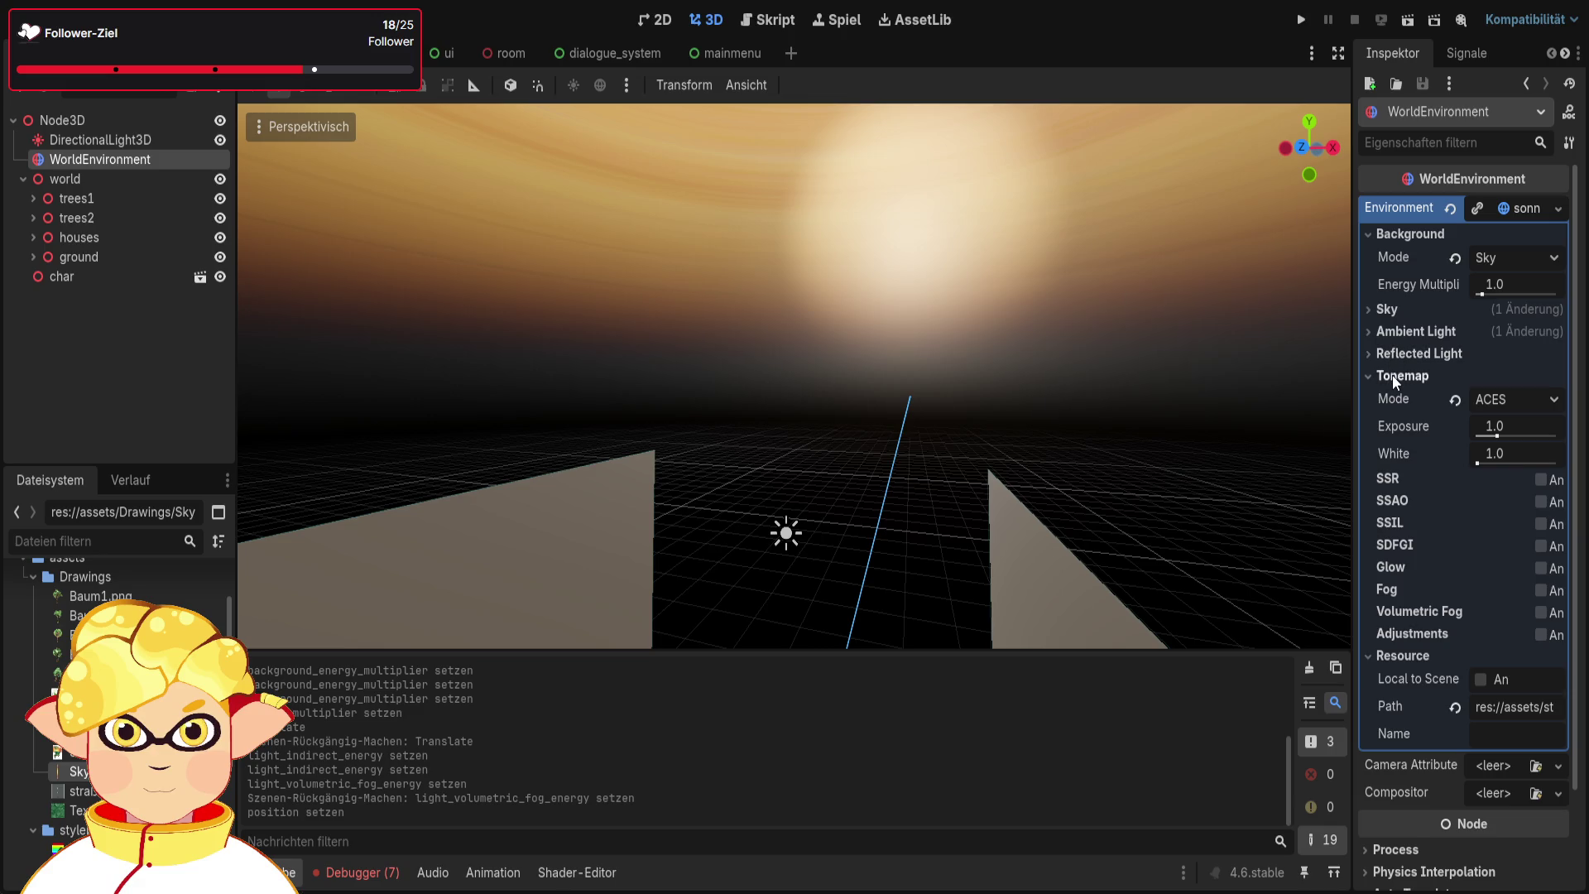
pyautogui.moveTo(1500, 437)
pyautogui.mouseDown()
pyautogui.moveTo(1531, 448)
pyautogui.moveTo(1457, 439)
pyautogui.moveTo(1555, 447)
pyautogui.moveTo(1511, 432)
pyautogui.mouseUp()
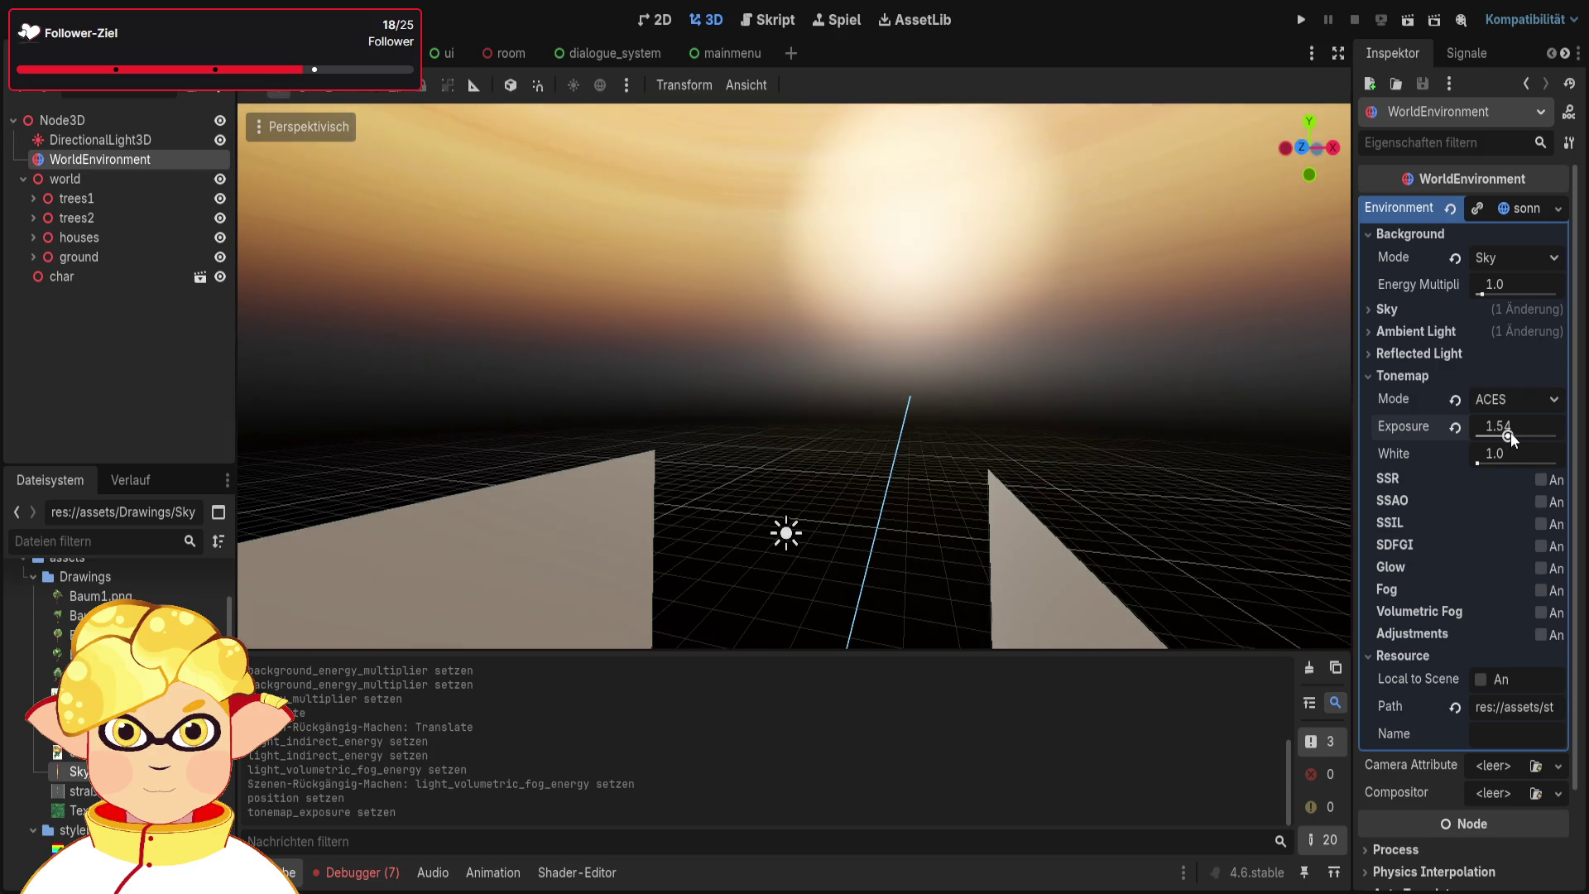
pyautogui.click(1518, 421)
pyautogui.write('1')
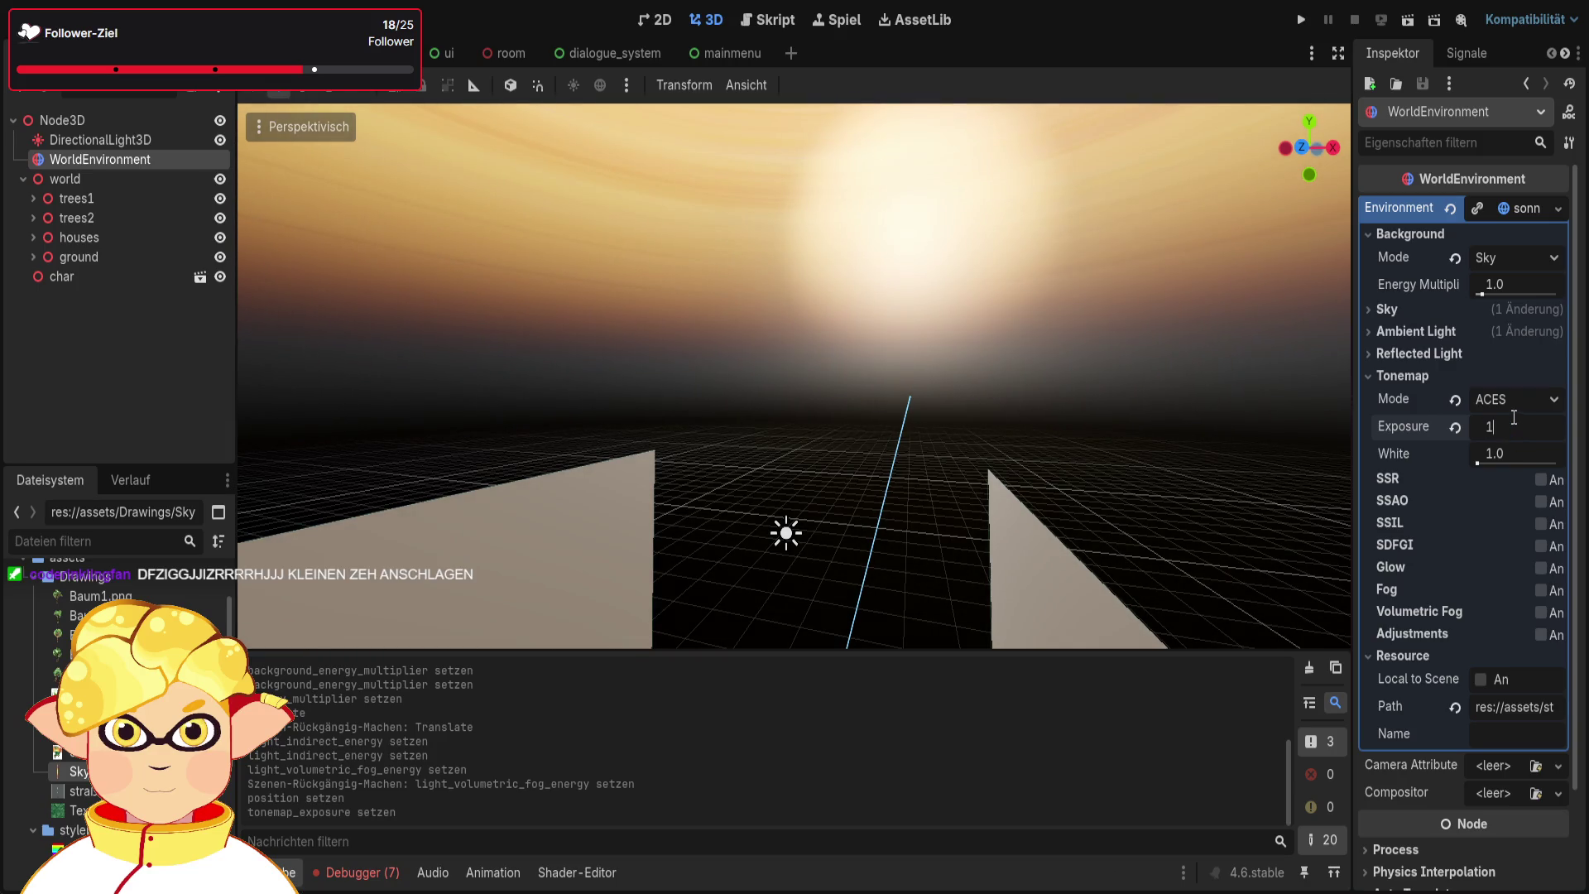
pyautogui.write('.5')
pyautogui.press('Return')
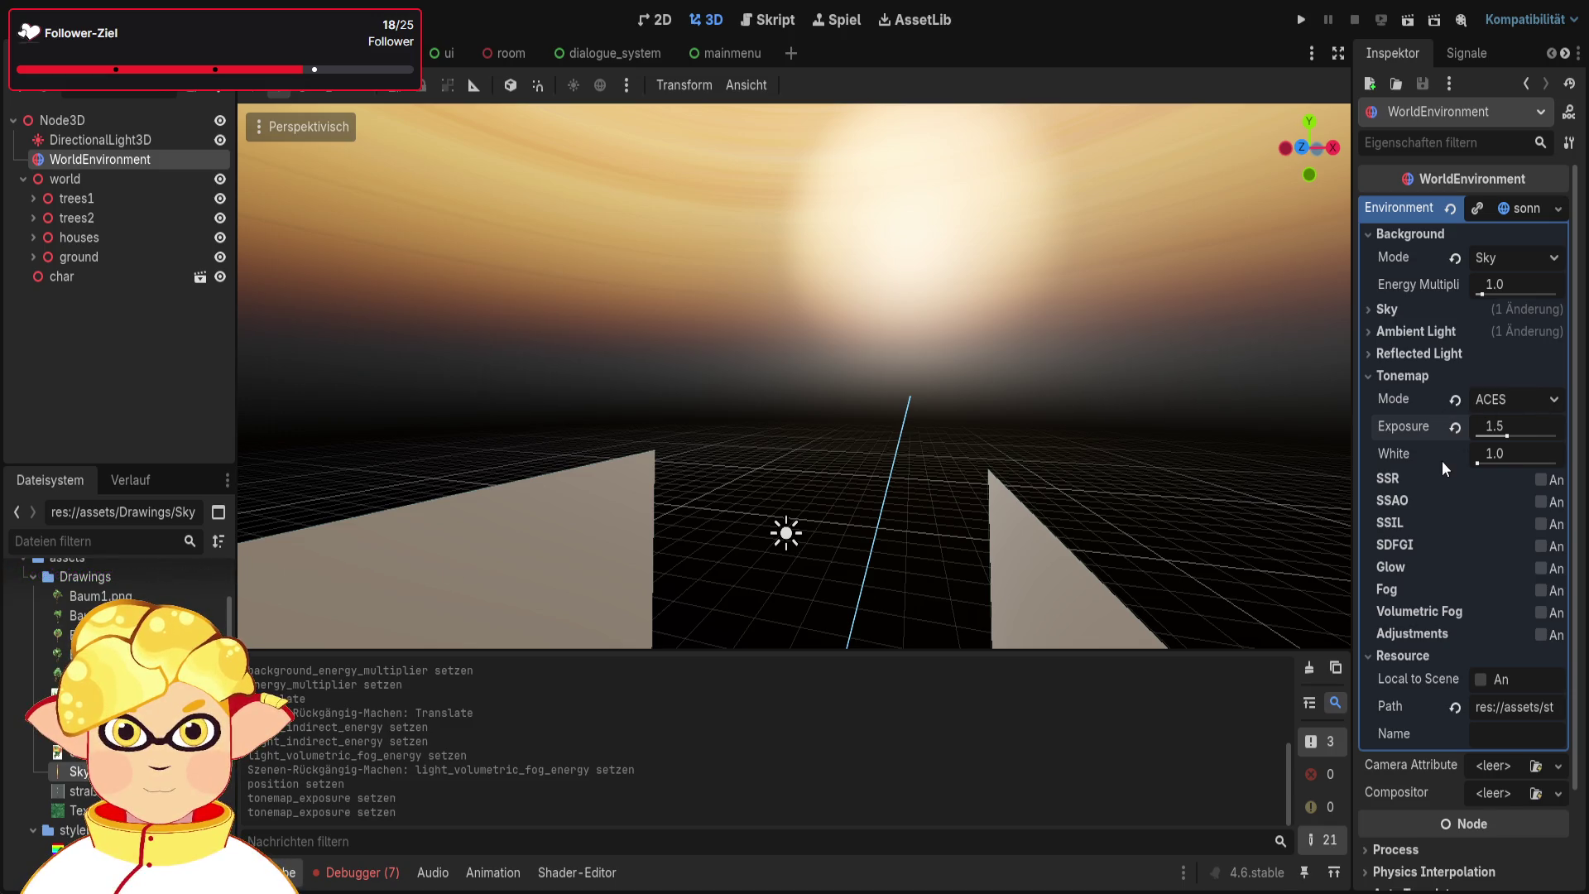
pyautogui.click(1541, 613)
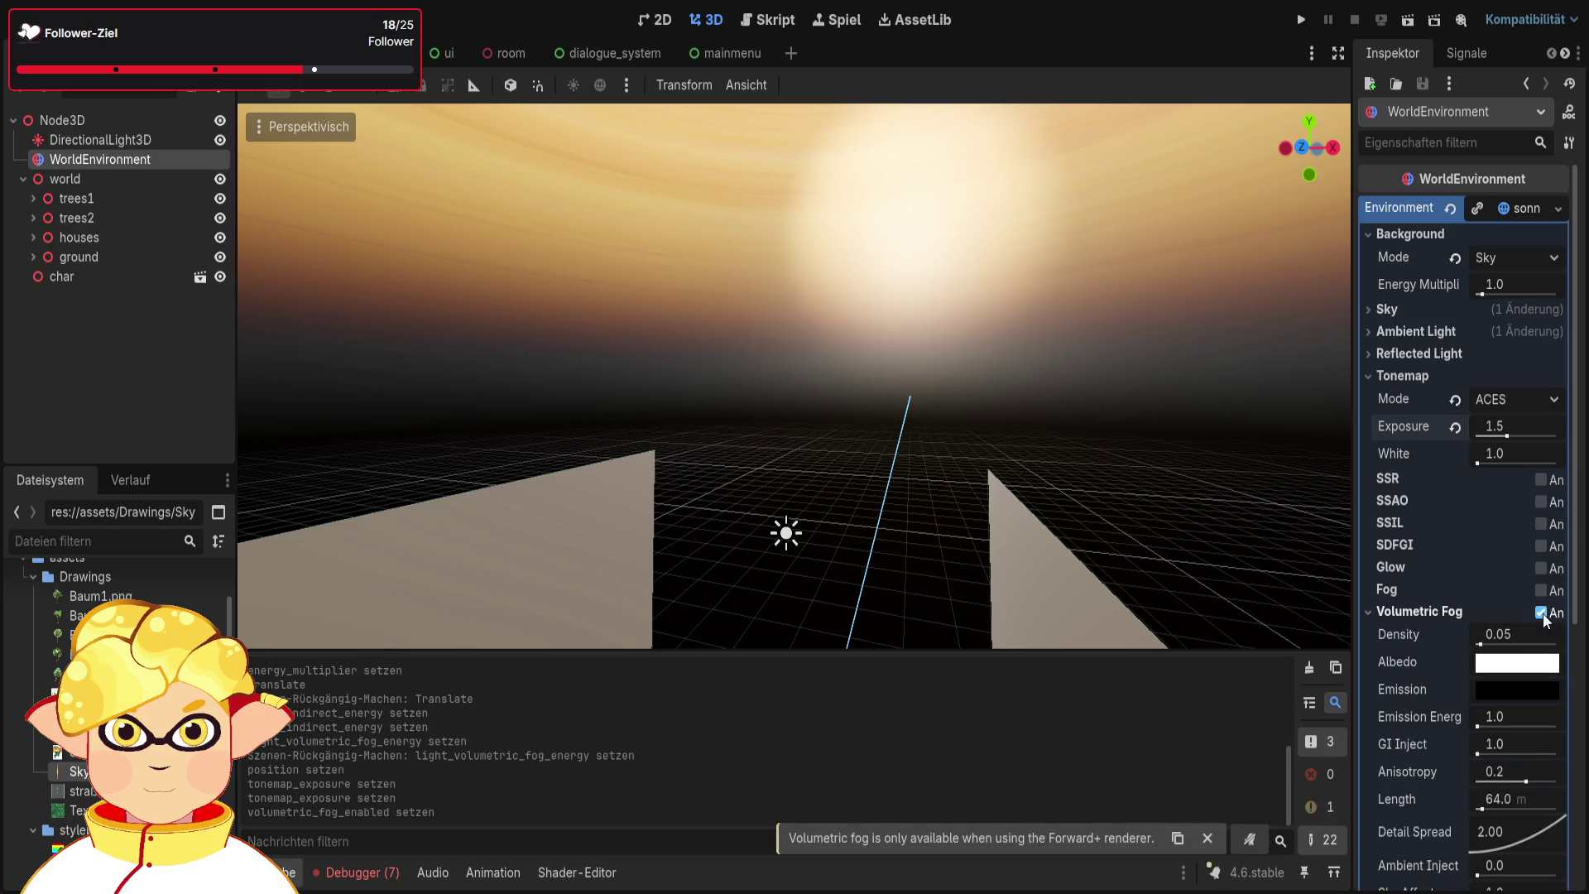
pyautogui.click(1541, 613)
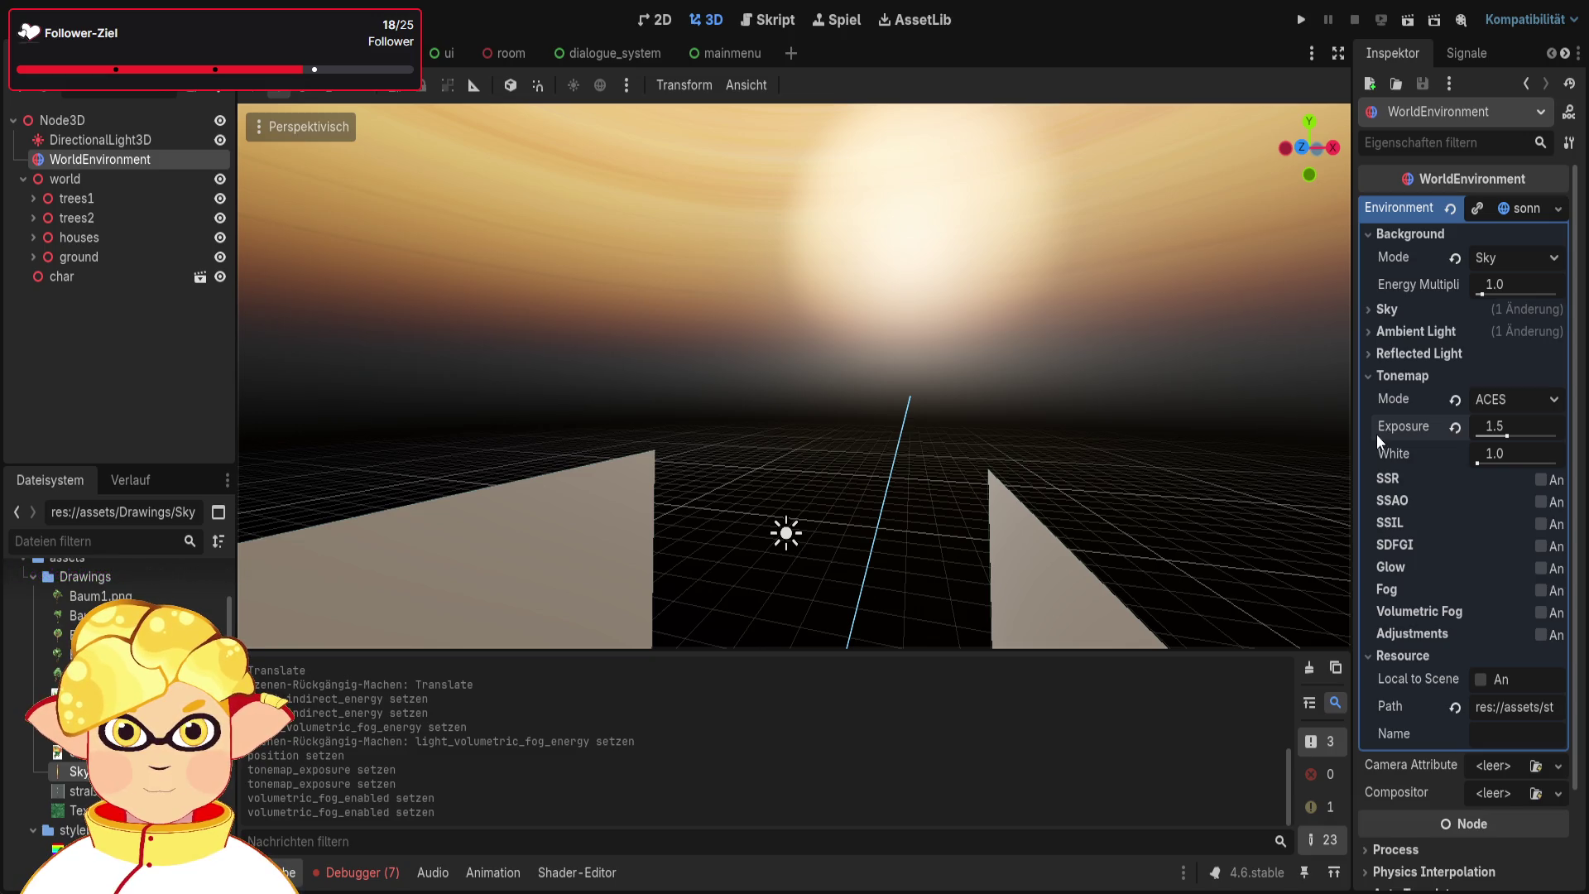
pyautogui.click(1417, 308)
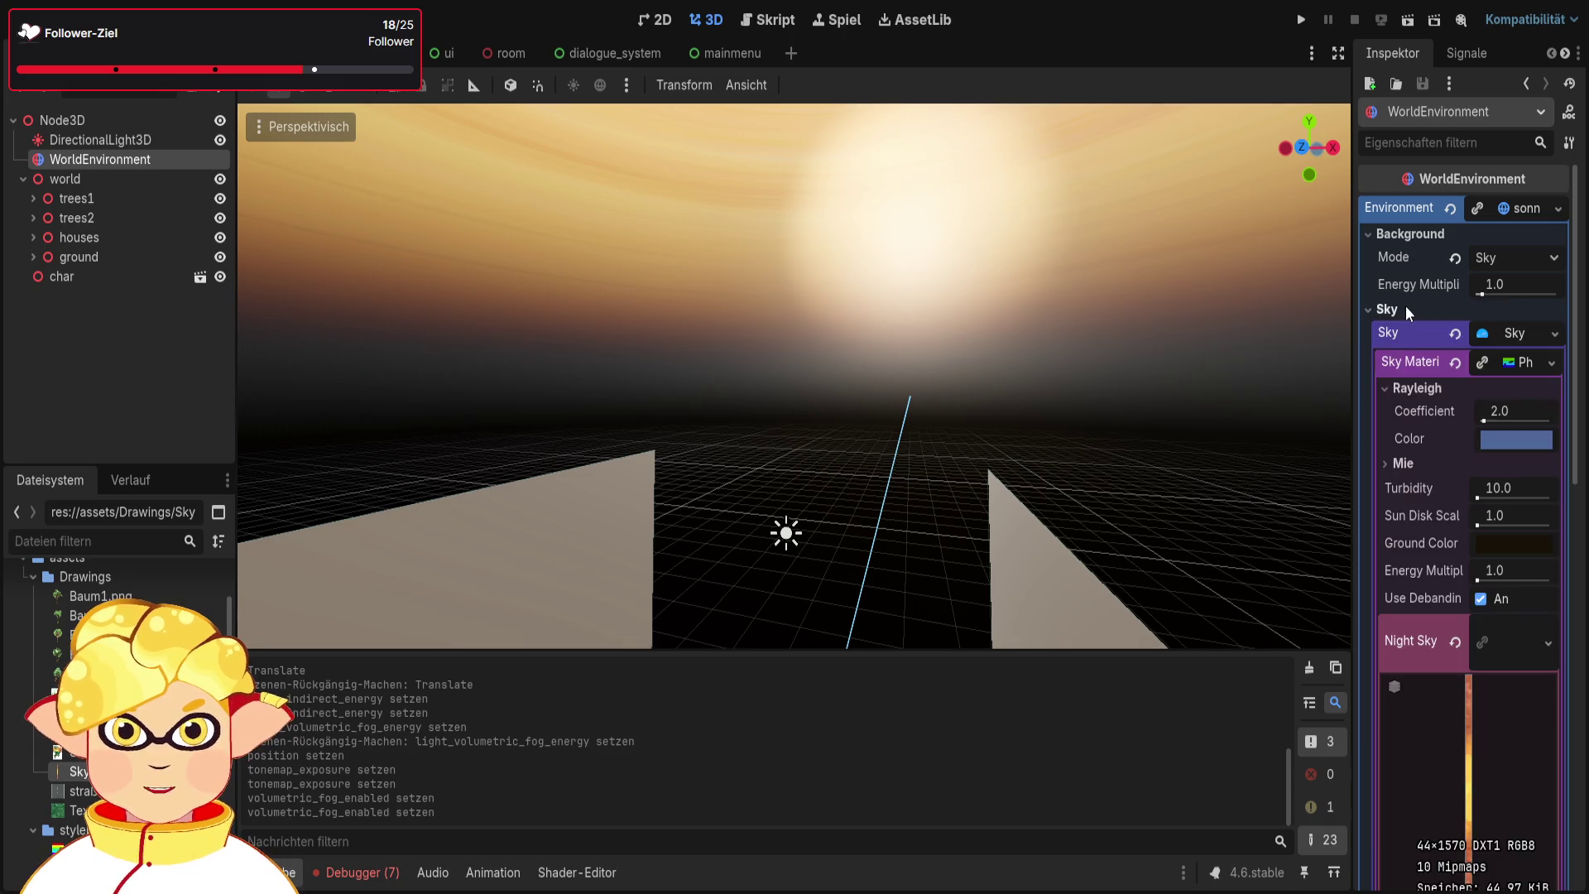
# Collapse the Night Sky texture preview and briefly check the Mie settings
pyautogui.scroll(-5, 1411, 314)
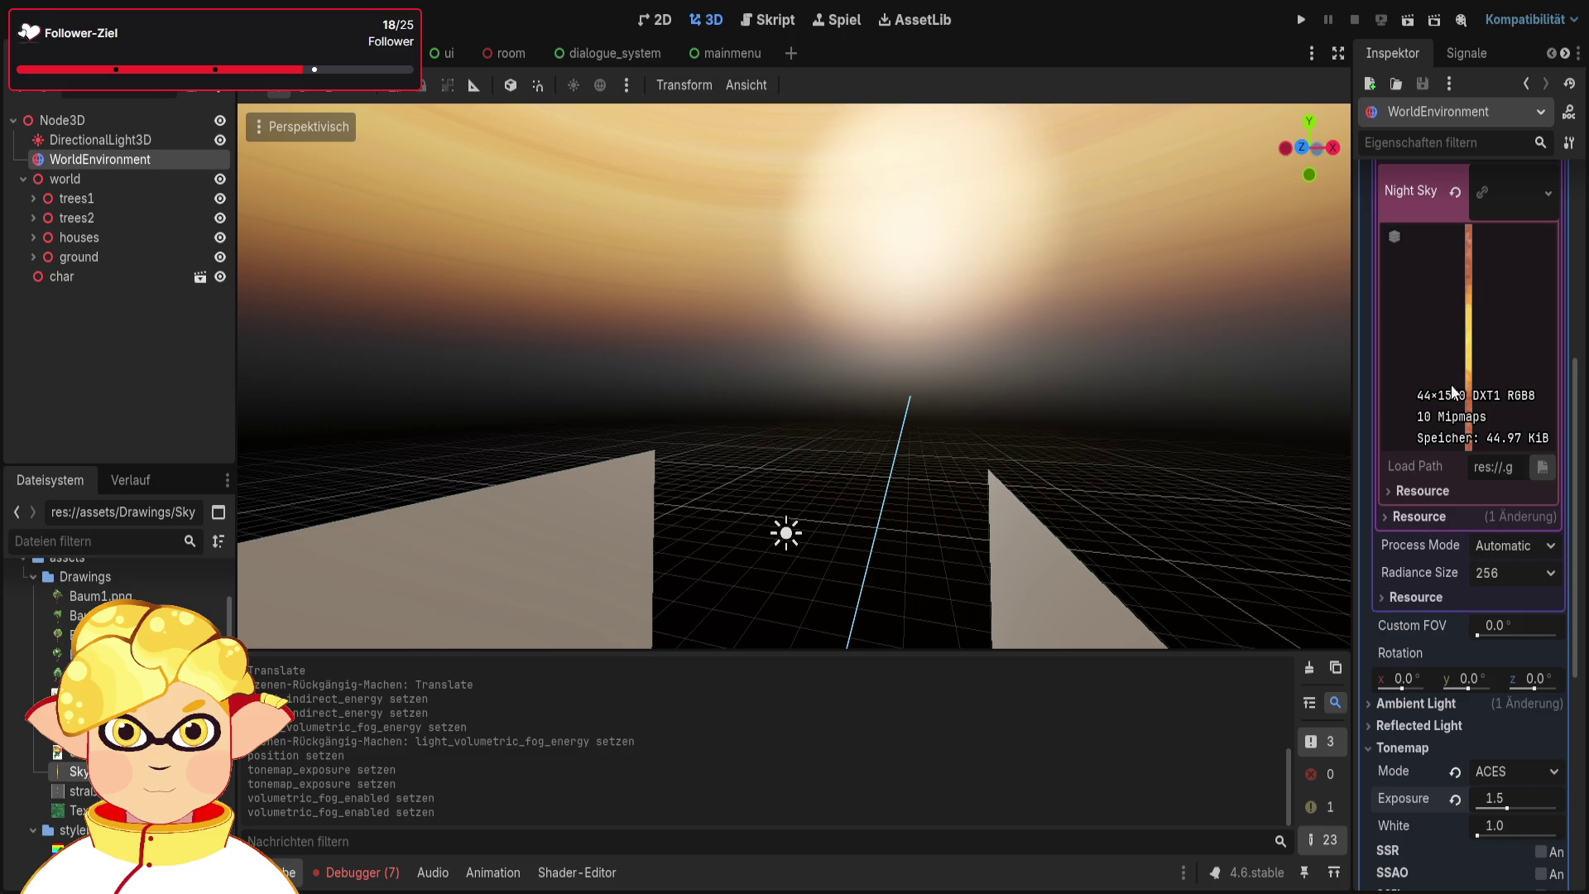
pyautogui.moveTo(1341, 418); pyautogui.dragTo(1263, 426)
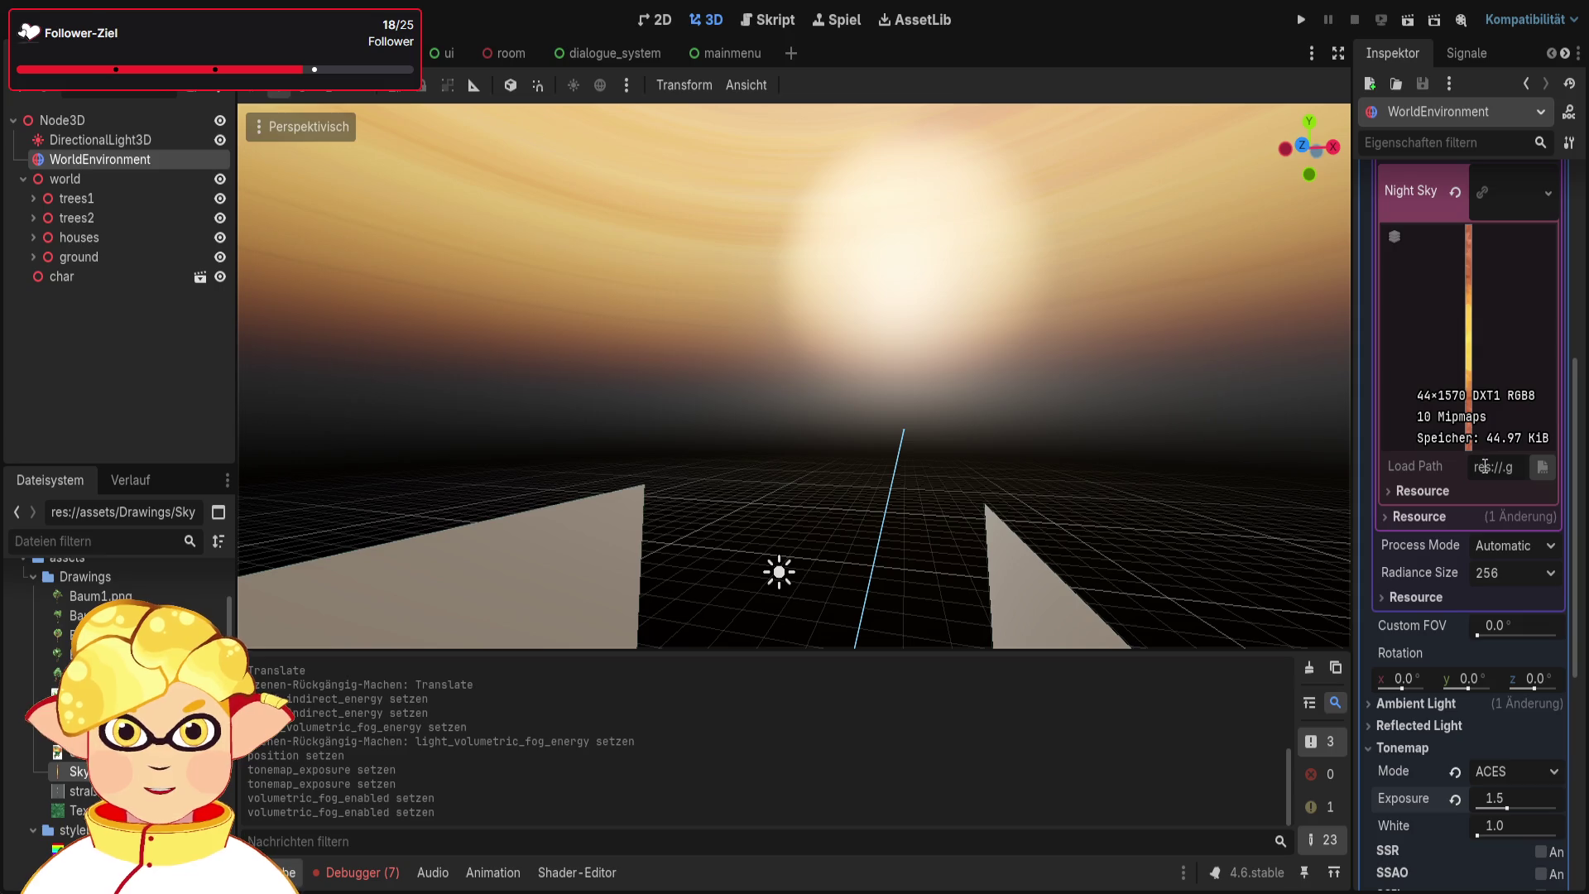
pyautogui.scroll(2, 1506, 479)
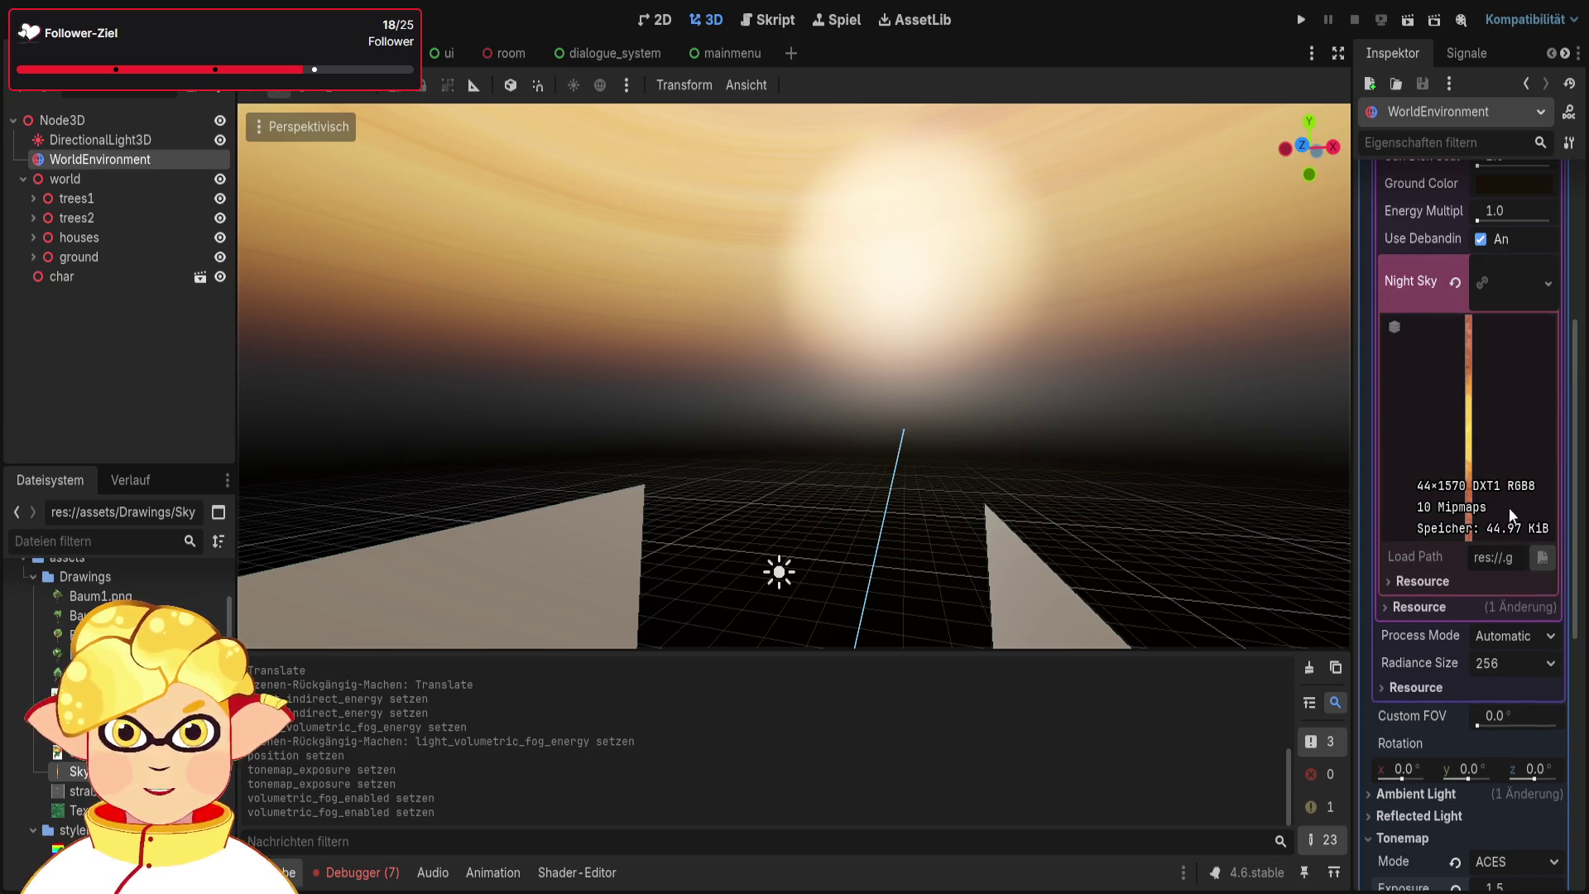
pyautogui.scroll(4, 1506, 508)
pyautogui.click(1533, 559)
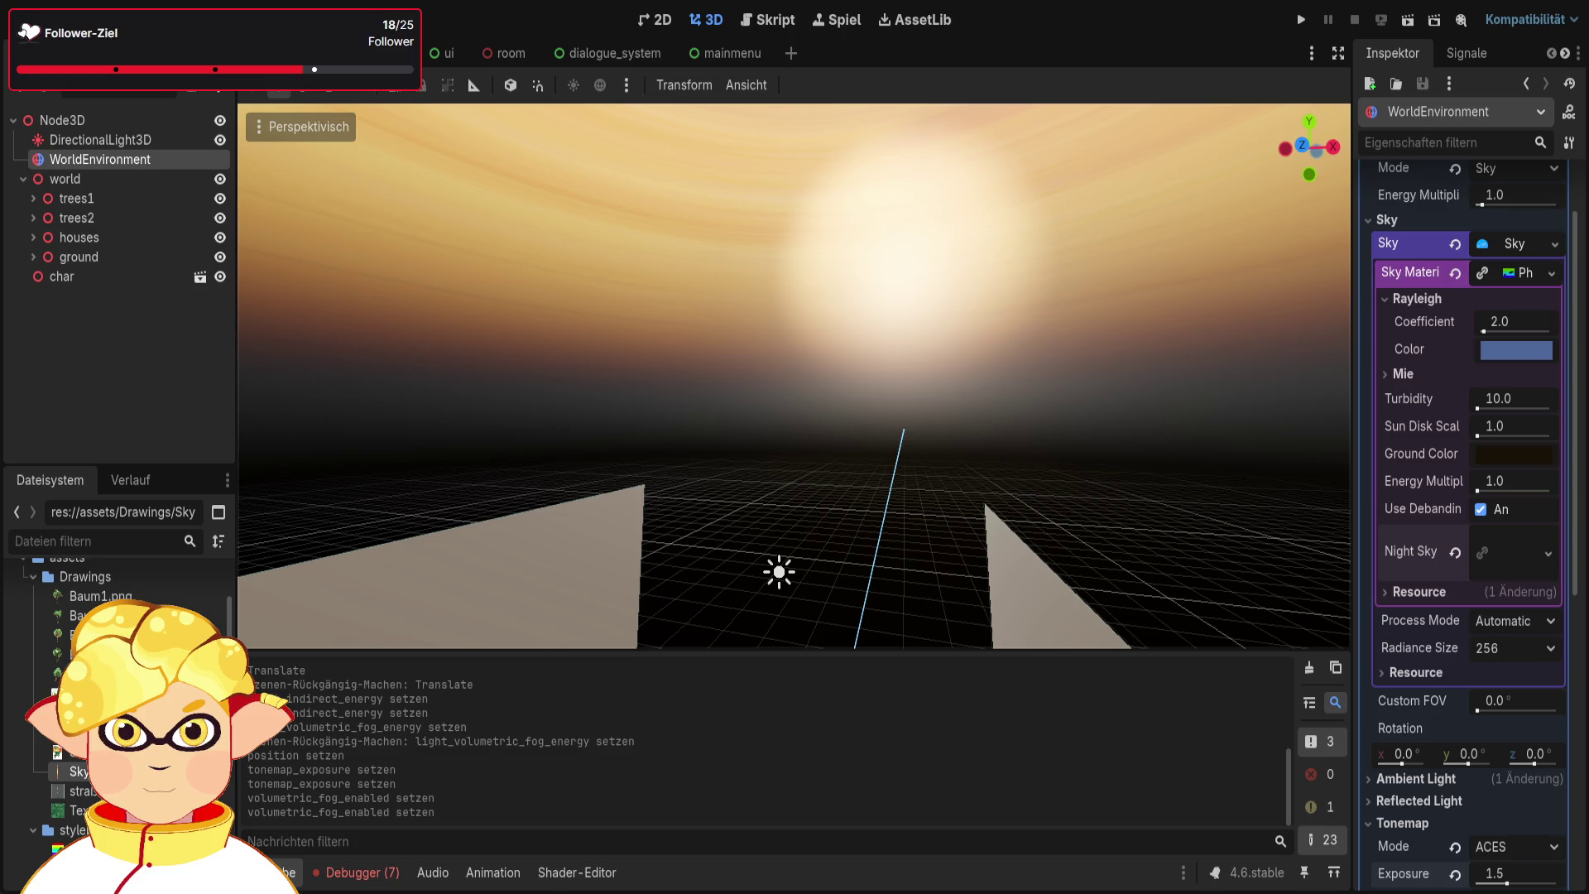
pyautogui.click(1402, 374)
pyautogui.click(1402, 375)
# Try Rayleigh coefficients of 0.9 and 0.5 on the sky material
pyautogui.moveTo(1486, 331); pyautogui.dragTo(1483, 329)
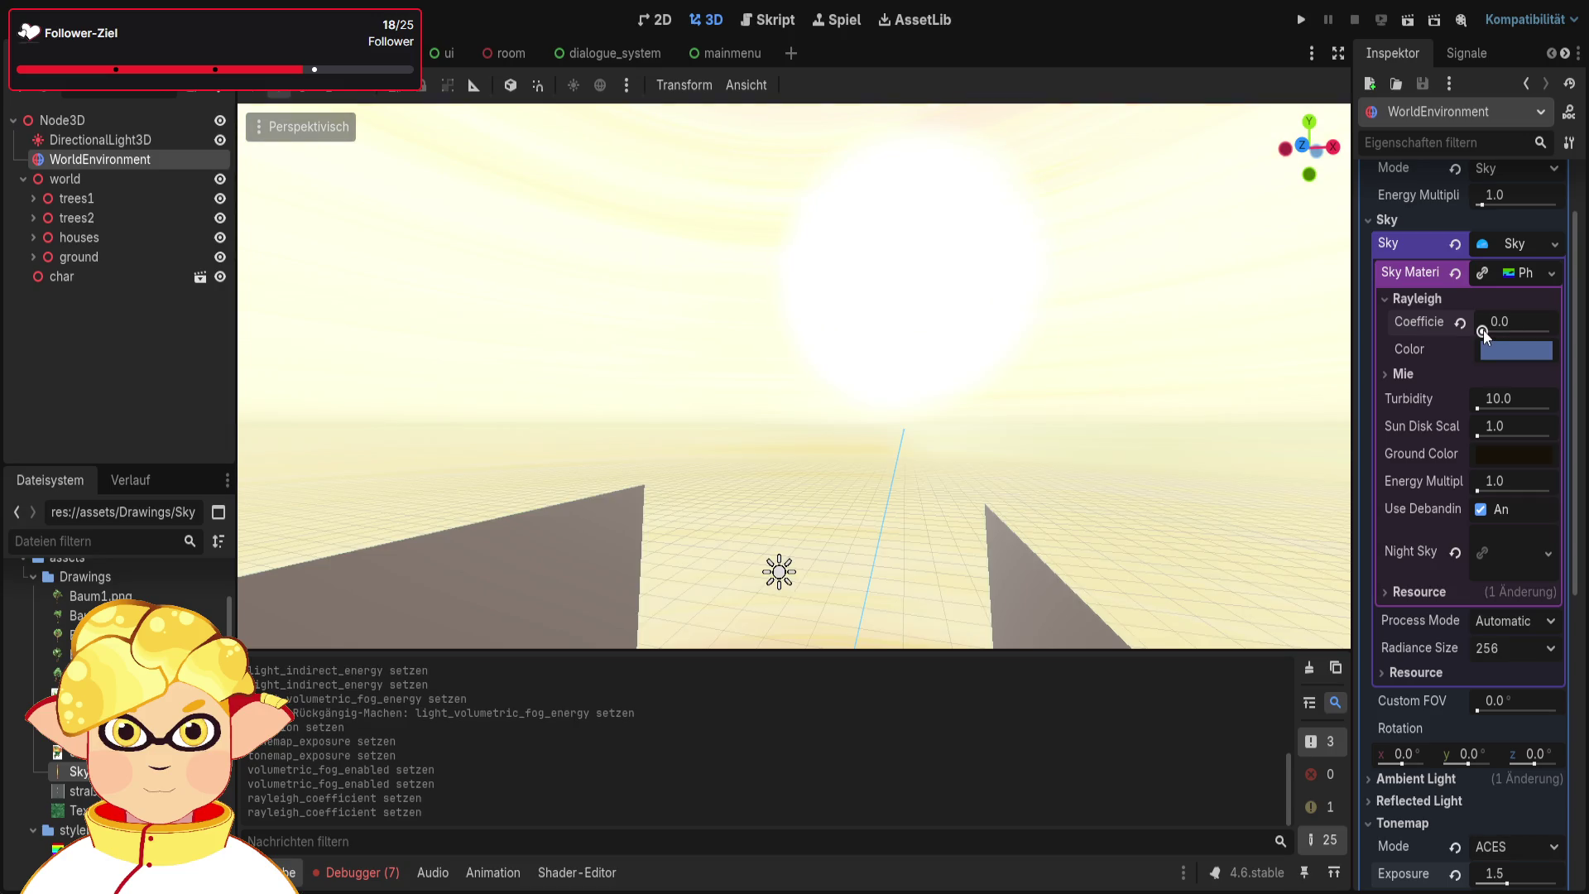
pyautogui.click(1511, 317)
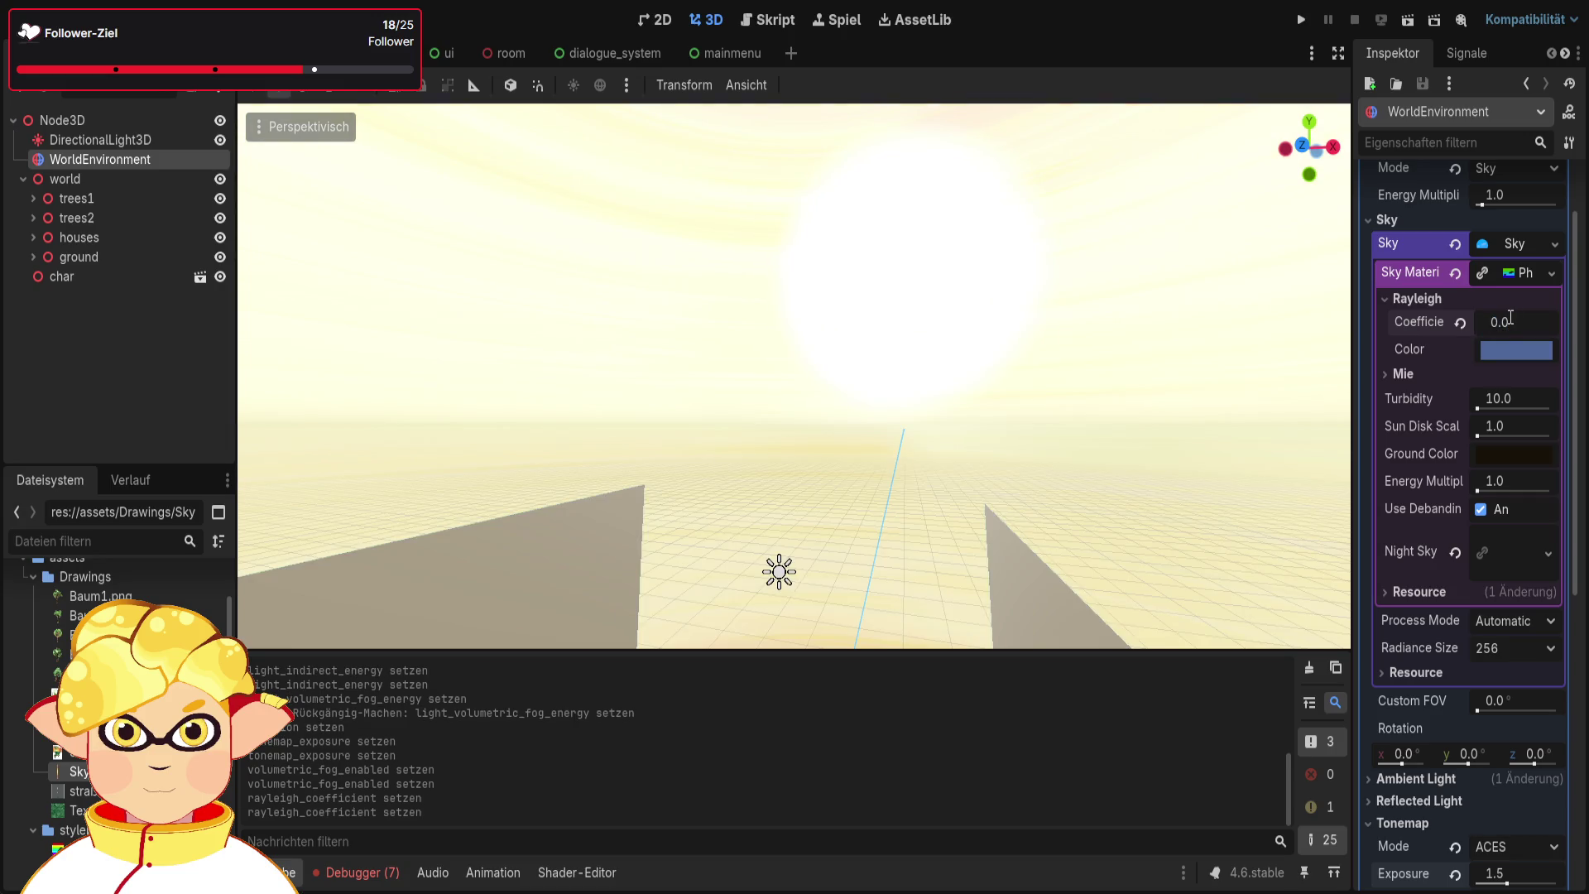
pyautogui.write('1')
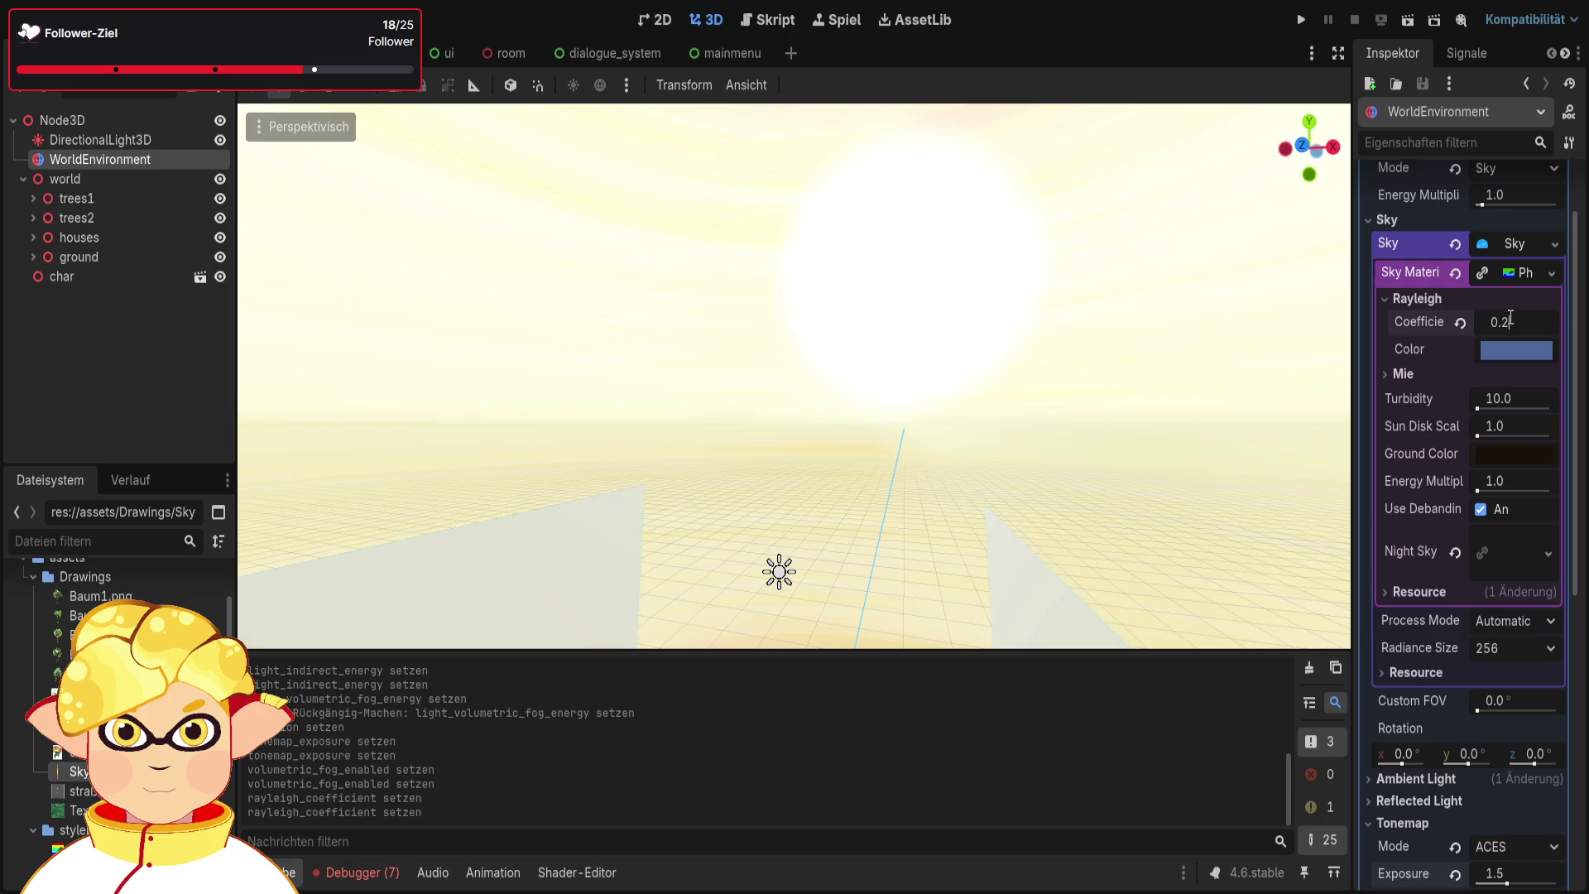
pyautogui.press('BackSpace')
pyautogui.write('4')
pyautogui.press('Return')
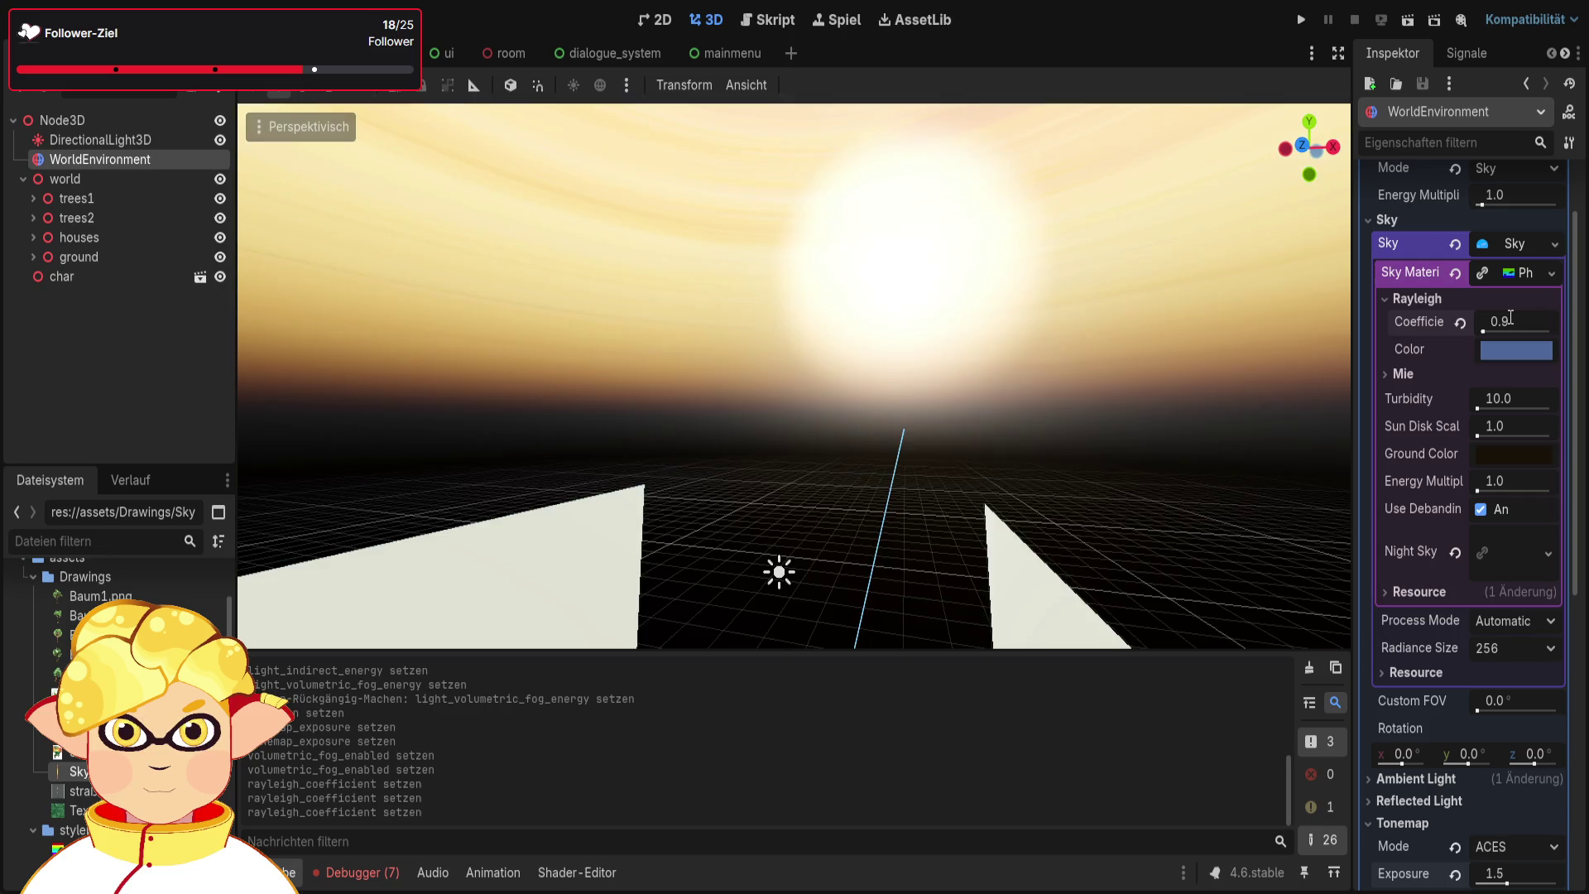
pyautogui.click(1511, 318)
pyautogui.write('0.5')
pyautogui.press('Return')
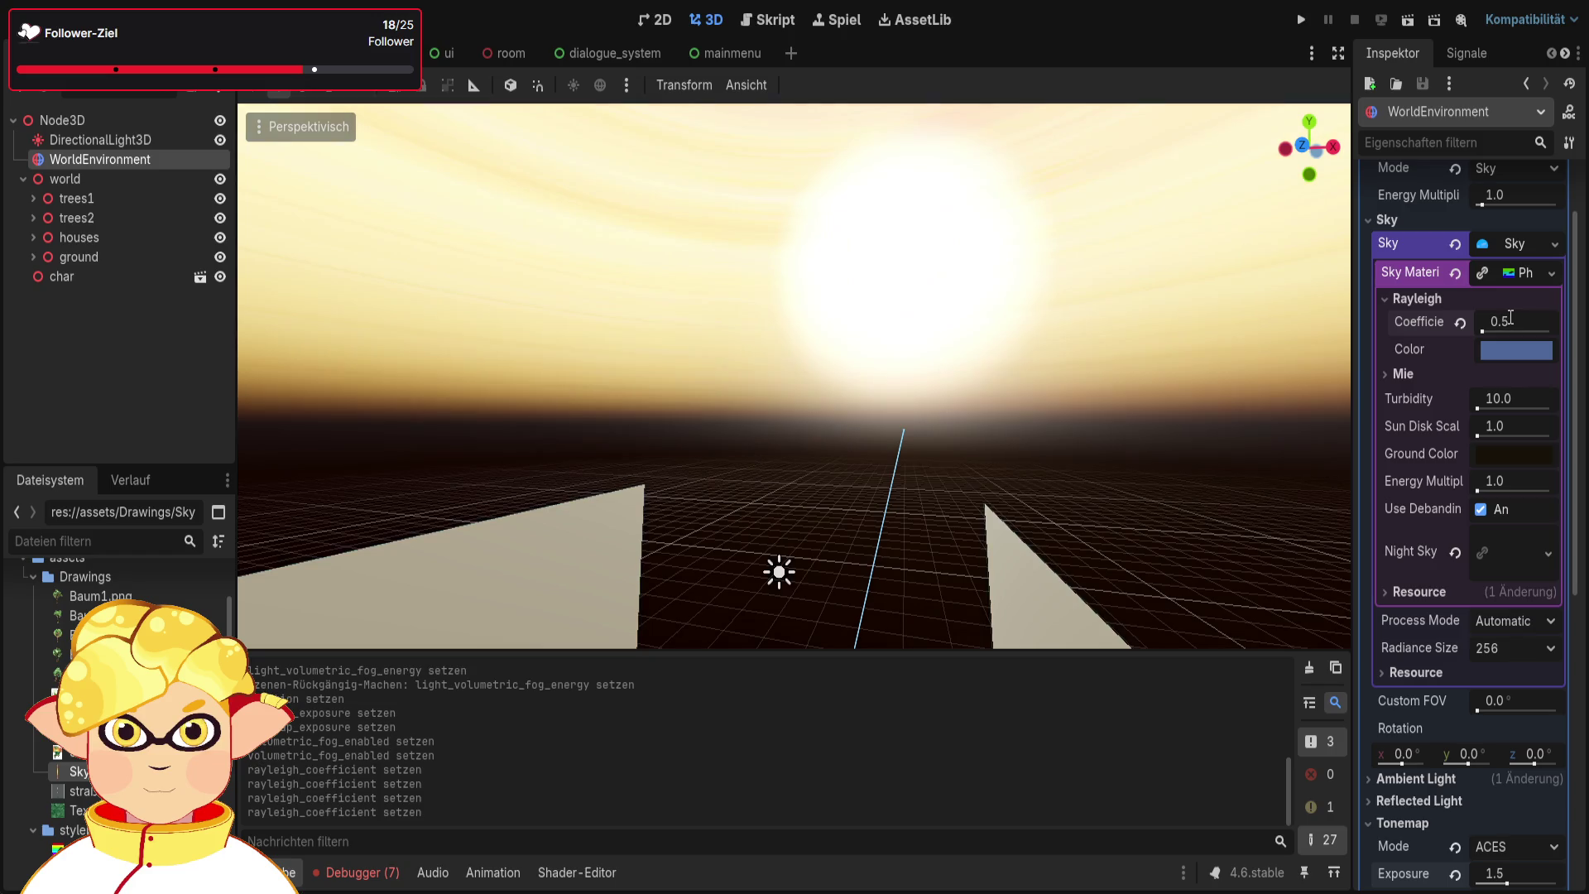
# Settle the Rayleigh coefficient at 1.0 and collapse the Sky settings
pyautogui.moveTo(1225, 438)
pyautogui.mouseDown()
pyautogui.moveTo(1225, 348)
pyautogui.moveTo(1225, 447)
pyautogui.mouseUp()
pyautogui.click(1495, 321)
pyautogui.write('1')
pyautogui.press('Return')
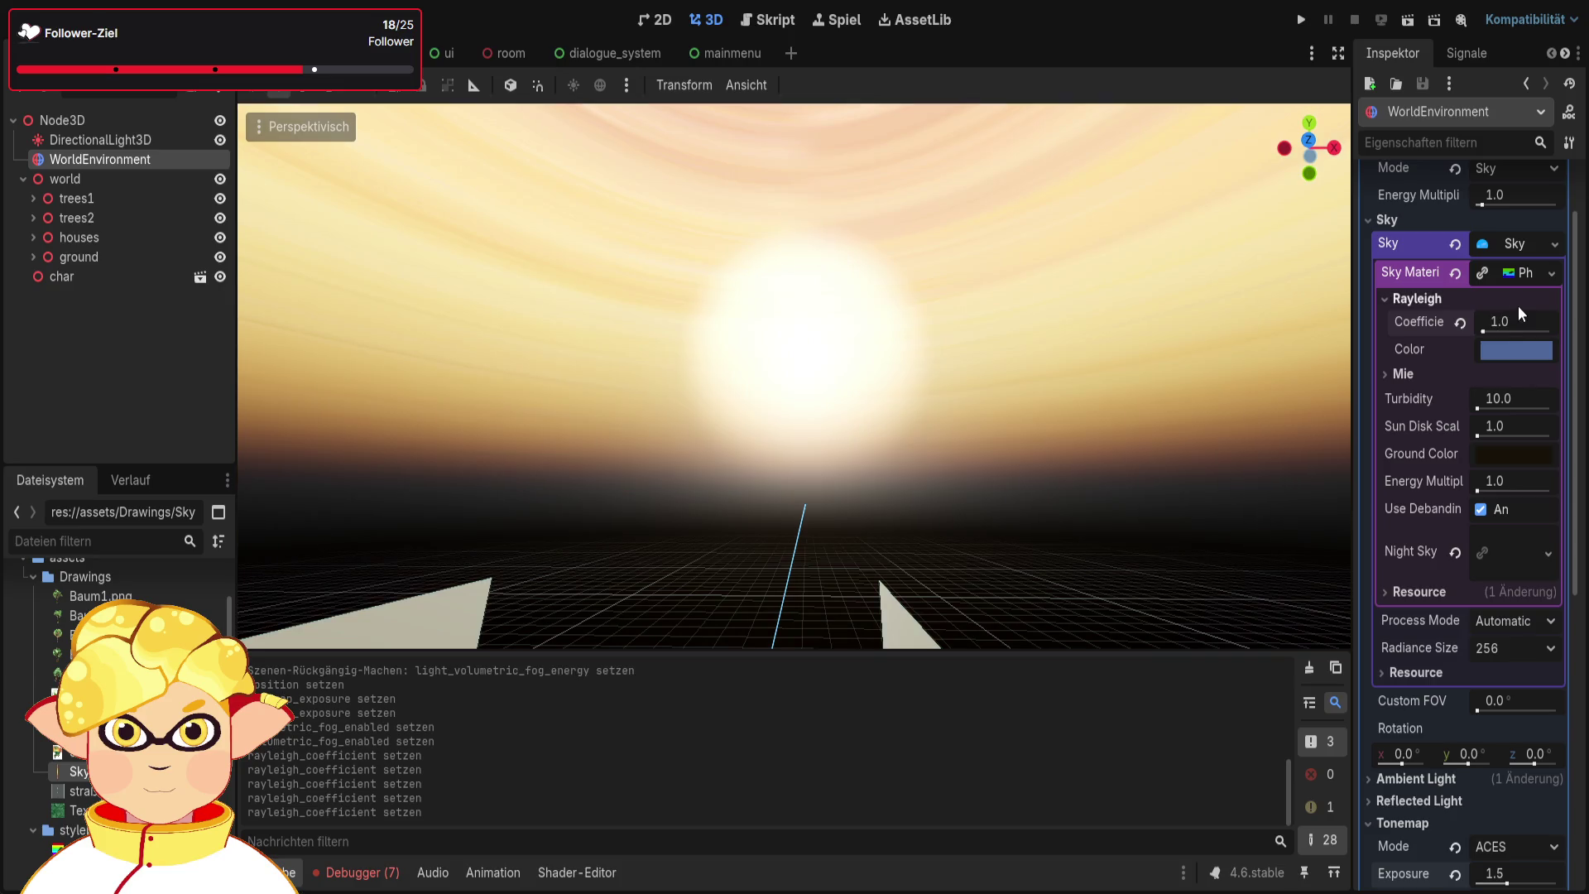
pyautogui.scroll(1, 1473, 316)
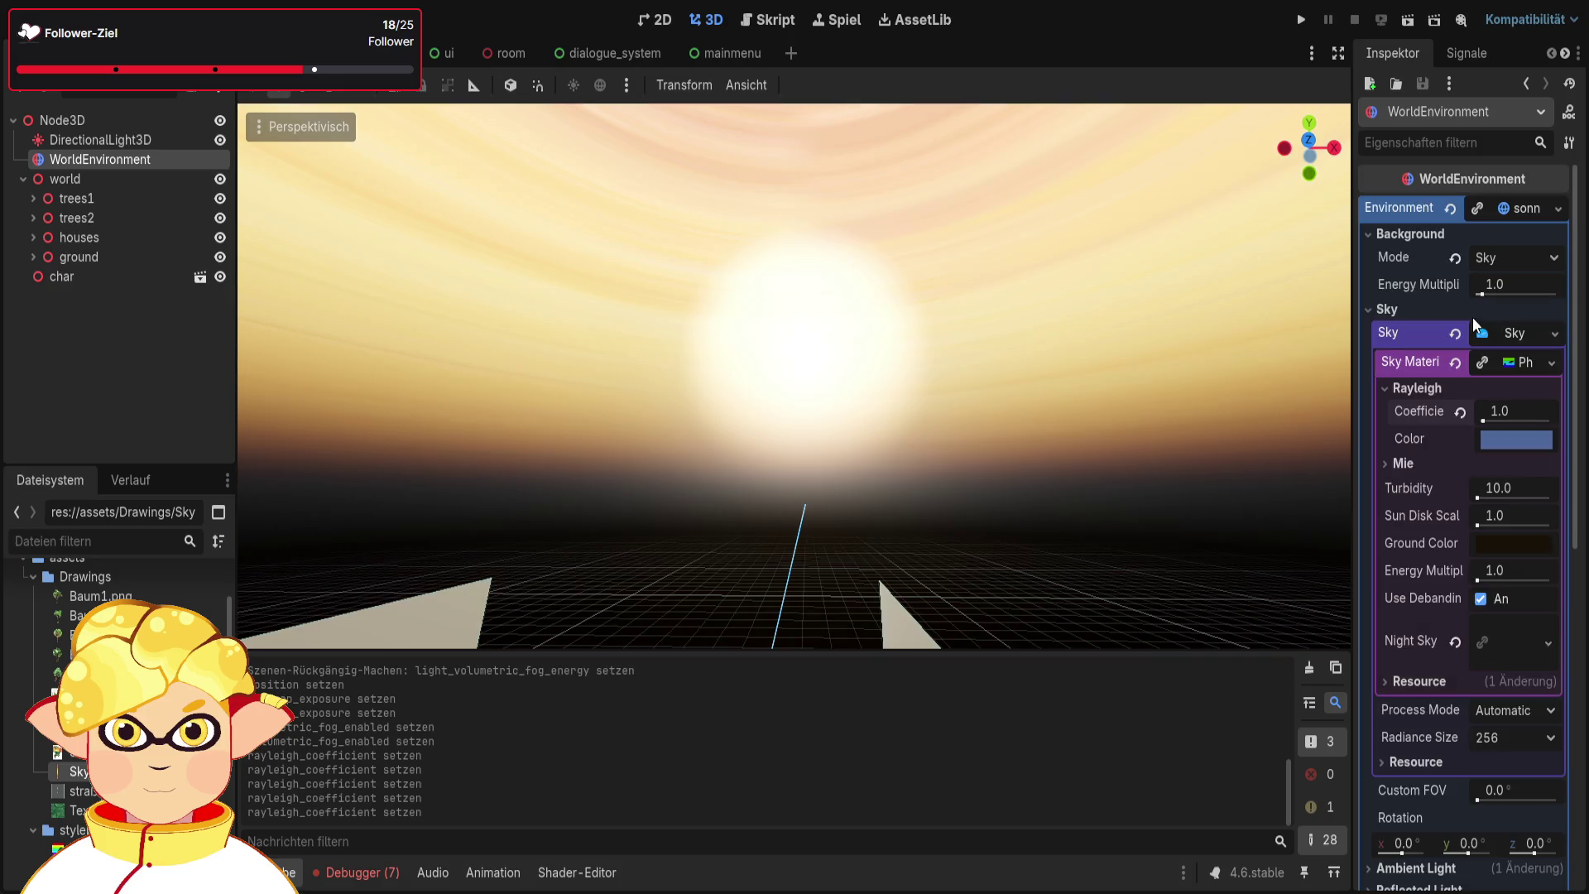
pyautogui.click(1378, 311)
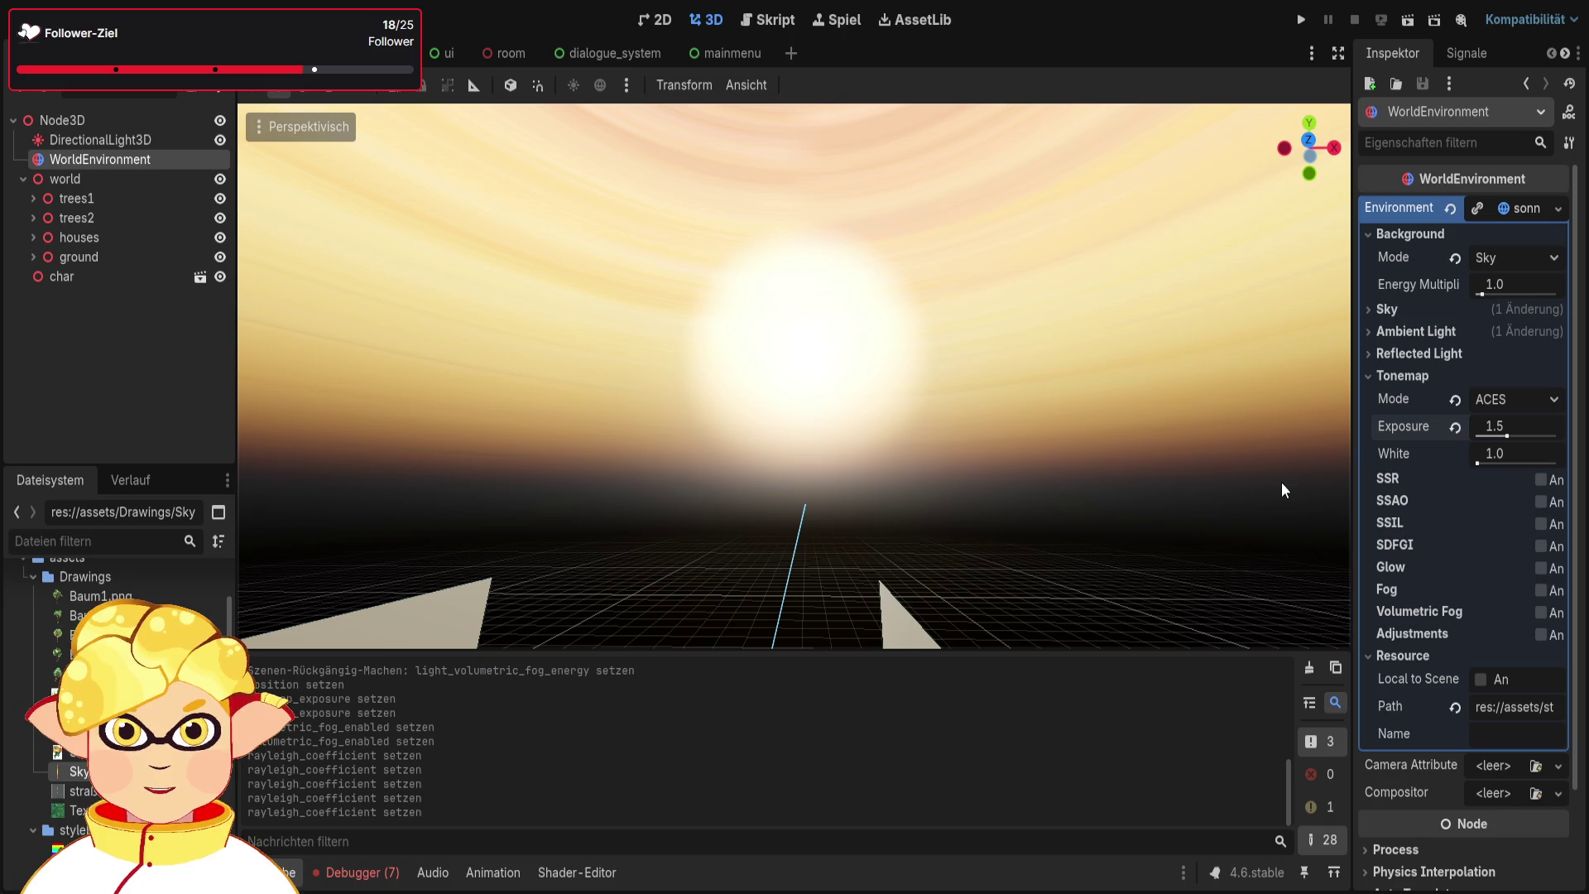
# Expand Sky and return the sky energy multiplier to 1
pyautogui.click(1402, 311)
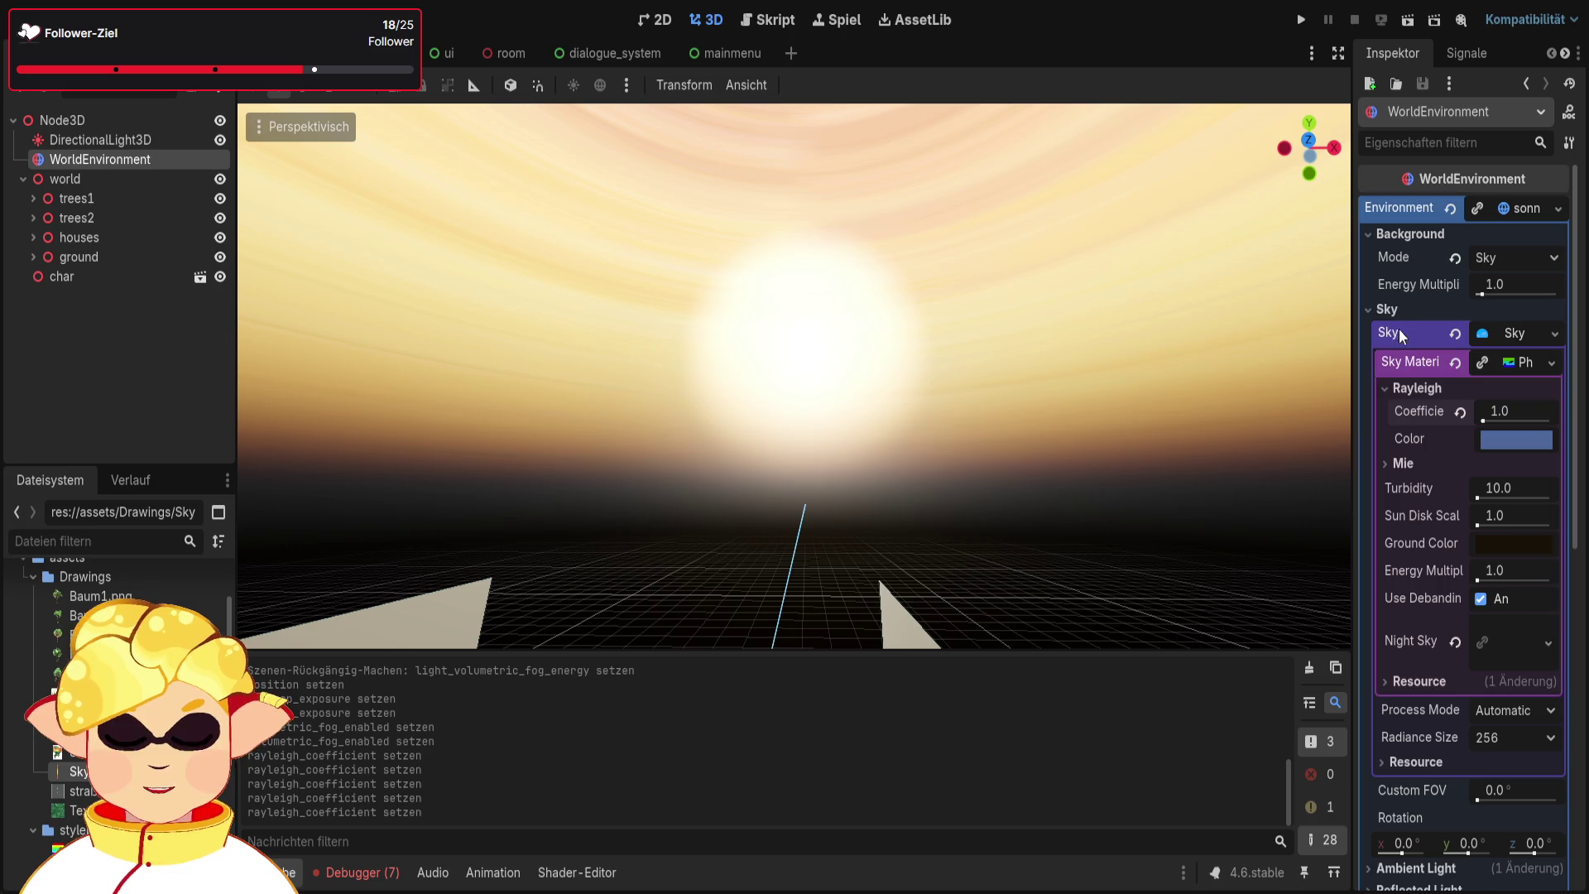
pyautogui.moveTo(1482, 574); pyautogui.dragTo(1456, 579)
pyautogui.click(1503, 568)
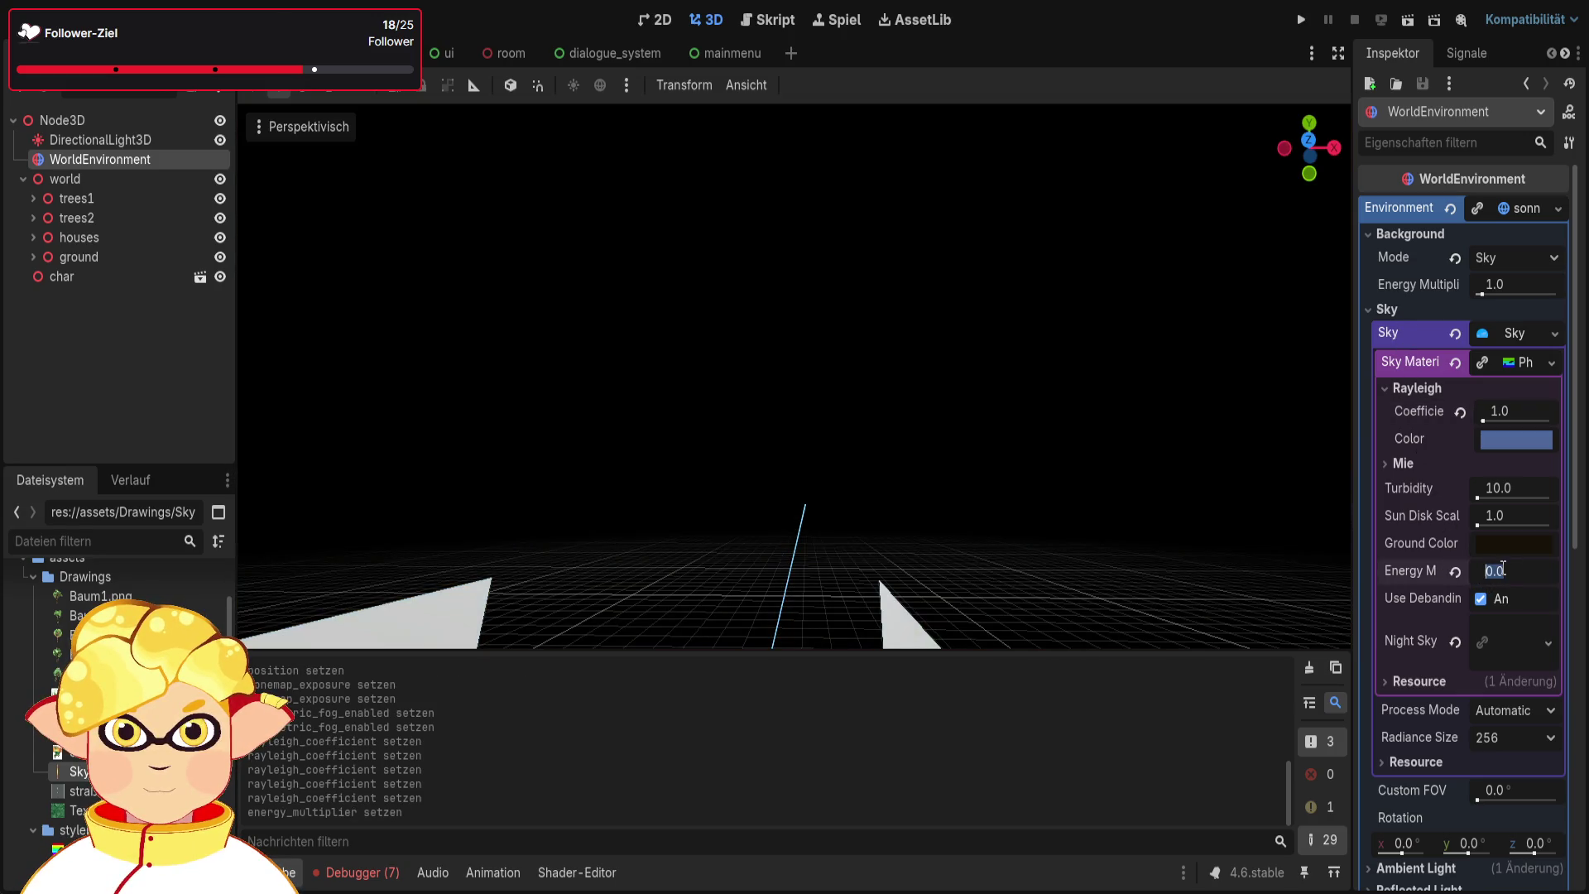
pyautogui.write('1')
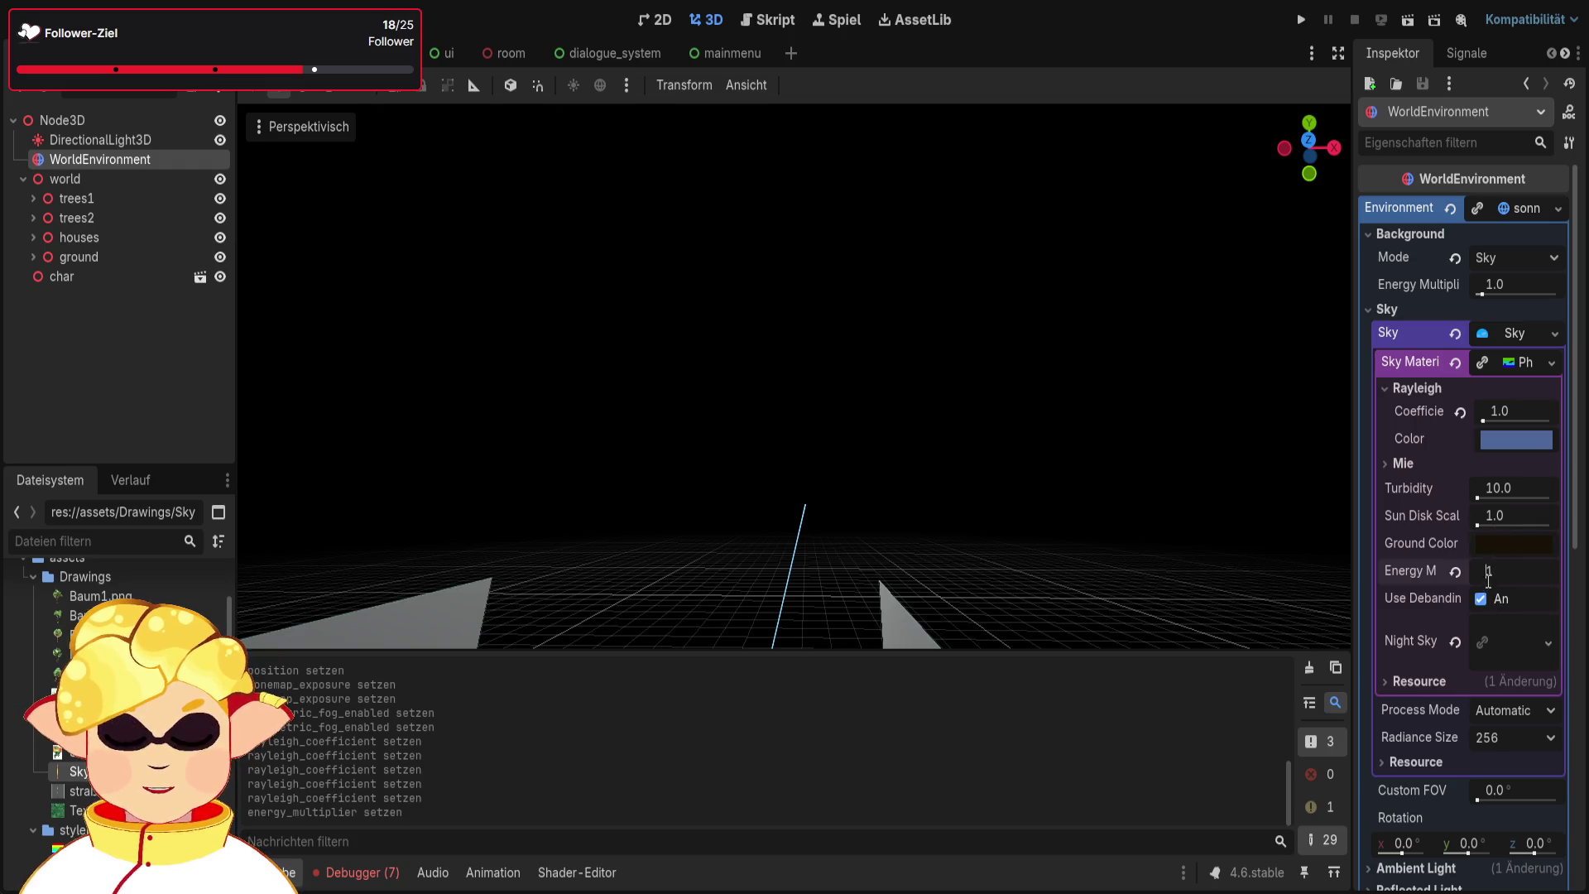
pyautogui.press('Return')
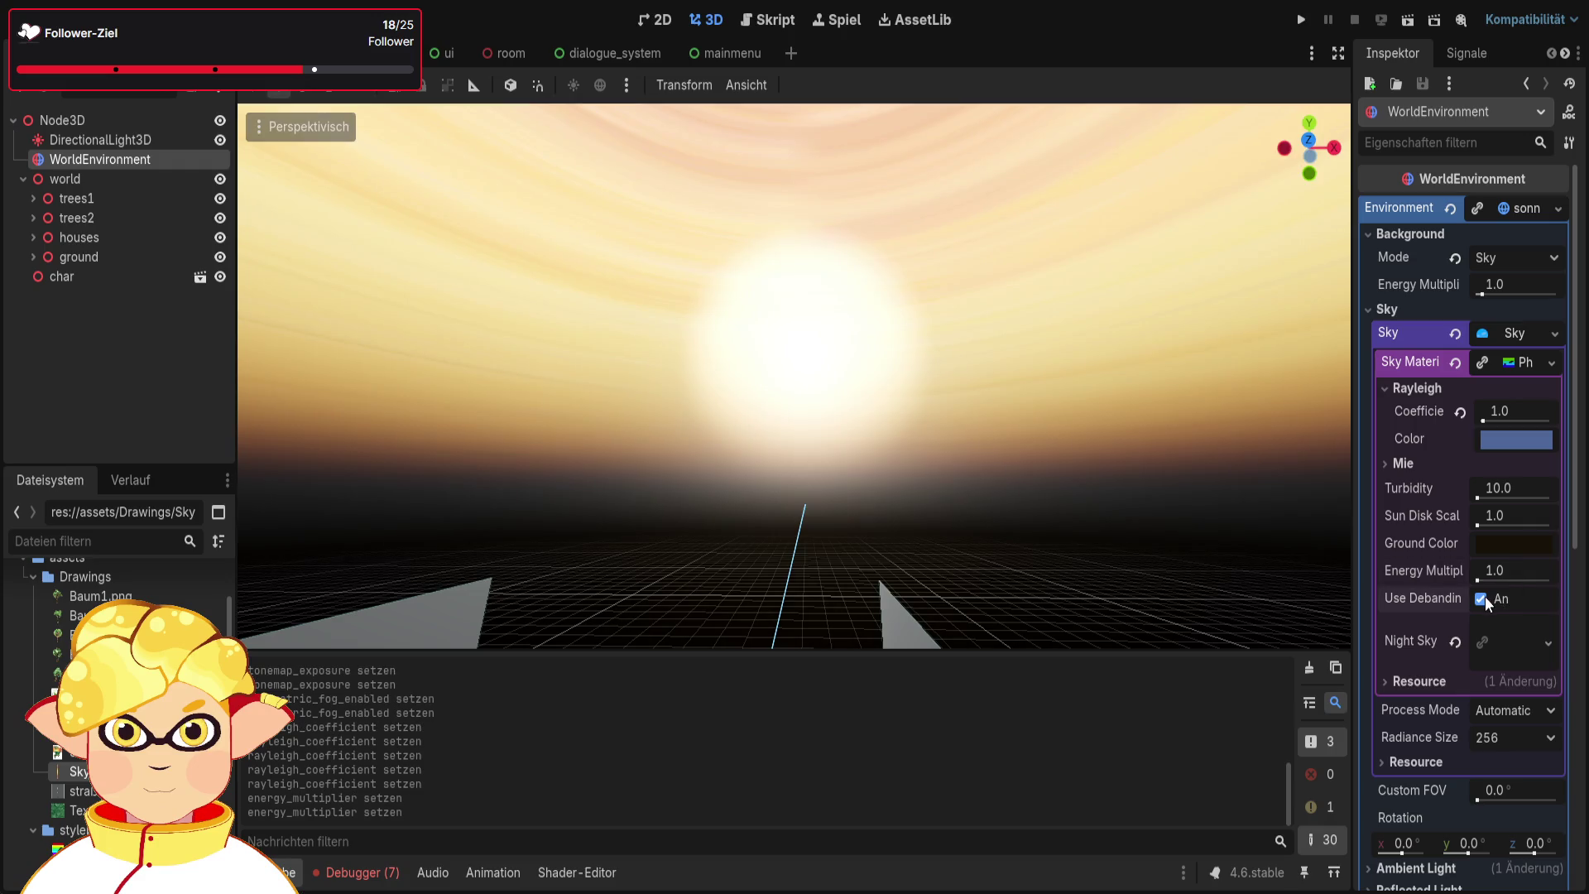
# Toggle debanding off and on, and try sun disk scale 41.45 before restoring 1.0
pyautogui.doubleClick(1482, 599)
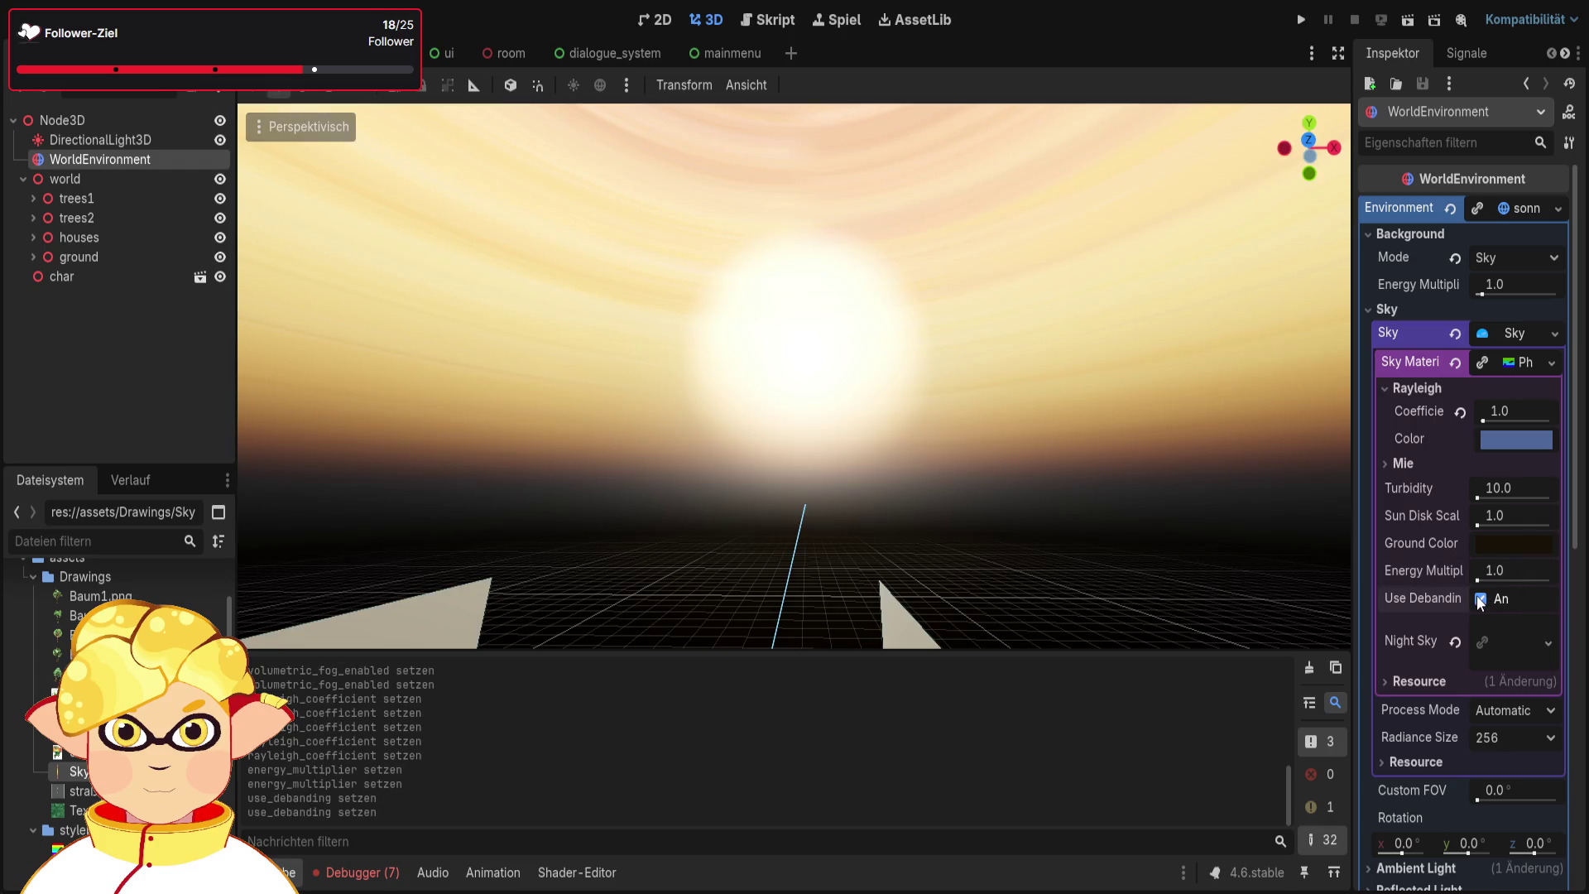
pyautogui.moveTo(1476, 525)
pyautogui.mouseDown()
pyautogui.moveTo(1528, 526)
pyautogui.moveTo(1477, 526)
pyautogui.mouseUp()
pyautogui.click(1498, 518)
pyautogui.write('1')
pyautogui.press('Return')
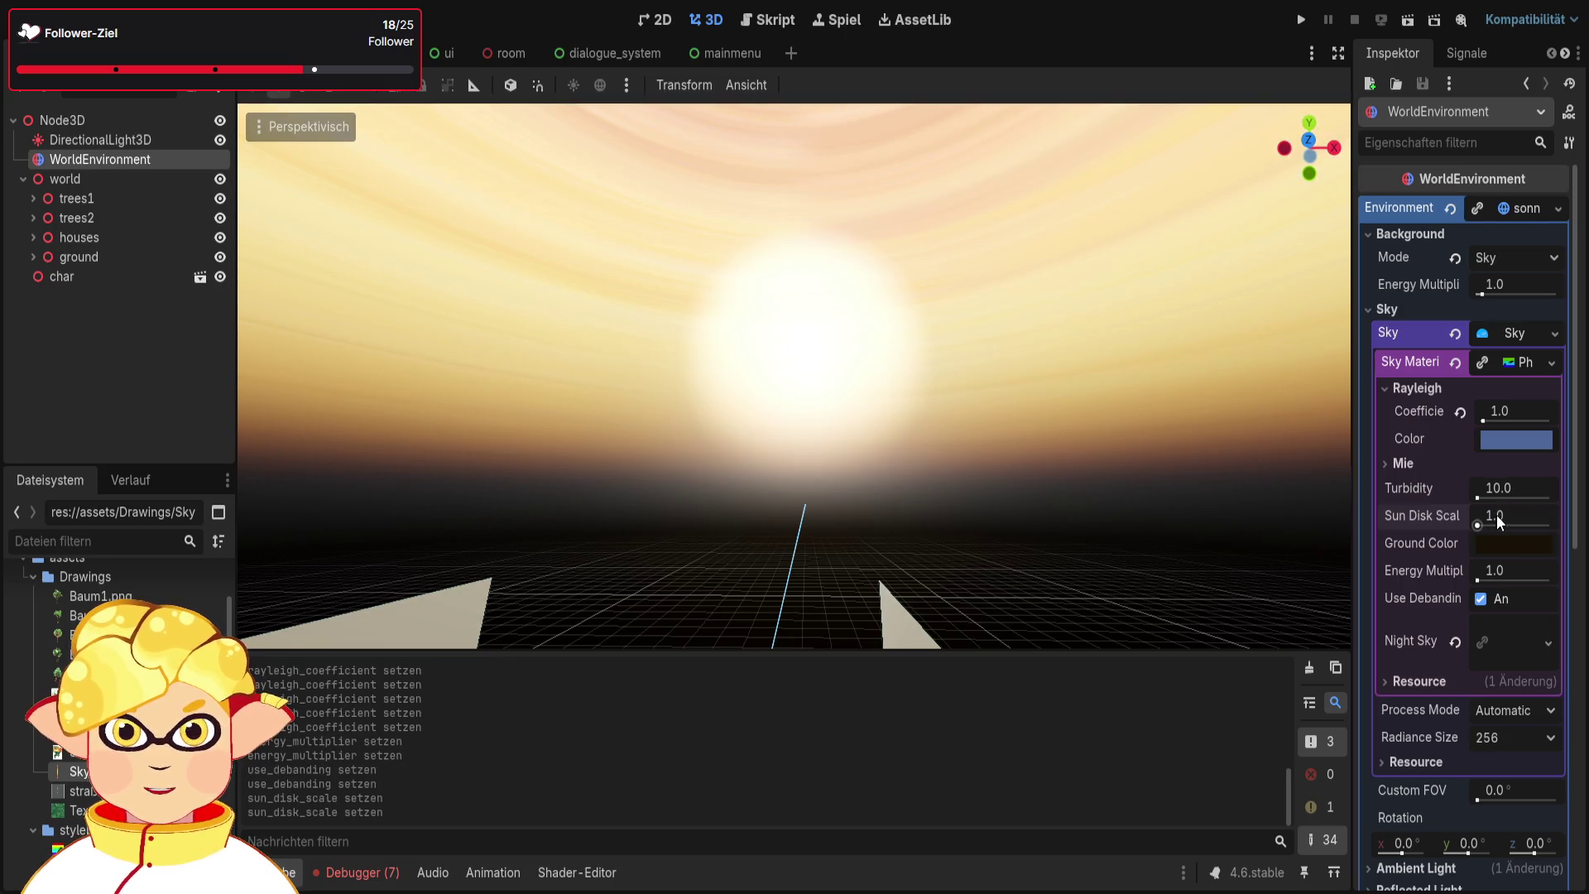
# Collapse the Sky settings and expand Ambient Light
pyautogui.scroll(-2, 1497, 520)
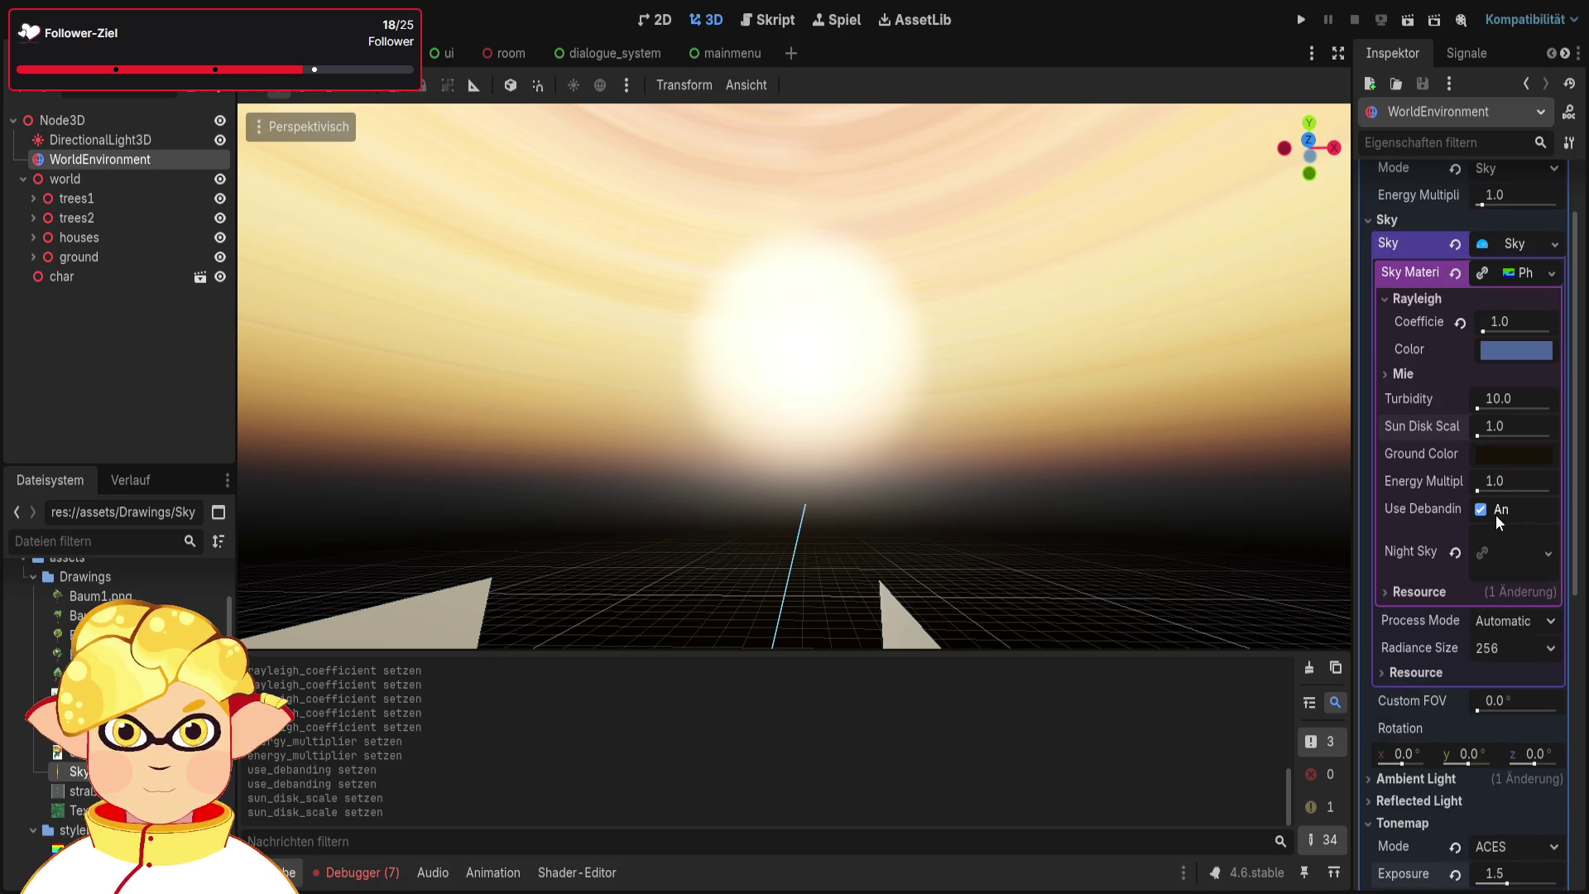
pyautogui.scroll(2, 1452, 495)
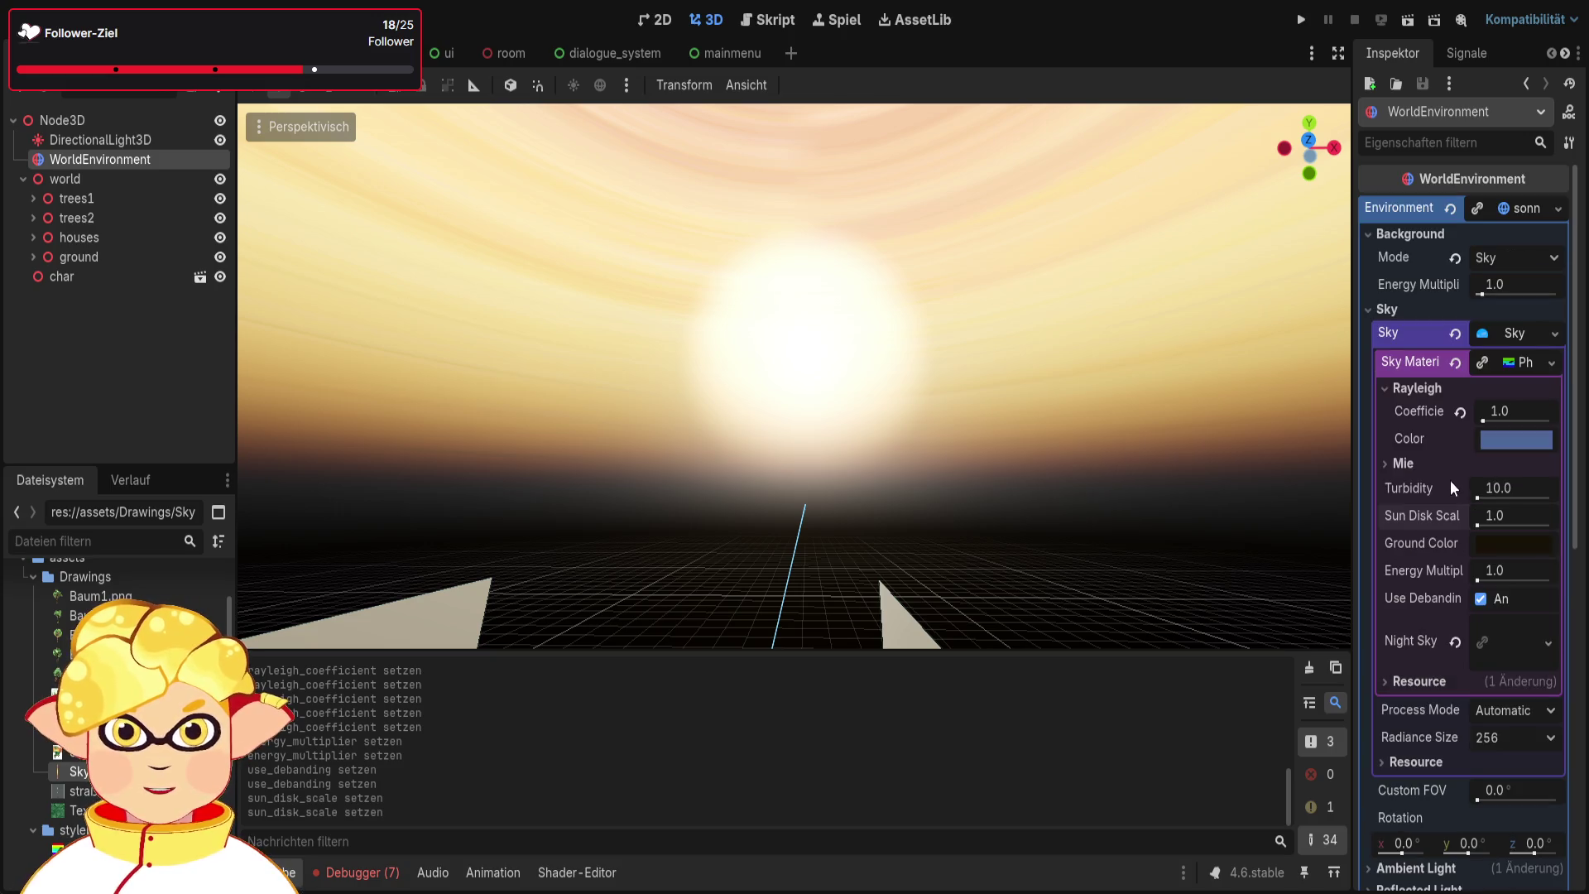
pyautogui.click(1404, 311)
pyautogui.click(1406, 330)
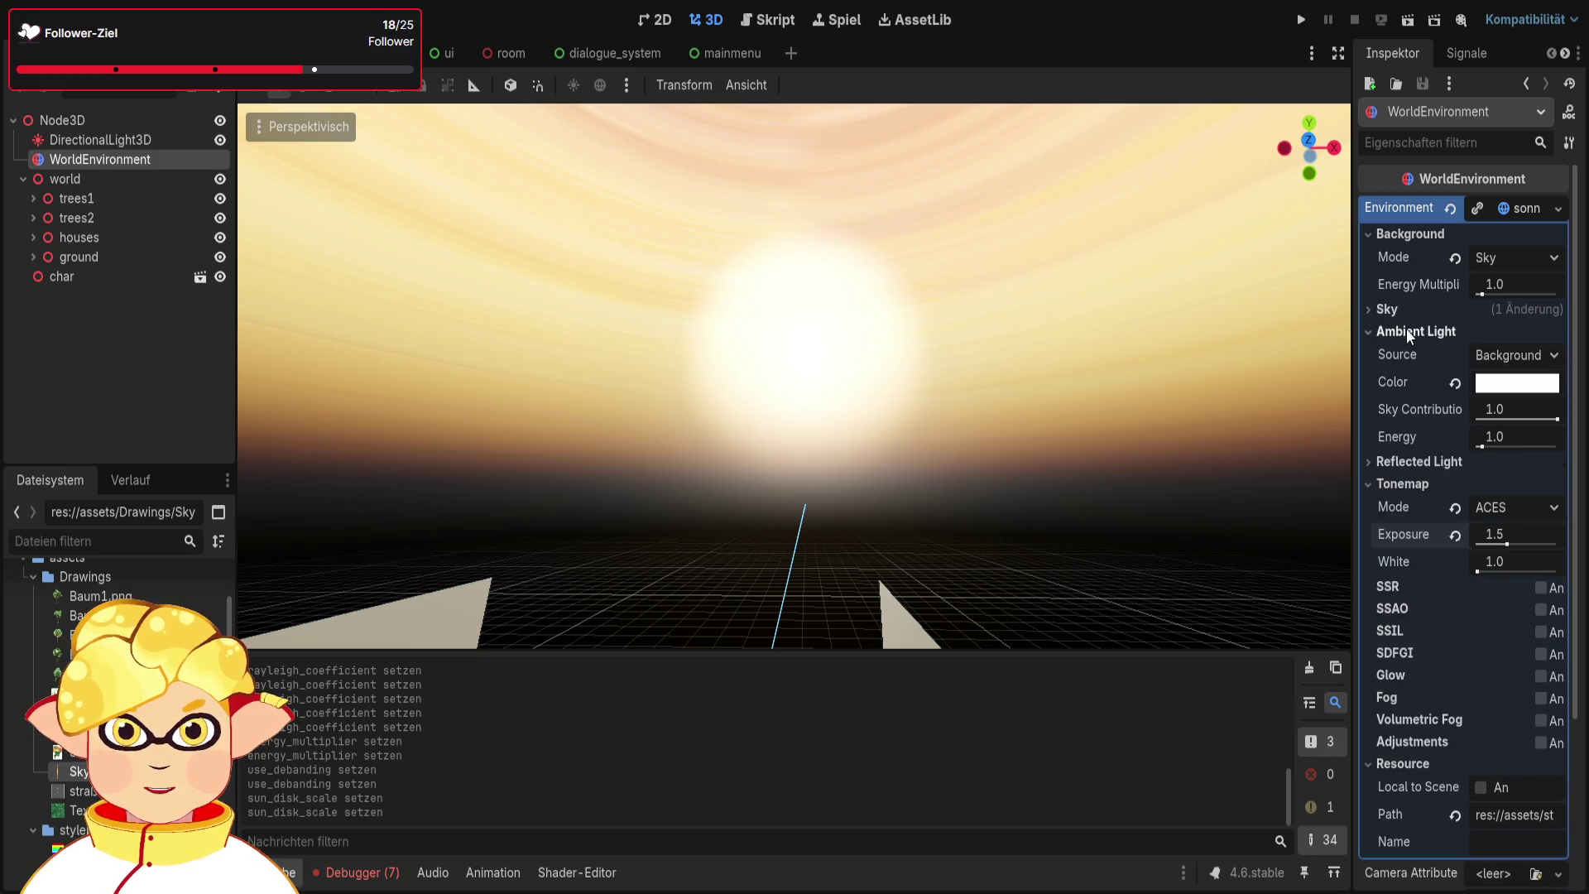
# Try Color and Disabled as ambient light source, undoing back to Background each time
pyautogui.click(1516, 356)
pyautogui.click(1515, 405)
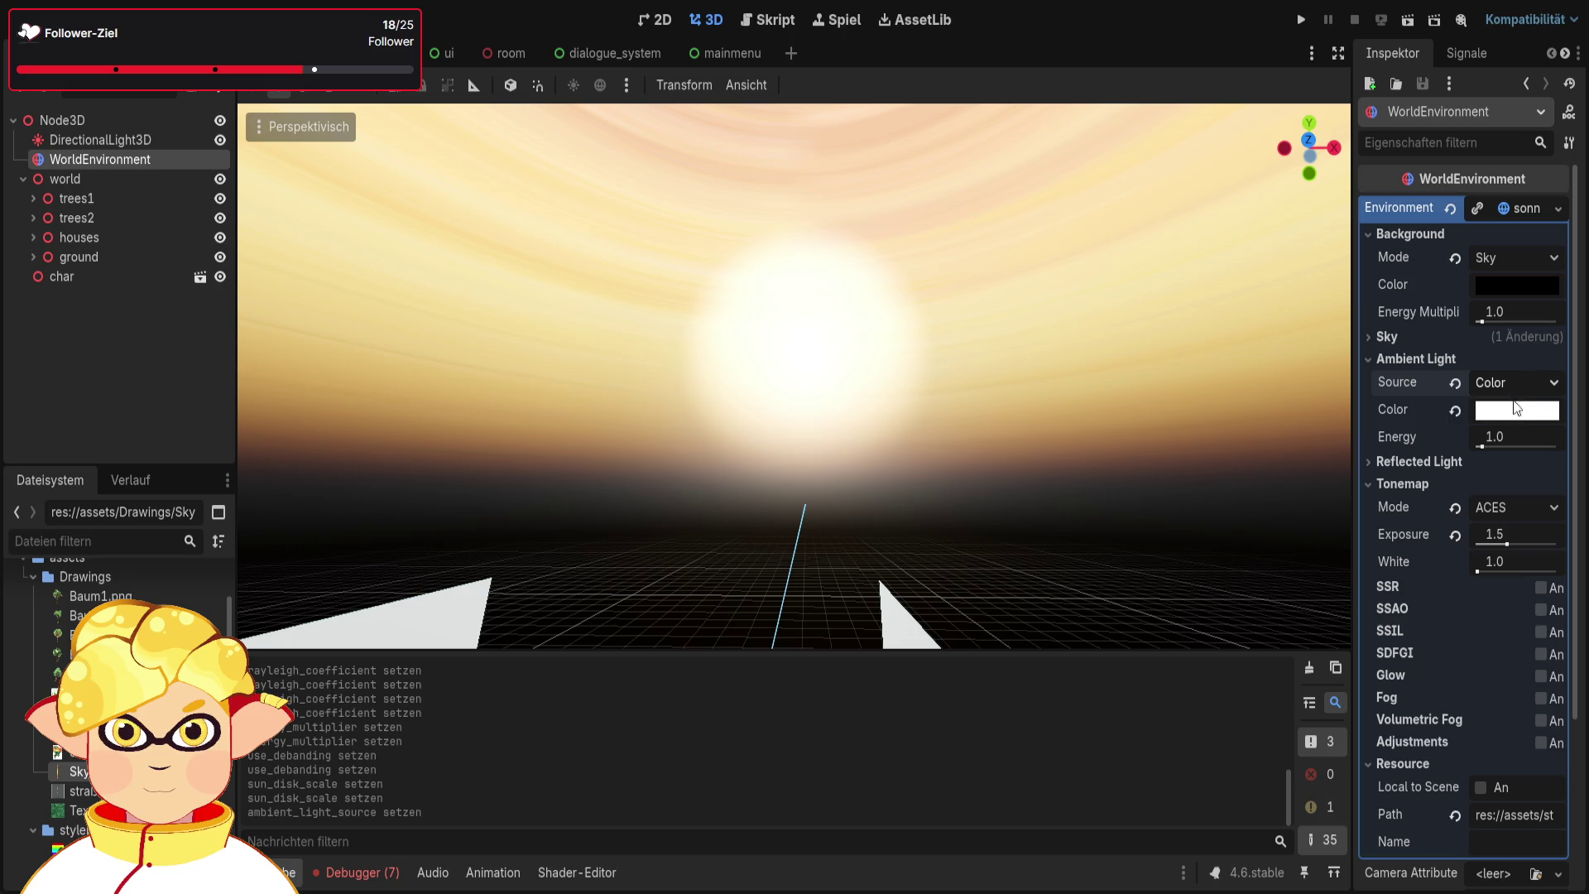
pyautogui.hotkey('ctrl', 'z')
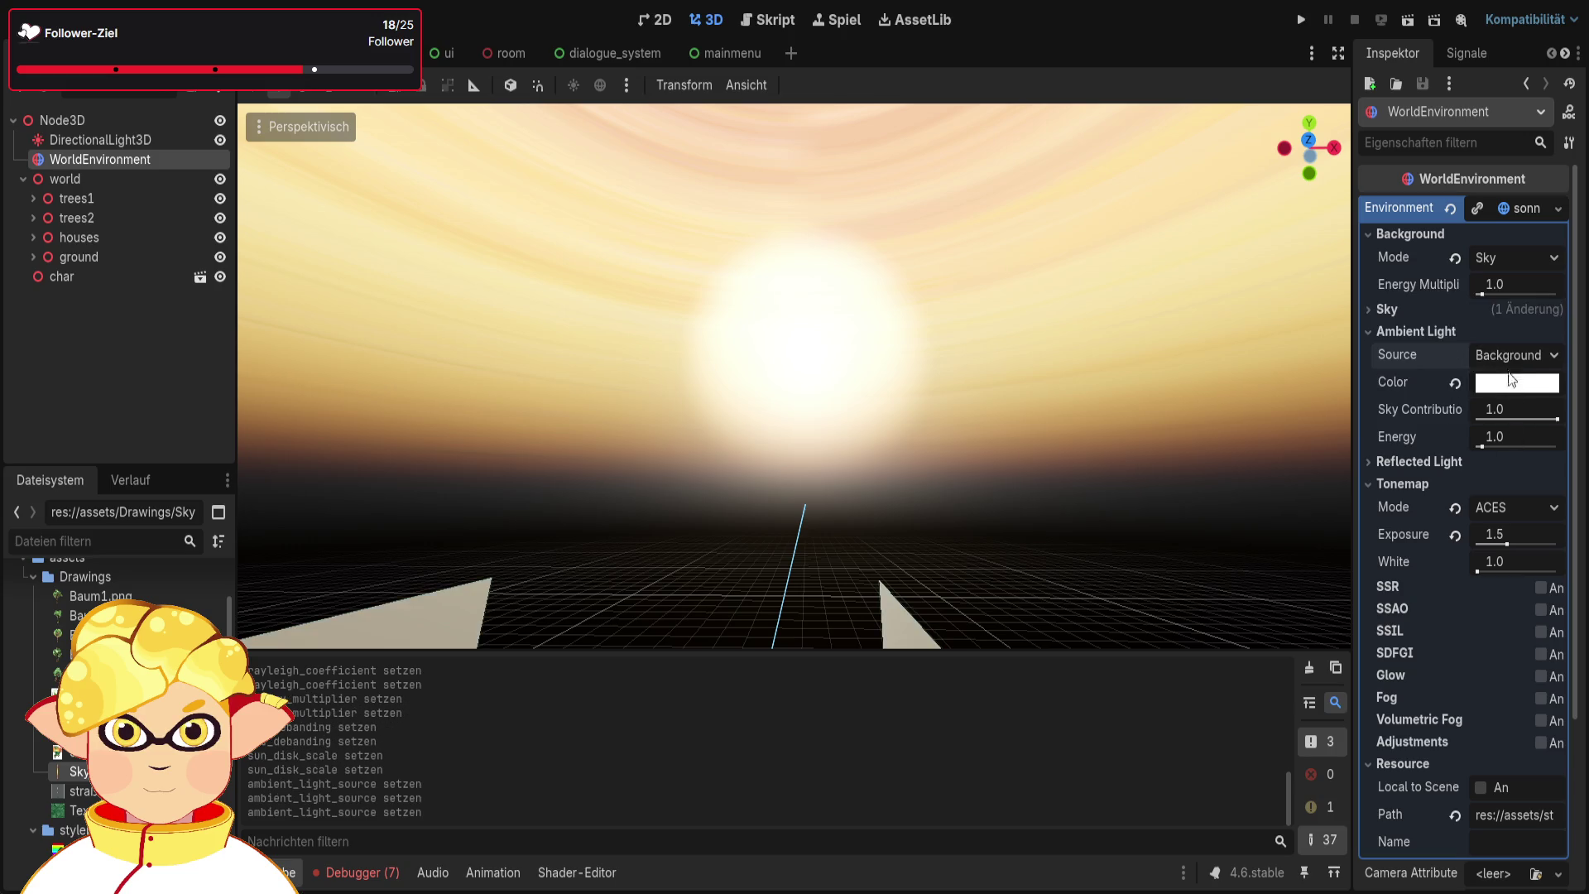
pyautogui.click(1512, 356)
pyautogui.click(1508, 371)
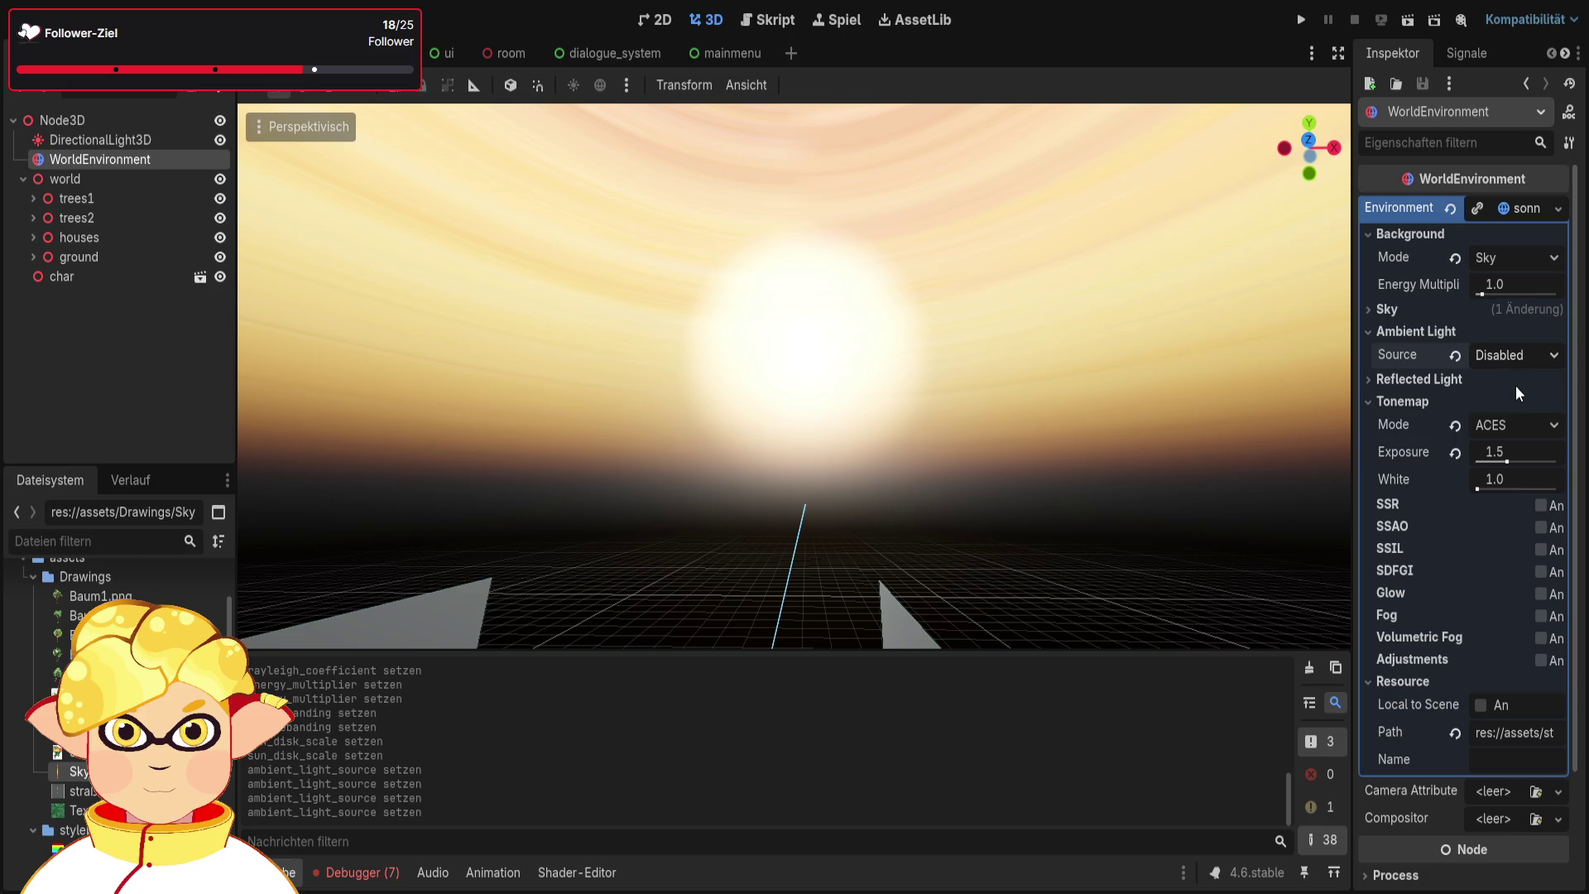
pyautogui.hotkey('ctrl', 'z')
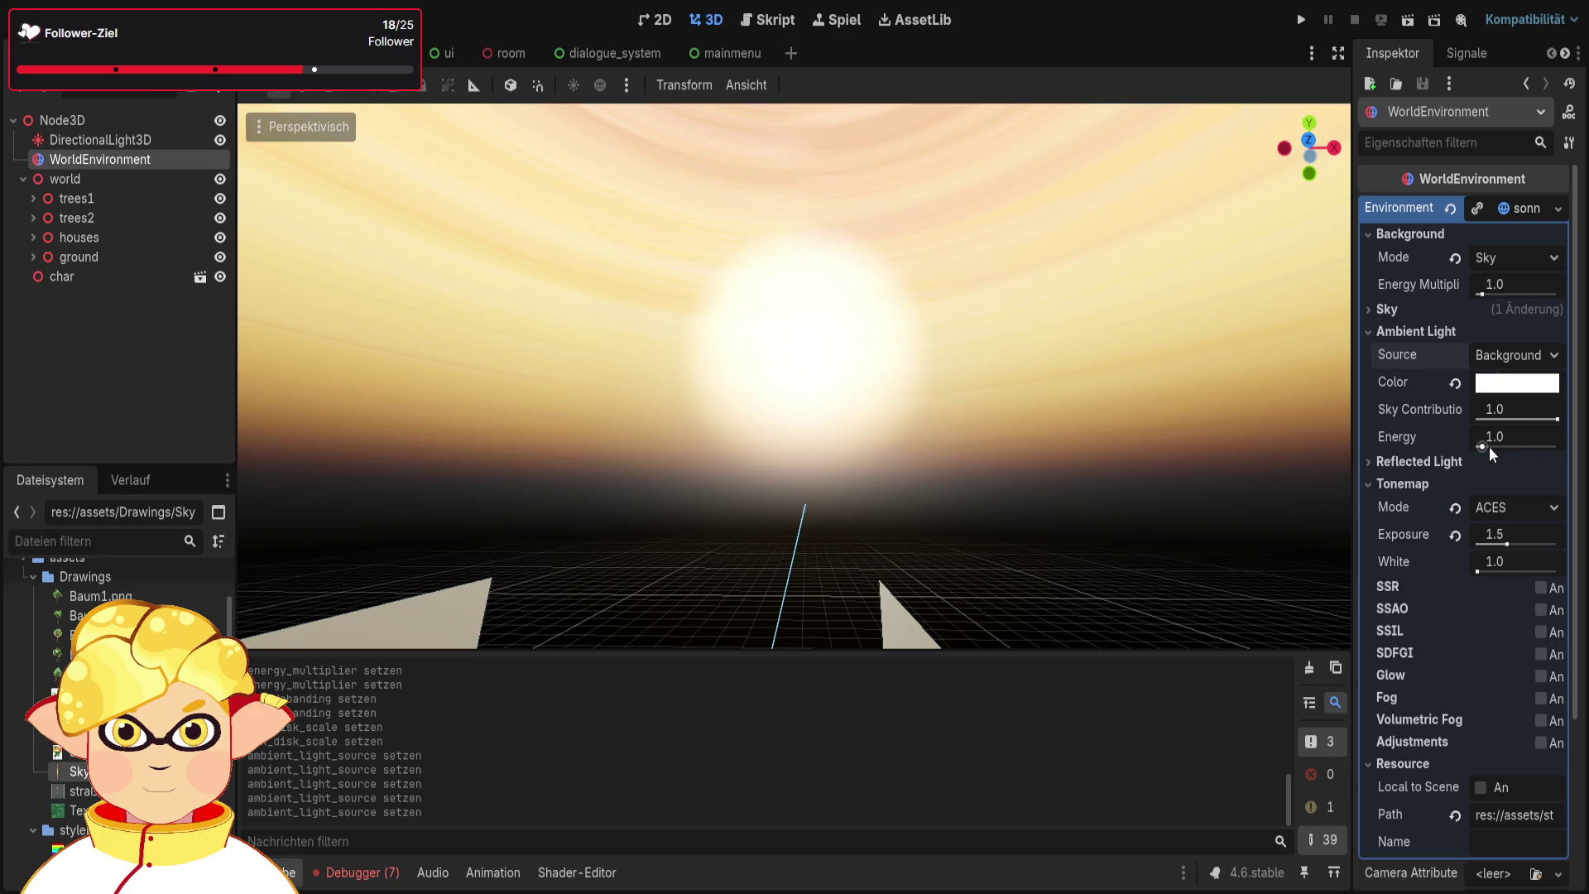
# Test ambient energy 11.56, restore 1.0, and switch the background mode to Clear Color
pyautogui.moveTo(1488, 444); pyautogui.dragTo(1537, 449)
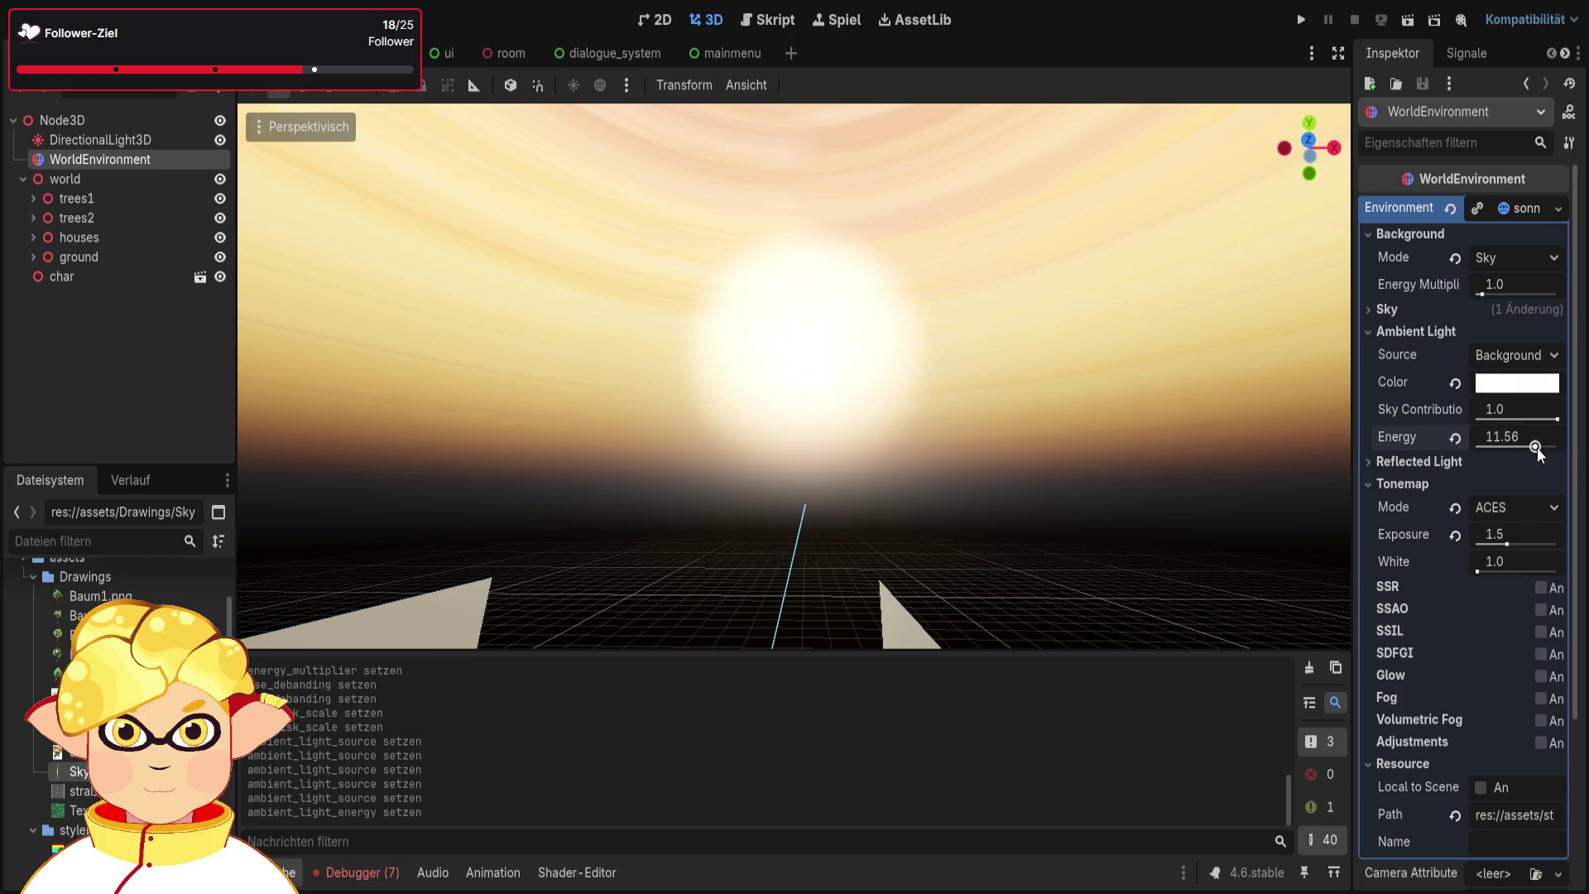
pyautogui.write('1')
pyautogui.click(1540, 414)
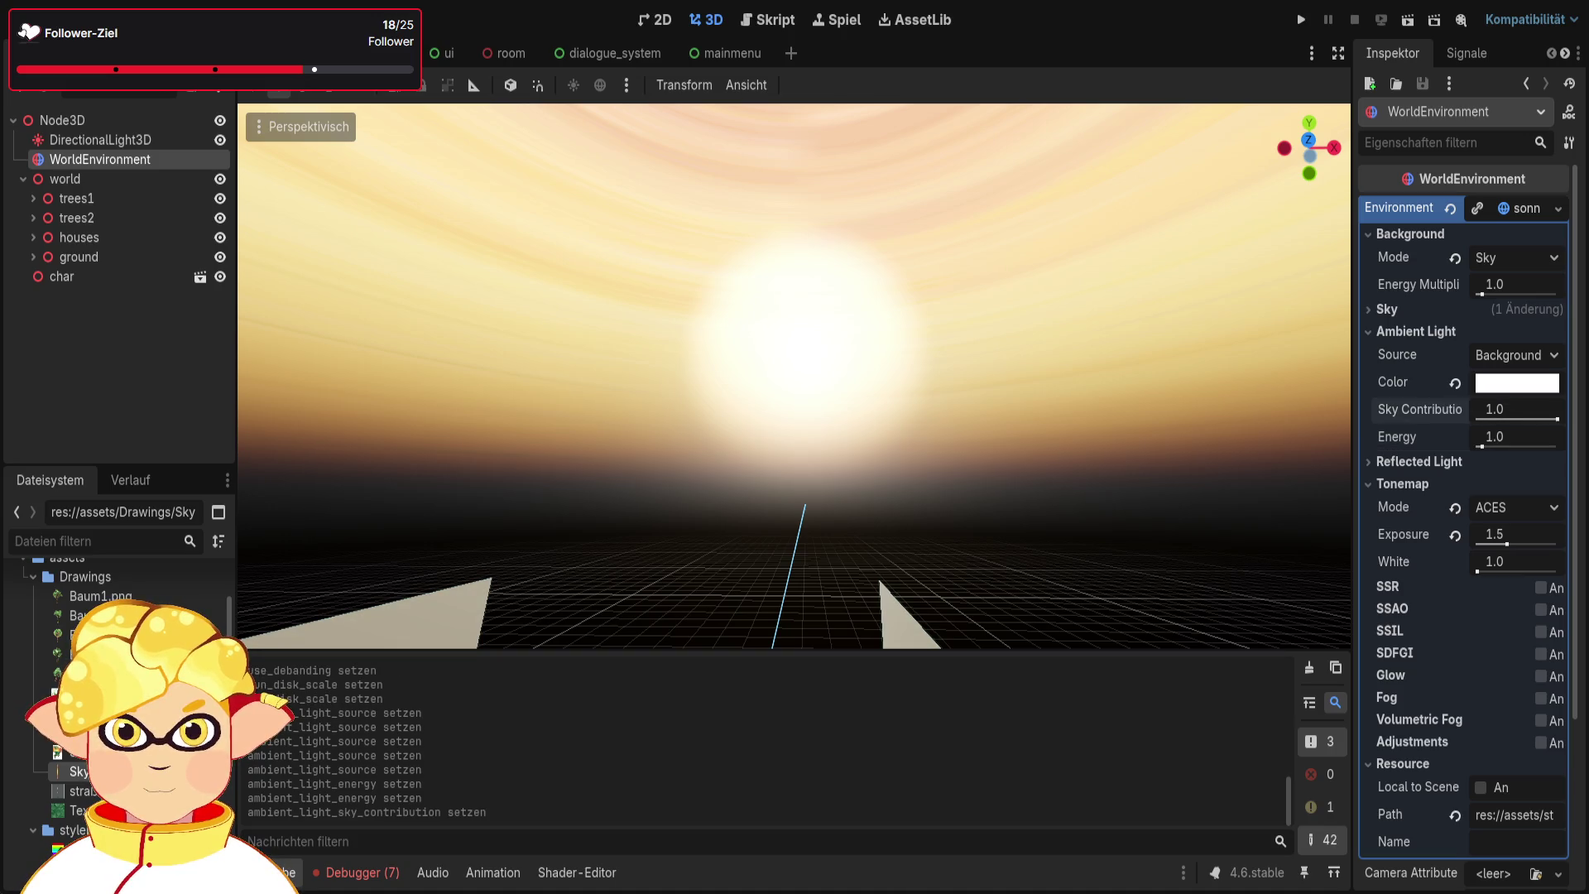
pyautogui.scroll(-1, 1521, 440)
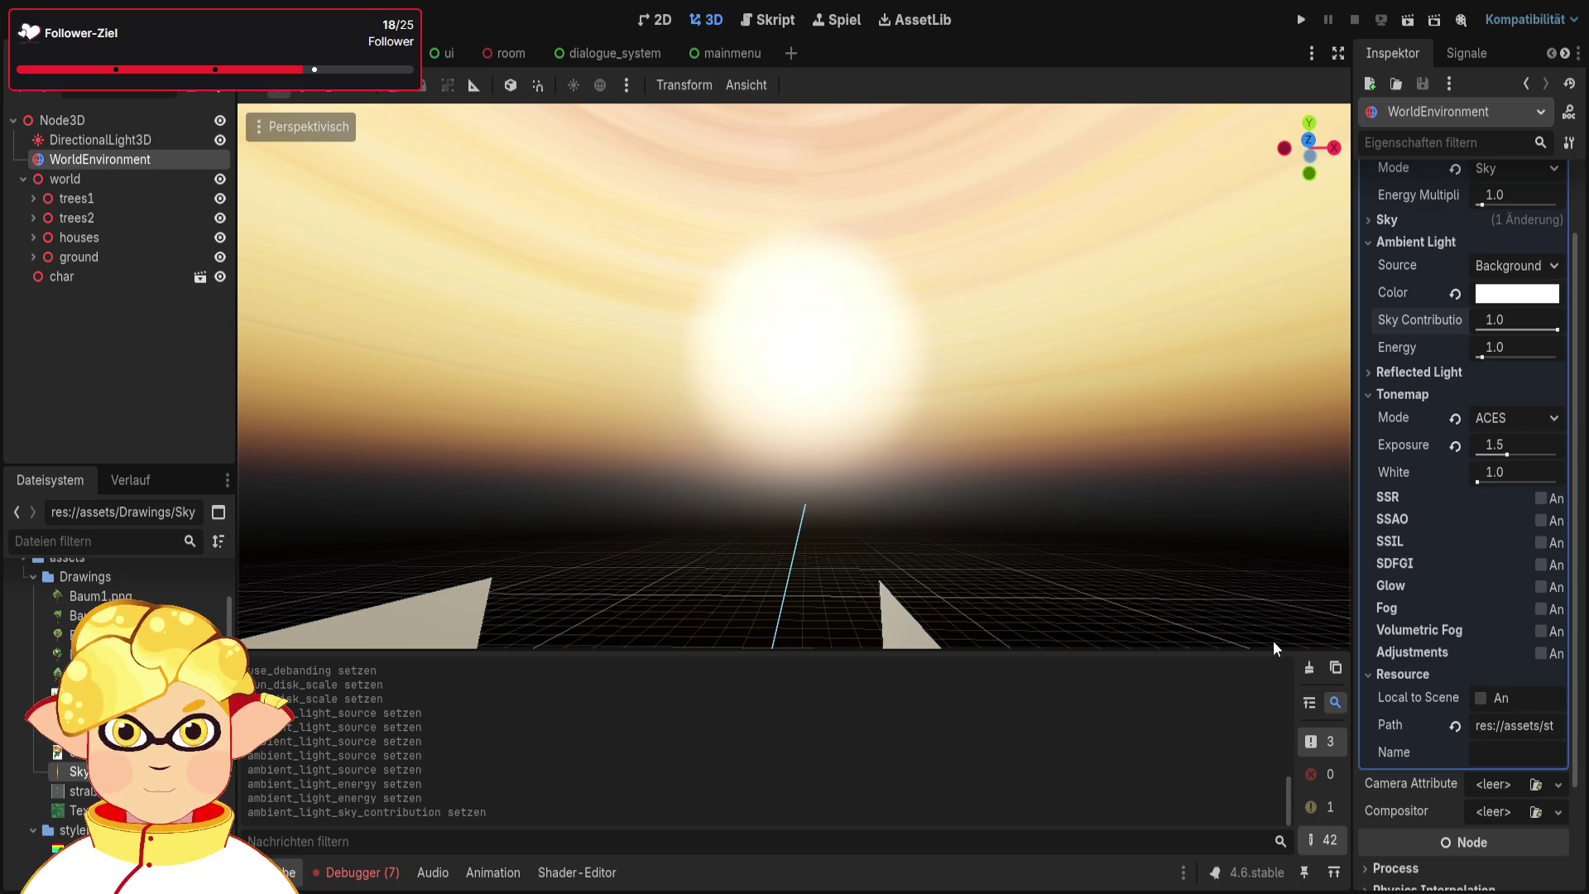
pyautogui.scroll(1, 1441, 371)
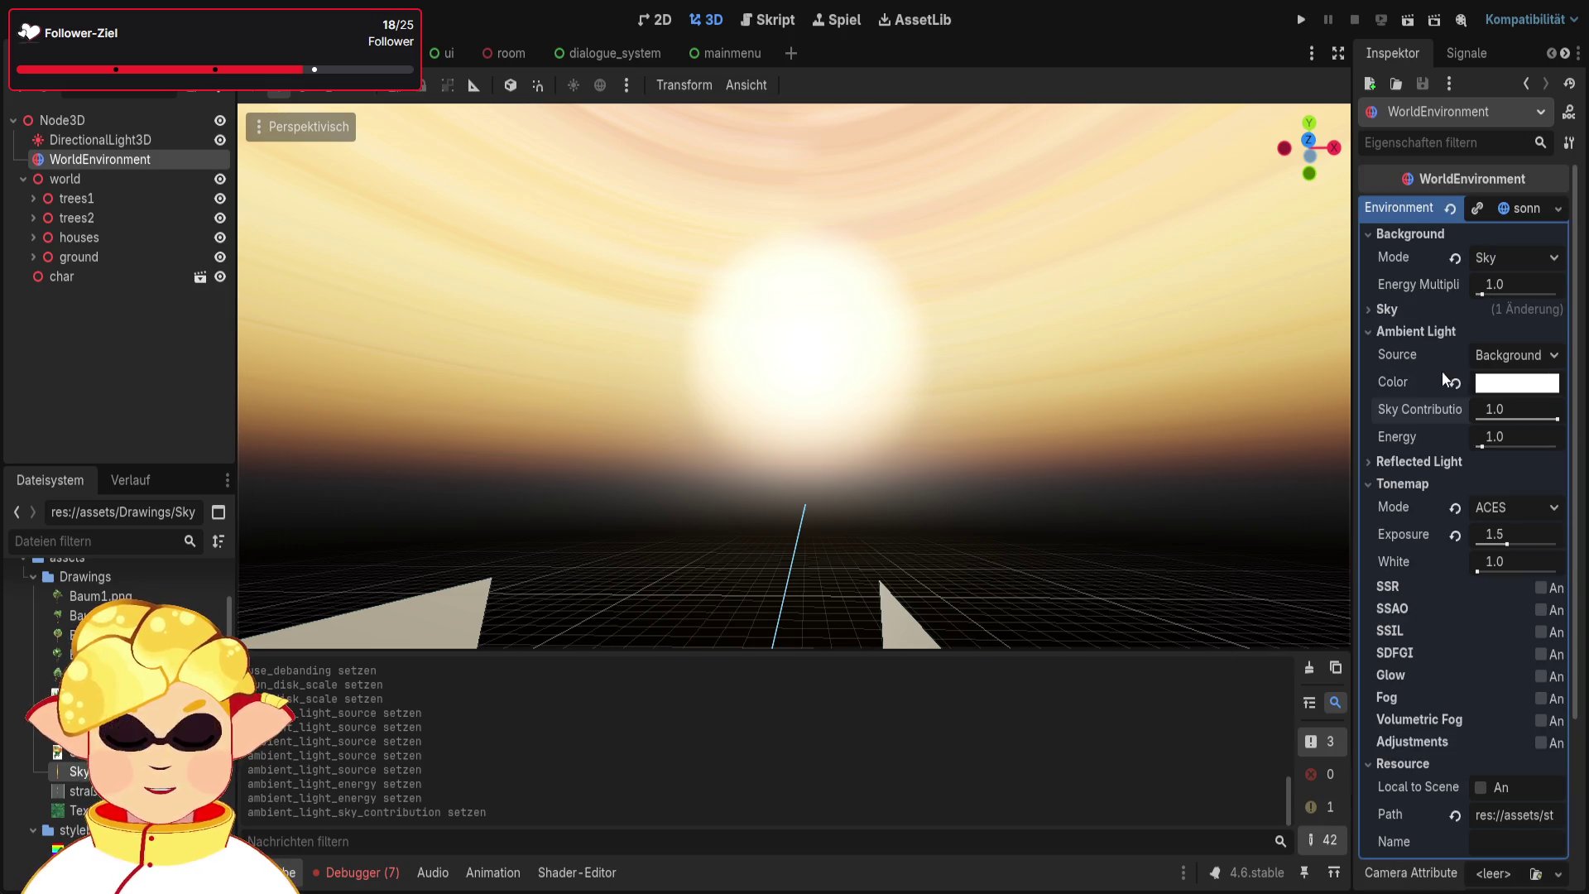
pyautogui.click(1453, 259)
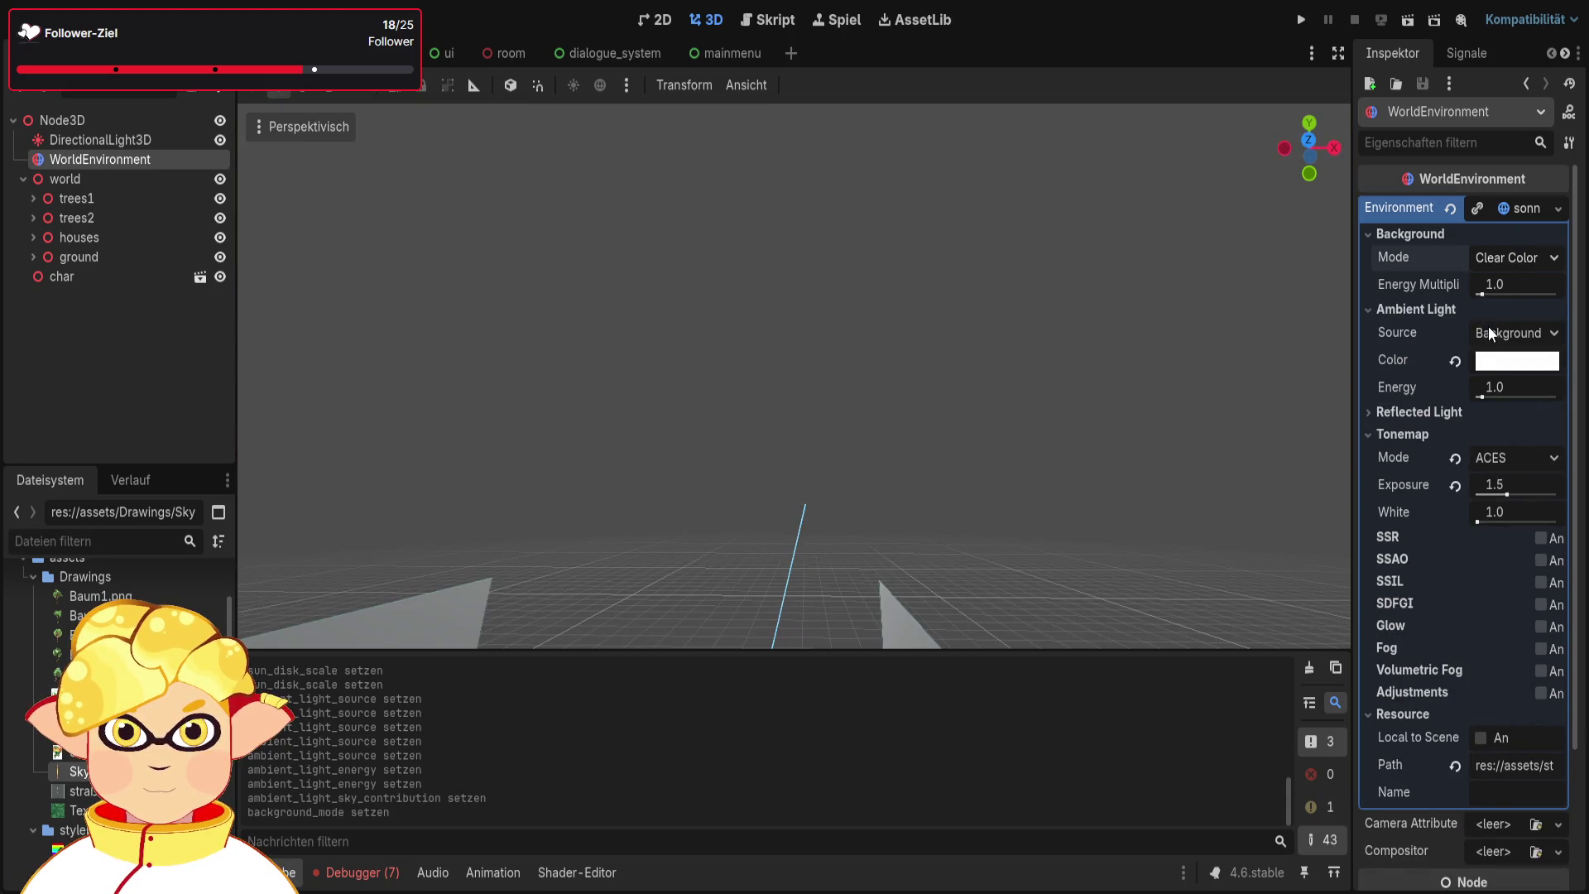
# Undo back to the Sky background, briefly trying Canvas mode before returning to Sky
pyautogui.hotkey('ctrl', 'z')
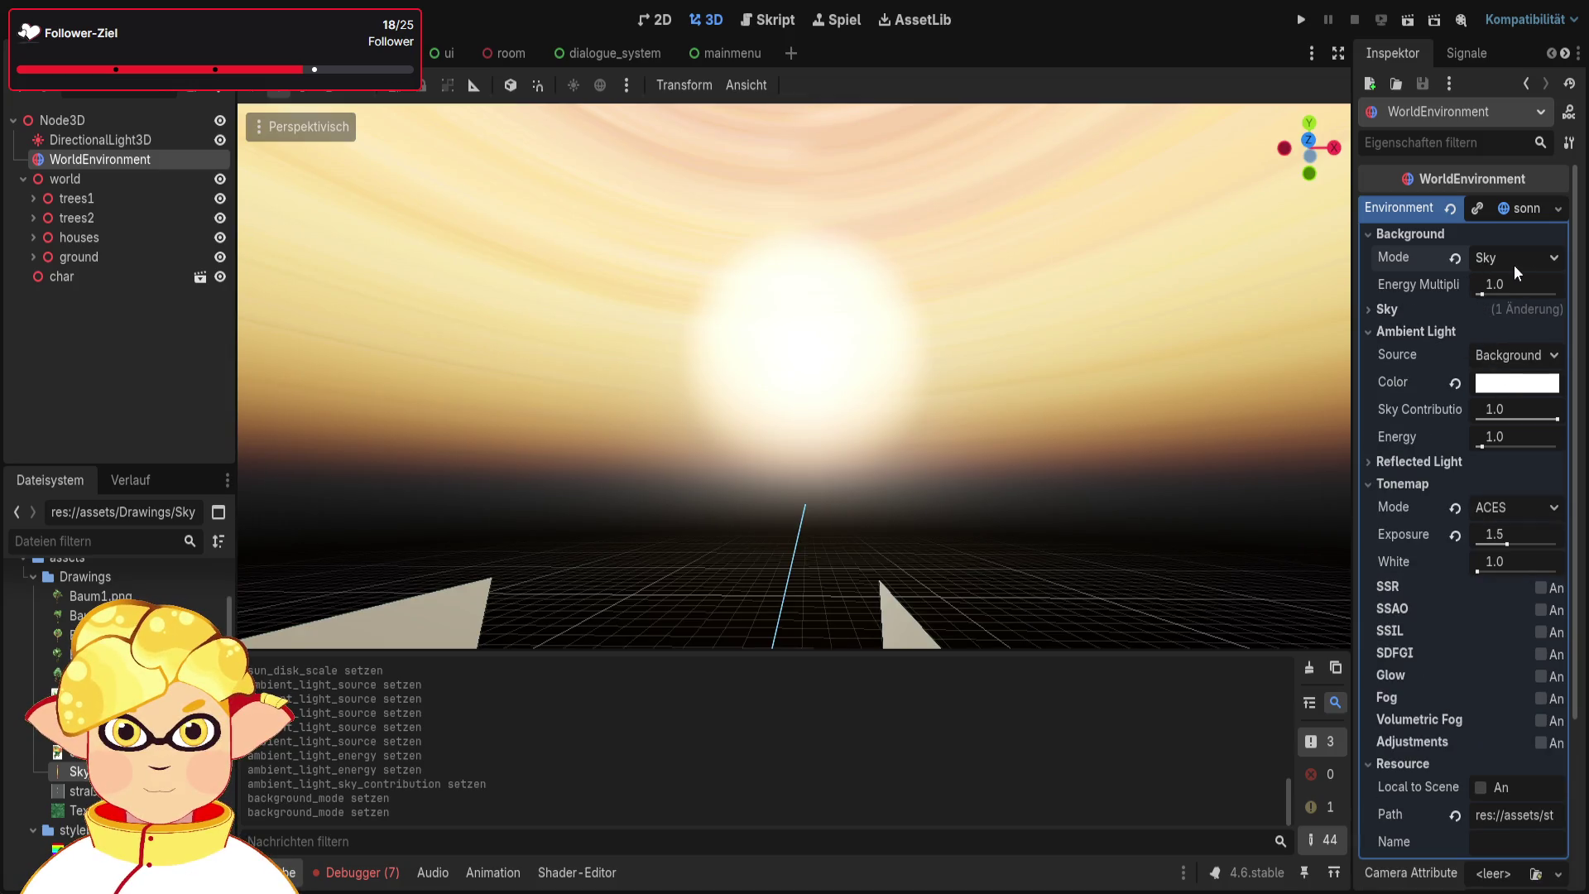
pyautogui.scroll(-2, 1518, 327)
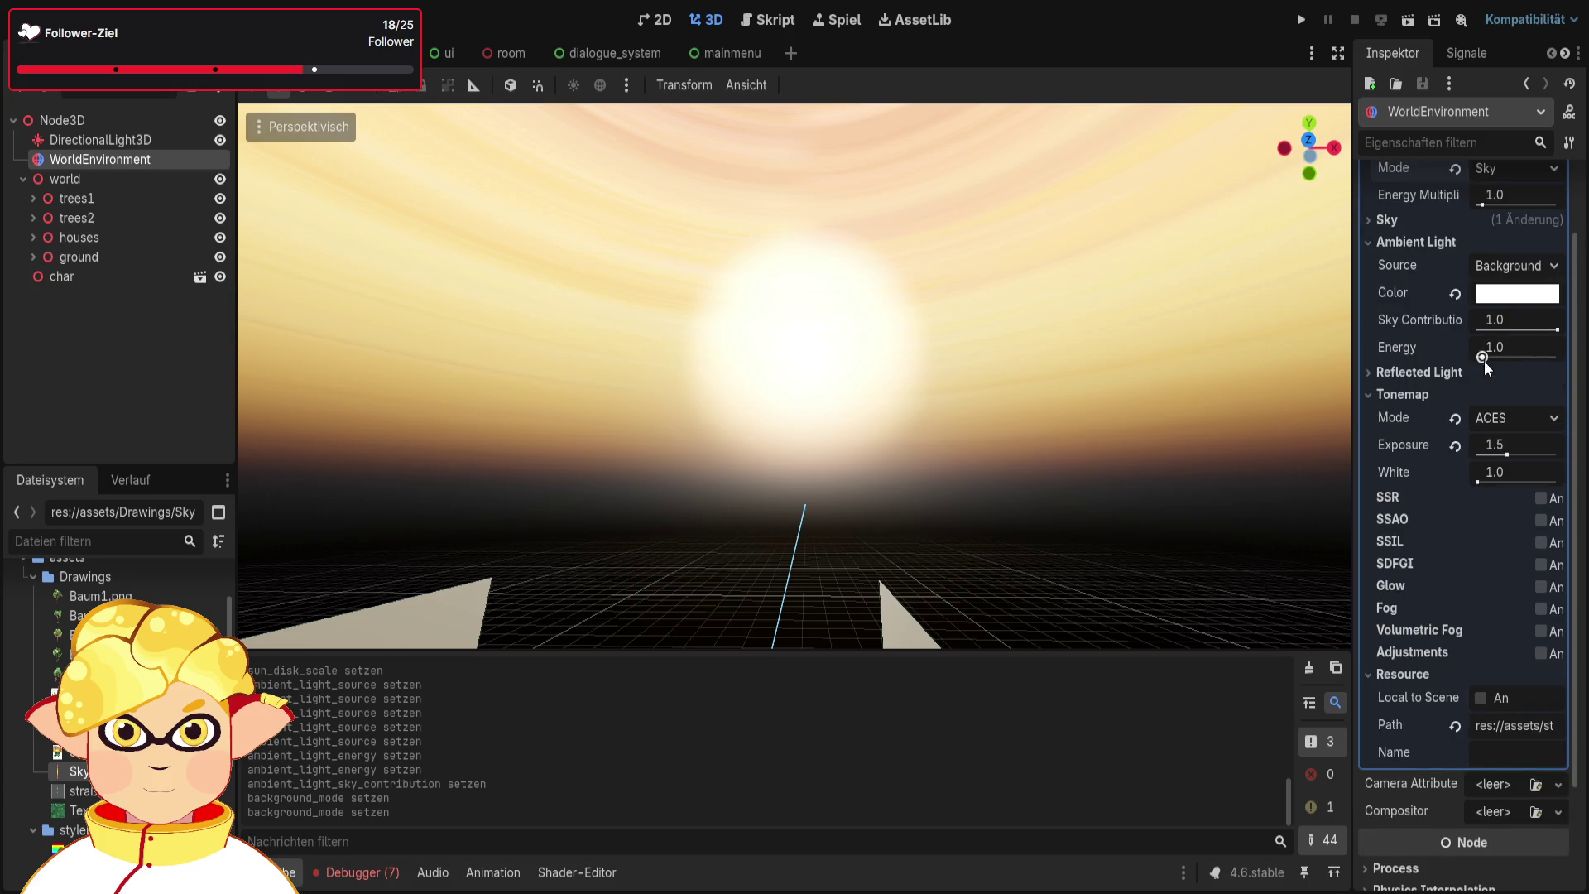
pyautogui.scroll(2, 1482, 340)
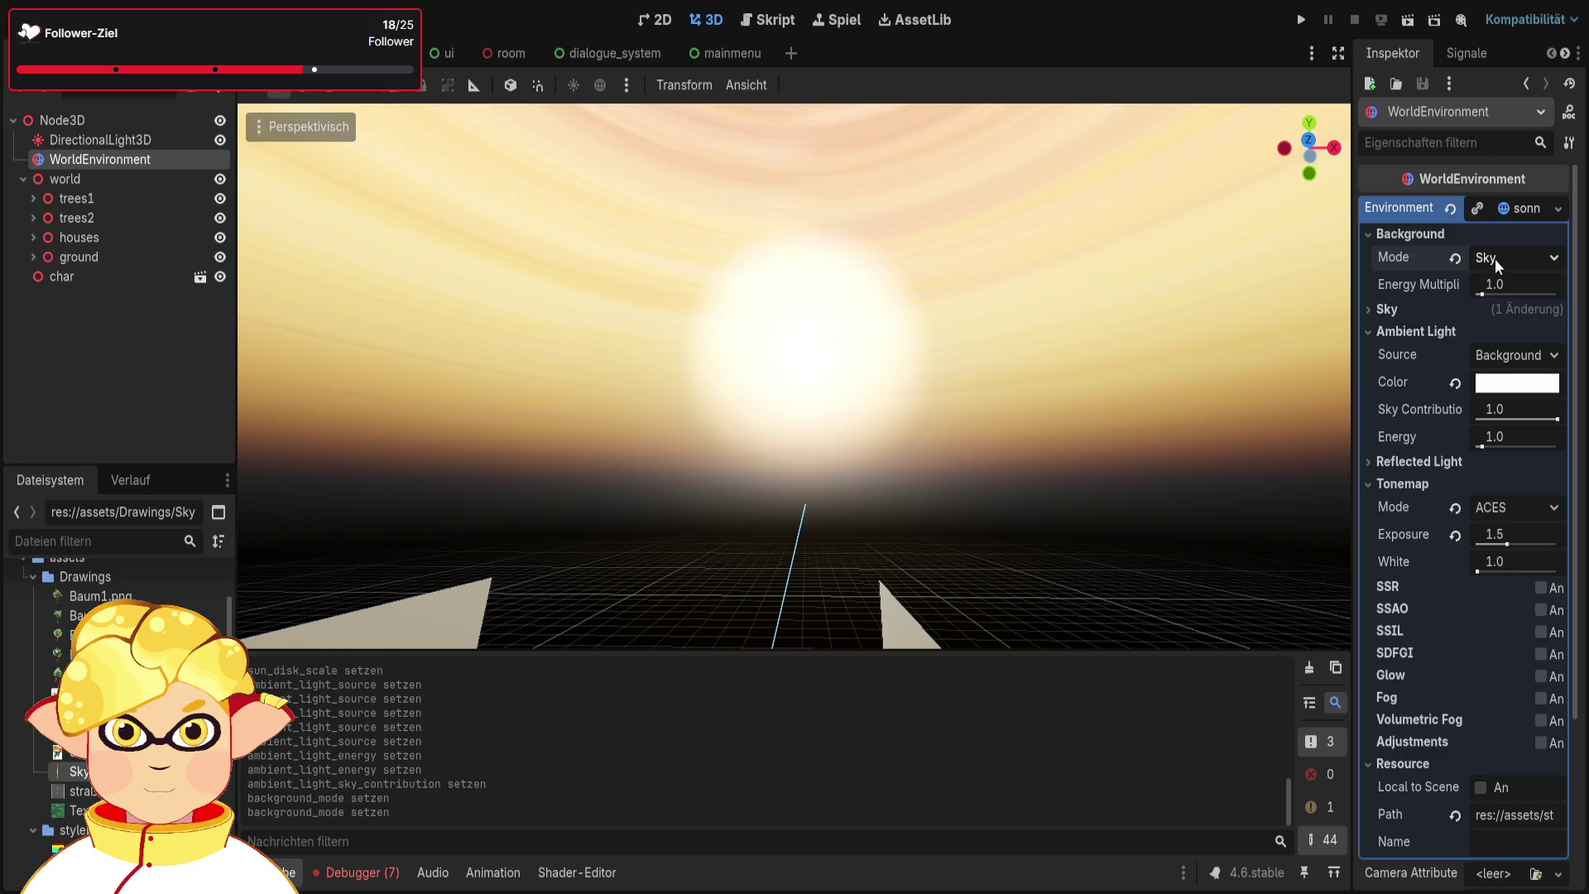
pyautogui.click(1515, 257)
pyautogui.click(1508, 346)
pyautogui.click(1521, 255)
pyautogui.click(1506, 321)
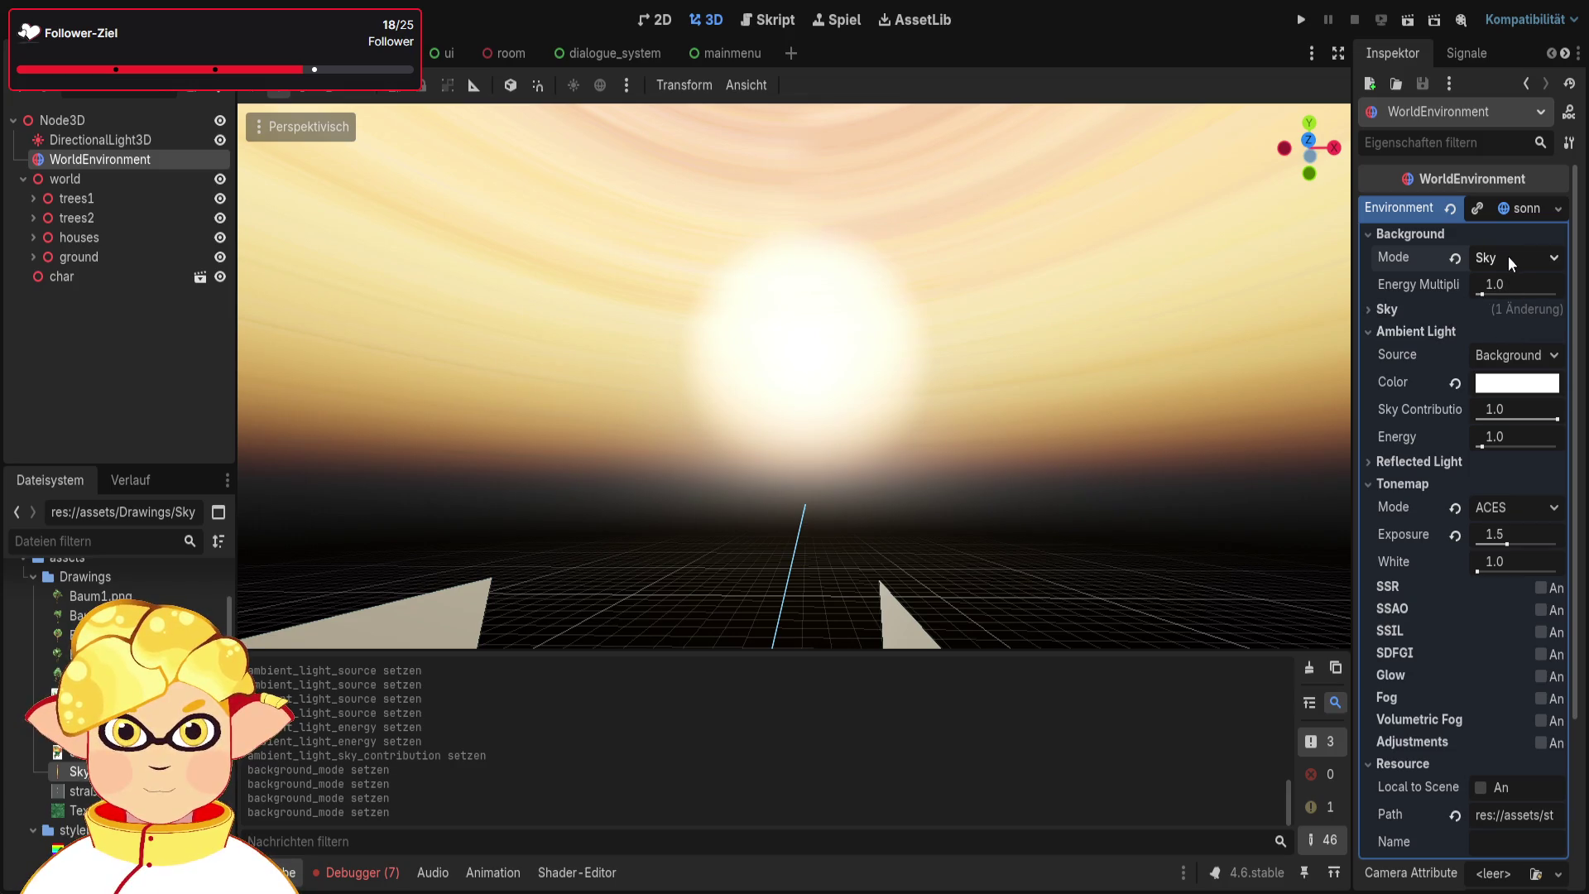
# Expand the Sky and Night Sky settings, drop Background Energy Multiplier to 0.0, and run the scene
pyautogui.click(1439, 309)
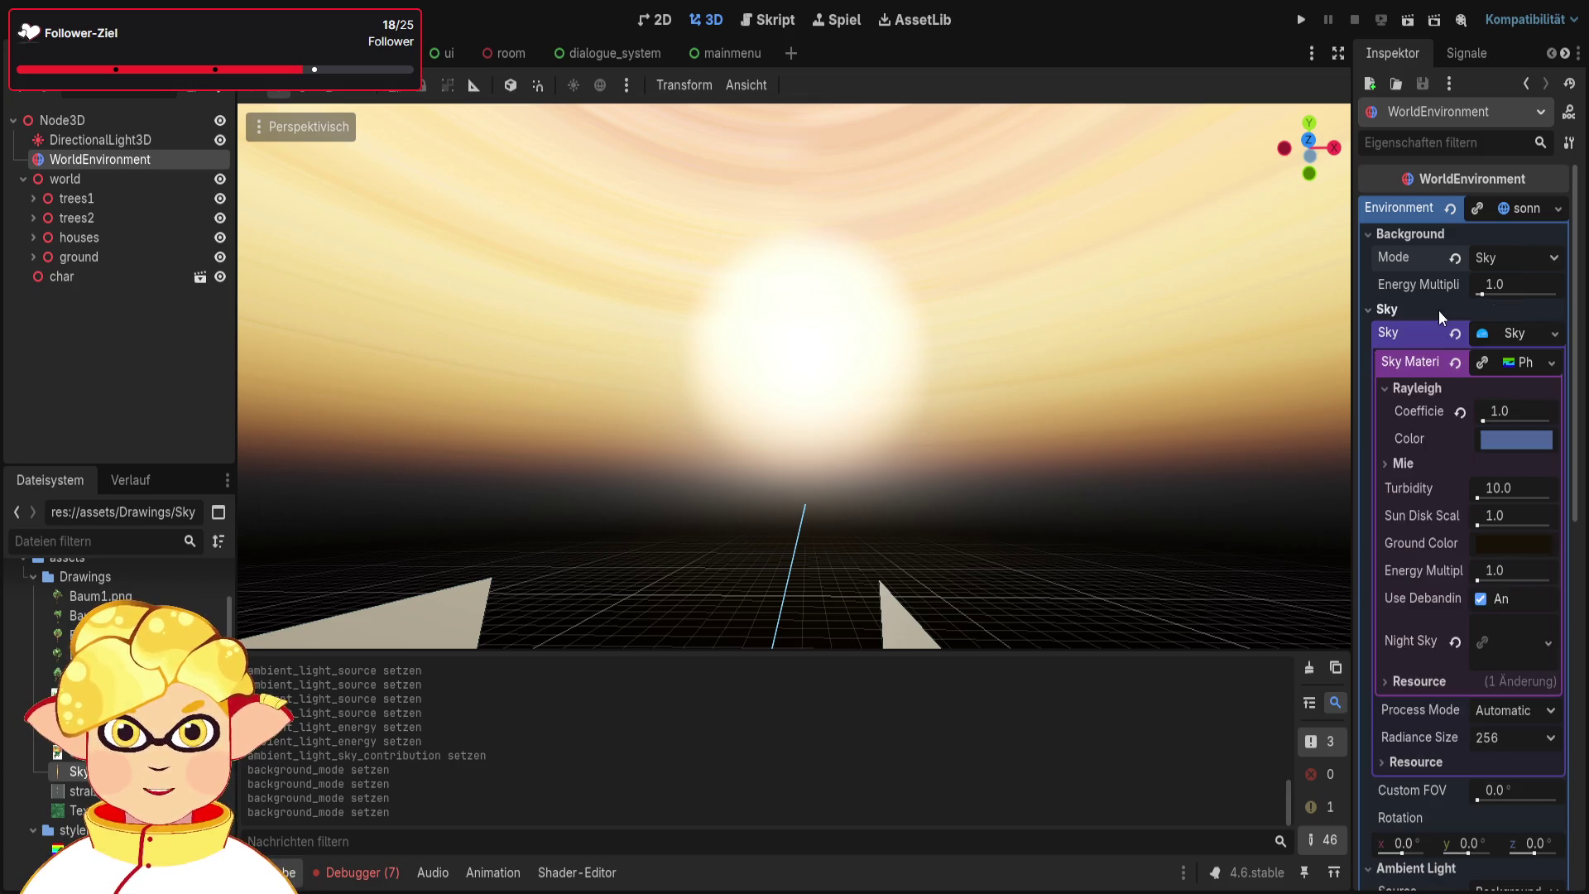
pyautogui.scroll(-2, 1506, 496)
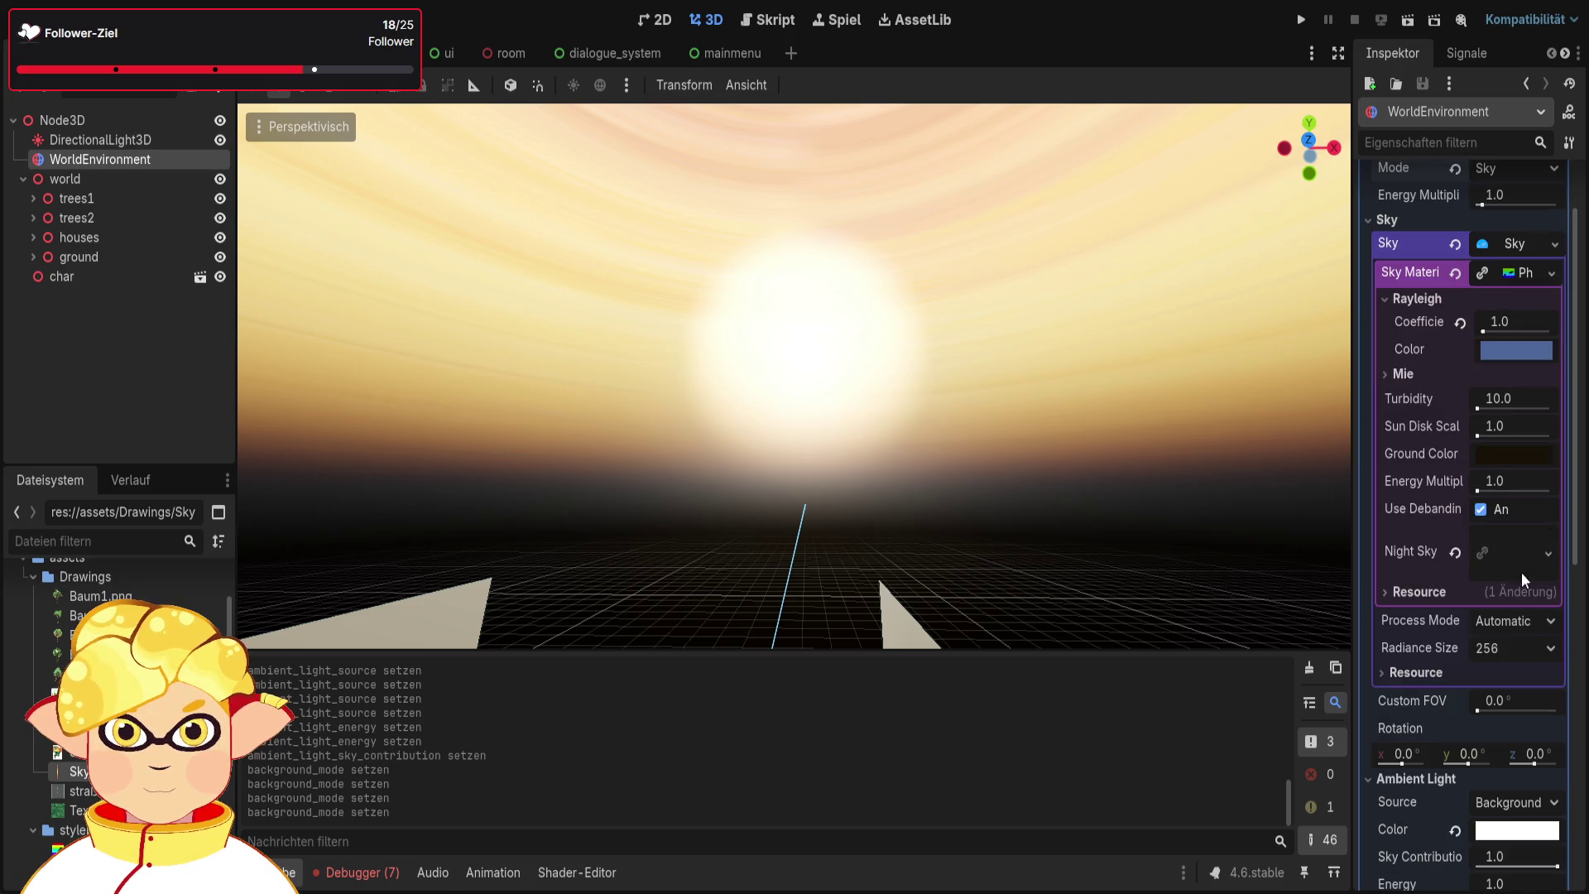
pyautogui.click(1519, 563)
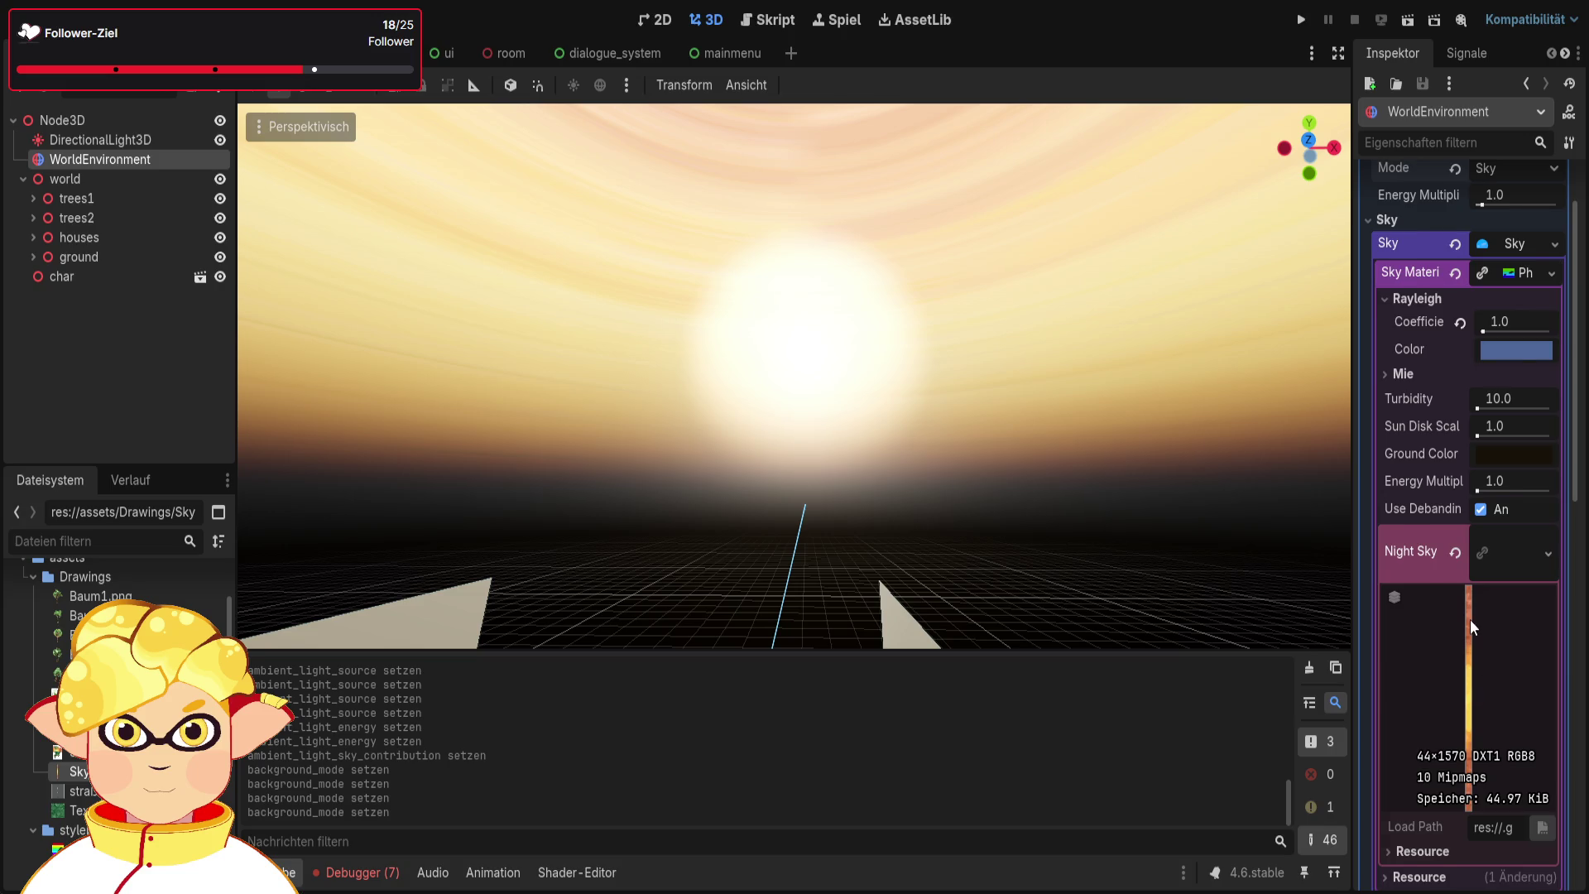
pyautogui.scroll(3, 1470, 619)
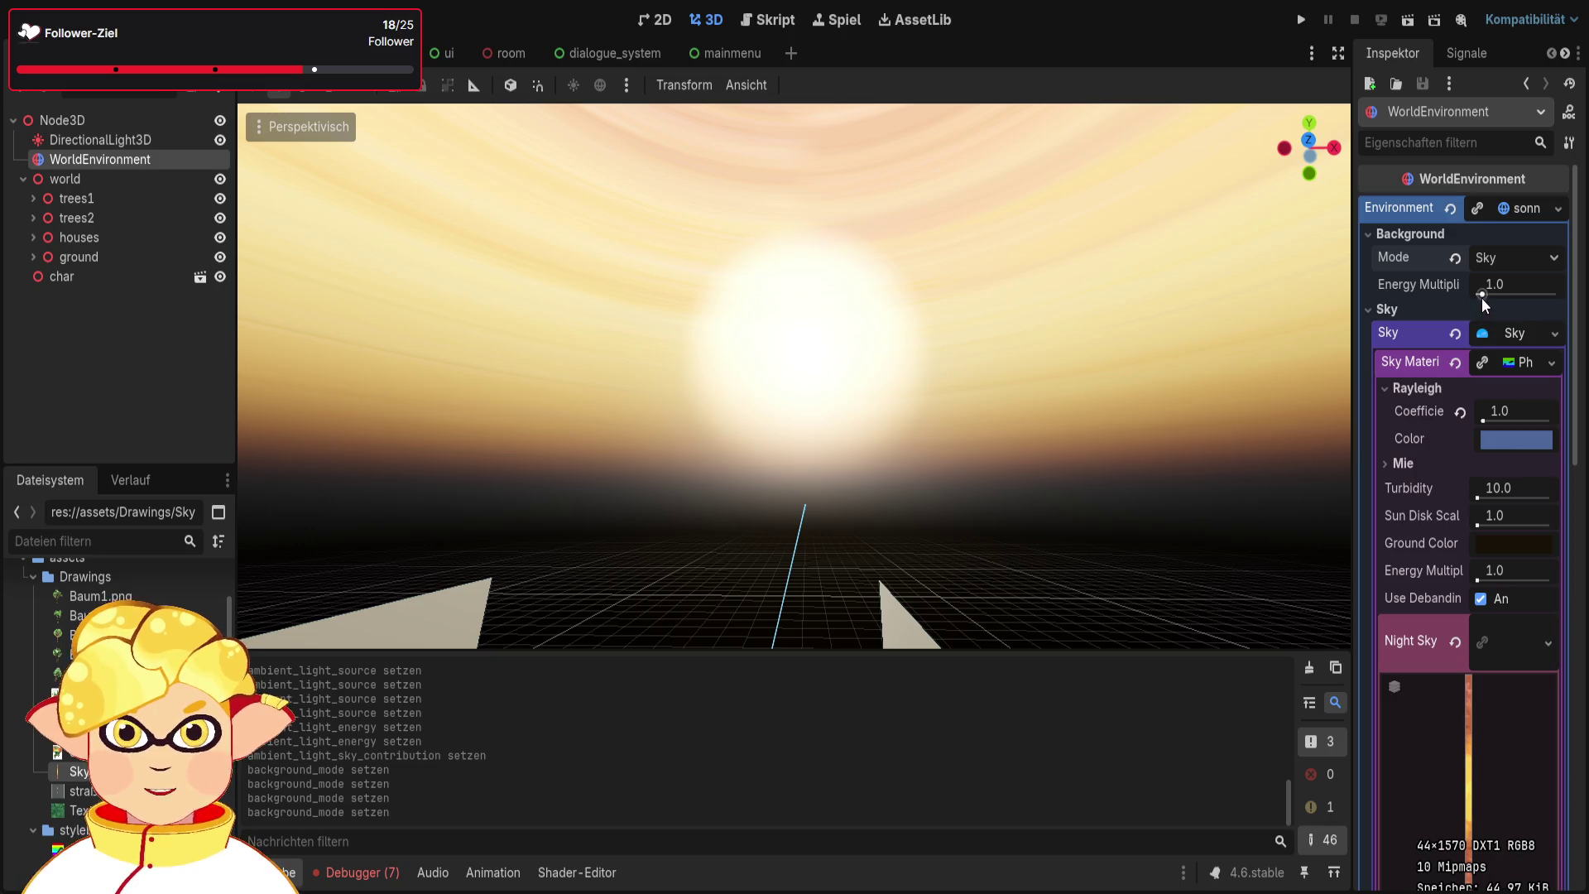
pyautogui.moveTo(1482, 297); pyautogui.dragTo(1474, 291)
pyautogui.click(1400, 17)
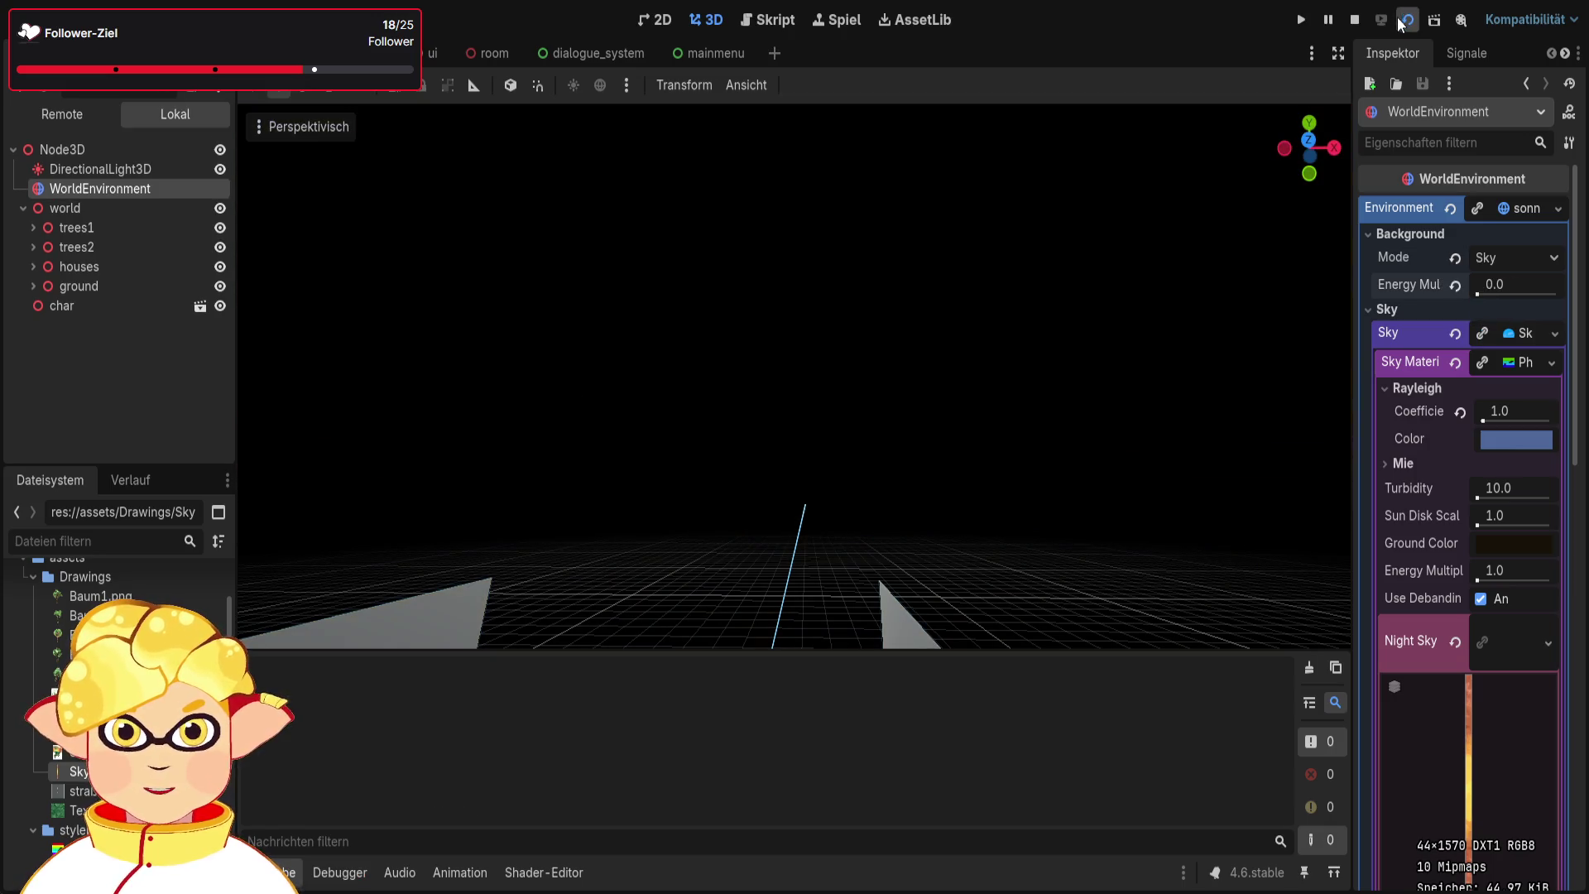
# Walk through the dark-sky test run, then reset the energy multiplier to 1.0 and retest
pyautogui.press('w')
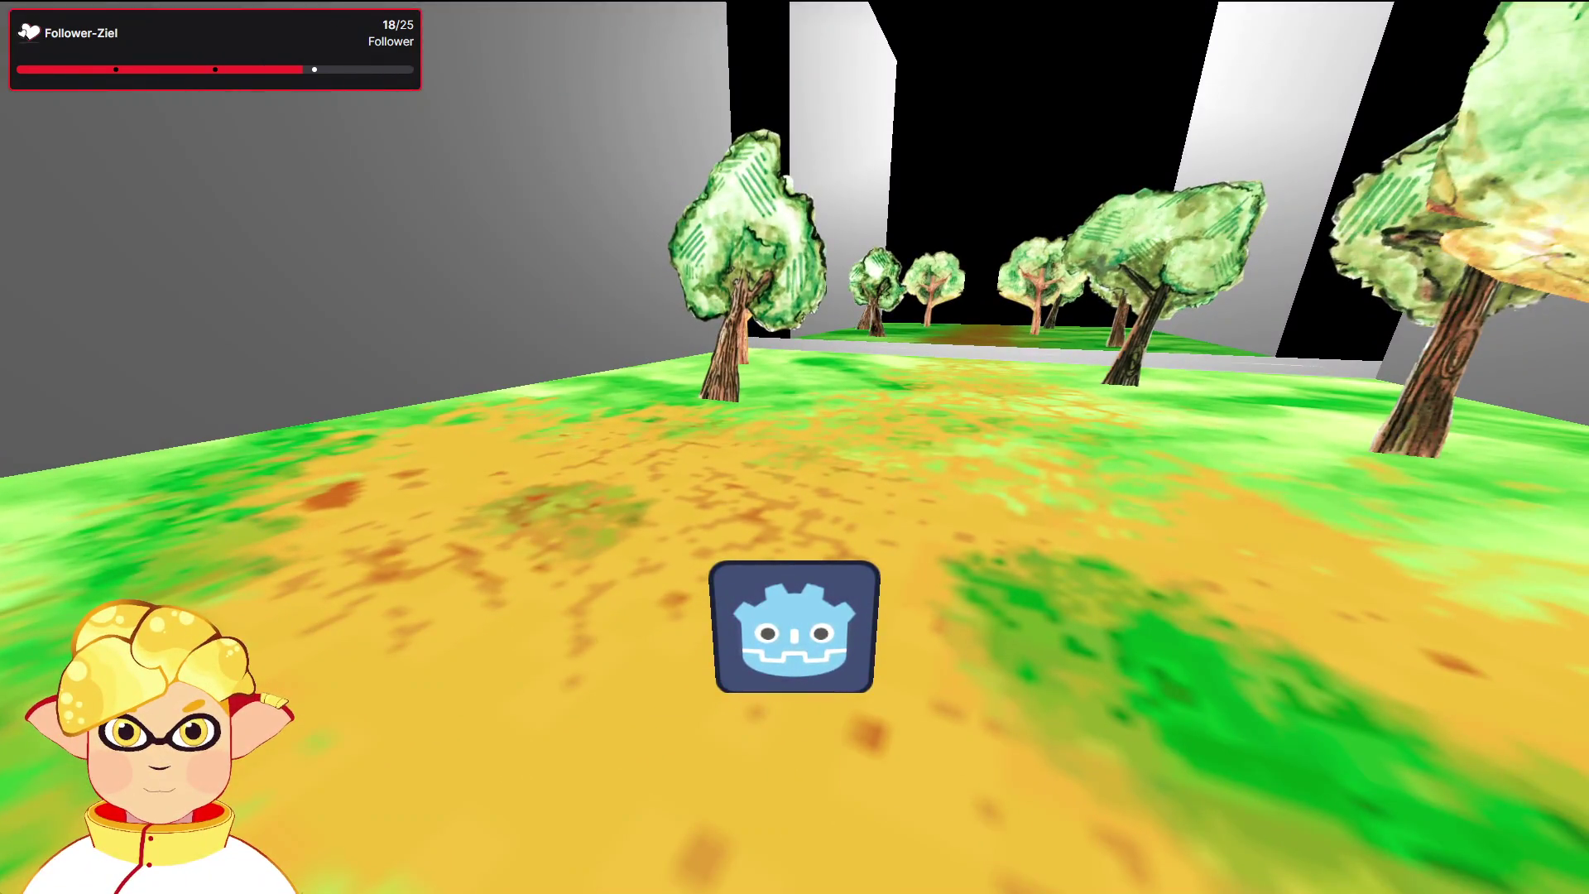
pyautogui.press('Escape')
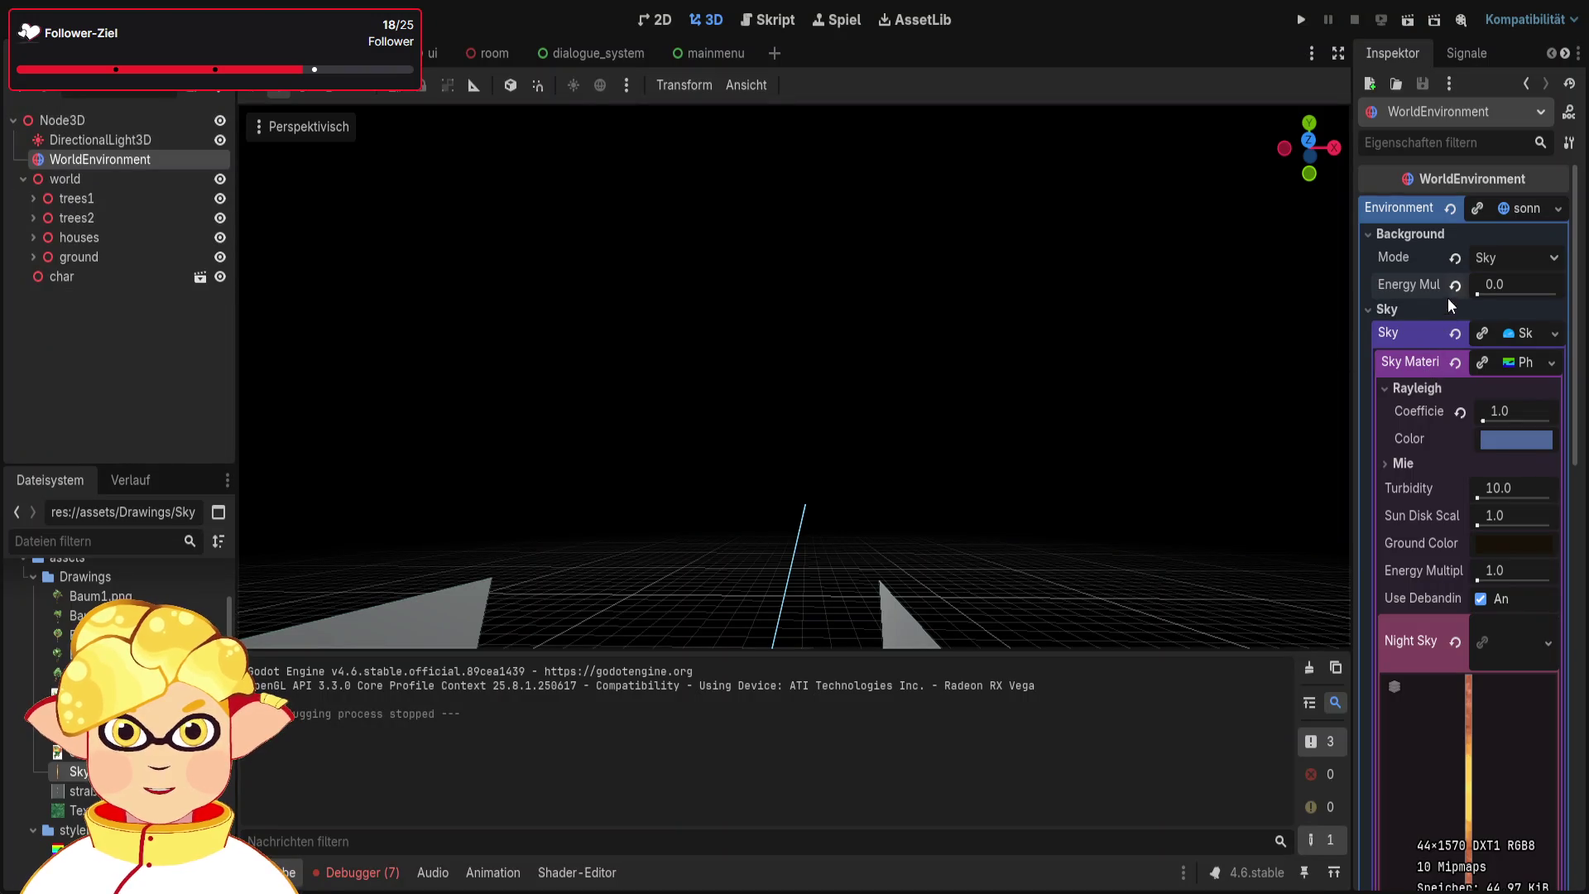
pyautogui.click(1454, 286)
pyautogui.click(1407, 22)
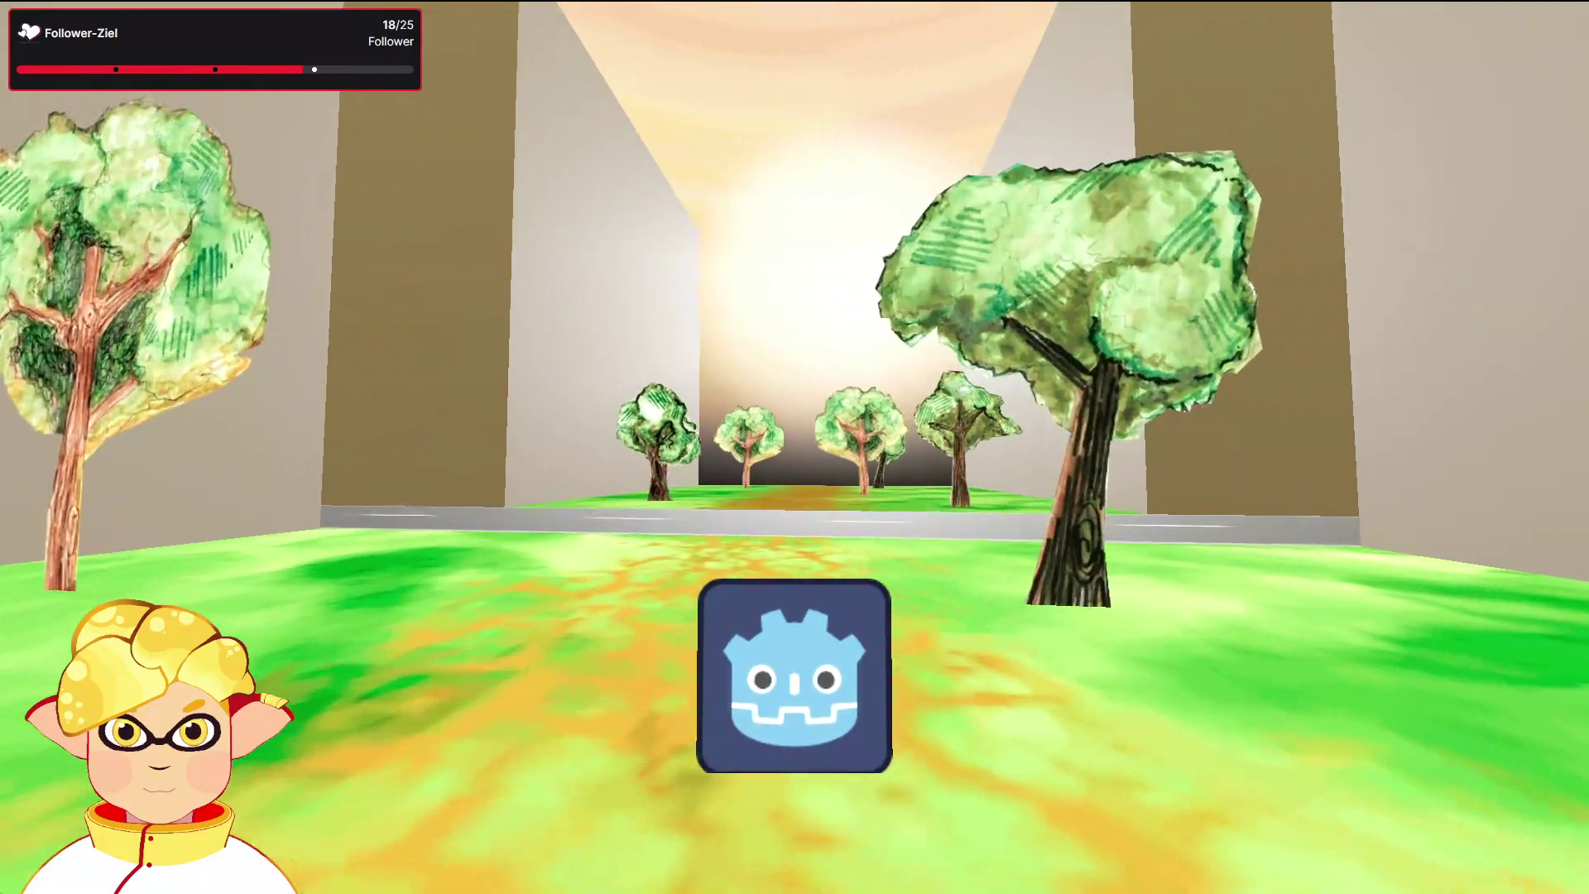
pyautogui.press('Escape')
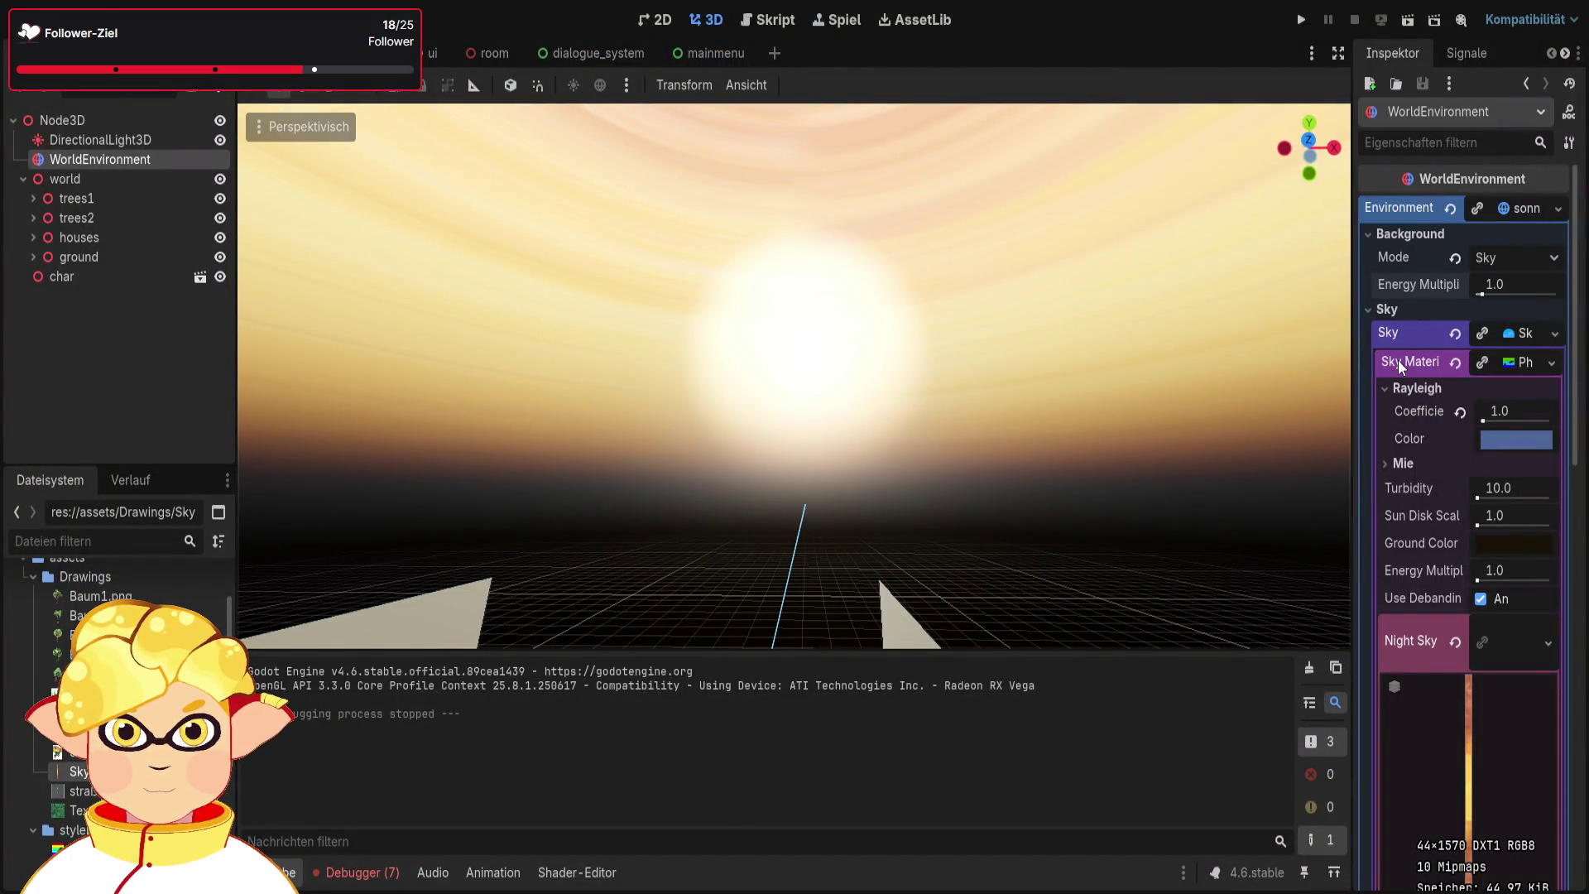
# Collapse the Sky settings, set Background Energy Multiplier to 0.5, and test-run the scene
pyautogui.click(1381, 309)
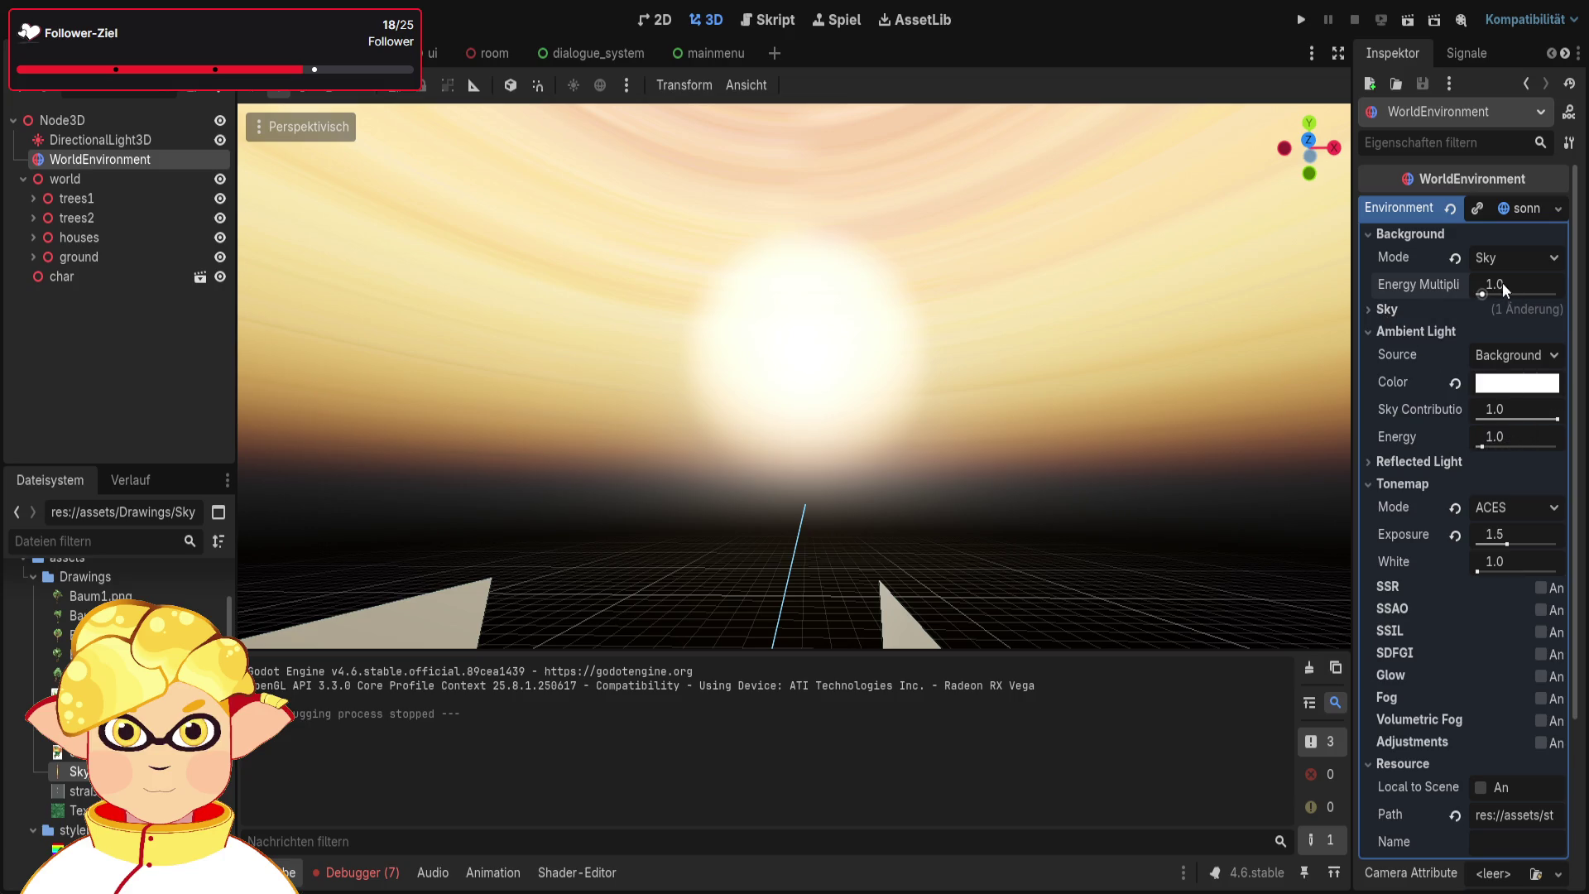
pyautogui.click(1481, 292)
pyautogui.click(1531, 283)
pyautogui.write('0.5')
pyautogui.press('Return')
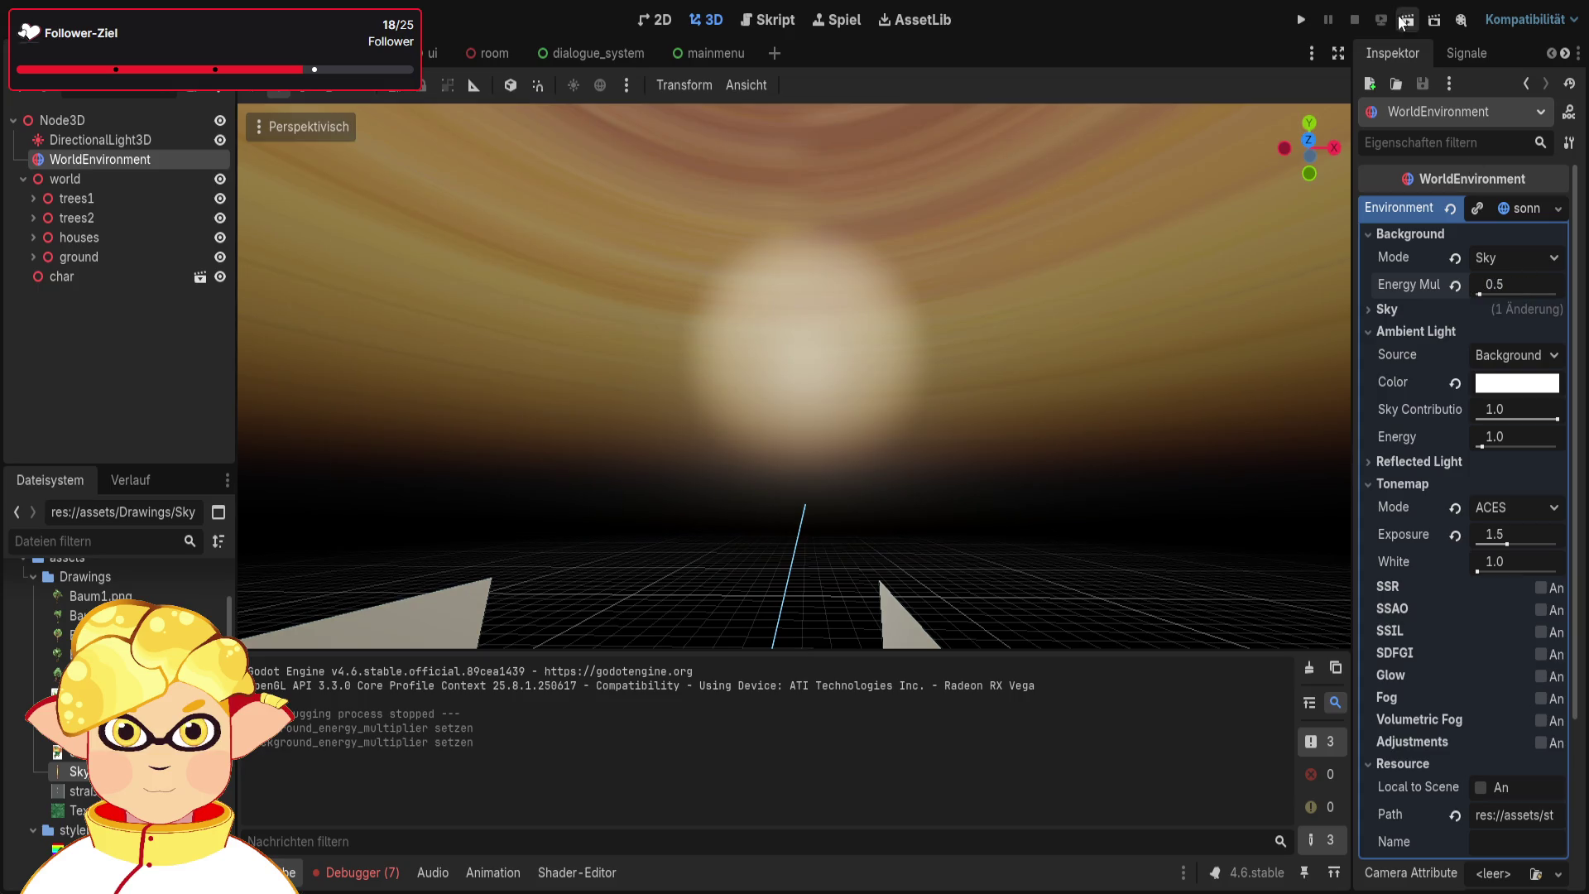
pyautogui.click(1407, 19)
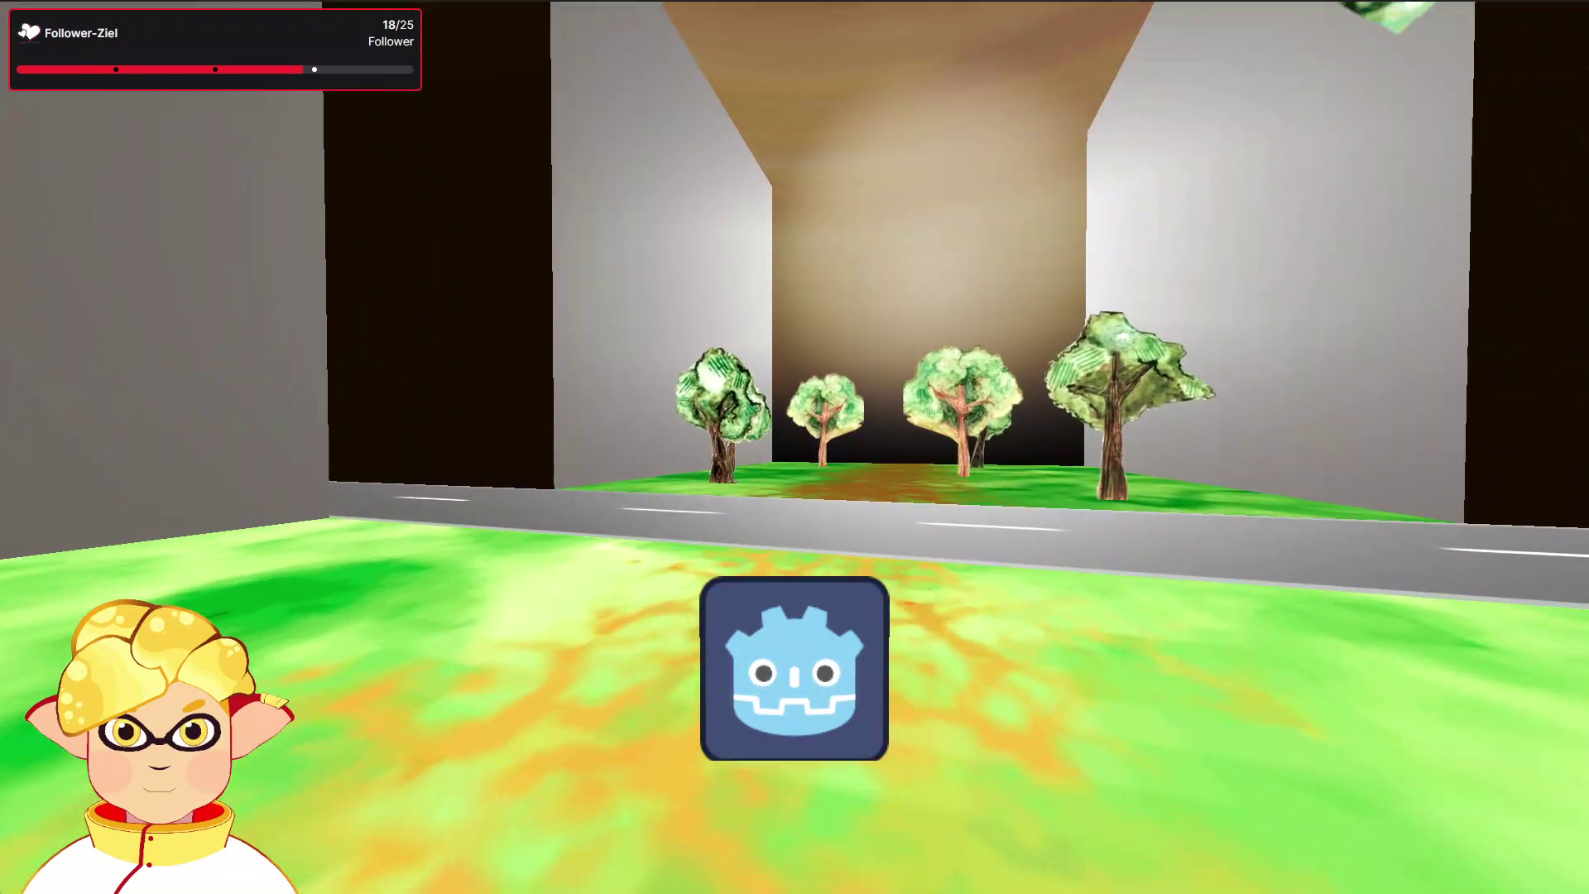
pyautogui.press('Escape')
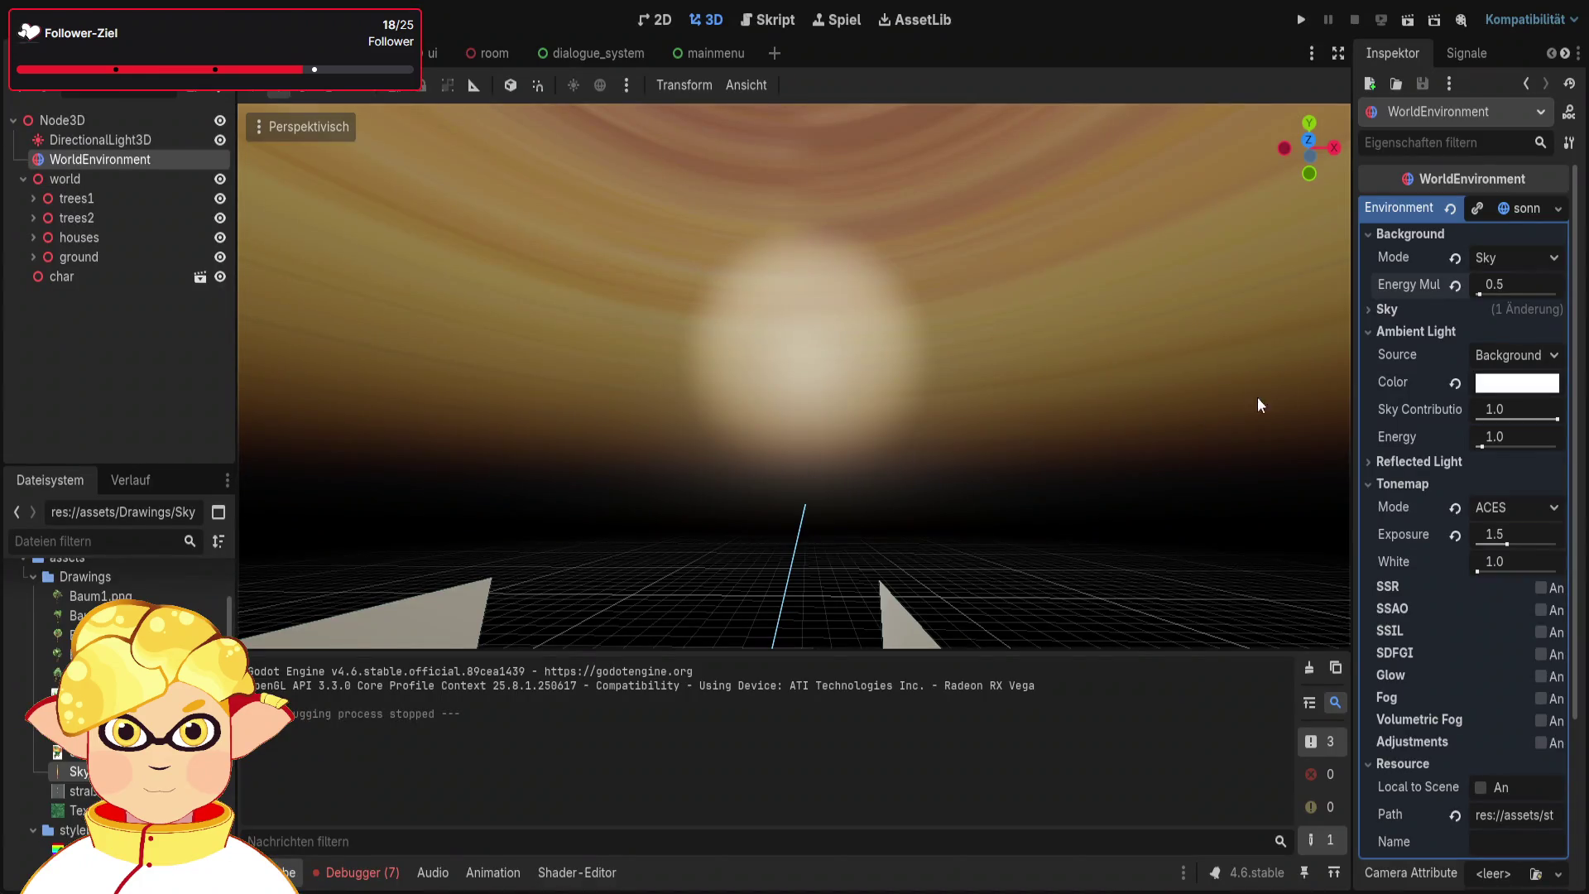
# Set Background Energy Multiplier to 0.75 and rerun, walking toward the sun before quitting
pyautogui.click(1498, 288)
pyautogui.write('0.75')
pyautogui.press('Return')
pyautogui.click(1407, 19)
pyautogui.press('w')
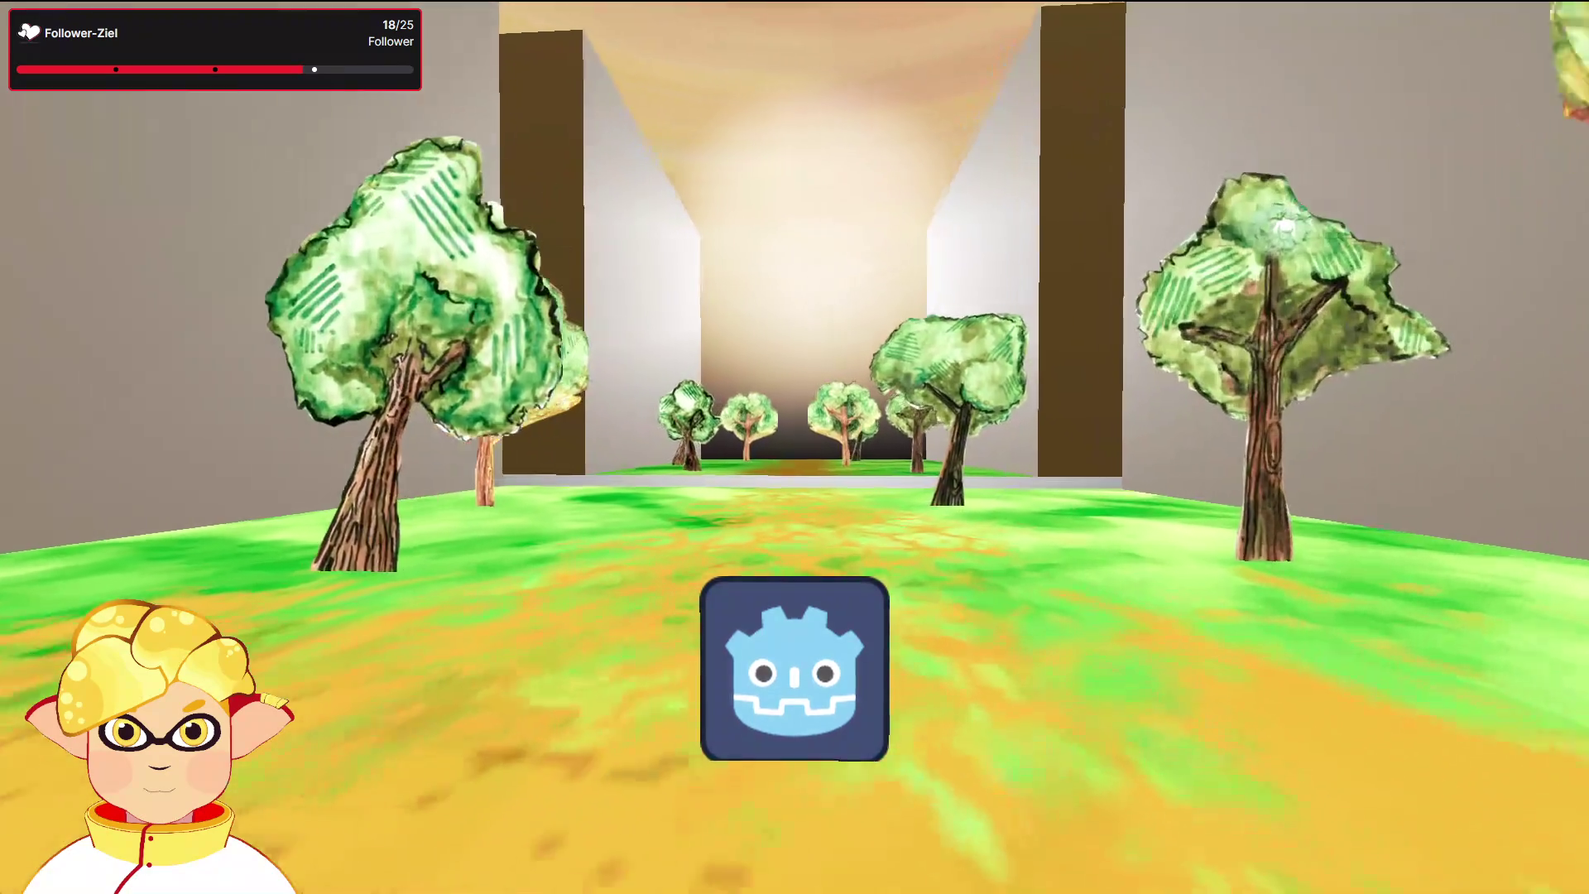
pyautogui.press('w')
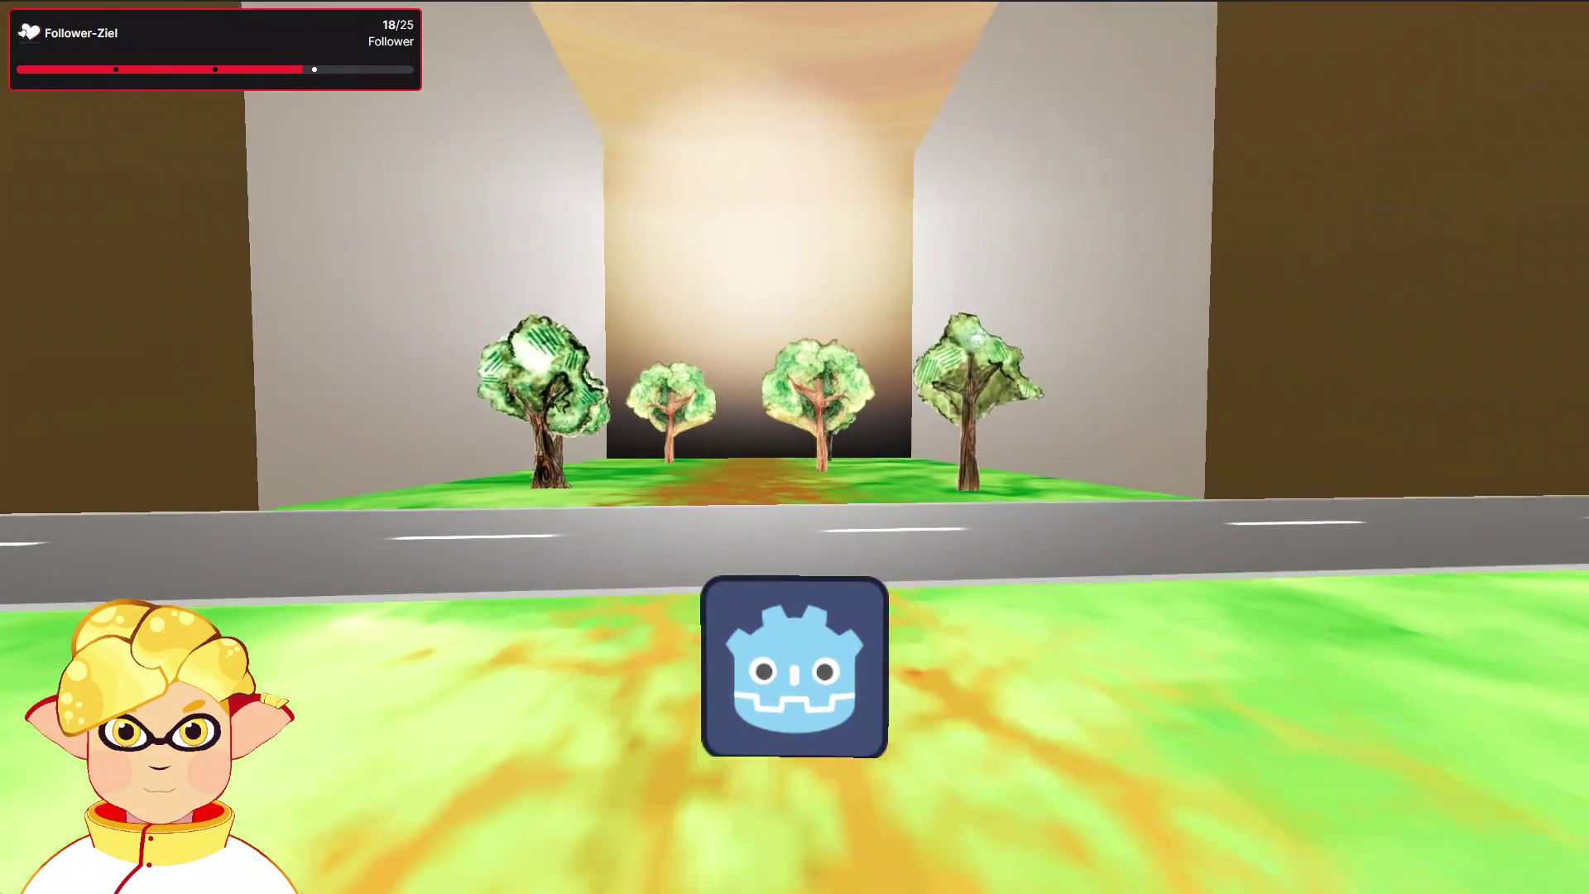
pyautogui.press('w')
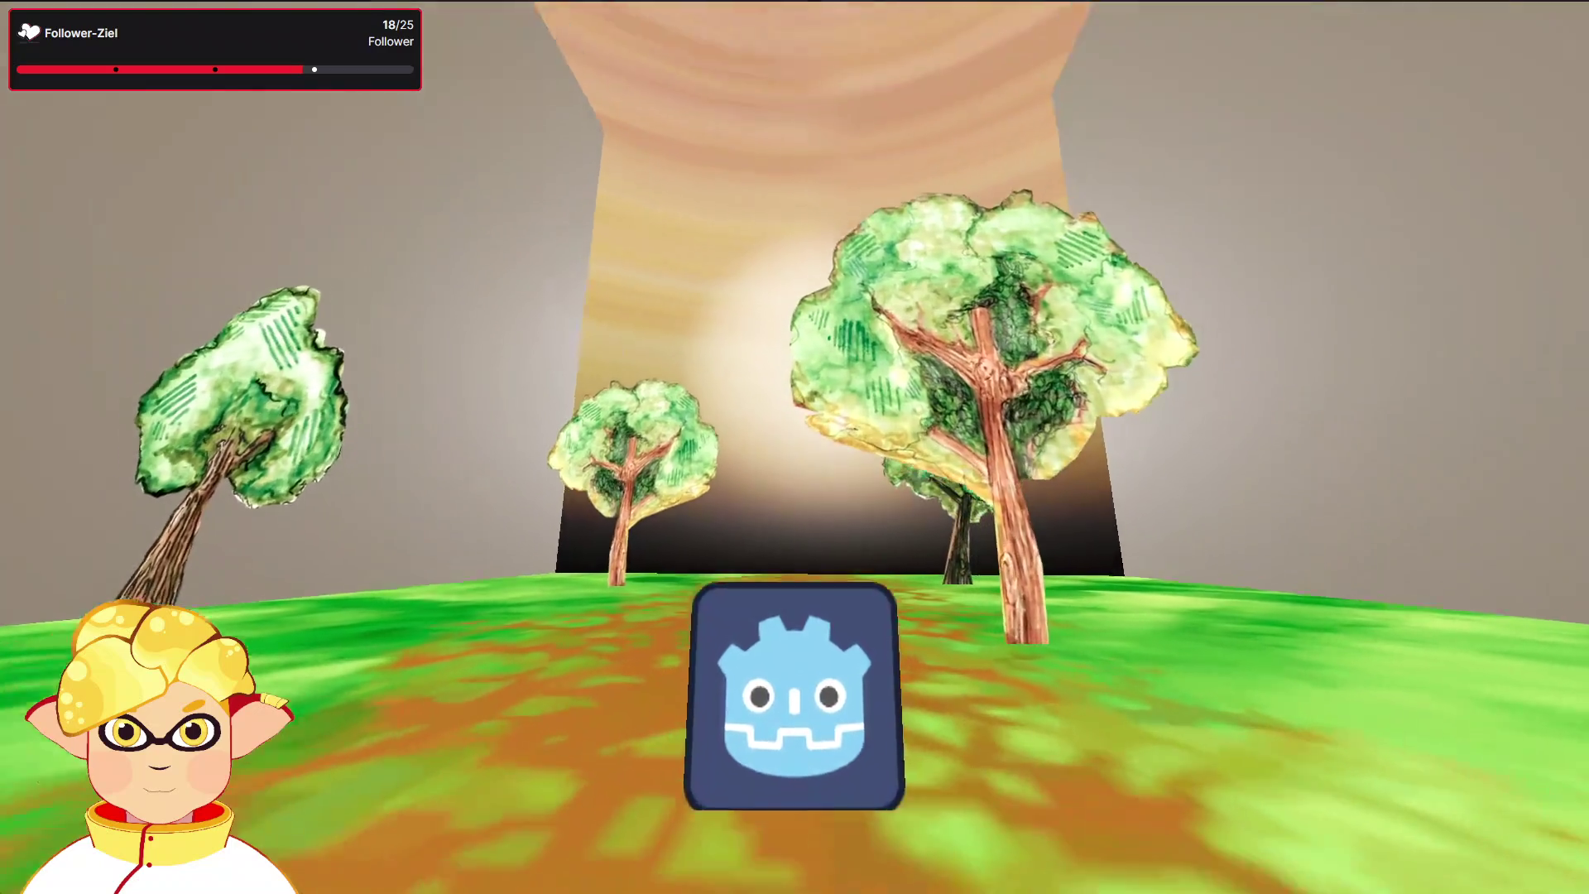
pyautogui.press('w')
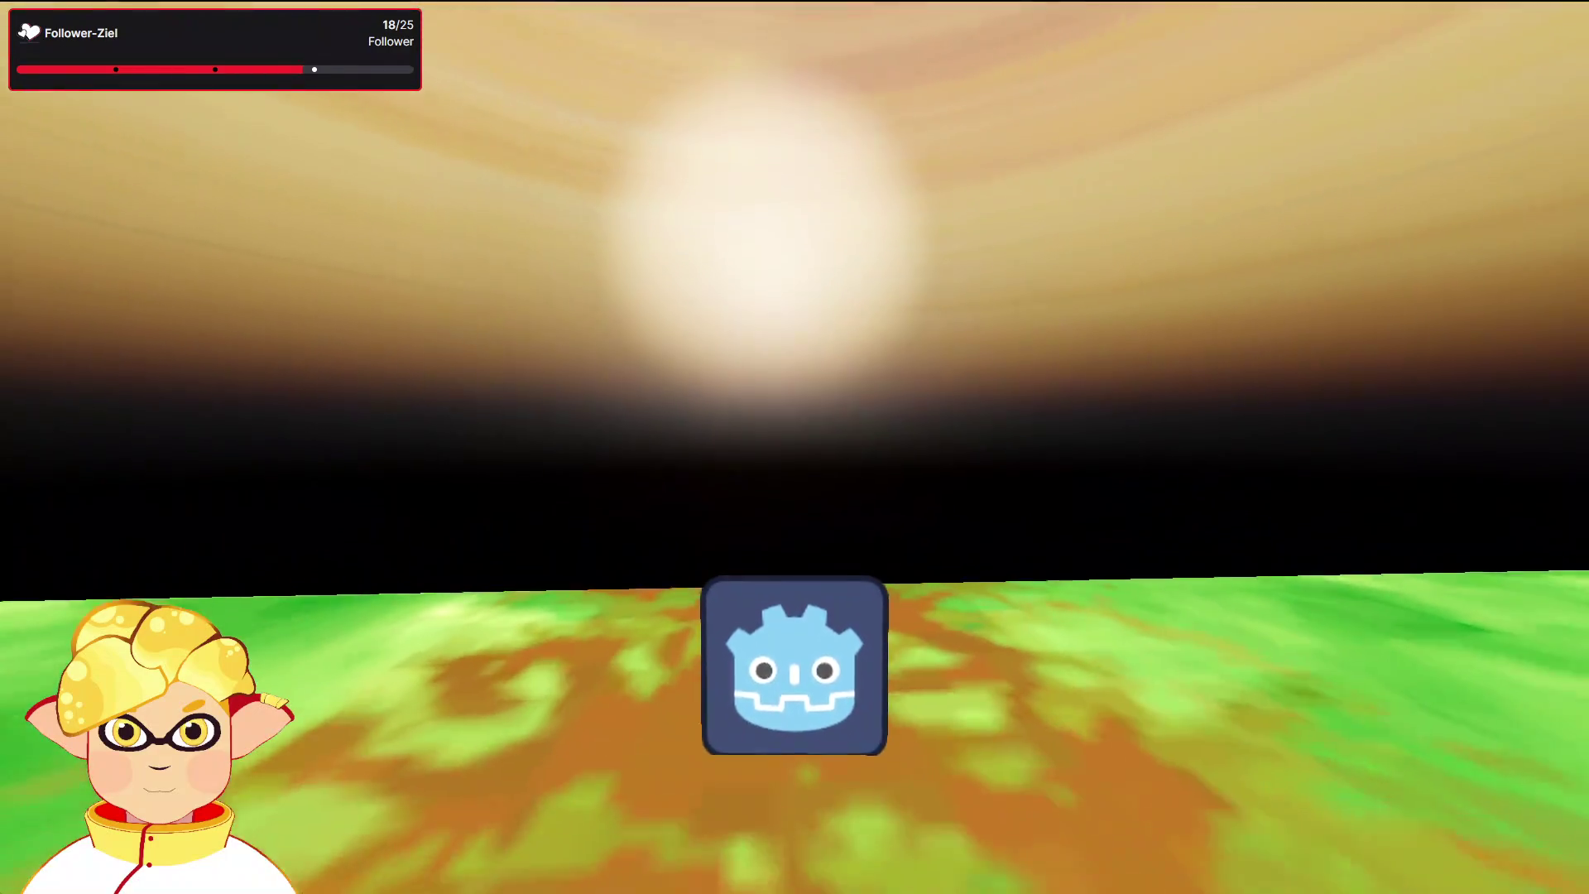
pyautogui.press('Escape')
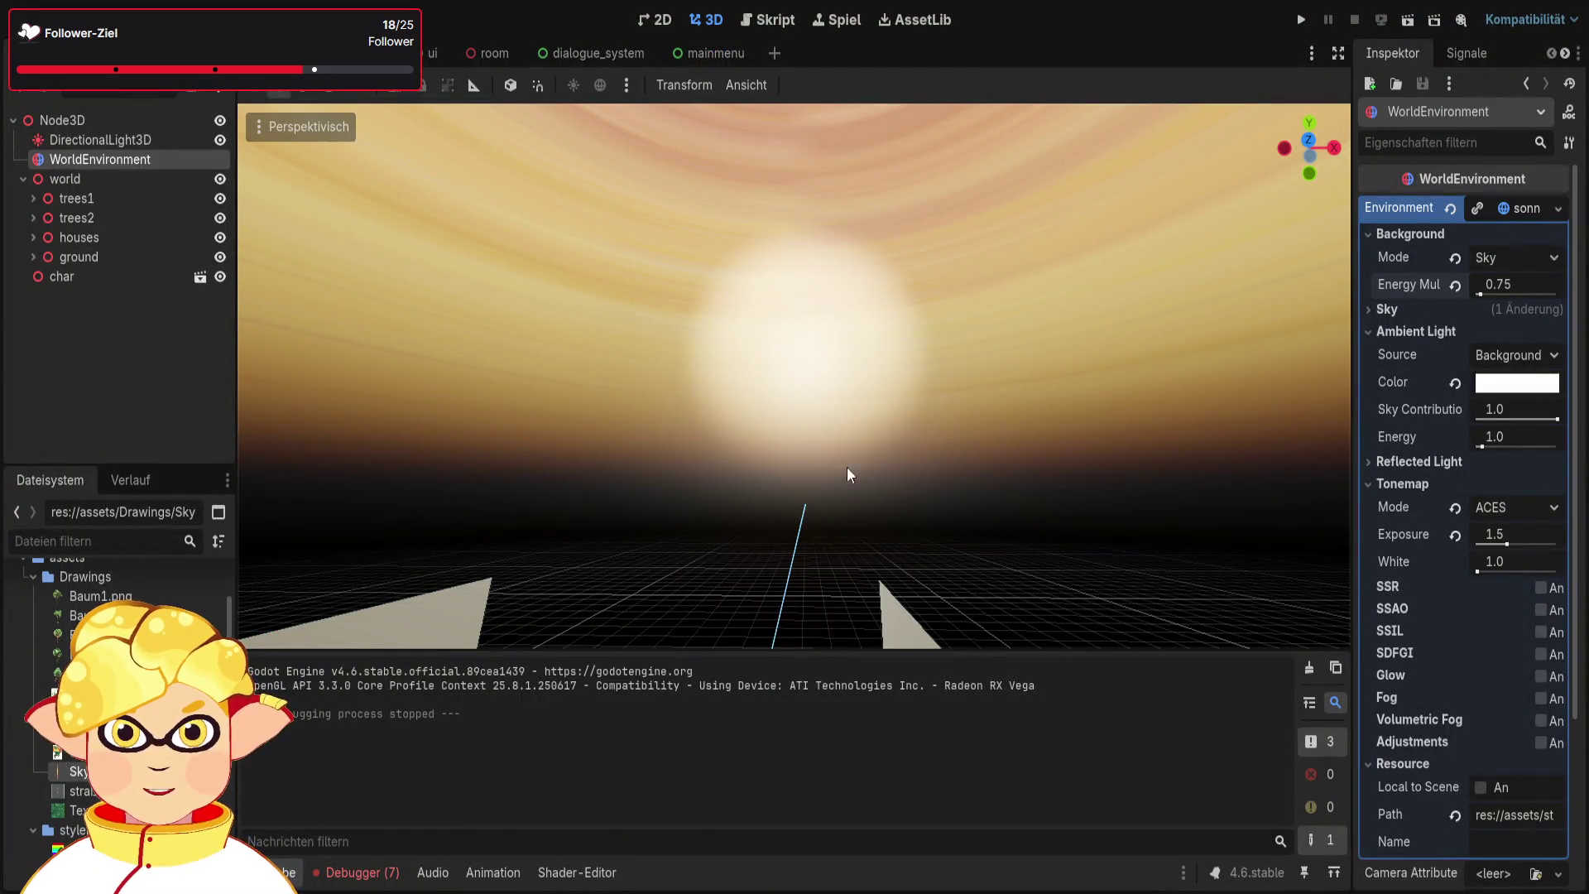
pyautogui.click(1502, 534)
pyautogui.write('1.0')
pyautogui.press('Return')
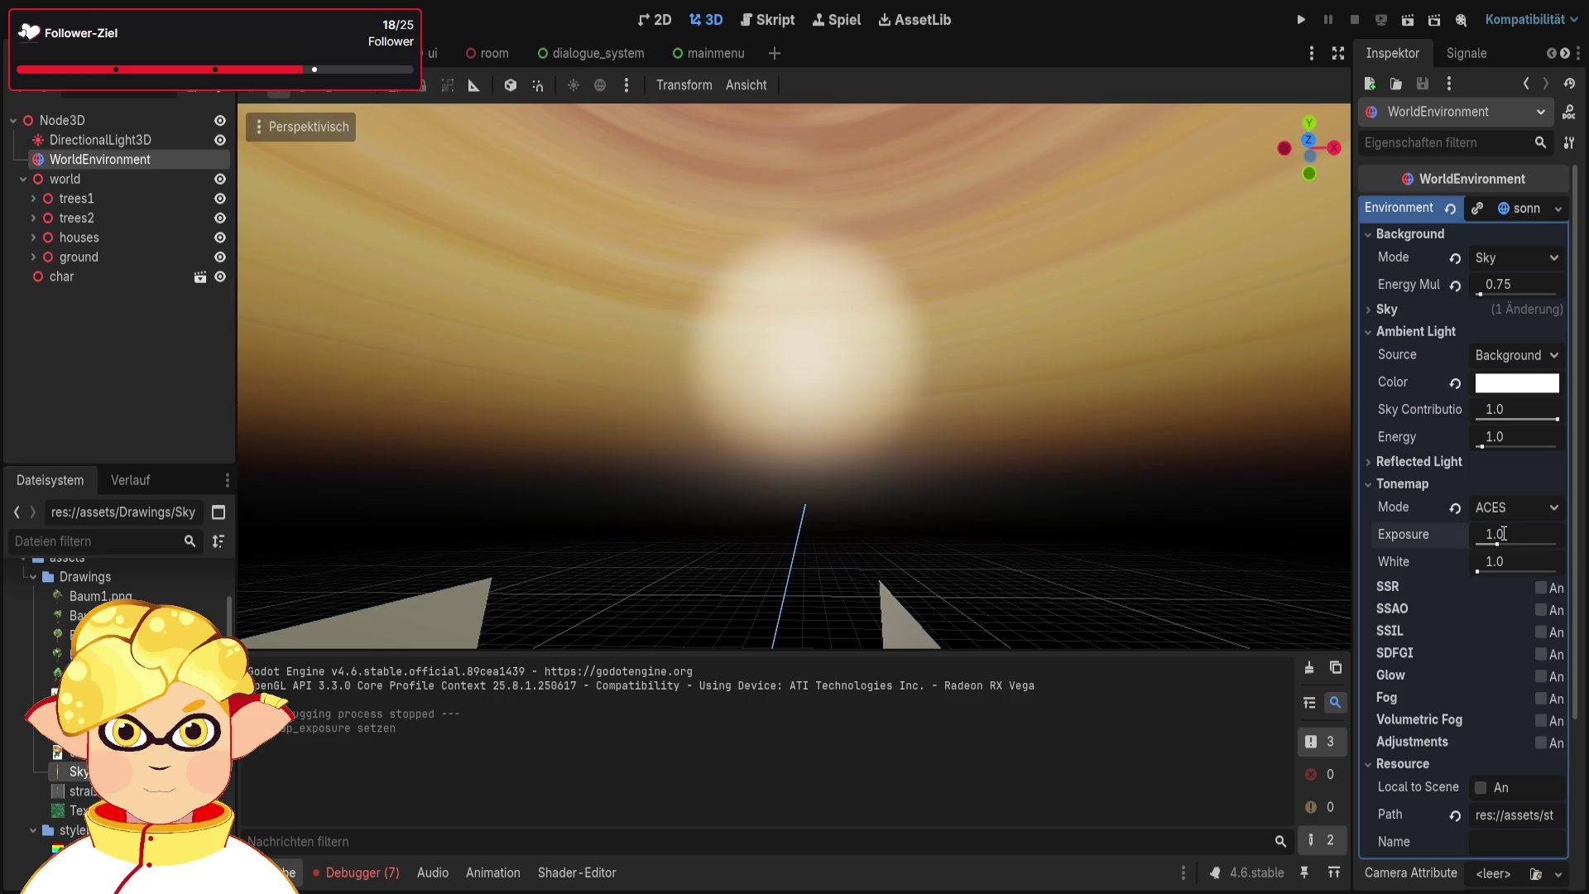
pyautogui.click(1504, 284)
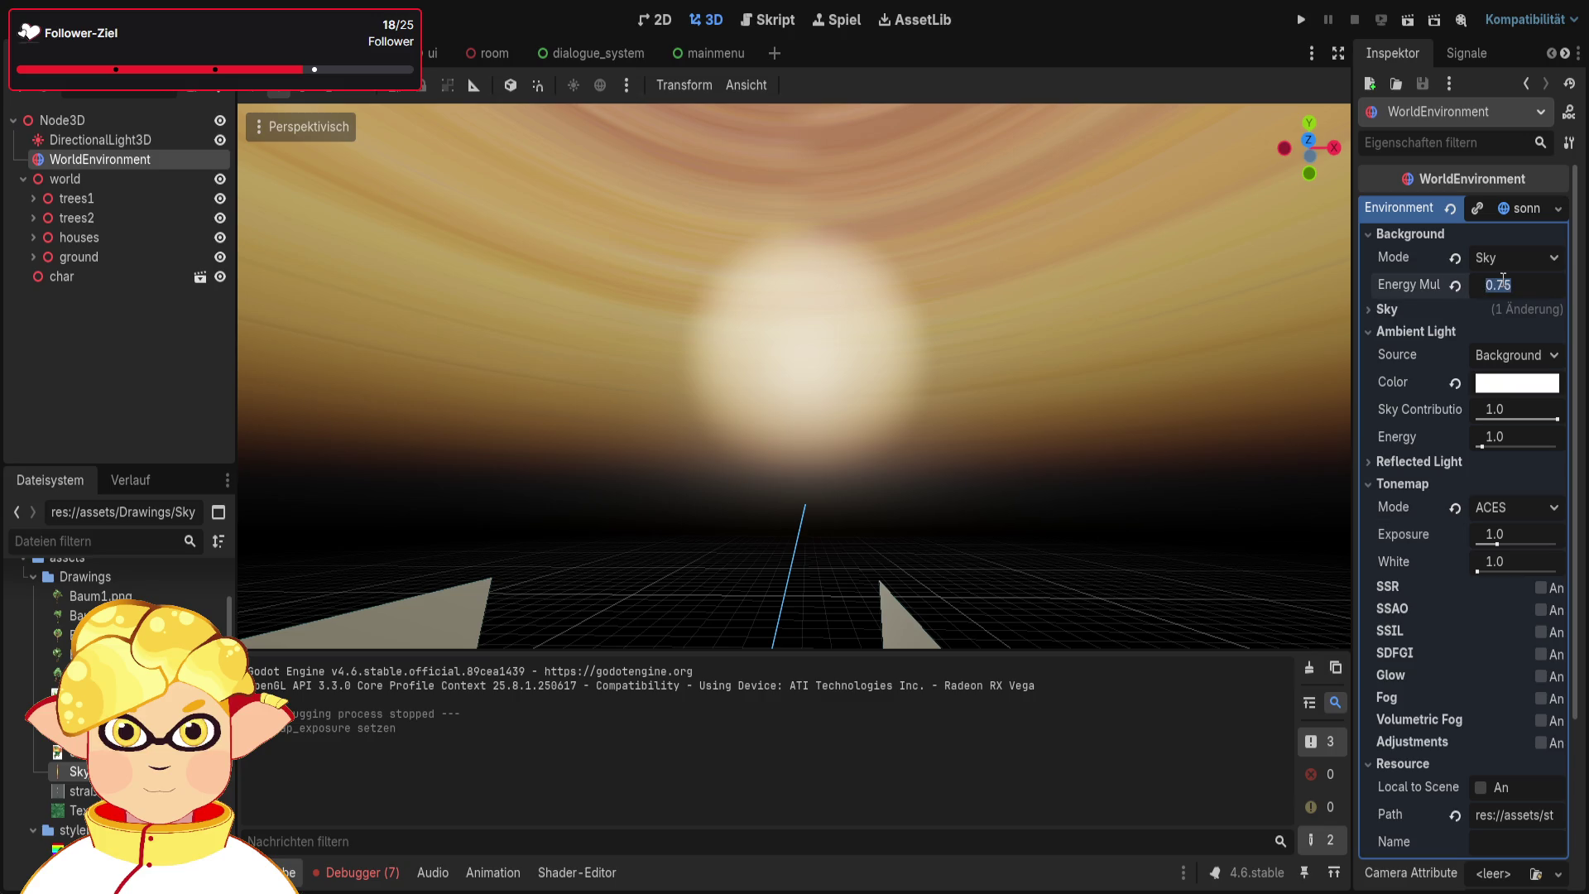
pyautogui.write('1.0')
pyautogui.press('Return')
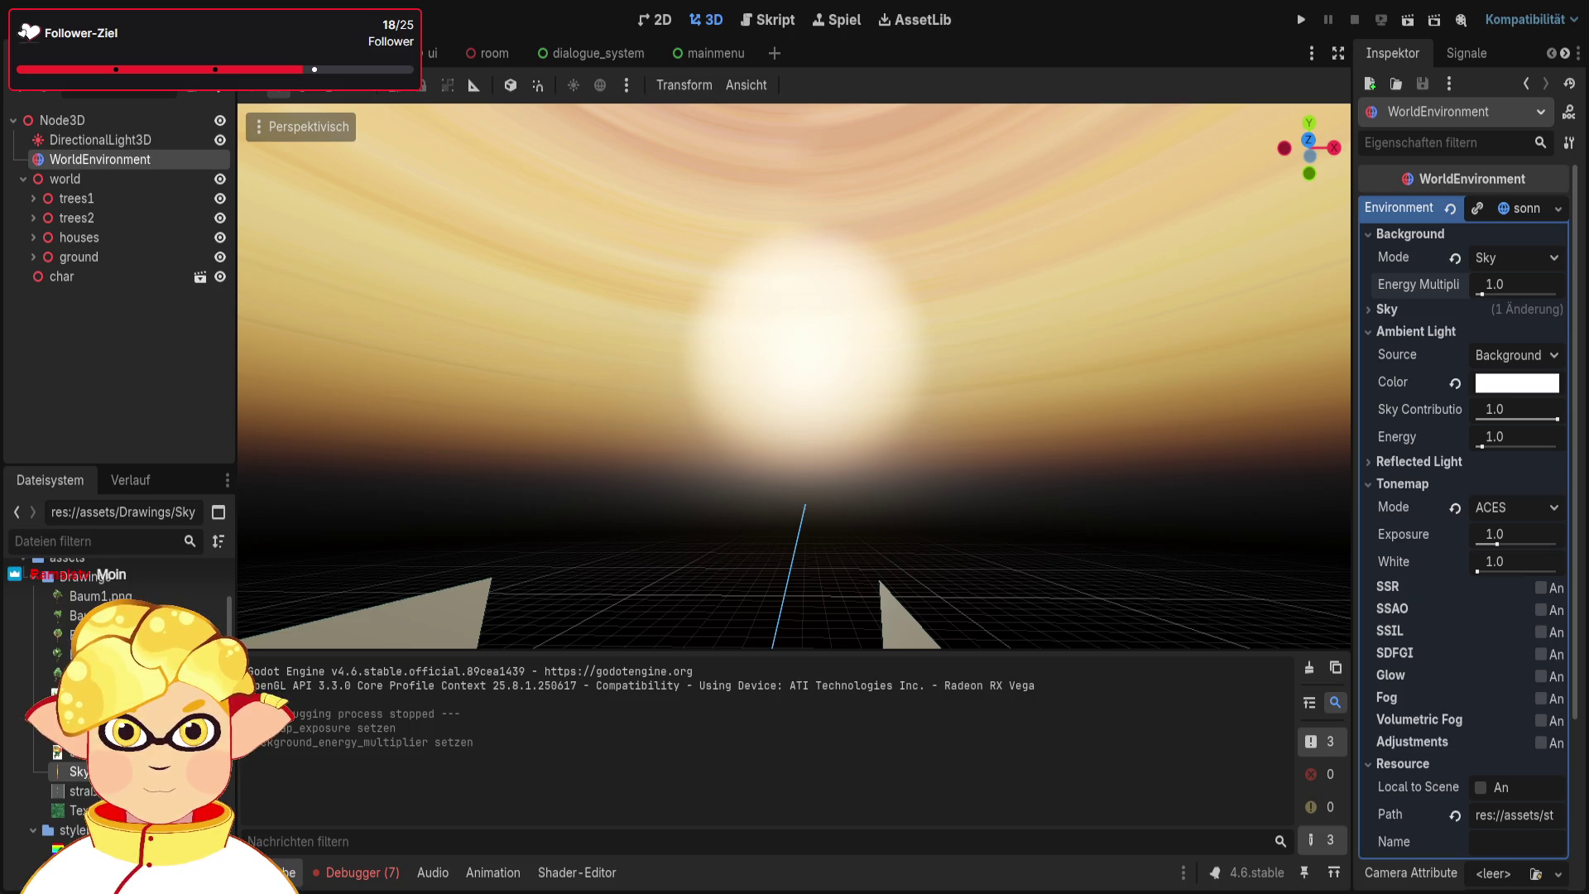
pyautogui.click(1407, 20)
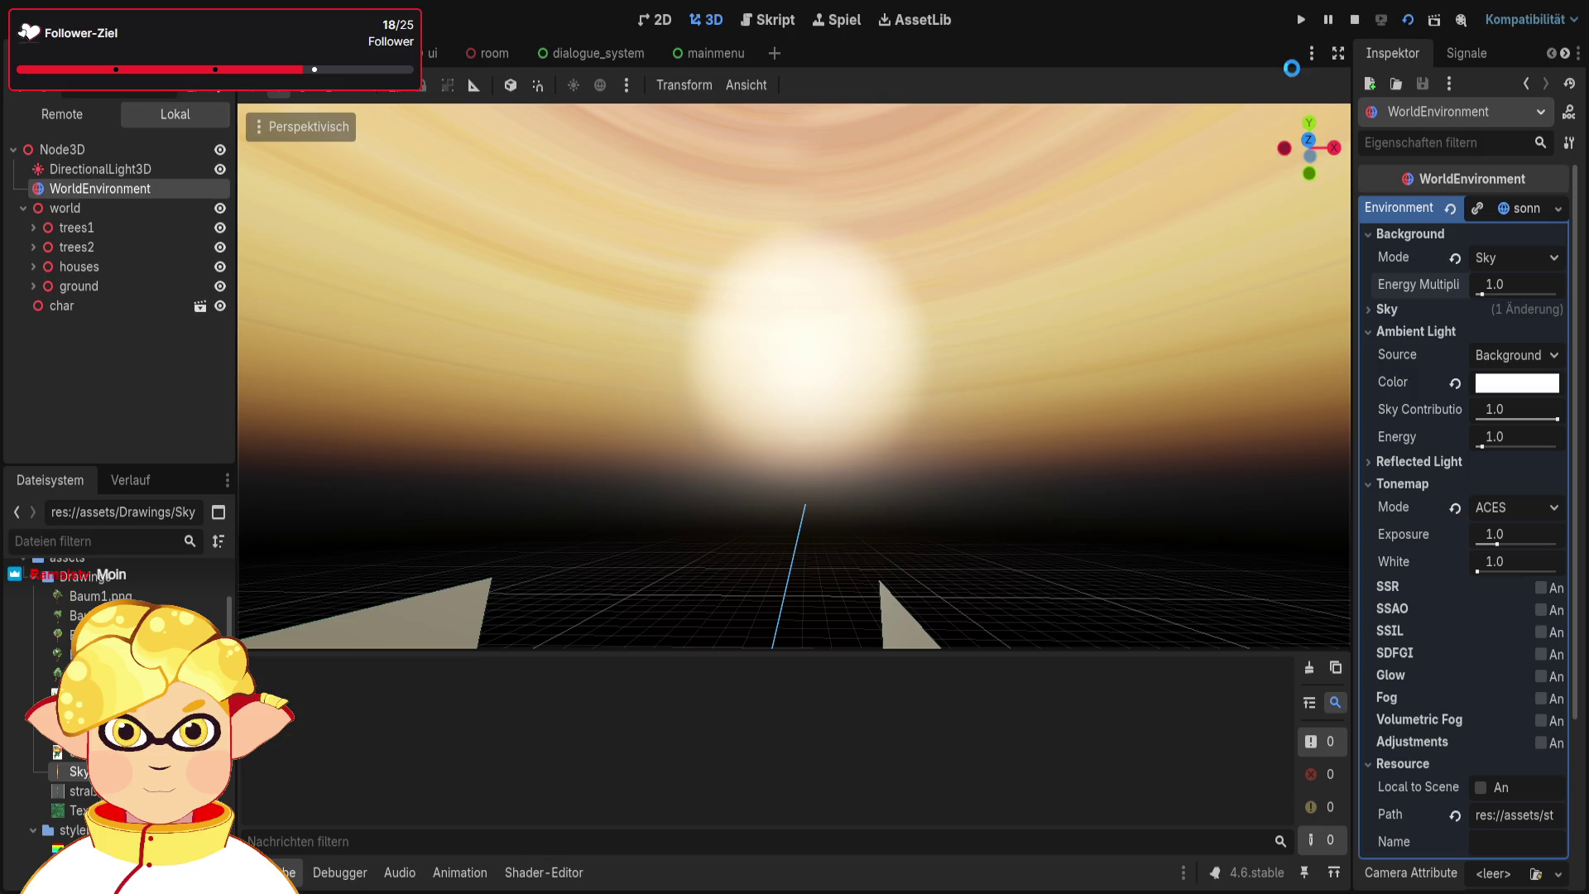
pyautogui.press('w')
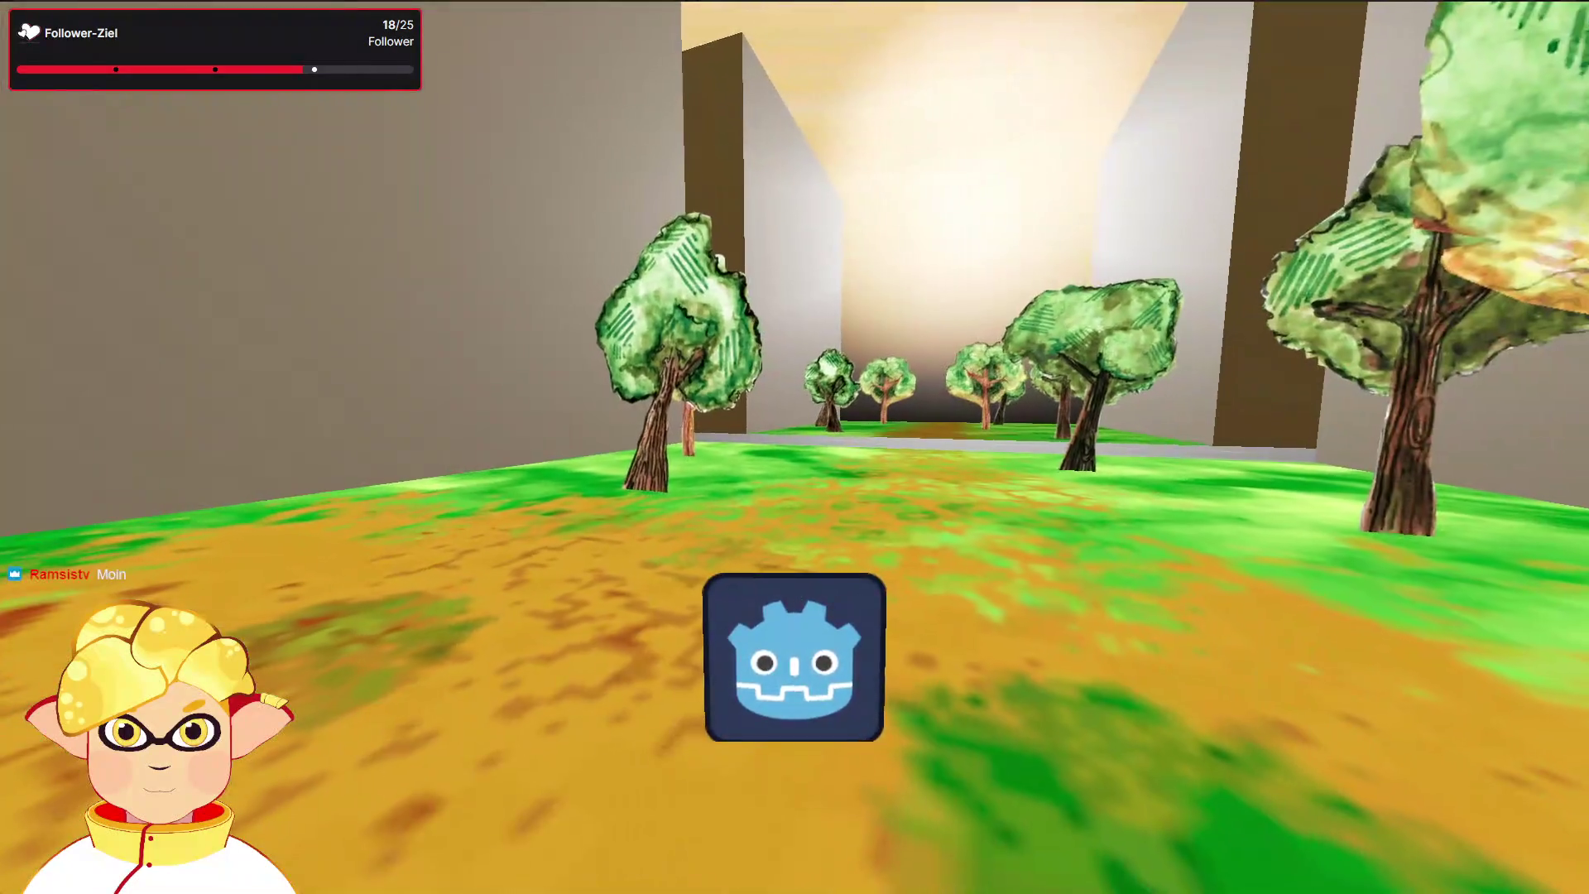
pyautogui.press('Escape')
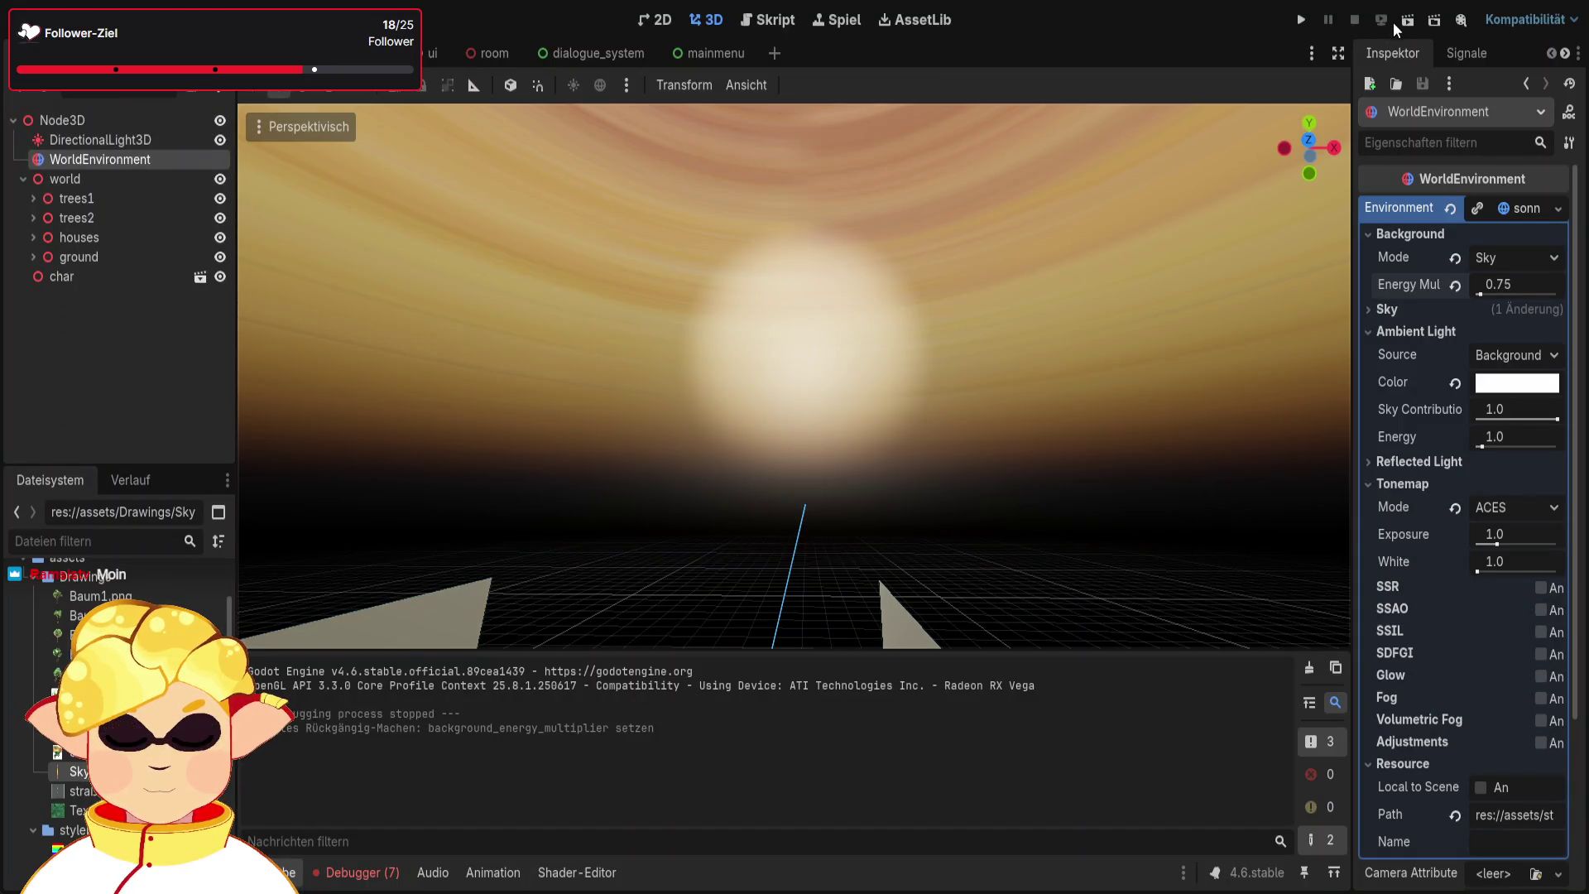
pyautogui.click(1405, 20)
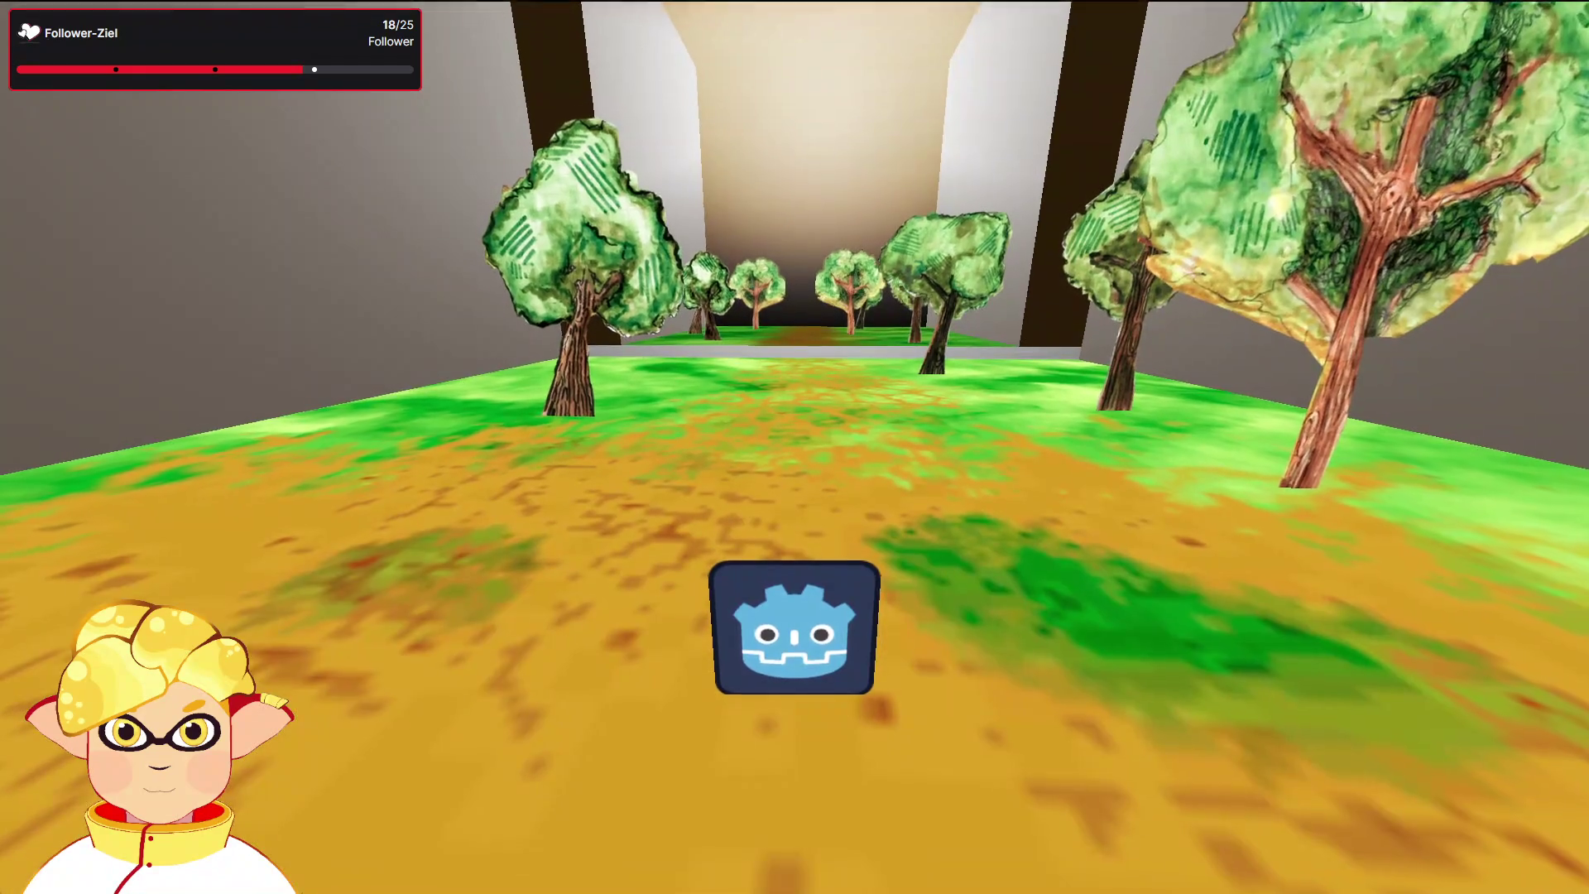
pyautogui.press('Escape')
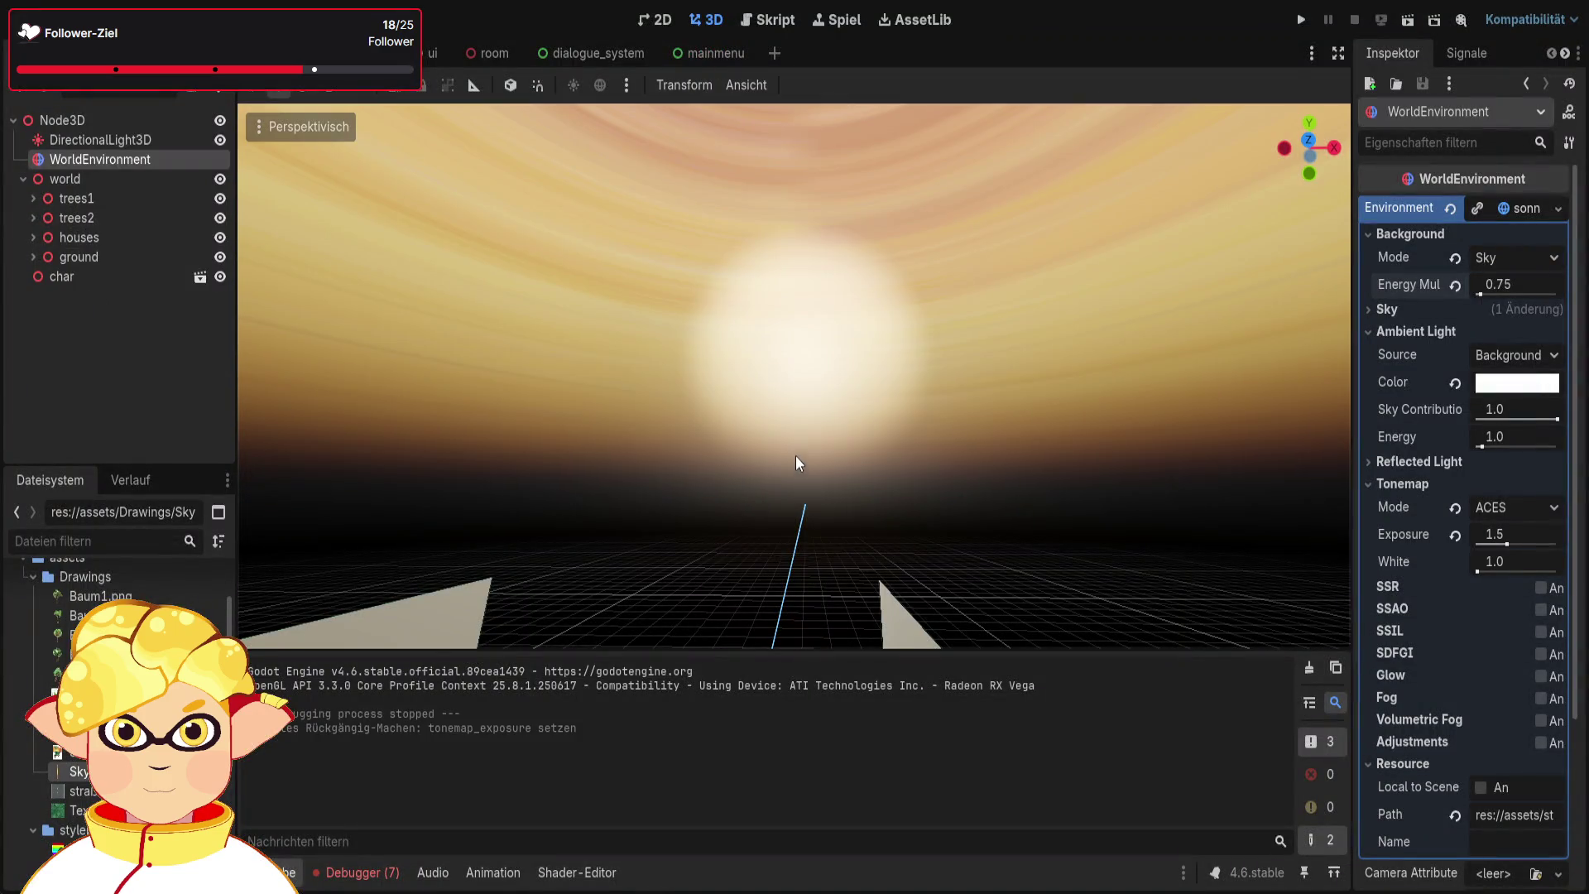
pyautogui.click(1407, 20)
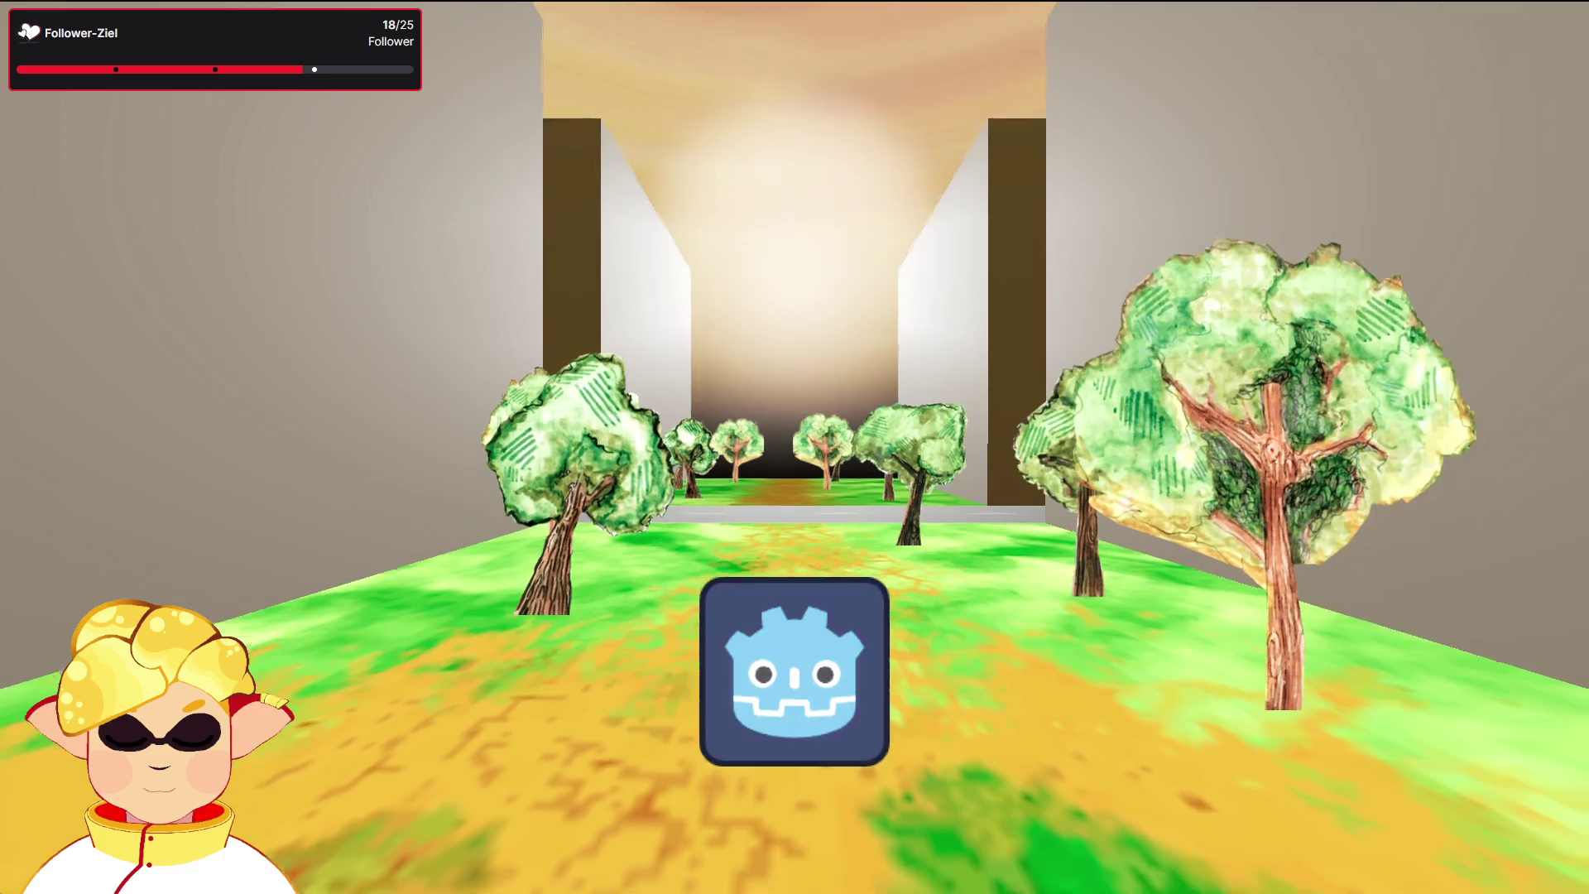
pyautogui.press('w')
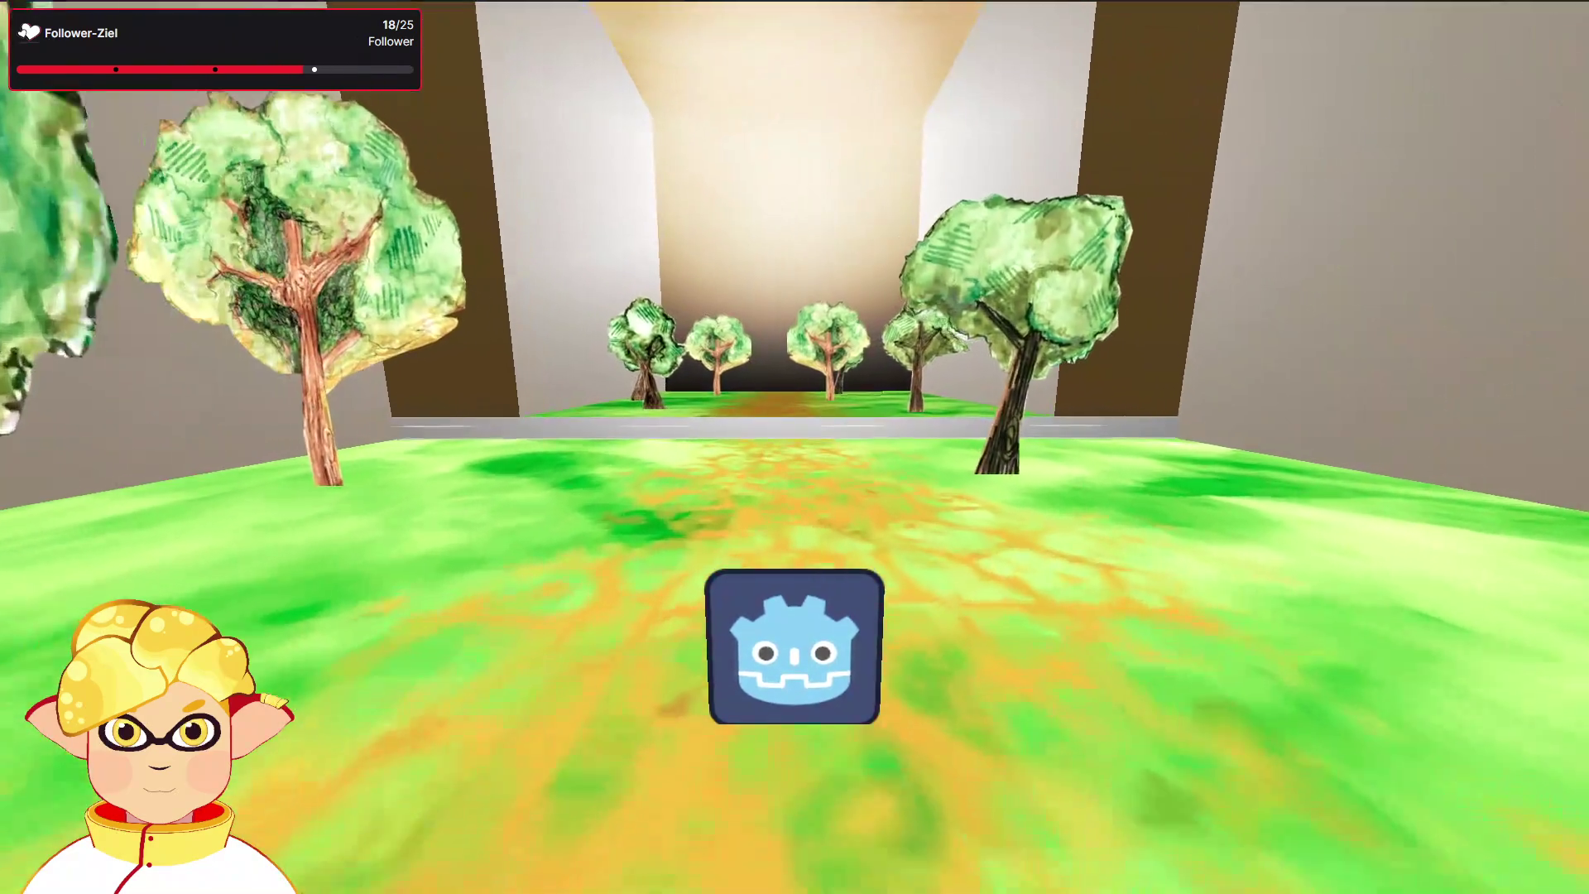
pyautogui.press('a')
pyautogui.press('w')
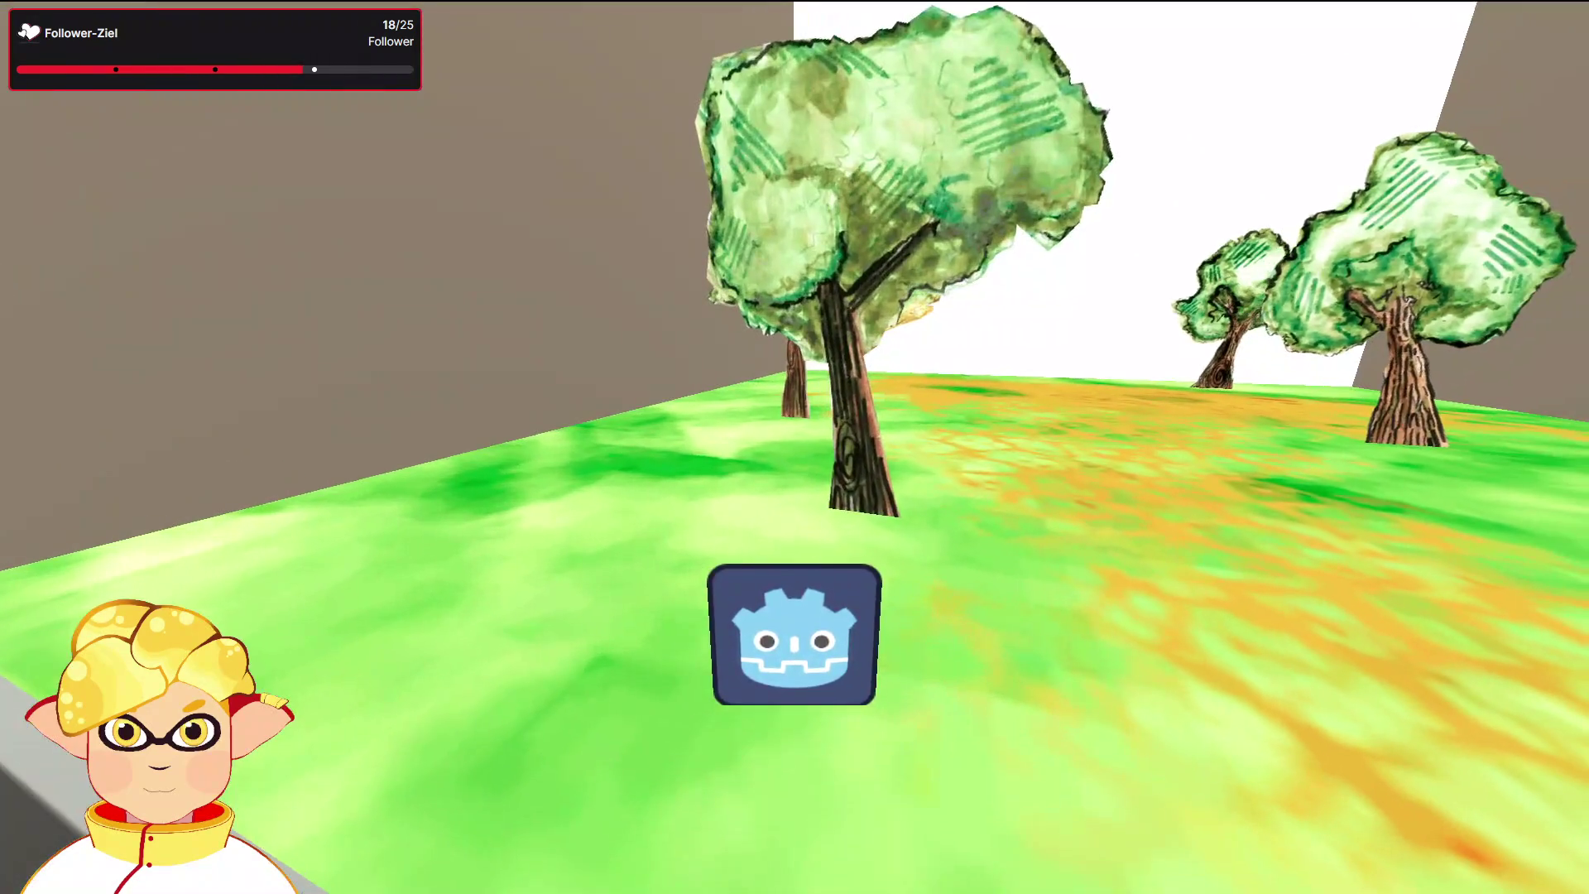
pyautogui.press('d')
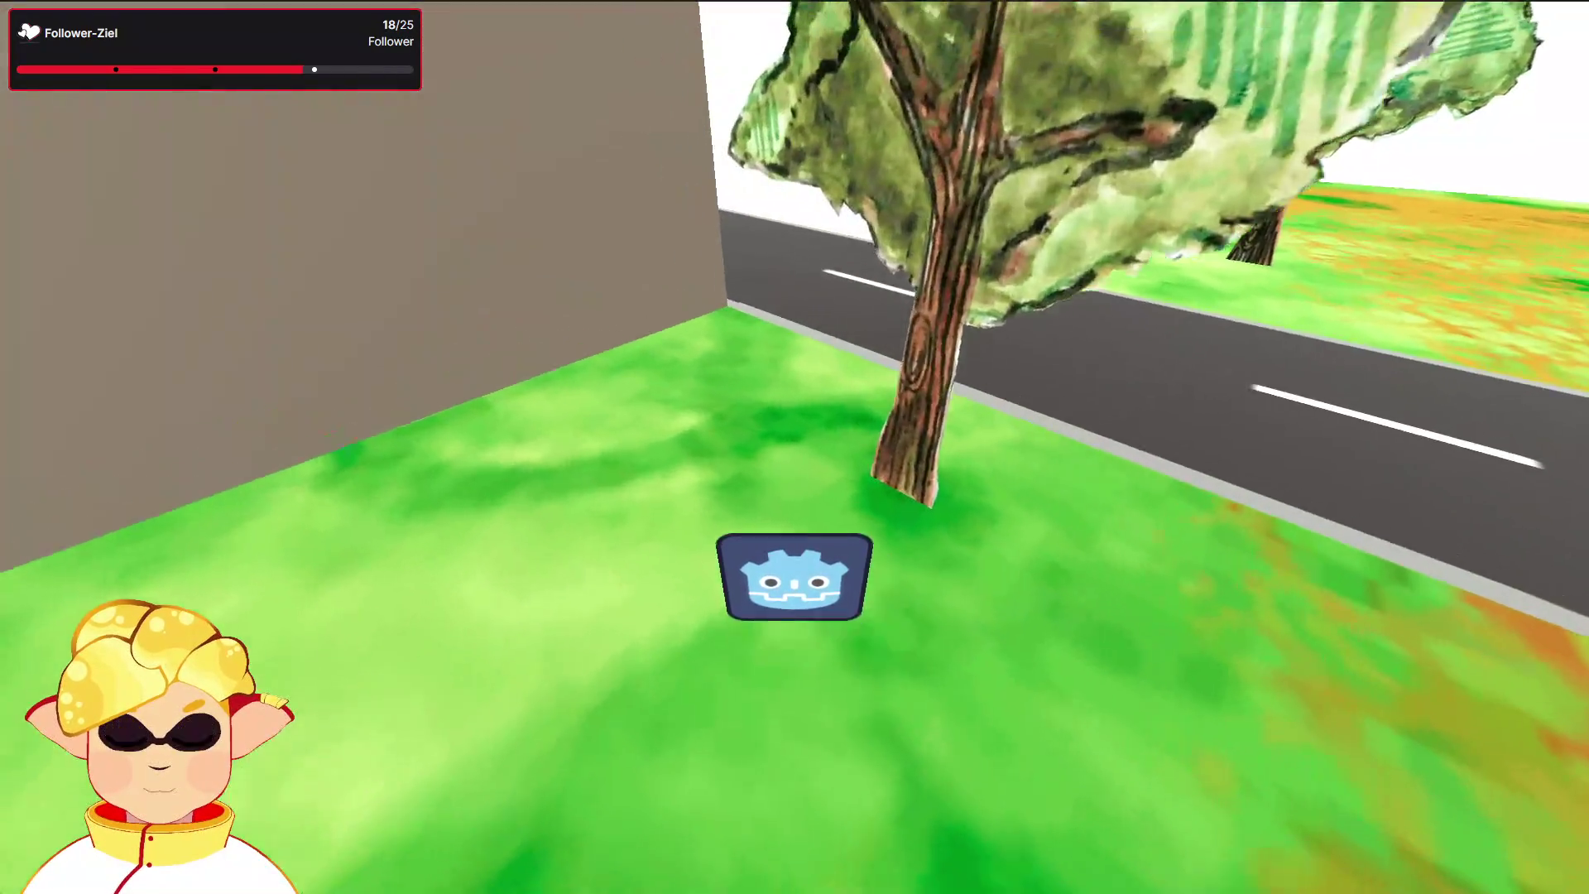
pyautogui.press('a')
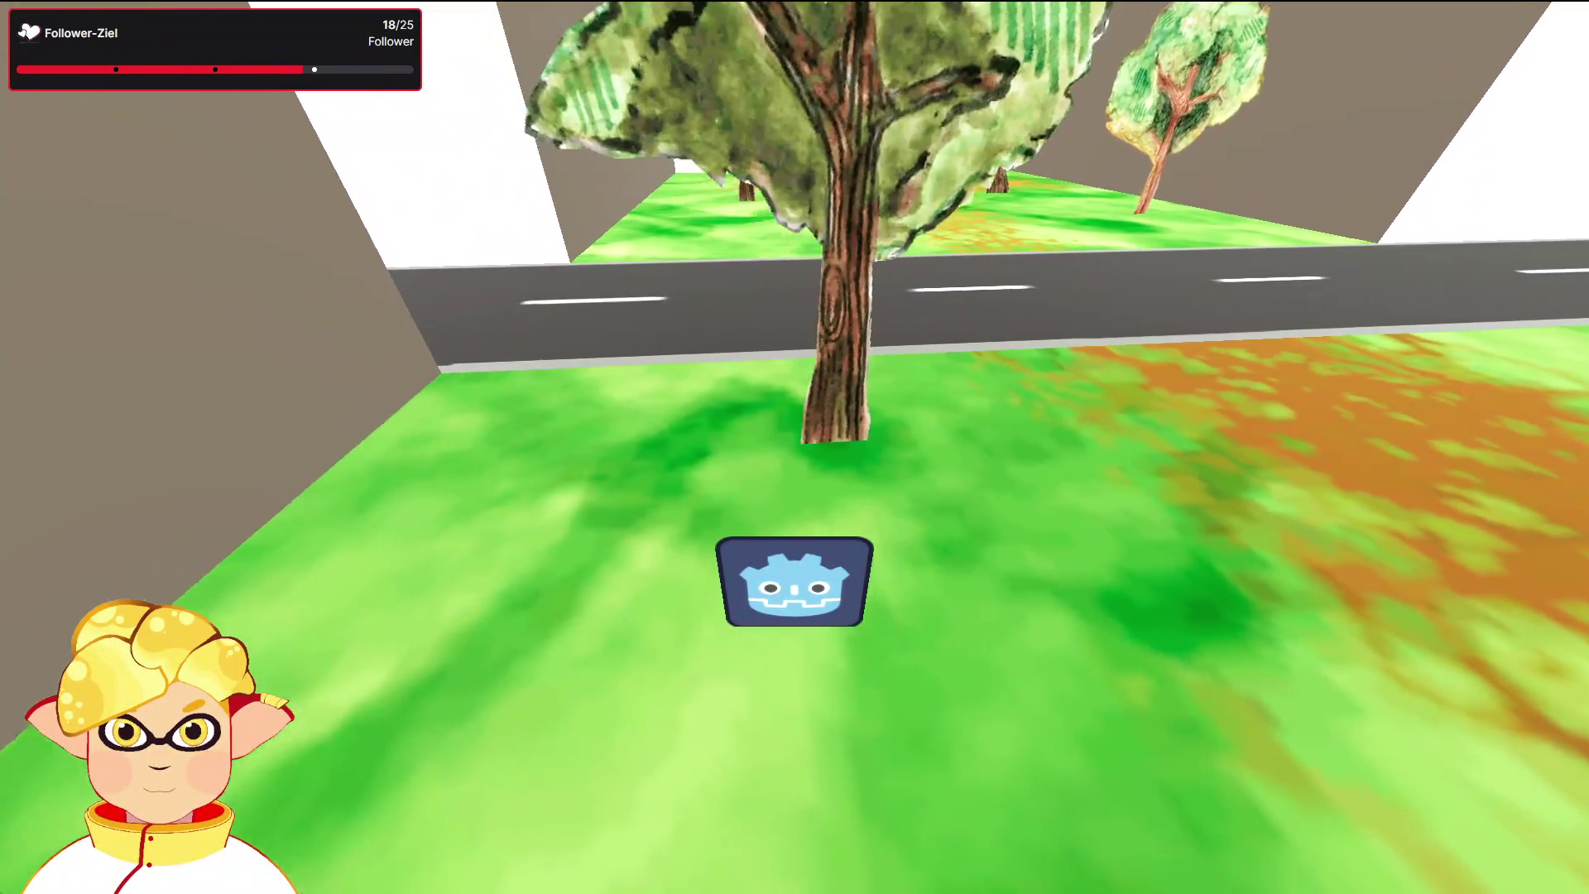
pyautogui.press('d')
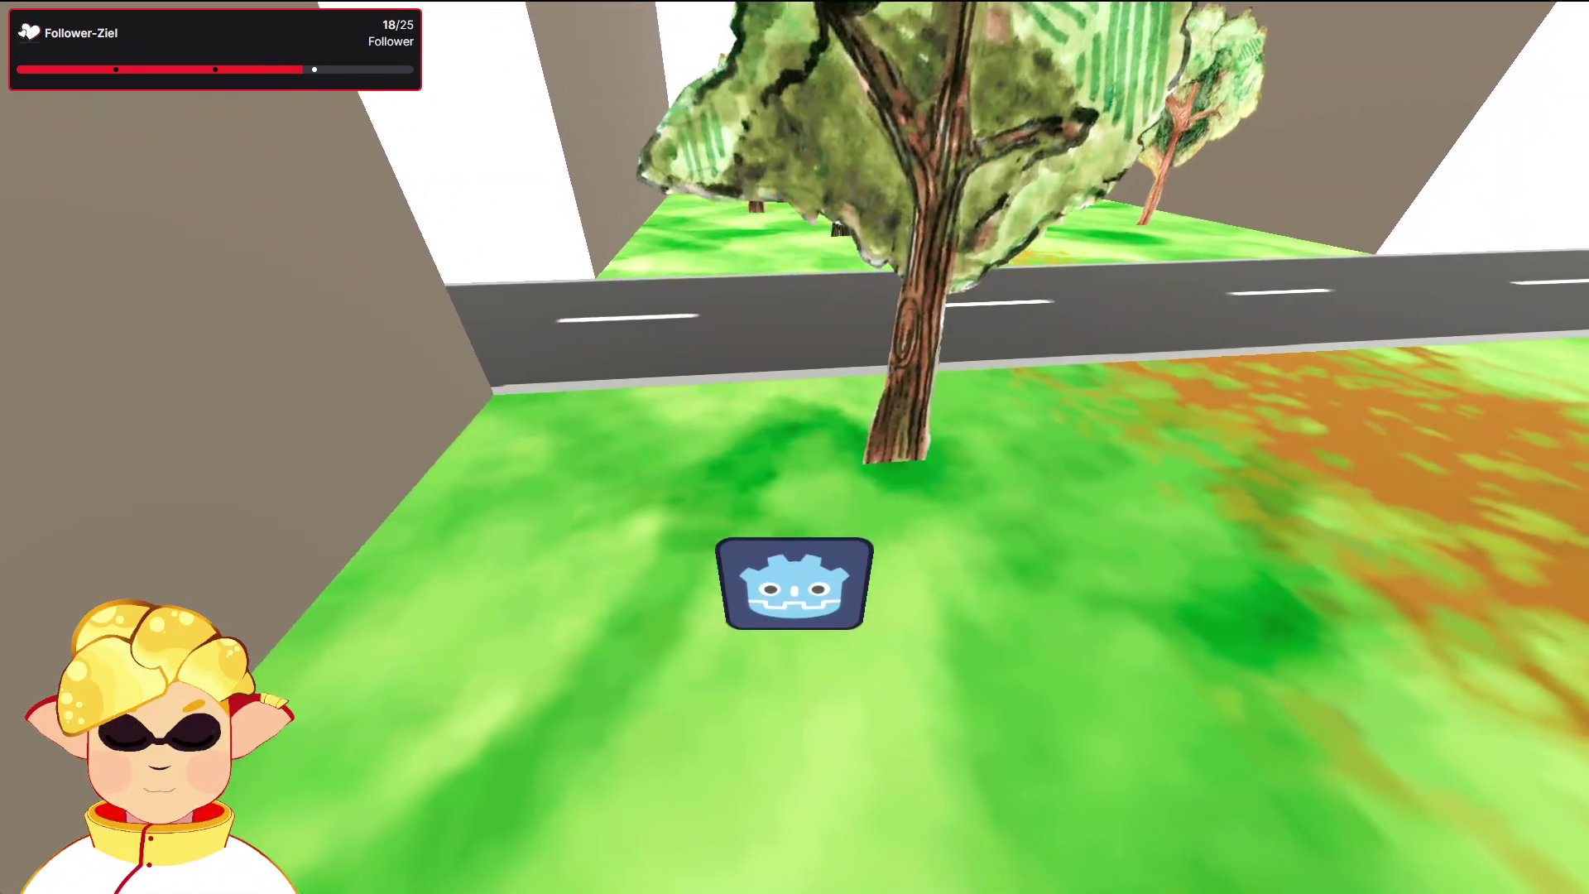
pyautogui.press('a')
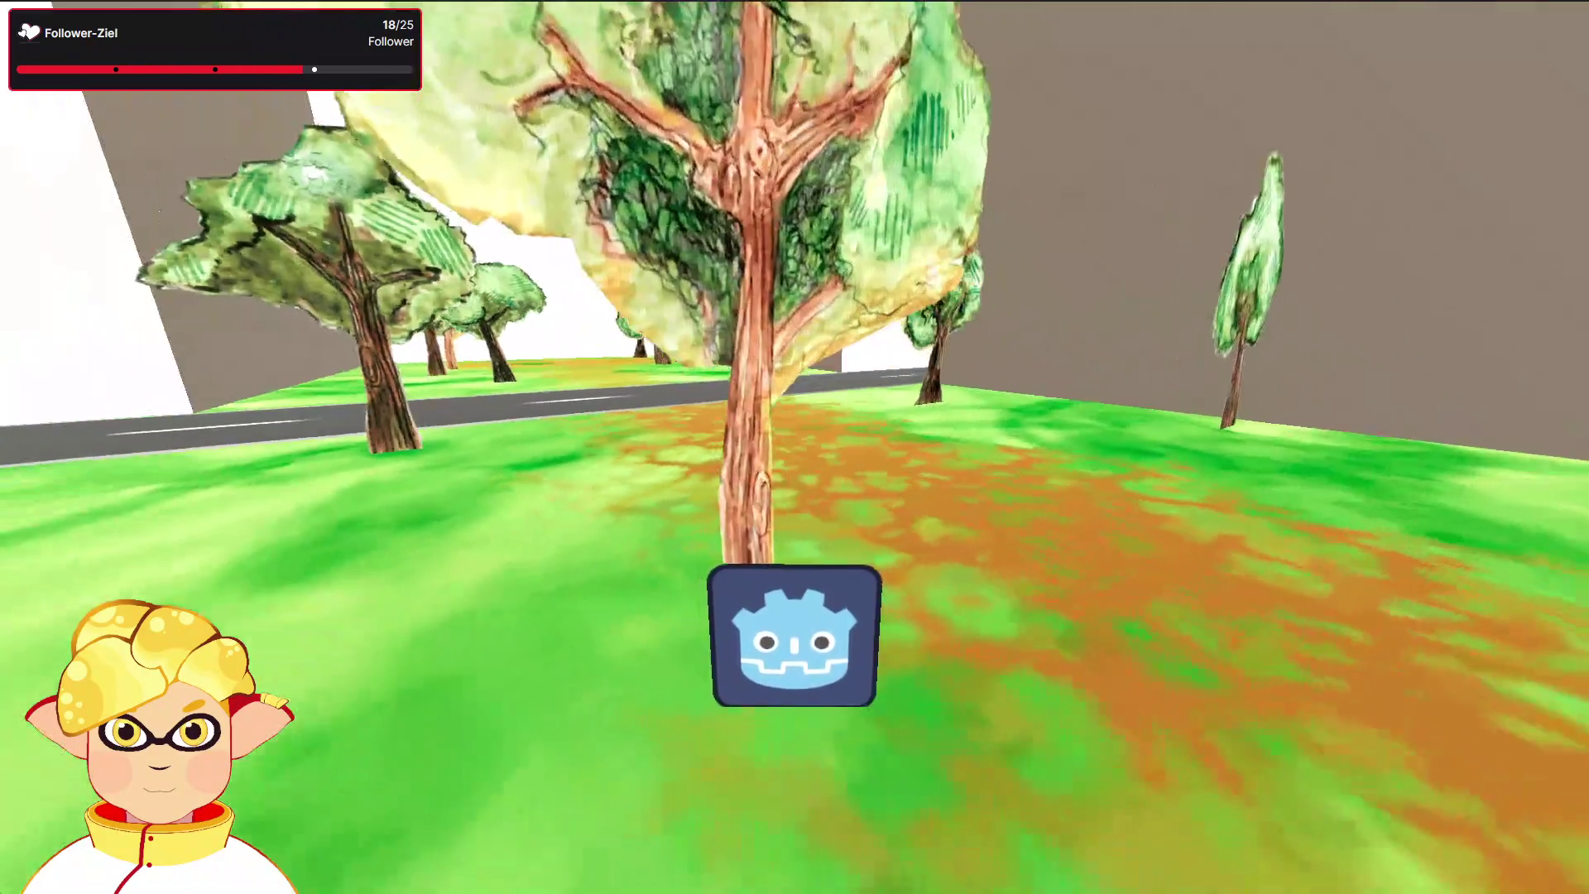
pyautogui.press('w')
pyautogui.press('s')
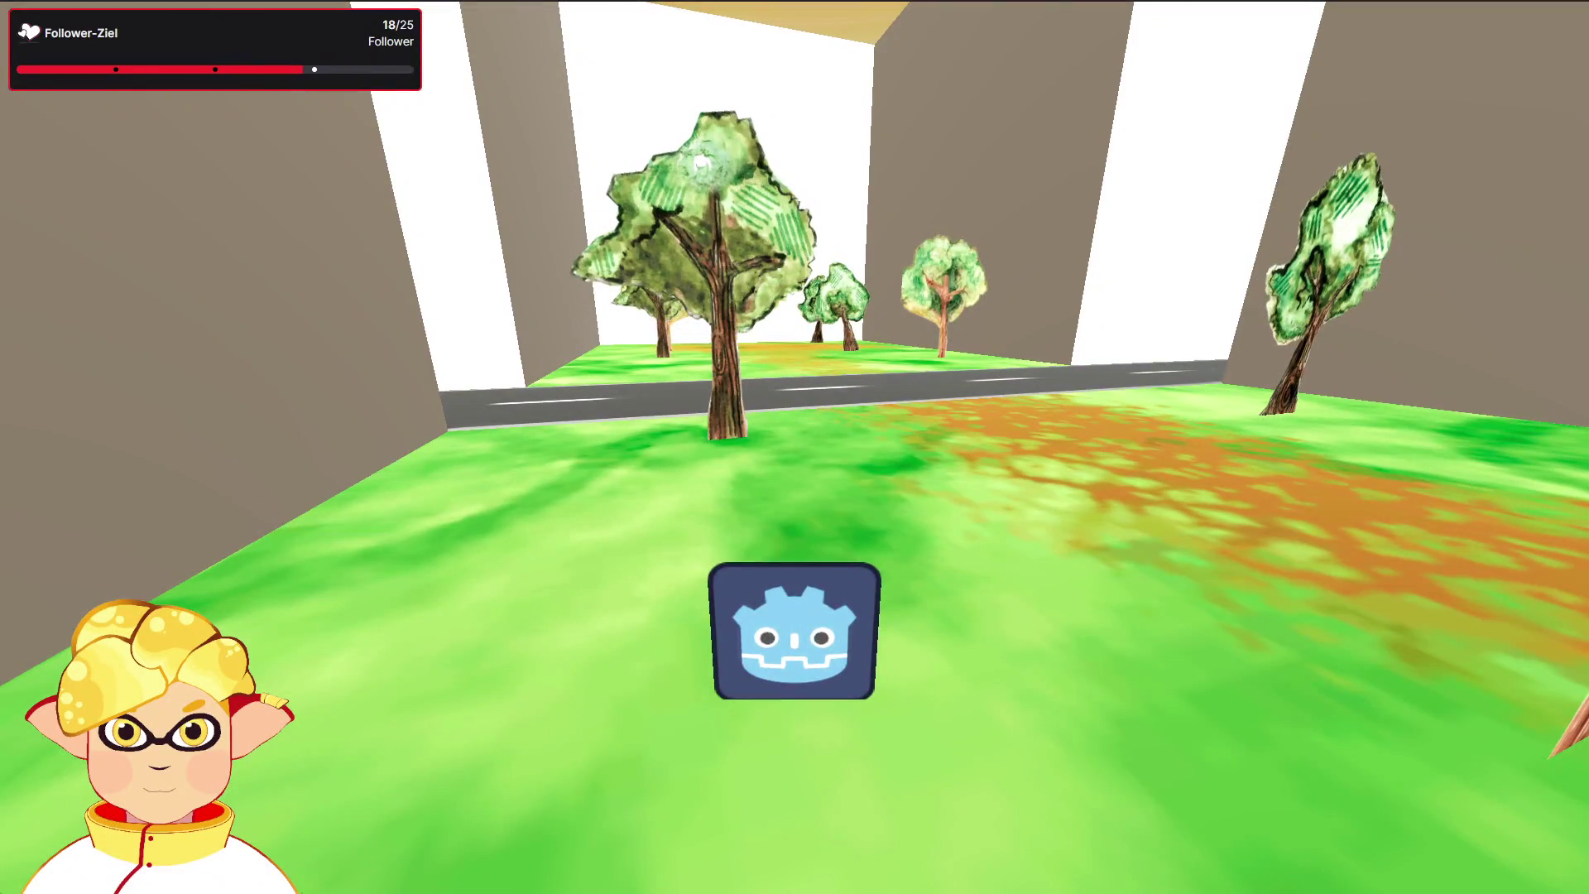
pyautogui.press('F8')
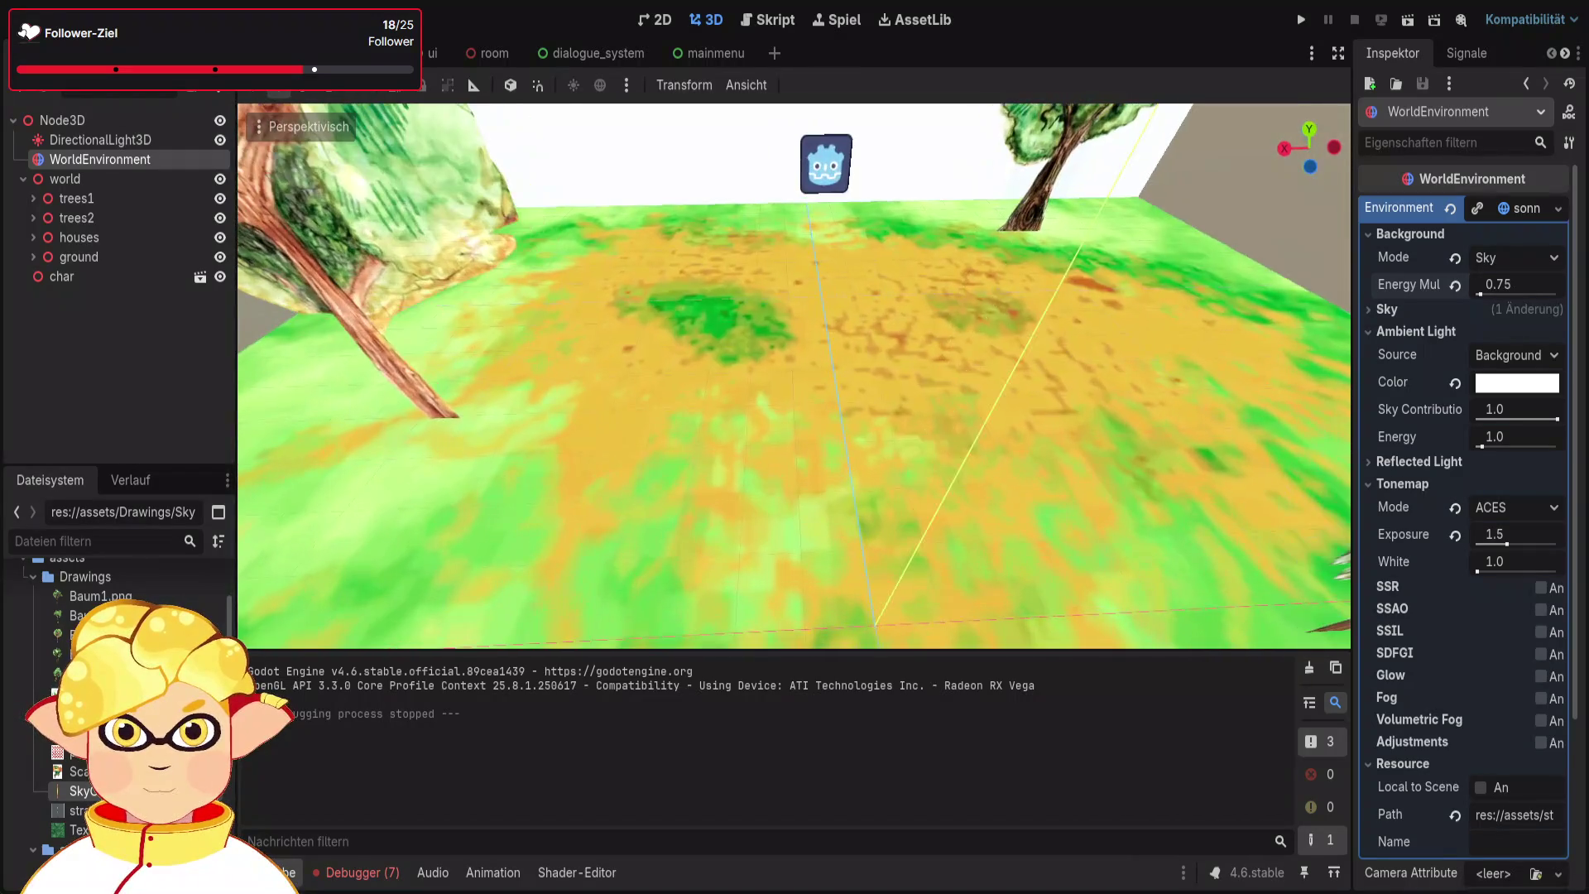
pyautogui.click(24, 178)
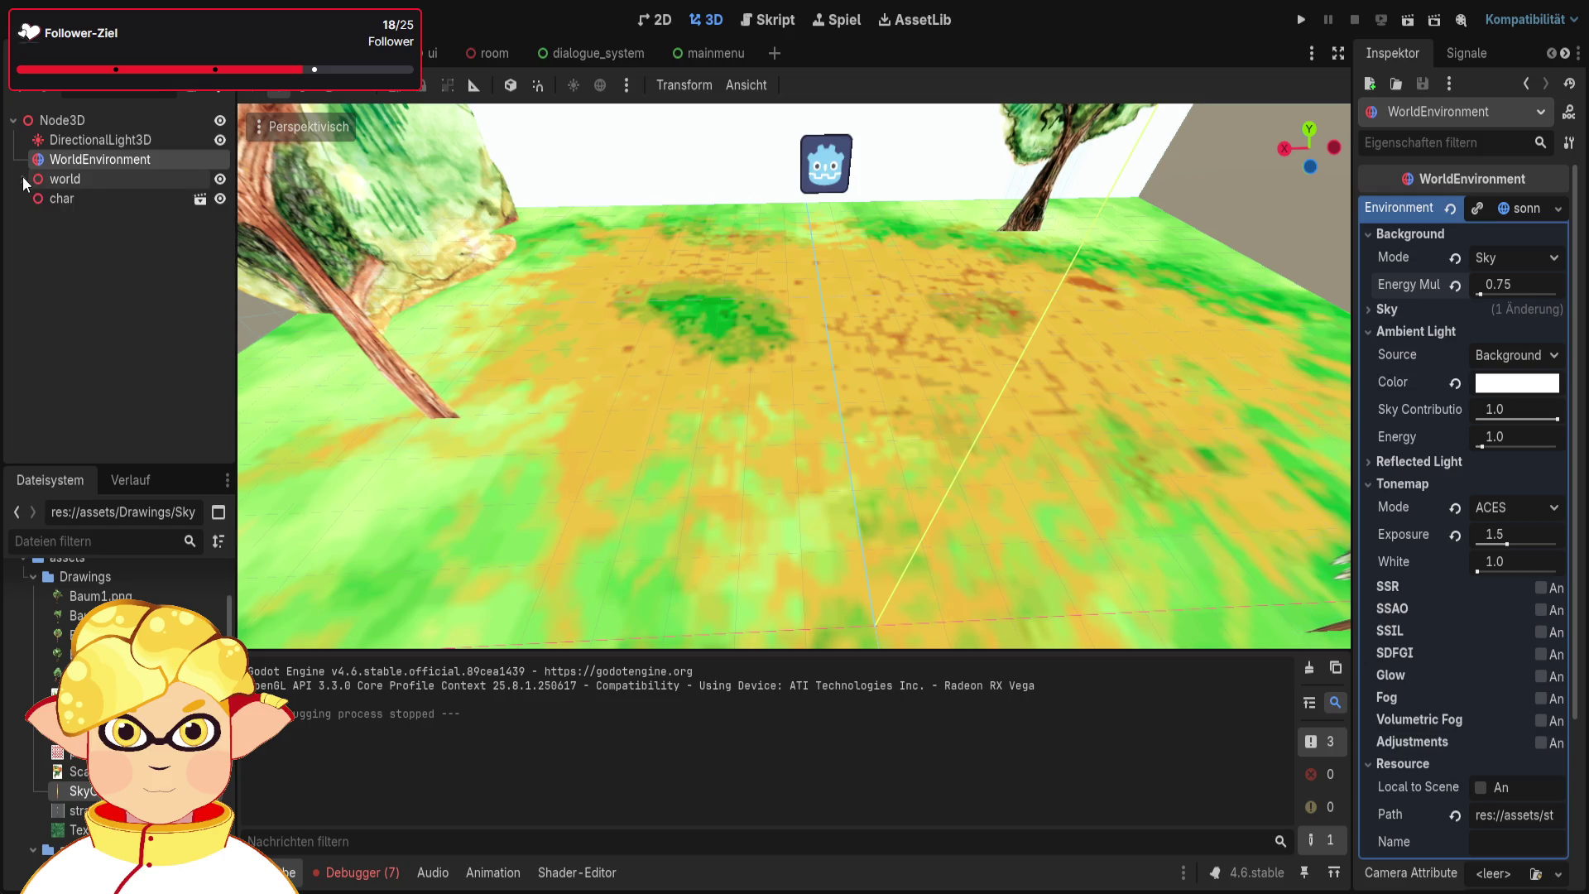
# Add a Node3D named 'other' under world and give it a StaticBody3D child
pyautogui.click(24, 178)
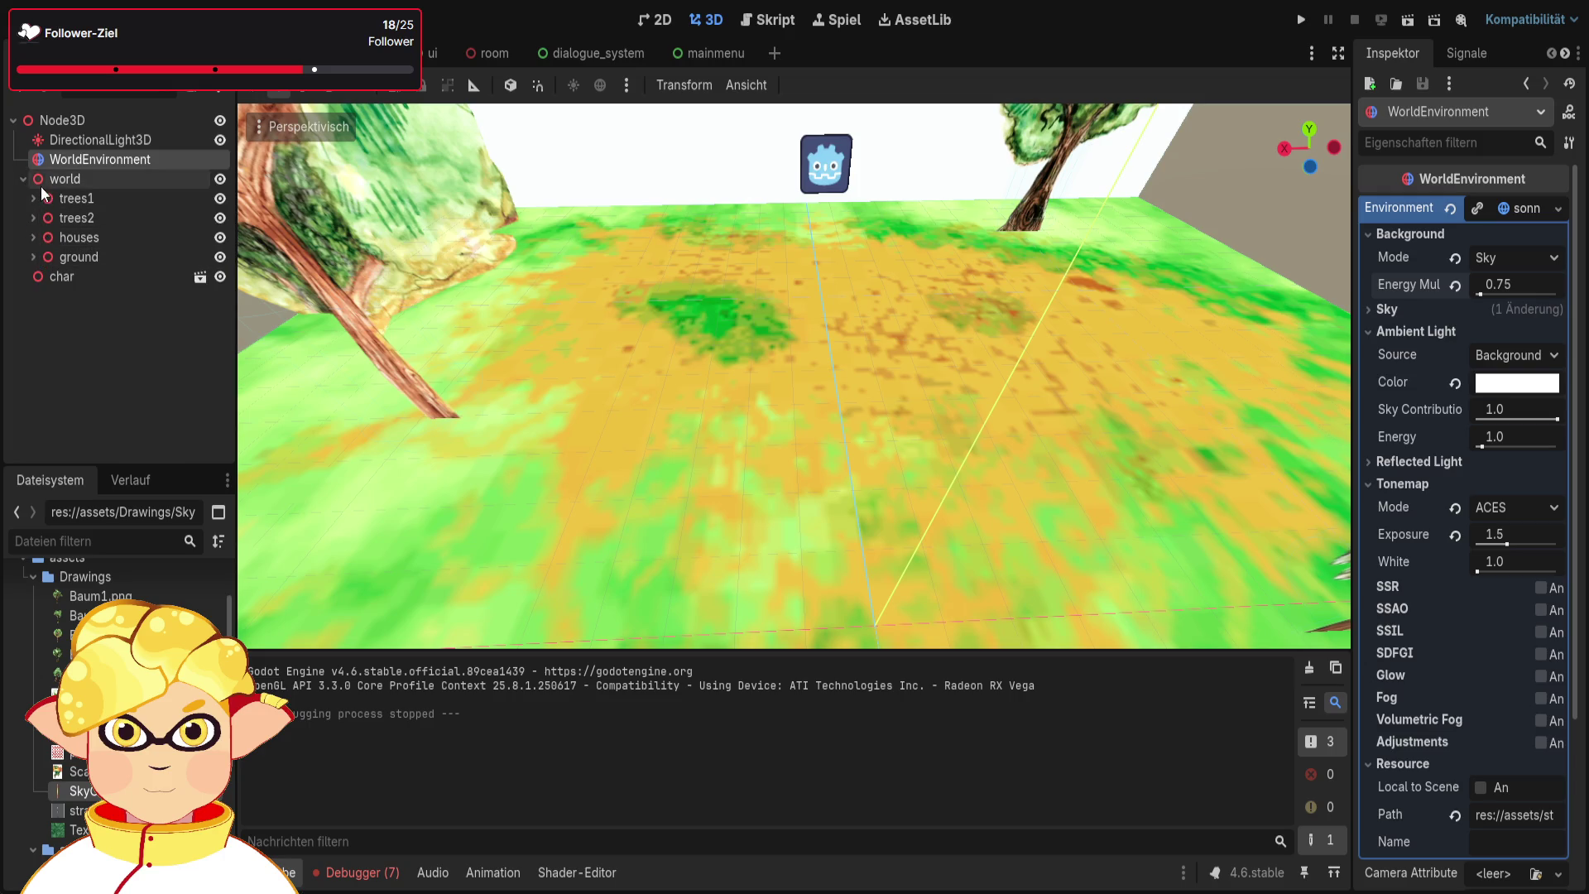
pyautogui.click(43, 181)
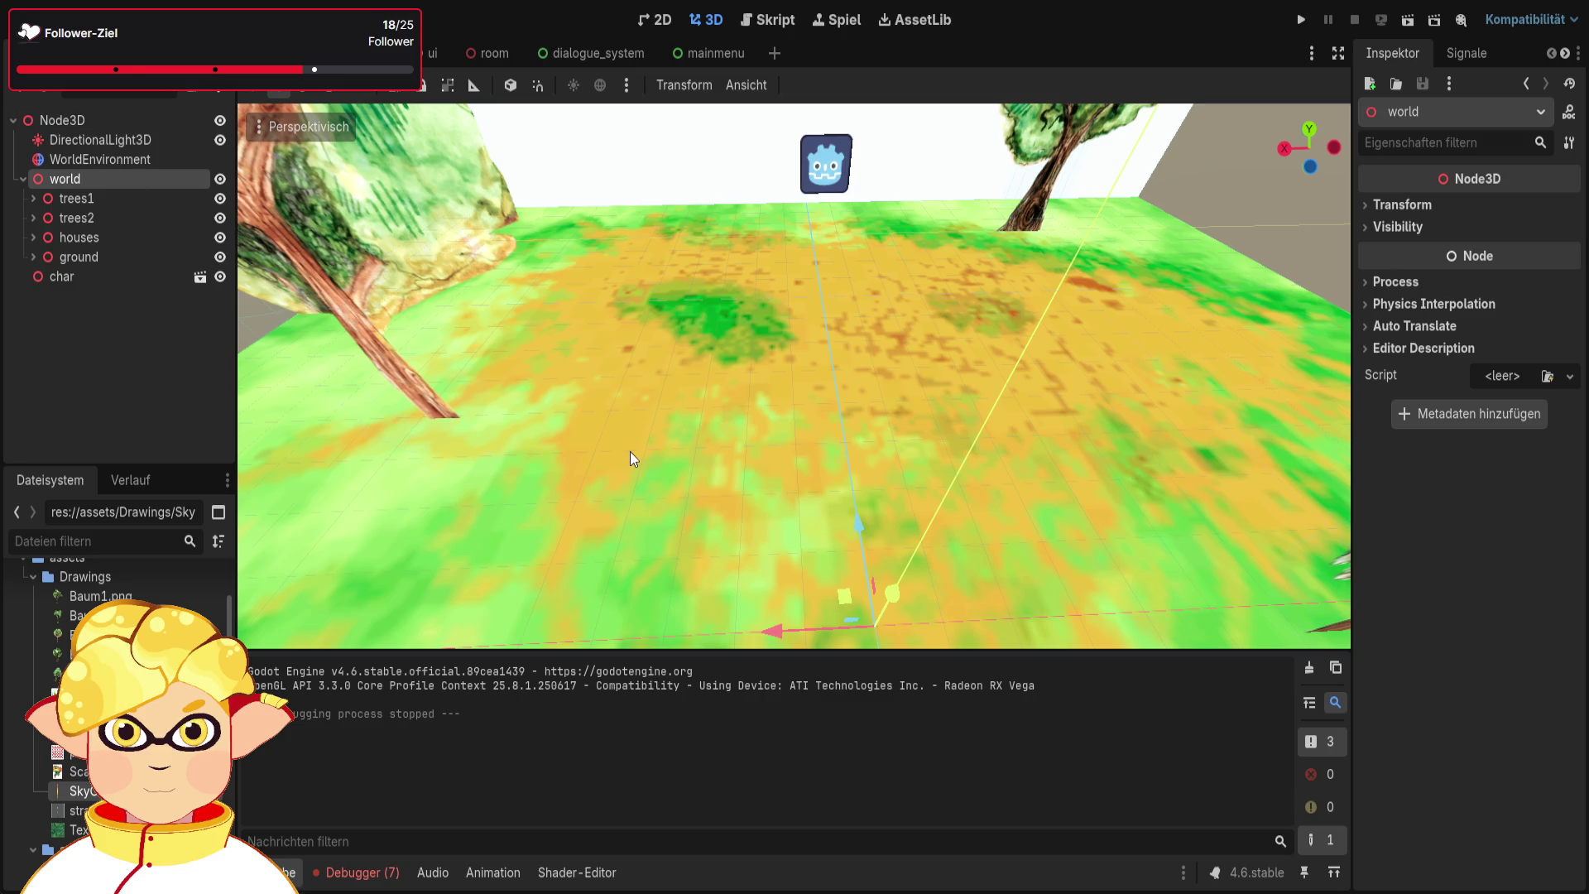
pyautogui.hotkey('ctrl', 'z')
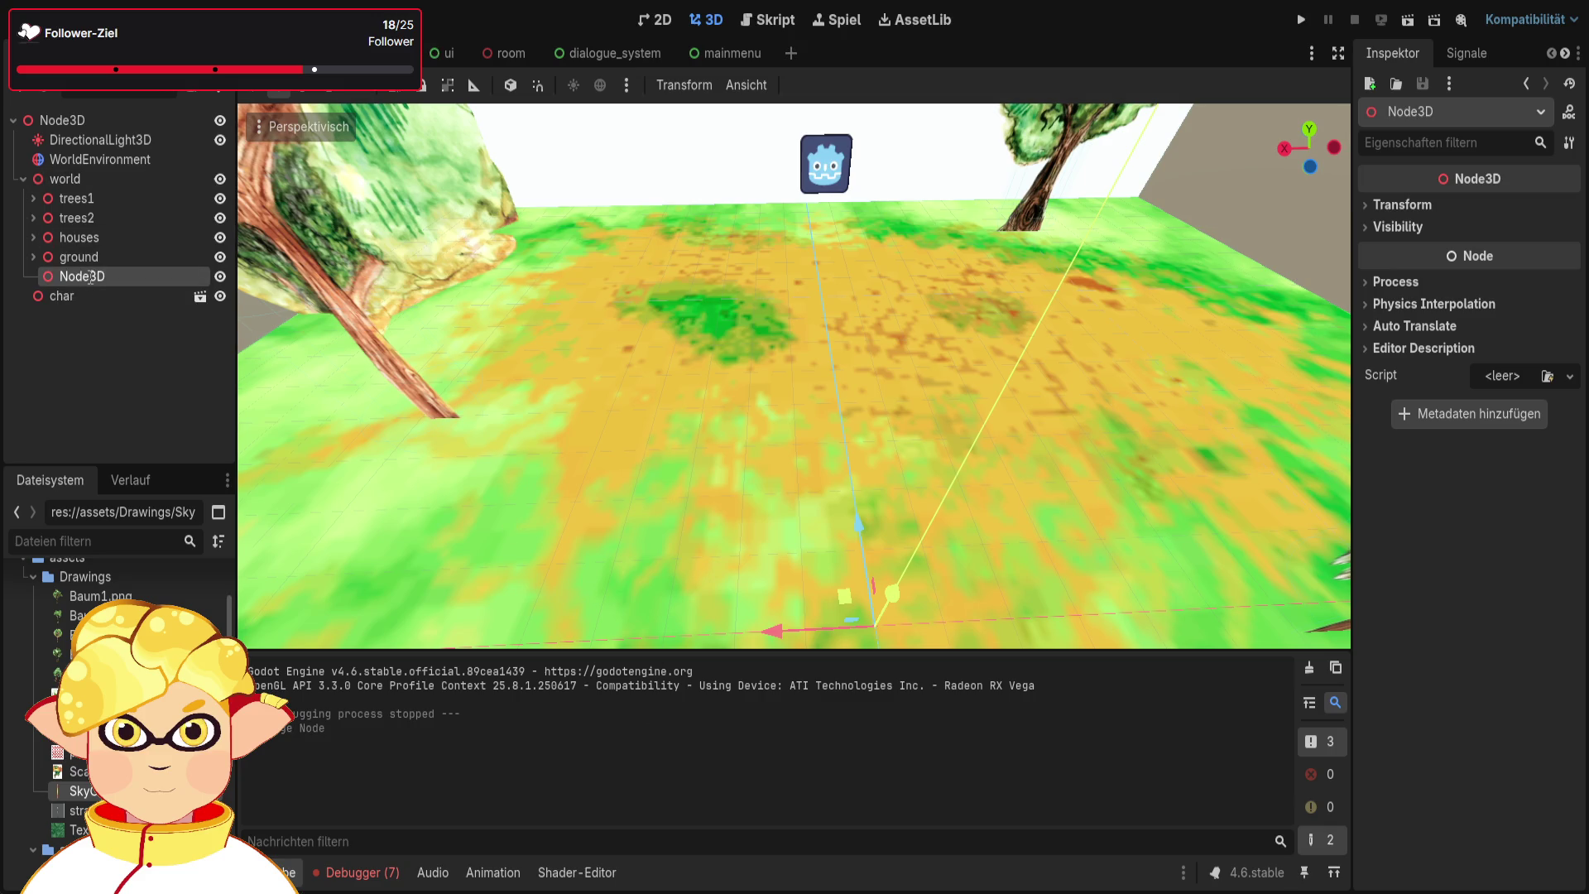
pyautogui.write('other')
pyautogui.press('Return')
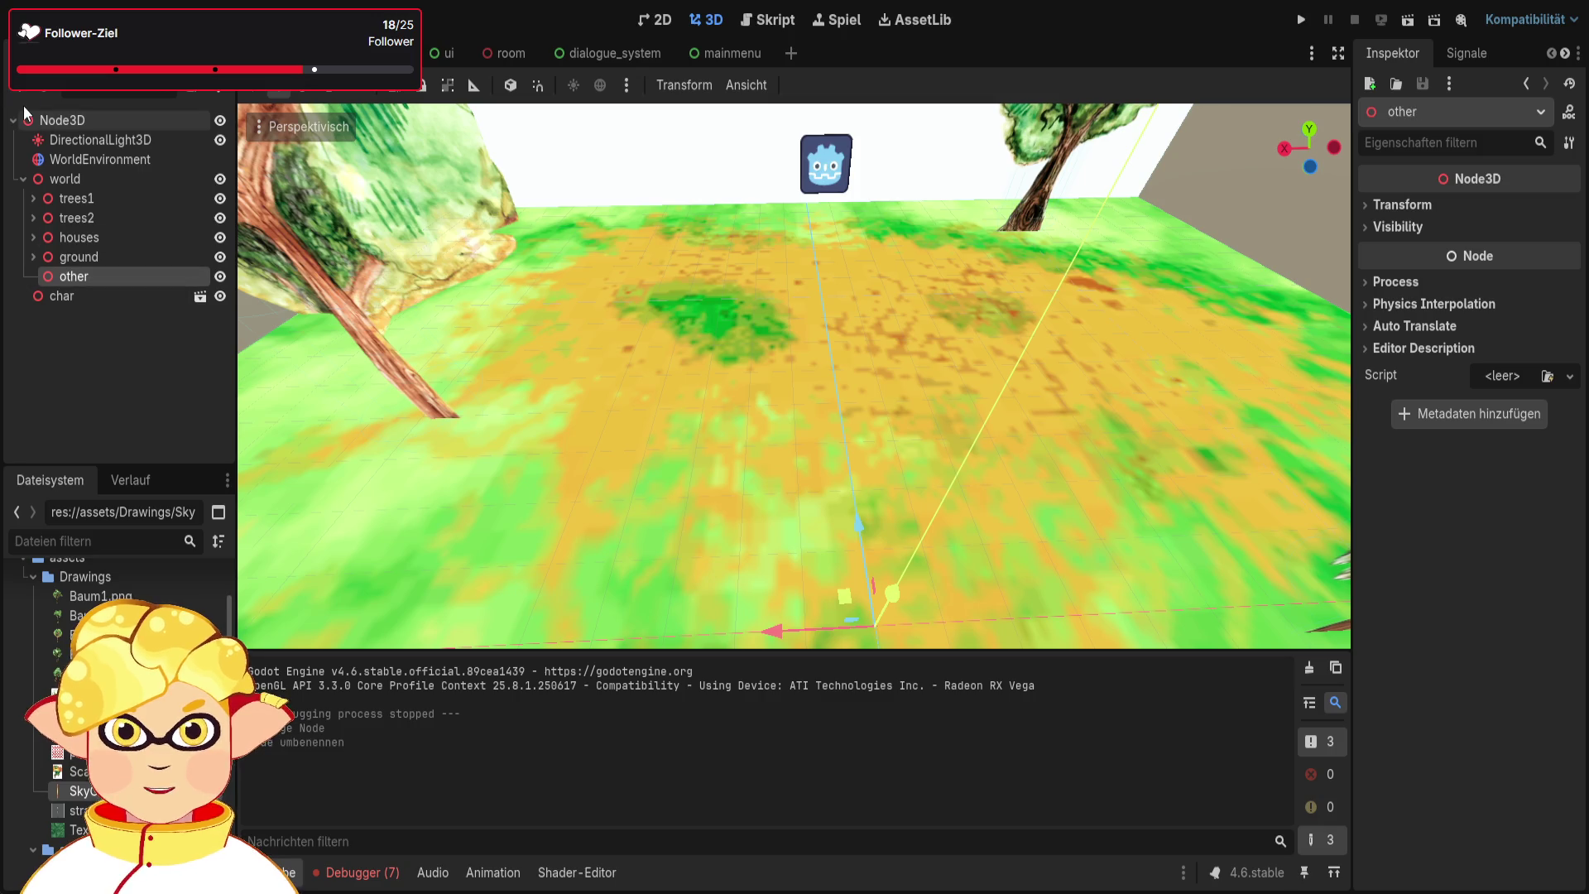
pyautogui.hotkey('ctrl', 'a')
pyautogui.press('Return')
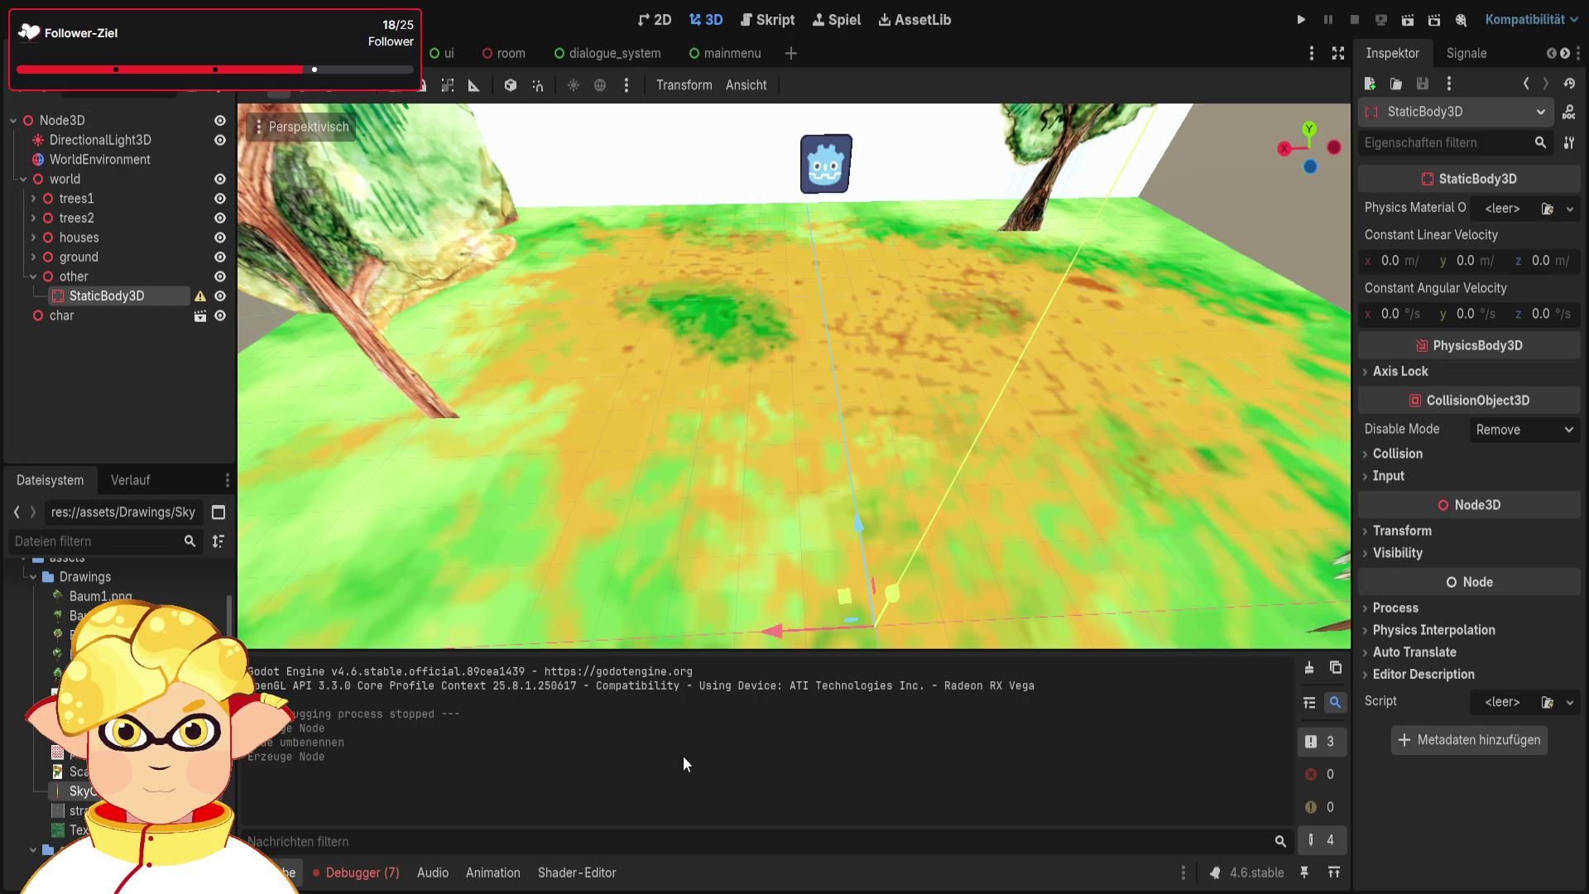
# Add a MeshInstance3D under the StaticBody3D and rename the body to 'picknick'
pyautogui.hotkey('ctrl', 'a')
pyautogui.press('Return')
pyautogui.moveTo(123, 316); pyautogui.dragTo(96, 309)
pyautogui.click(100, 296)
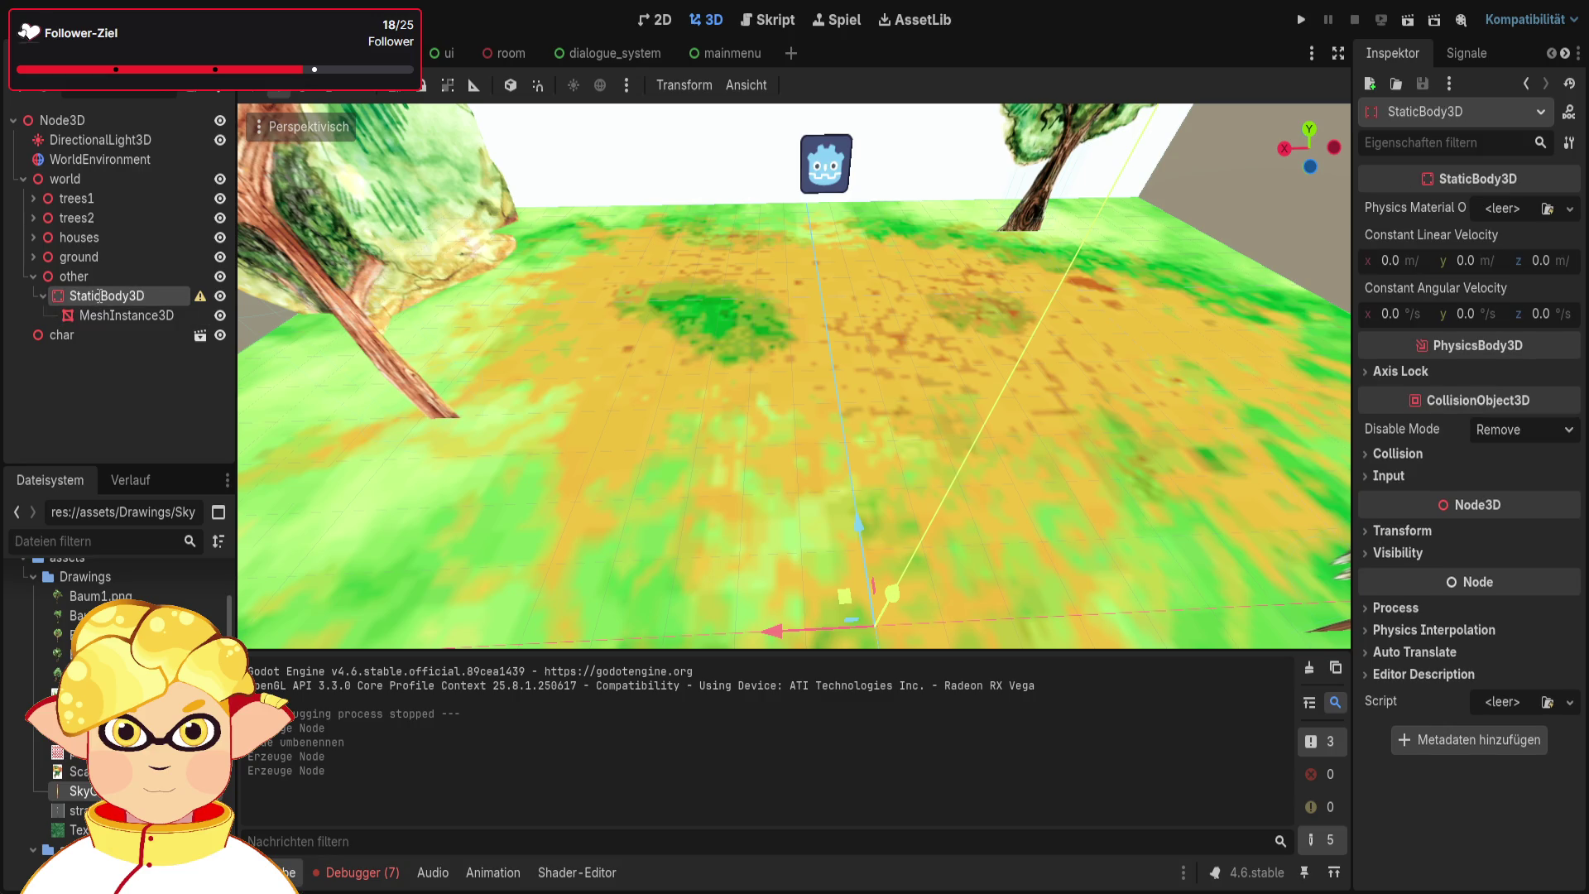
pyautogui.write('picknik')
pyautogui.press('Return')
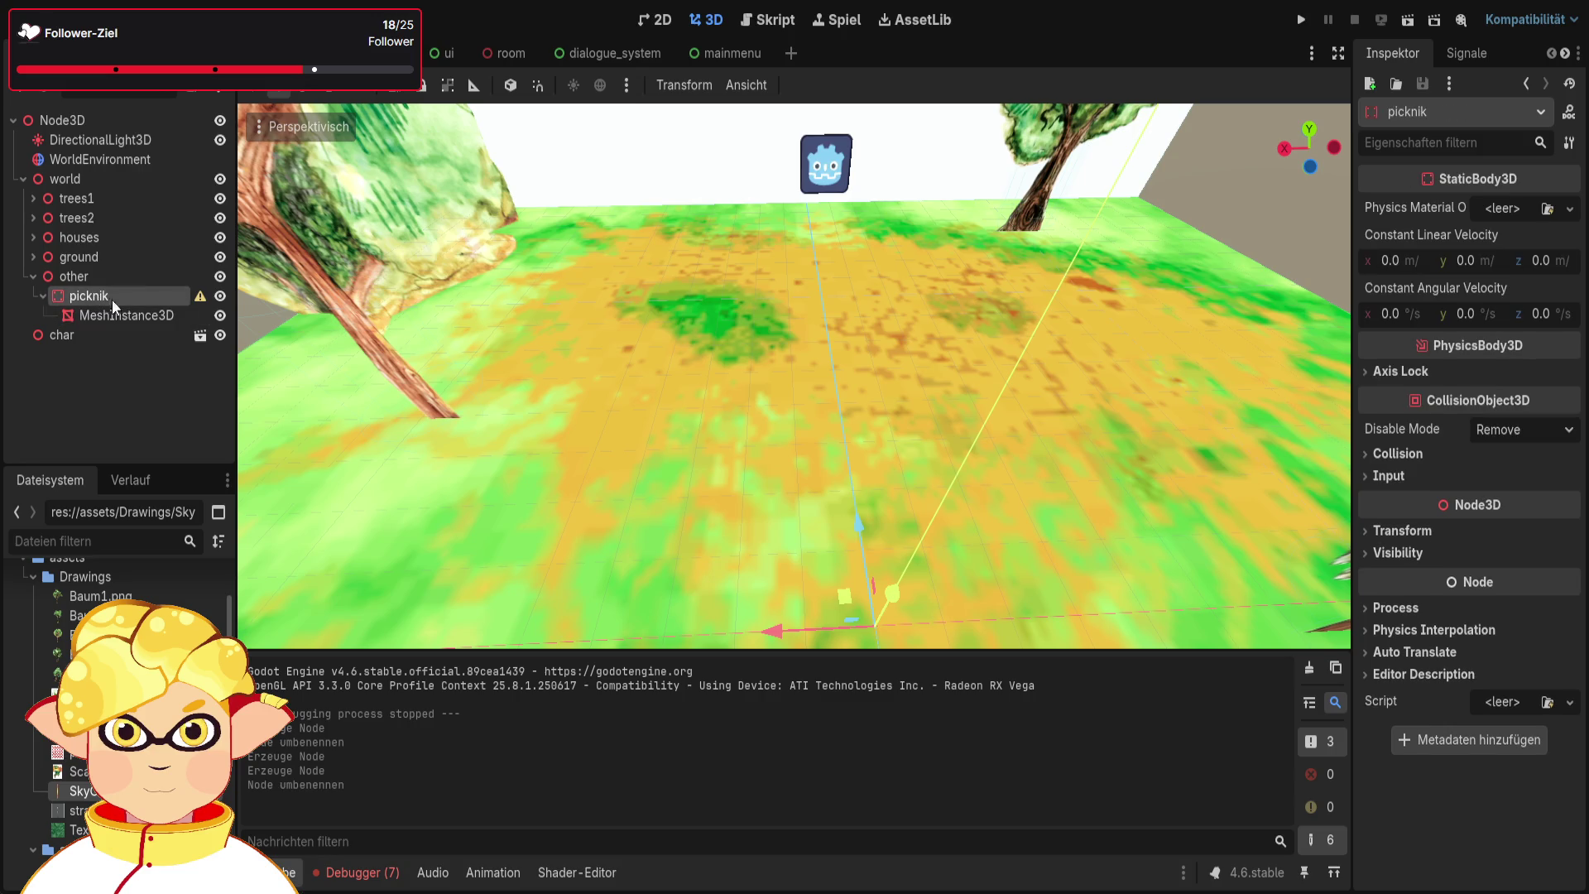
pyautogui.click(126, 334)
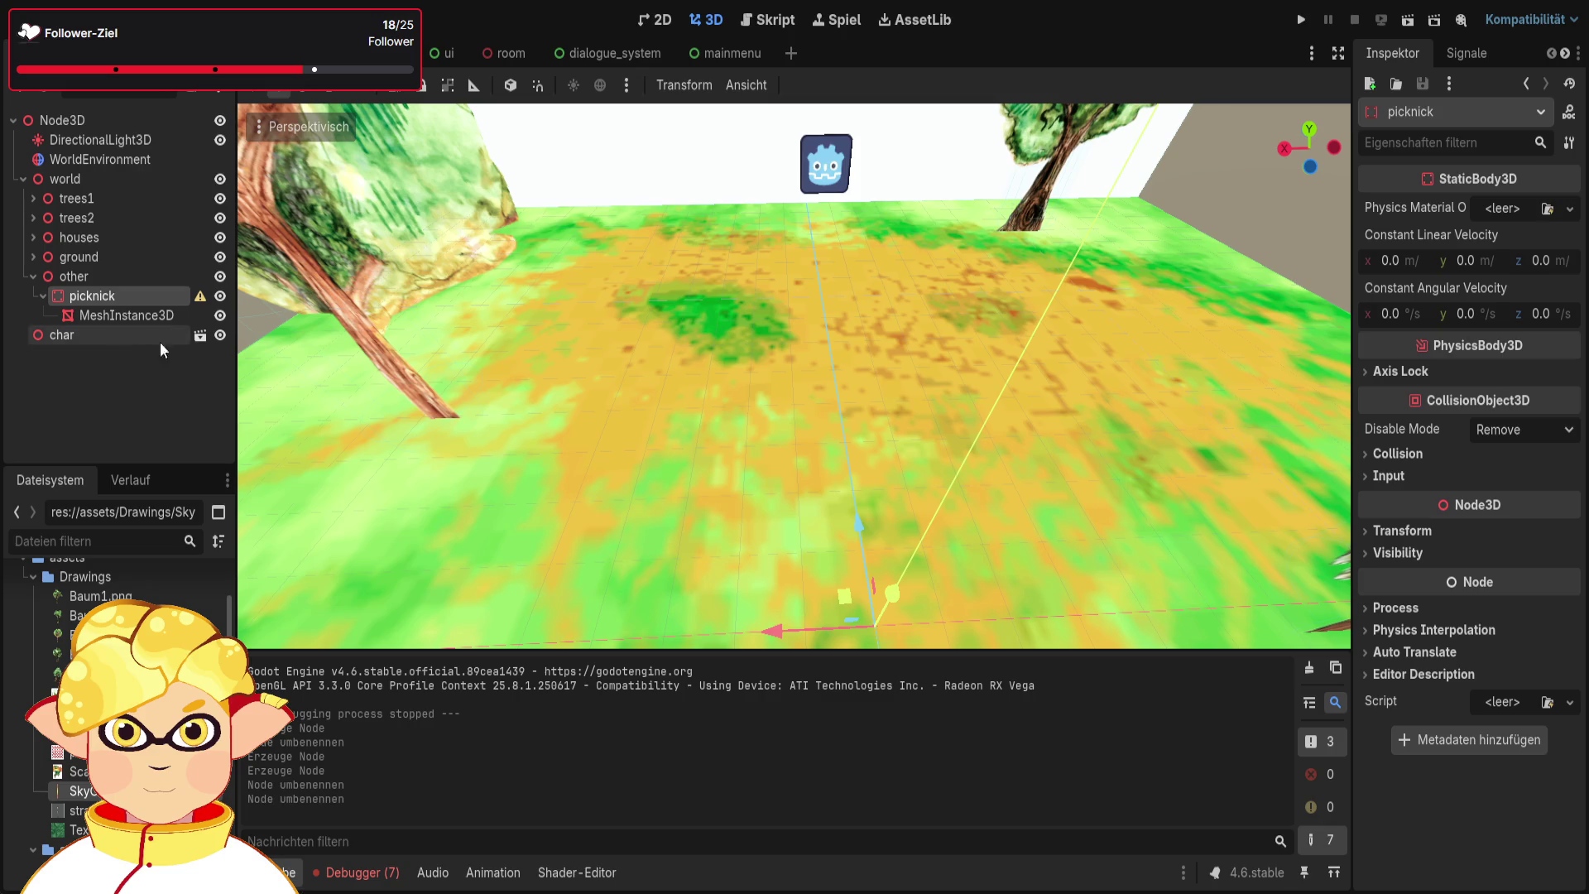
# Give the MeshInstance3D a new PlaneMesh and raise it slightly above the ground
pyautogui.click(132, 315)
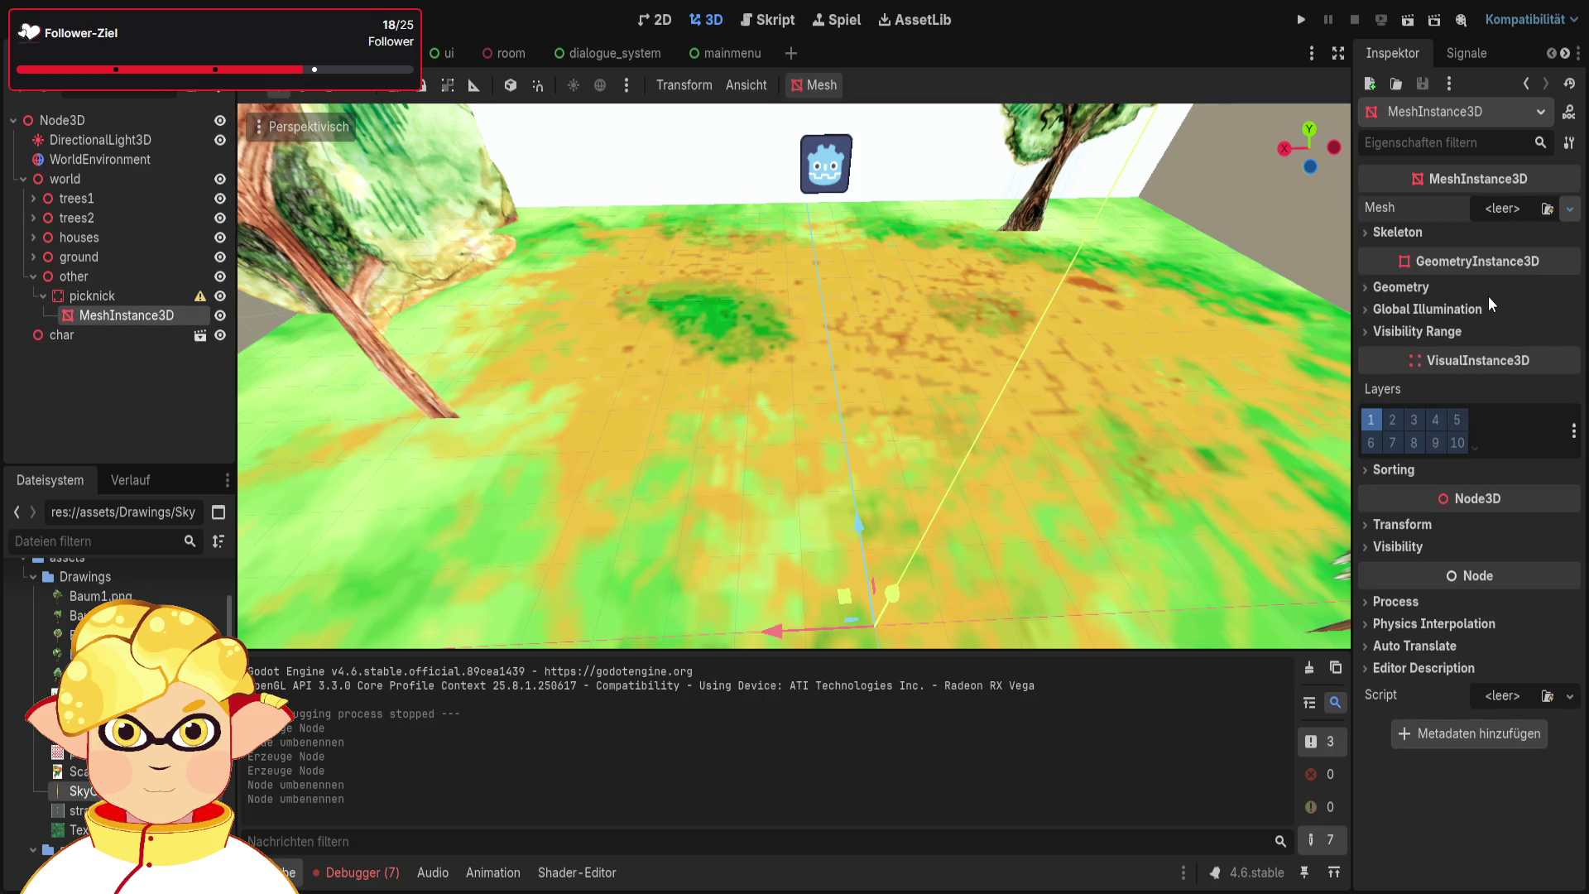
pyautogui.click(1480, 383)
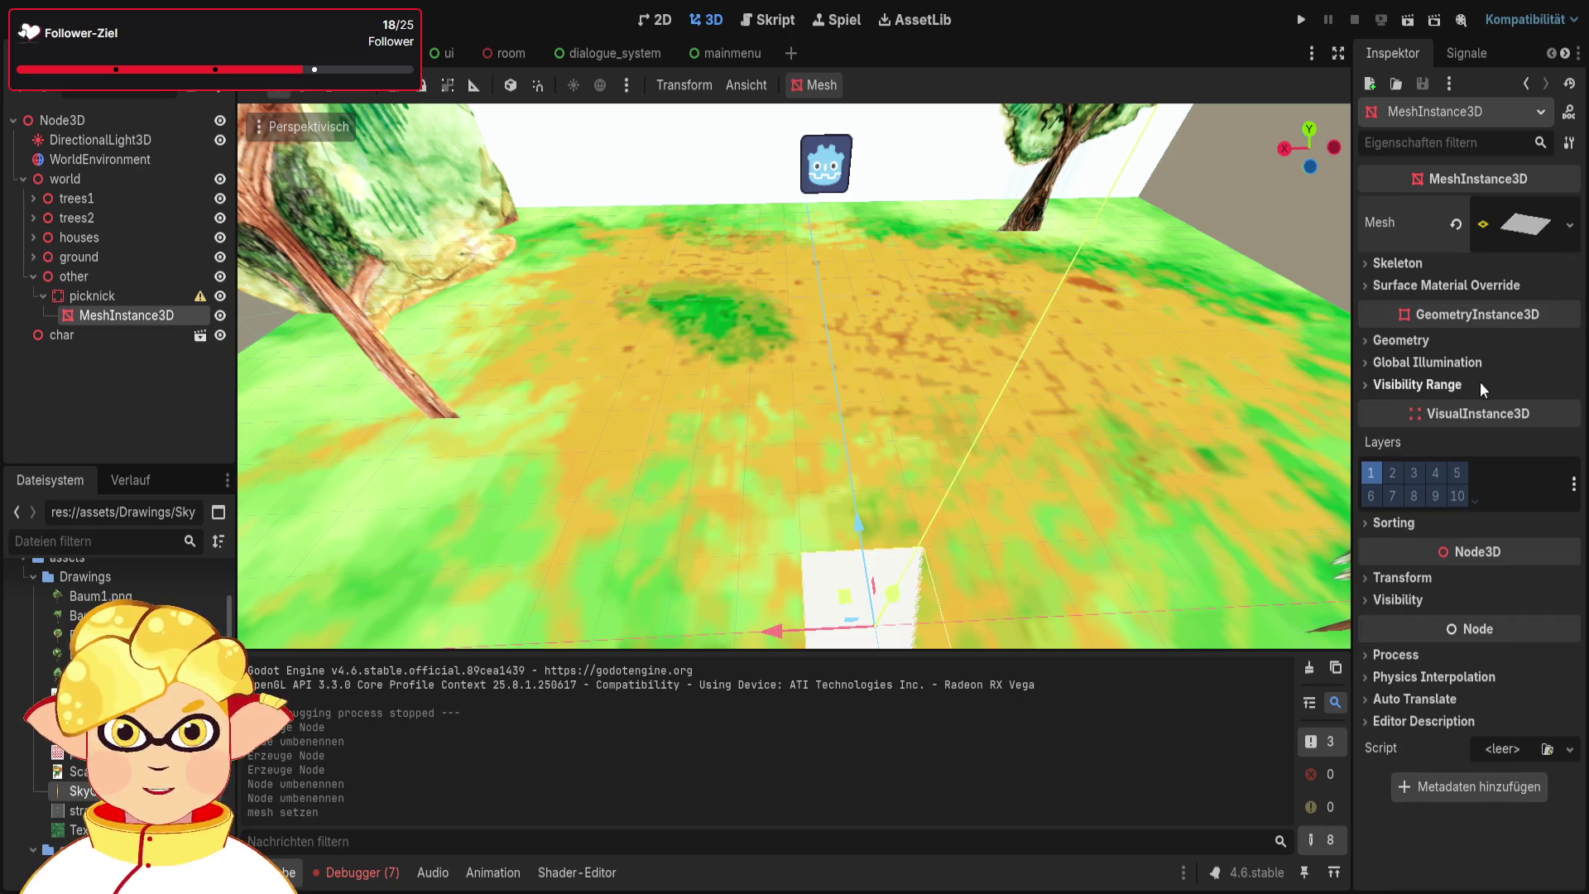
pyautogui.moveTo(791, 328); pyautogui.dragTo(782, 272)
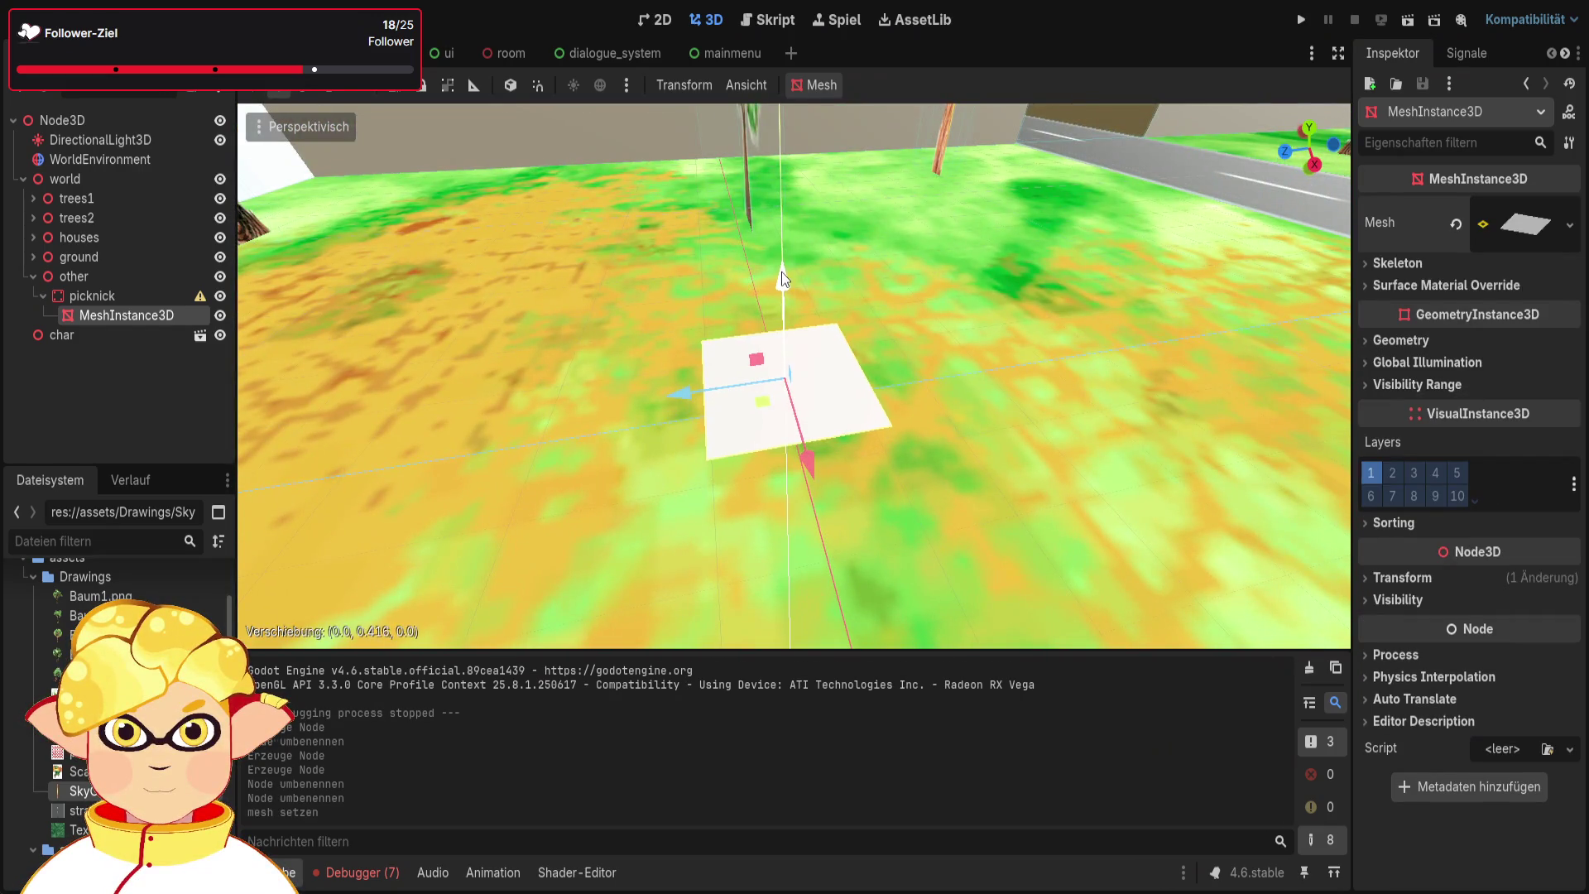
pyautogui.click(111, 293)
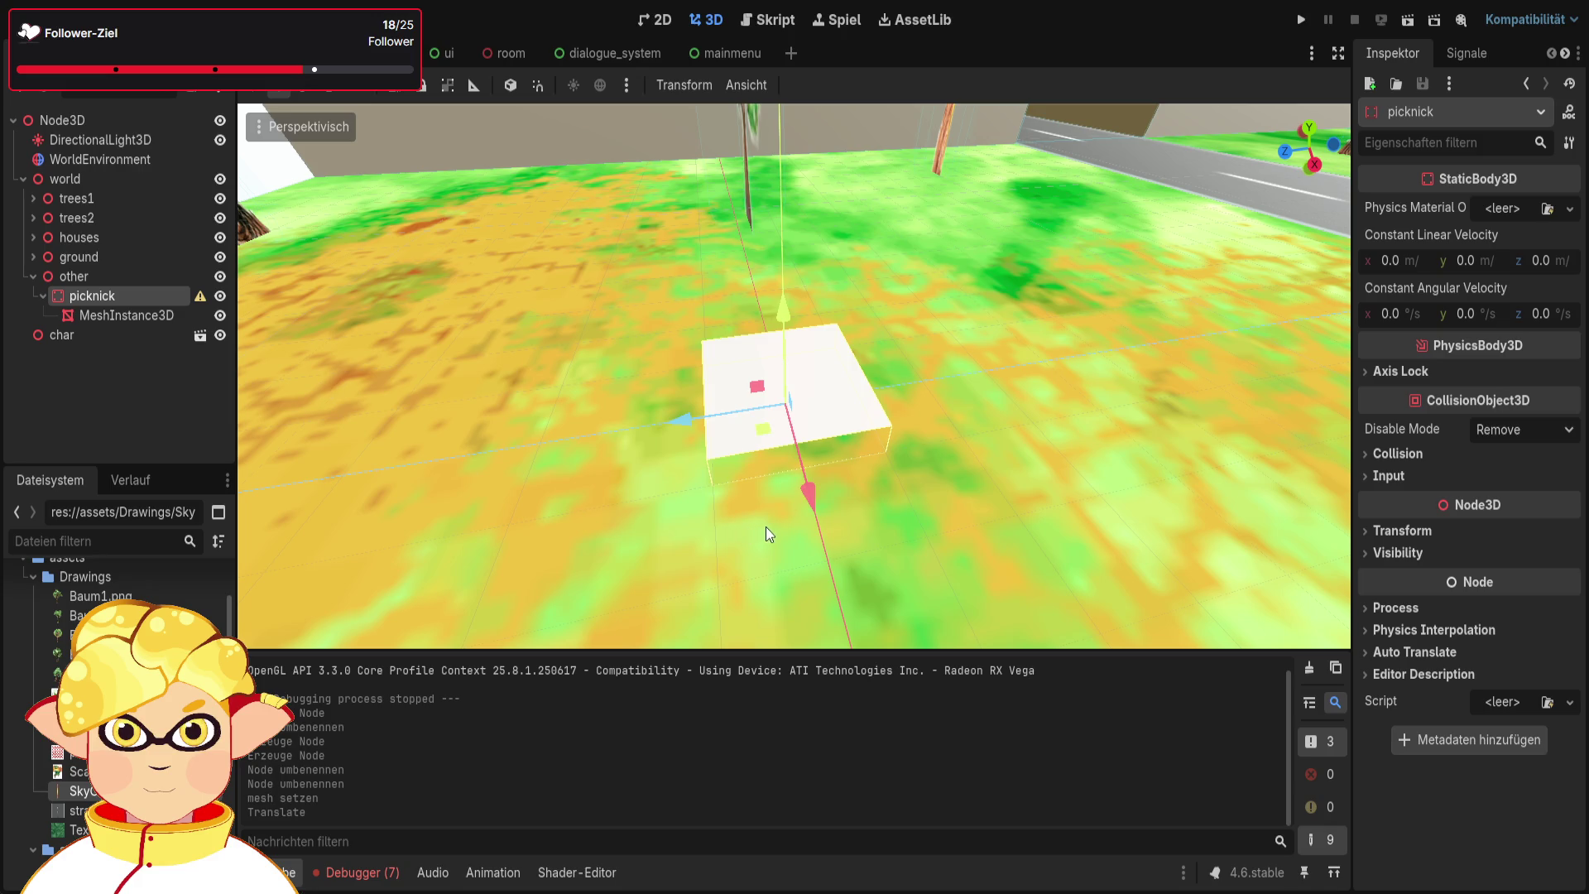
pyautogui.scroll(3, 768, 522)
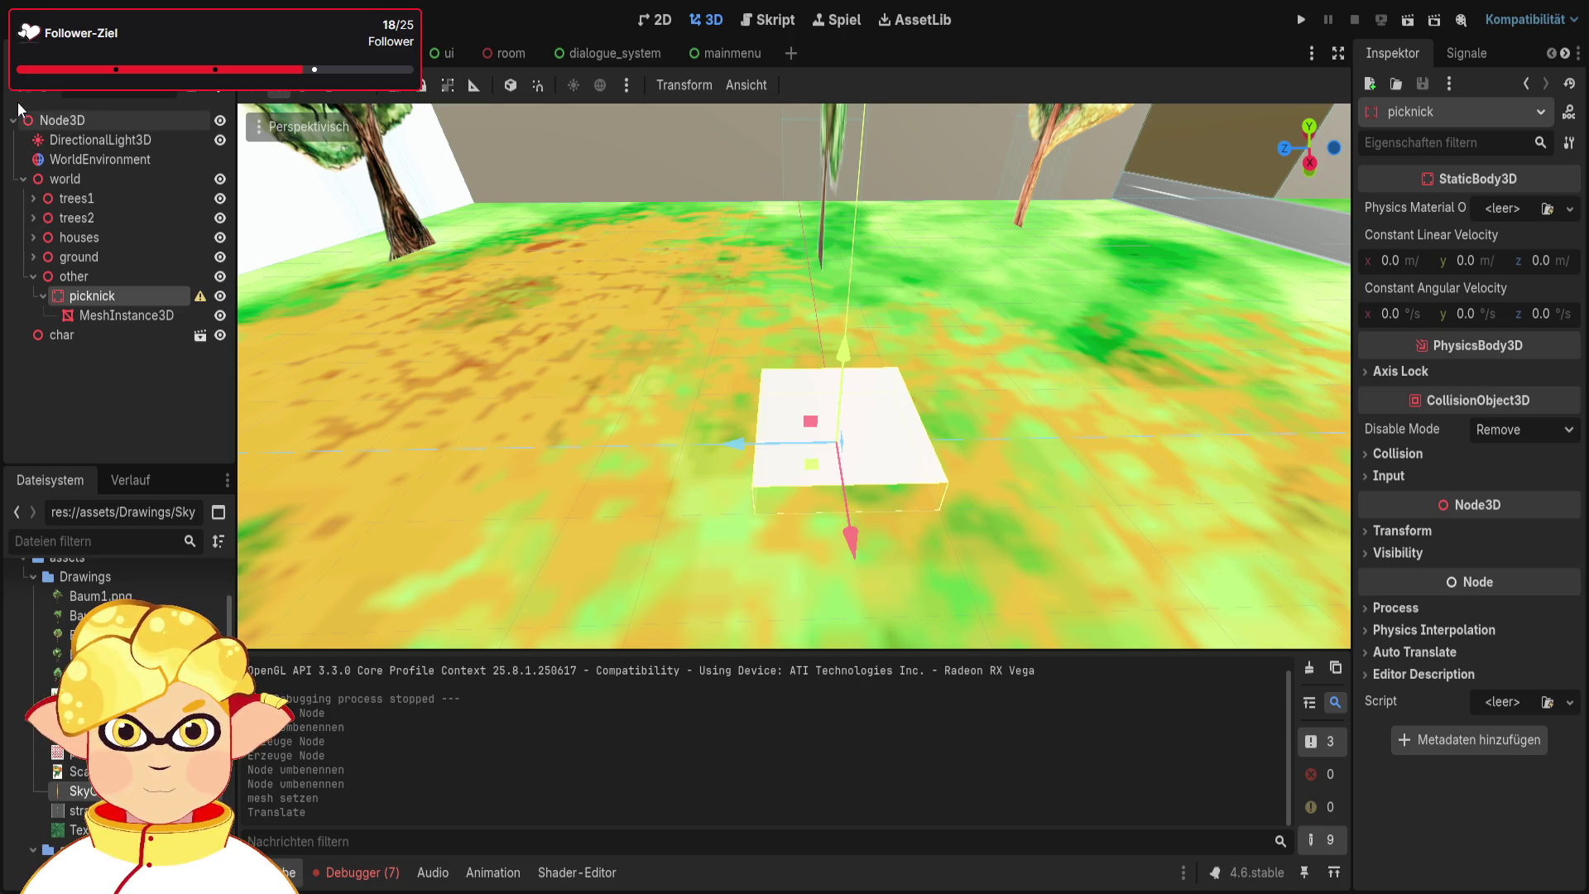
# Add a CollisionShape3D with a BoxShape3D scaled 2 × 0.1 × 2 under picknick
pyautogui.press('Return')
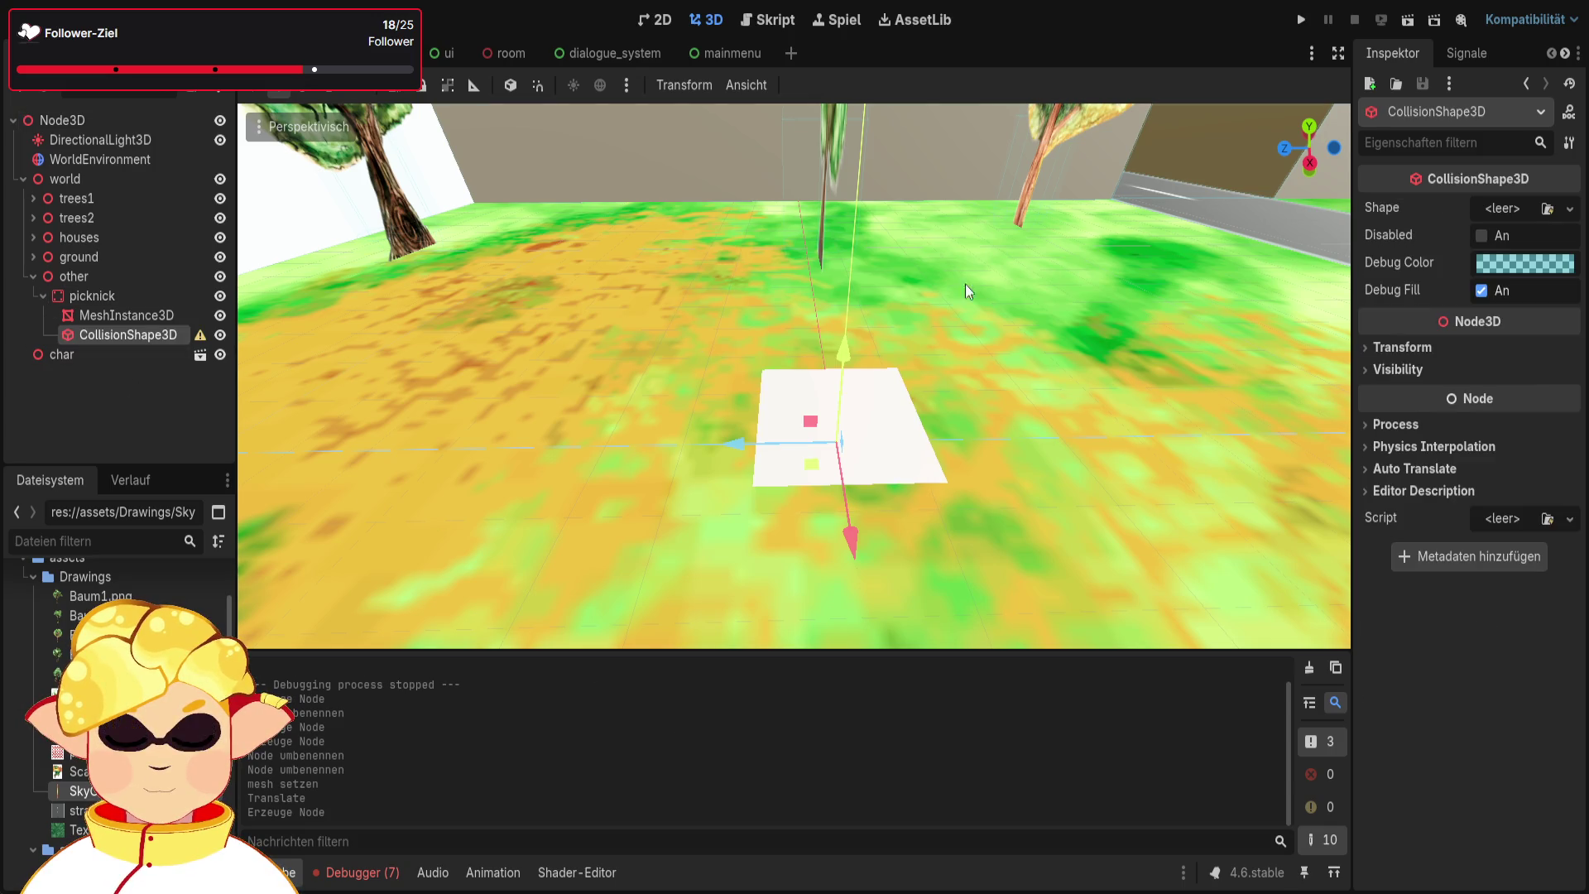
pyautogui.click(1569, 210)
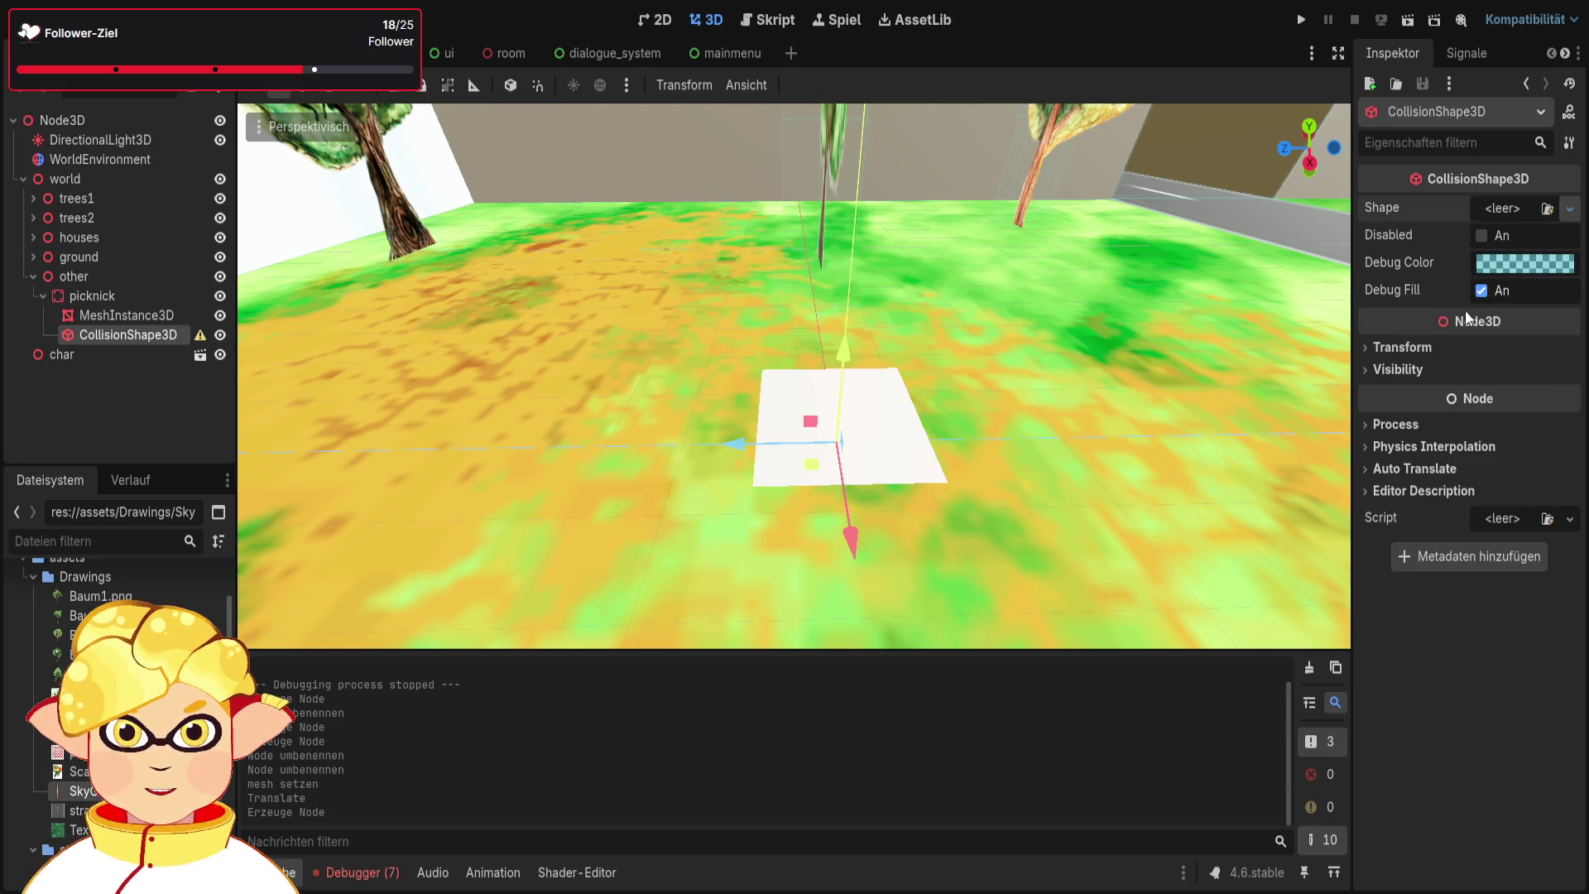
pyautogui.click(1502, 259)
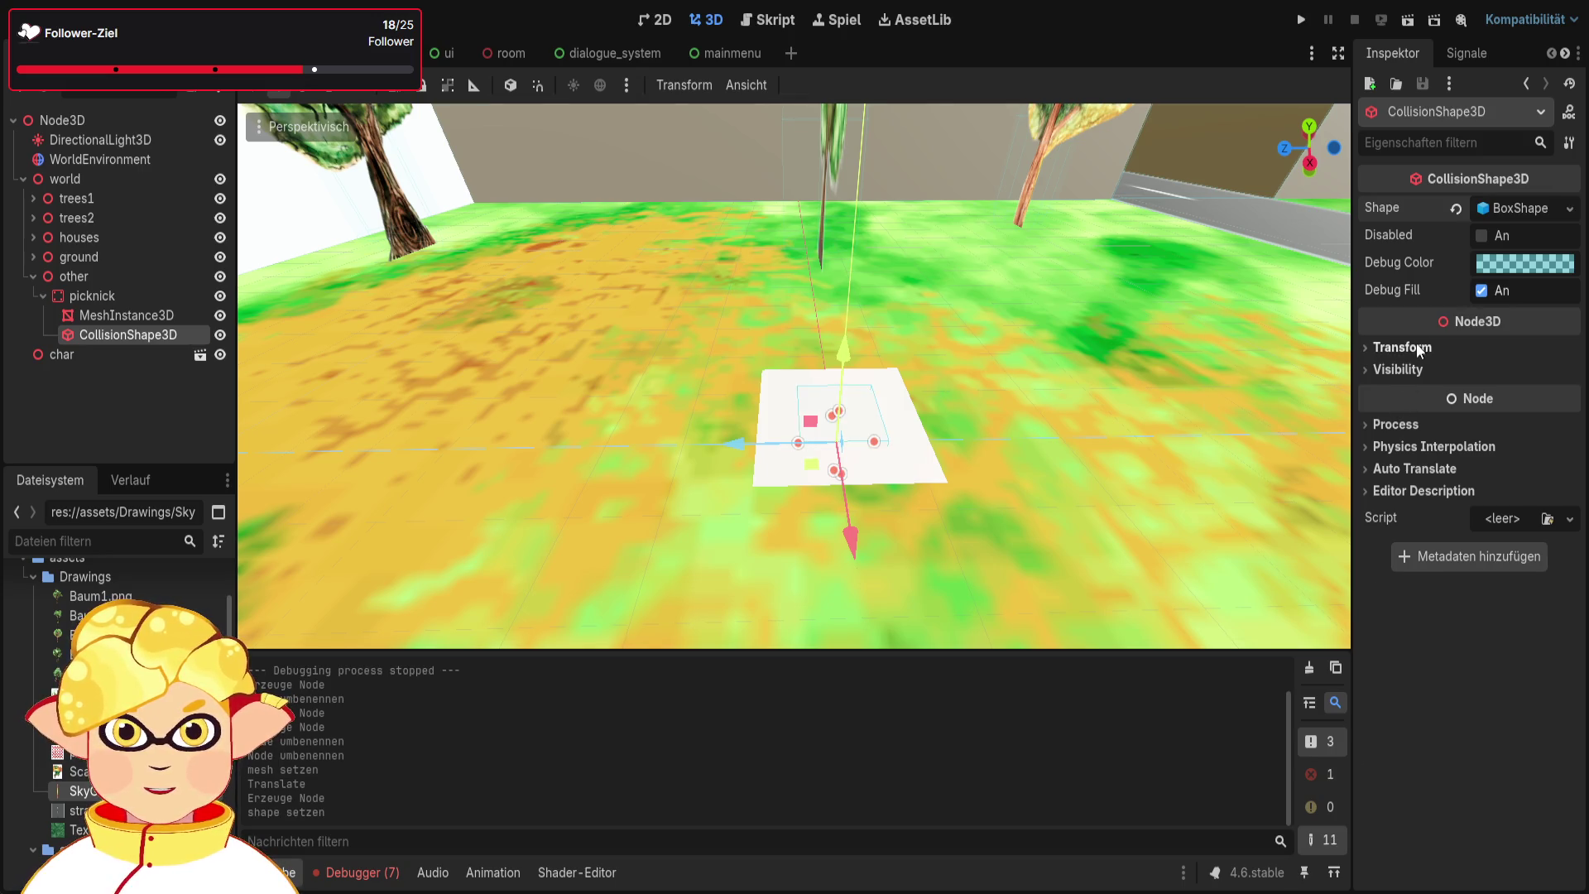
pyautogui.click(1402, 347)
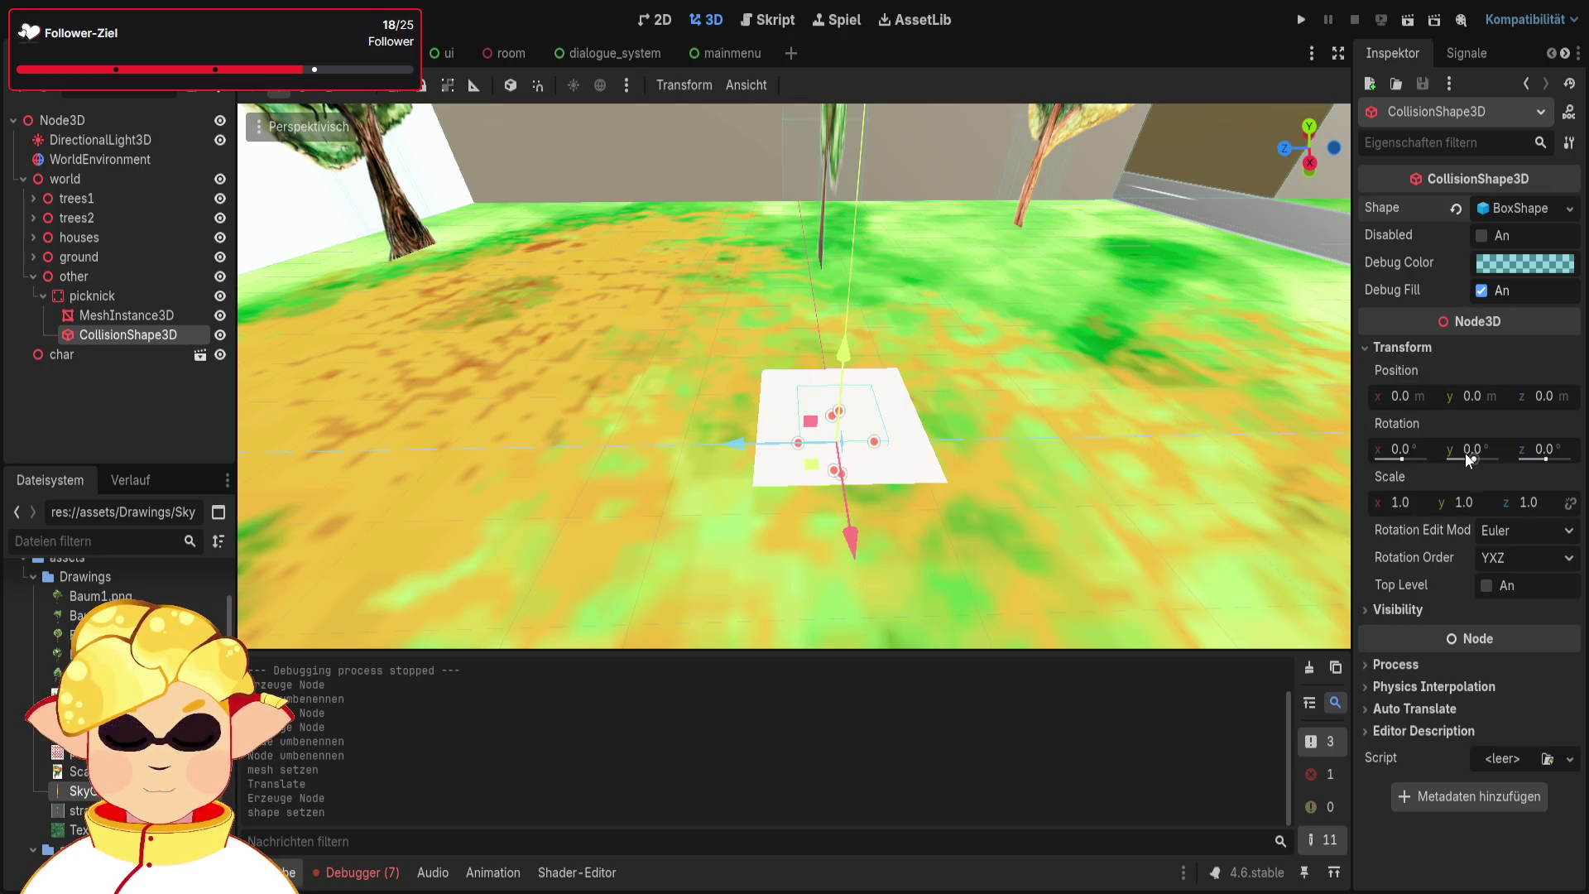
pyautogui.click(1469, 504)
pyautogui.write('0.1')
pyautogui.press('Return')
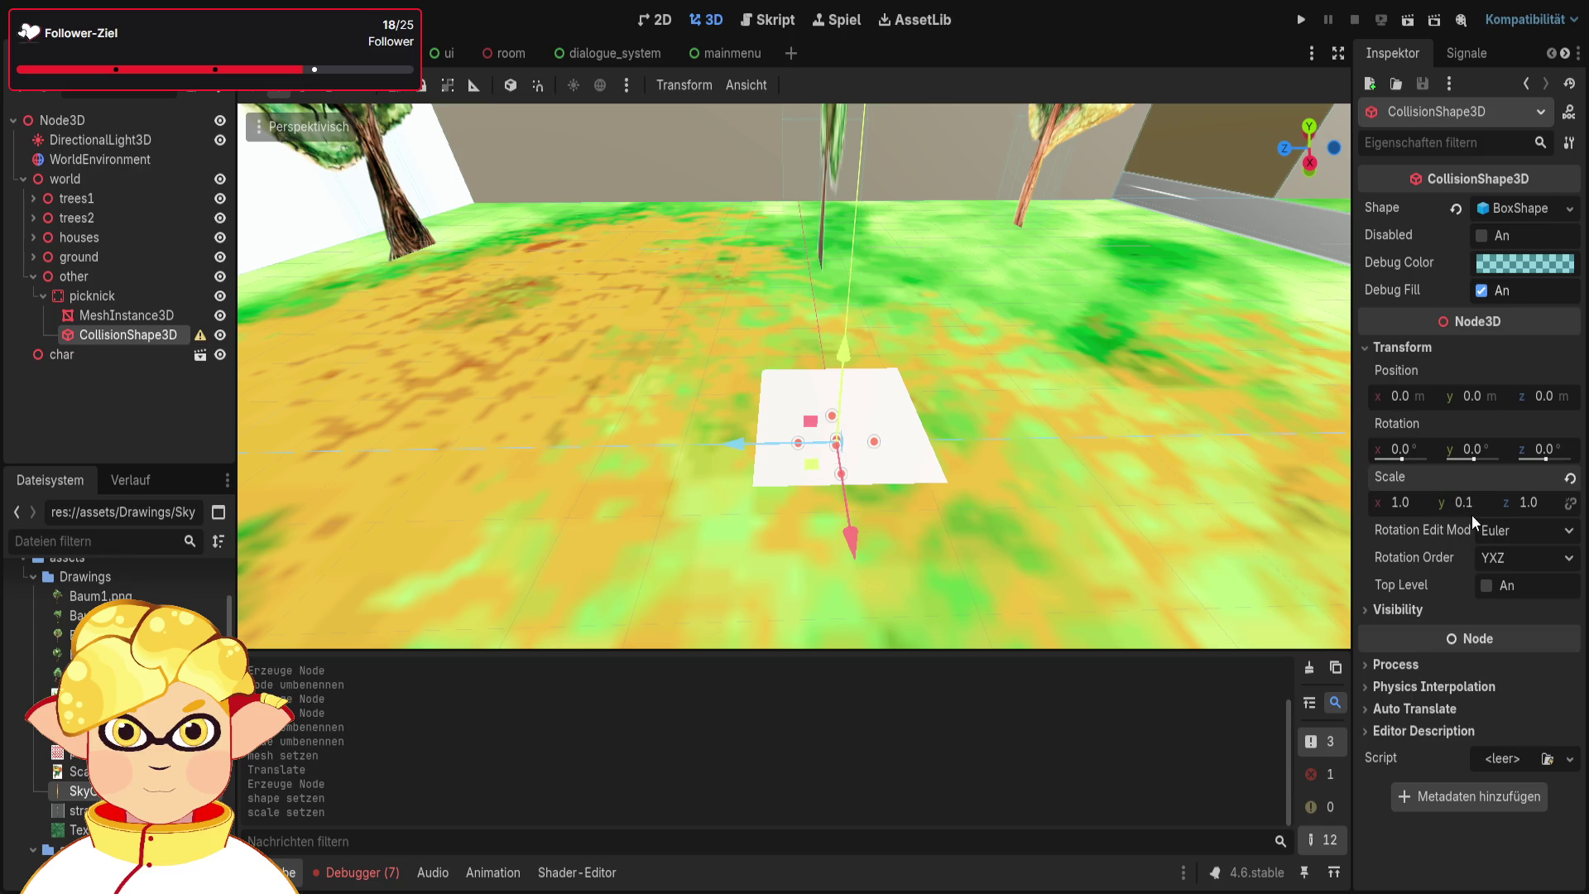
pyautogui.click(1409, 504)
pyautogui.write('2')
pyautogui.press('Return')
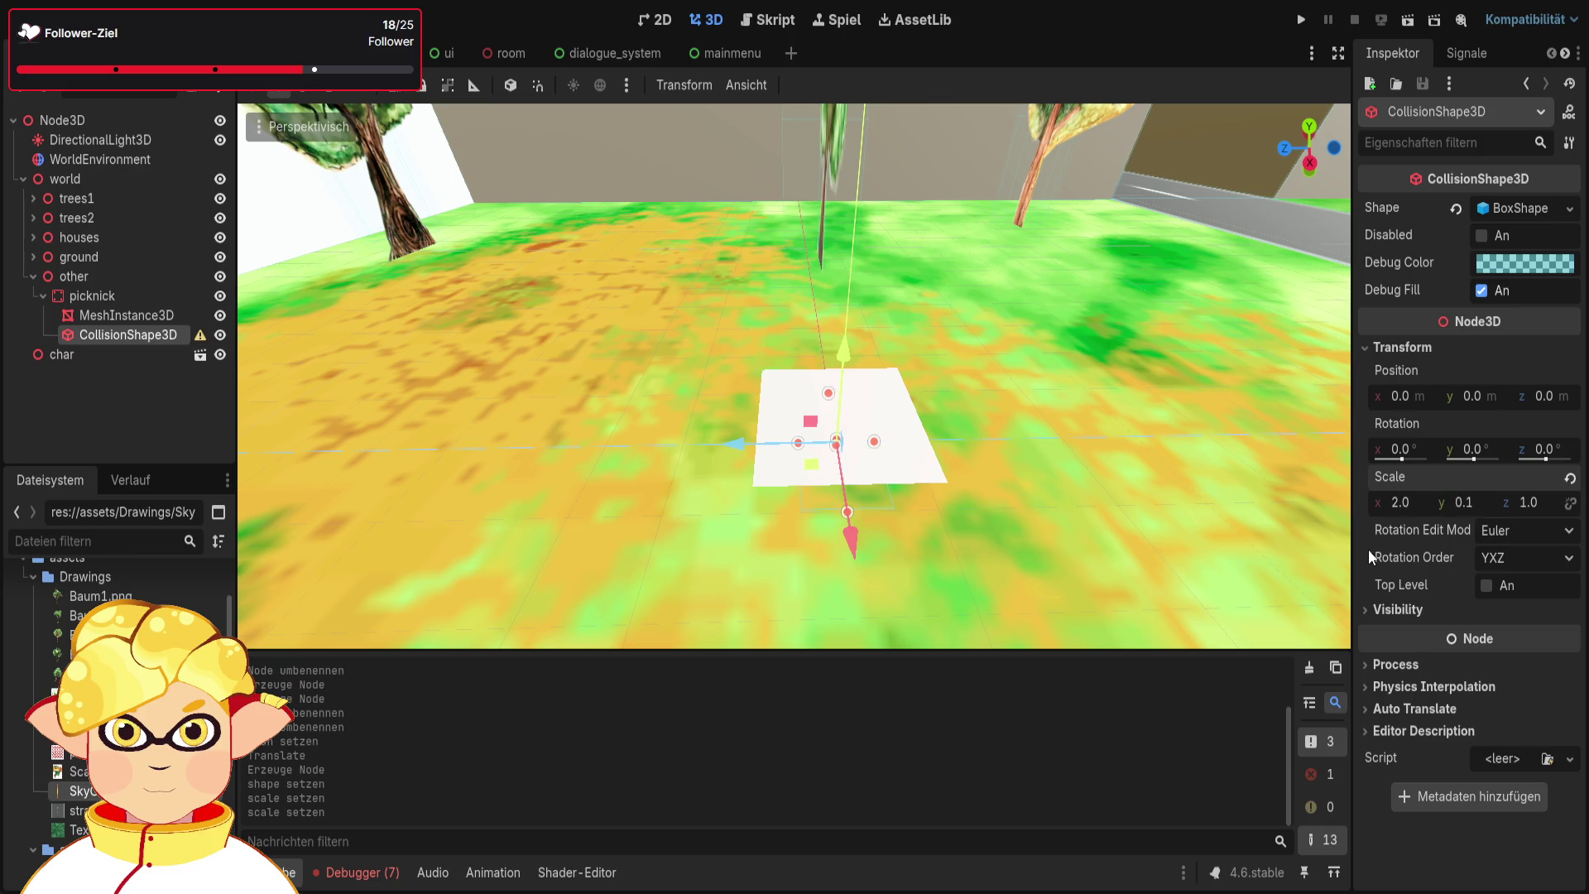
pyautogui.click(1547, 500)
pyautogui.write('2')
pyautogui.press('Return')
# Reset the plane mesh's Y position to 0 and raise the picknick body above the ground
pyautogui.moveTo(673, 276); pyautogui.dragTo(673, 275)
pyautogui.click(146, 315)
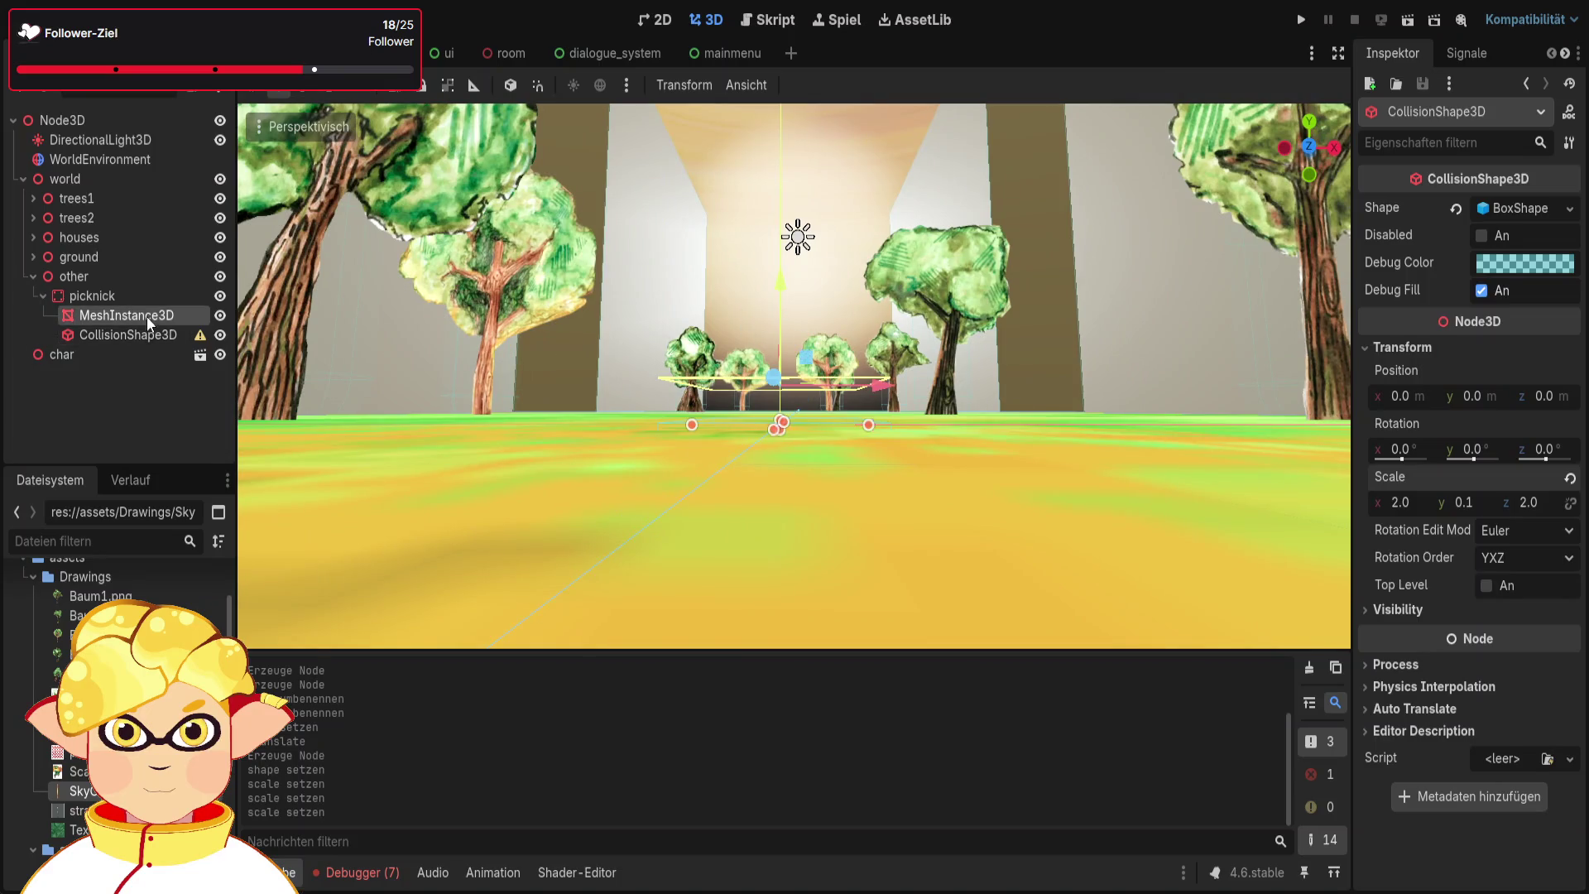
pyautogui.moveTo(780, 286); pyautogui.dragTo(786, 319)
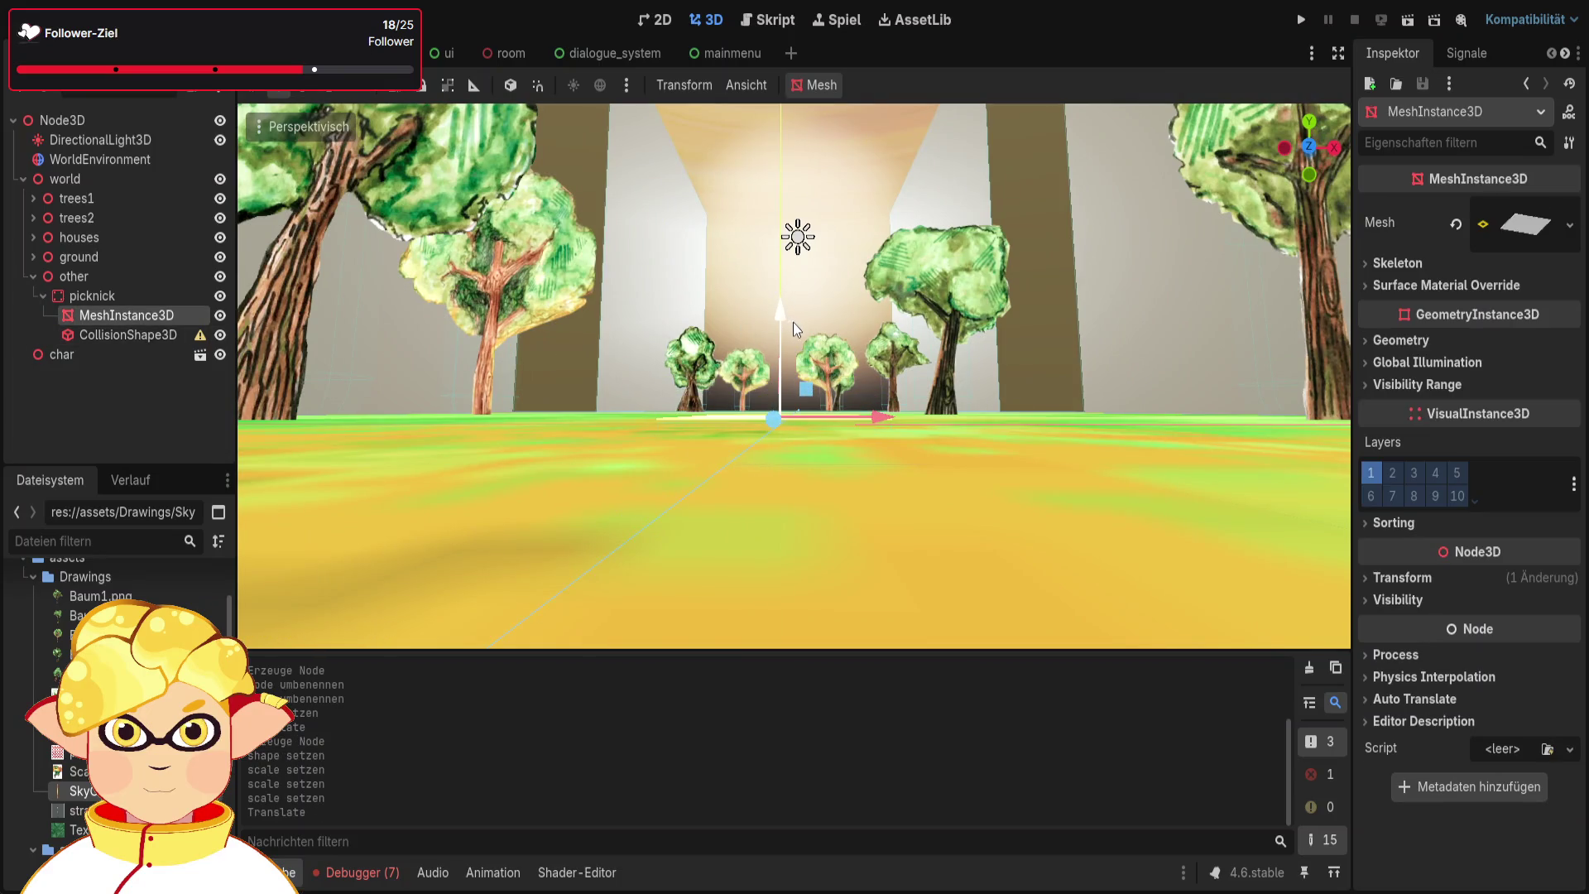
pyautogui.click(1402, 577)
pyautogui.click(1471, 626)
pyautogui.write('0')
pyautogui.press('Return')
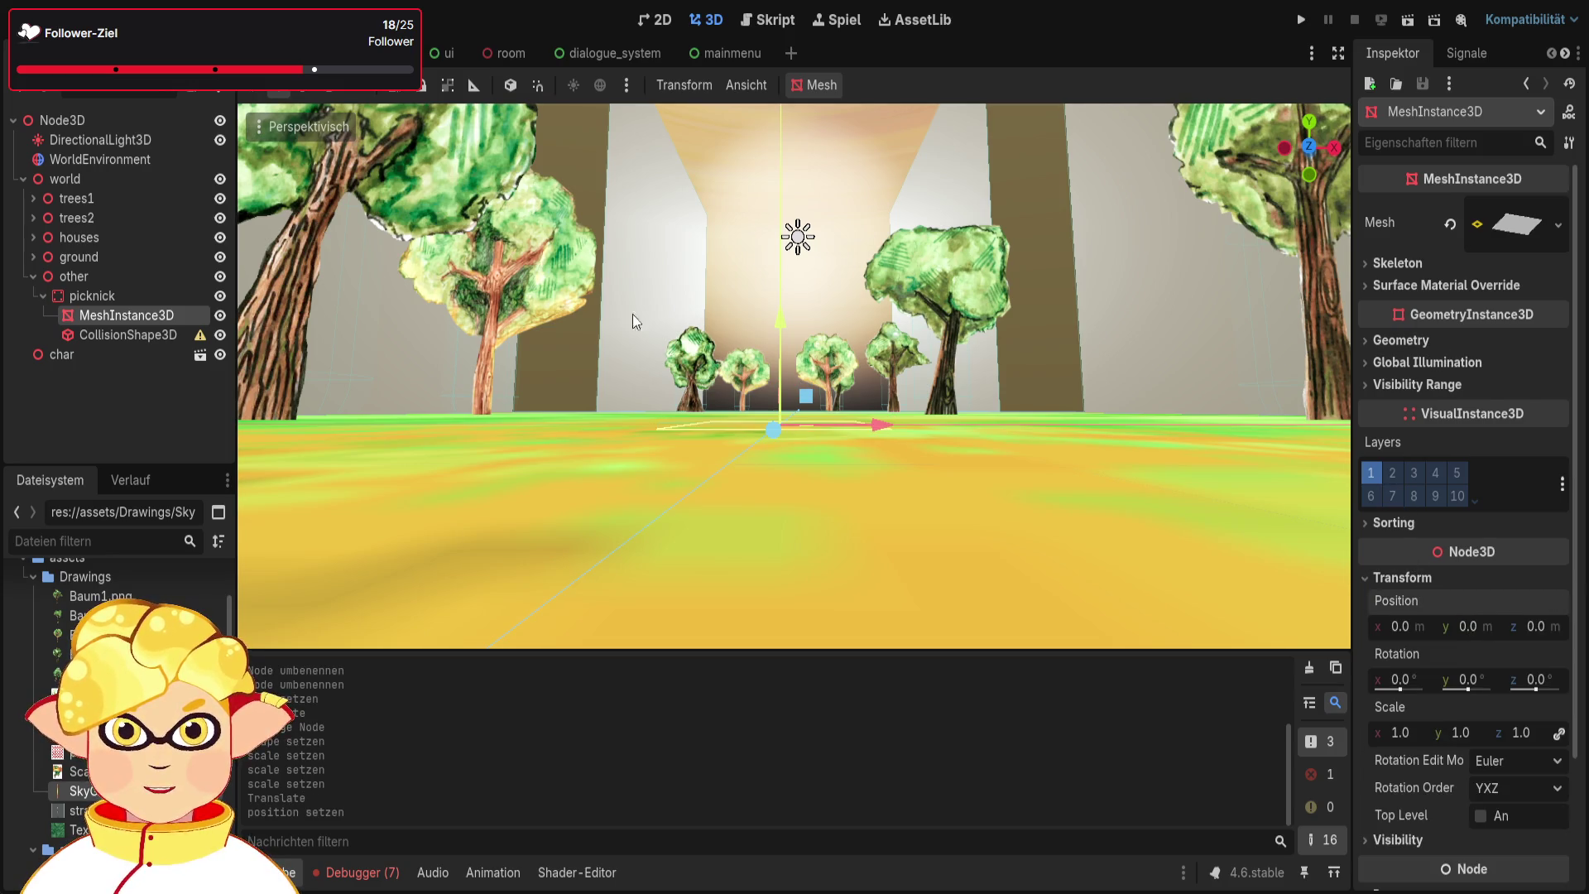
pyautogui.click(107, 297)
pyautogui.moveTo(784, 330)
pyautogui.mouseDown()
pyautogui.moveTo(782, 285)
pyautogui.moveTo(1010, 306)
pyautogui.mouseUp()
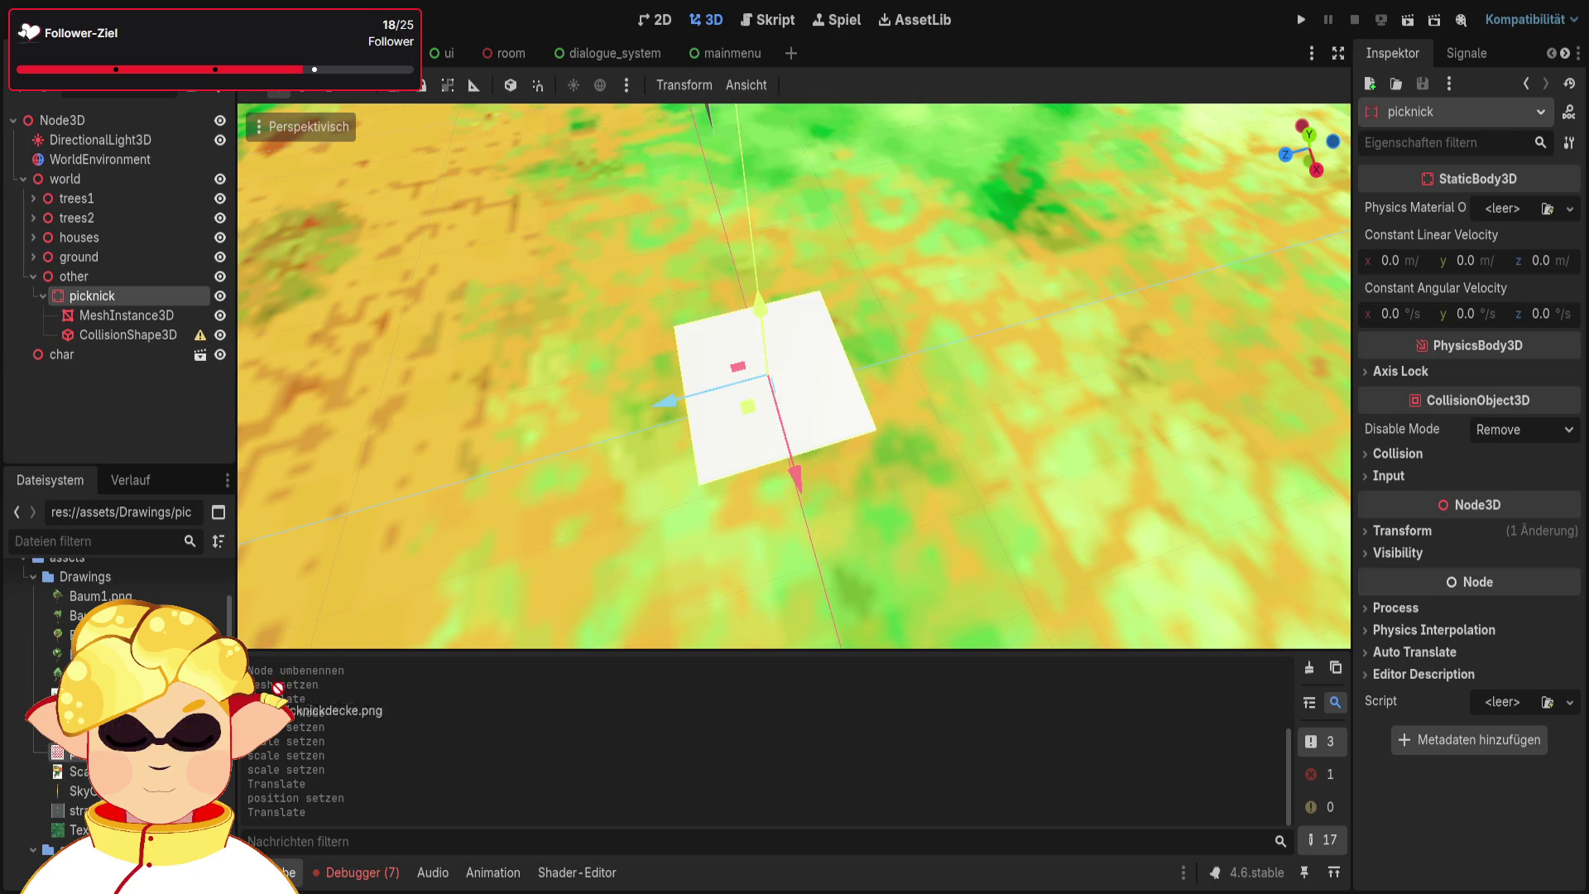
# Texture the plane with picknickdecke.png and stretch picknick to scale 3 × 1 × 2 with unlinked axes
pyautogui.moveTo(82, 751); pyautogui.dragTo(765, 369)
pyautogui.moveTo(662, 463); pyautogui.dragTo(662, 404)
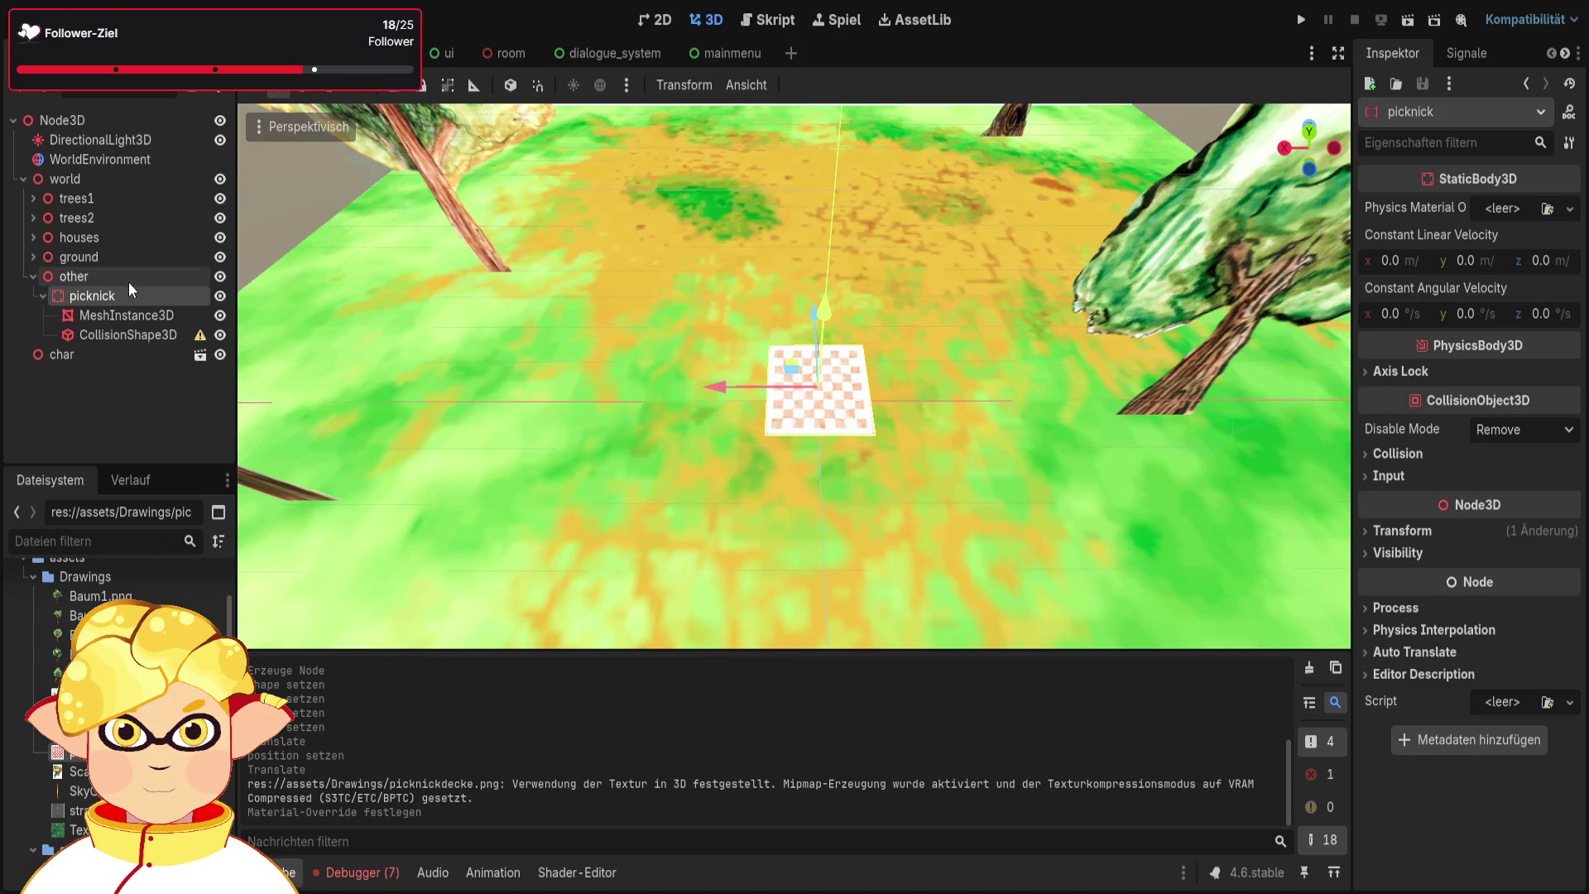
pyautogui.click(1405, 530)
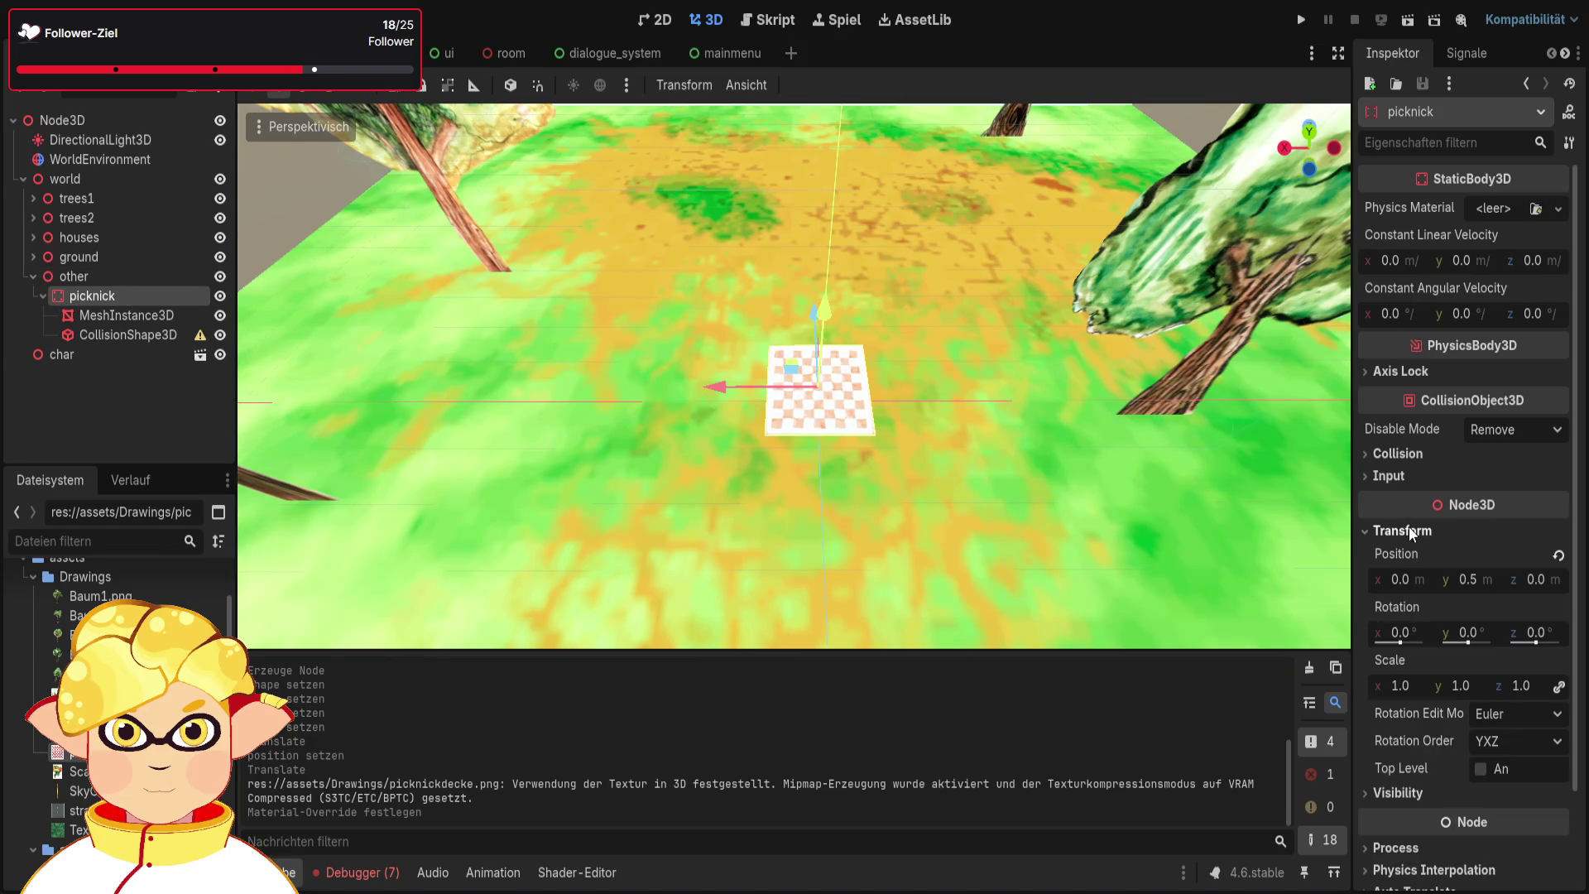
pyautogui.click(1559, 686)
pyautogui.click(1400, 686)
pyautogui.write('2')
pyautogui.press('Return')
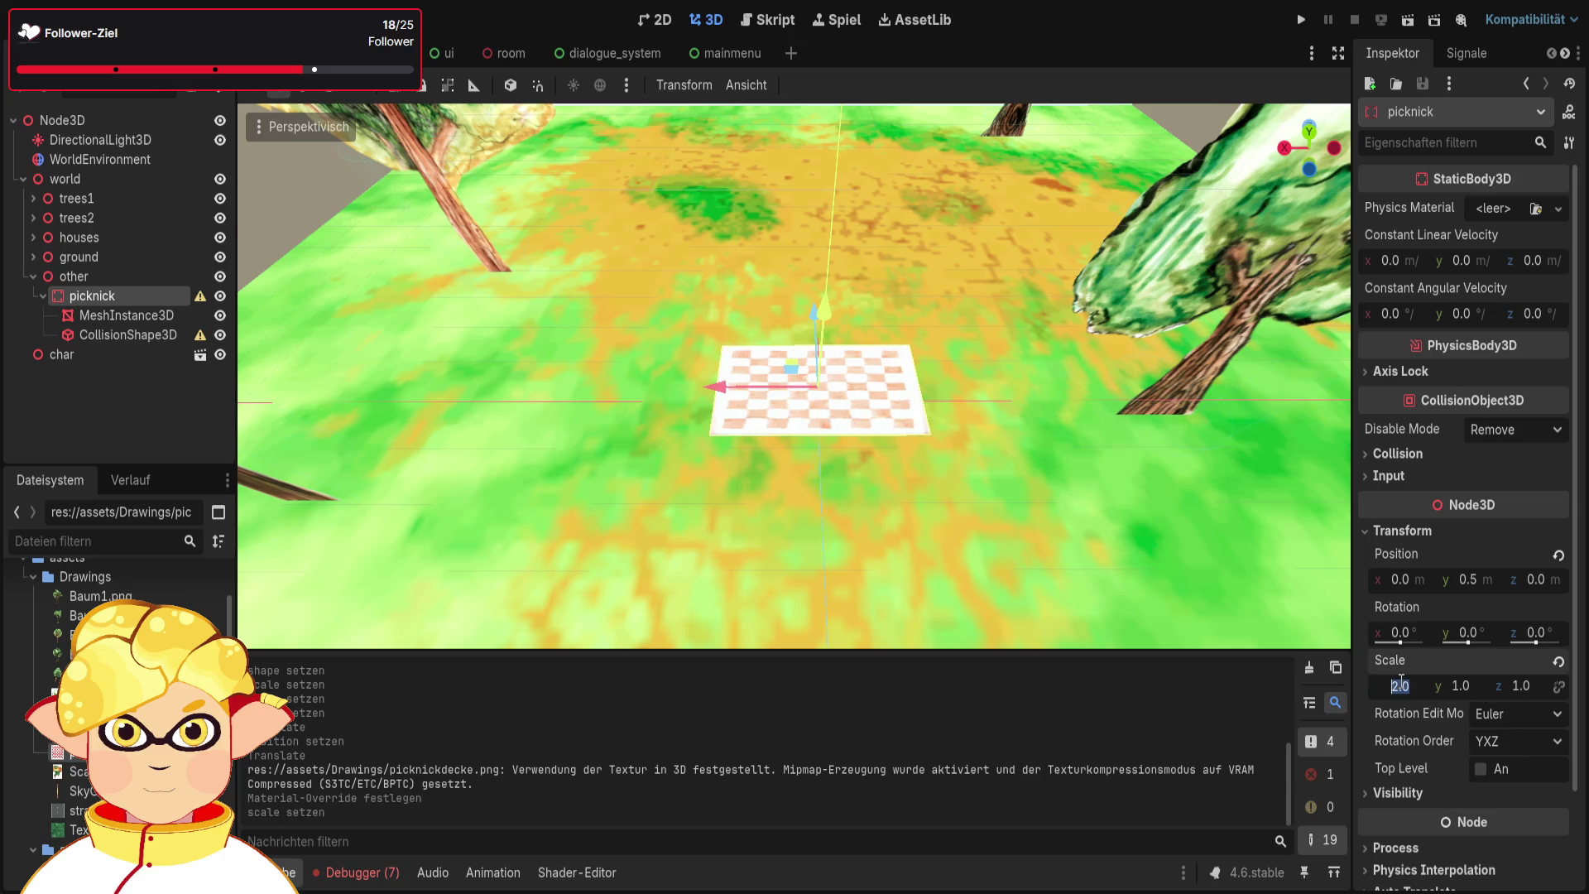
pyautogui.write('3')
pyautogui.press('Return')
pyautogui.click(1522, 686)
pyautogui.write('2')
pyautogui.press('Return')
pyautogui.moveTo(1170, 498); pyautogui.dragTo(960, 405)
pyautogui.click(848, 426)
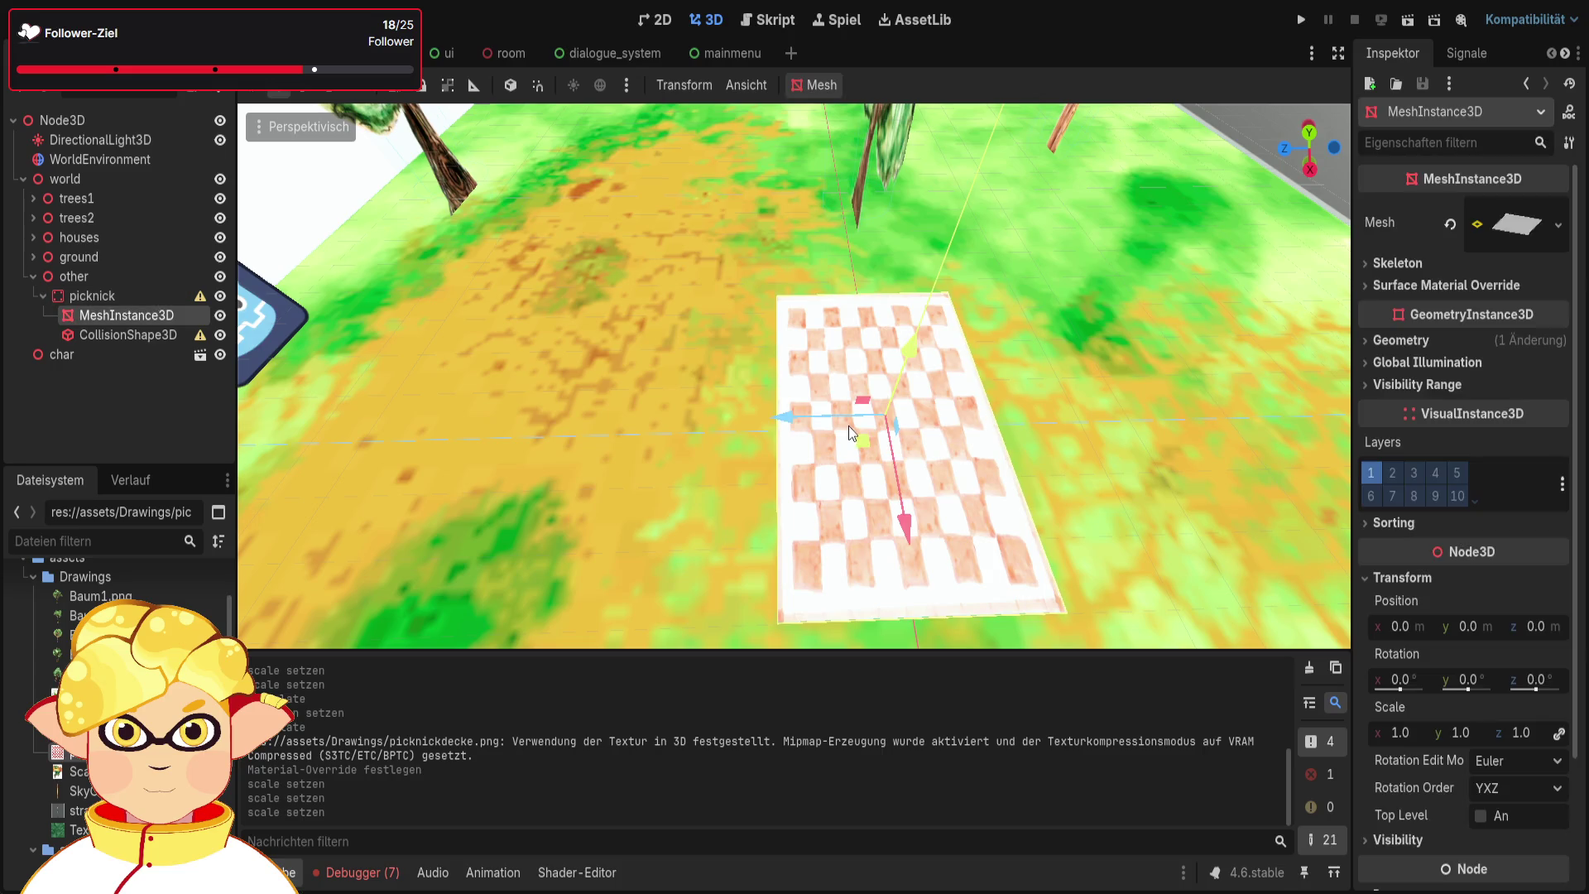
# Slide the blanket mesh along Z, then undo the moves and scaling and select the CollisionShape3D
pyautogui.moveTo(828, 418)
pyautogui.mouseDown()
pyautogui.moveTo(408, 379)
pyautogui.moveTo(777, 437)
pyautogui.mouseUp()
pyautogui.moveTo(717, 388); pyautogui.dragTo(648, 386)
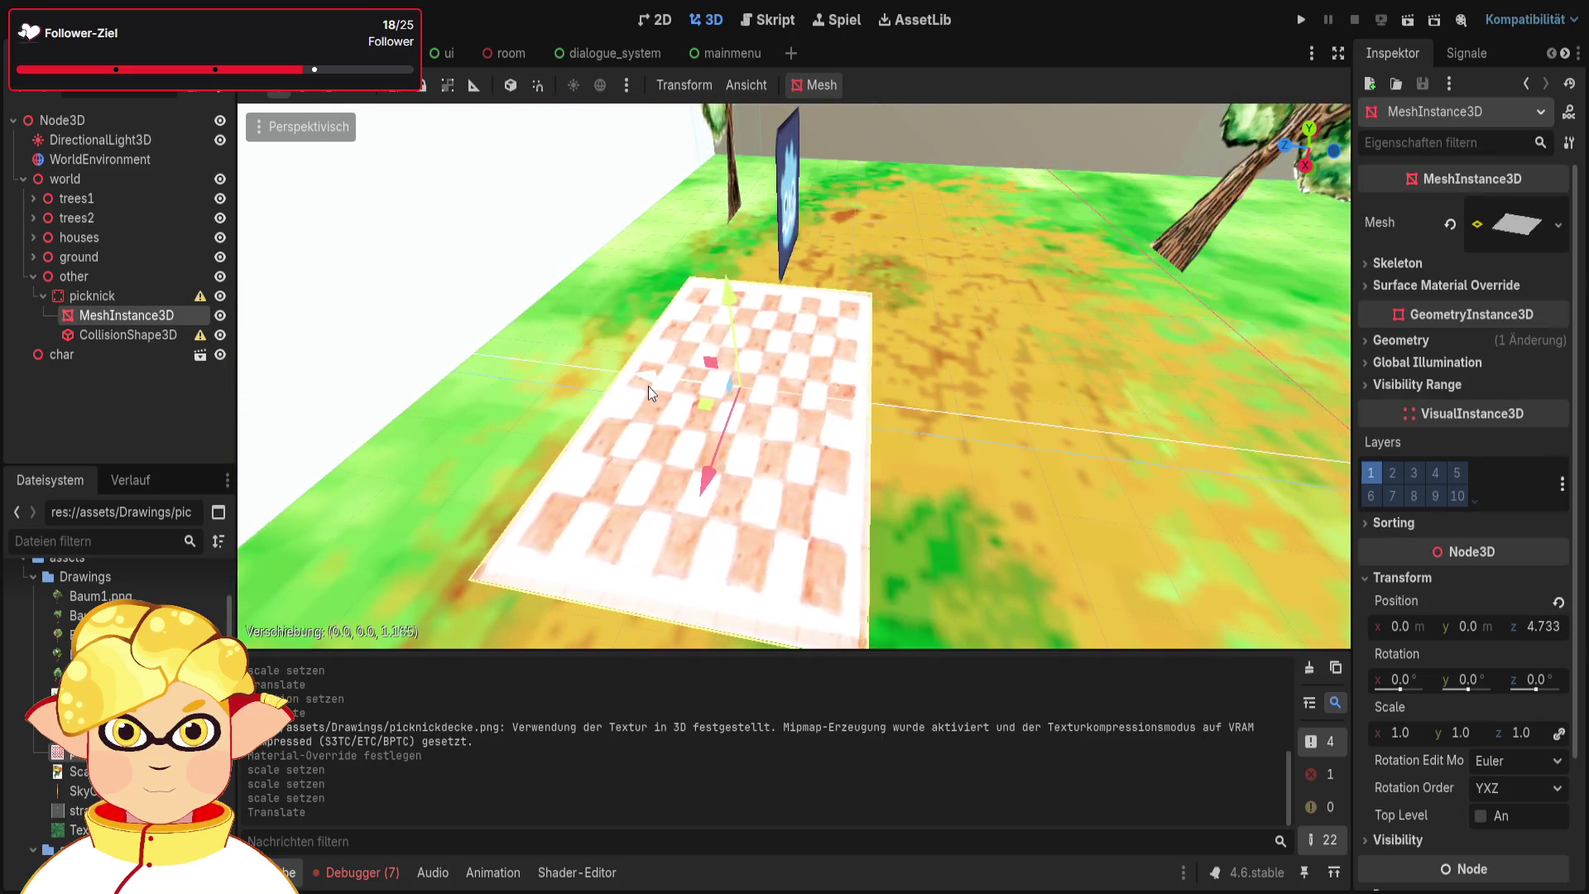
pyautogui.moveTo(730, 435); pyautogui.dragTo(828, 463)
pyautogui.moveTo(795, 373)
pyautogui.mouseDown()
pyautogui.moveTo(773, 268)
pyautogui.moveTo(824, 321)
pyautogui.mouseUp()
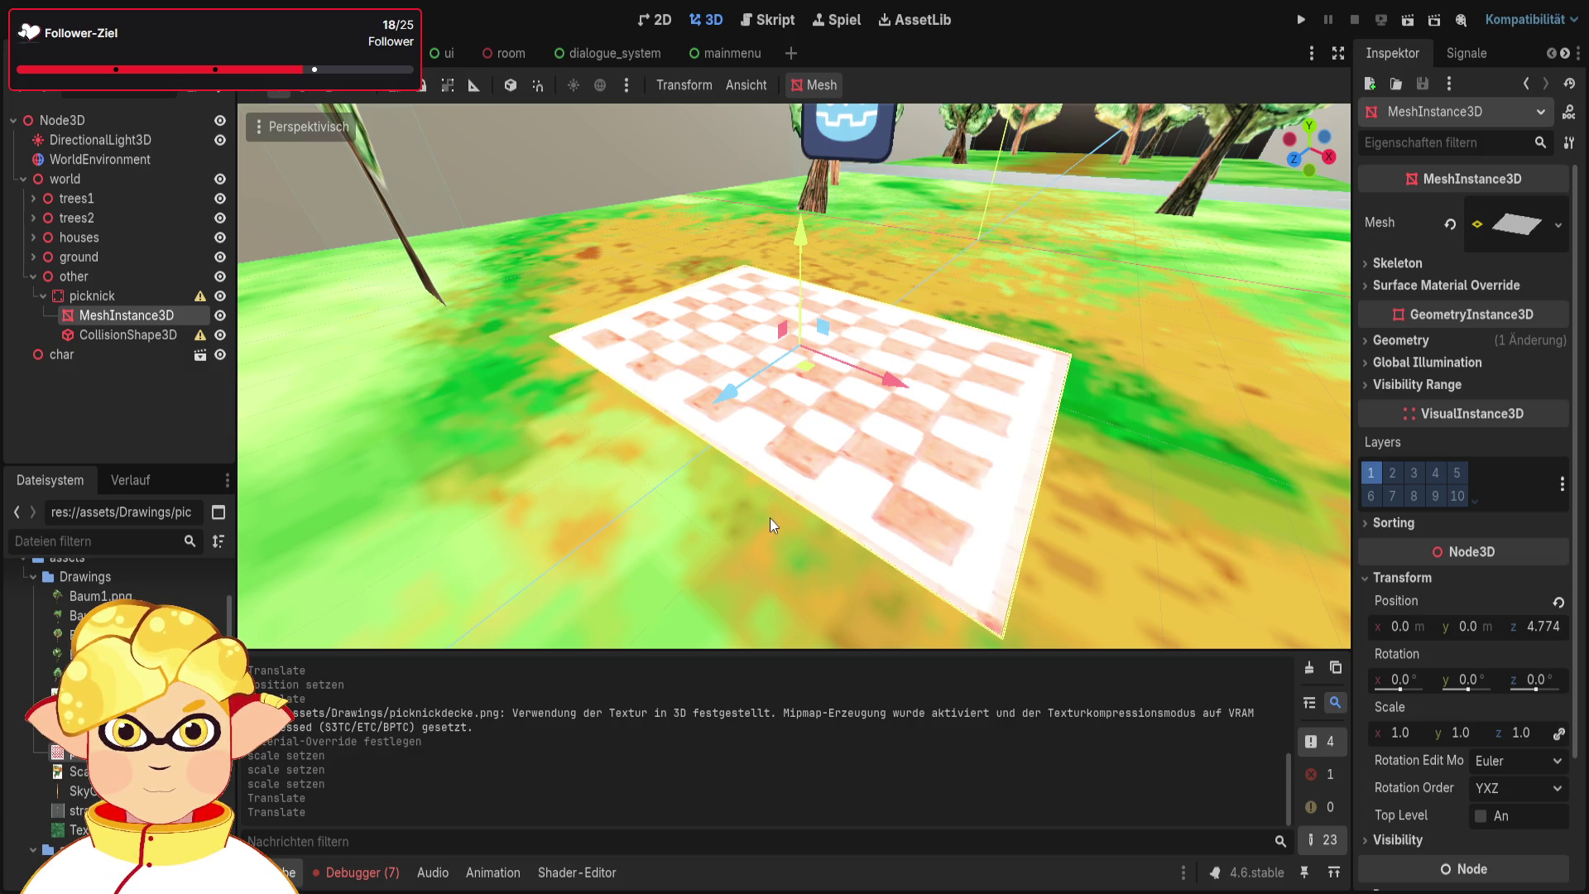
pyautogui.hotkey('ctrl', 'z')
pyautogui.hotkey('ctrl', 'z')
pyautogui.hotkey('ctrl', 'z')
pyautogui.hotkey('ctrl', 'z')
pyautogui.hotkey('ctrl', 'z')
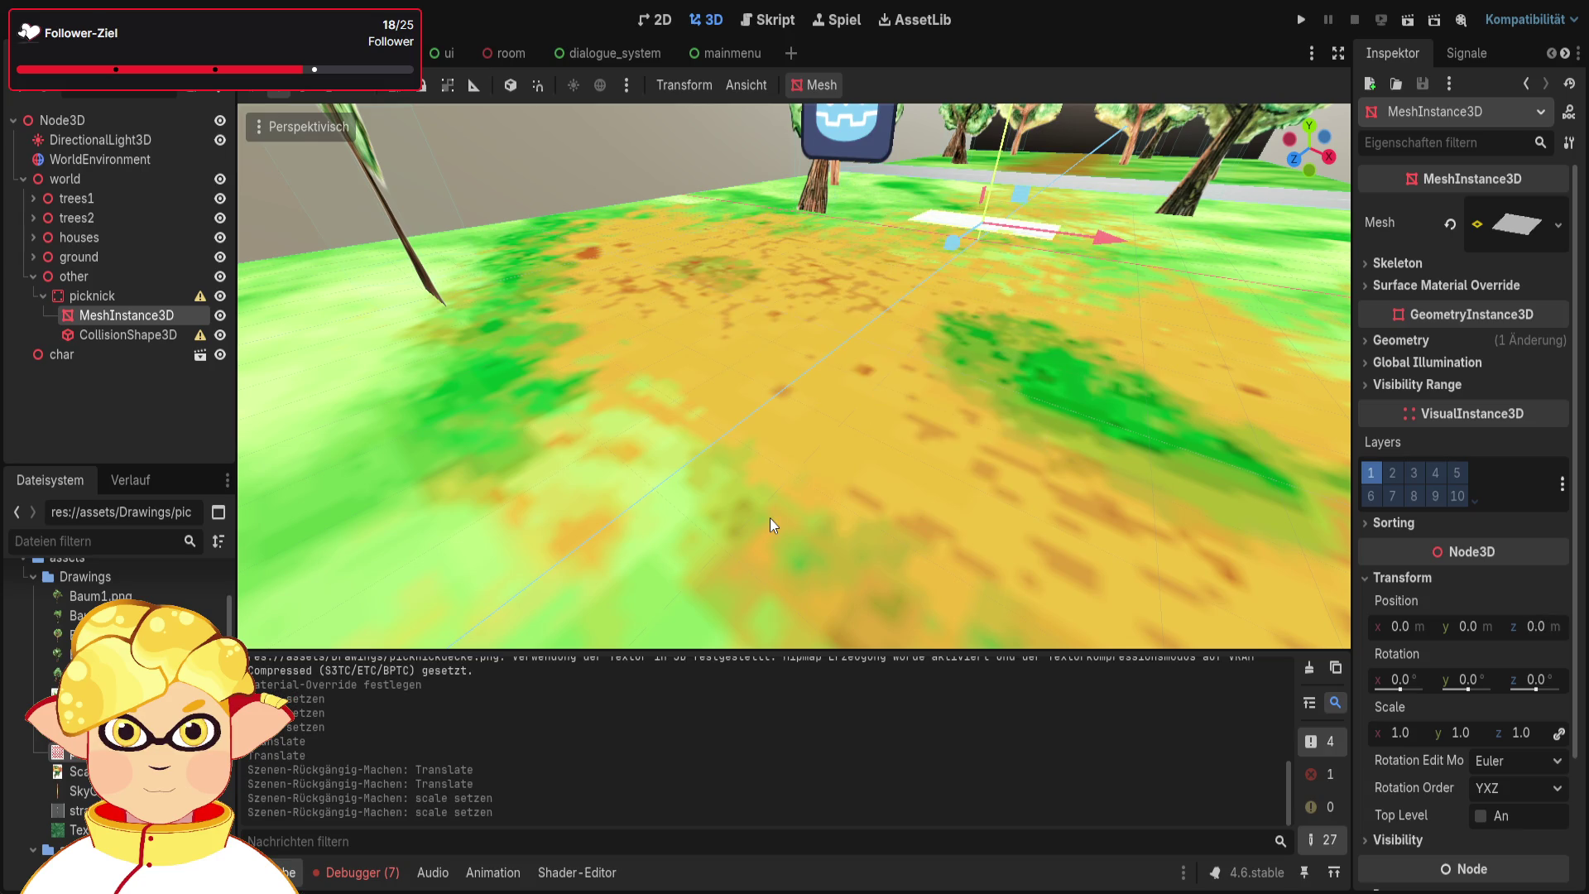
pyautogui.click(151, 335)
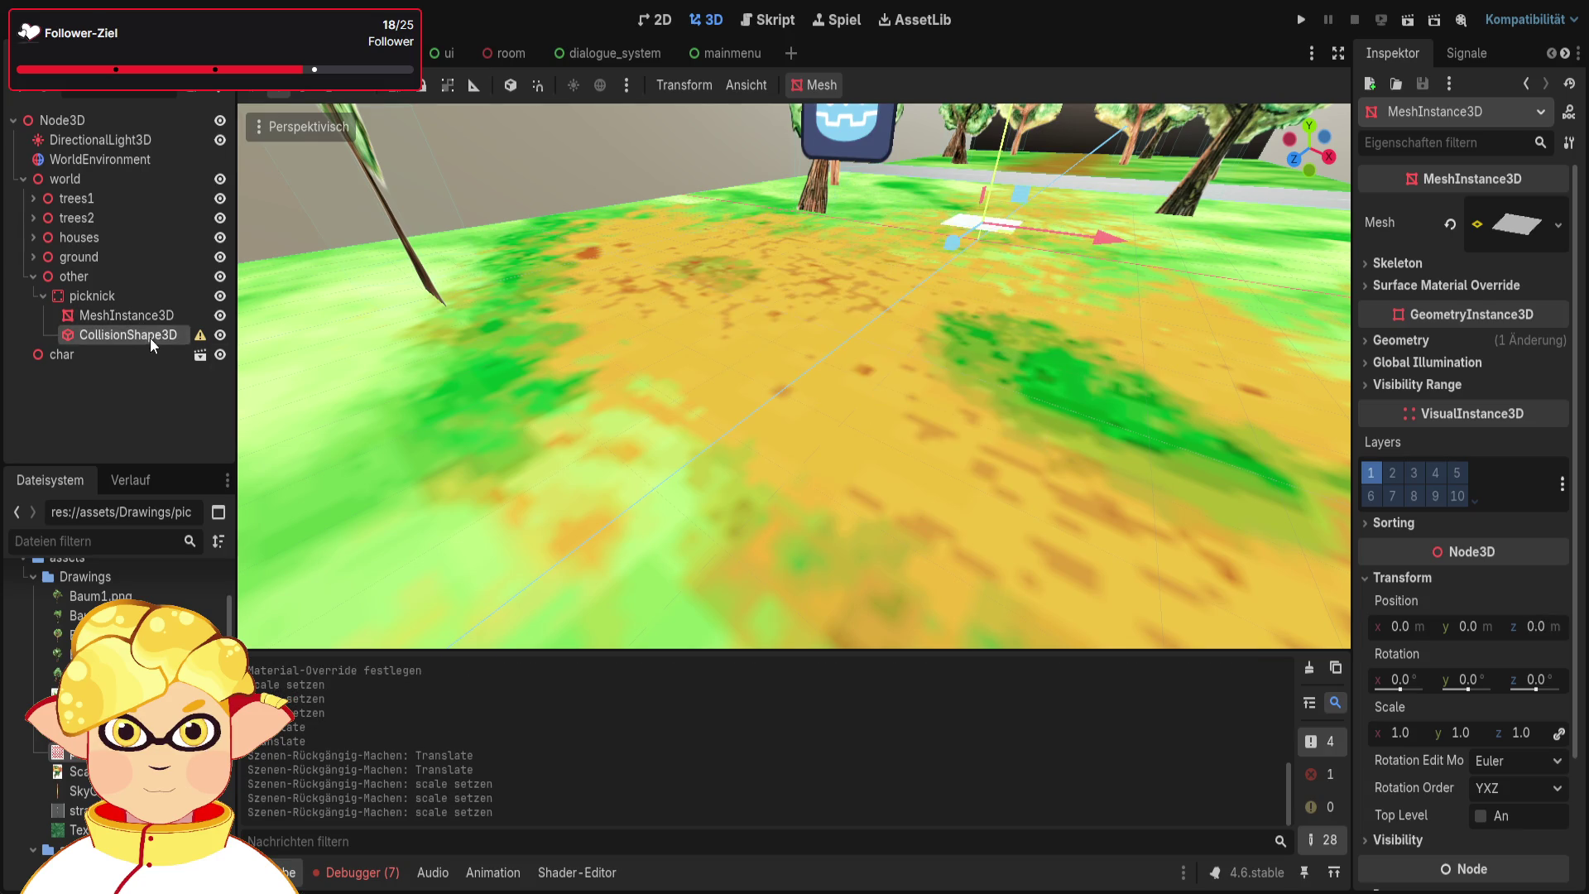
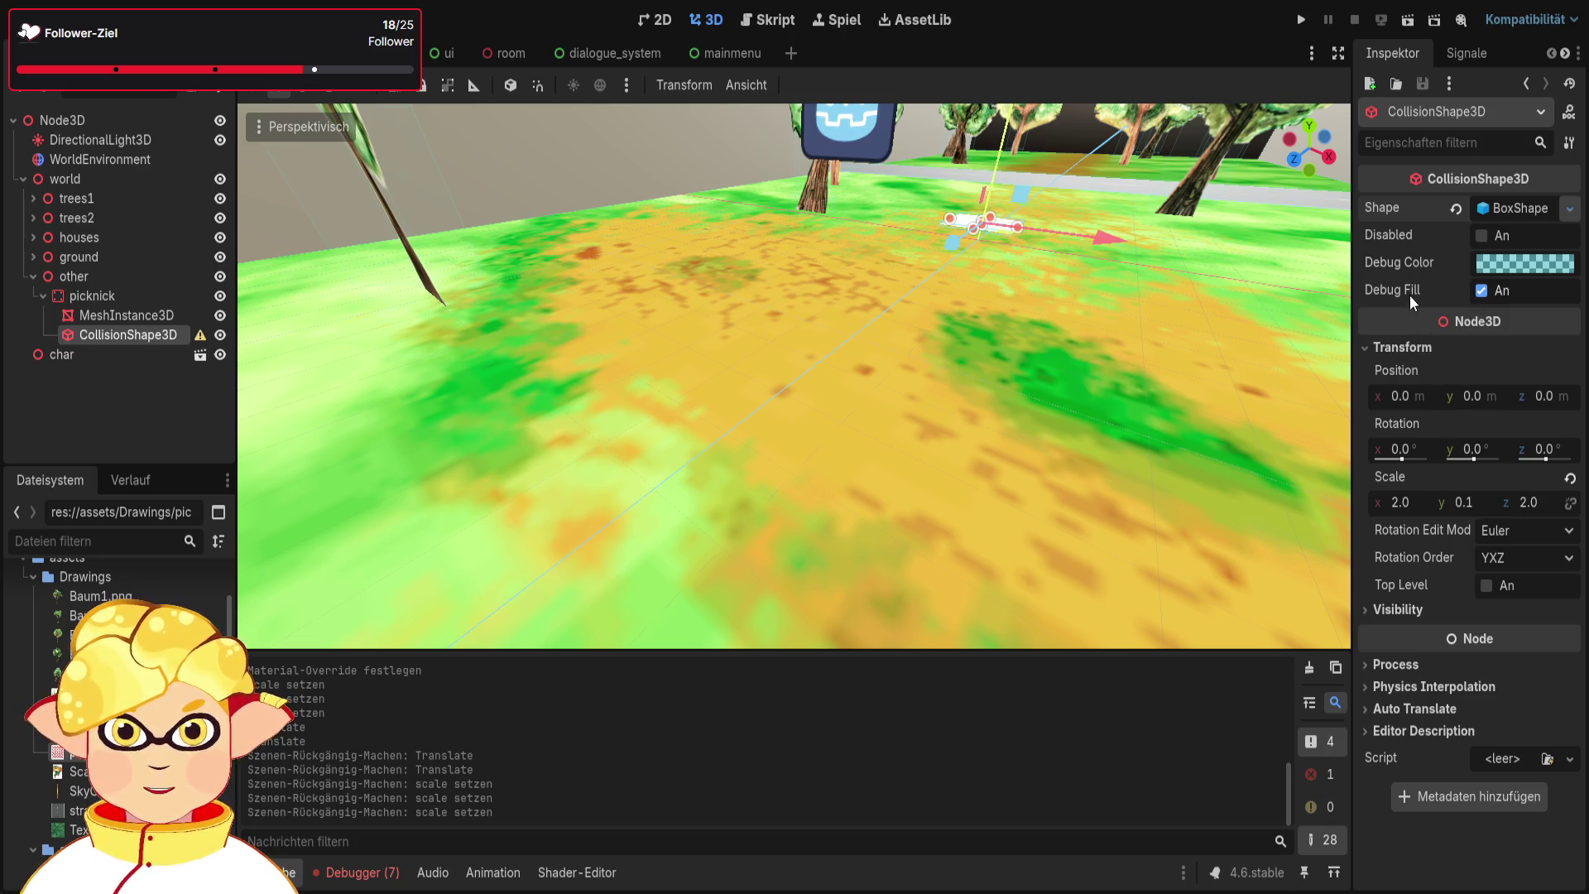
# Cut the CollisionShape3D from under picknick, leaving only the blanket's MeshInstance3D
pyautogui.moveTo(1167, 325)
pyautogui.mouseDown()
pyautogui.moveTo(1270, 108)
pyautogui.moveTo(1287, 141)
pyautogui.mouseUp()
pyautogui.moveTo(795, 372); pyautogui.dragTo(794, 322)
pyautogui.moveTo(703, 398); pyautogui.dragTo(704, 379)
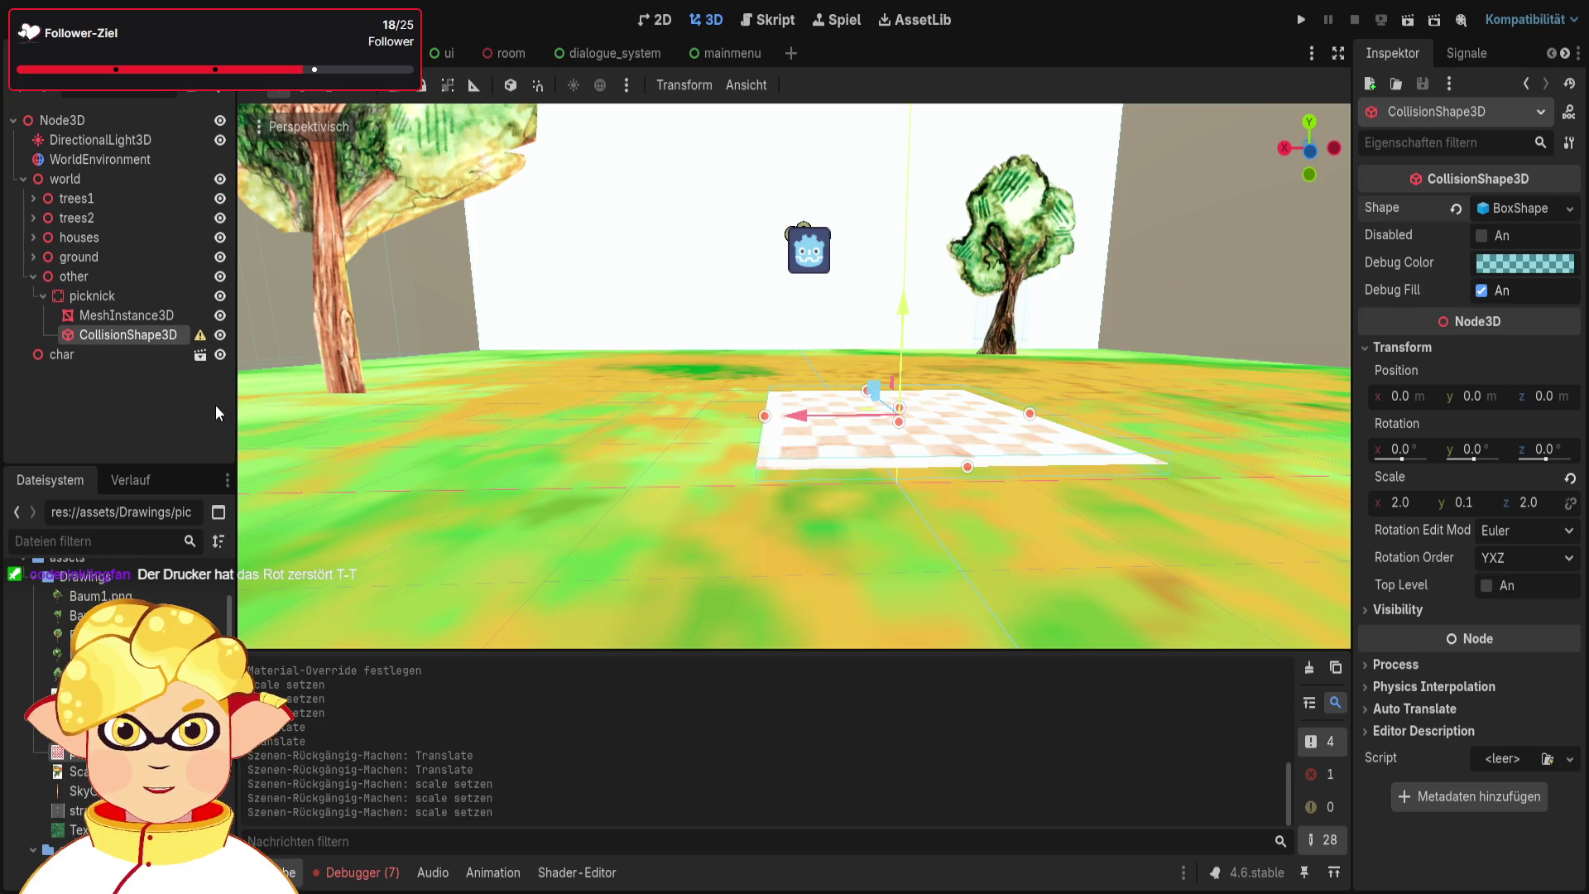
pyautogui.click(128, 319)
pyautogui.click(125, 335)
pyautogui.hotkey('ctrl', 'x')
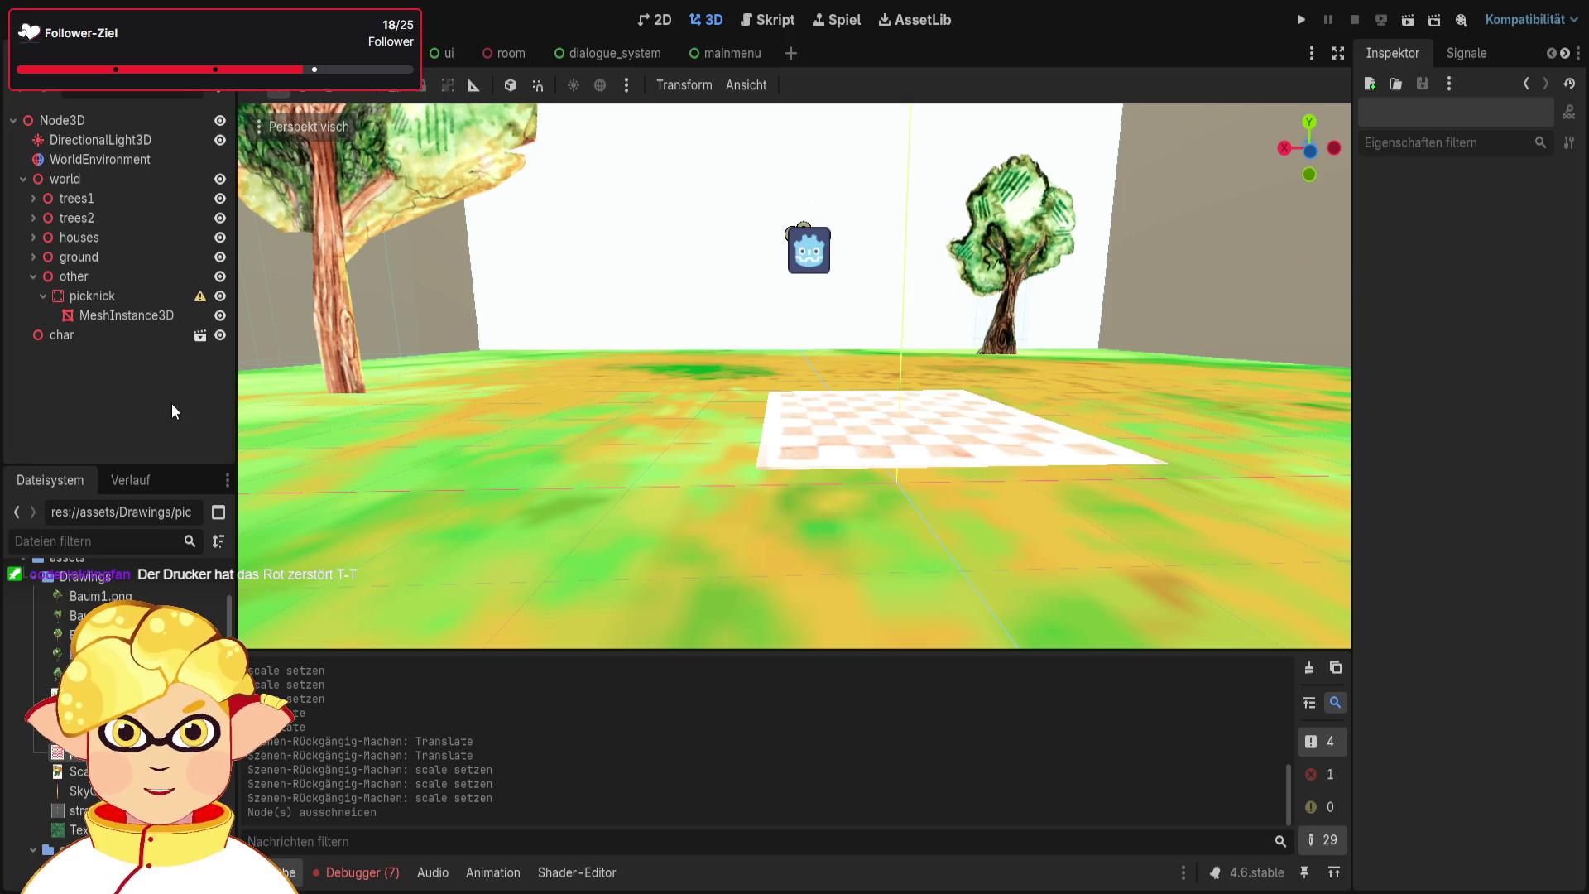
# Rename the blanket's MeshInstance3D to picknickdecke
pyautogui.click(149, 315)
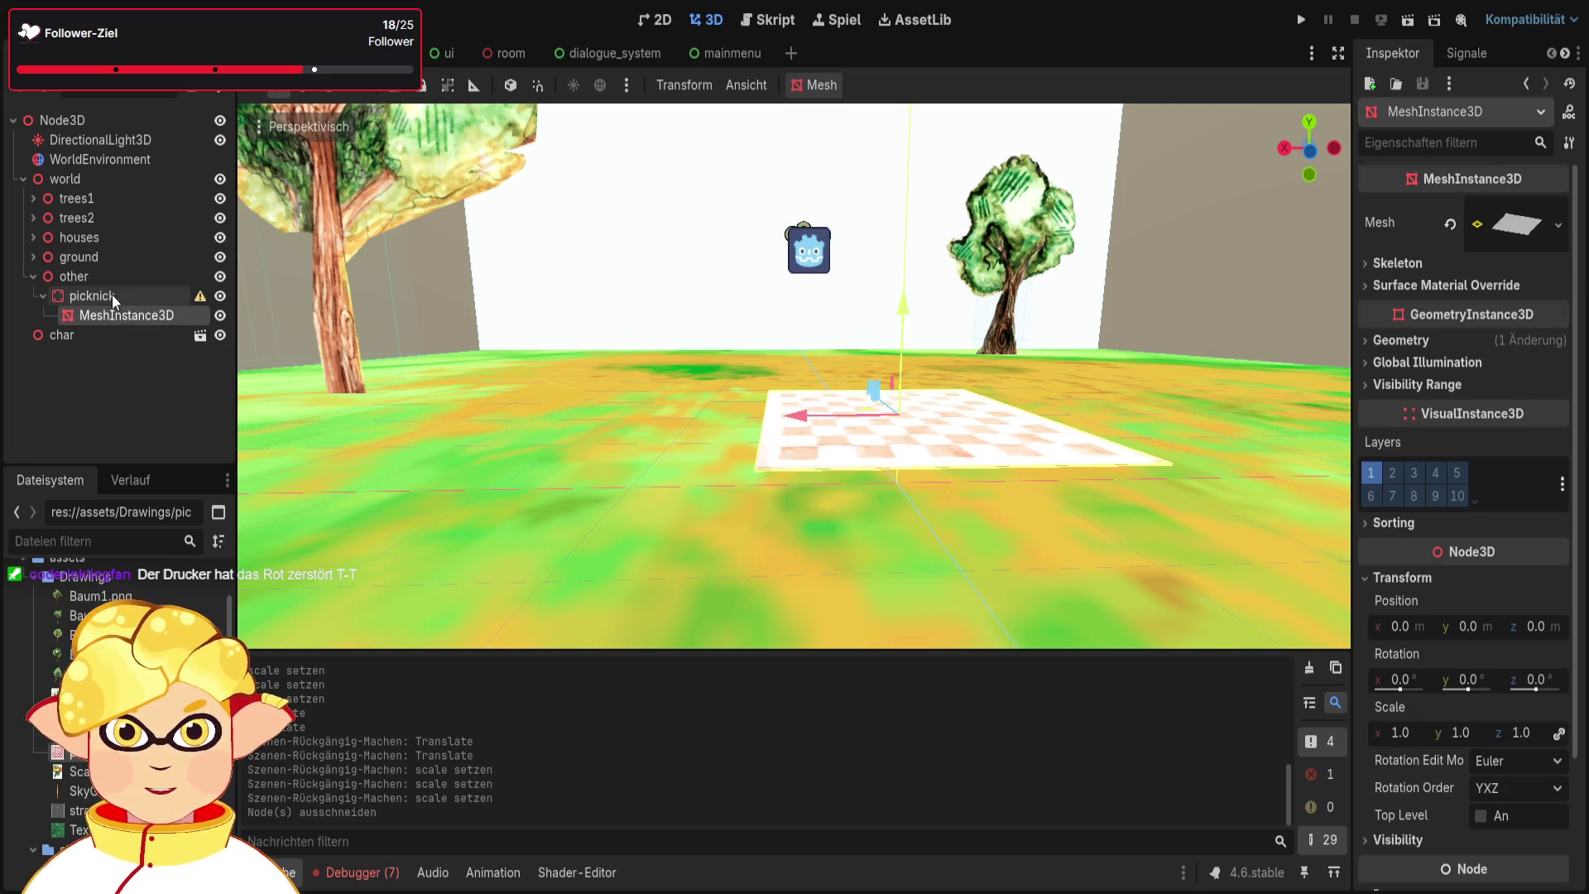
pyautogui.click(112, 294)
pyautogui.click(125, 316)
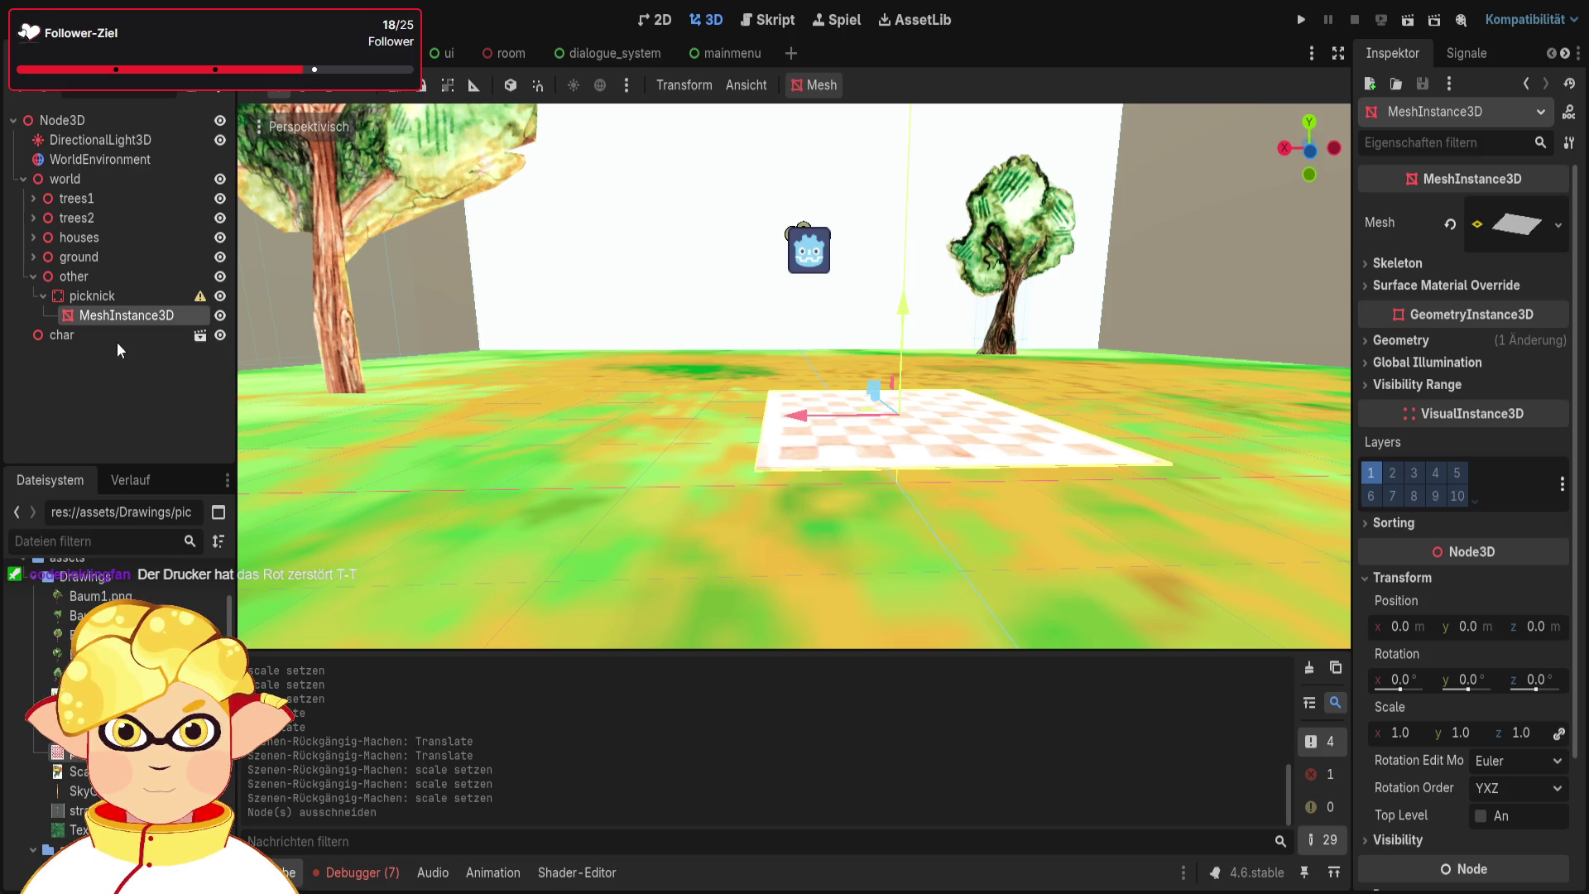
pyautogui.press('F2')
pyautogui.write('picknickdecke')
pyautogui.press('Return')
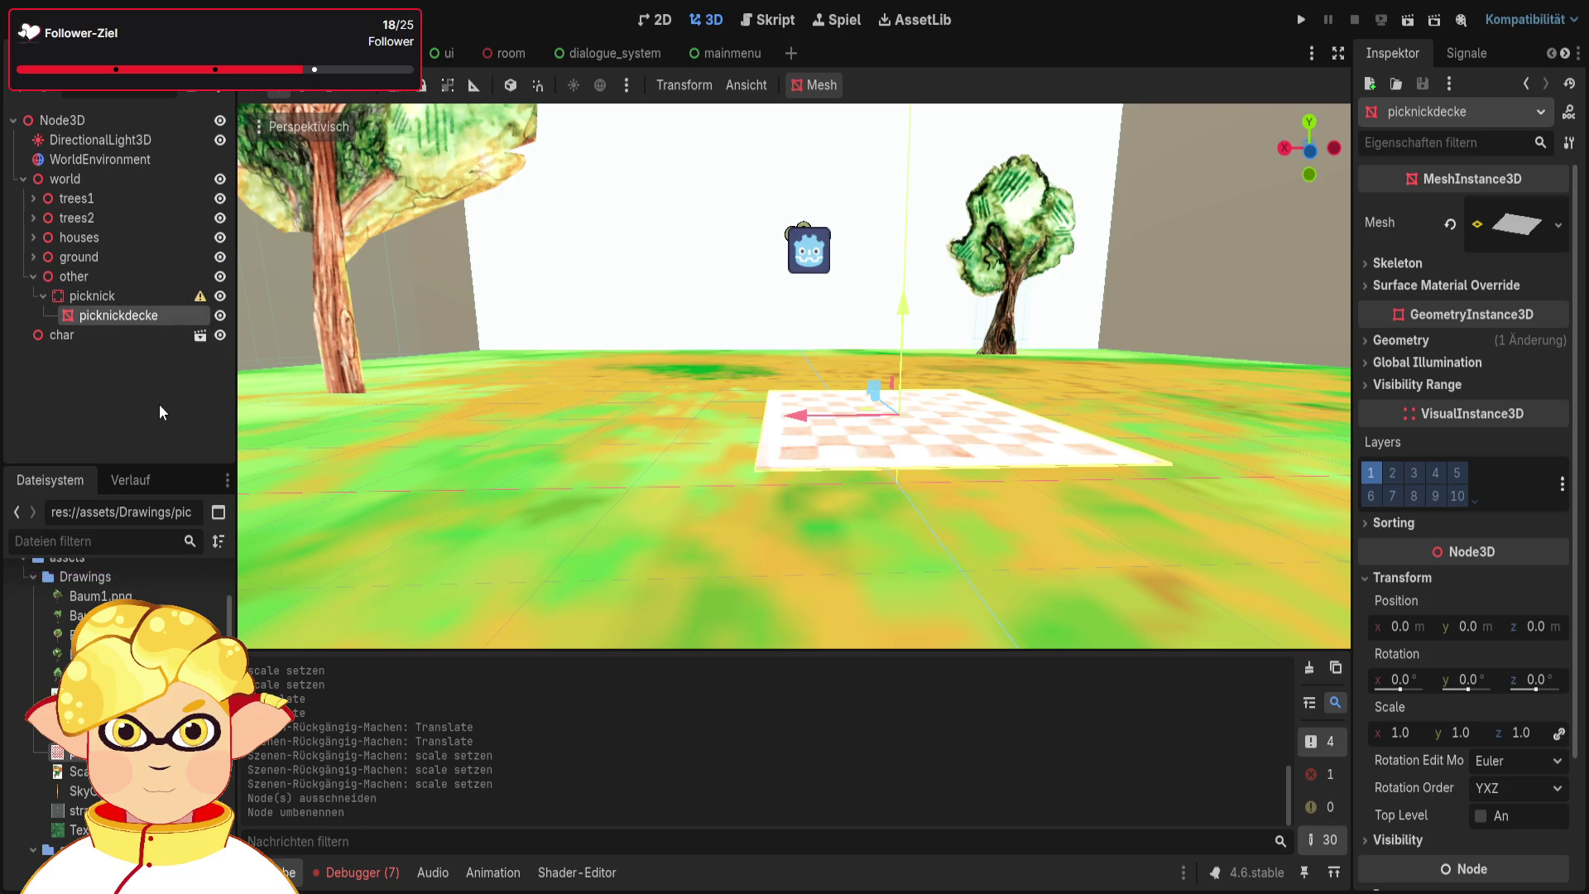
# Move picknickdecke directly under other and remove the empty picknick node
pyautogui.moveTo(129, 316); pyautogui.dragTo(79, 277)
pyautogui.click(108, 298)
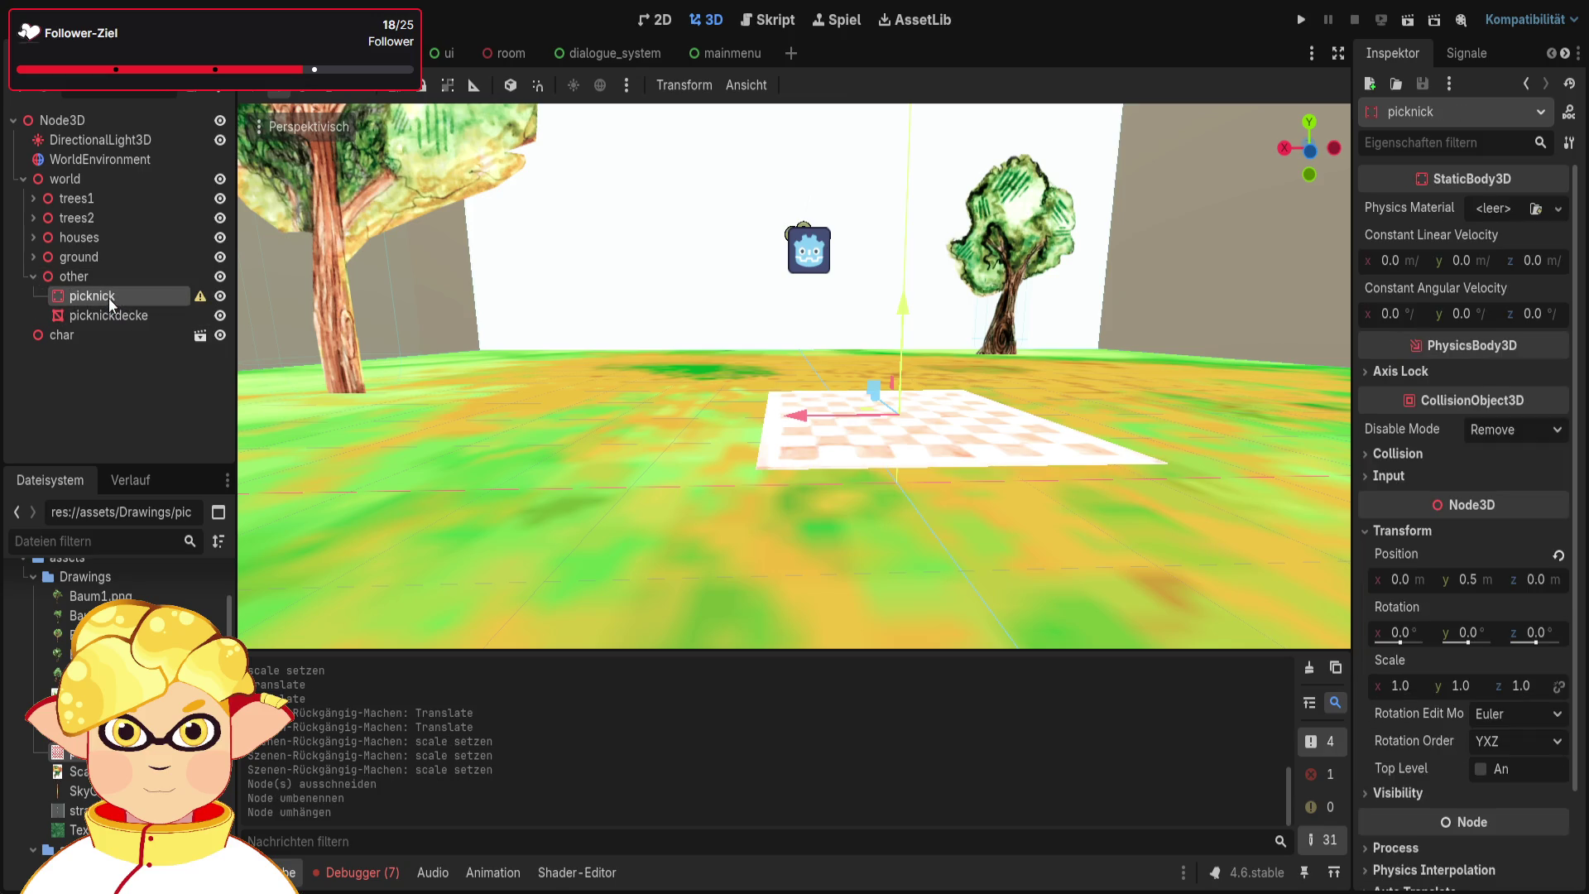
pyautogui.hotkey('ctrl', 'x')
pyautogui.click(795, 414)
# Scale the picnic blanket to 3 × 3 × 2
pyautogui.moveTo(794, 414); pyautogui.dragTo(1300, 644)
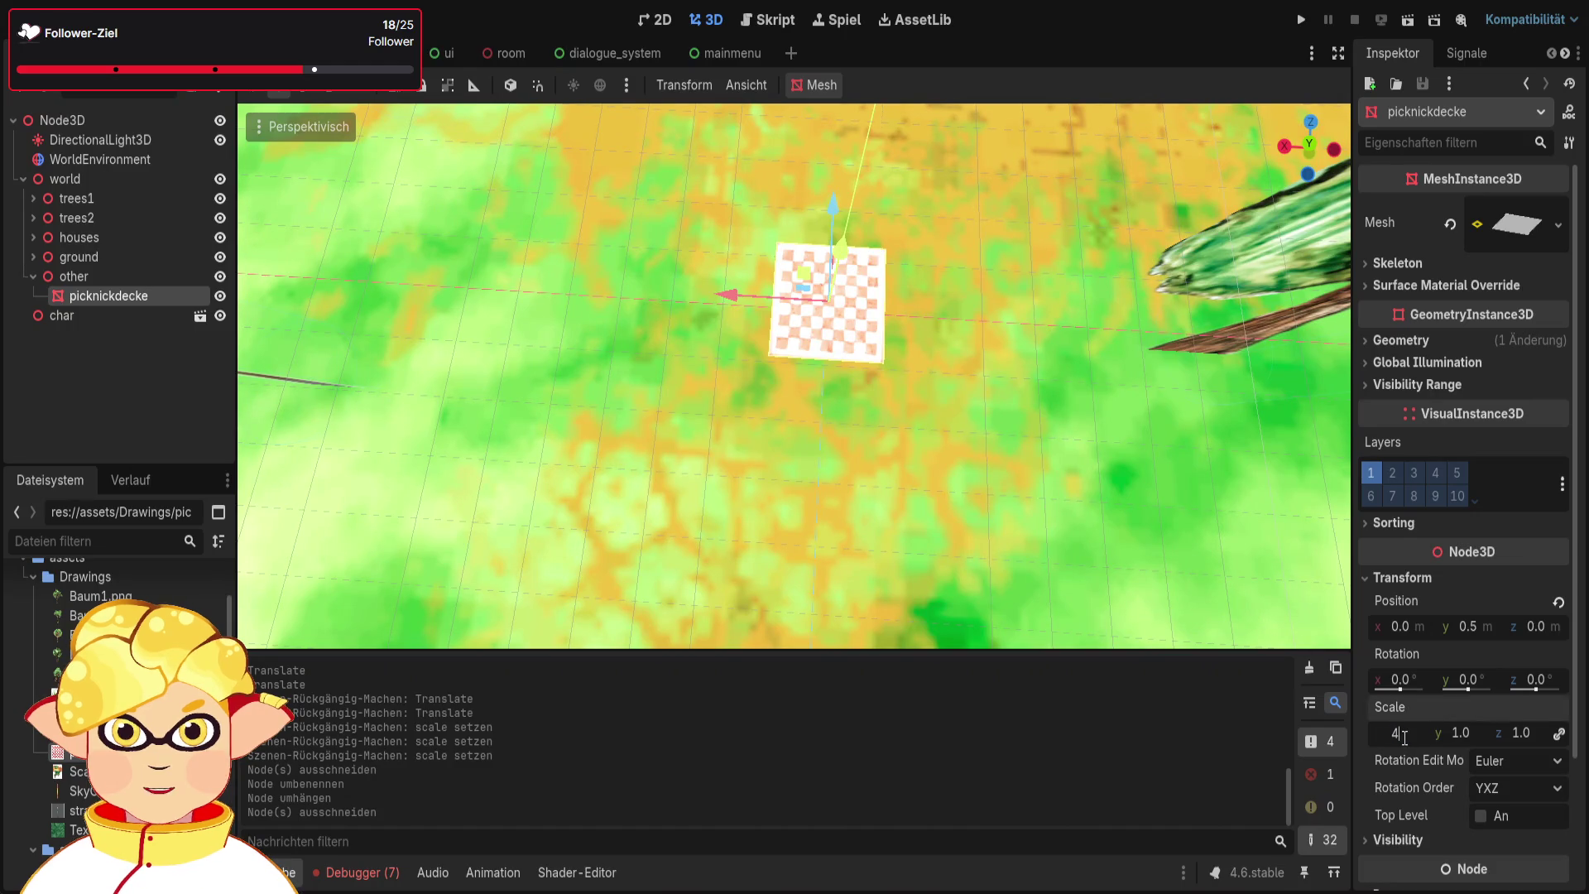
pyautogui.write('4')
pyautogui.press('Return')
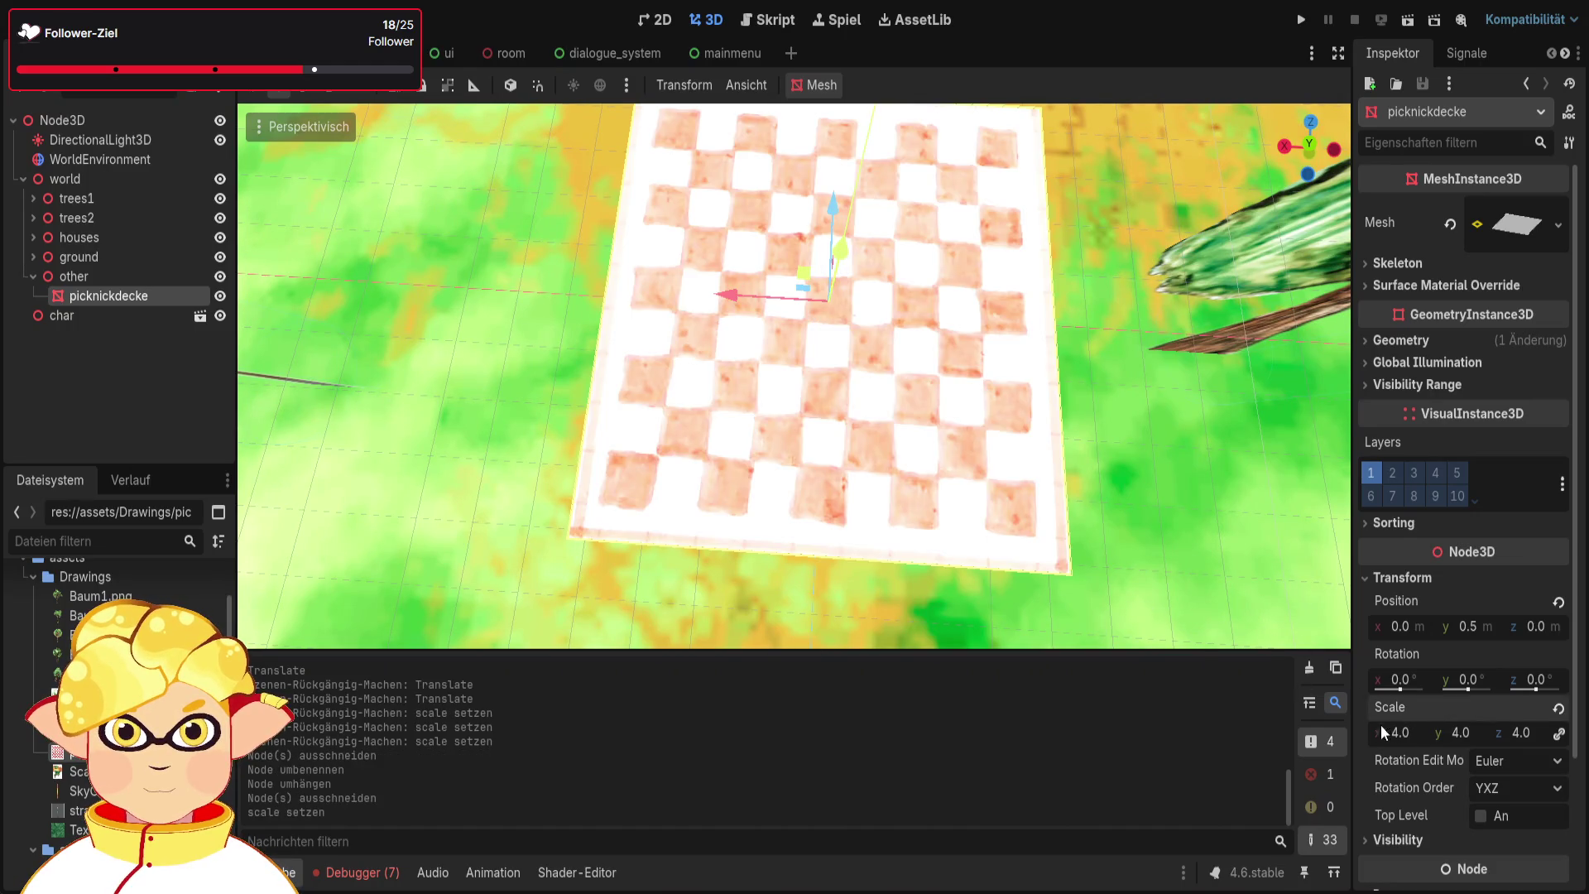
pyautogui.write('3')
pyautogui.press('Return')
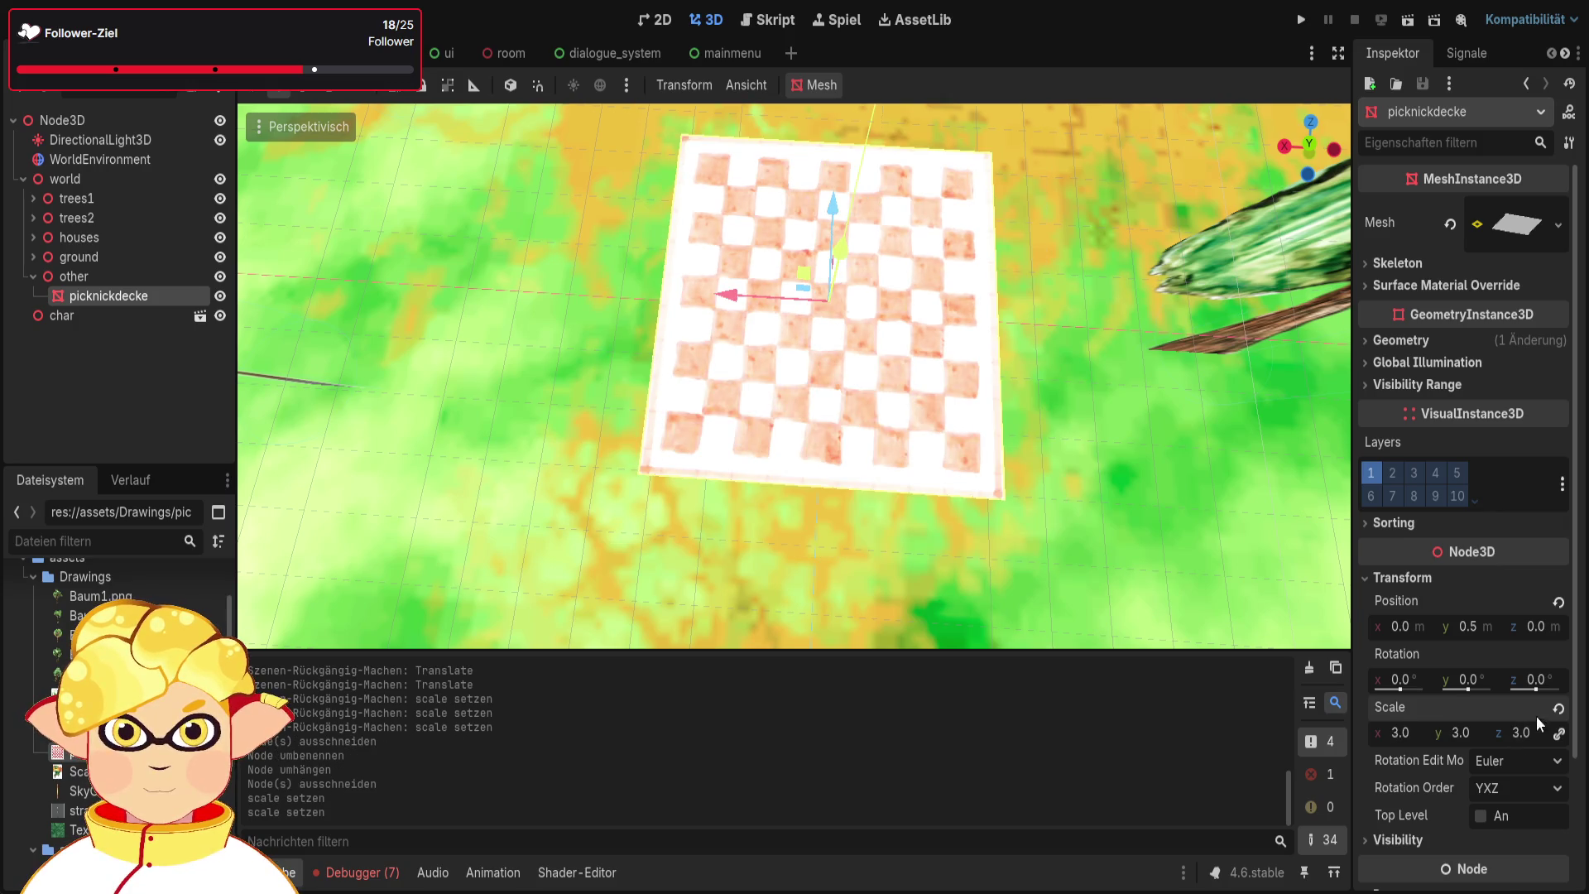
pyautogui.write('3')
pyautogui.press('Return')
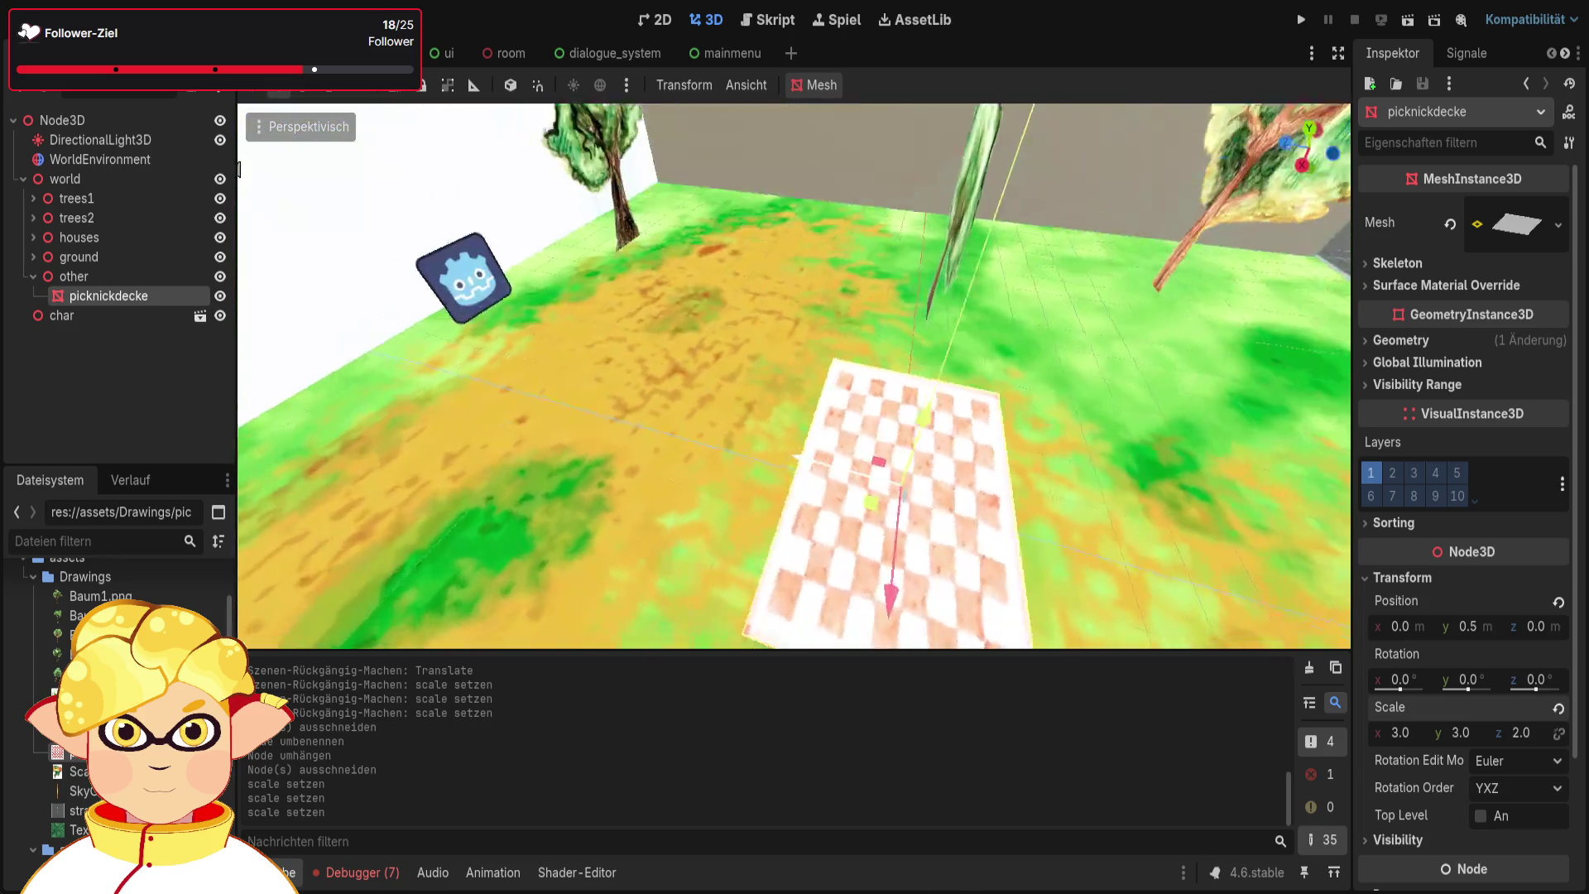
# Slide the blanket along z to 9.506 and set its height to 0.1
pyautogui.moveTo(927, 511); pyautogui.dragTo(477, 473)
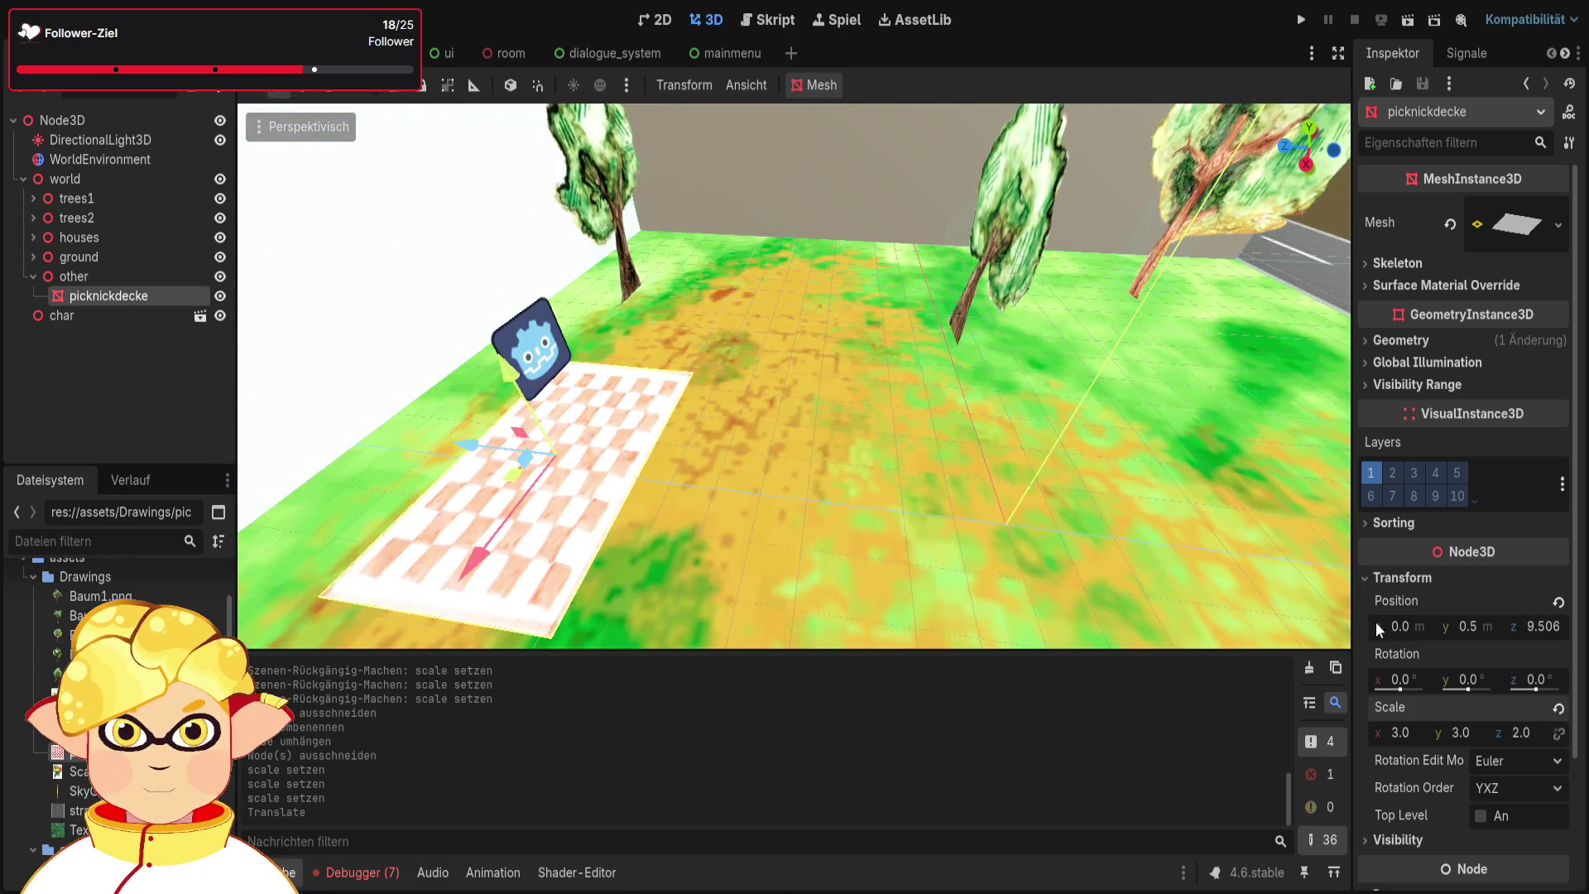
pyautogui.click(1479, 627)
pyautogui.write('0.1')
pyautogui.press('Return')
pyautogui.press('f')
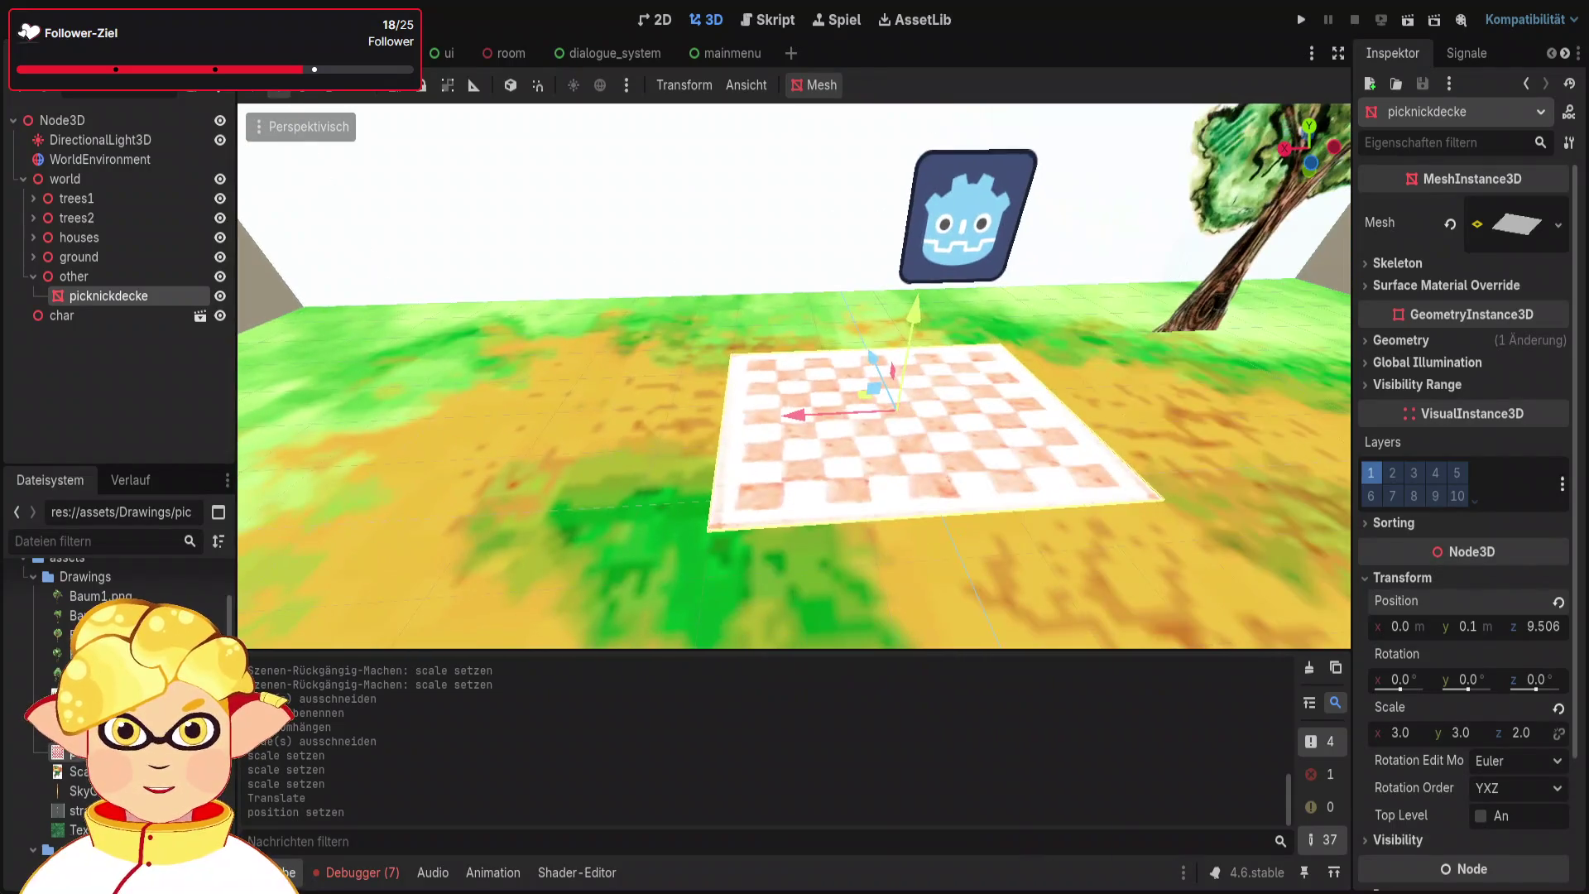
pyautogui.click(1414, 578)
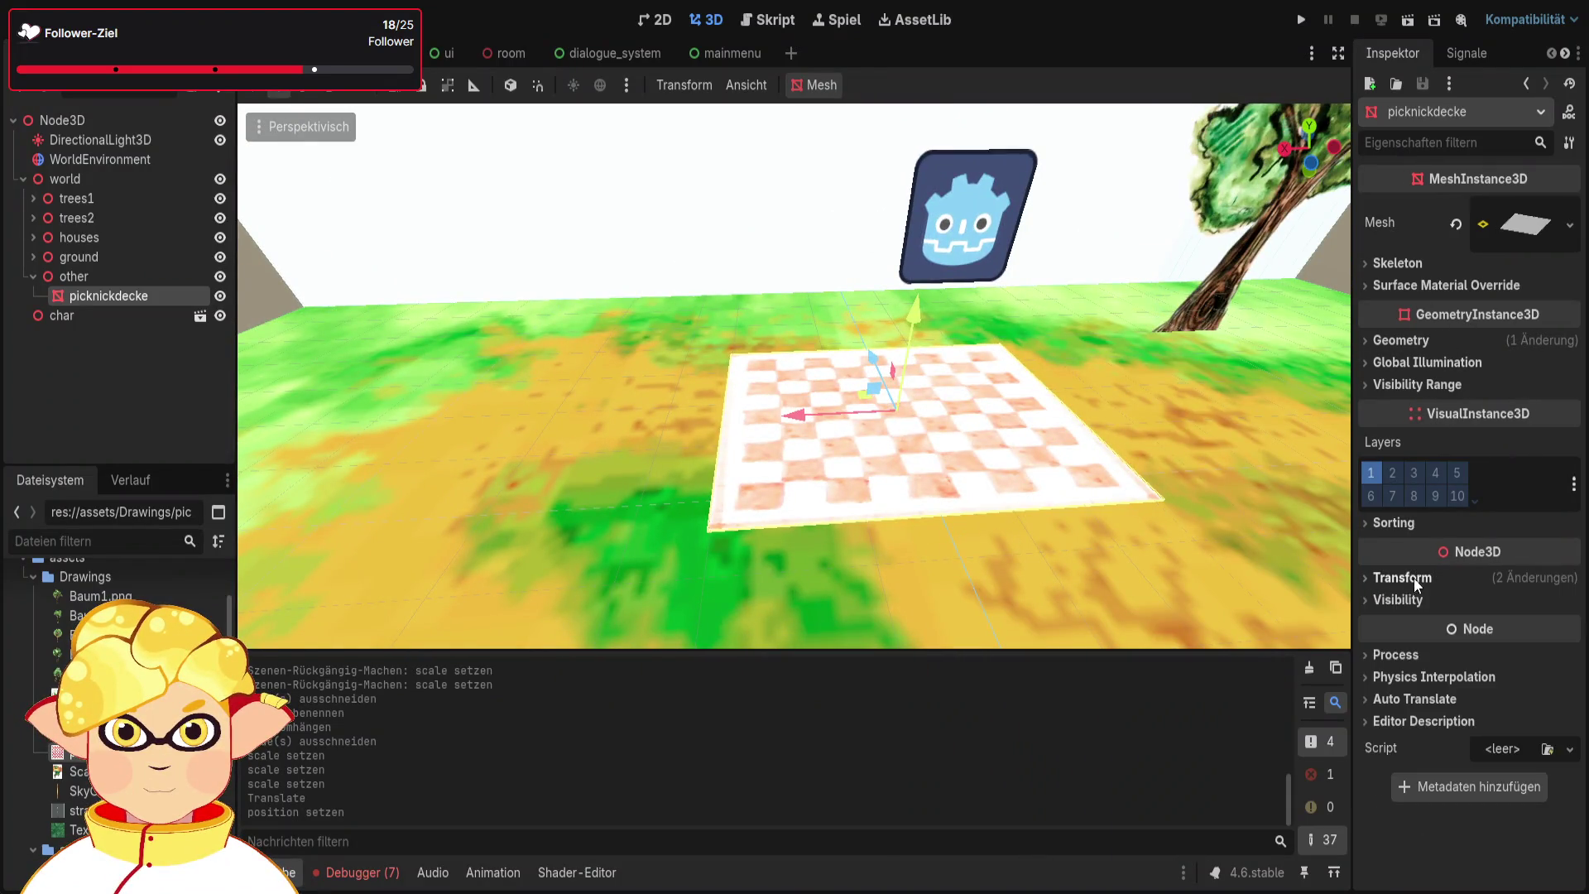
# Enable Texture Force sRGB on the blanket material's albedo and run the game
pyautogui.click(1401, 340)
pyautogui.click(1514, 389)
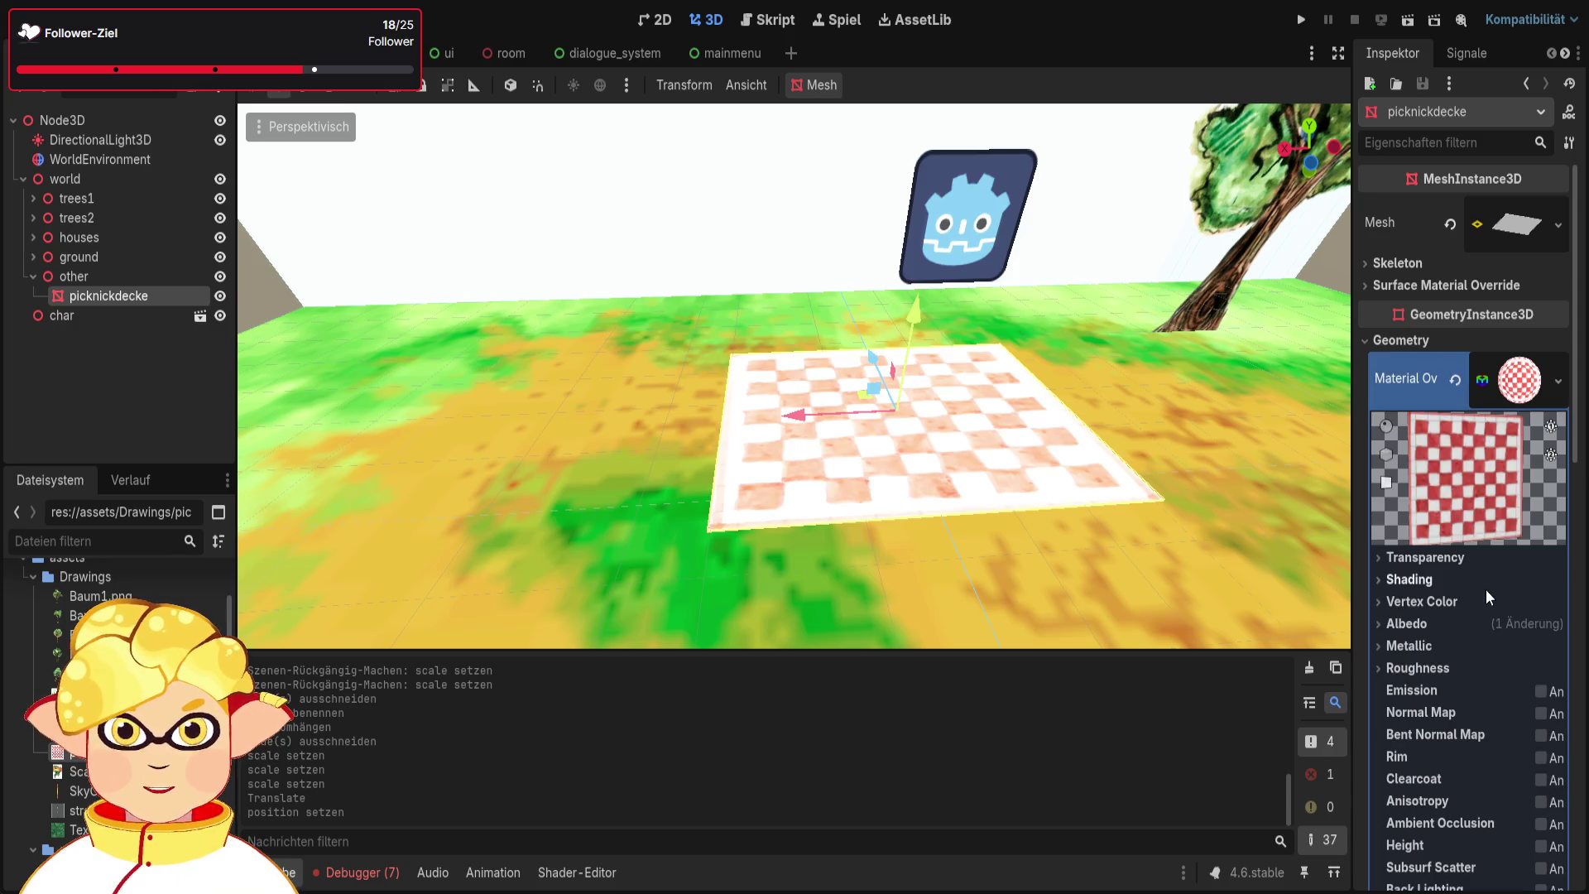
pyautogui.click(1428, 621)
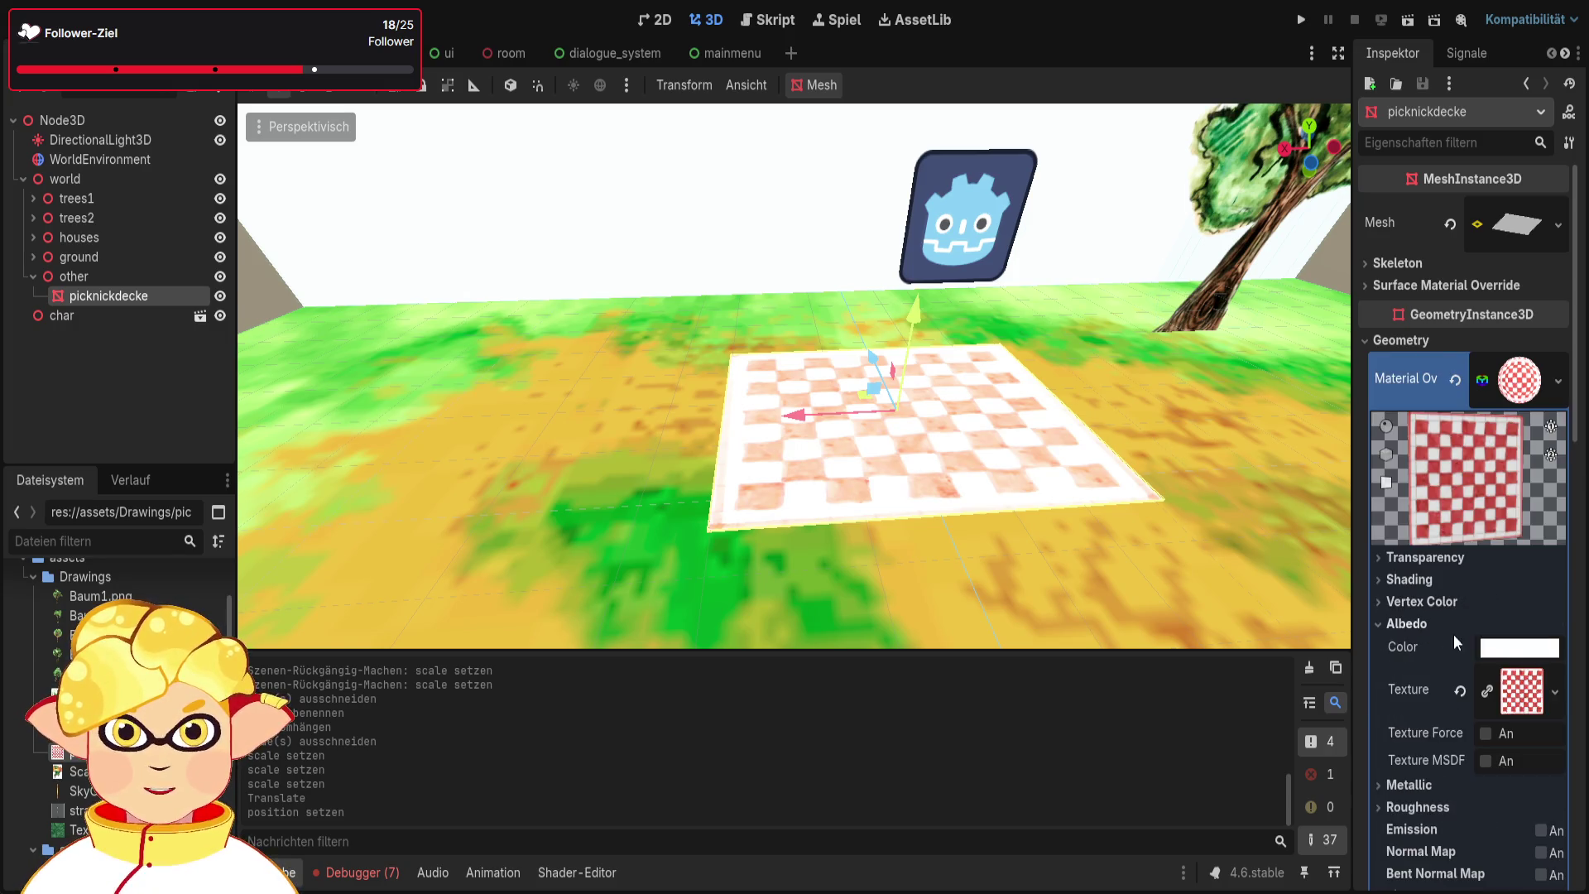
pyautogui.click(1485, 735)
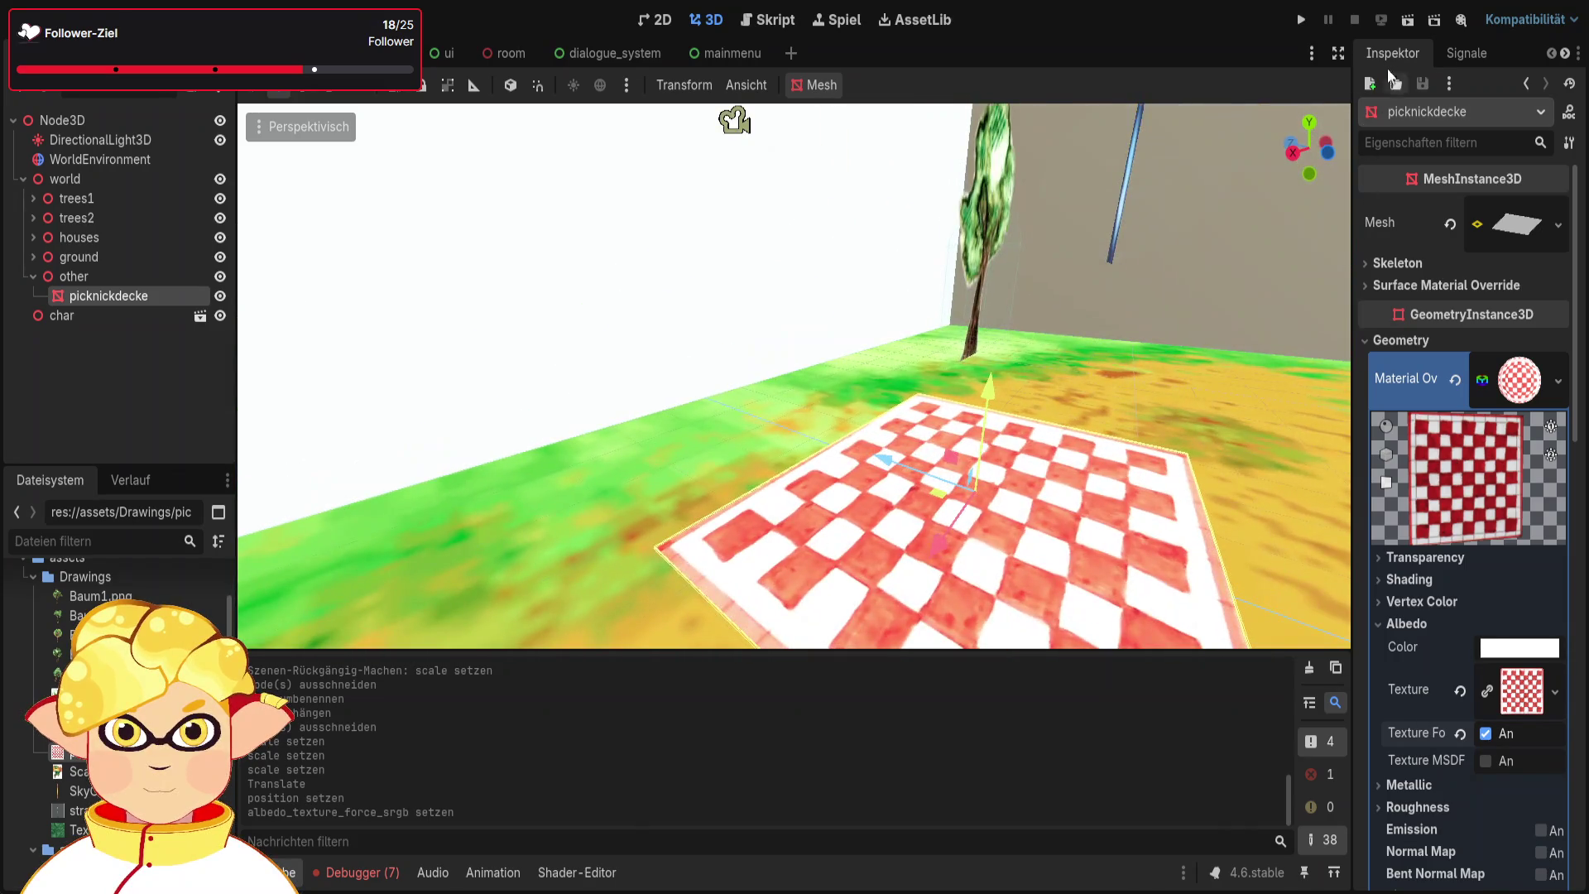
pyautogui.click(1407, 19)
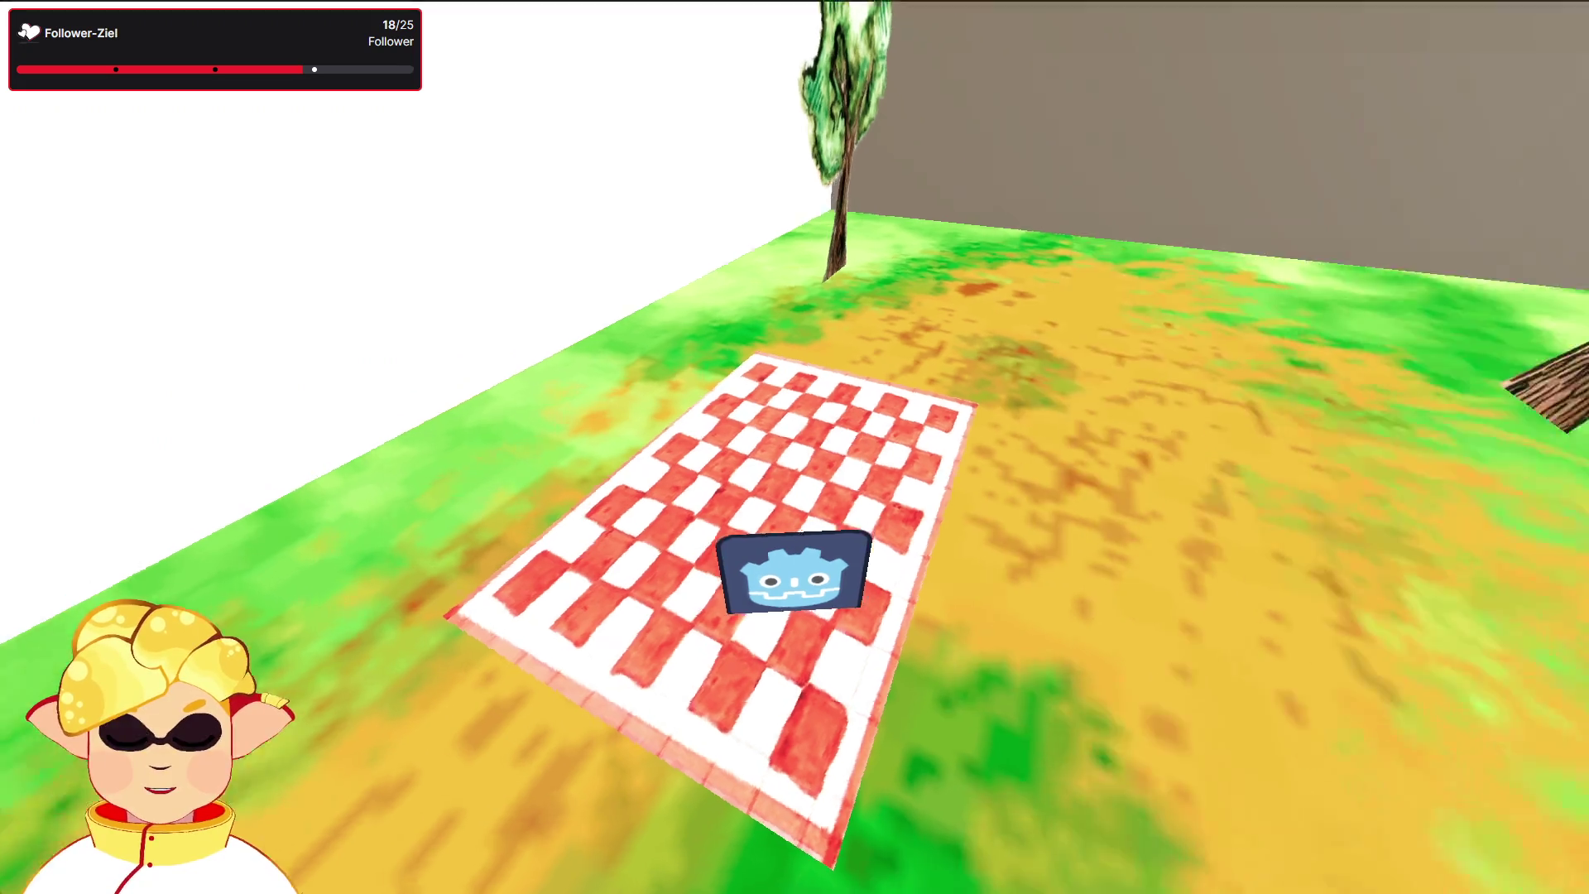
# Stop the test run and set the blanket's scale to 4.5 × 3 × 3
pyautogui.press('s')
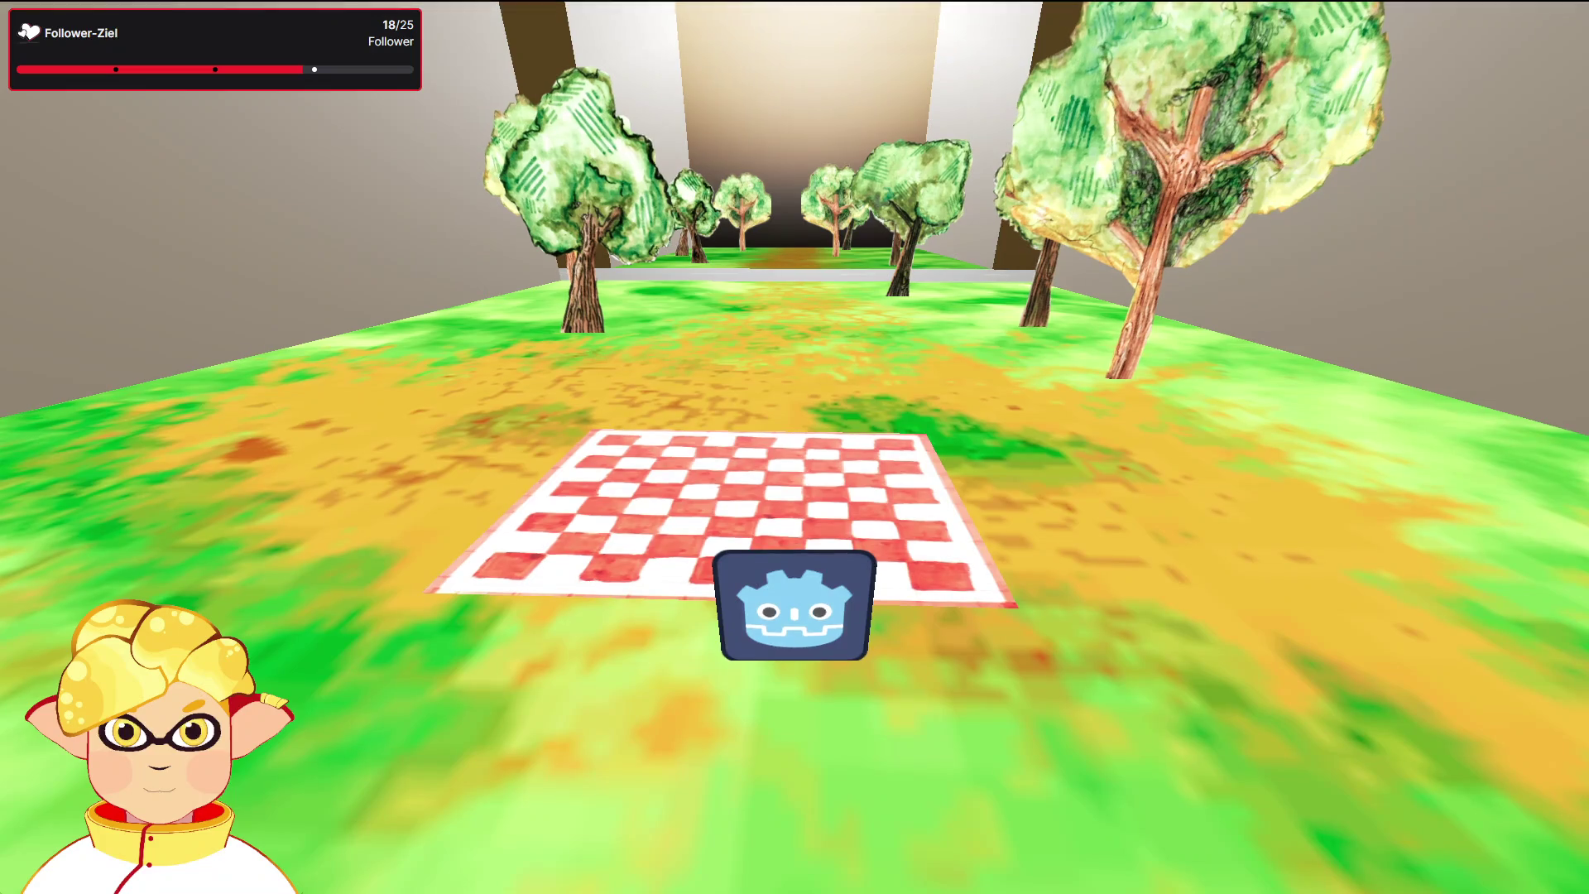
pyautogui.press('Escape')
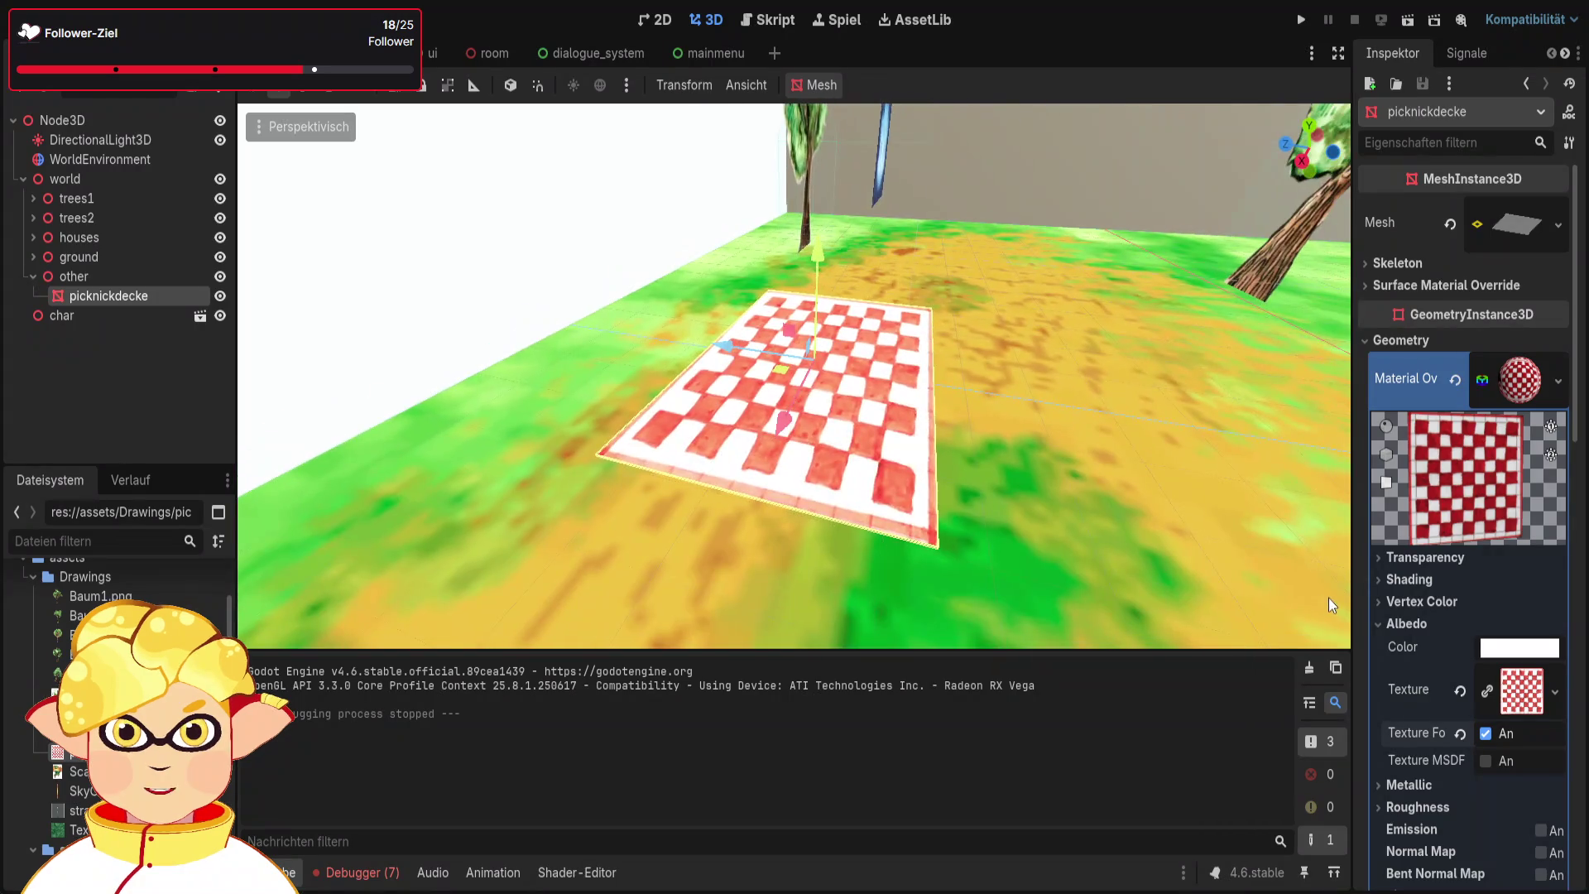
pyautogui.click(1378, 340)
pyautogui.click(1432, 577)
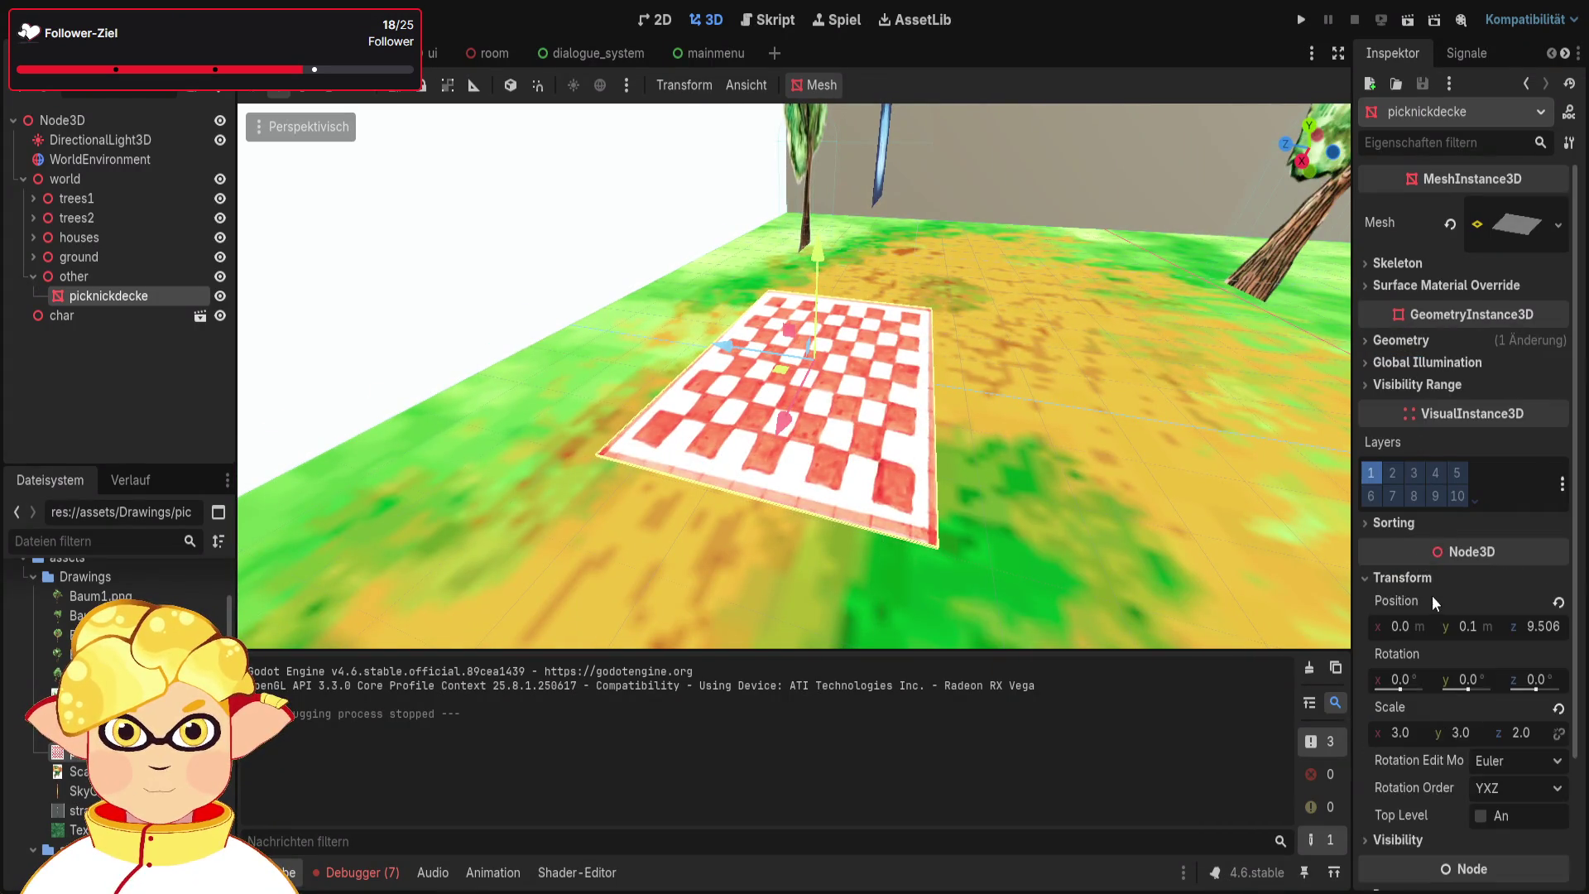
pyautogui.scroll(-2, 1437, 617)
pyautogui.click(1405, 645)
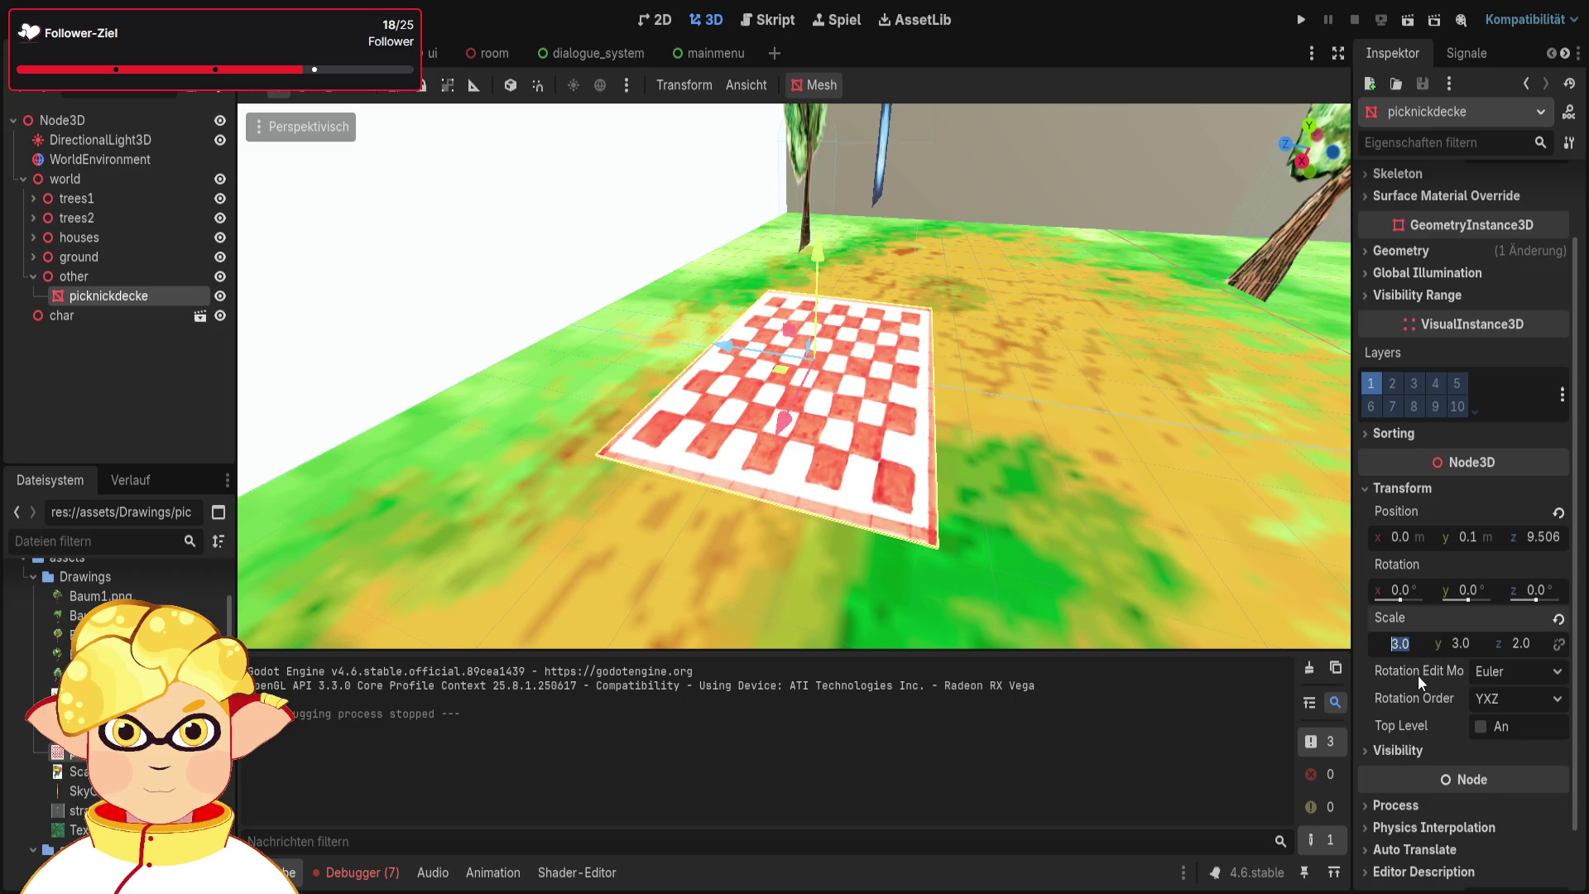
pyautogui.write('4')
pyautogui.write('.5')
pyautogui.press('Return')
pyautogui.write('3')
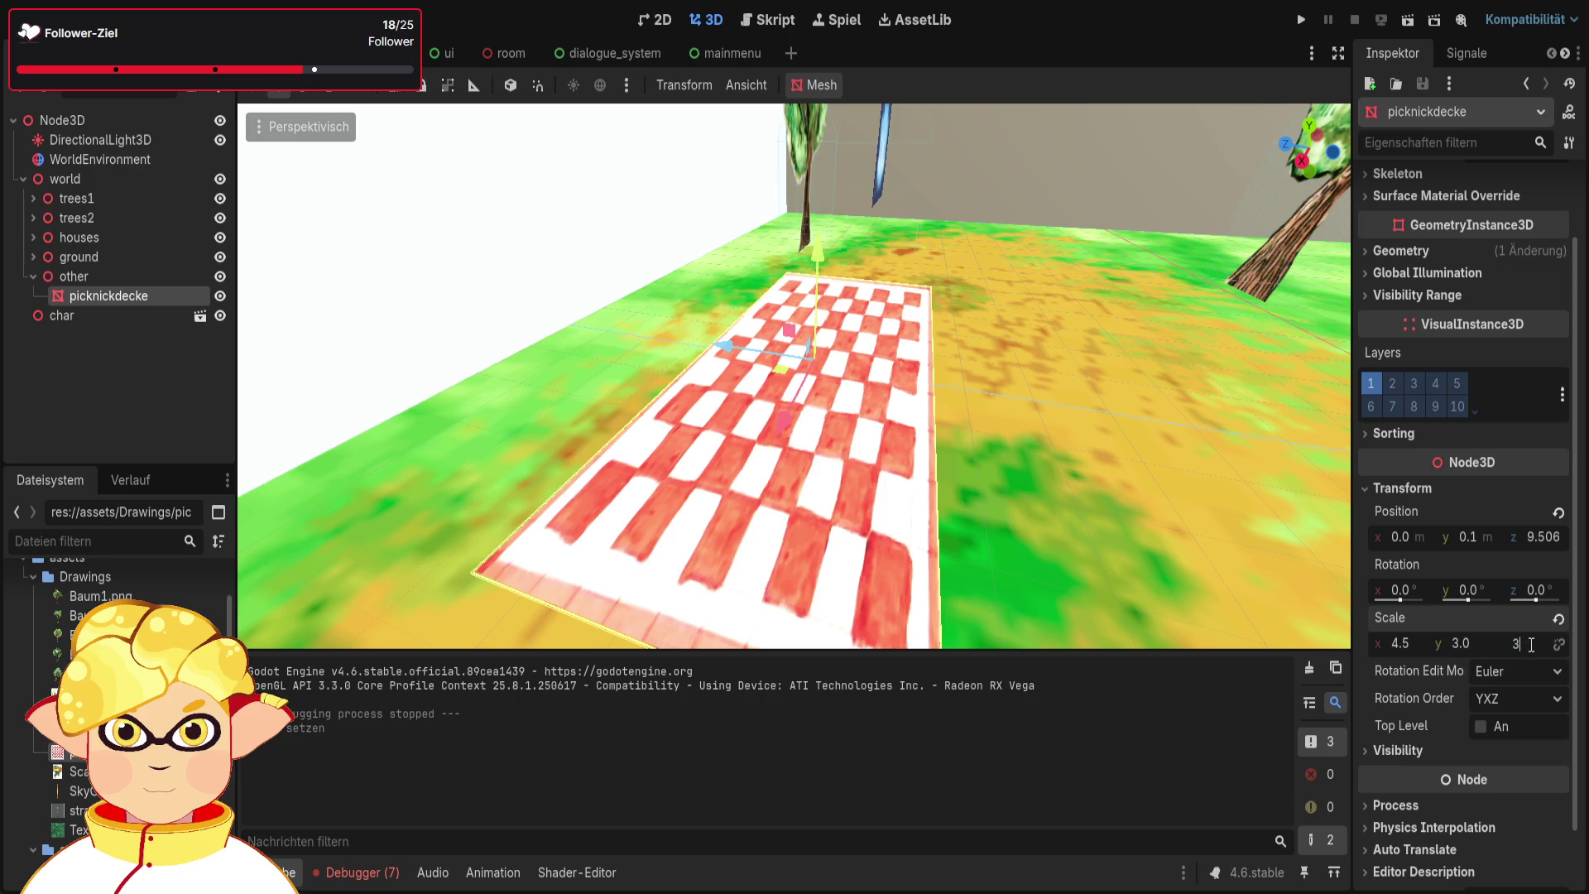
pyautogui.press('Return')
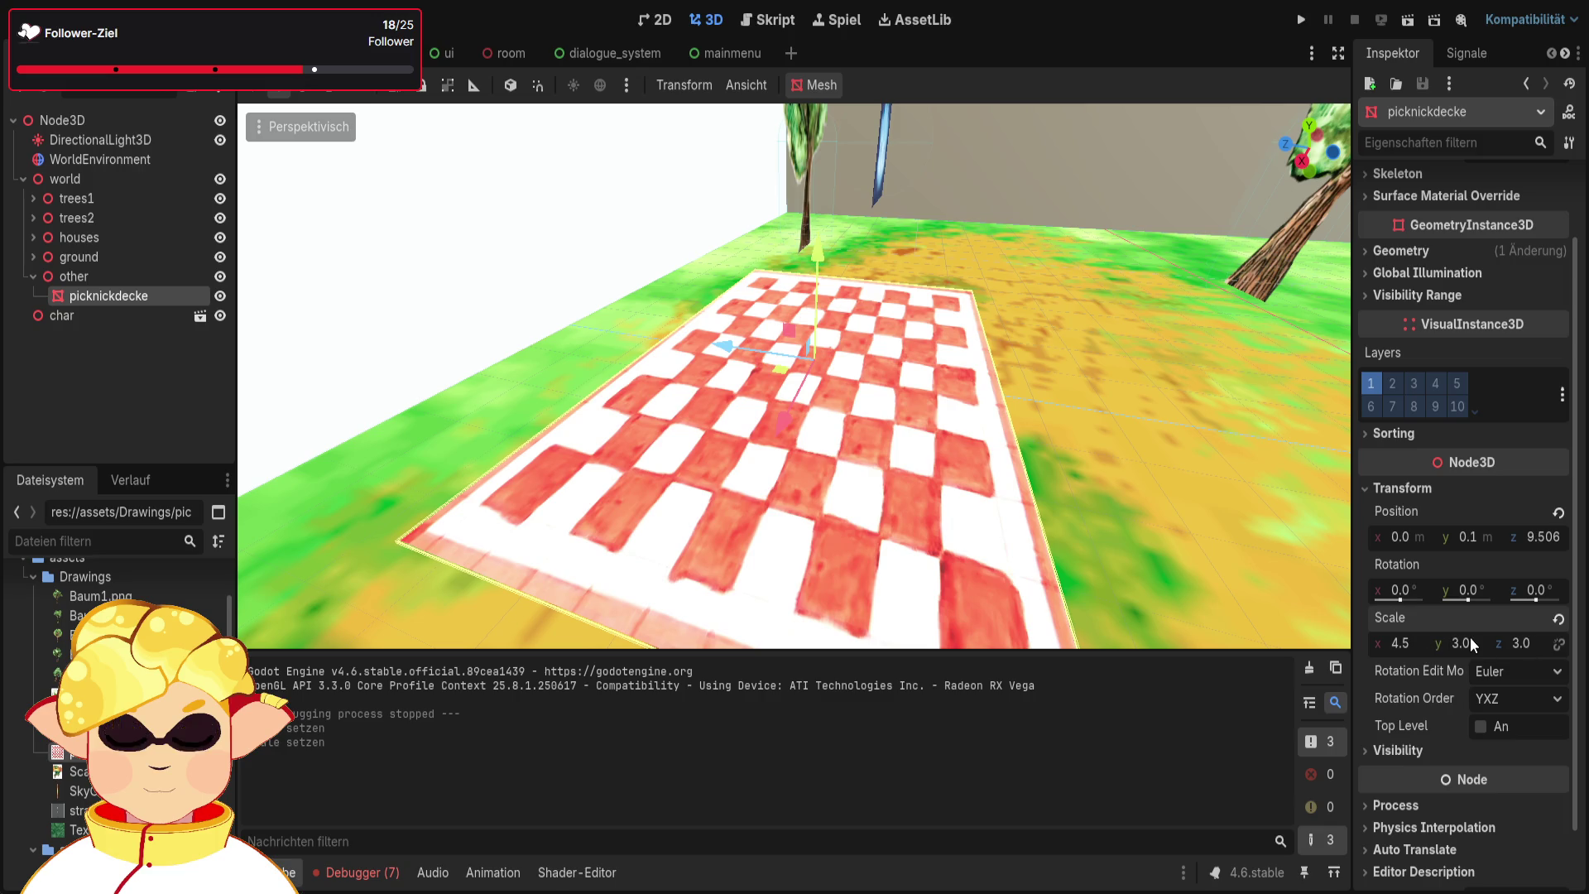
# Test the enlarged blanket in a new game run, then stop it
pyautogui.click(1408, 22)
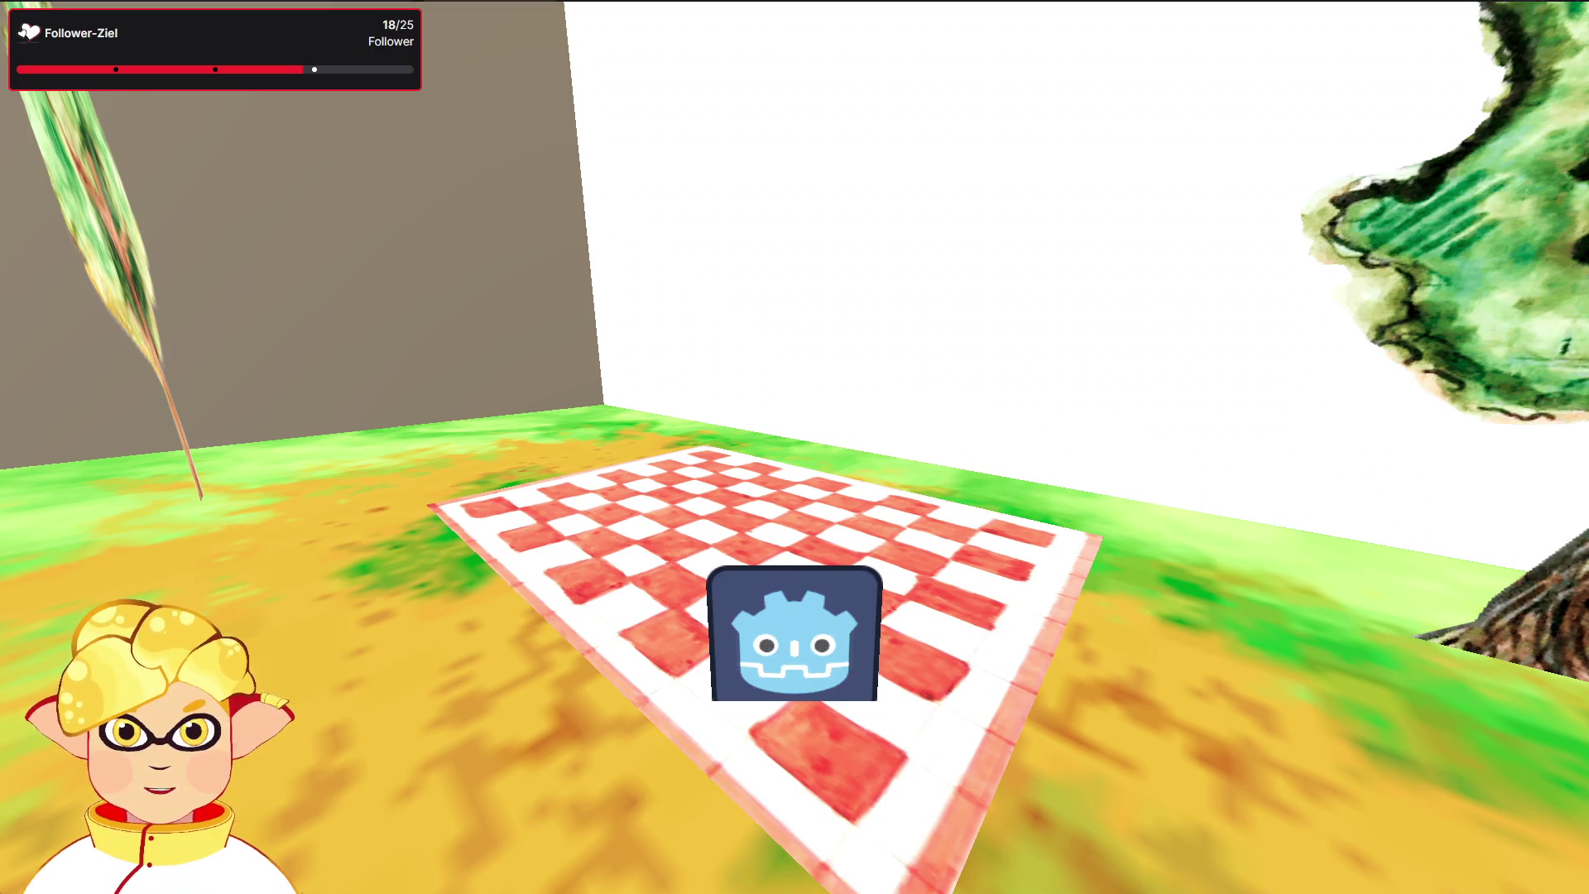
pyautogui.press('F8')
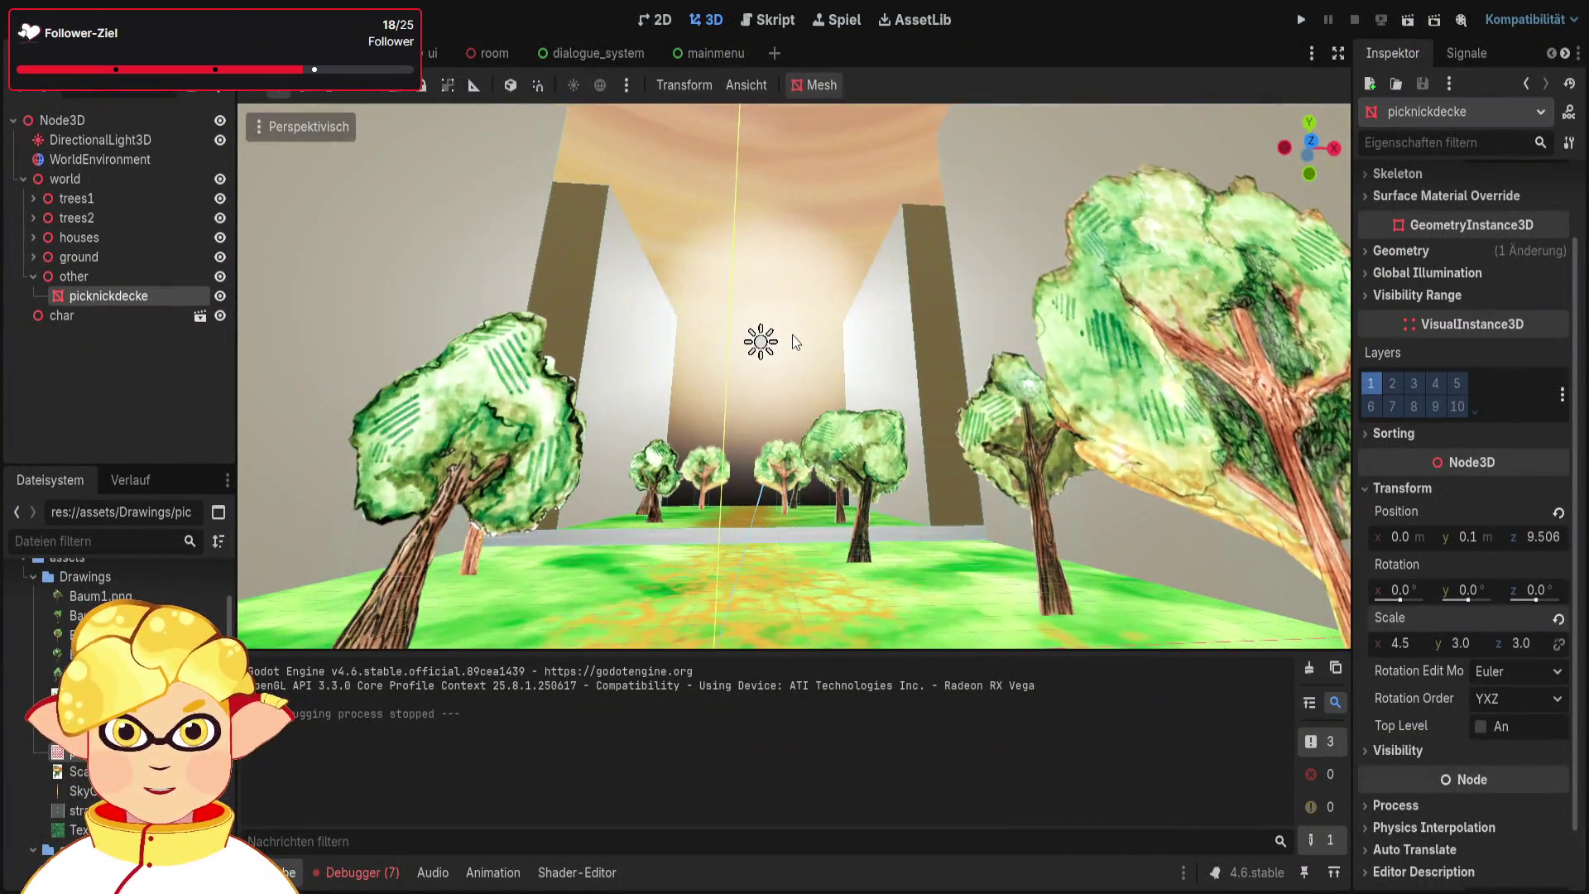
pyautogui.click(762, 340)
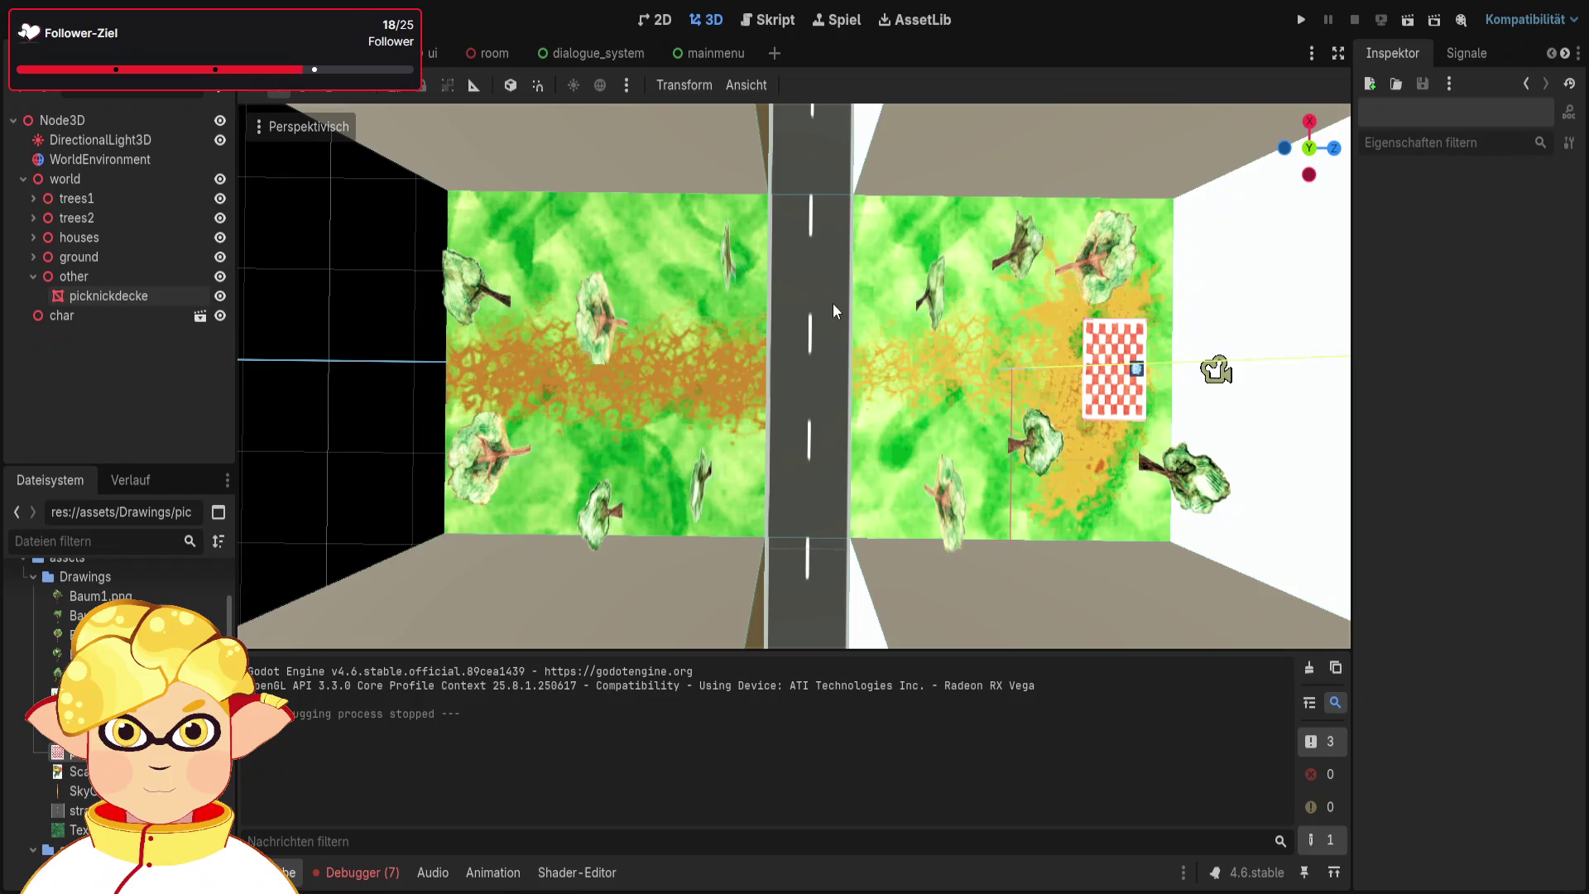
# Select the two ground meshes and inspect groundmesh1's material
pyautogui.click(884, 325)
pyautogui.click(723, 366)
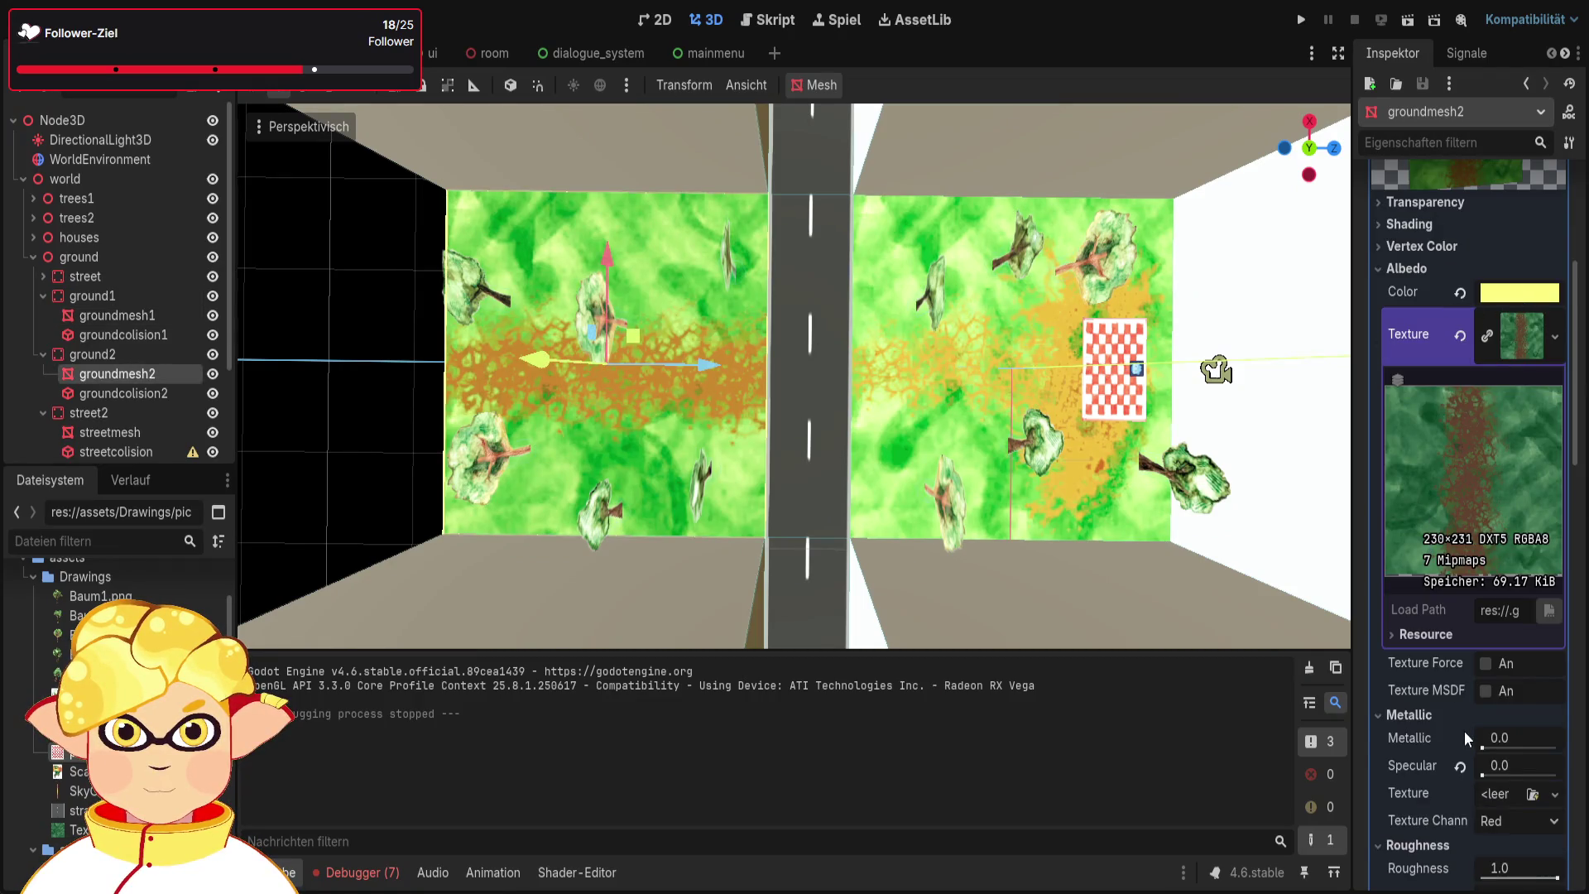
pyautogui.click(124, 315)
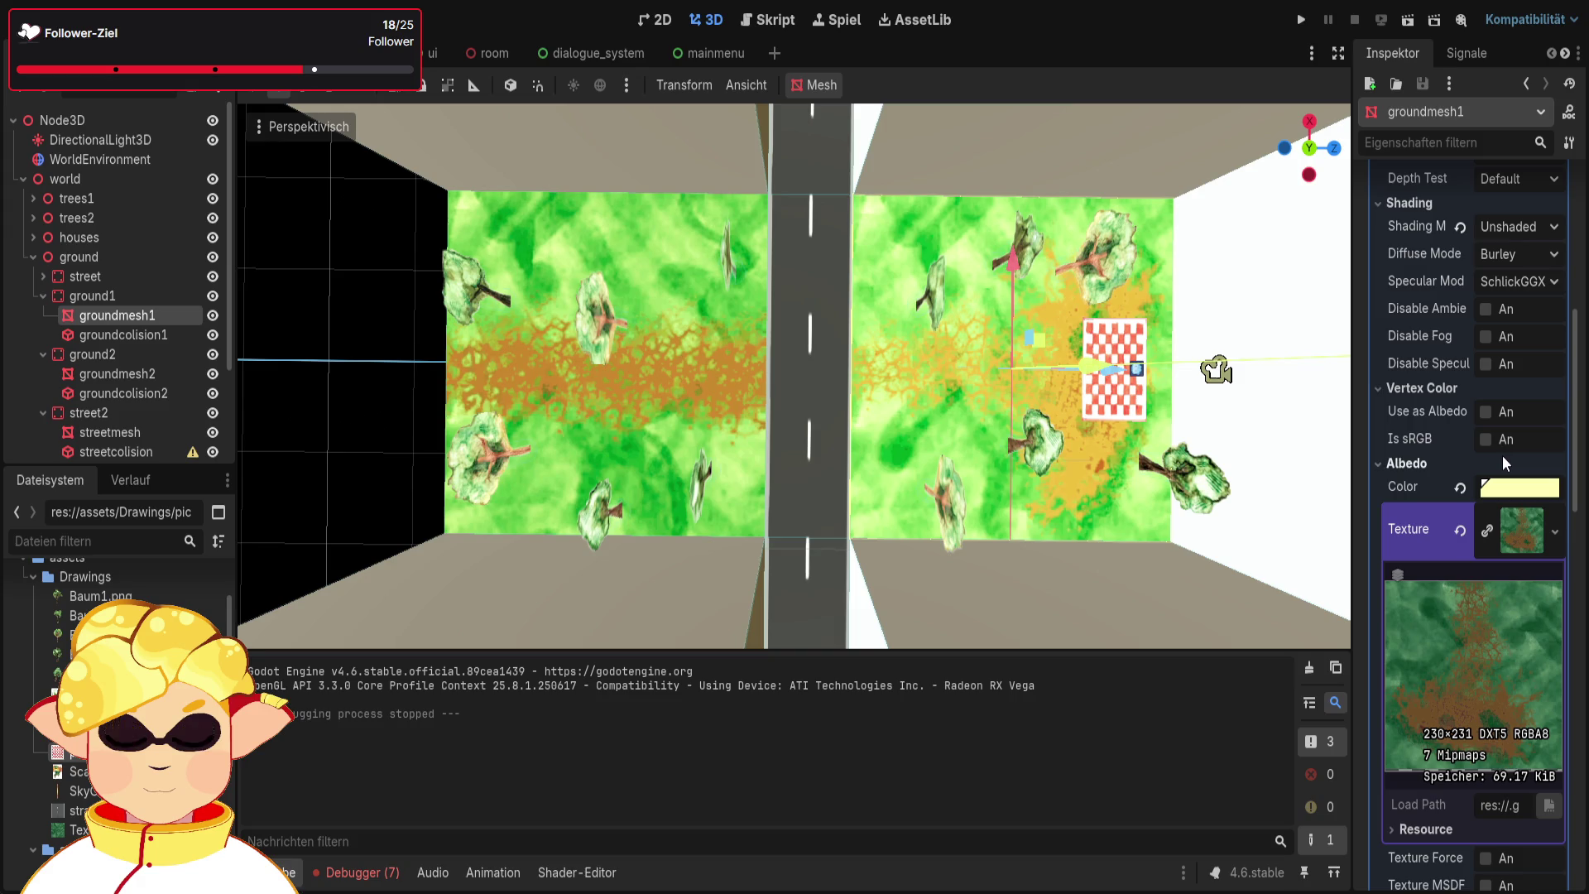
pyautogui.scroll(-5, 1546, 559)
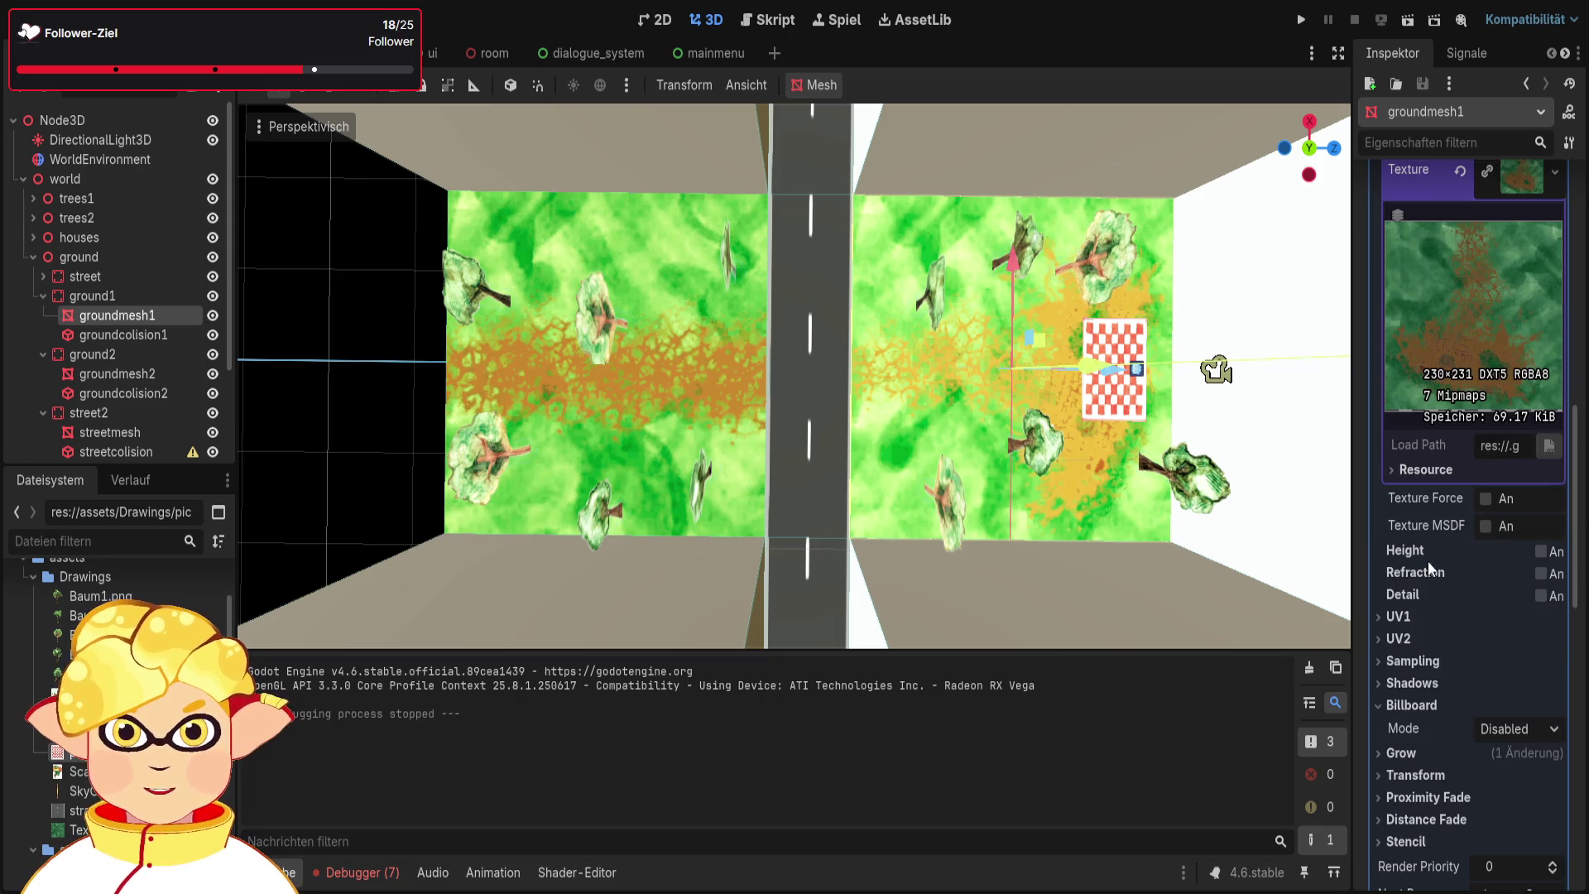
pyautogui.scroll(3, 1418, 576)
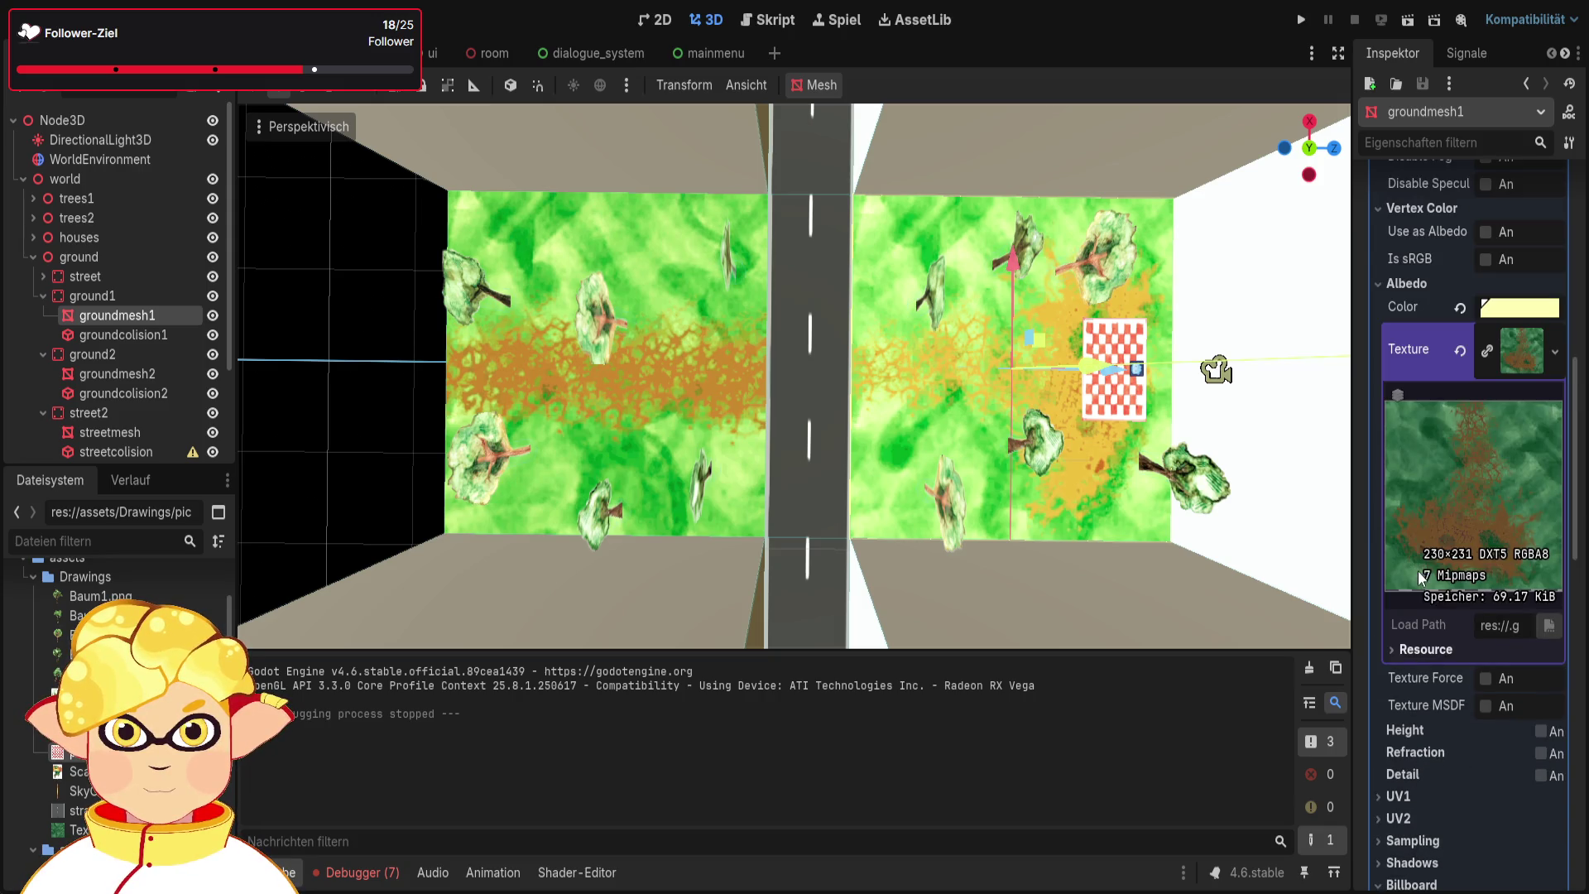
# Expand Transparency and Shading on groundmesh2's material and compare it with groundmesh1's
pyautogui.click(123, 371)
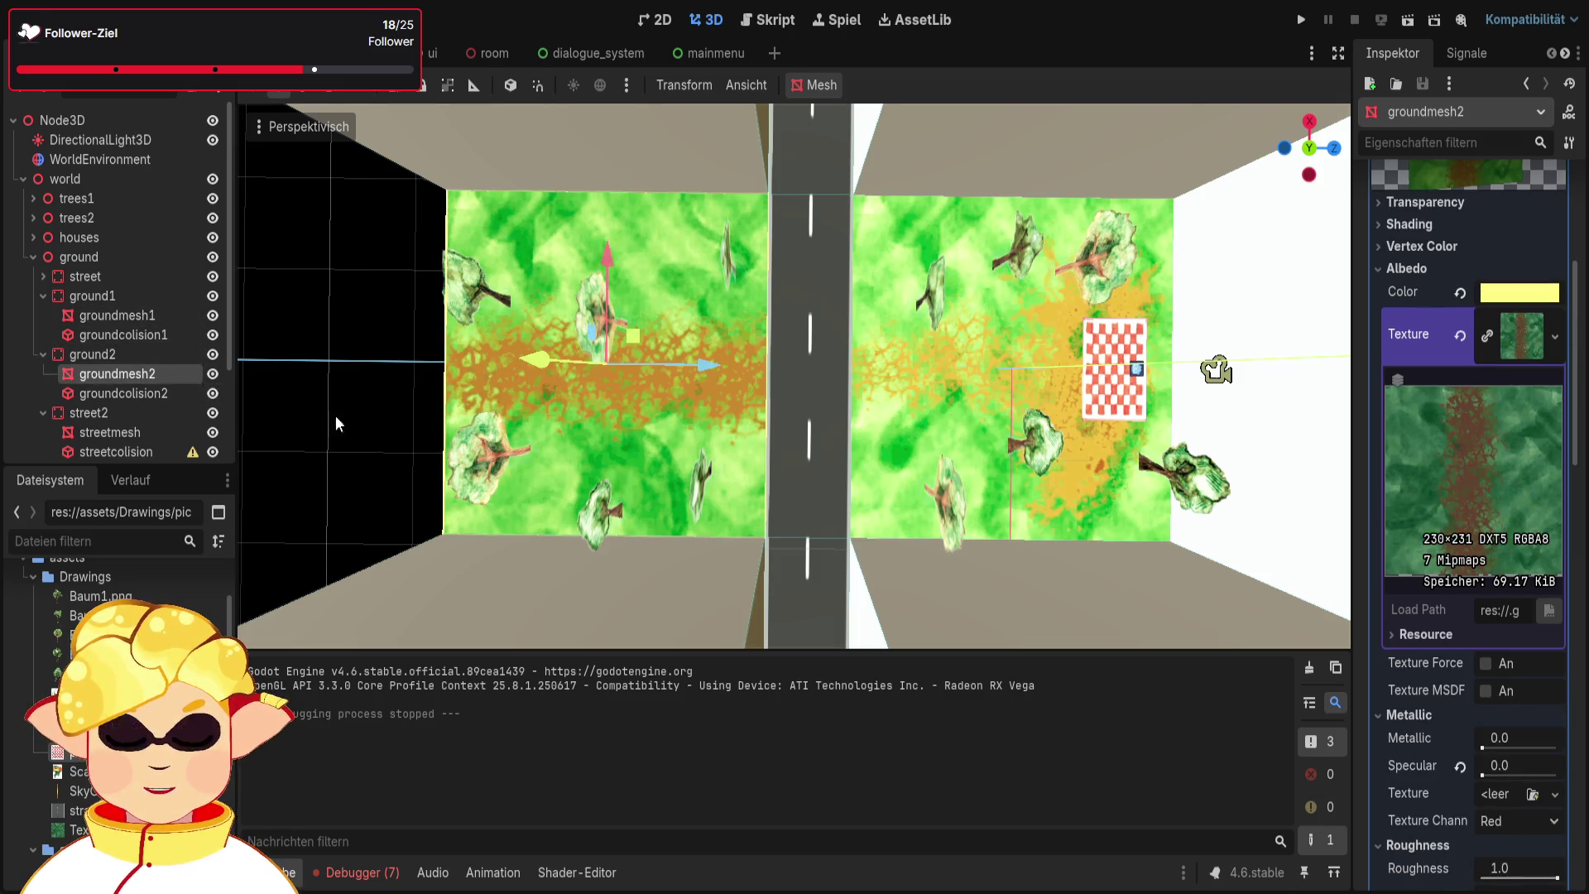
pyautogui.scroll(3, 1394, 475)
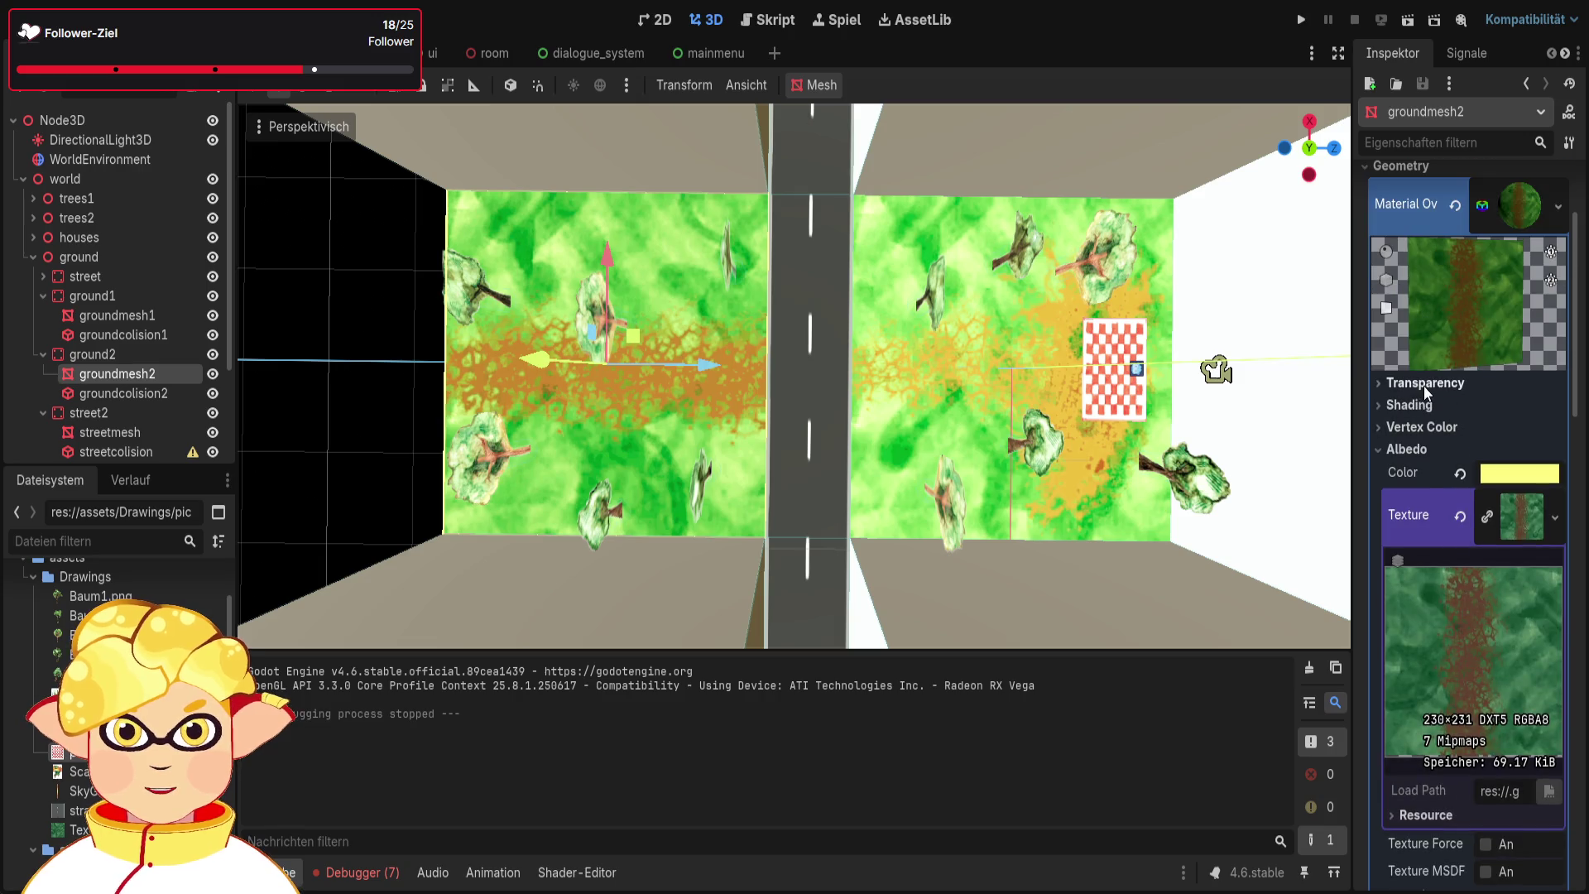
pyautogui.click(1424, 386)
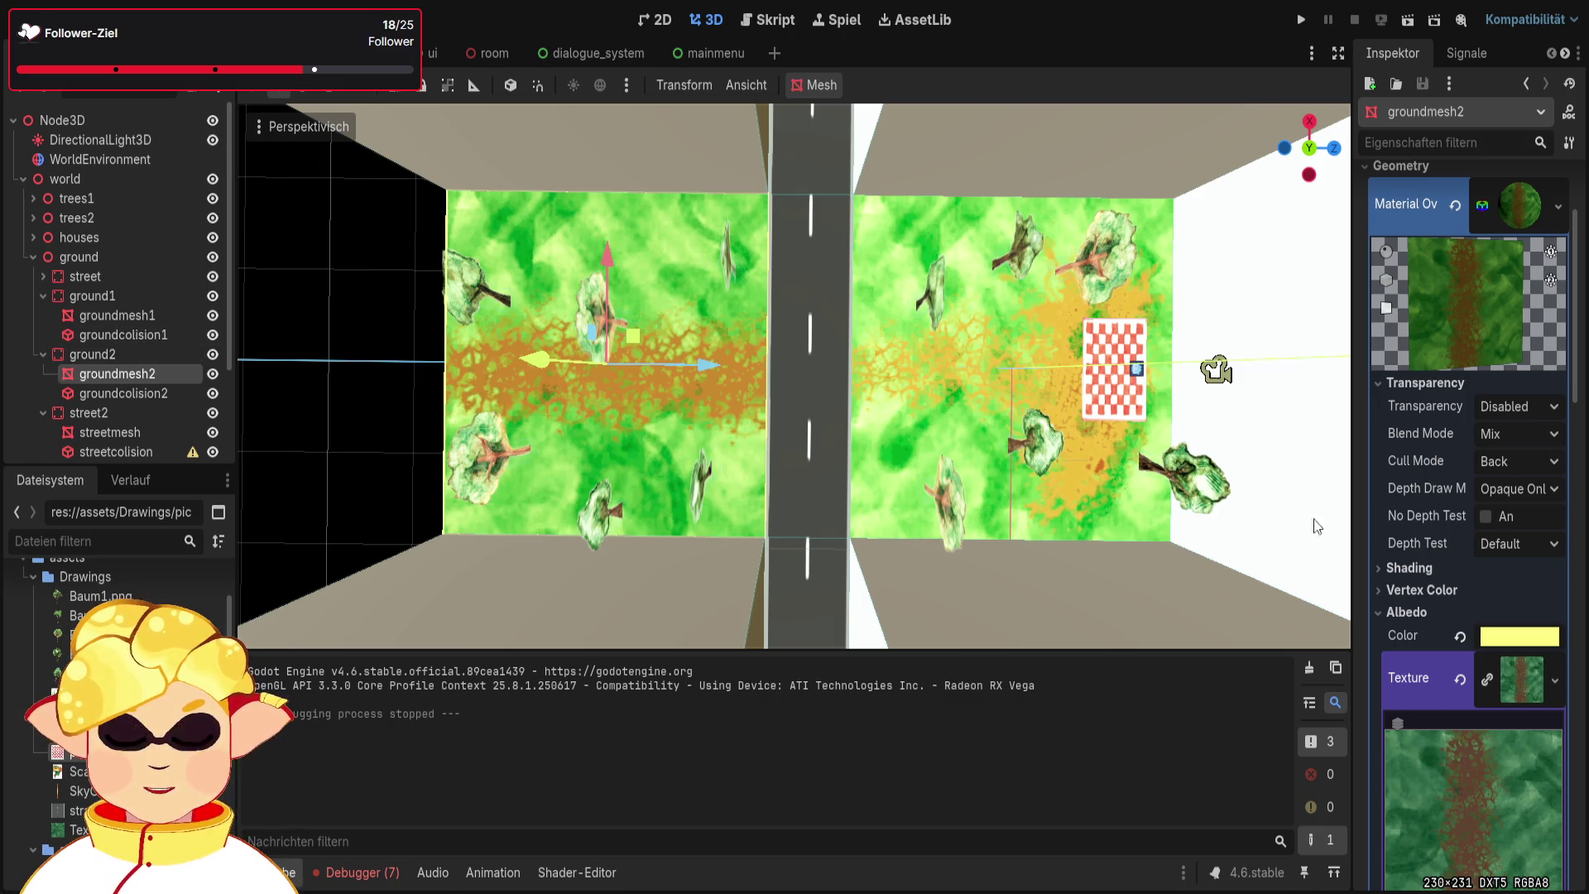
pyautogui.click(1420, 570)
pyautogui.scroll(-2, 1423, 566)
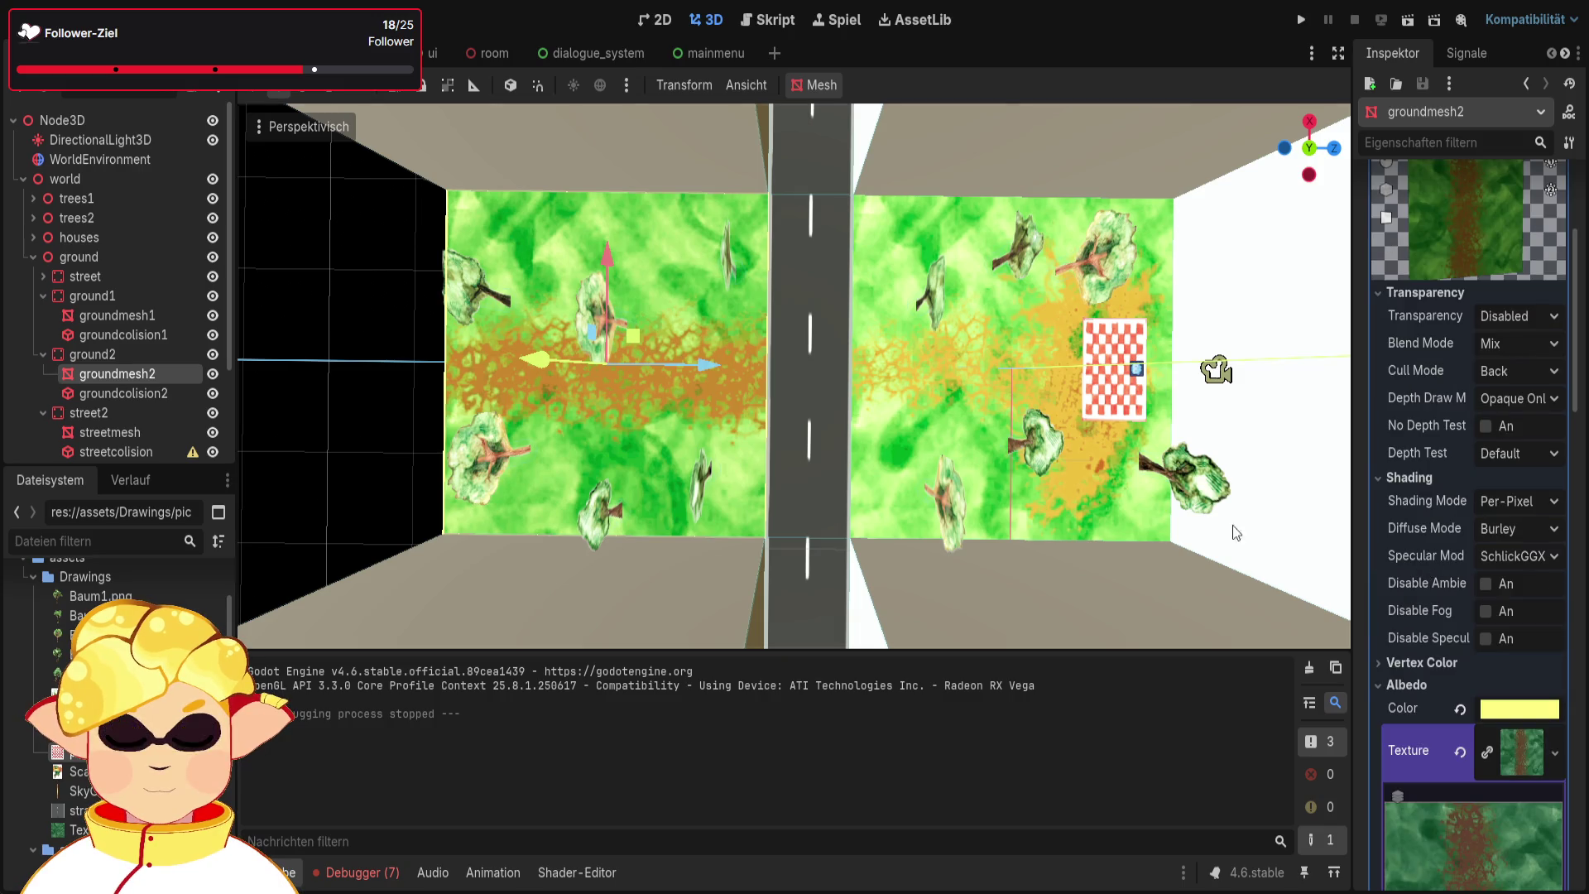
pyautogui.click(138, 319)
pyautogui.scroll(6, 1545, 381)
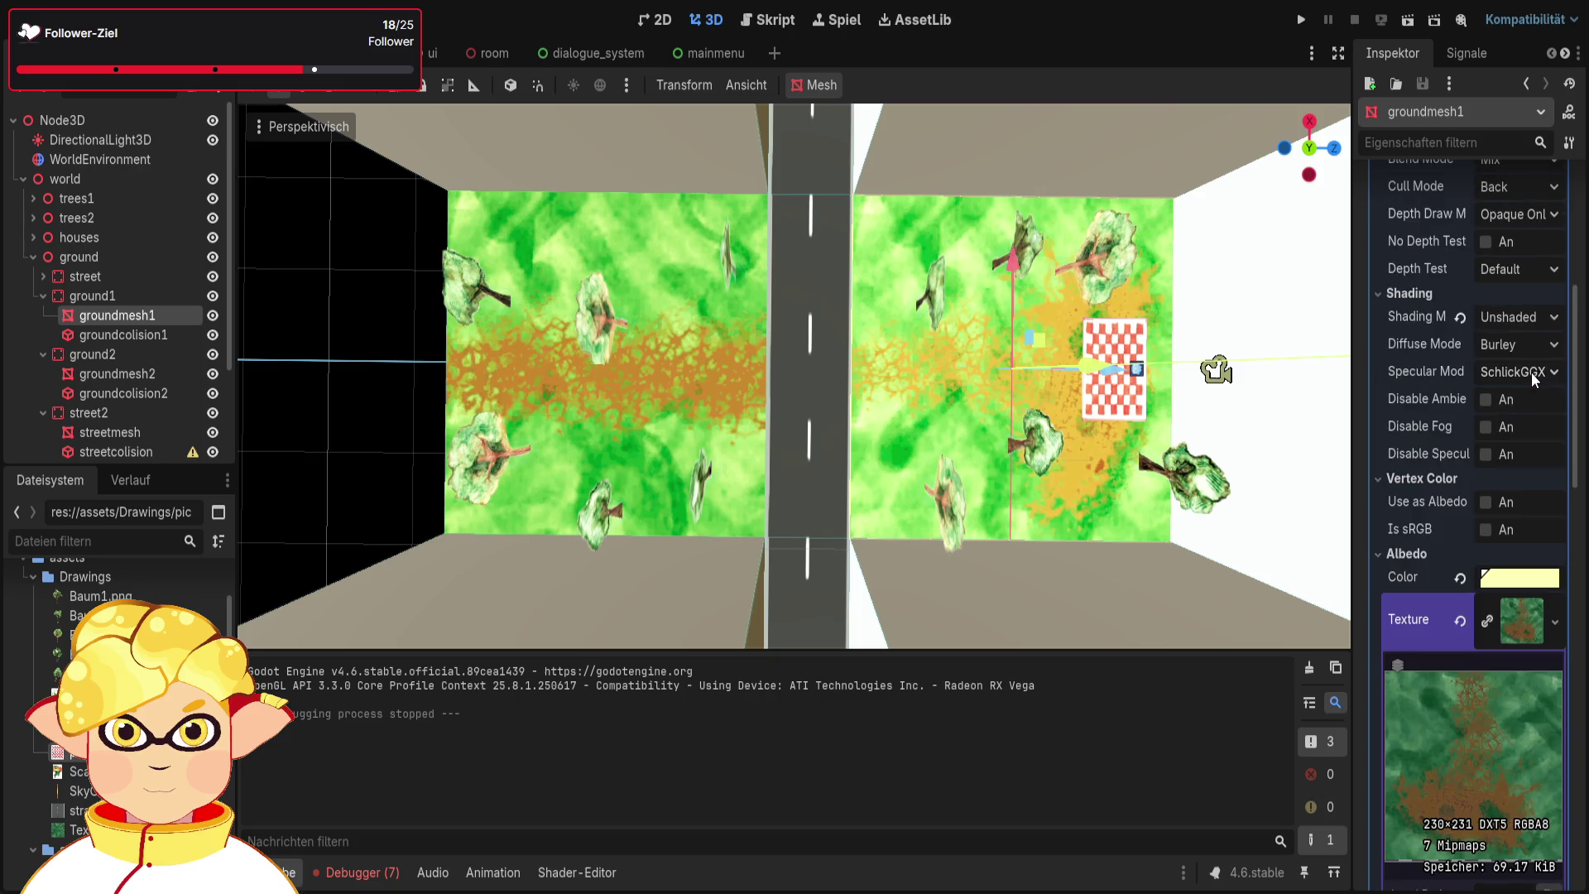
pyautogui.scroll(2, 1528, 360)
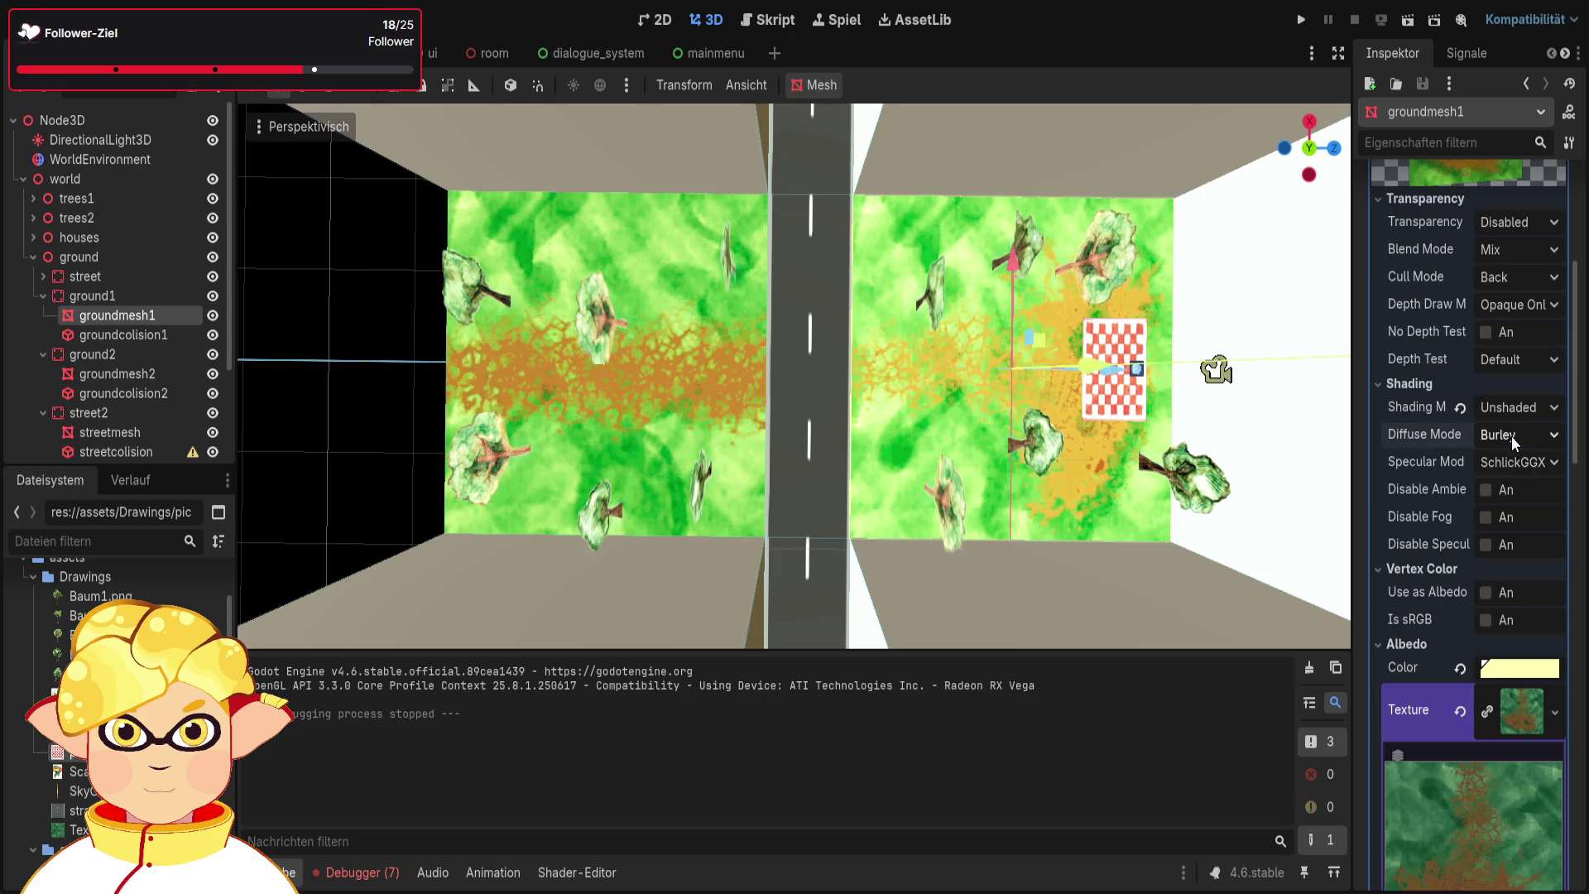
pyautogui.click(503, 424)
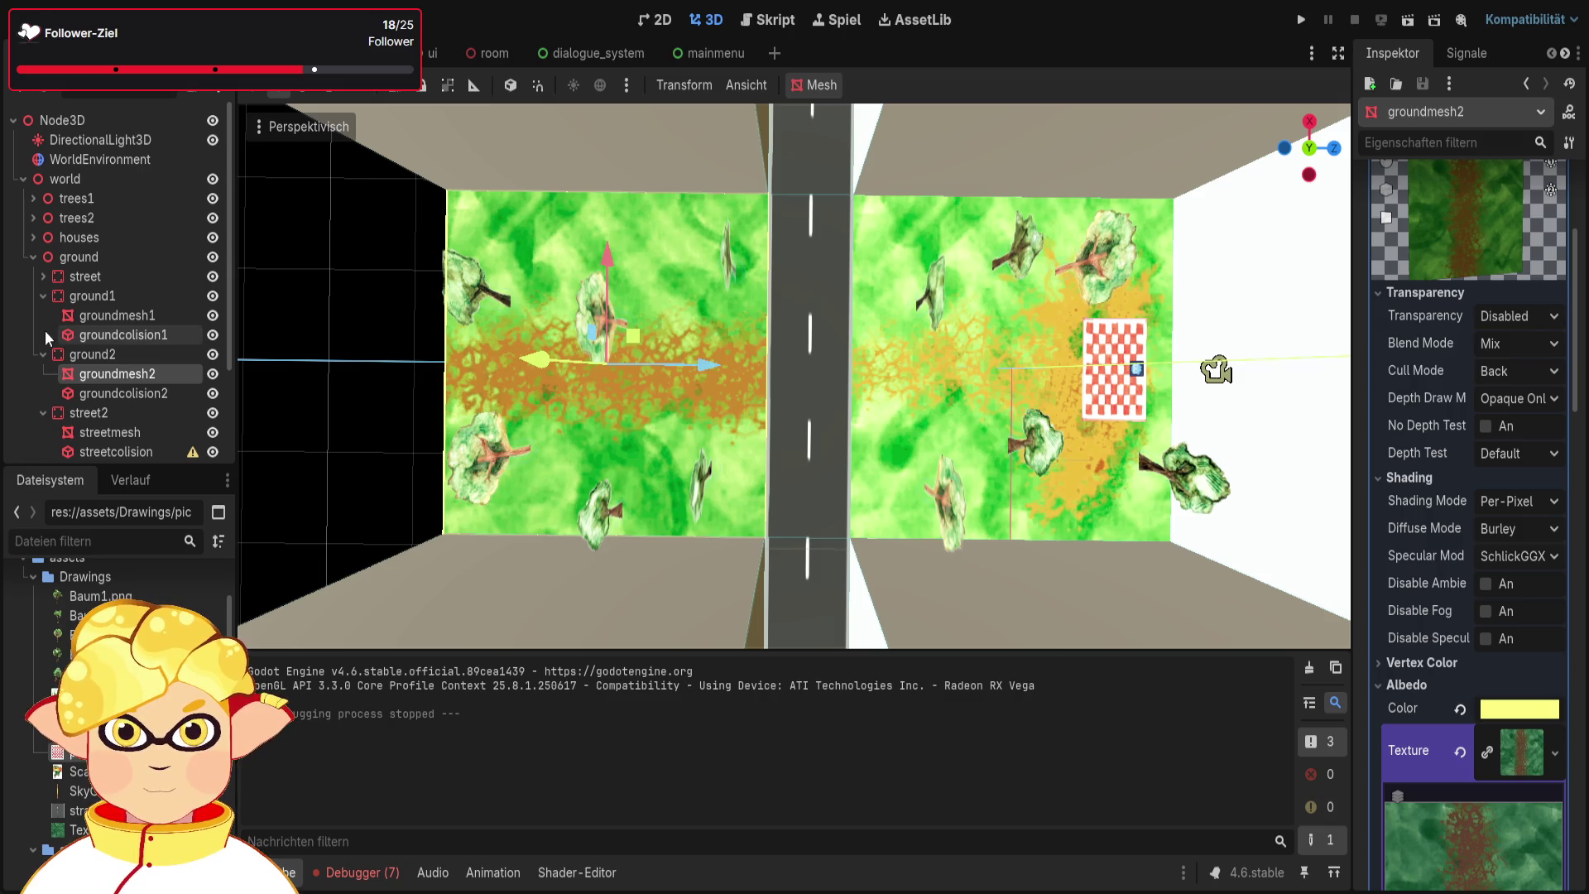
# Restore groundmesh1's material shading from Unshaded to Per-Pixel
pyautogui.click(105, 300)
pyautogui.click(114, 316)
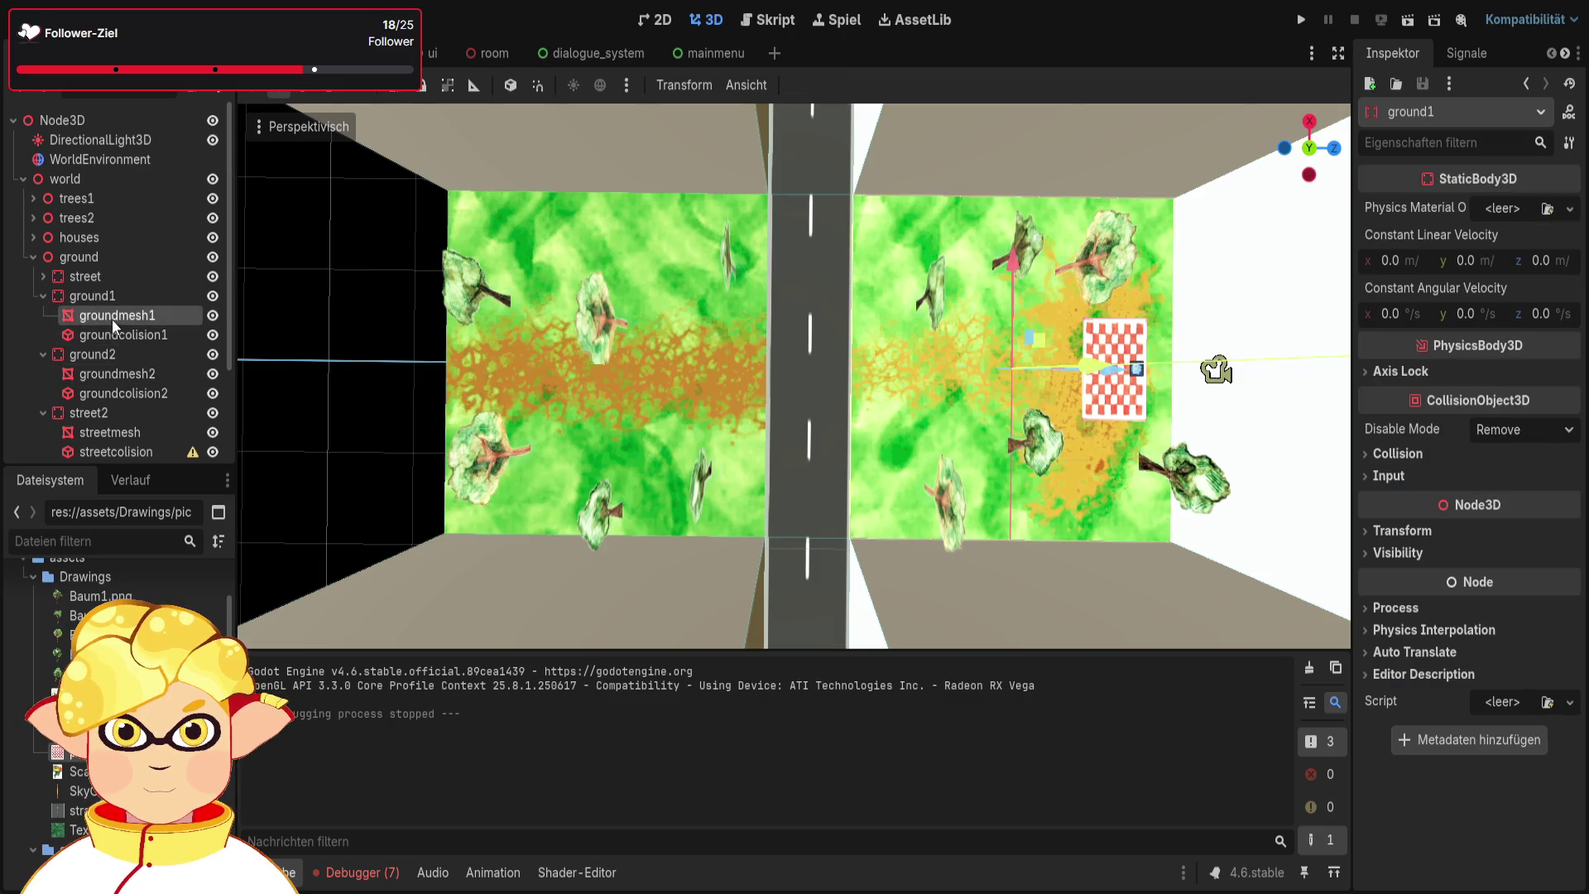
pyautogui.hotkey('ctrl', 'z')
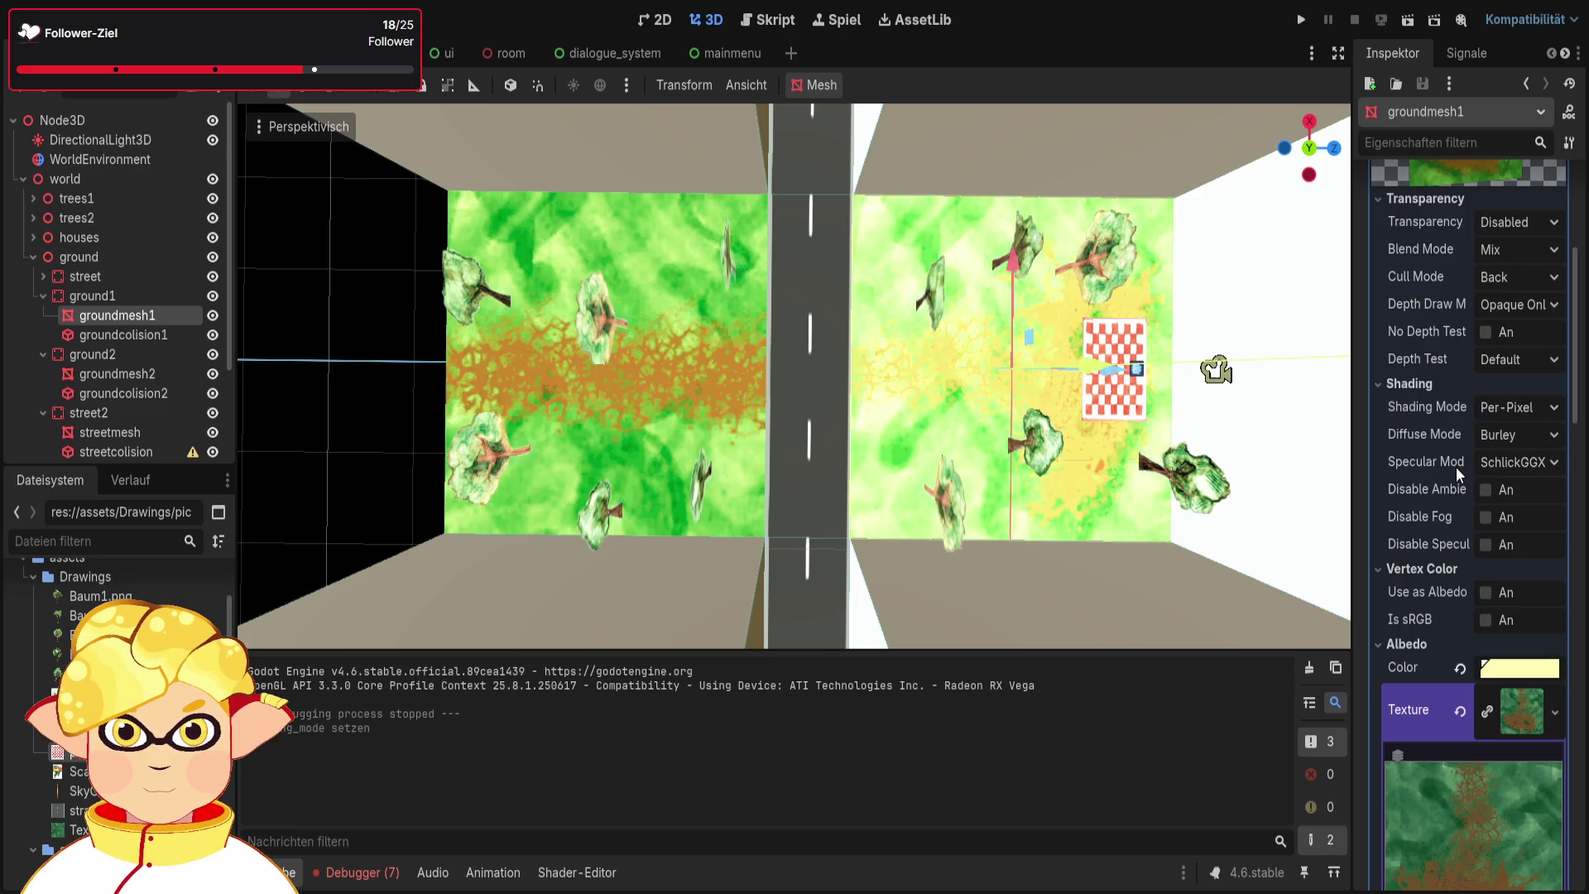
# Compare groundmesh1's and groundmesh2's materials back and forth, then run the project
pyautogui.click(112, 374)
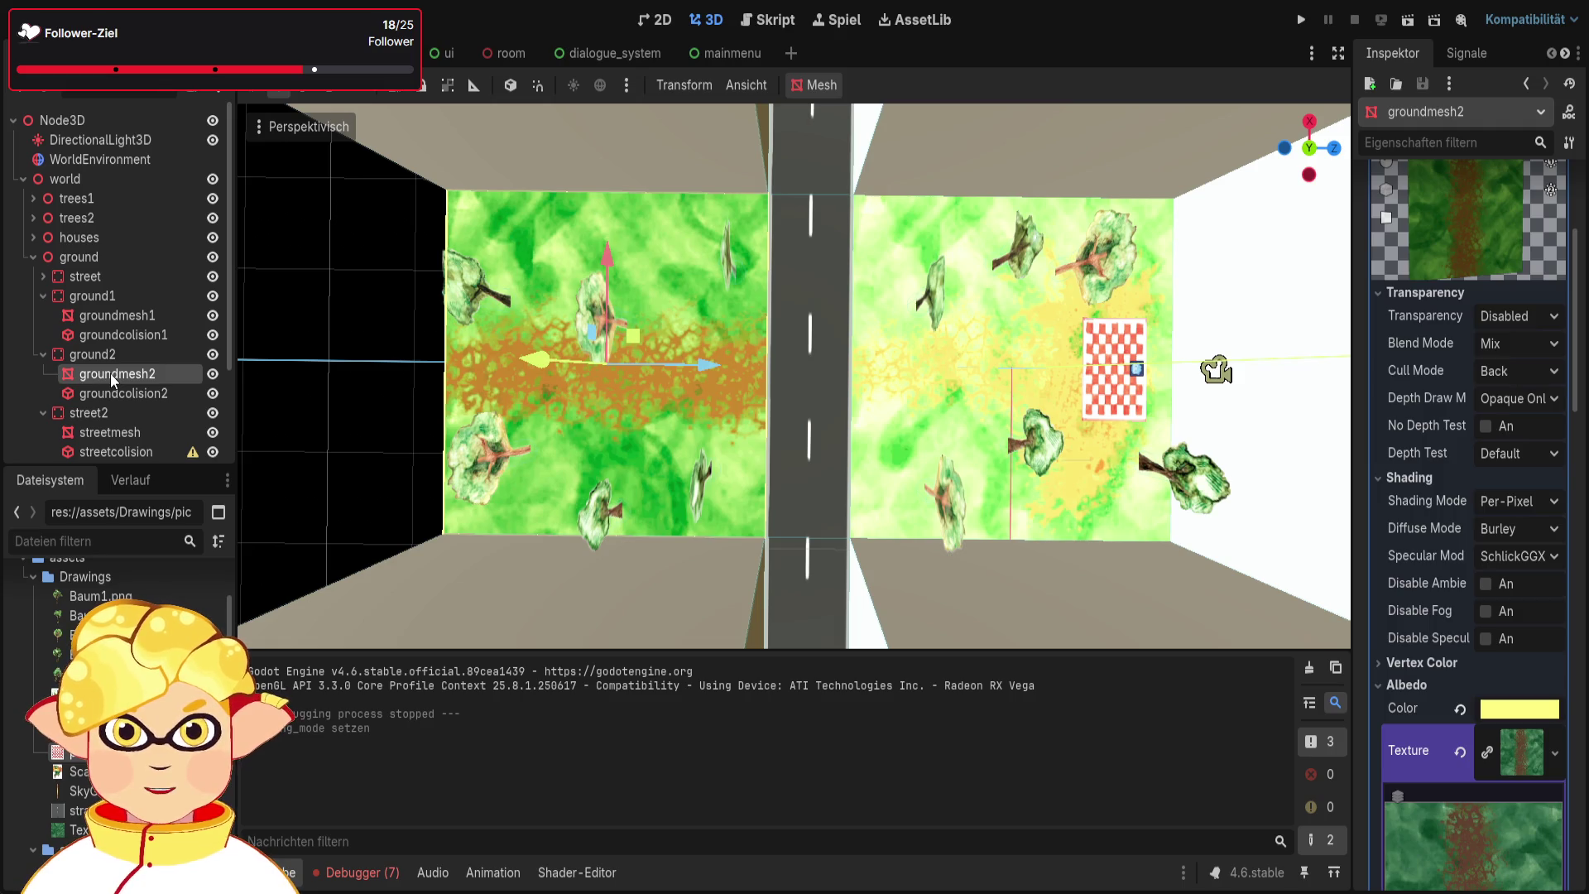
pyautogui.click(123, 315)
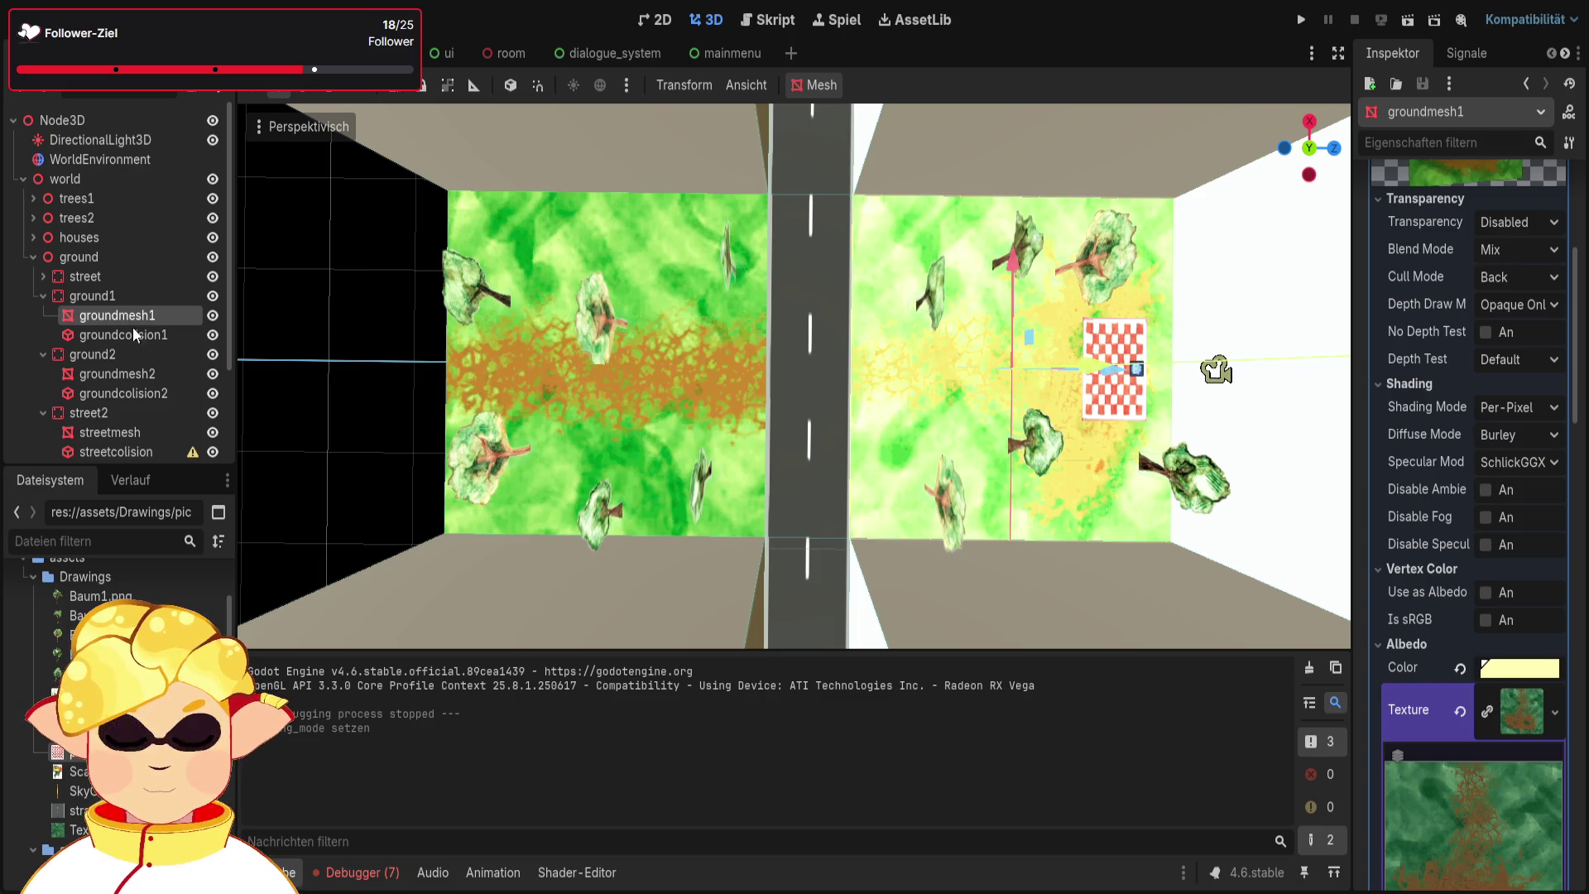
pyautogui.click(123, 375)
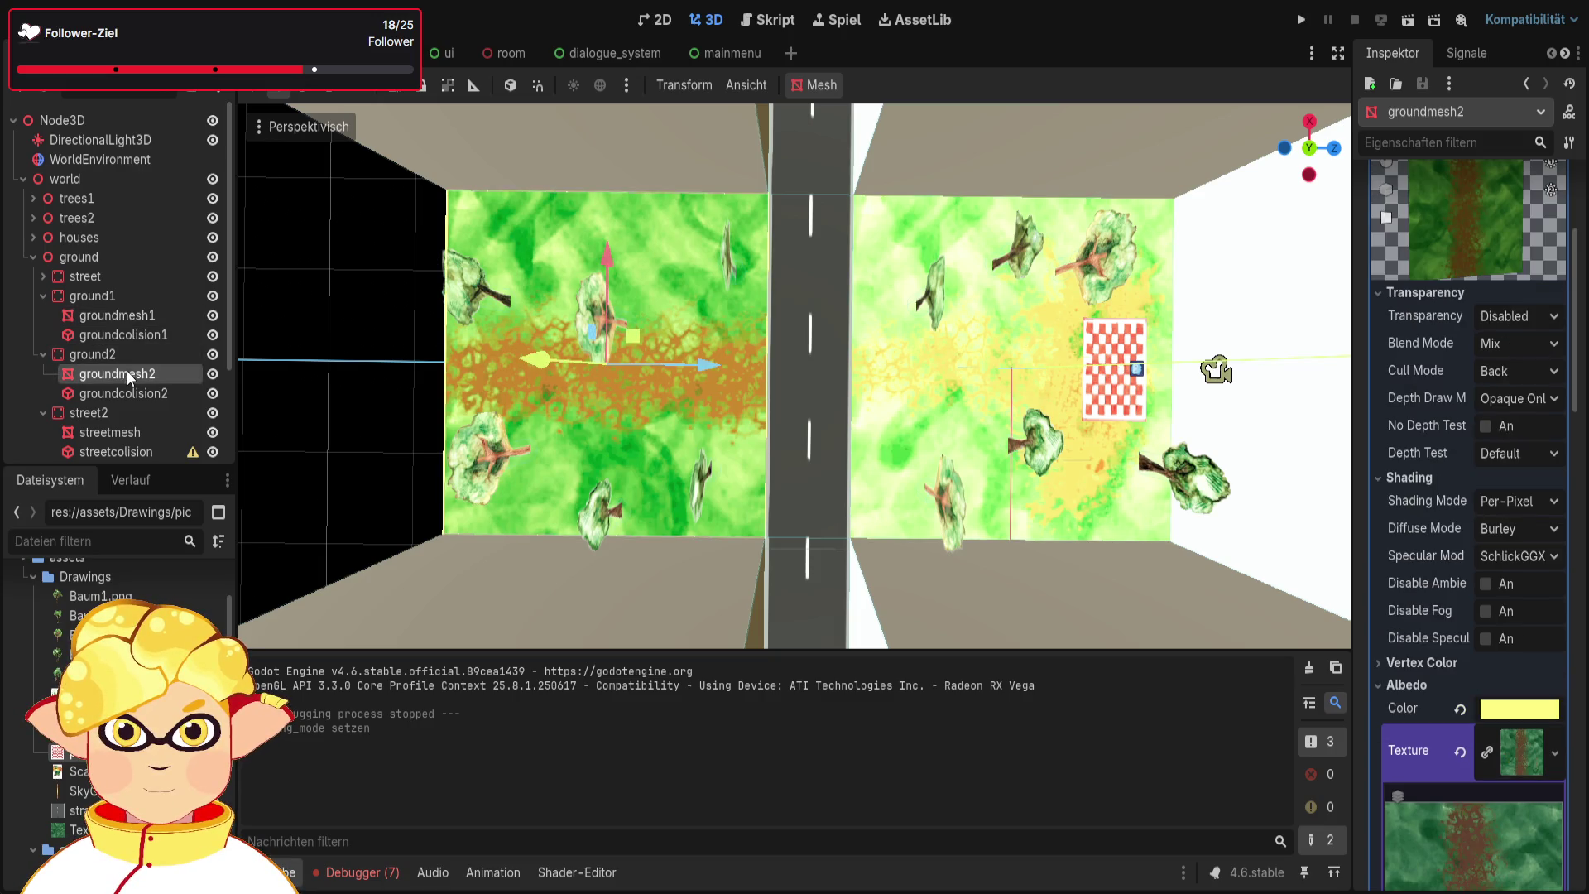
pyautogui.click(114, 315)
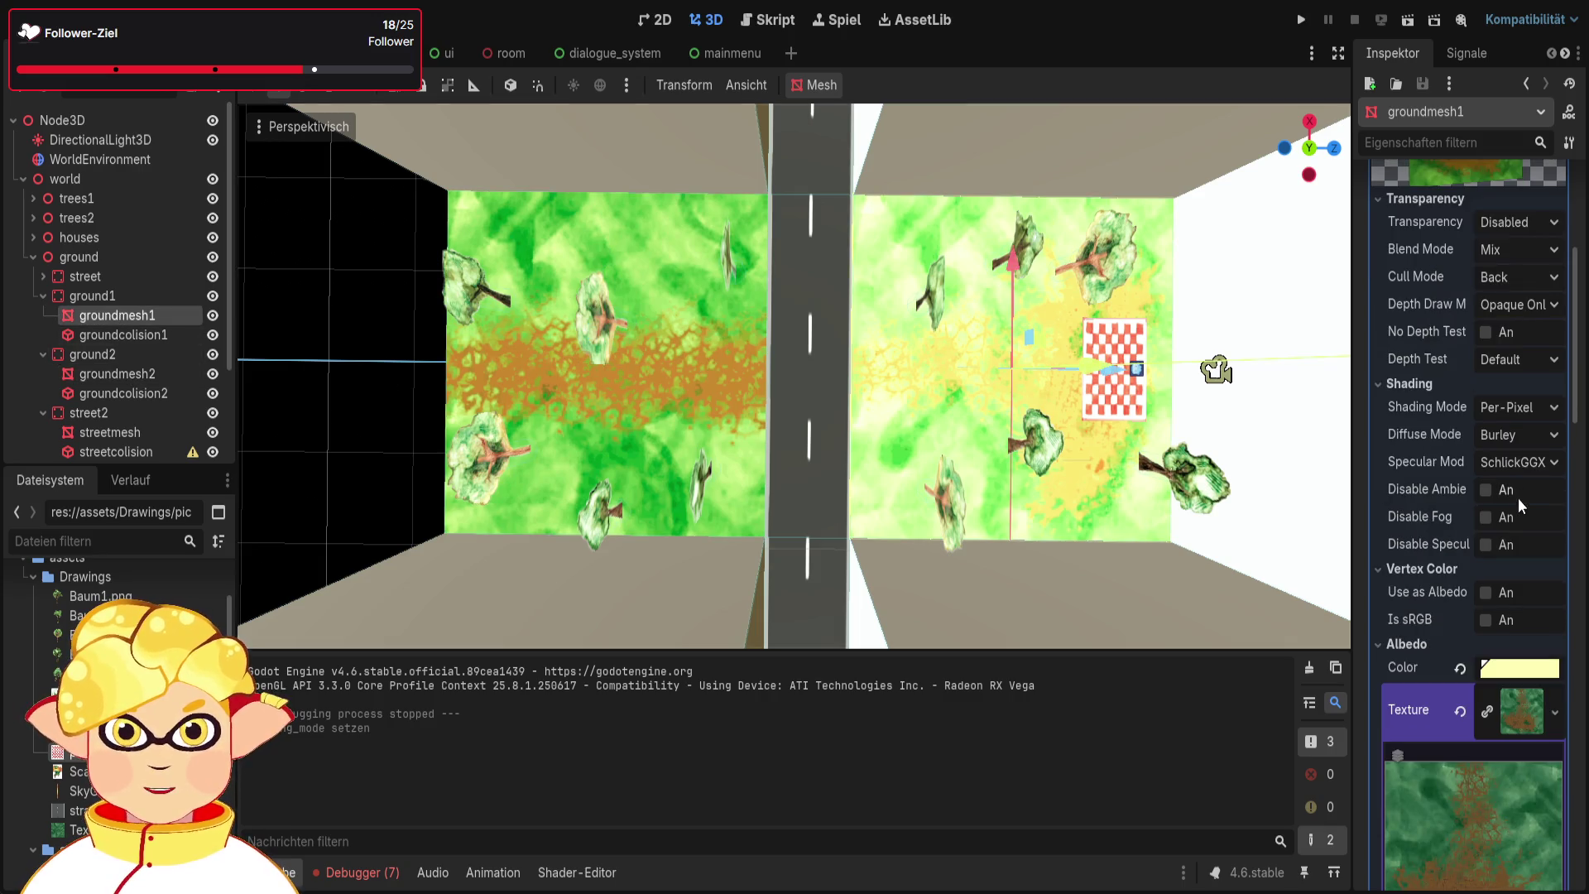
pyautogui.scroll(2, 1488, 517)
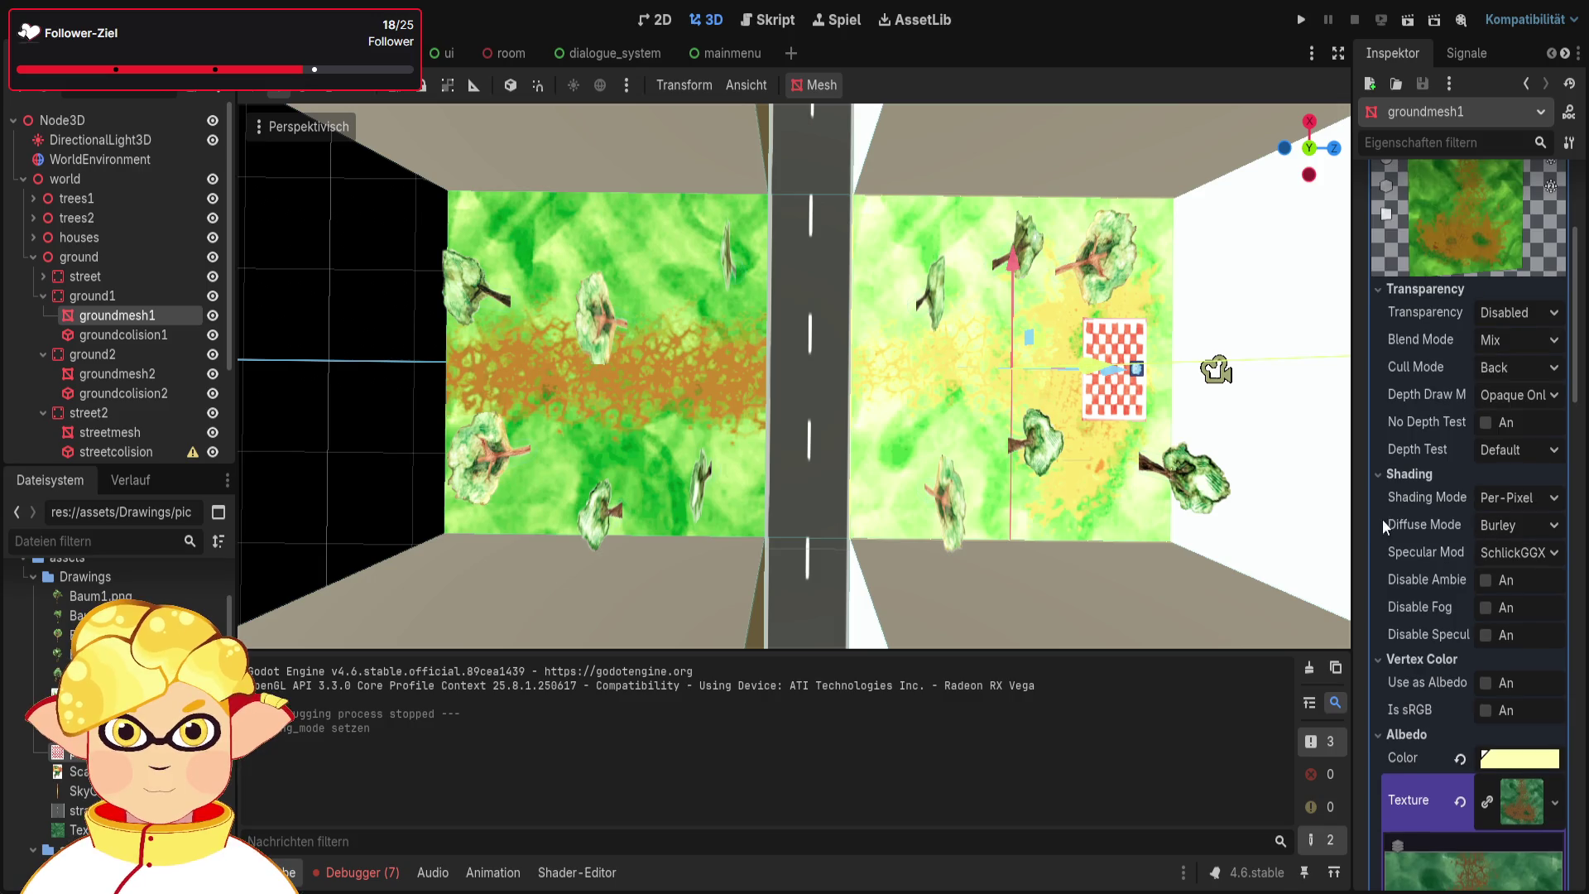
pyautogui.click(117, 371)
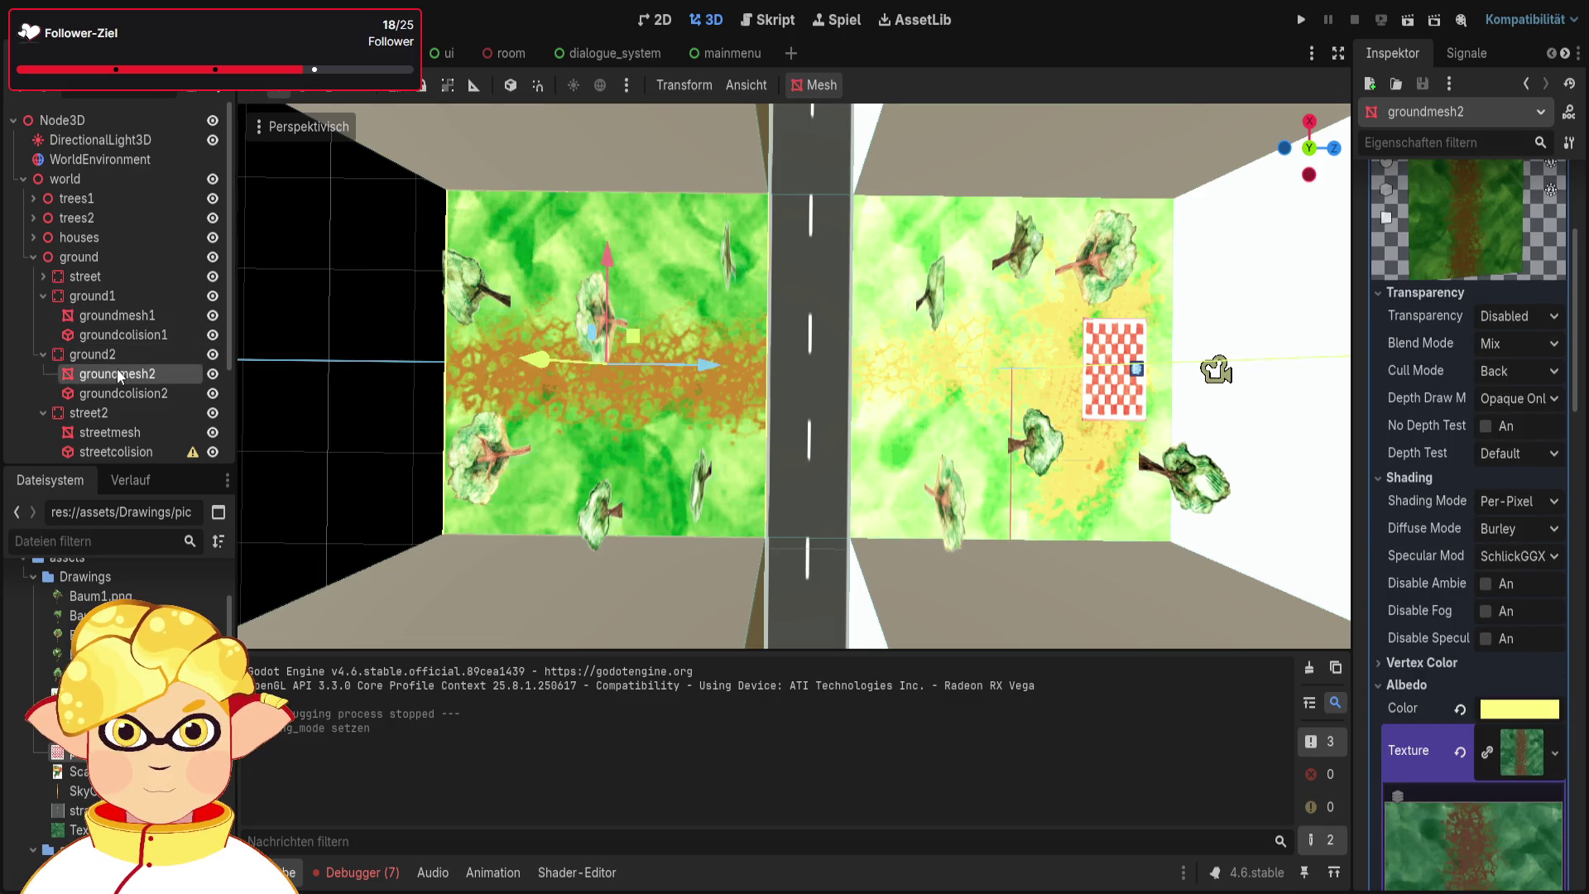
pyautogui.click(117, 316)
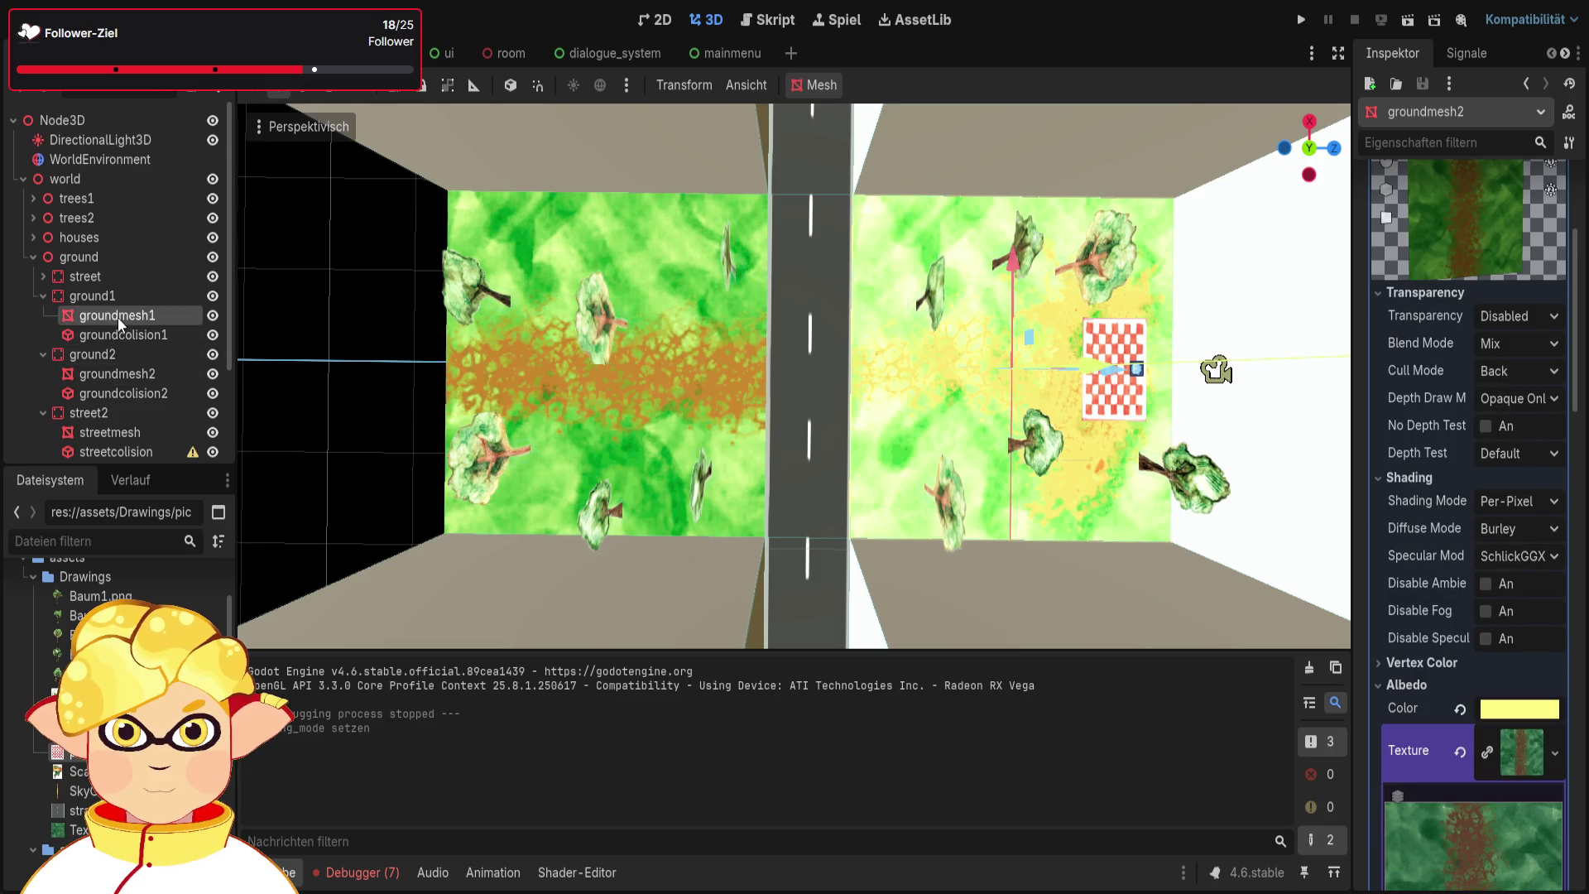
pyautogui.click(133, 370)
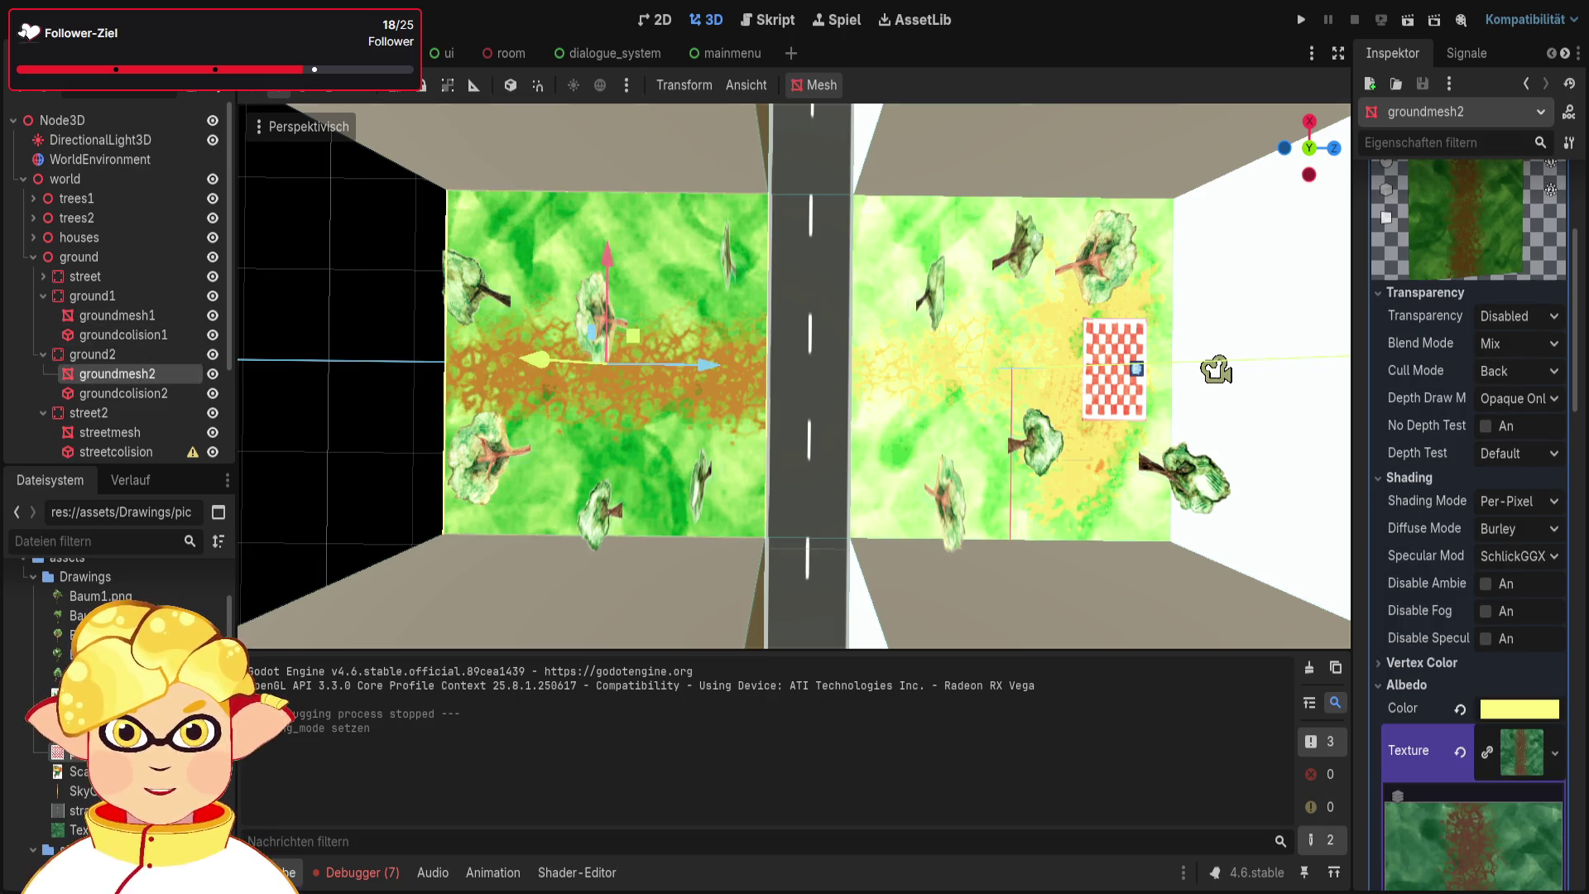
pyautogui.press('F5')
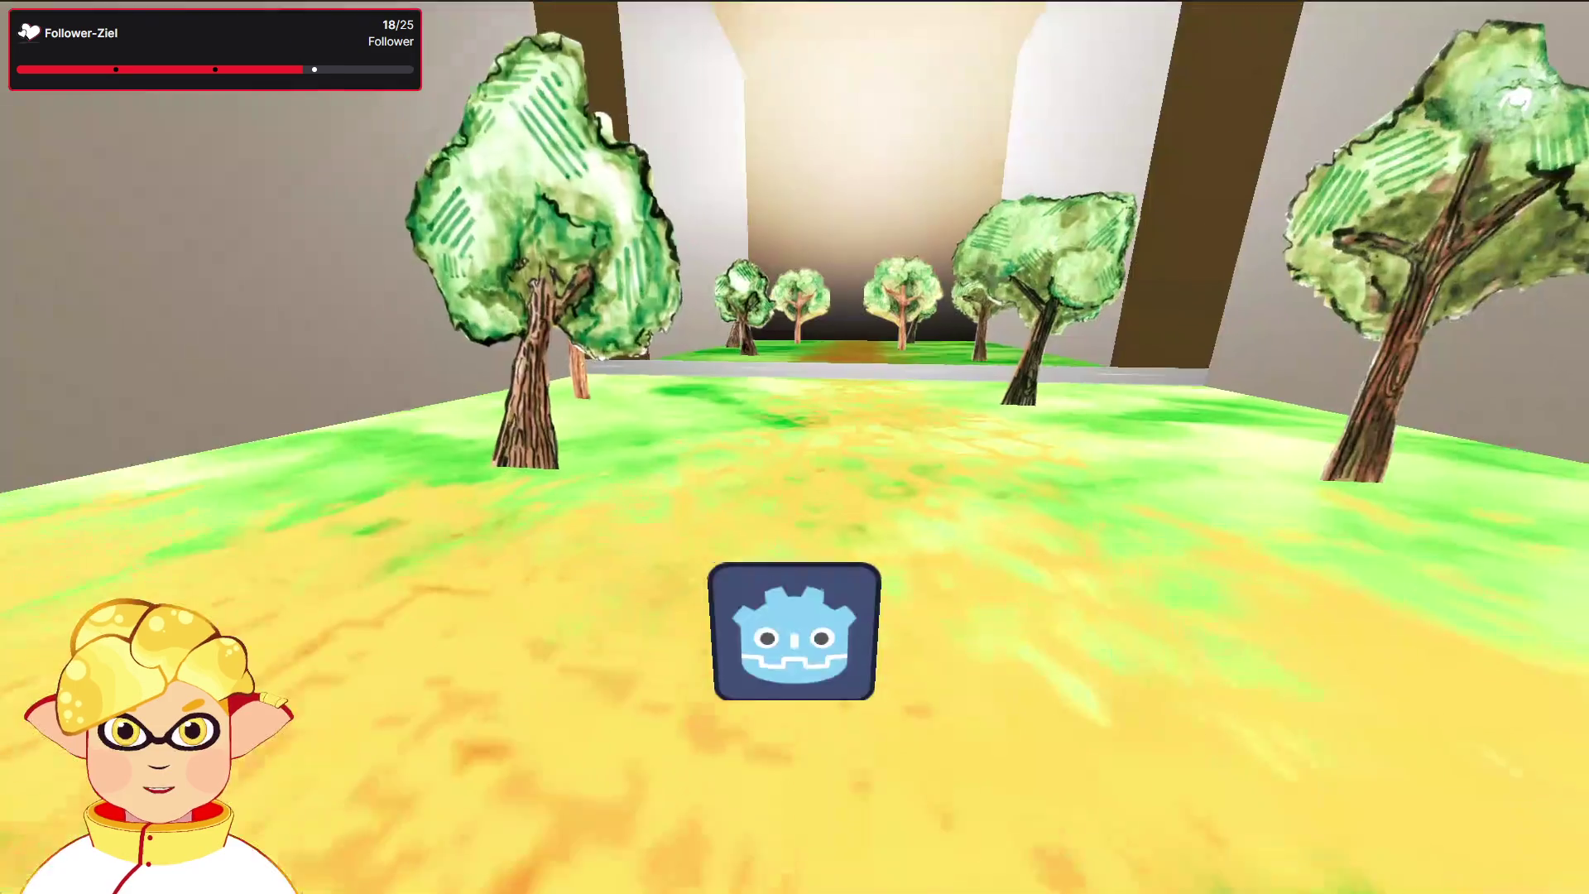
pyautogui.press('w')
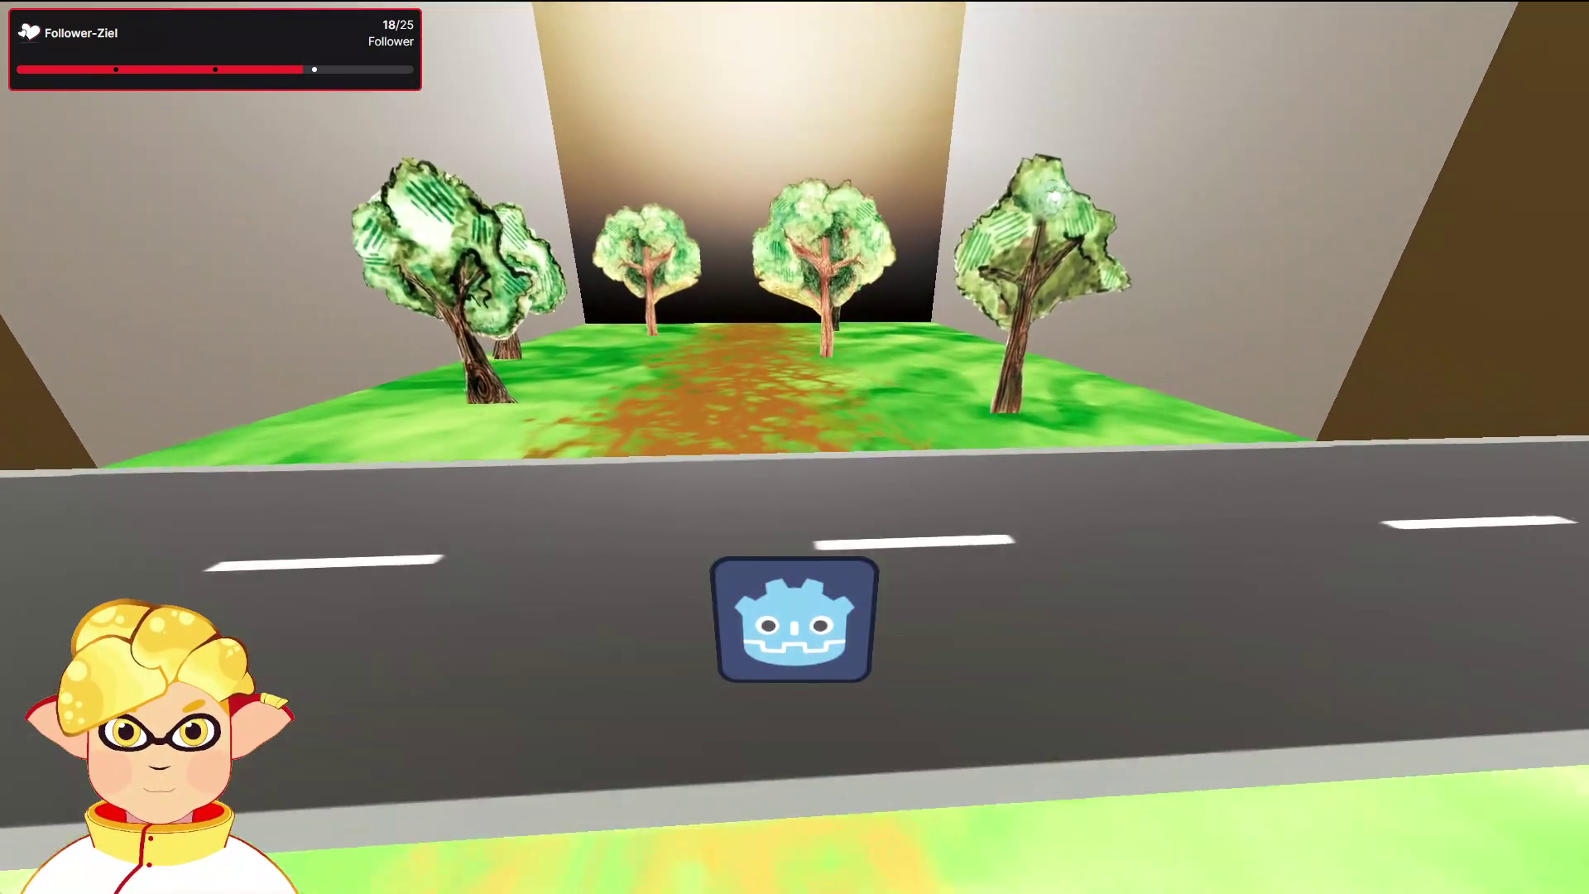
pyautogui.press('d')
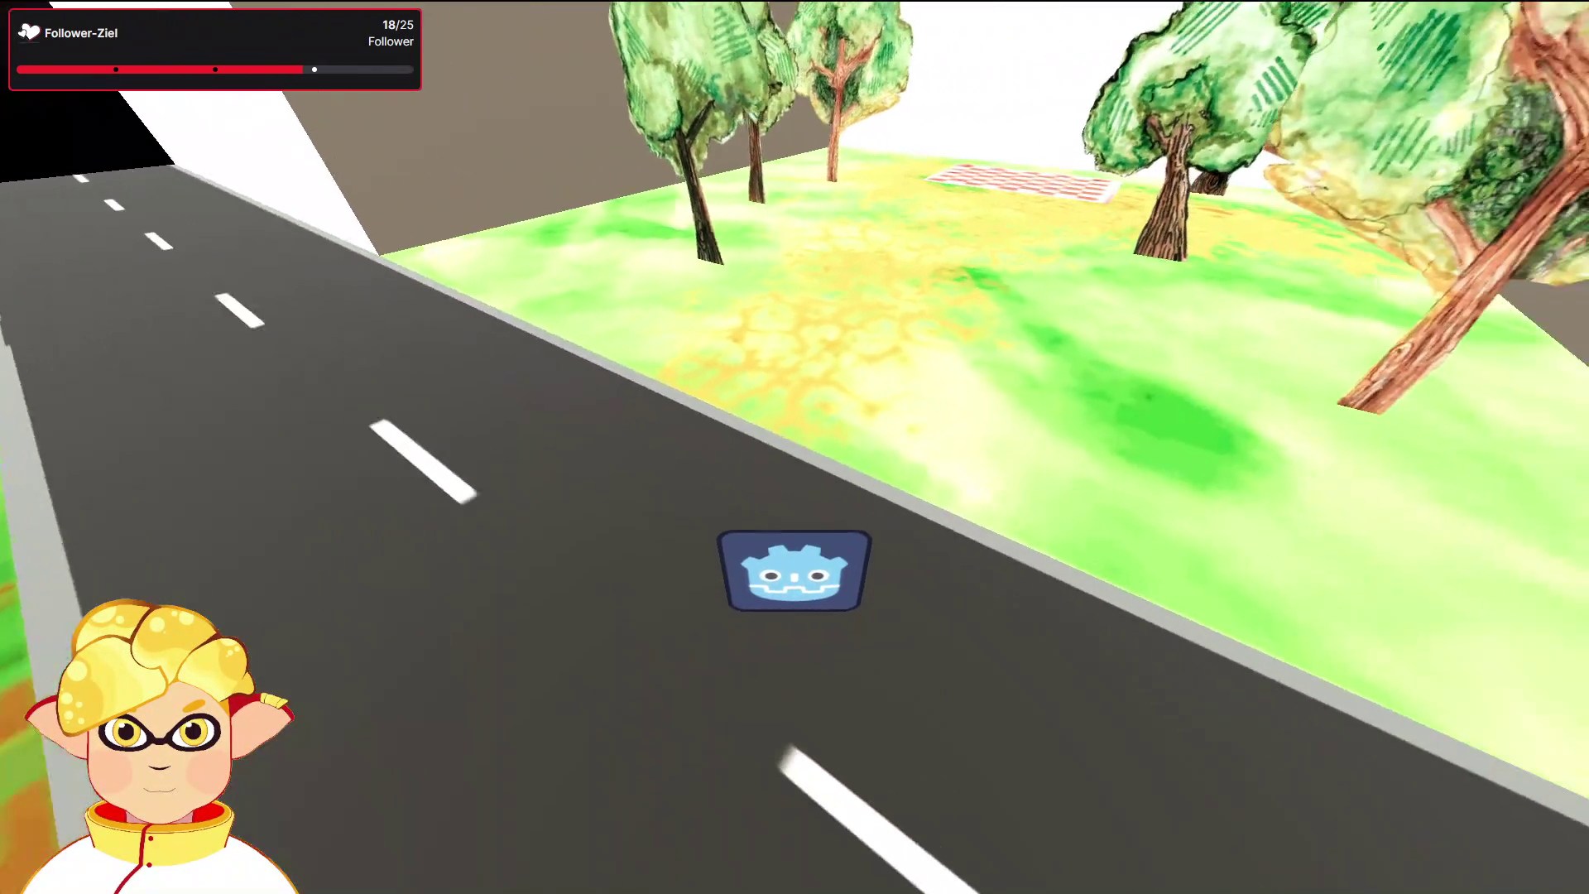
pyautogui.press('s')
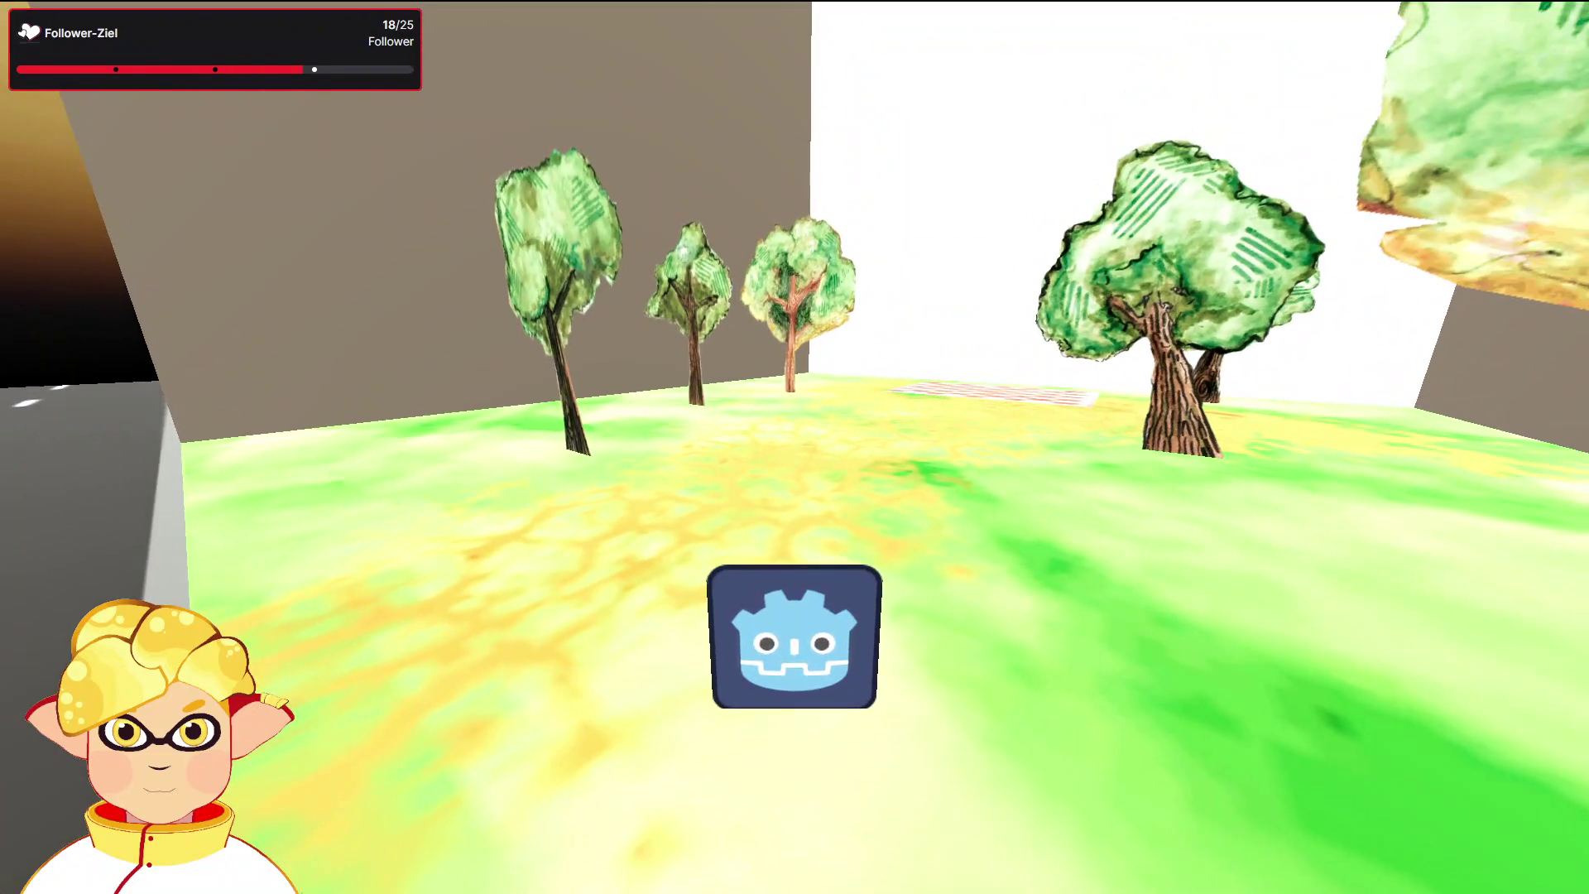
pyautogui.press('Escape')
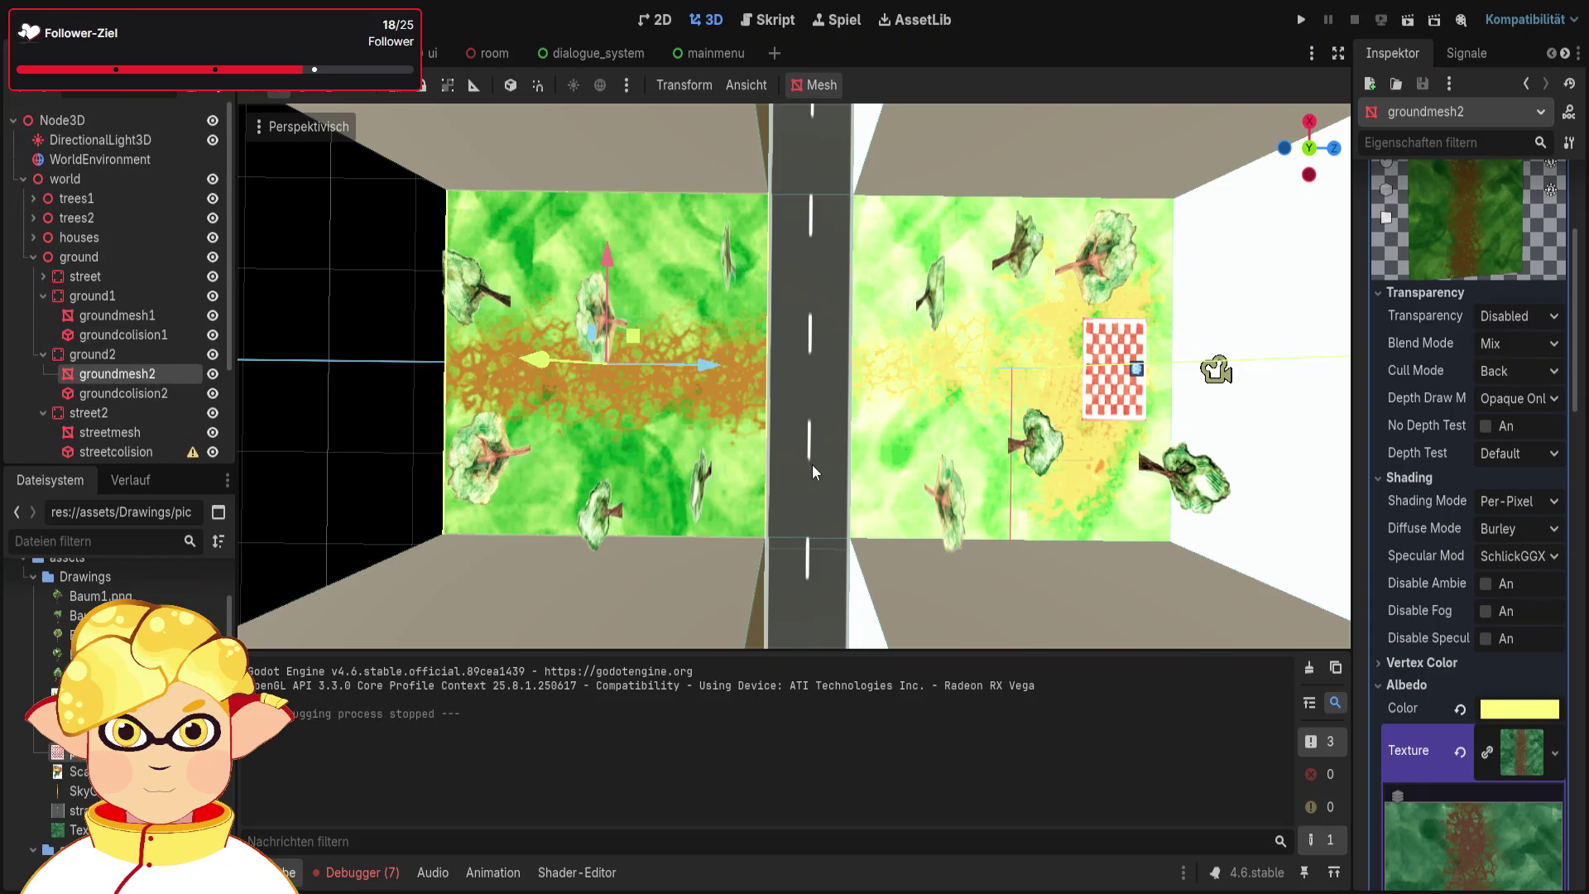
pyautogui.scroll(-6, 1417, 609)
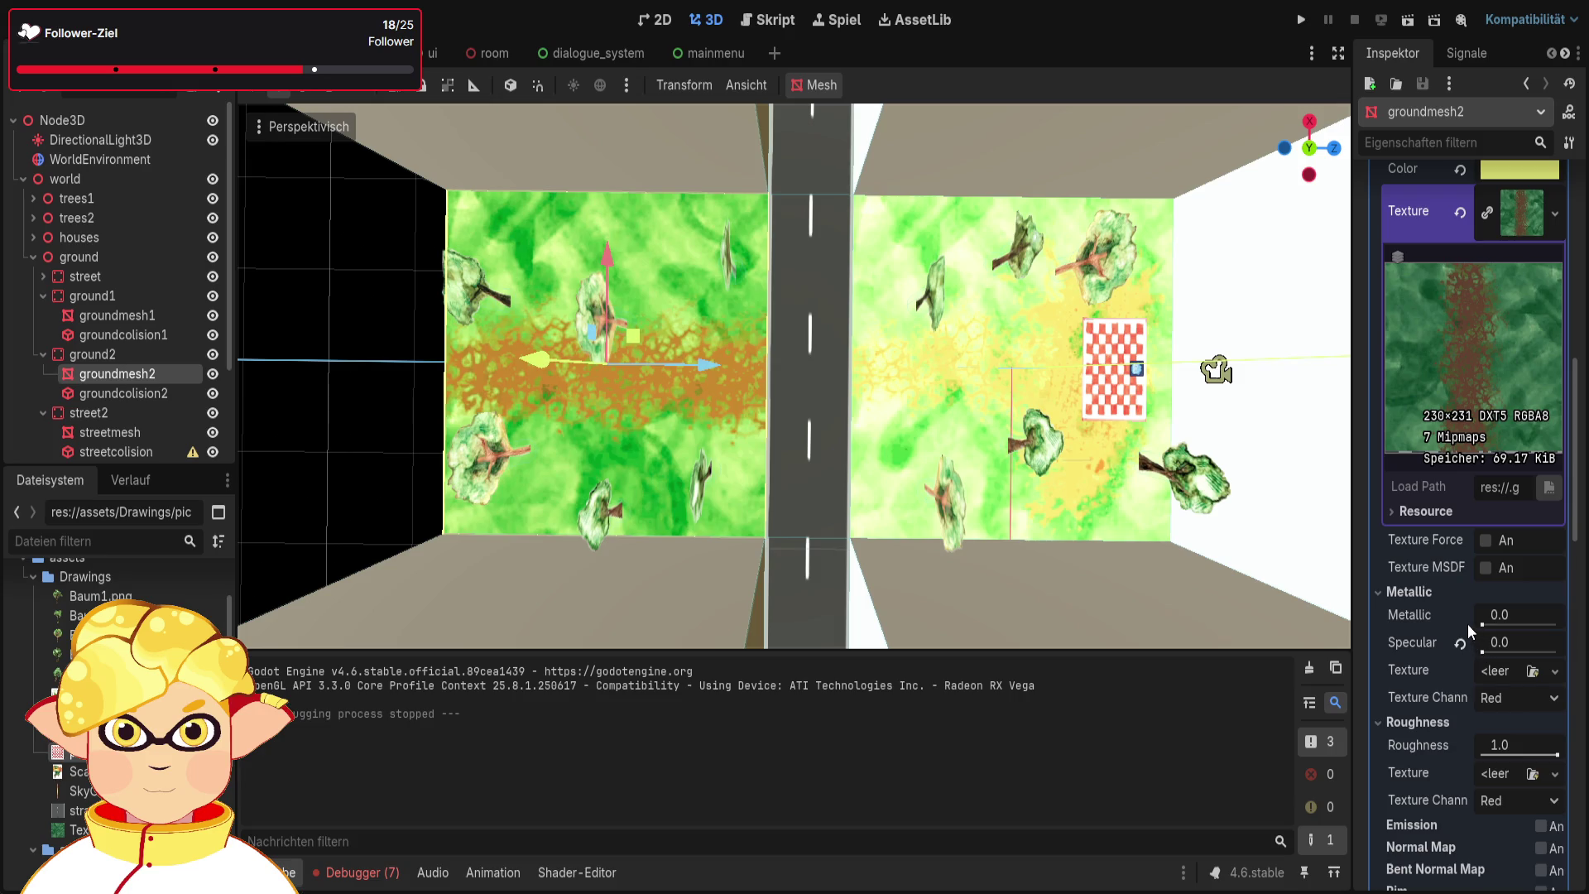
pyautogui.click(1488, 540)
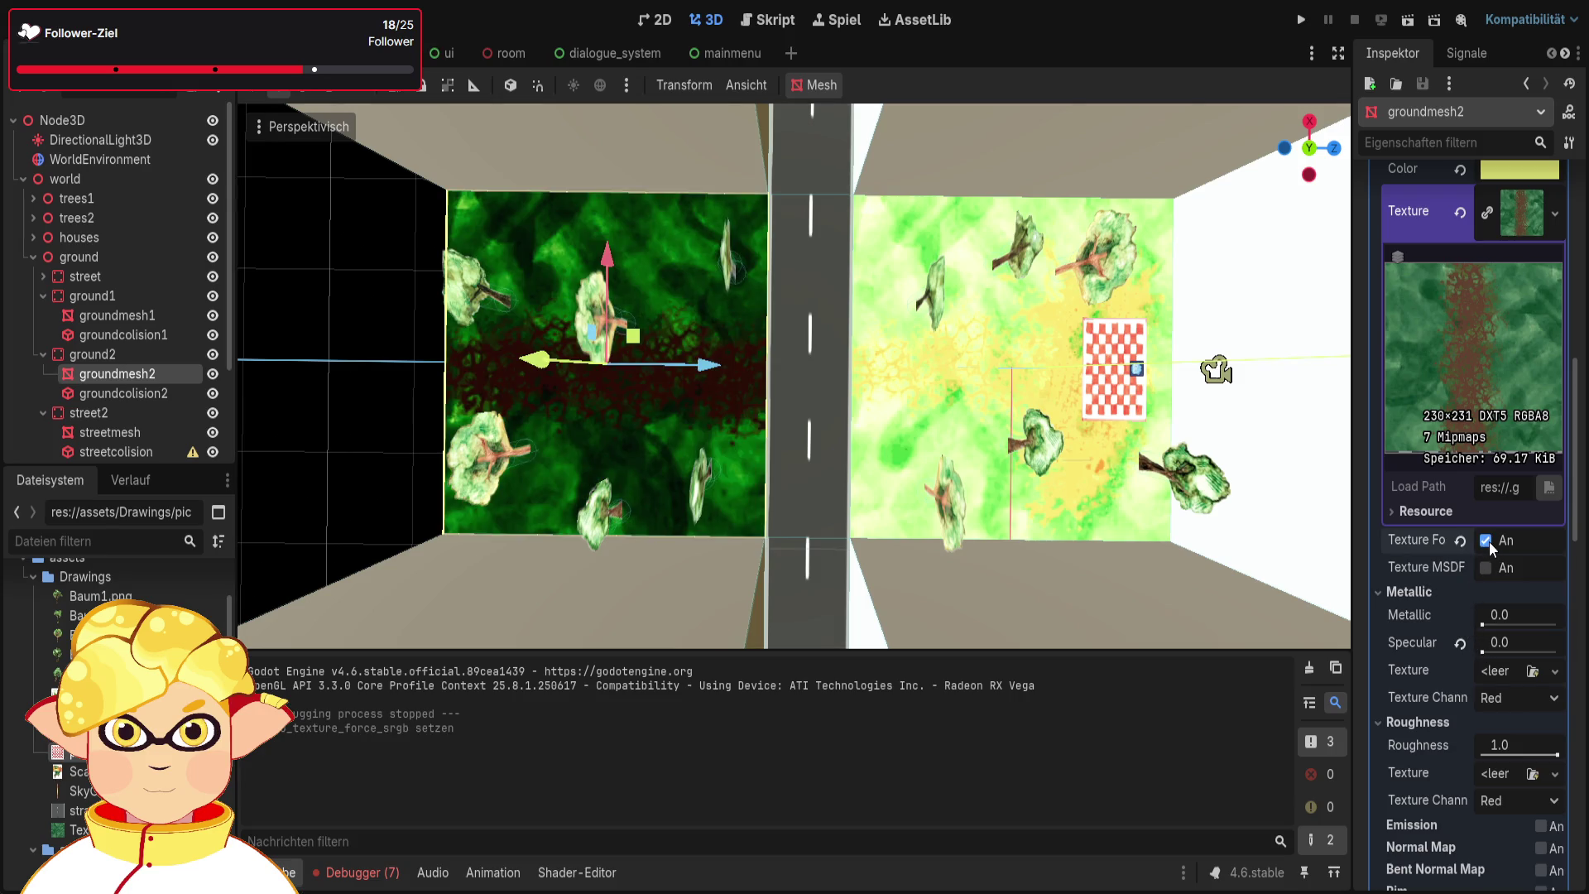
pyautogui.click(1487, 542)
pyautogui.click(115, 315)
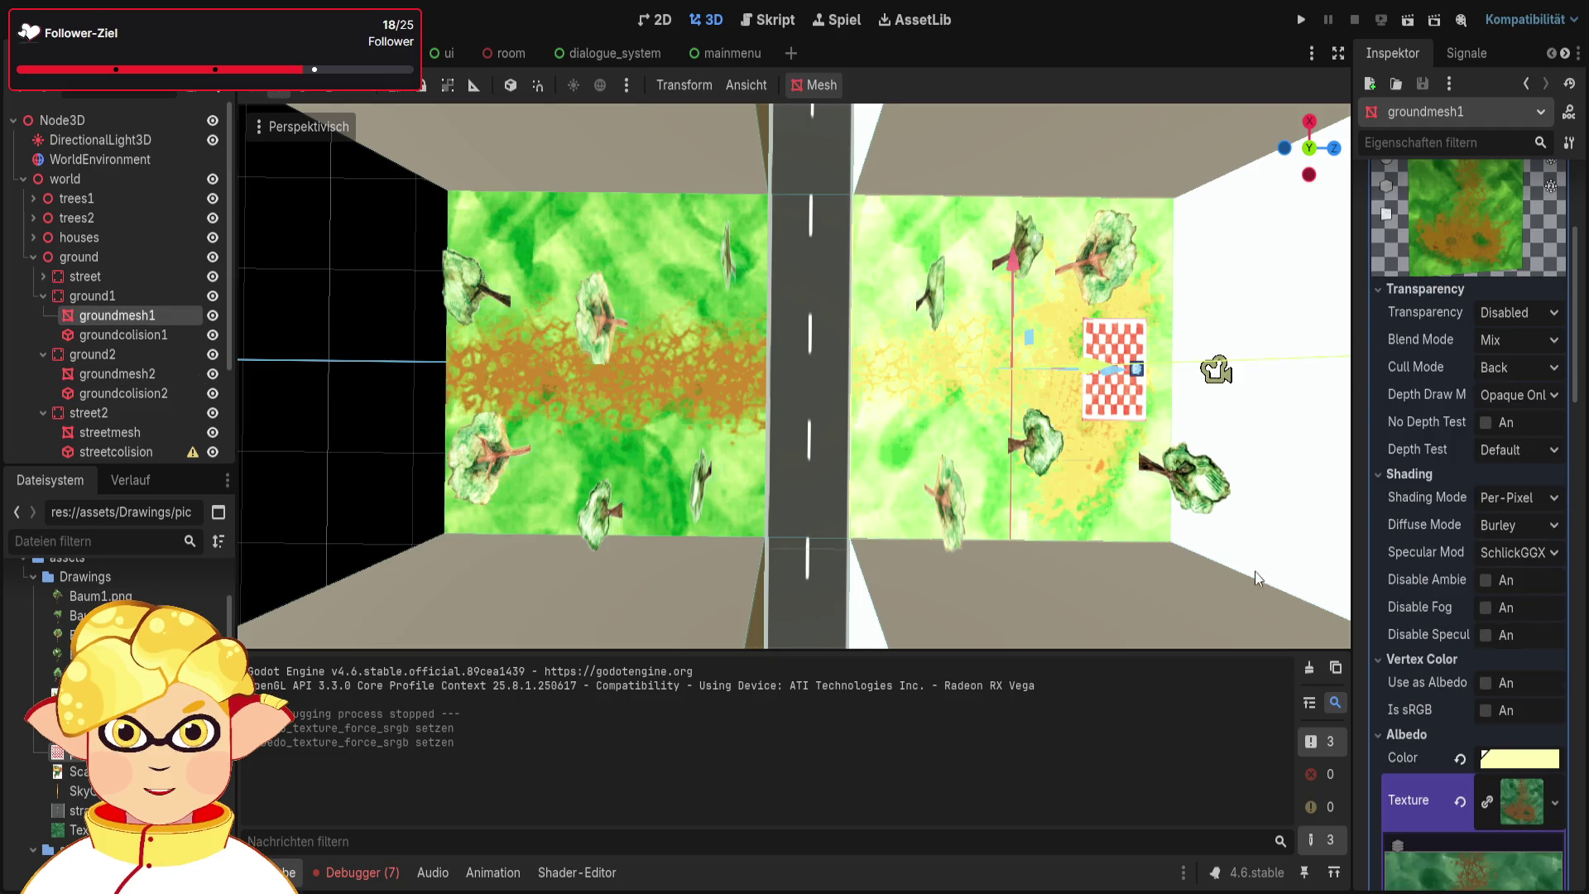
pyautogui.scroll(-5, 1481, 658)
pyautogui.click(1486, 685)
pyautogui.click(1487, 685)
pyautogui.scroll(-3, 1486, 685)
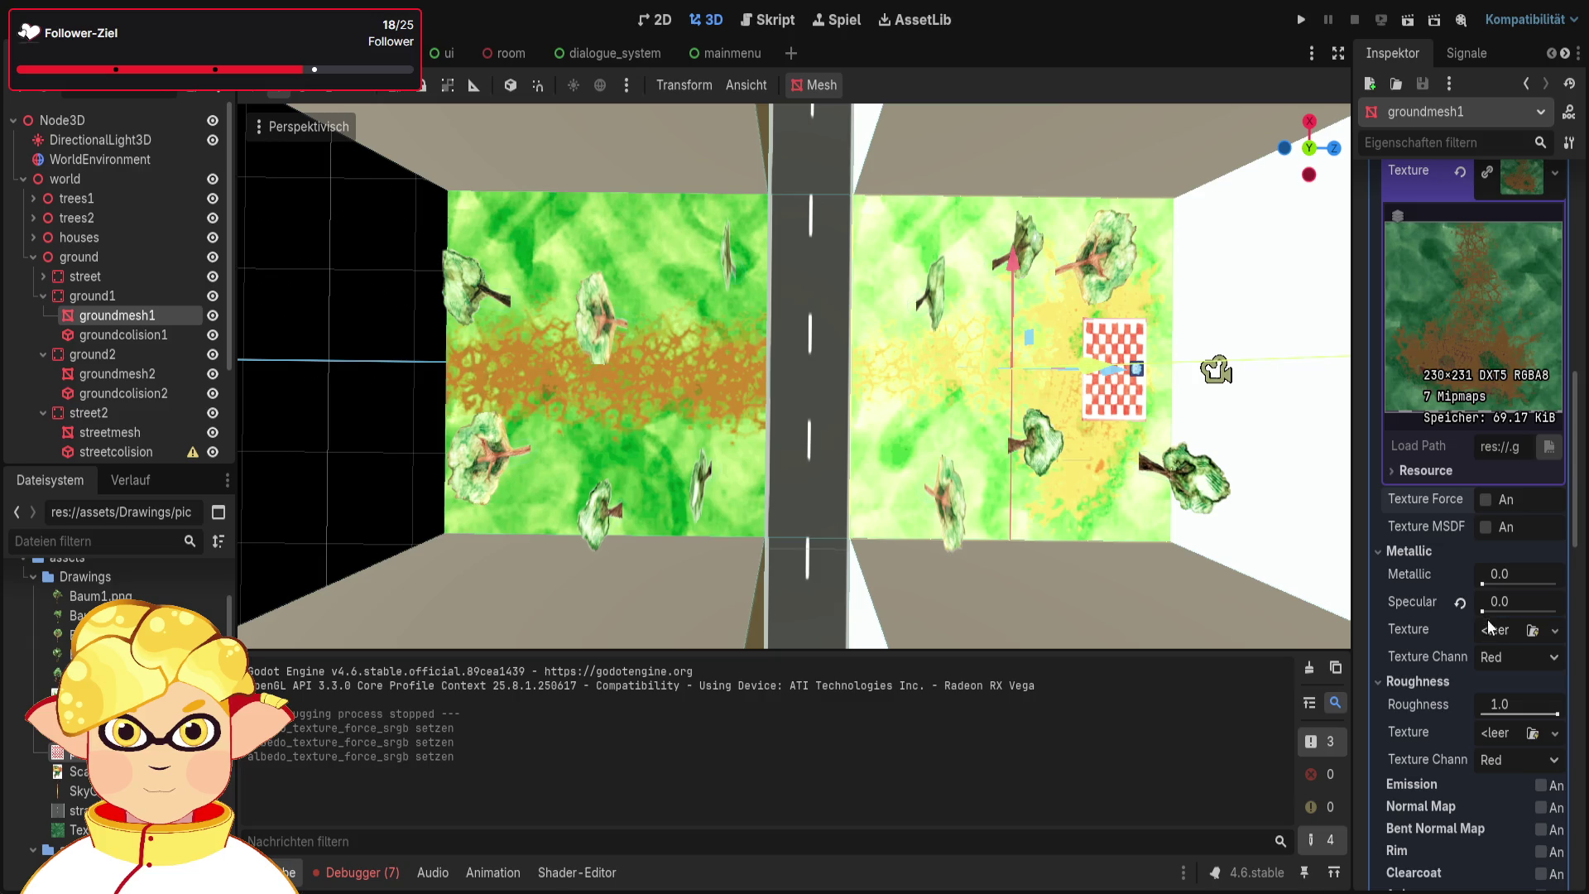
pyautogui.moveTo(1482, 610)
pyautogui.mouseDown()
pyautogui.moveTo(1579, 612)
pyautogui.moveTo(1463, 602)
pyautogui.mouseUp()
pyautogui.scroll(-2, 1501, 673)
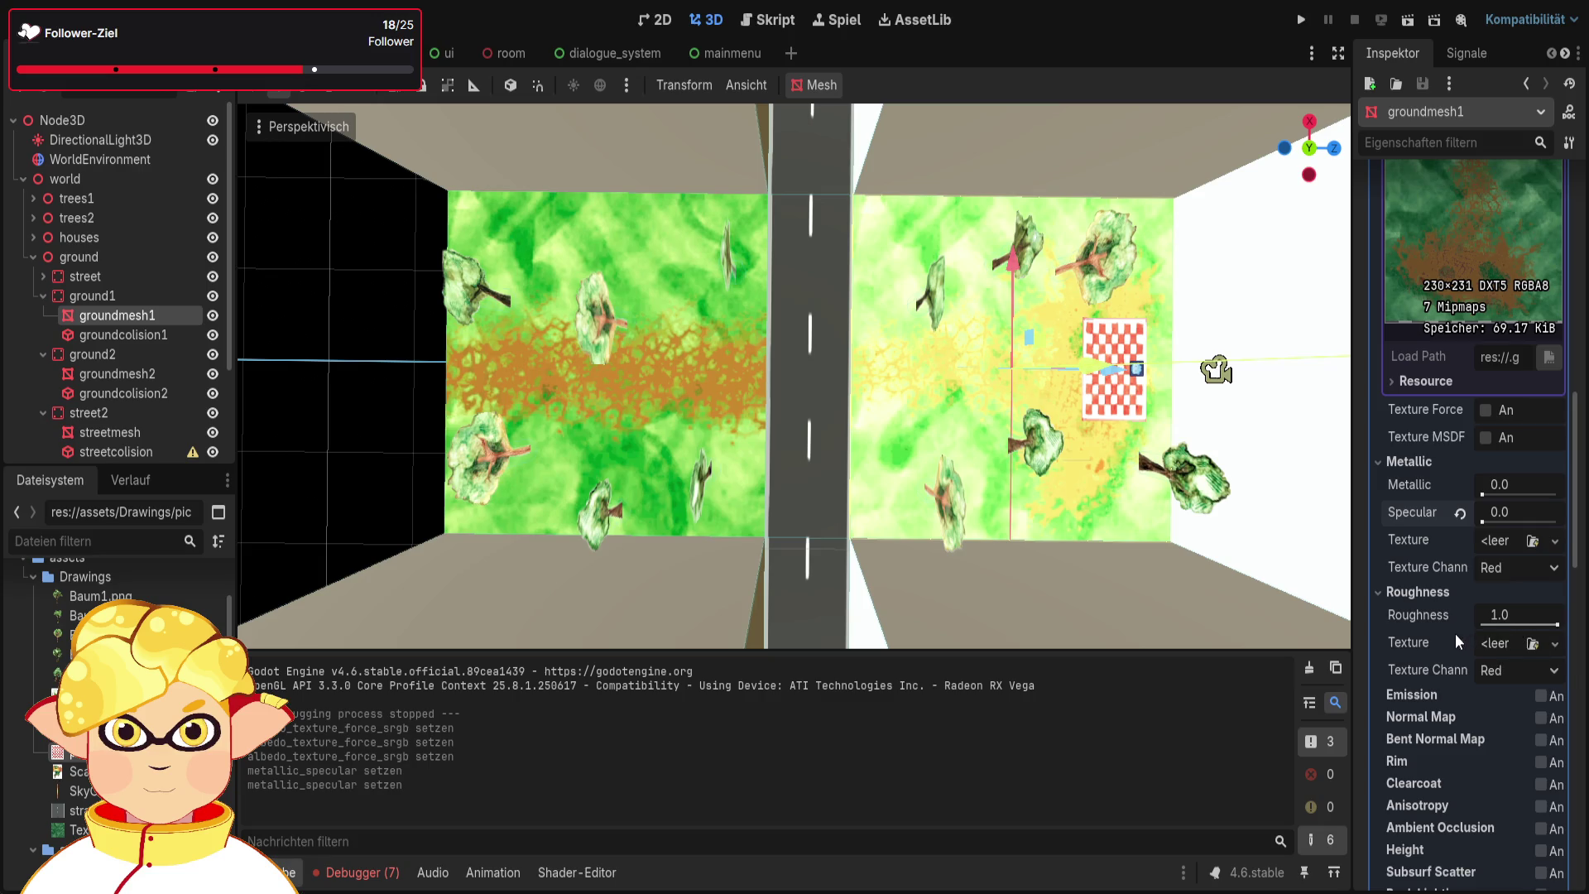
pyautogui.scroll(4, 1482, 473)
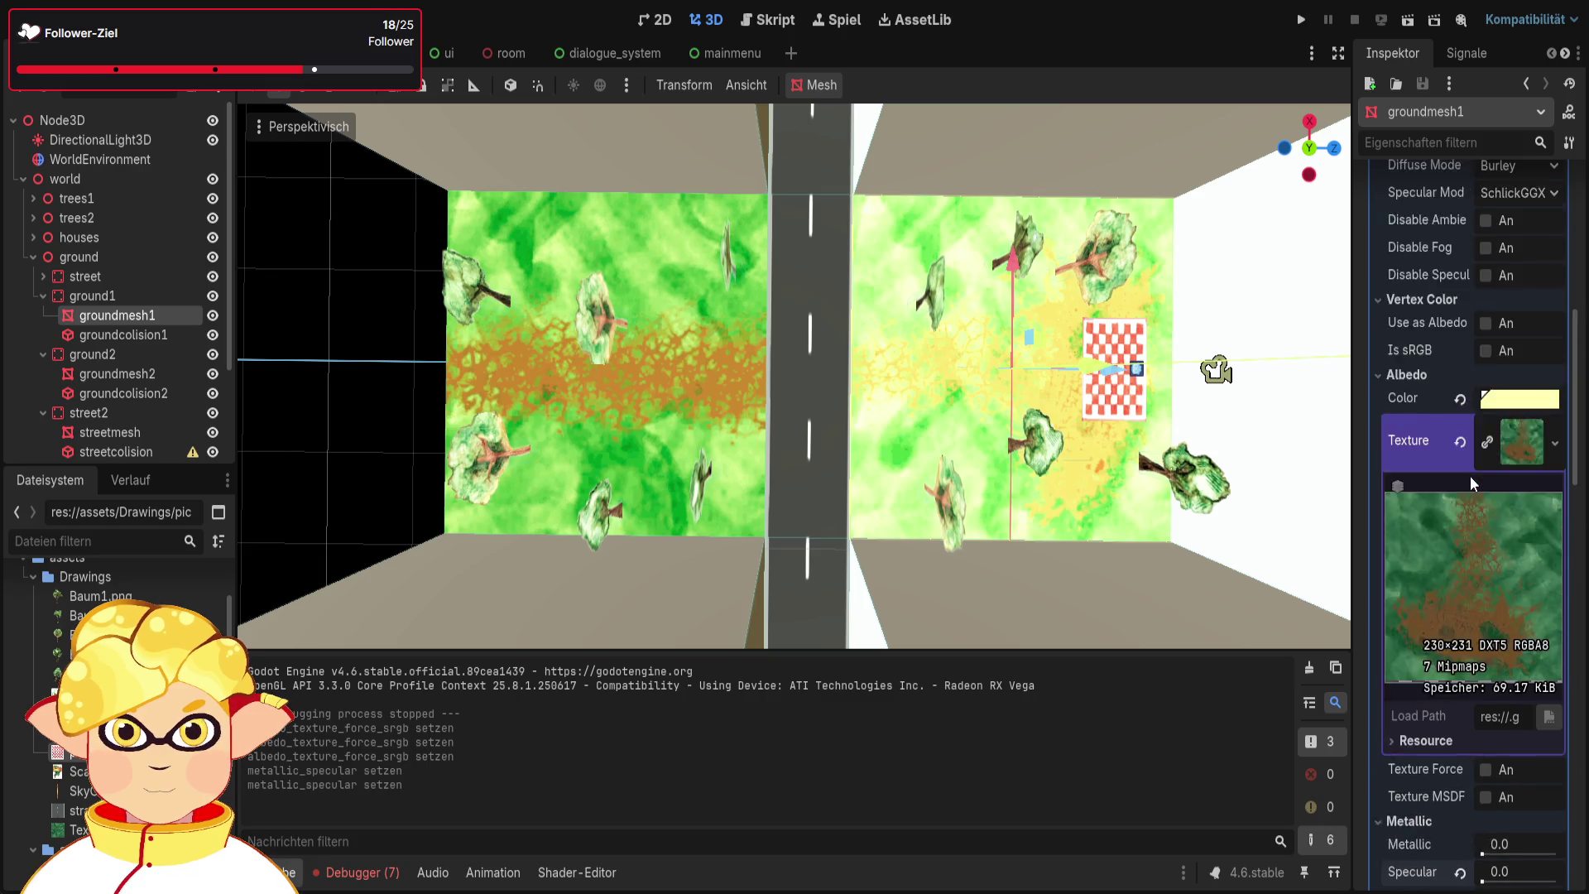
pyautogui.scroll(5, 1470, 475)
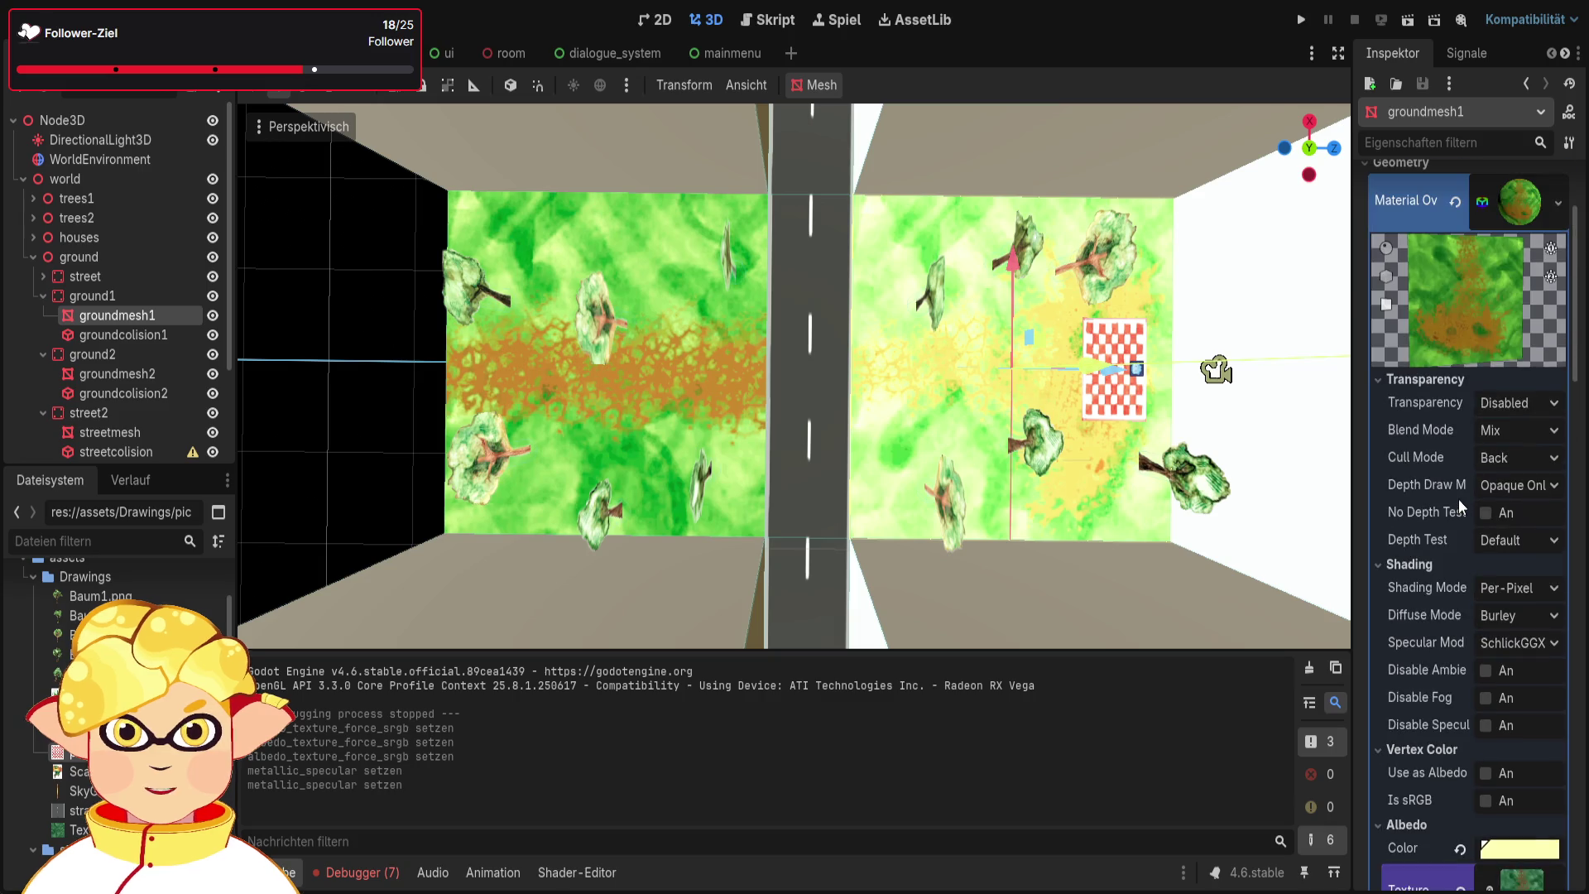
pyautogui.scroll(-1, 1433, 414)
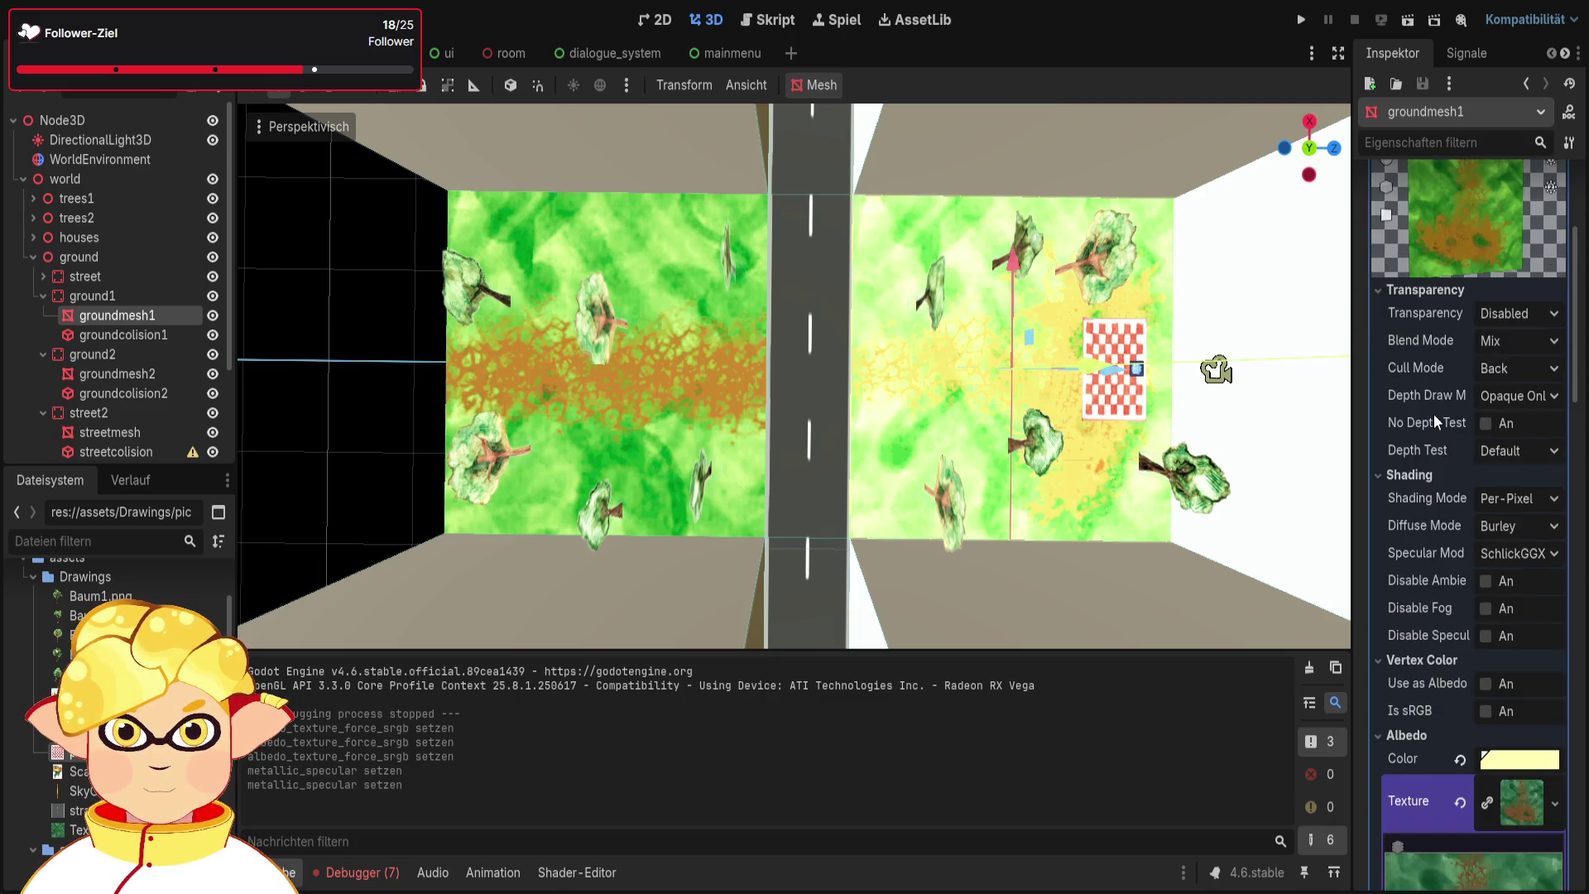
pyautogui.scroll(-1, 1433, 414)
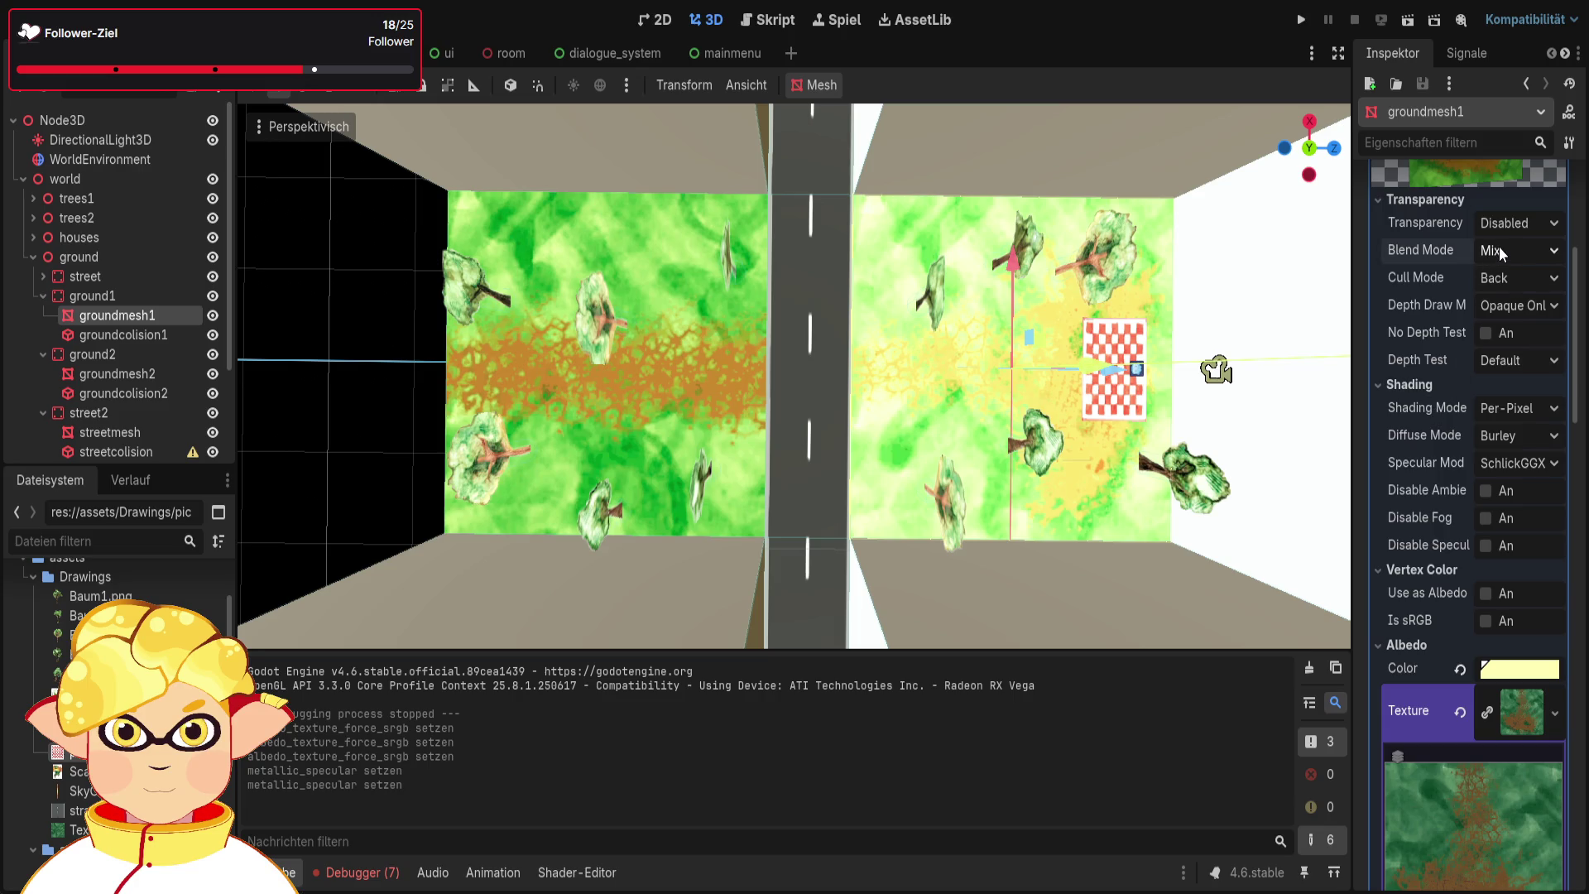
pyautogui.click(1517, 408)
# Set groundmesh1's material Shading Mode to Unshaded after briefly trying Per-Vertex
pyautogui.click(1517, 432)
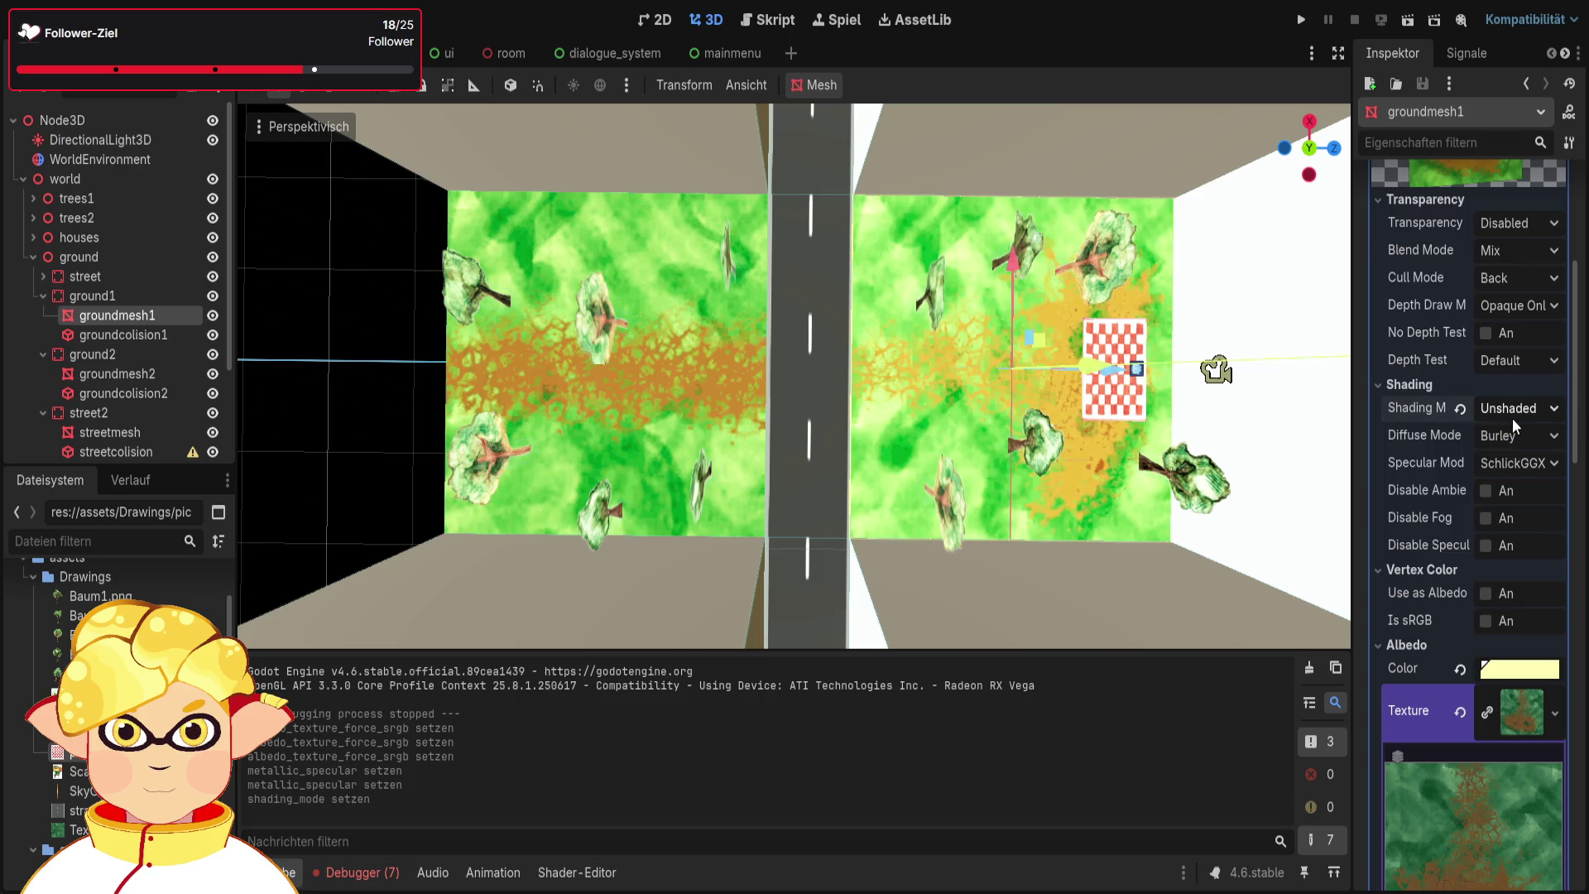
pyautogui.click(1517, 482)
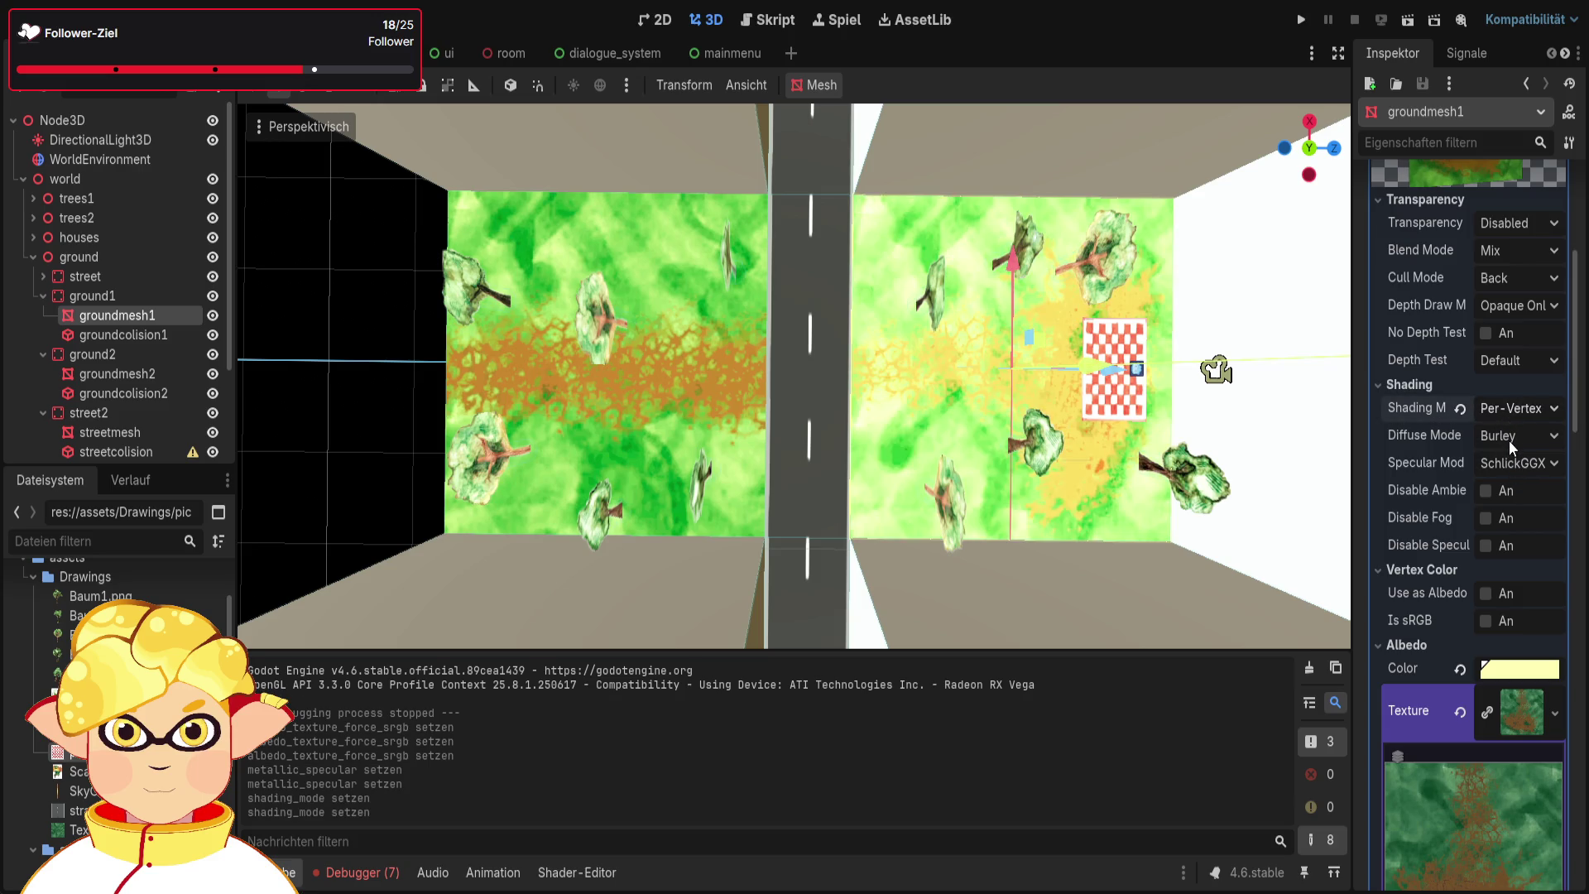
pyautogui.hotkey('ctrl', 'z')
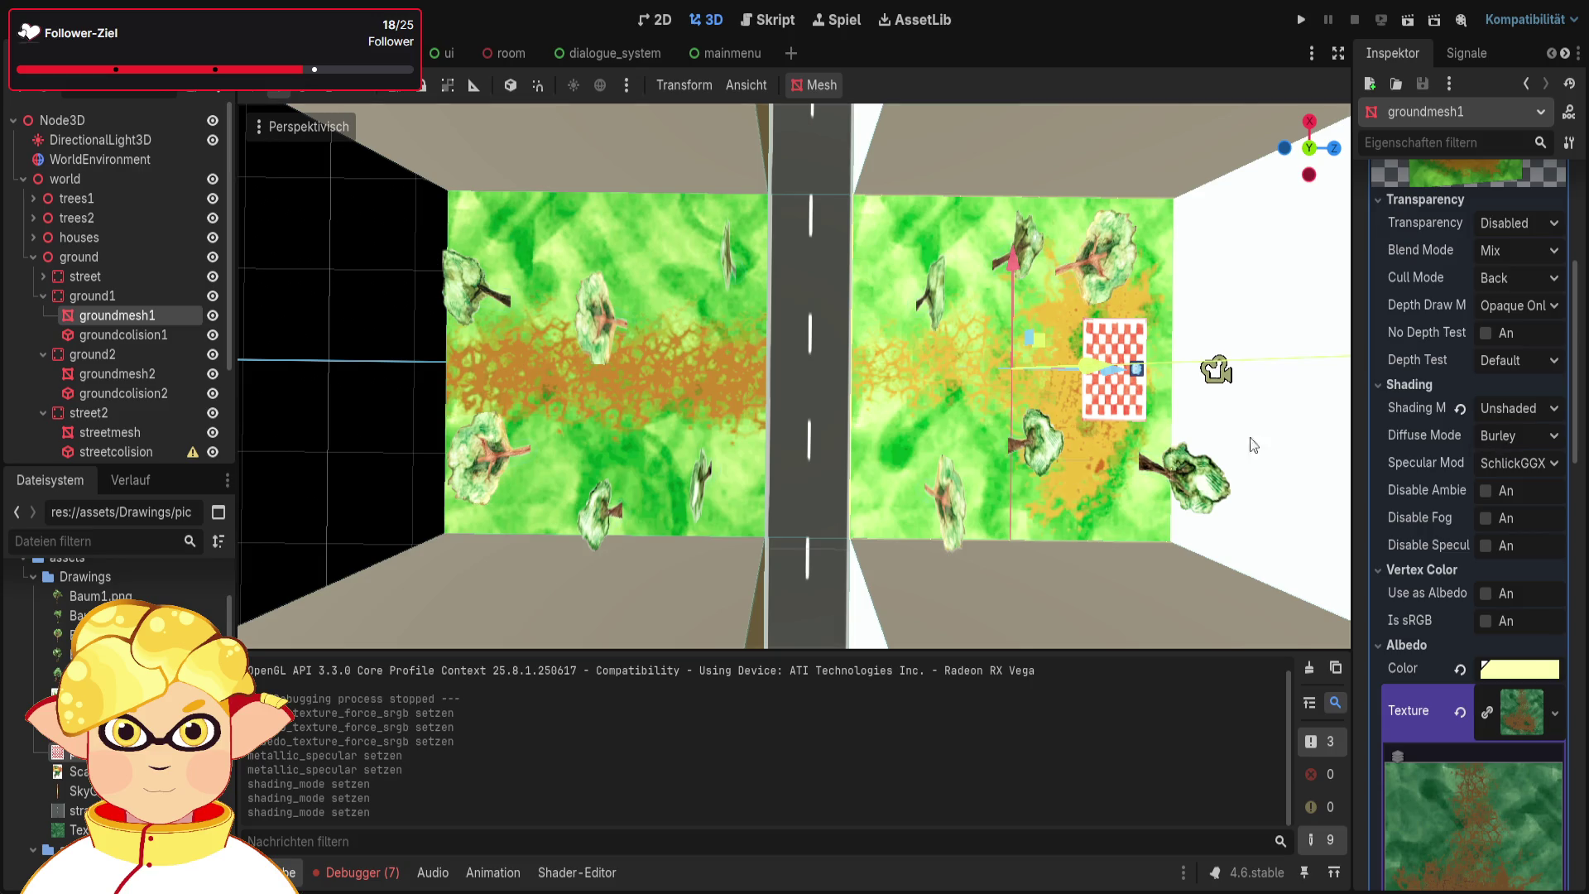
# Enable Texture Force sRGB on groundmesh2's and groundmesh1's albedo, then run the scene
pyautogui.click(136, 374)
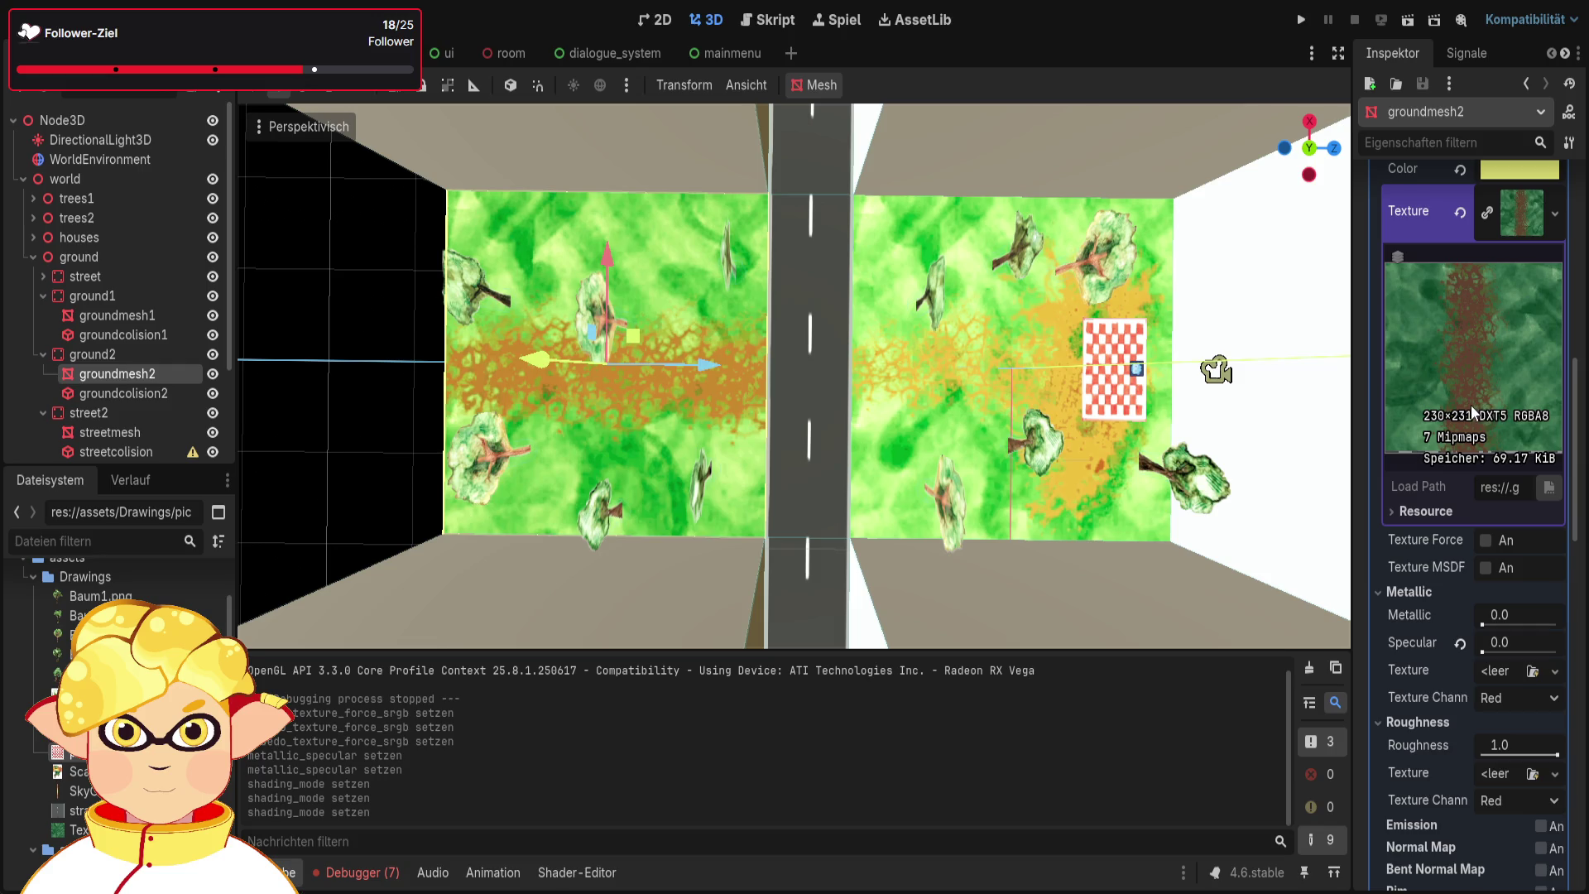
pyautogui.click(1486, 541)
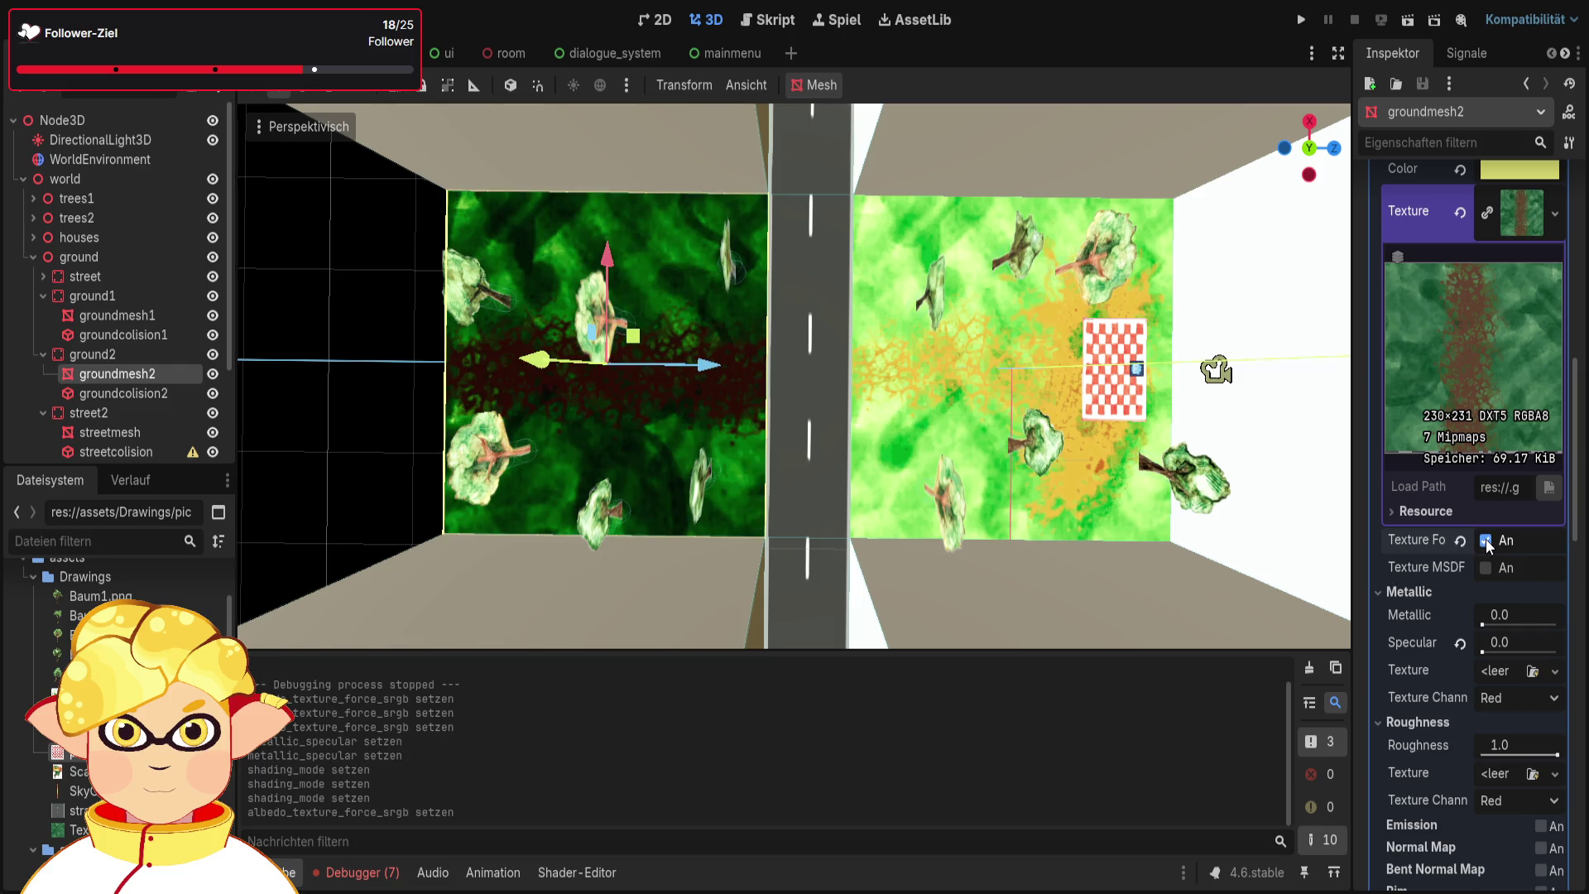
pyautogui.click(124, 318)
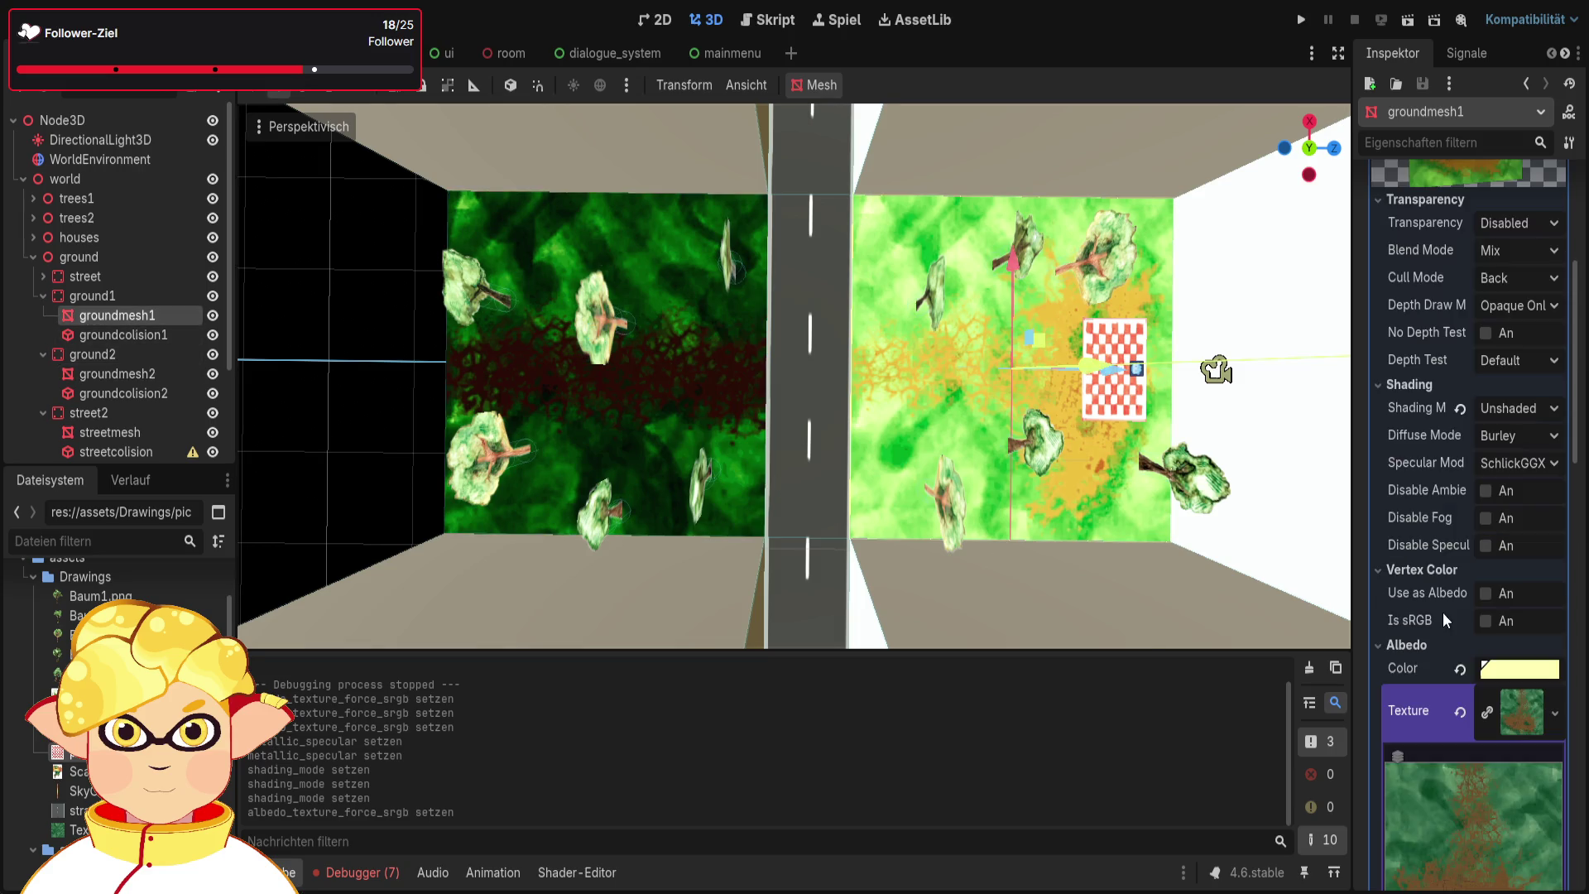
pyautogui.scroll(-5, 1475, 426)
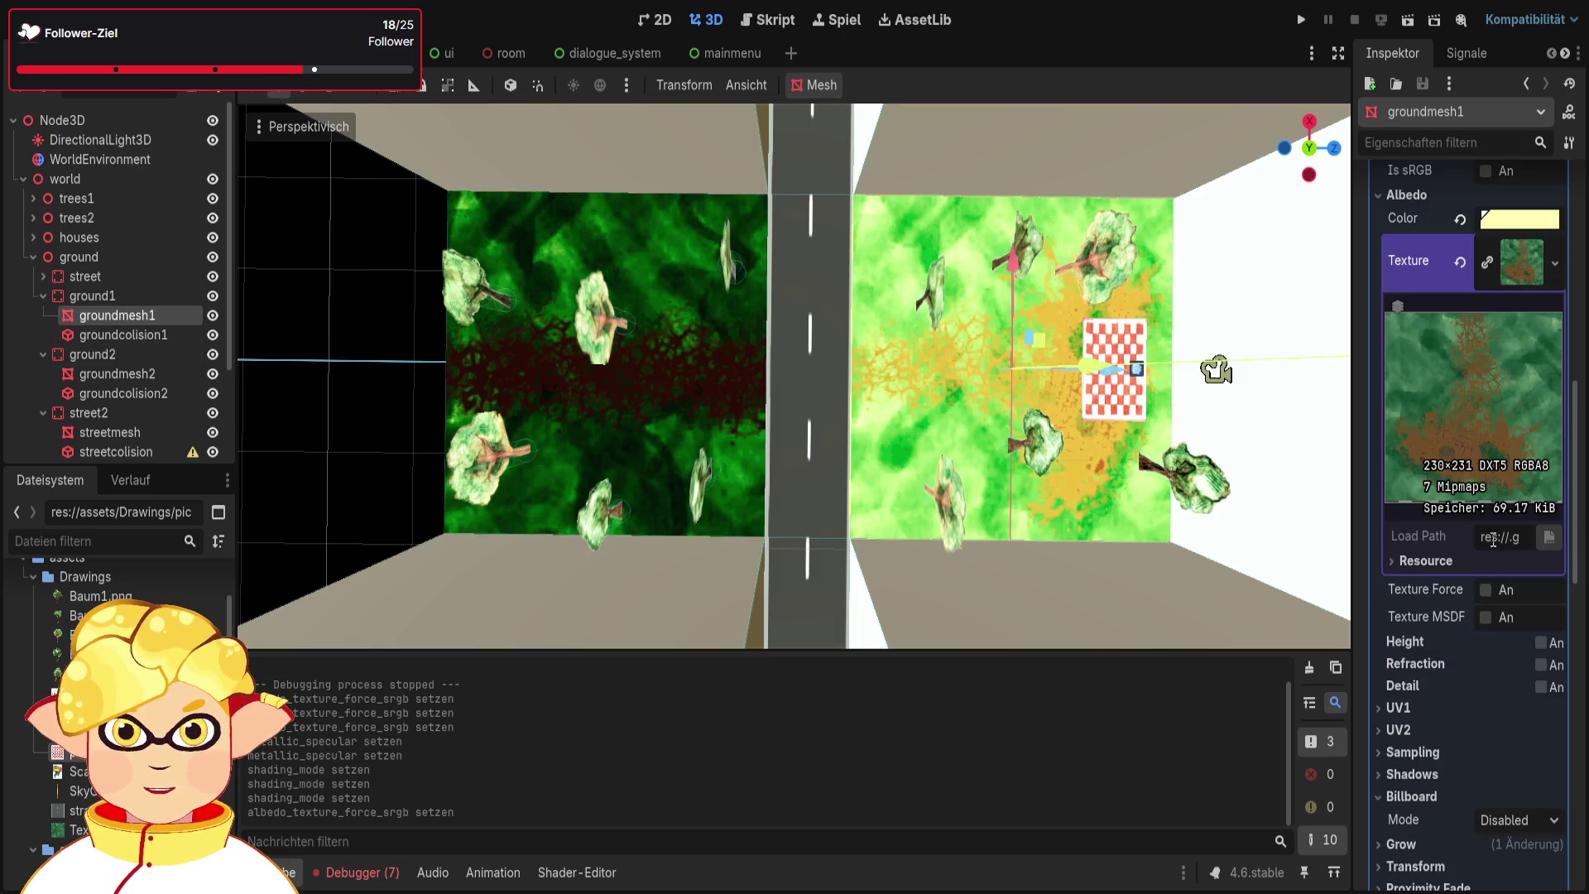
pyautogui.click(1485, 590)
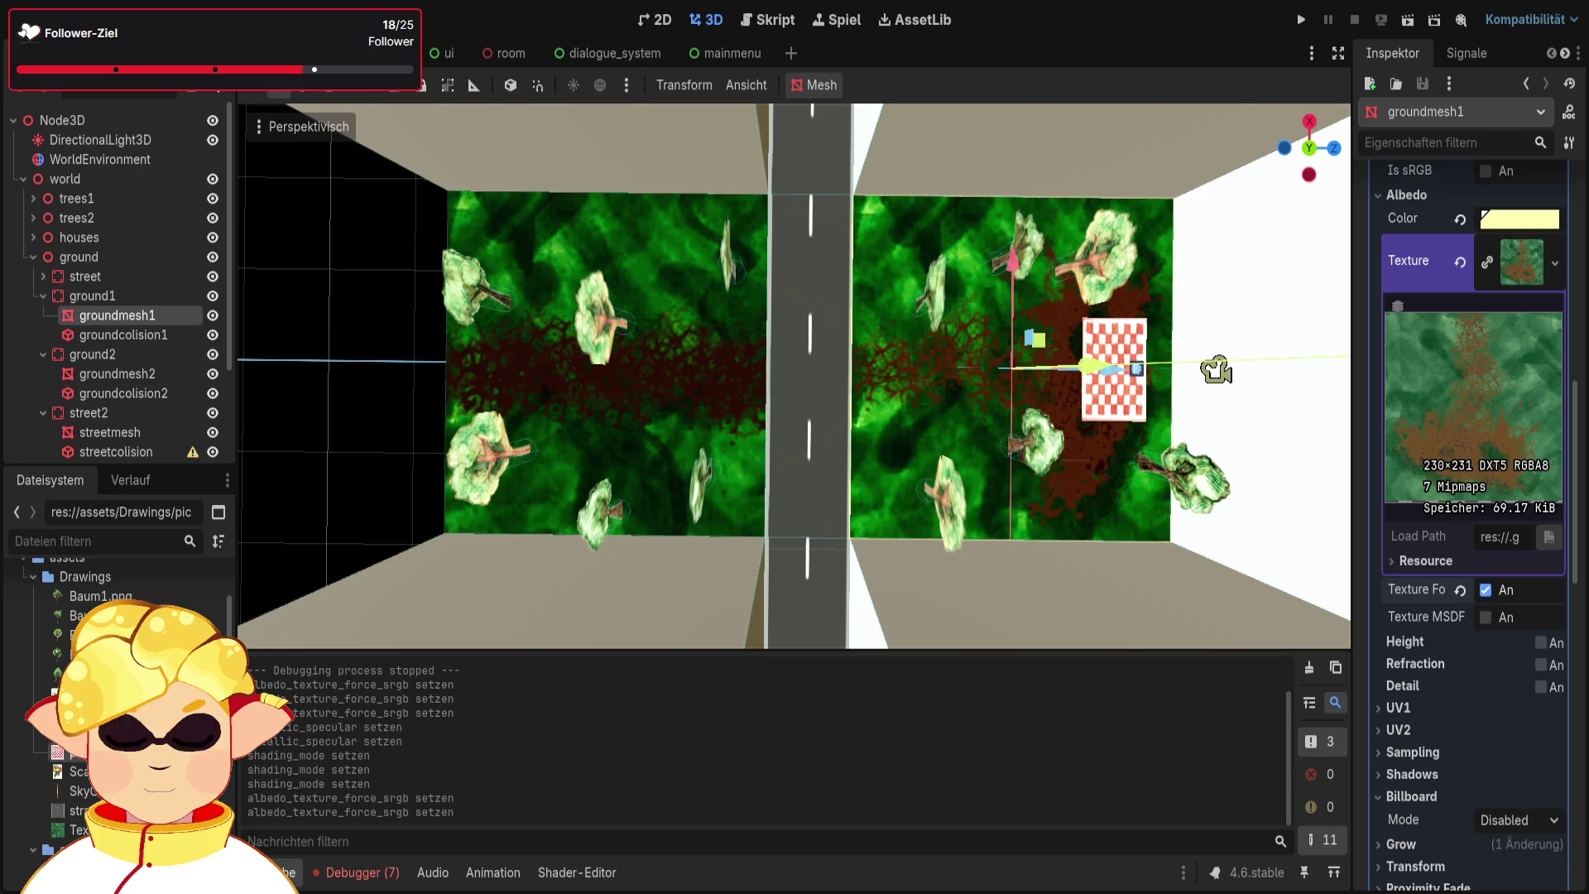
pyautogui.click(1409, 22)
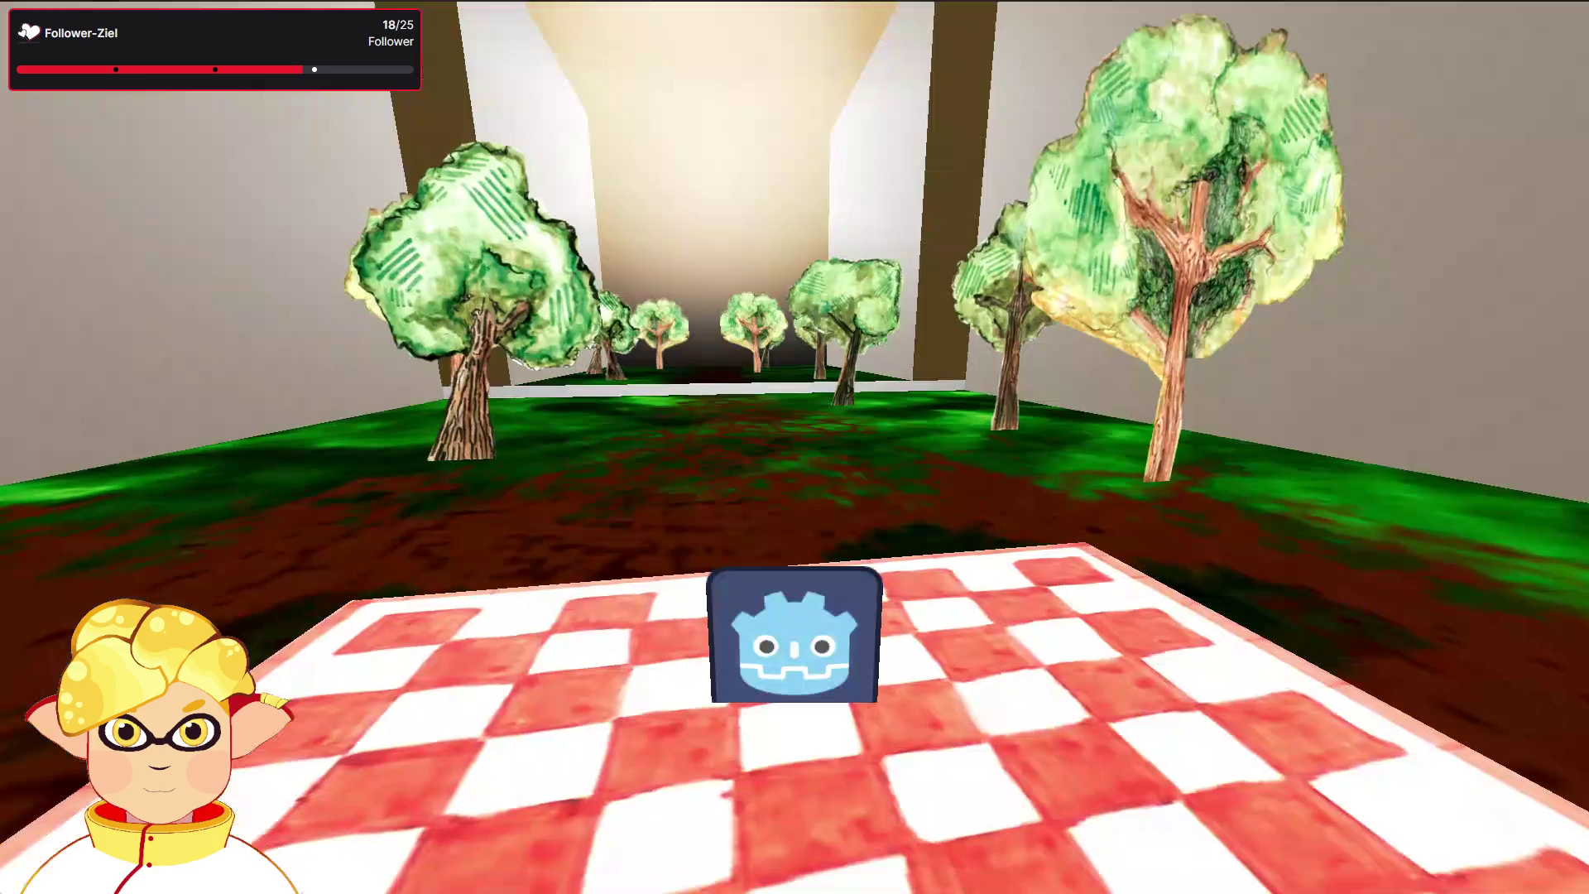
# Close the test run and turn off Texture Force sRGB on groundmesh1 and groundmesh2
pyautogui.press('w')
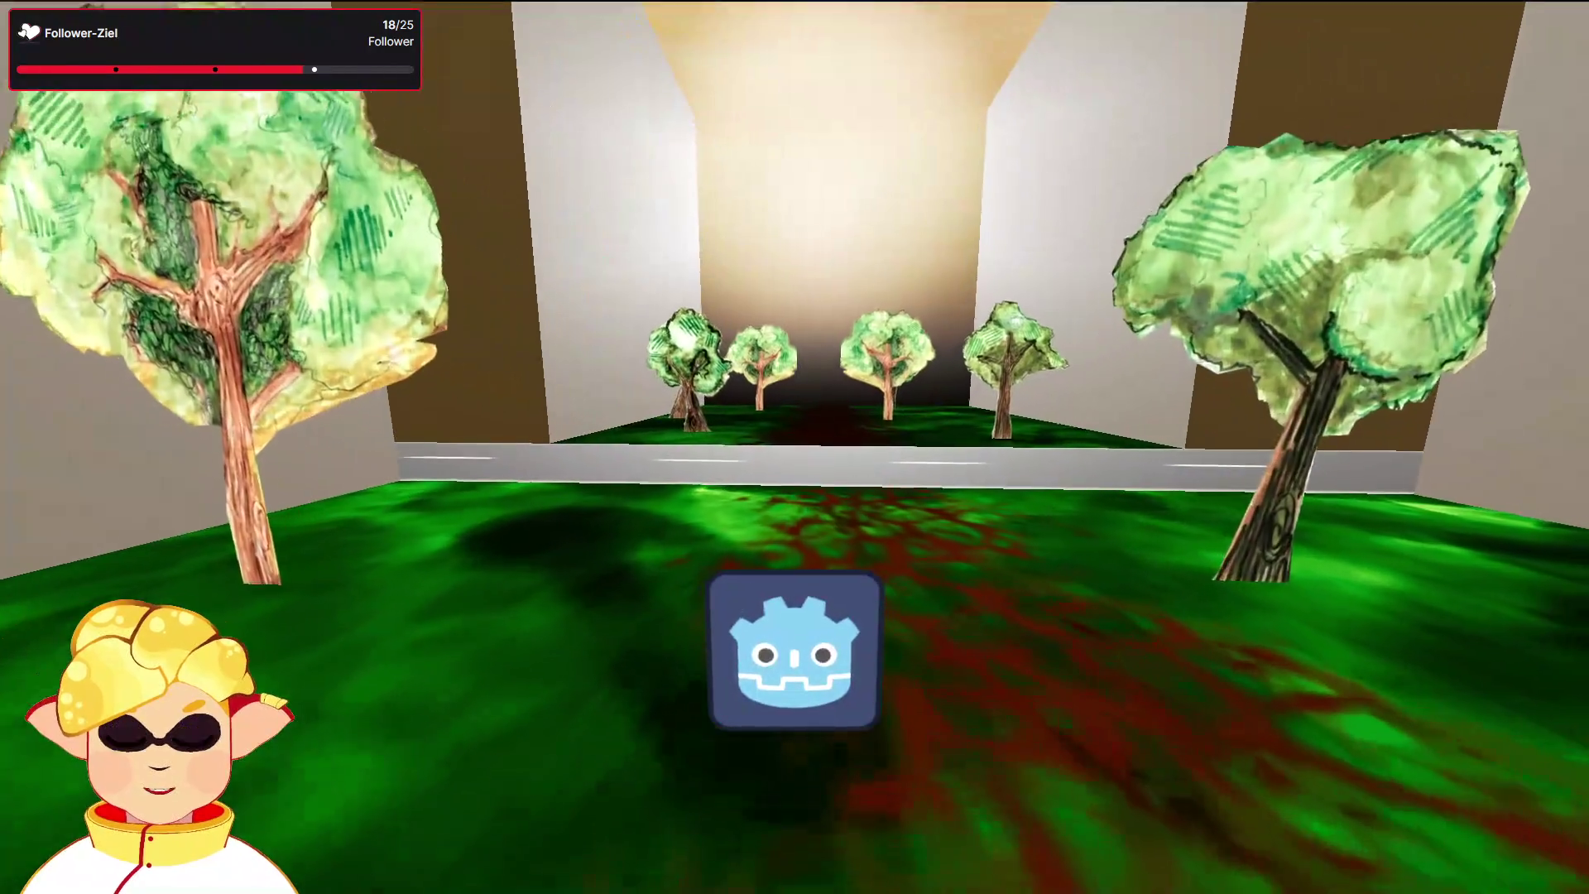
pyautogui.press('Escape')
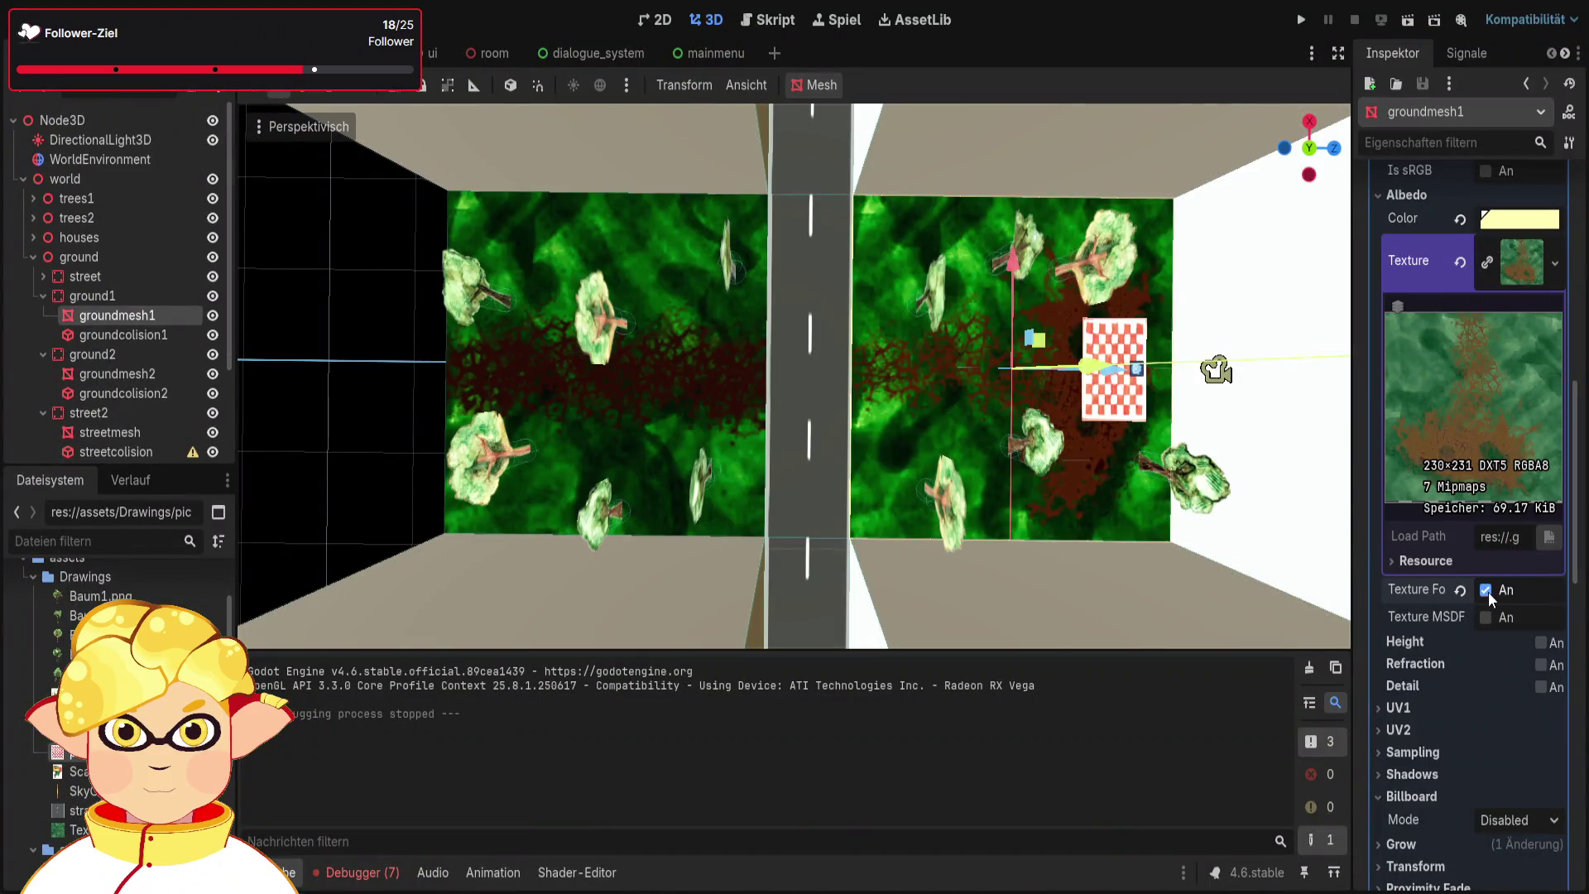
pyautogui.click(1486, 590)
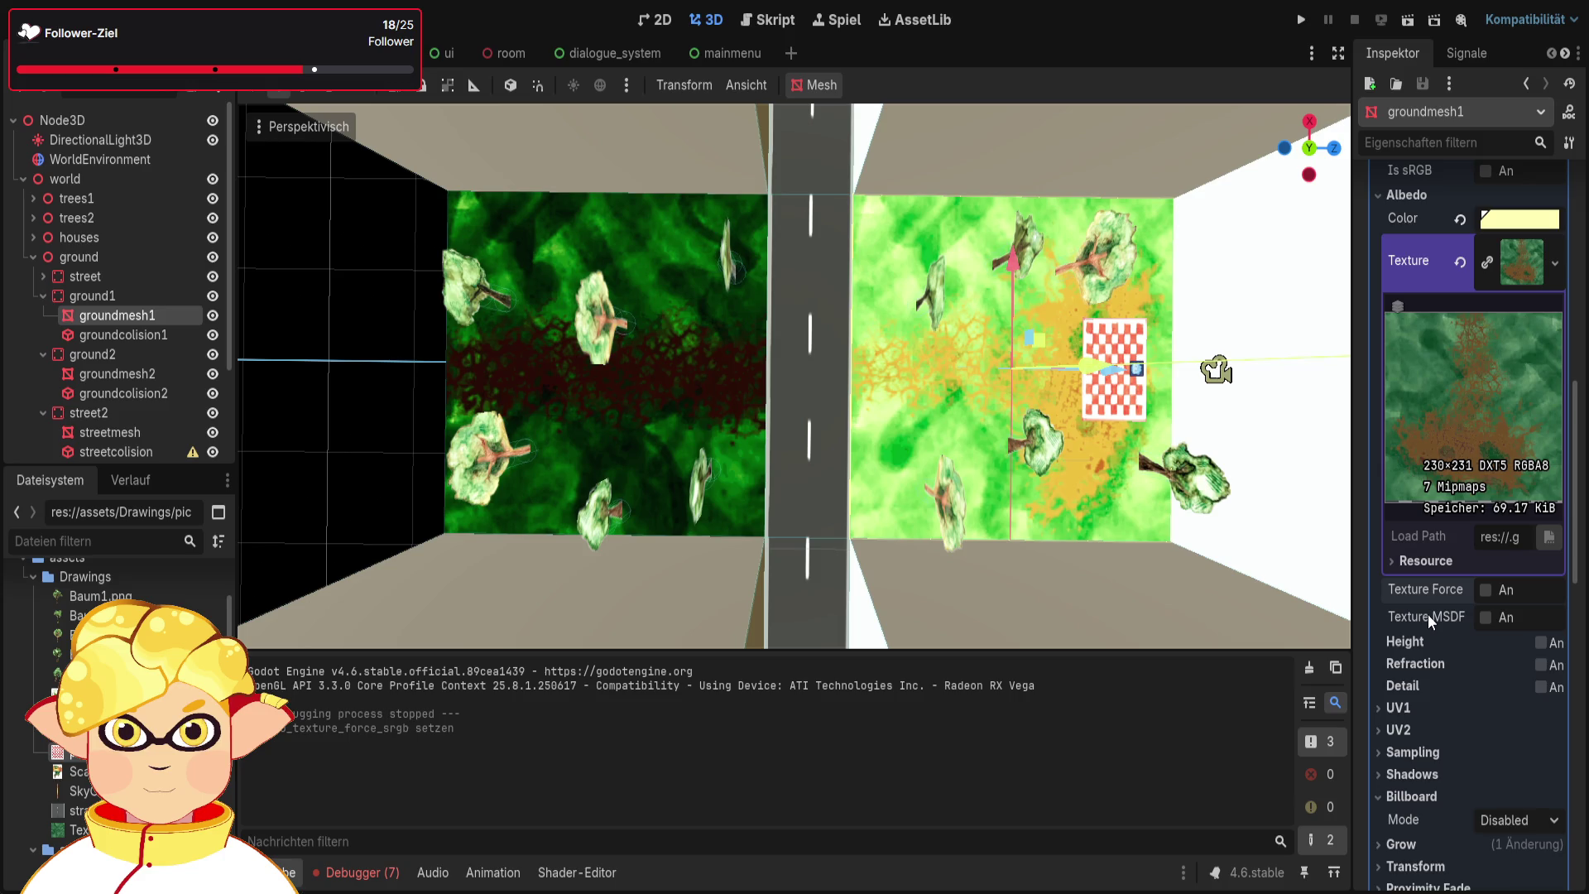
pyautogui.click(116, 374)
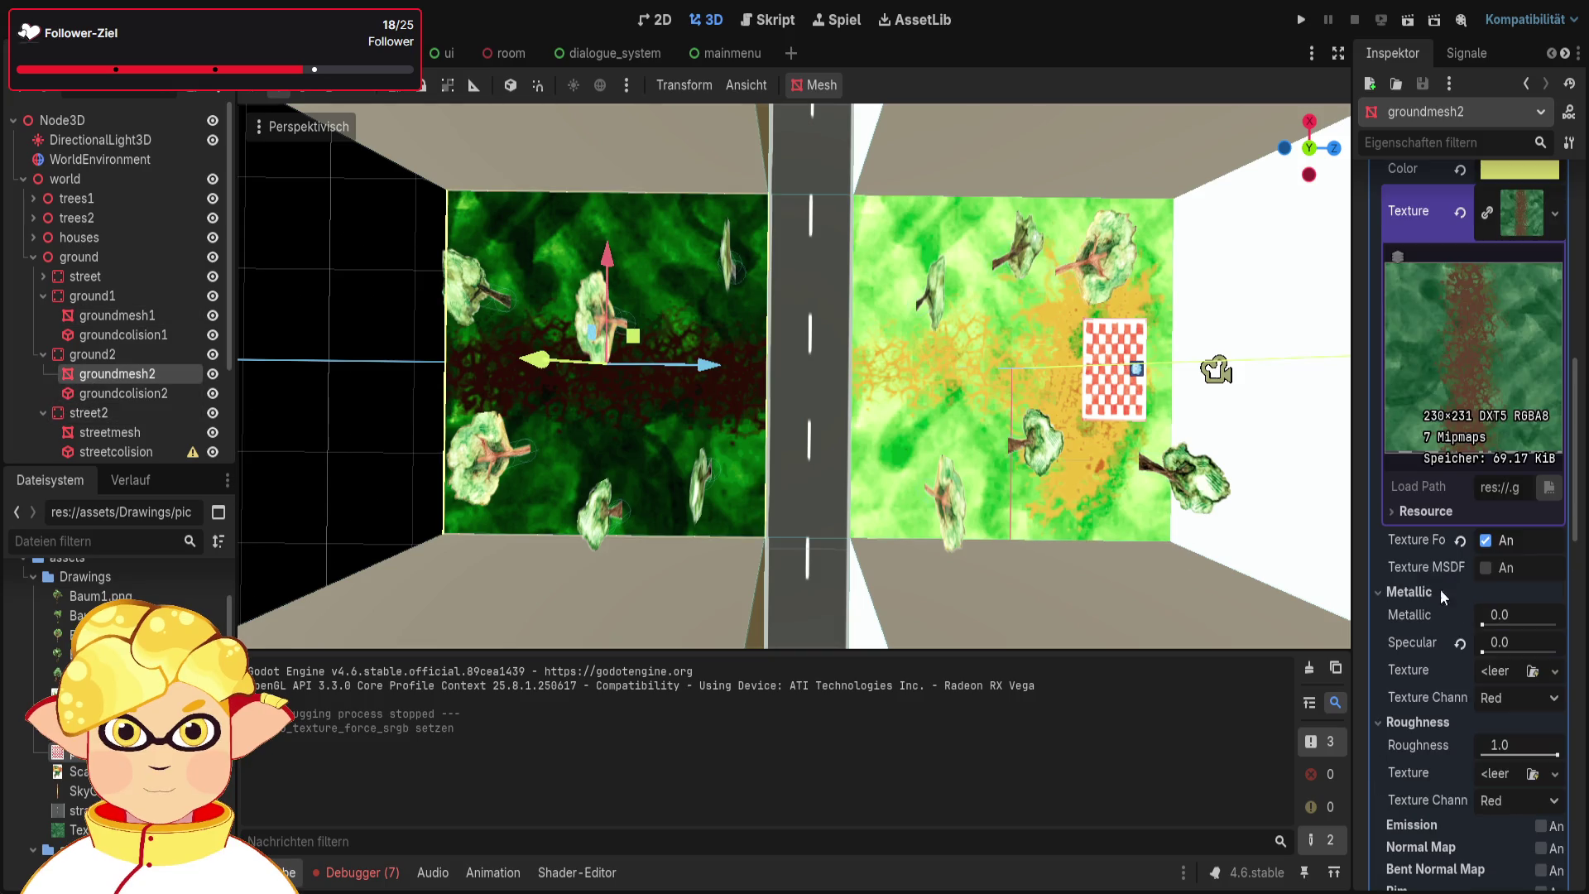
pyautogui.click(1481, 541)
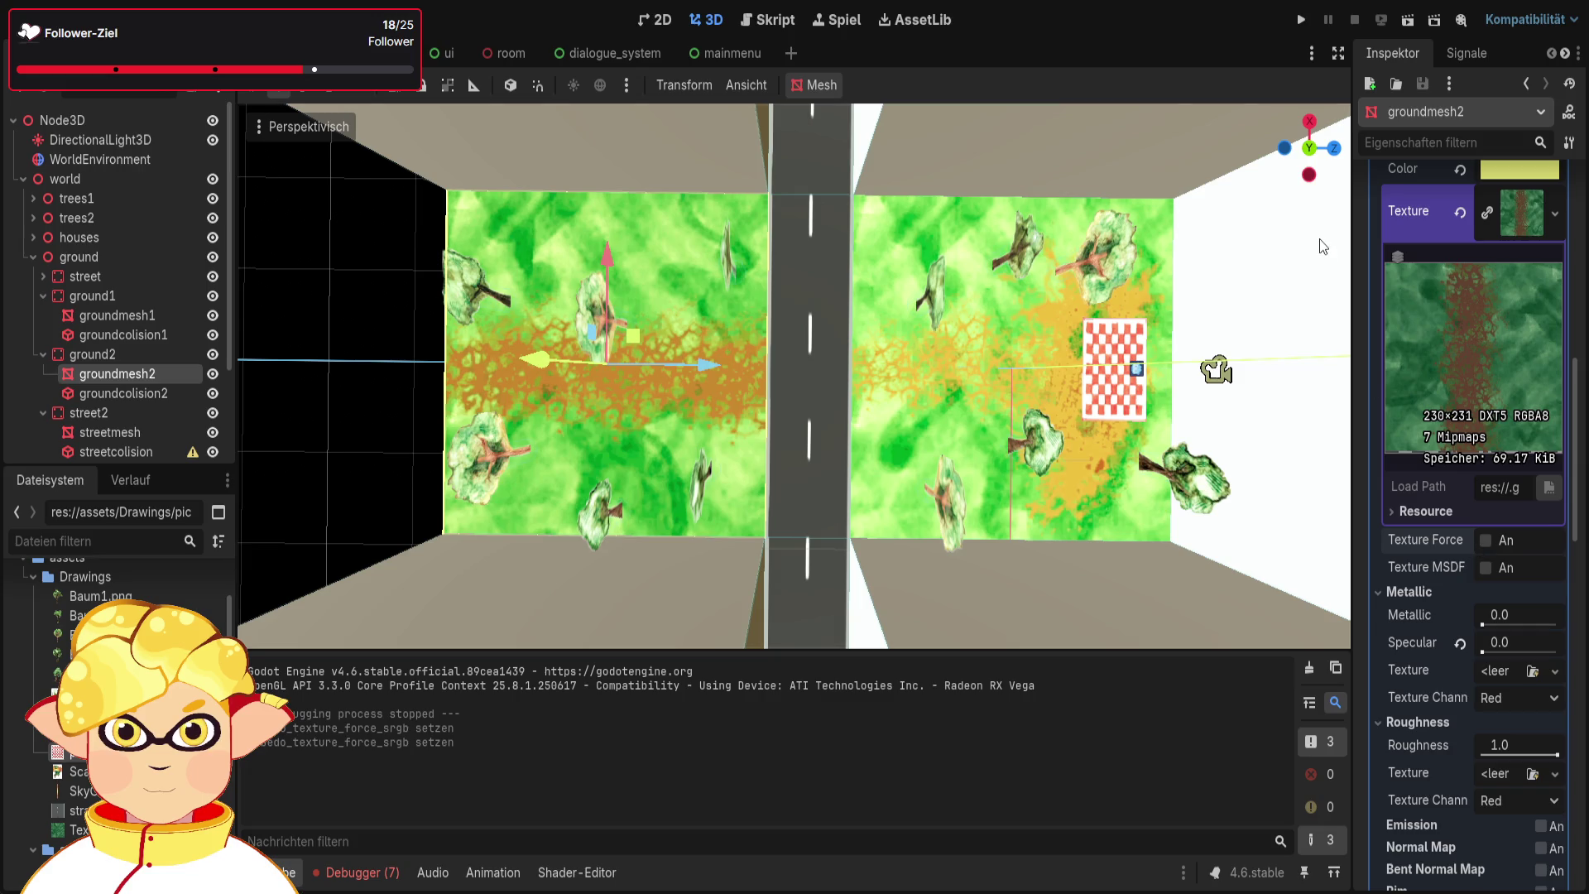
# Run the scene again to check the bright green ground, then close it
pyautogui.click(1408, 25)
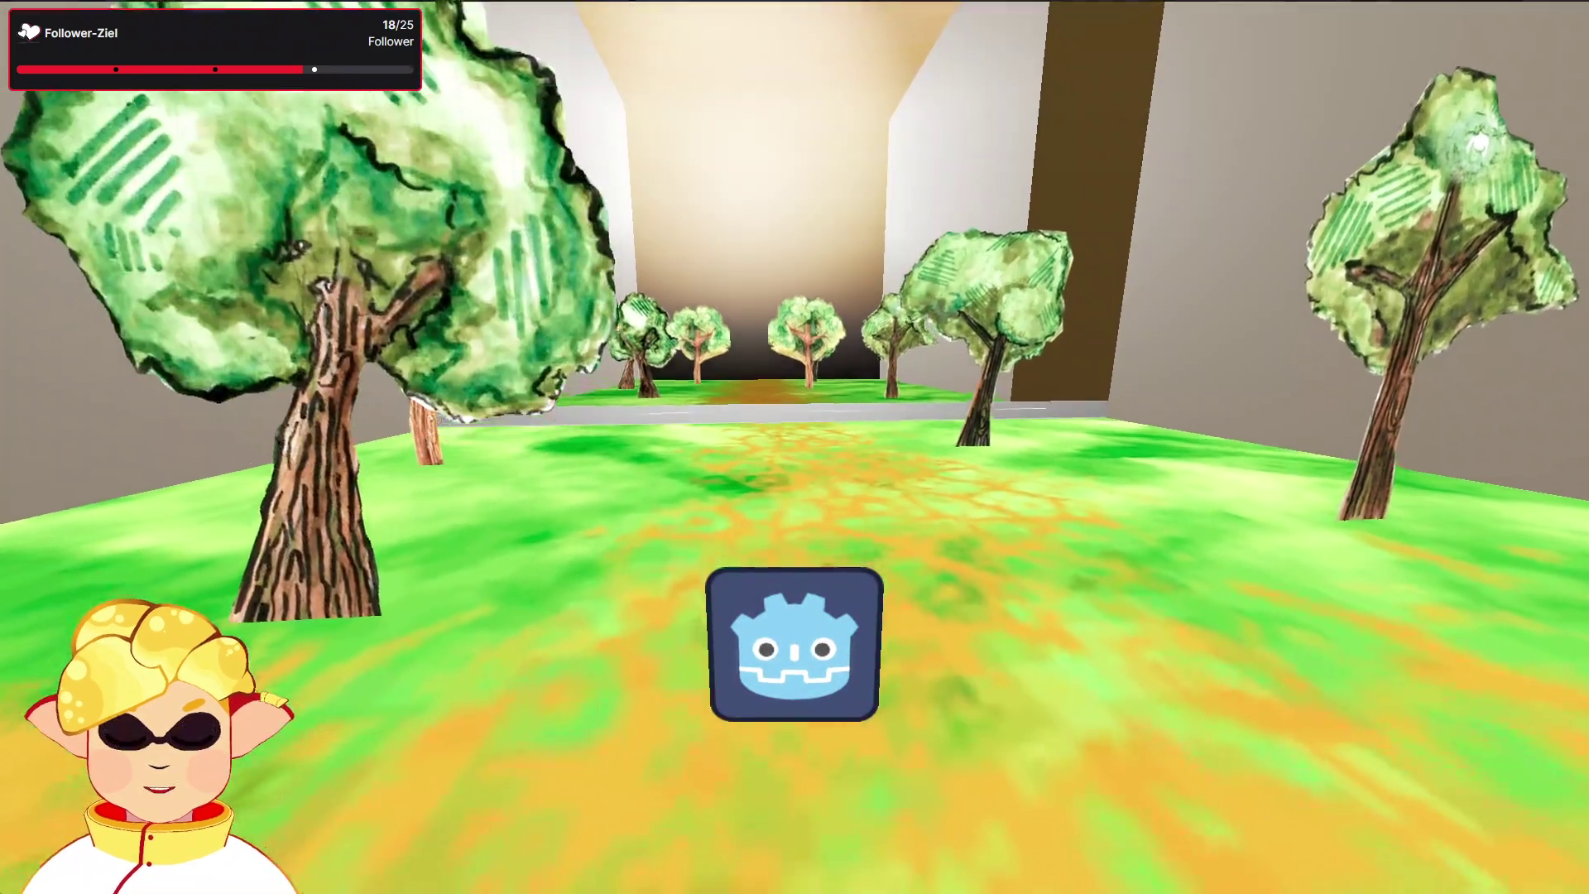
pyautogui.press('Escape')
pyautogui.scroll(-3, 1423, 548)
pyautogui.scroll(-3, 1423, 548)
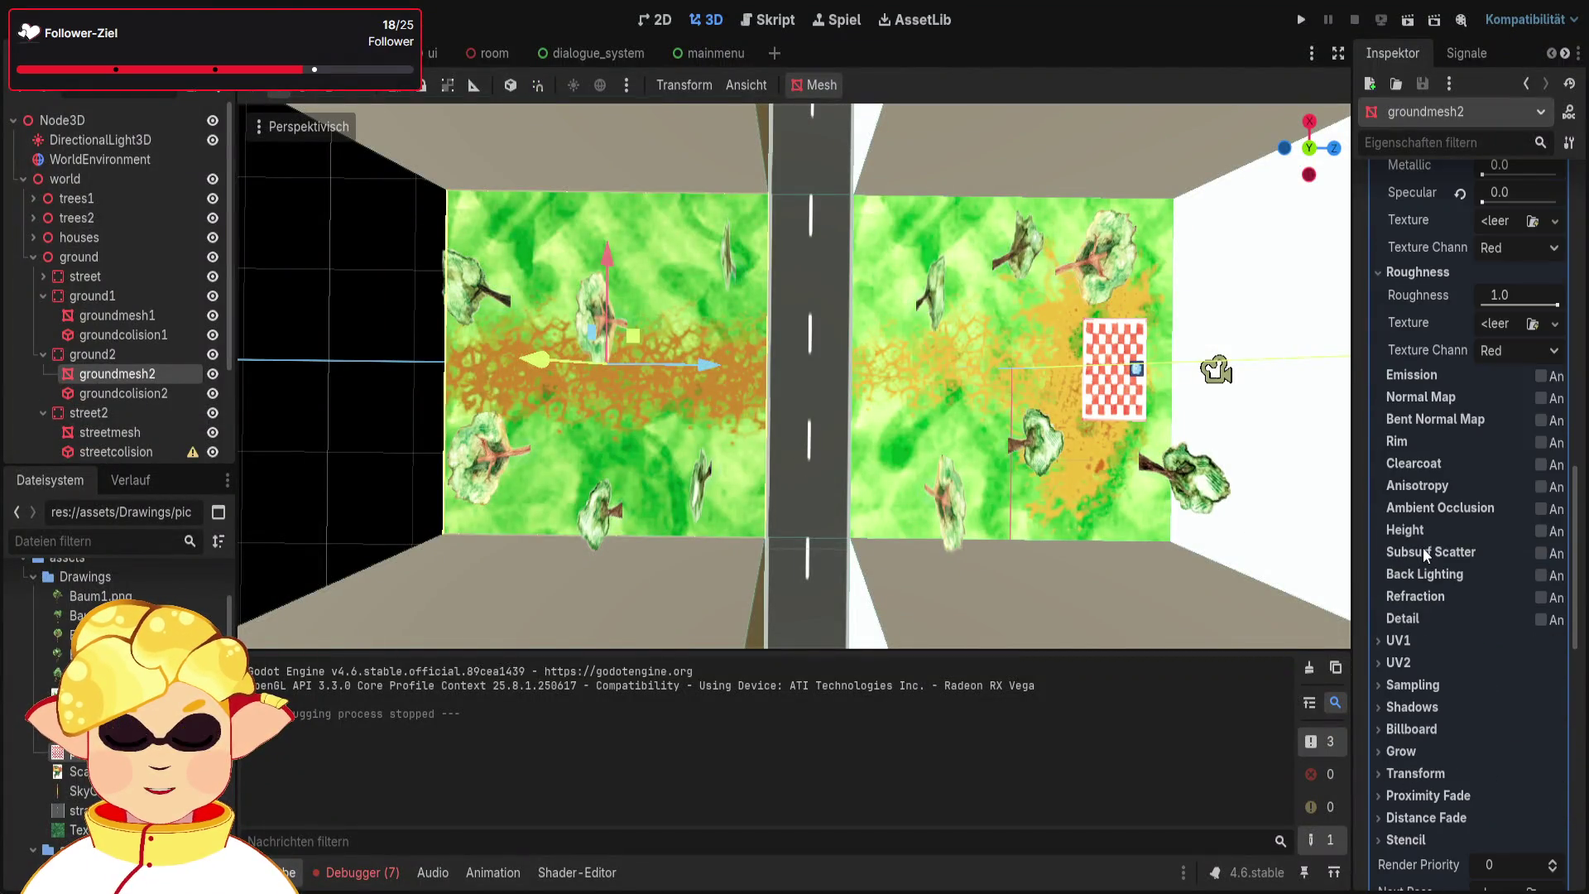
pyautogui.click(141, 318)
pyautogui.scroll(-10, 1423, 466)
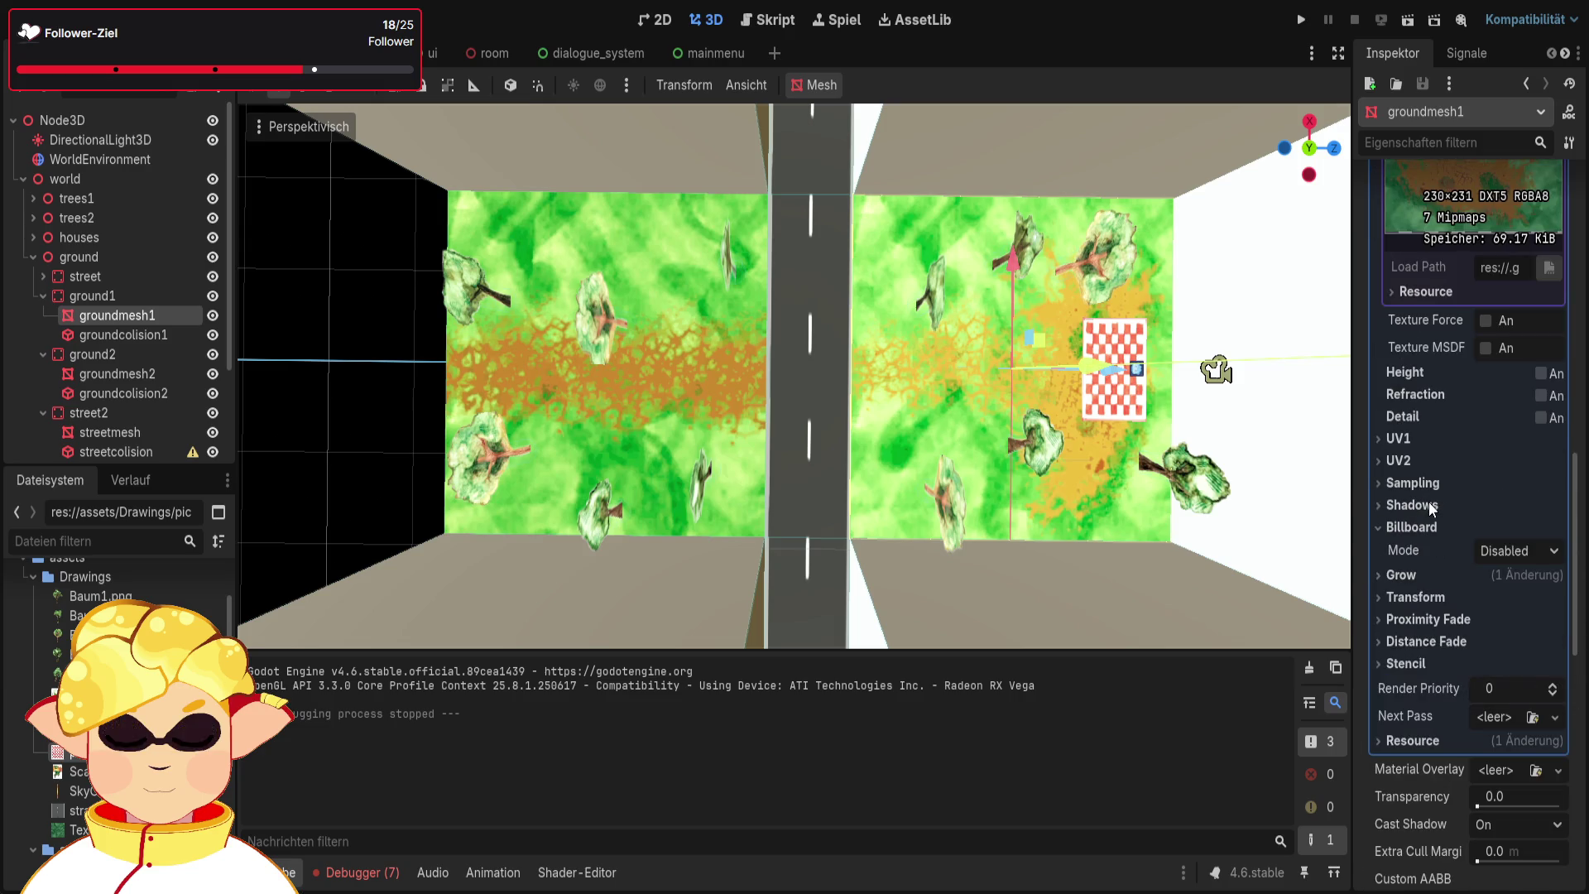
pyautogui.click(1444, 574)
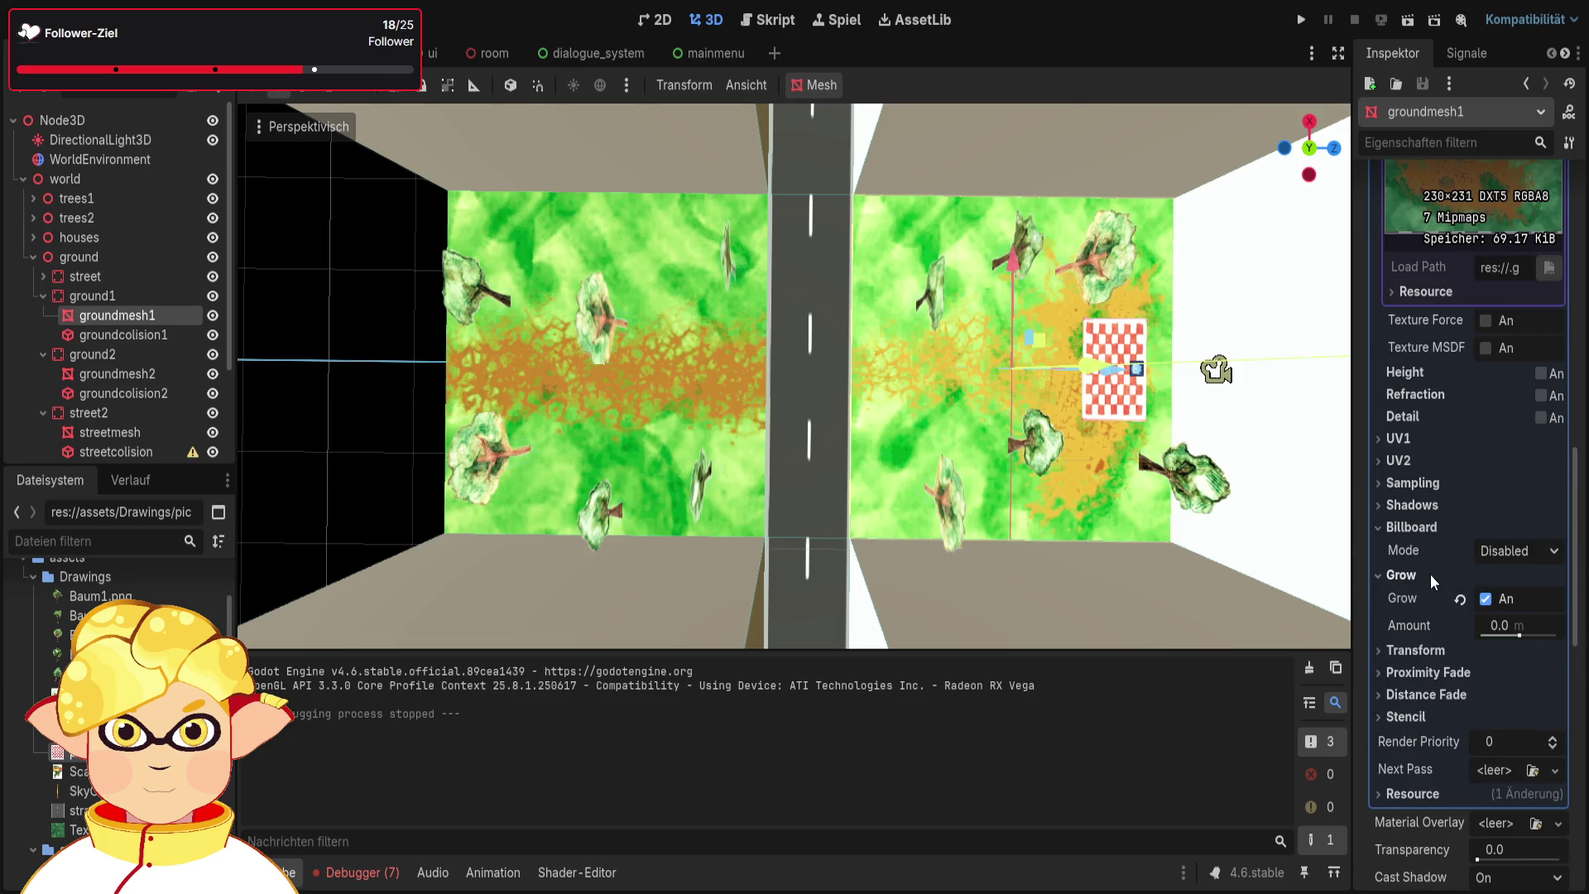
pyautogui.click(1485, 599)
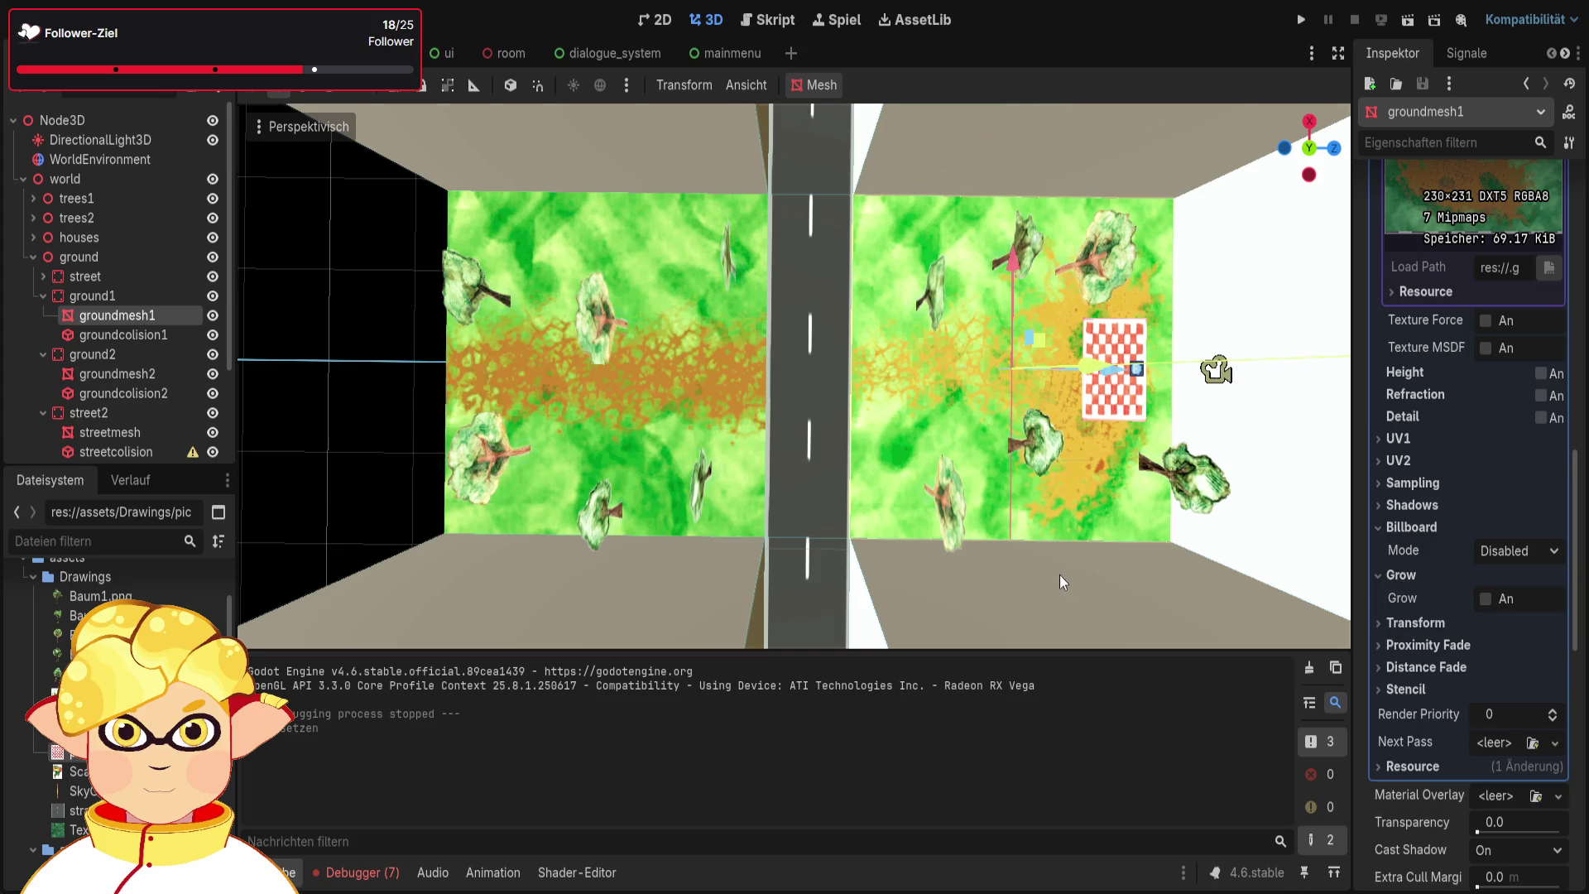
pyautogui.click(1407, 576)
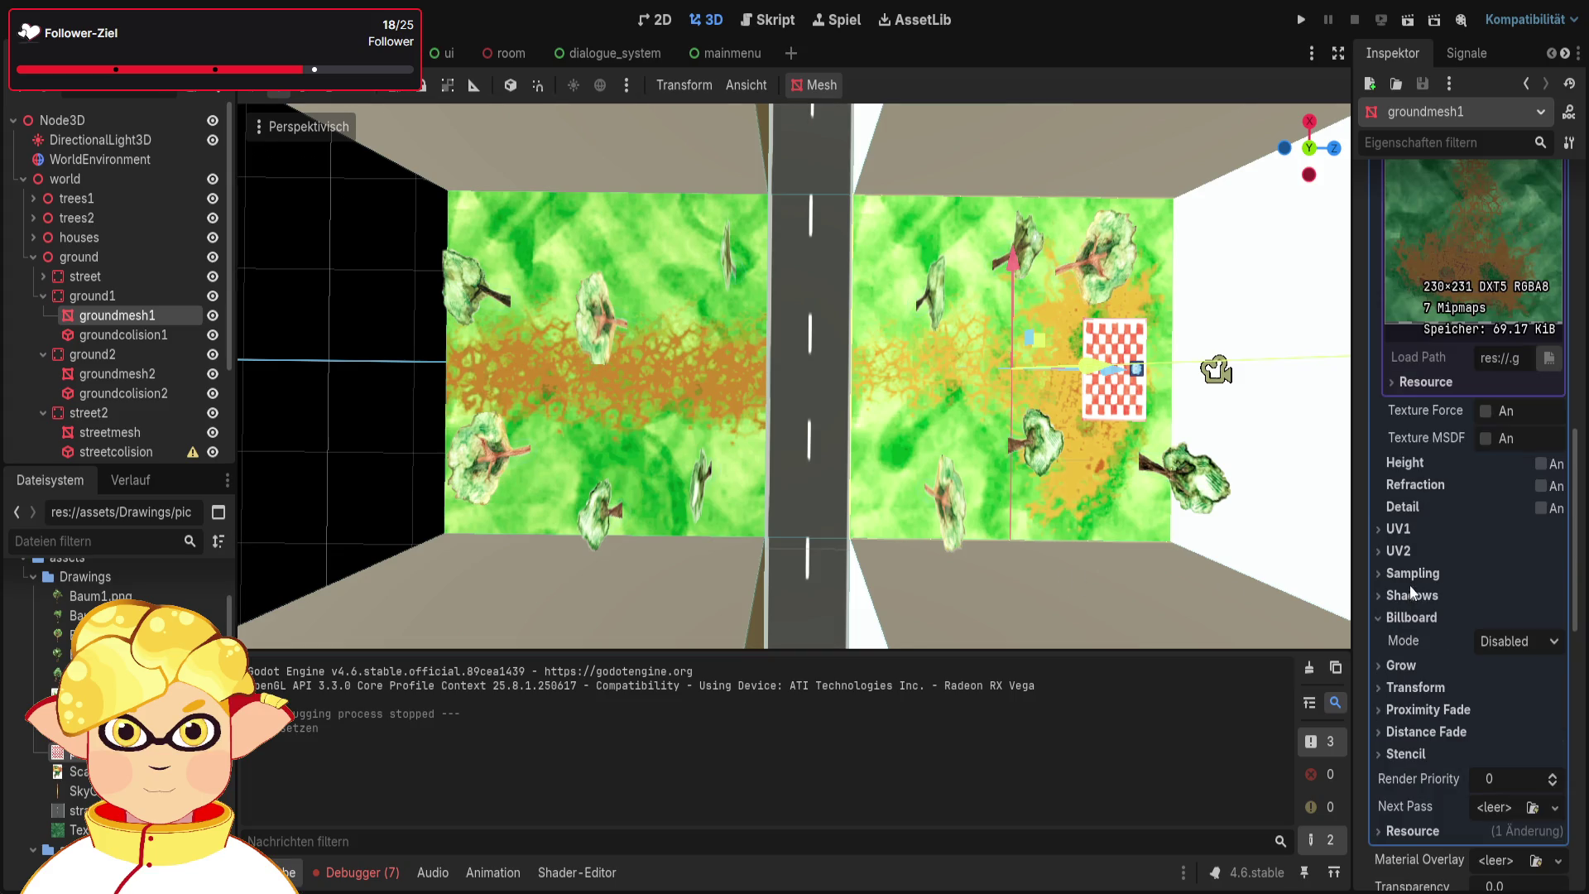
pyautogui.scroll(3, 1415, 522)
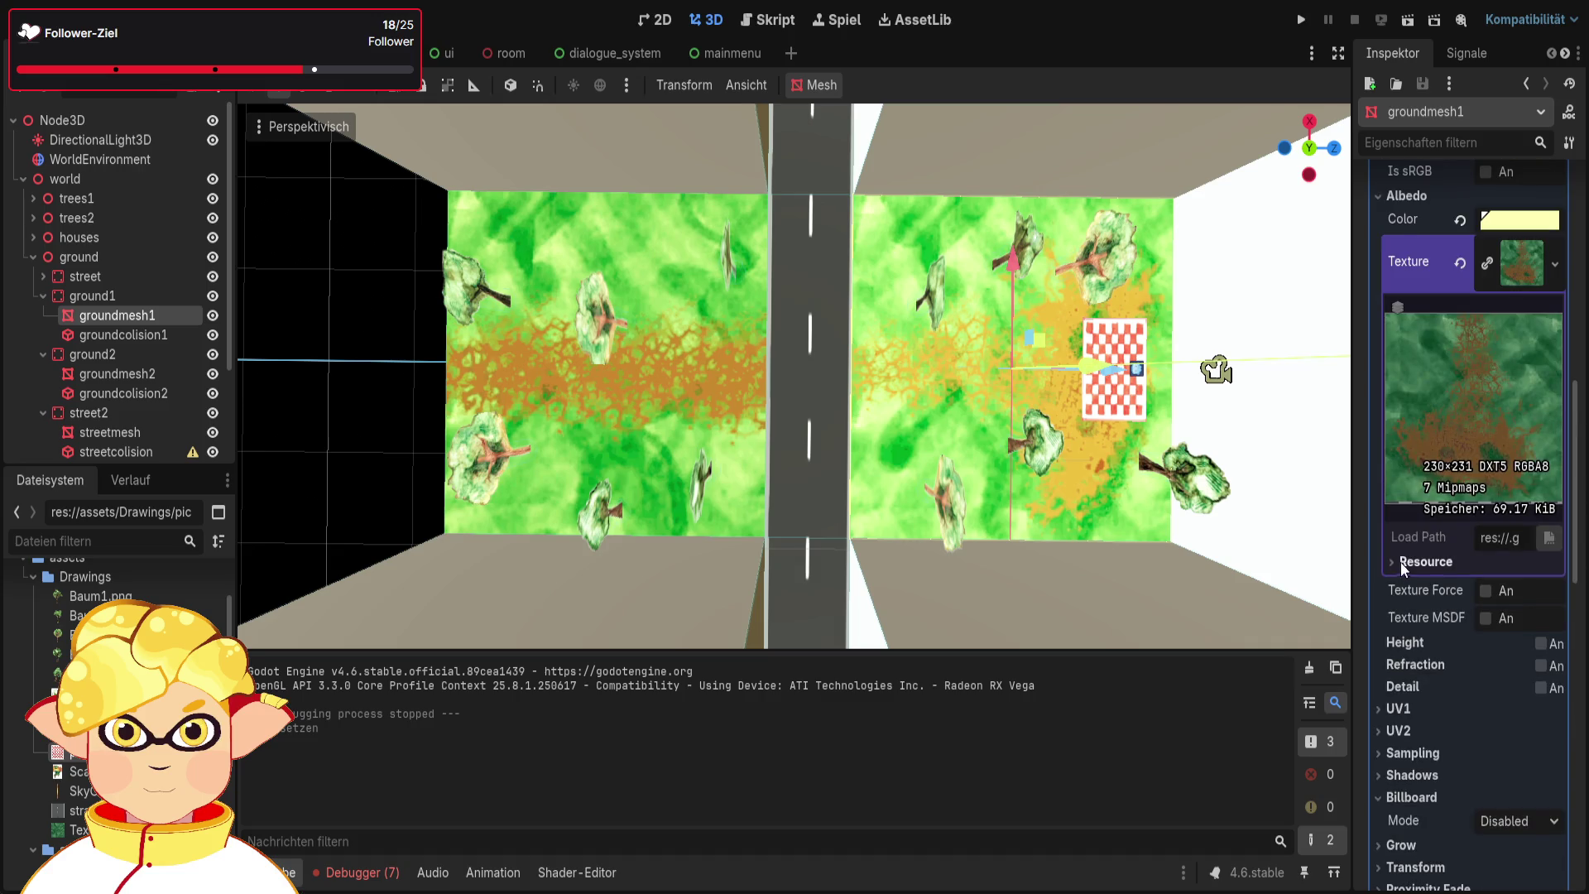
pyautogui.scroll(7, 1400, 563)
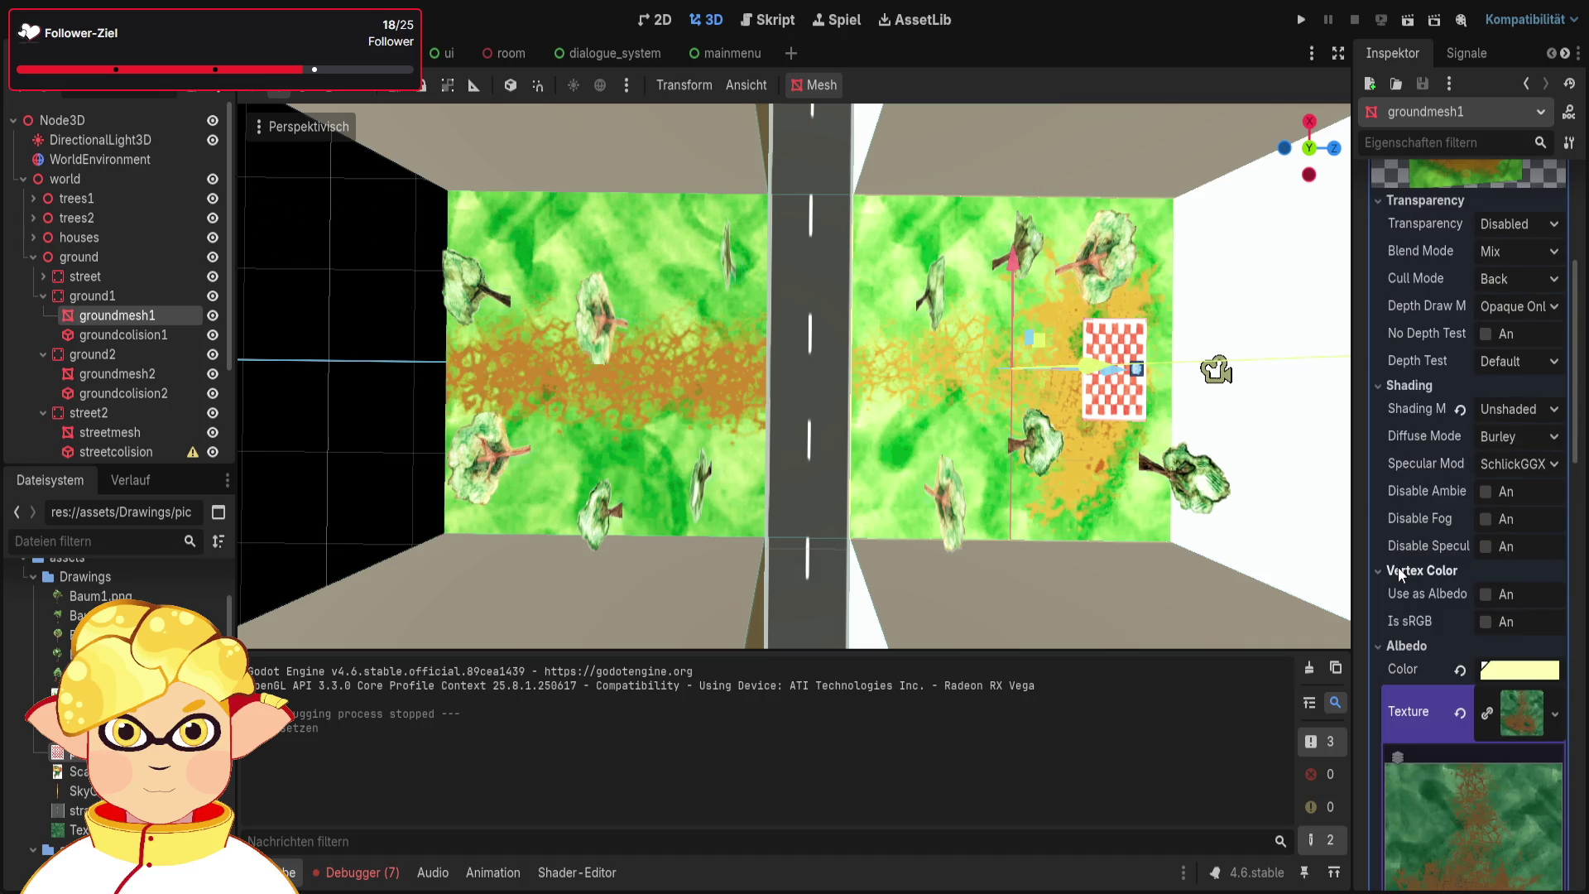
pyautogui.scroll(1, 1397, 567)
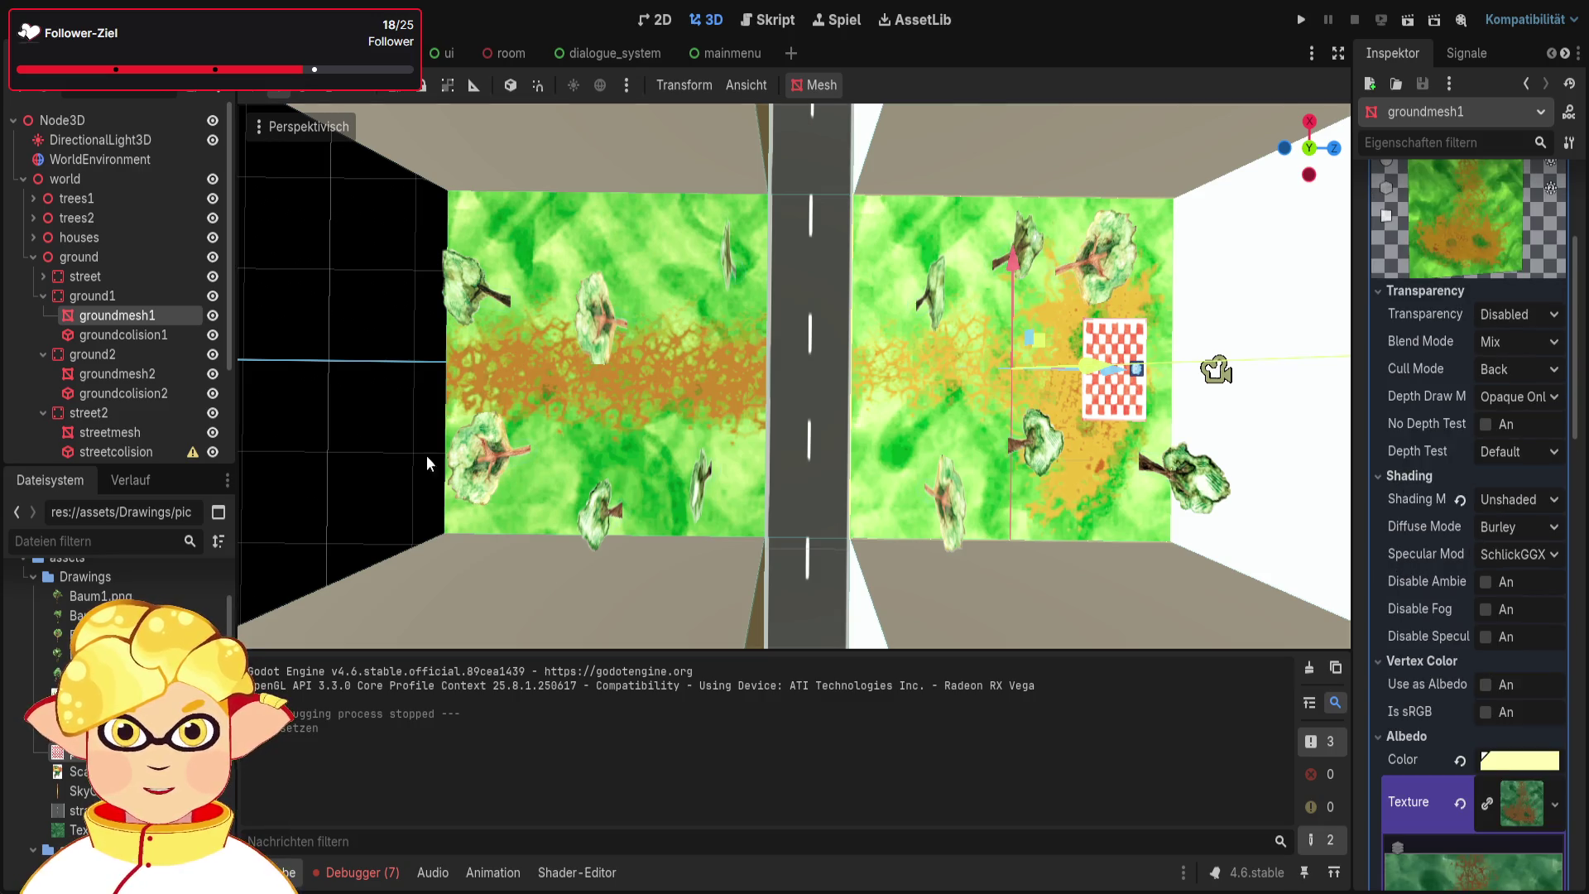
pyautogui.click(133, 374)
pyautogui.scroll(5, 1457, 432)
pyautogui.scroll(5, 1459, 439)
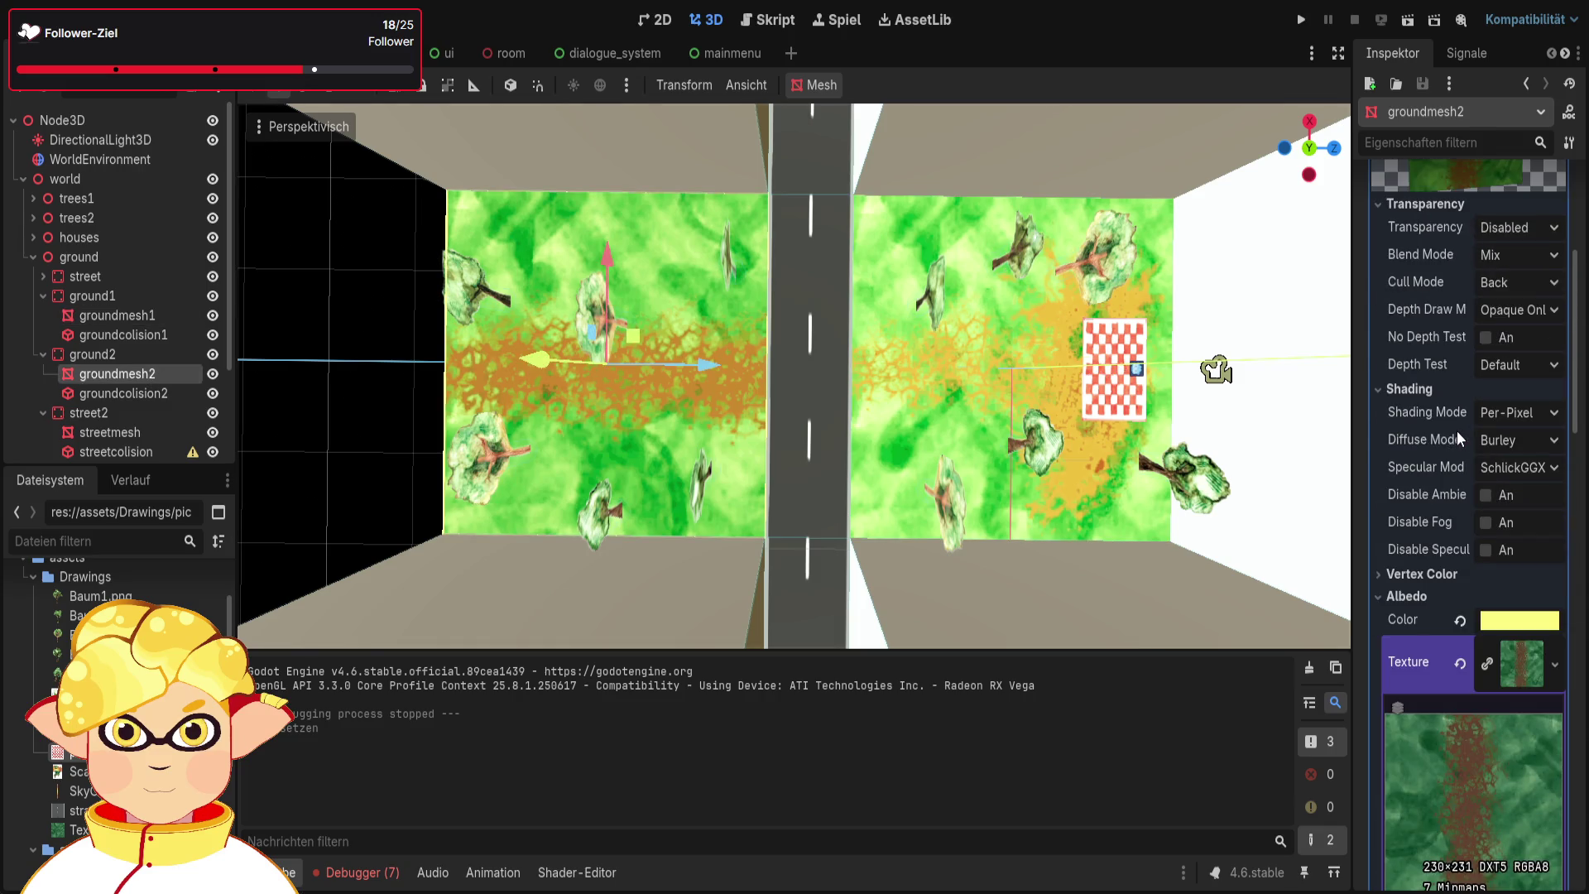
pyautogui.scroll(-7, 1463, 510)
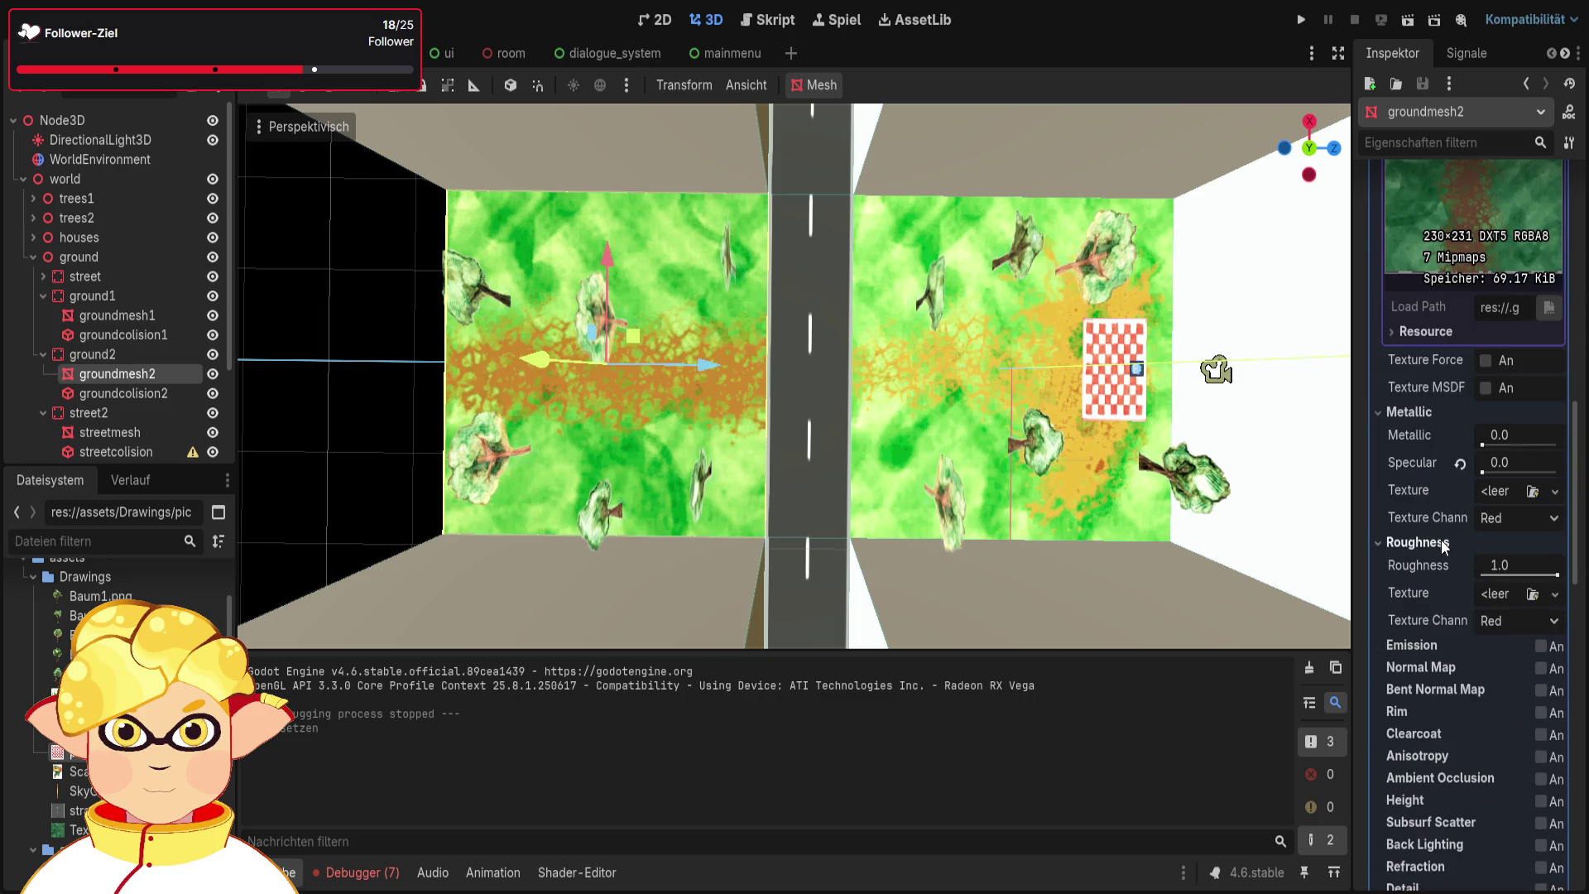
pyautogui.click(107, 314)
pyautogui.scroll(-10, 1391, 495)
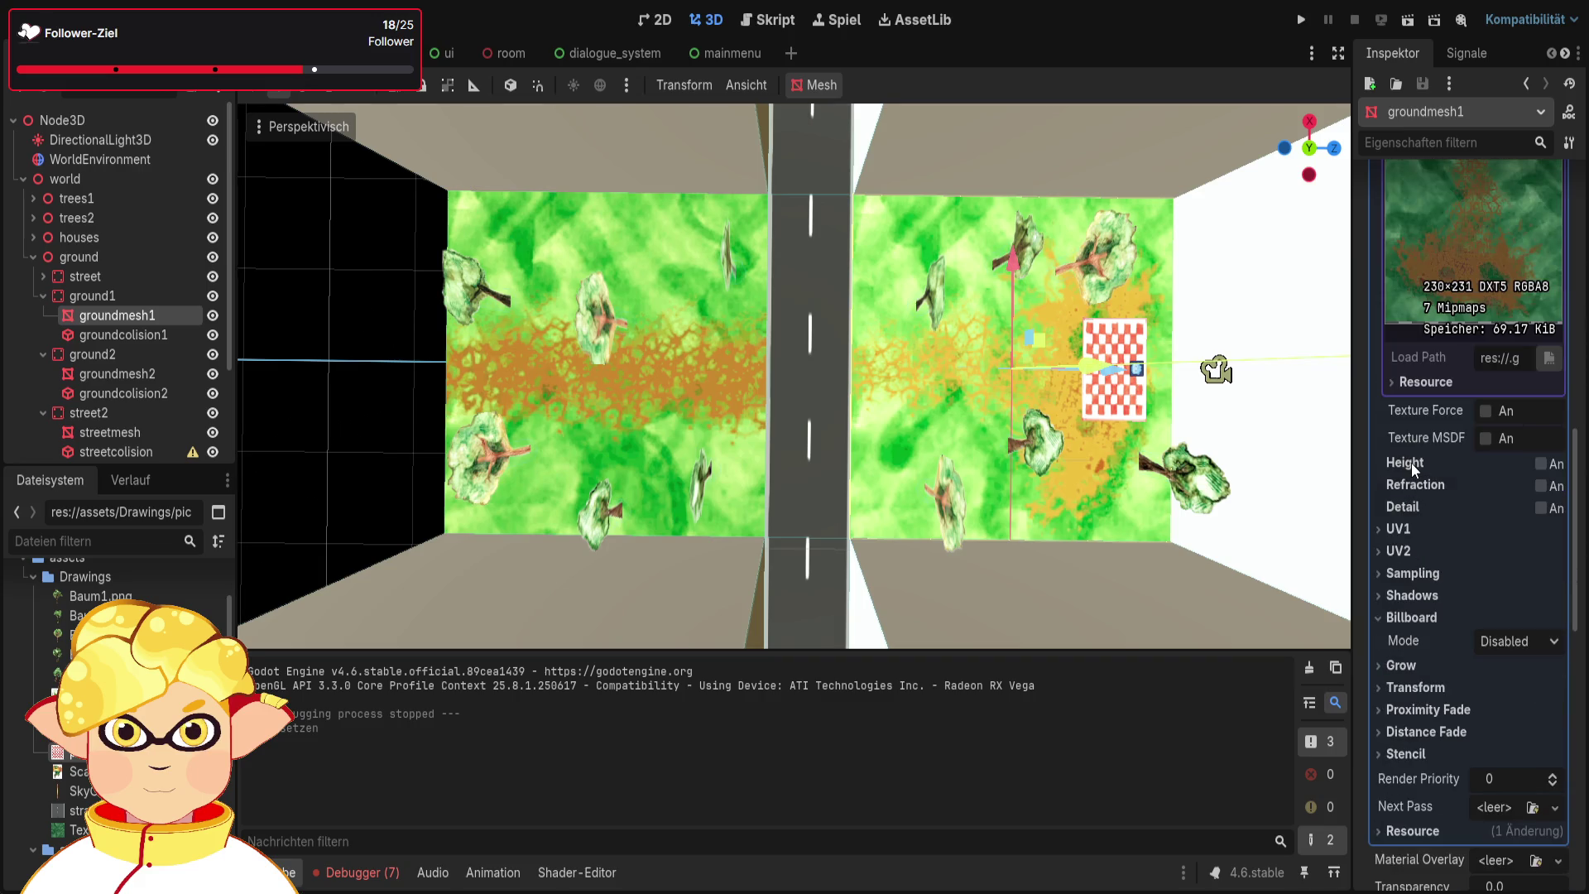
pyautogui.scroll(6, 1432, 549)
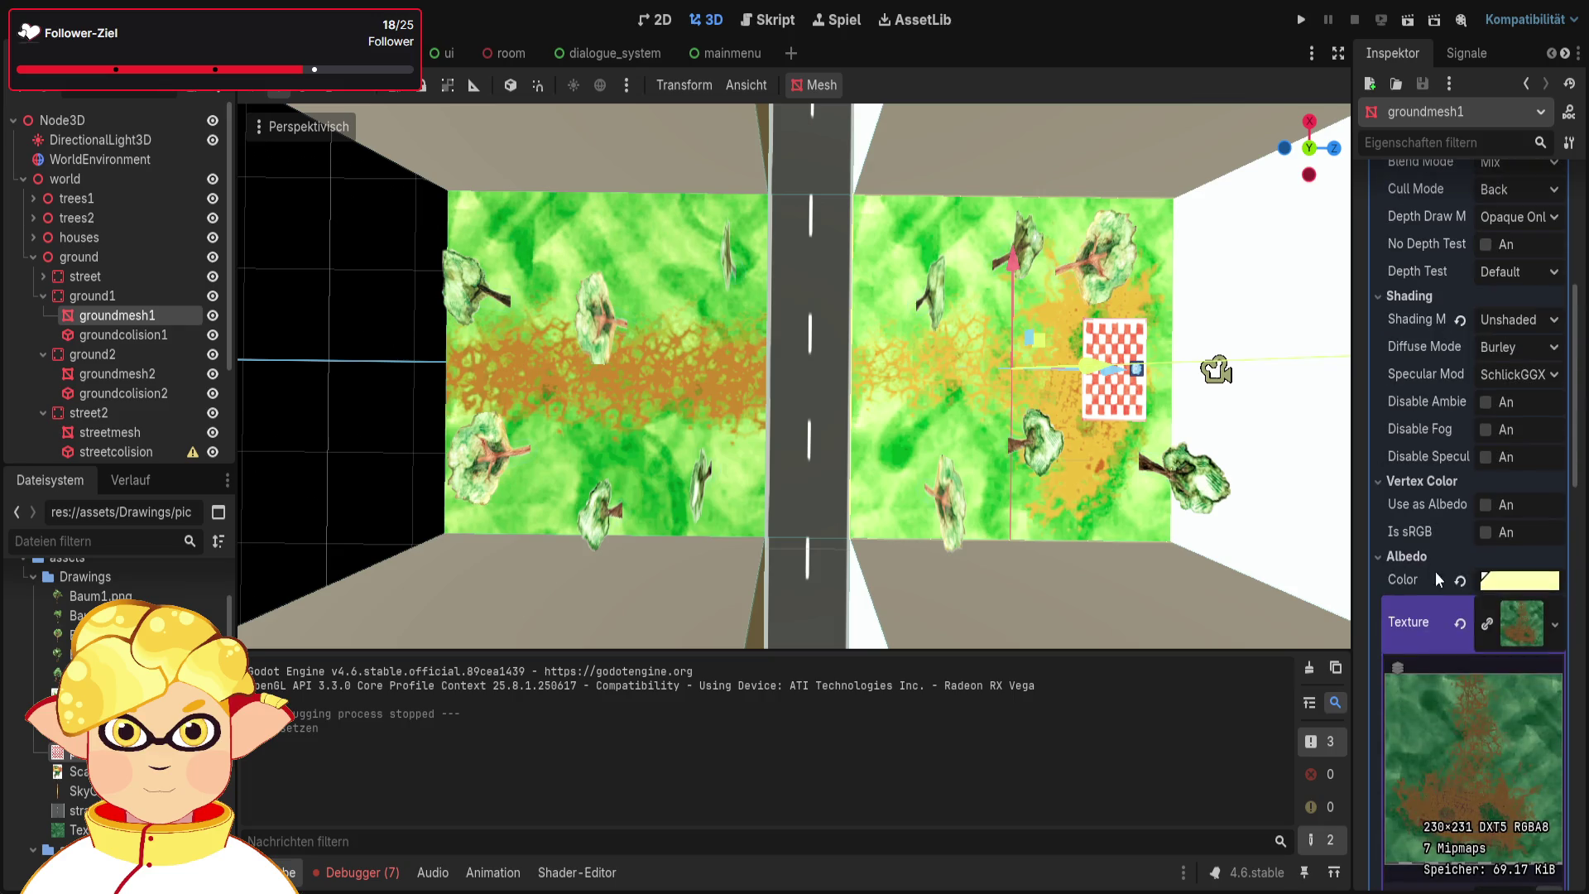
pyautogui.scroll(-2, 1427, 652)
pyautogui.click(1405, 378)
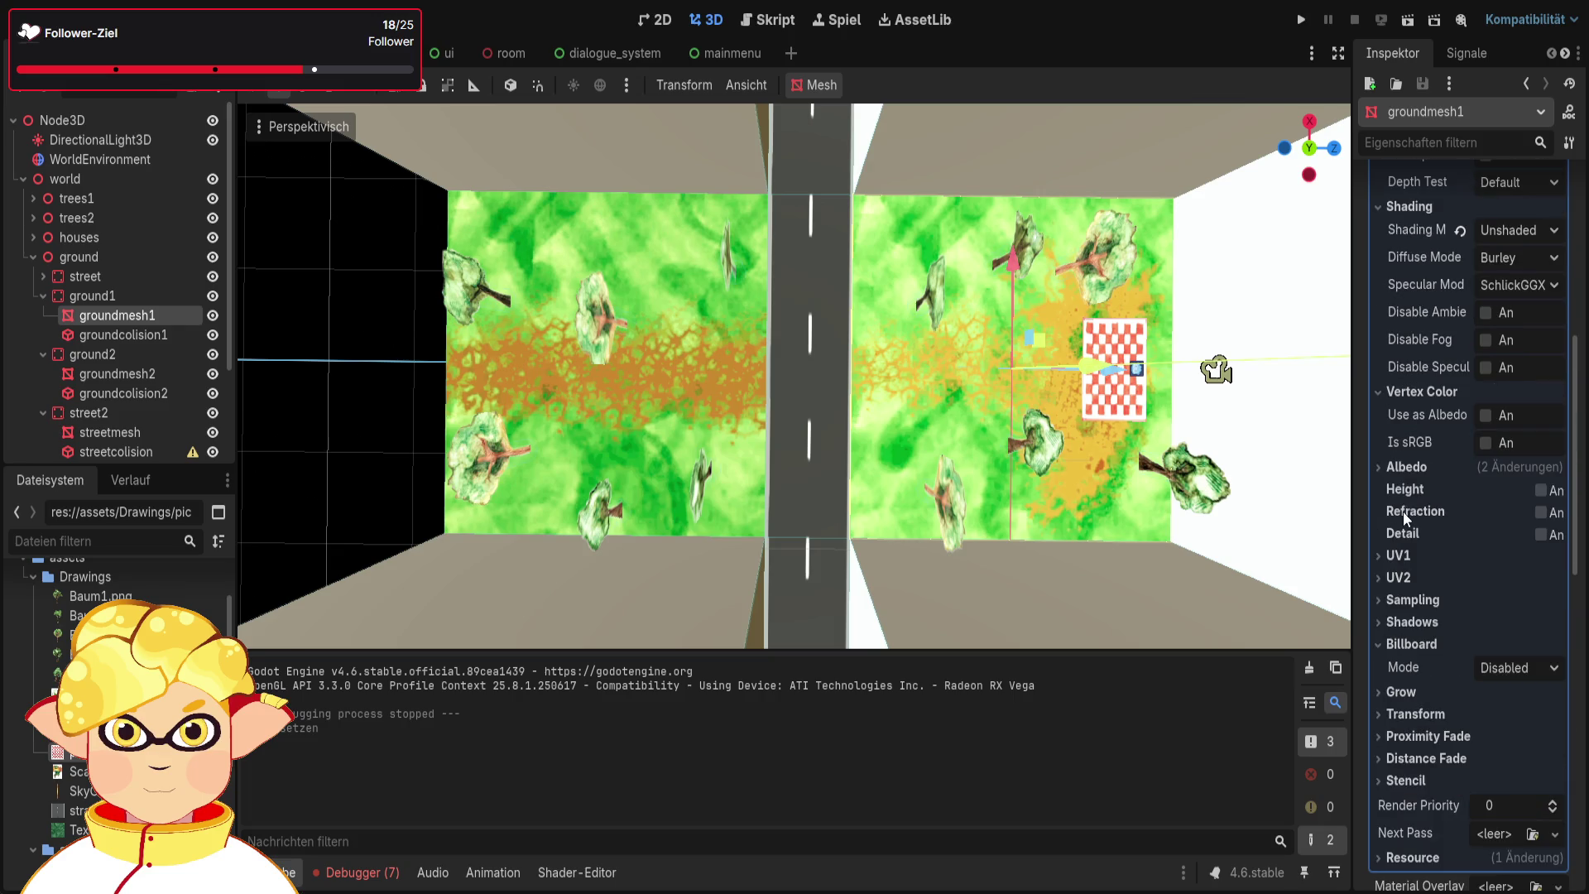
pyautogui.scroll(3, 1402, 515)
pyautogui.scroll(3, 1399, 518)
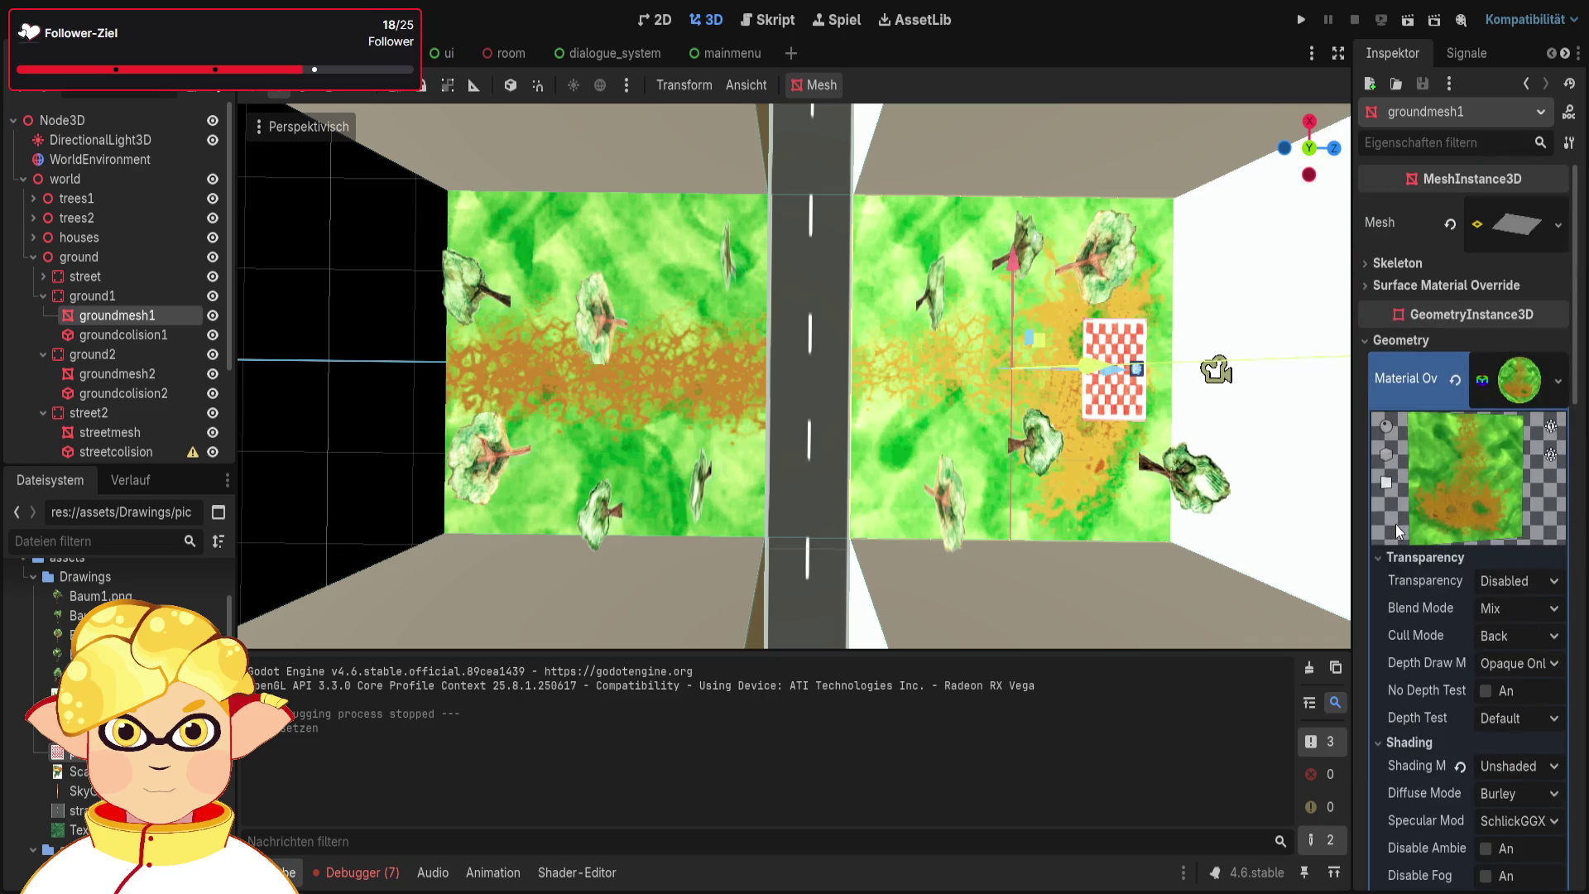
pyautogui.scroll(-1, 1395, 524)
pyautogui.scroll(2, 1412, 421)
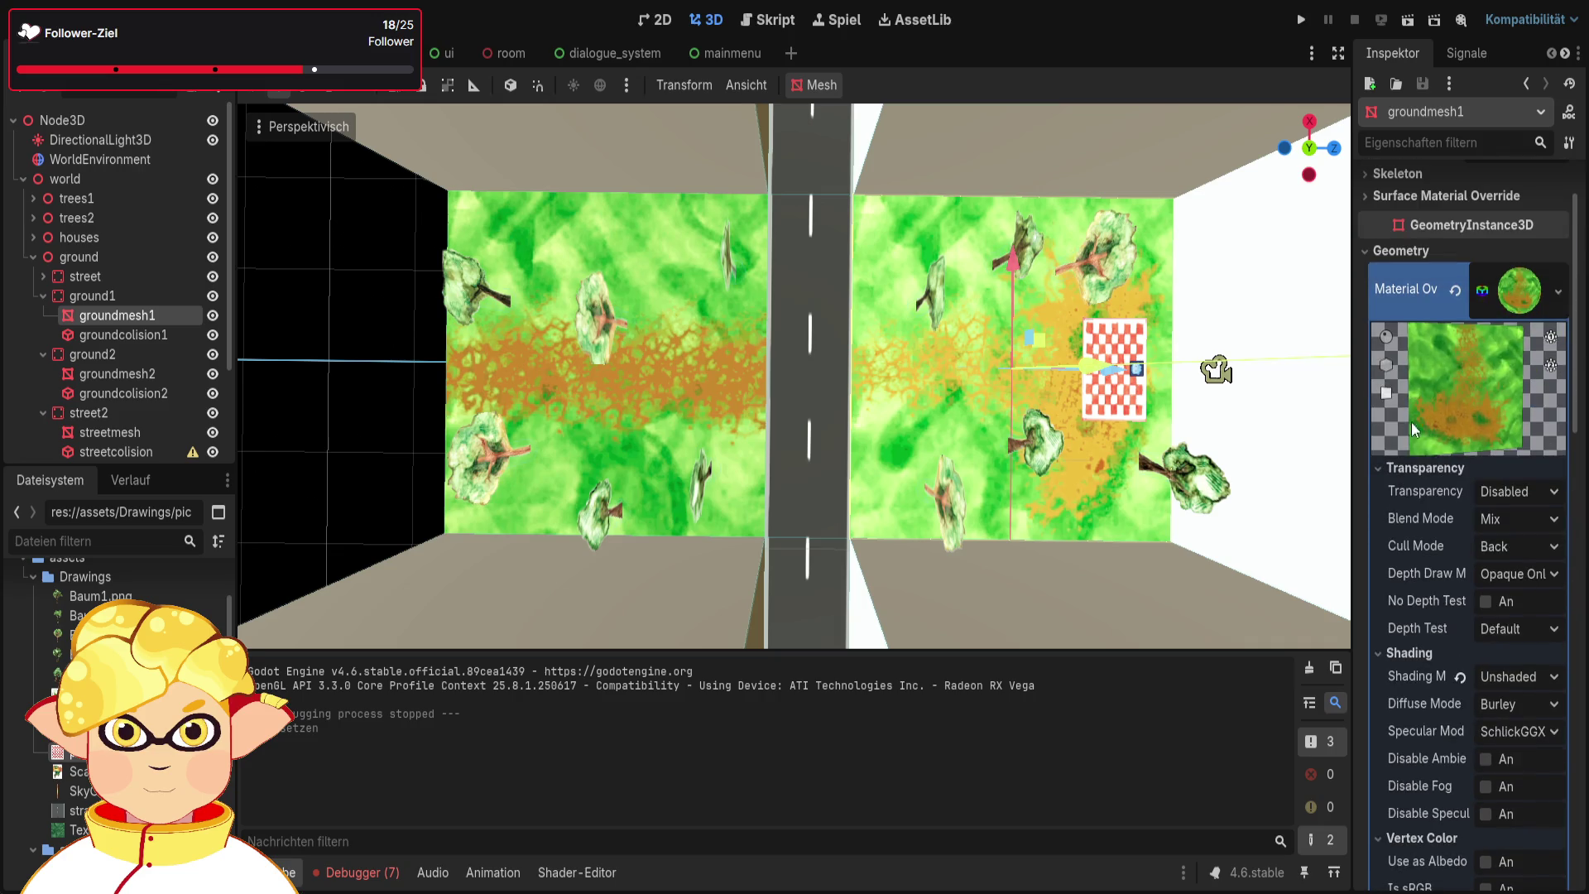
pyautogui.click(1409, 466)
pyautogui.click(1407, 489)
pyautogui.click(1408, 511)
pyautogui.click(1408, 534)
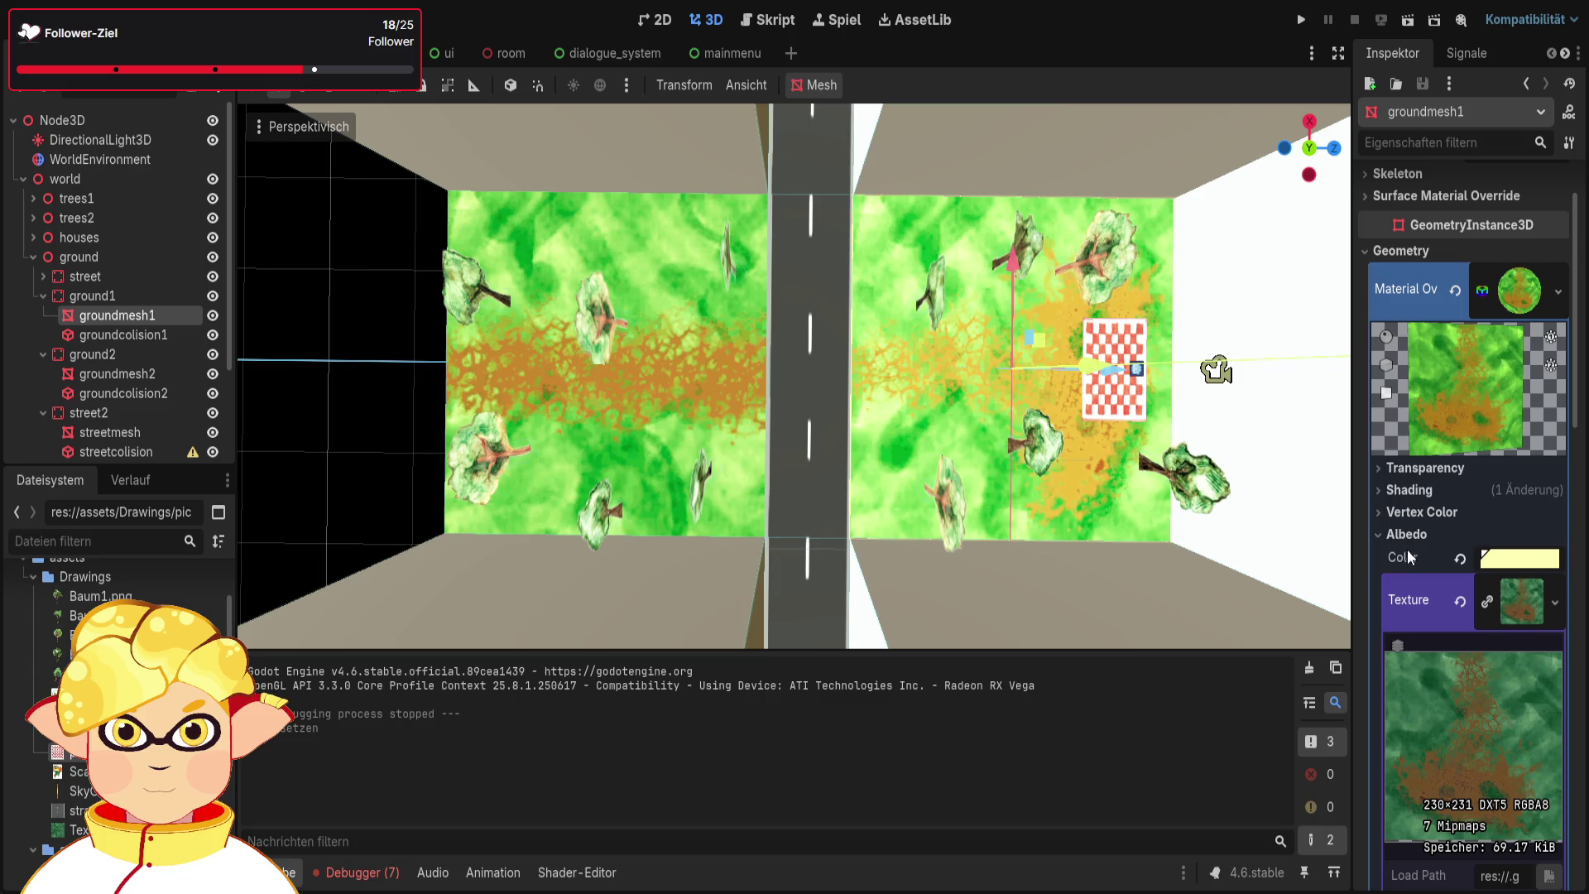
pyautogui.scroll(-5, 1407, 560)
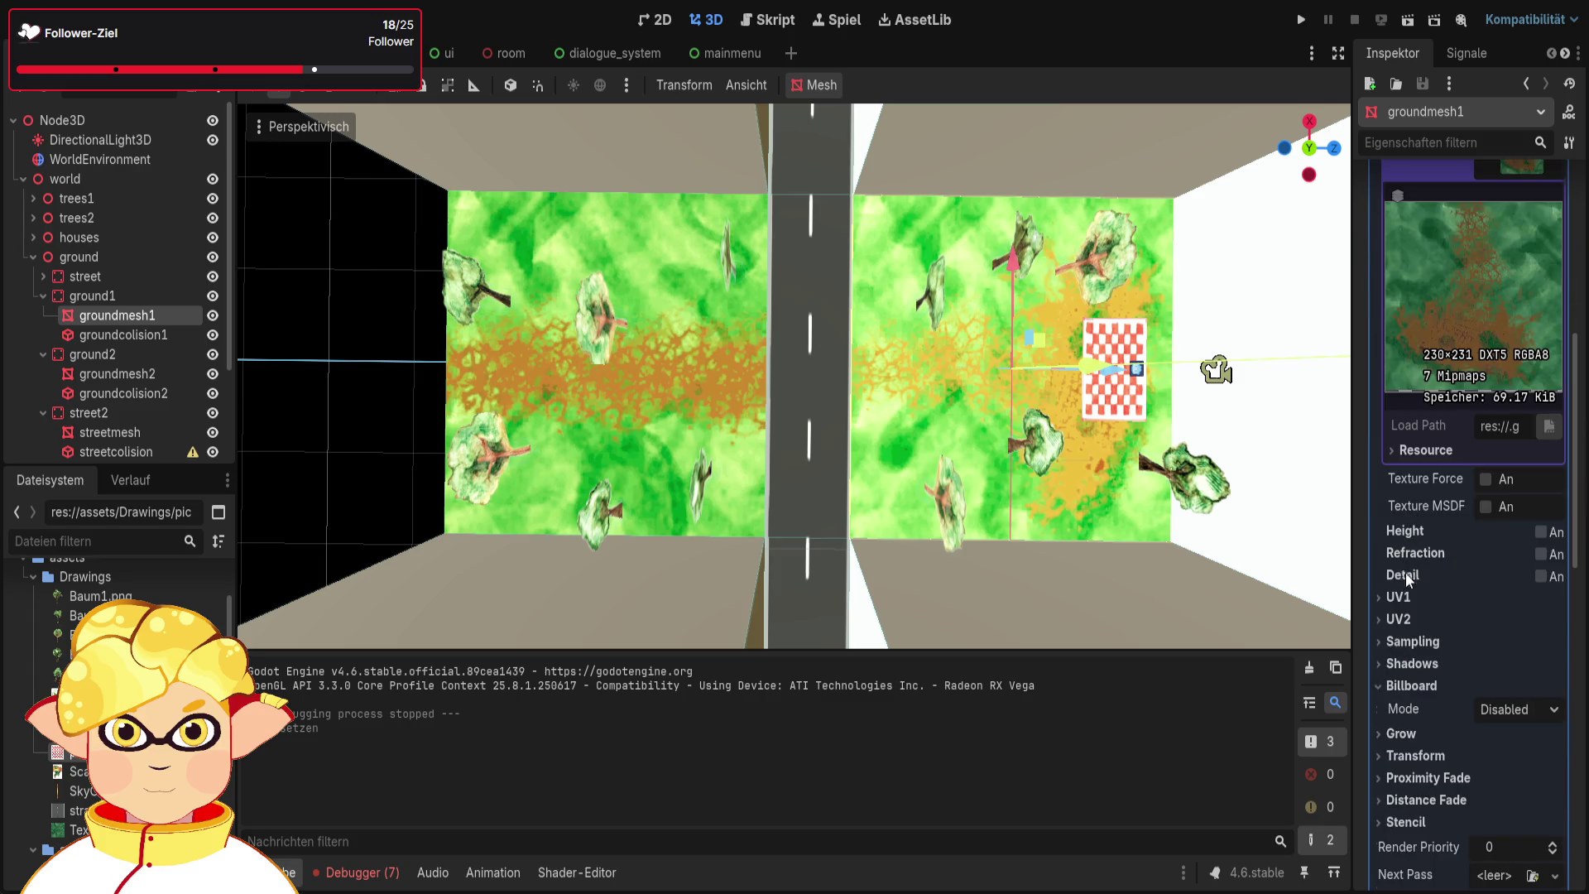
pyautogui.scroll(5, 1405, 573)
pyautogui.click(1405, 265)
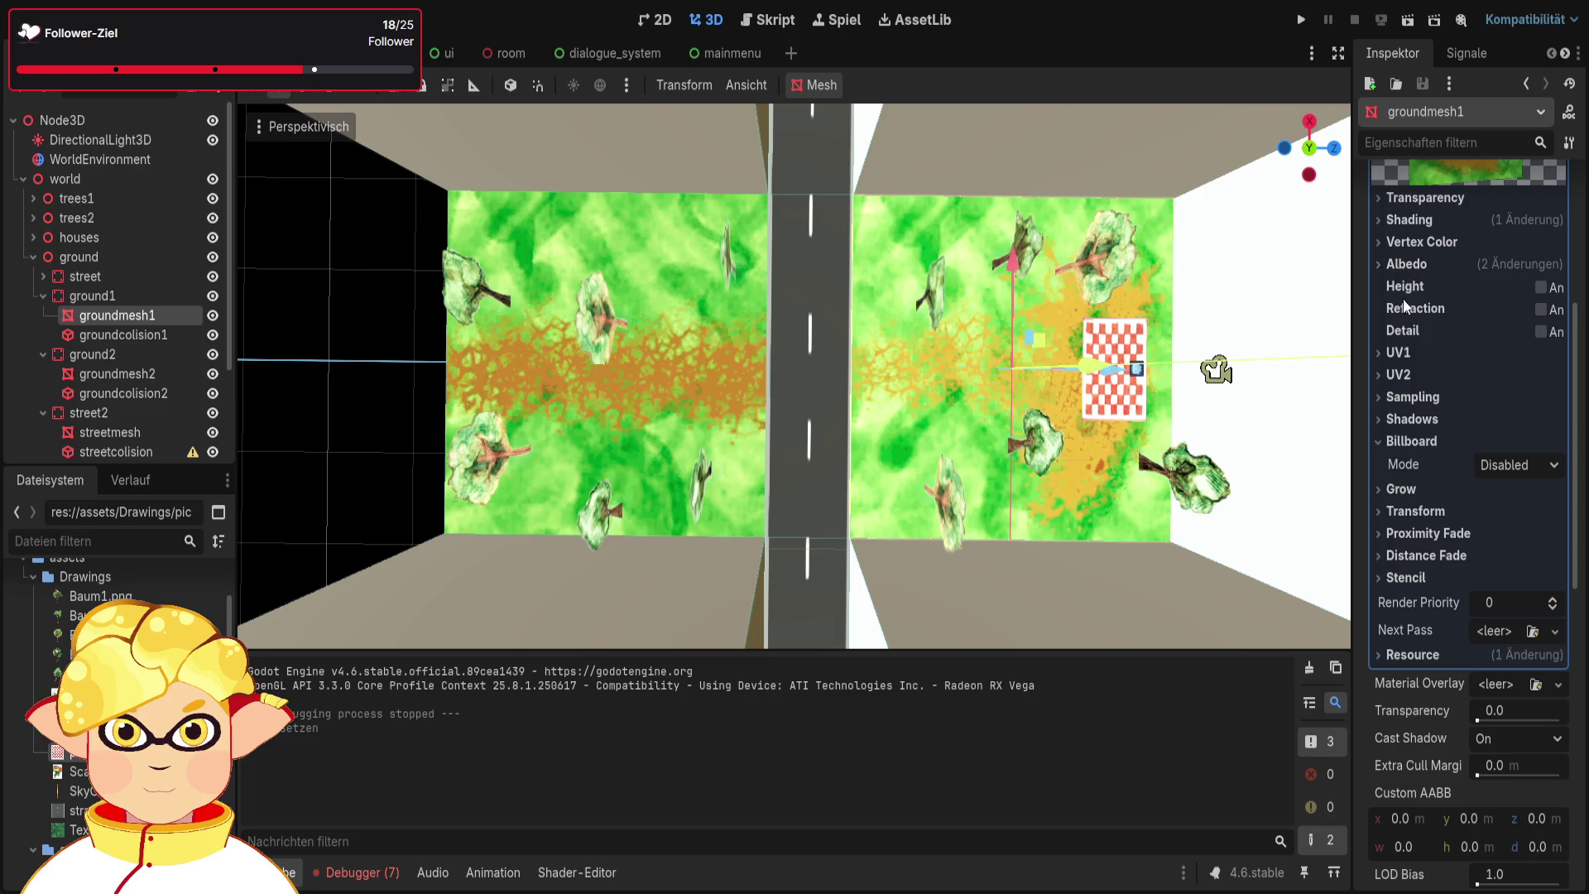
pyautogui.click(1408, 262)
pyautogui.scroll(-4, 1461, 459)
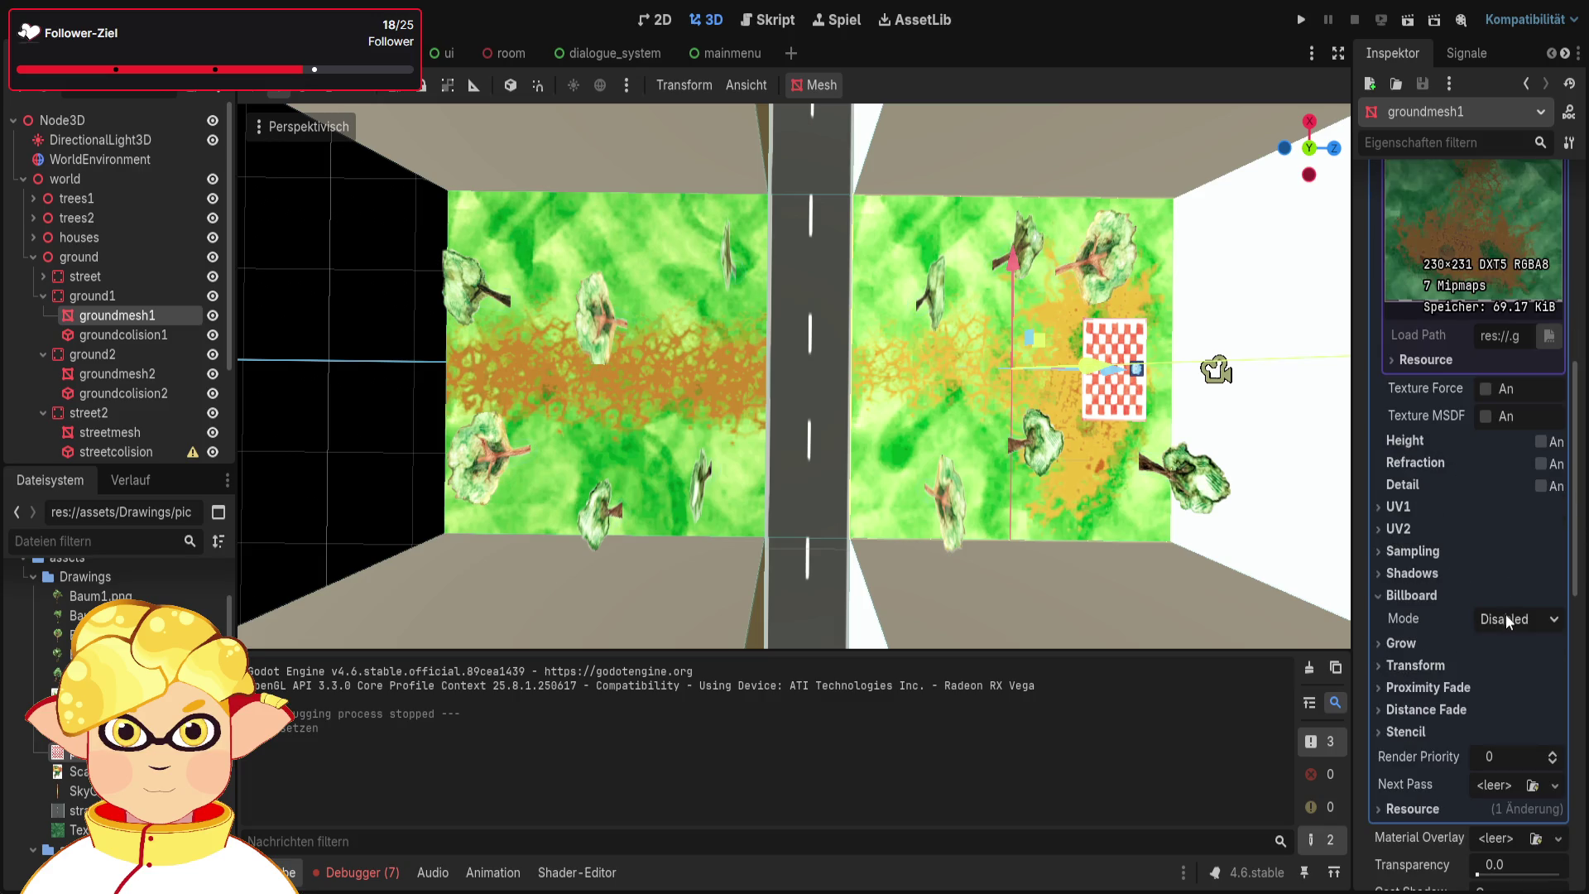
pyautogui.click(152, 375)
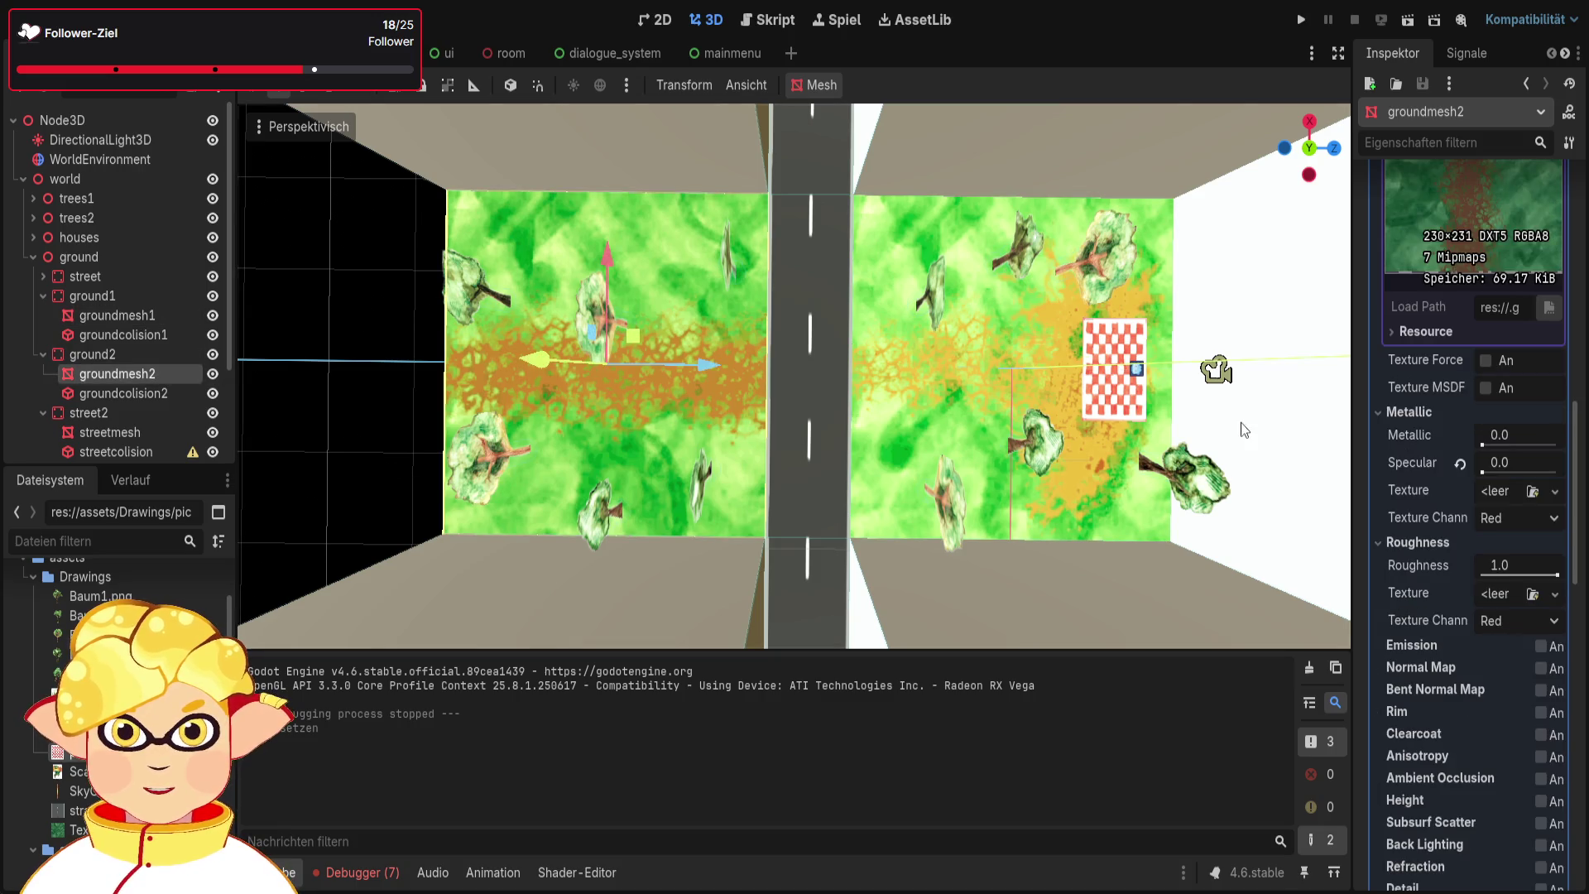
pyautogui.scroll(3, 1422, 445)
pyautogui.click(1408, 591)
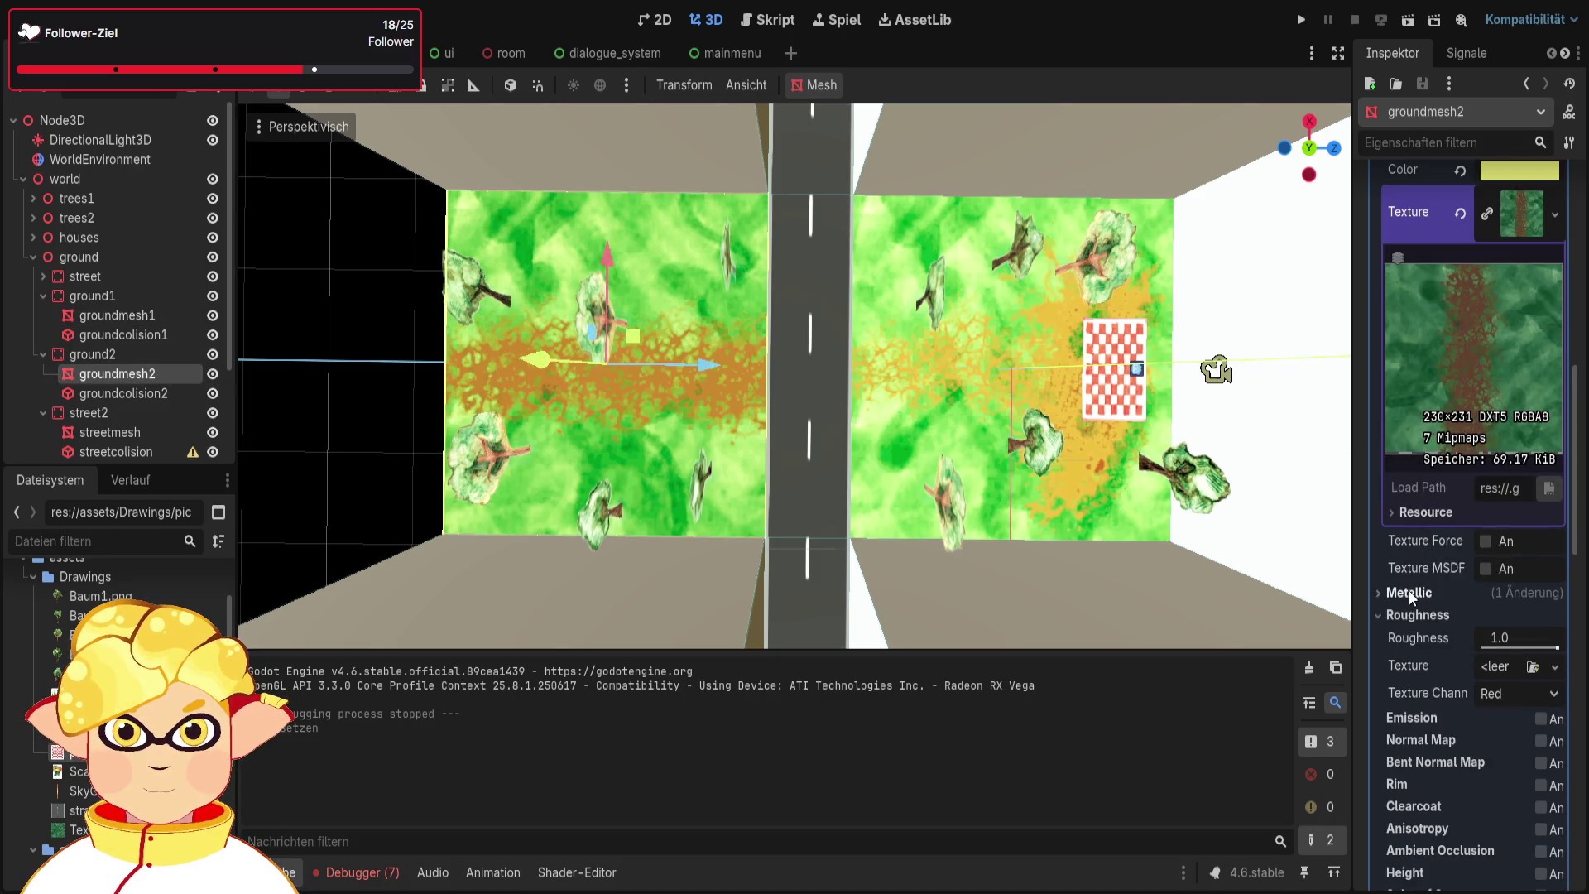
pyautogui.click(1399, 616)
pyautogui.scroll(6, 1407, 436)
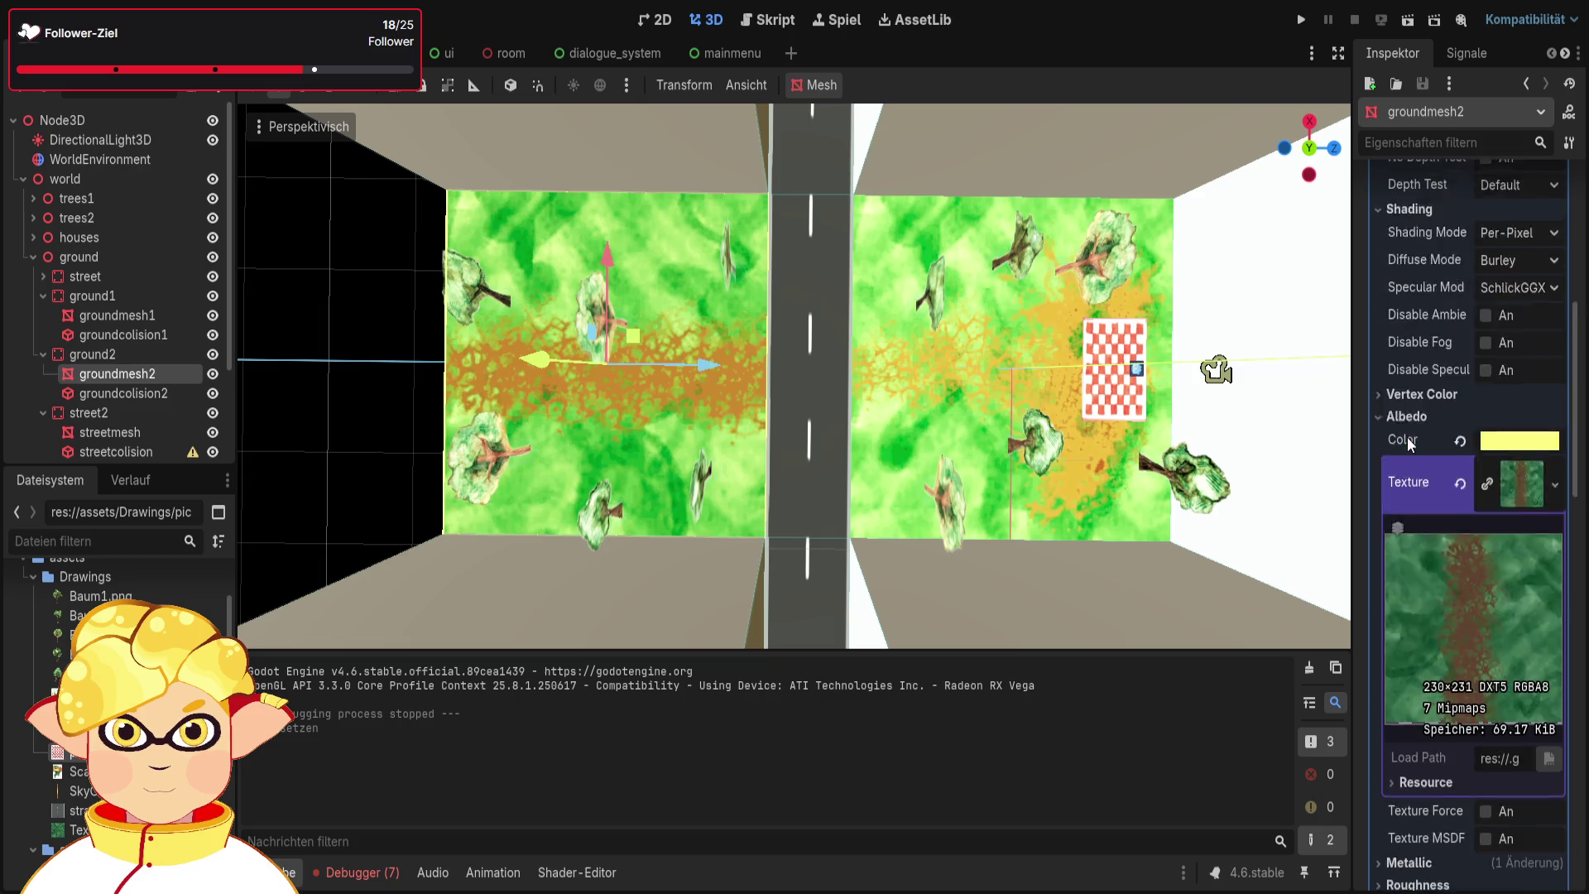
pyautogui.click(1379, 509)
pyautogui.scroll(2, 1377, 523)
pyautogui.click(1408, 479)
pyautogui.click(1412, 294)
pyautogui.scroll(-2, 1424, 389)
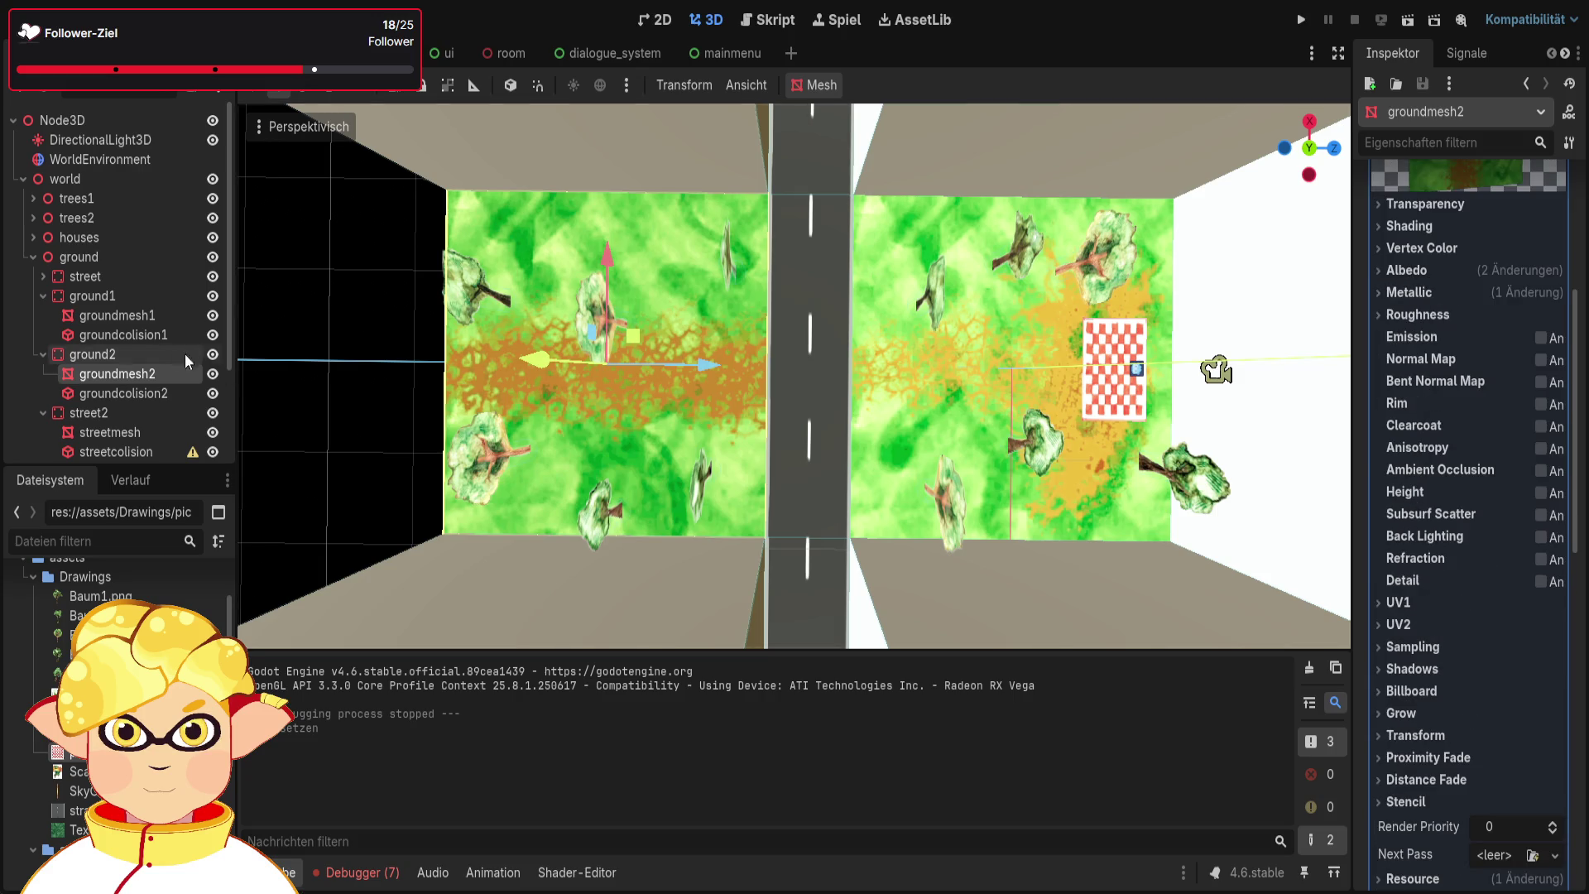
pyautogui.click(146, 316)
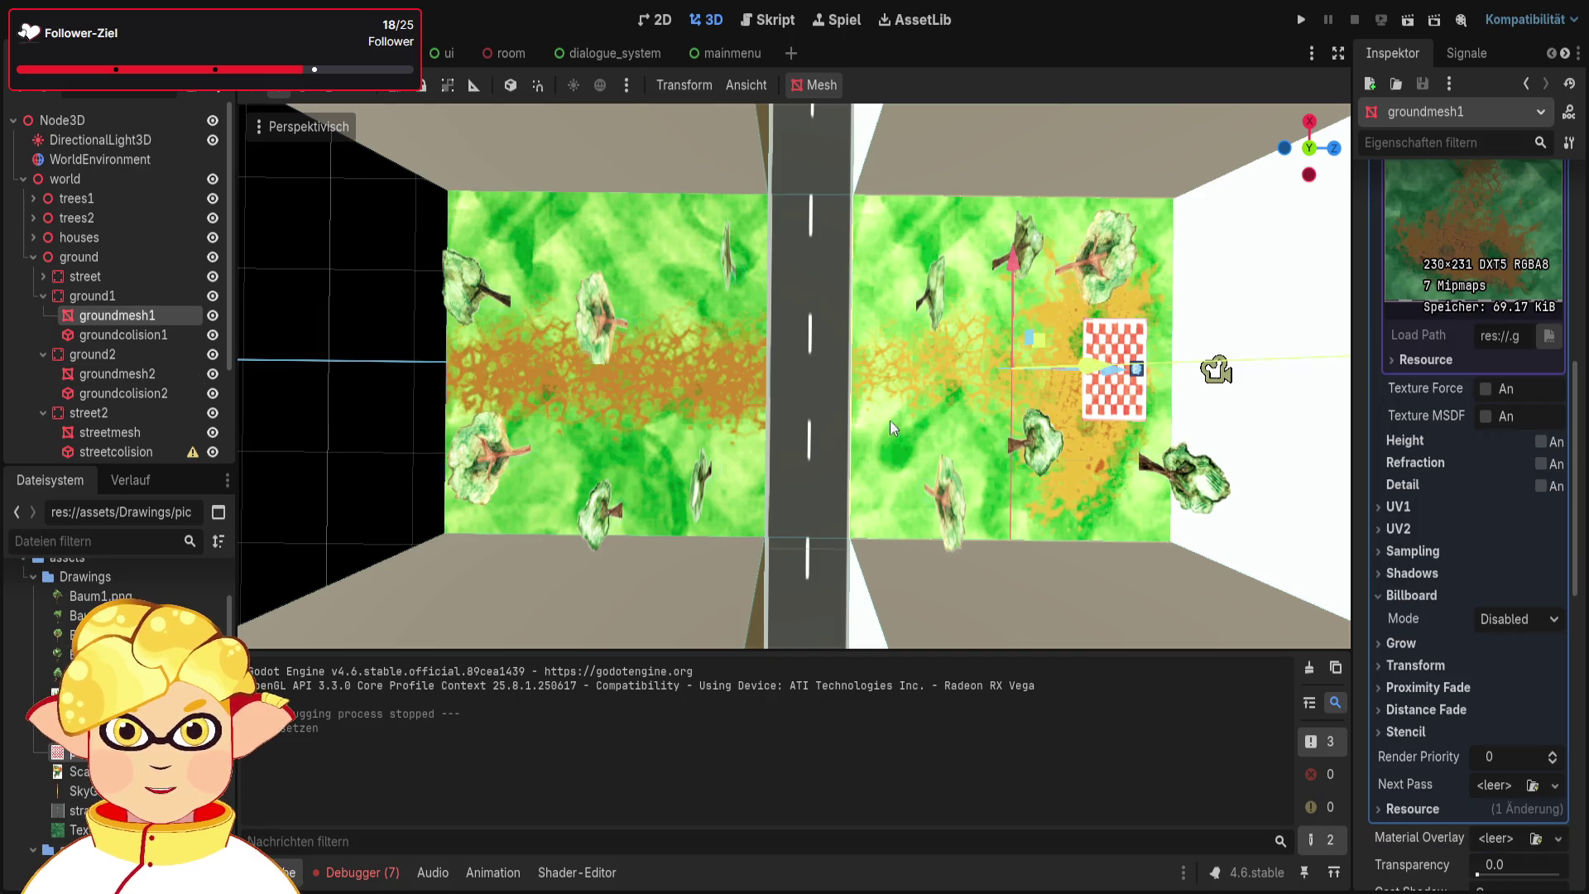
pyautogui.scroll(10, 1418, 444)
pyautogui.scroll(-2, 1420, 445)
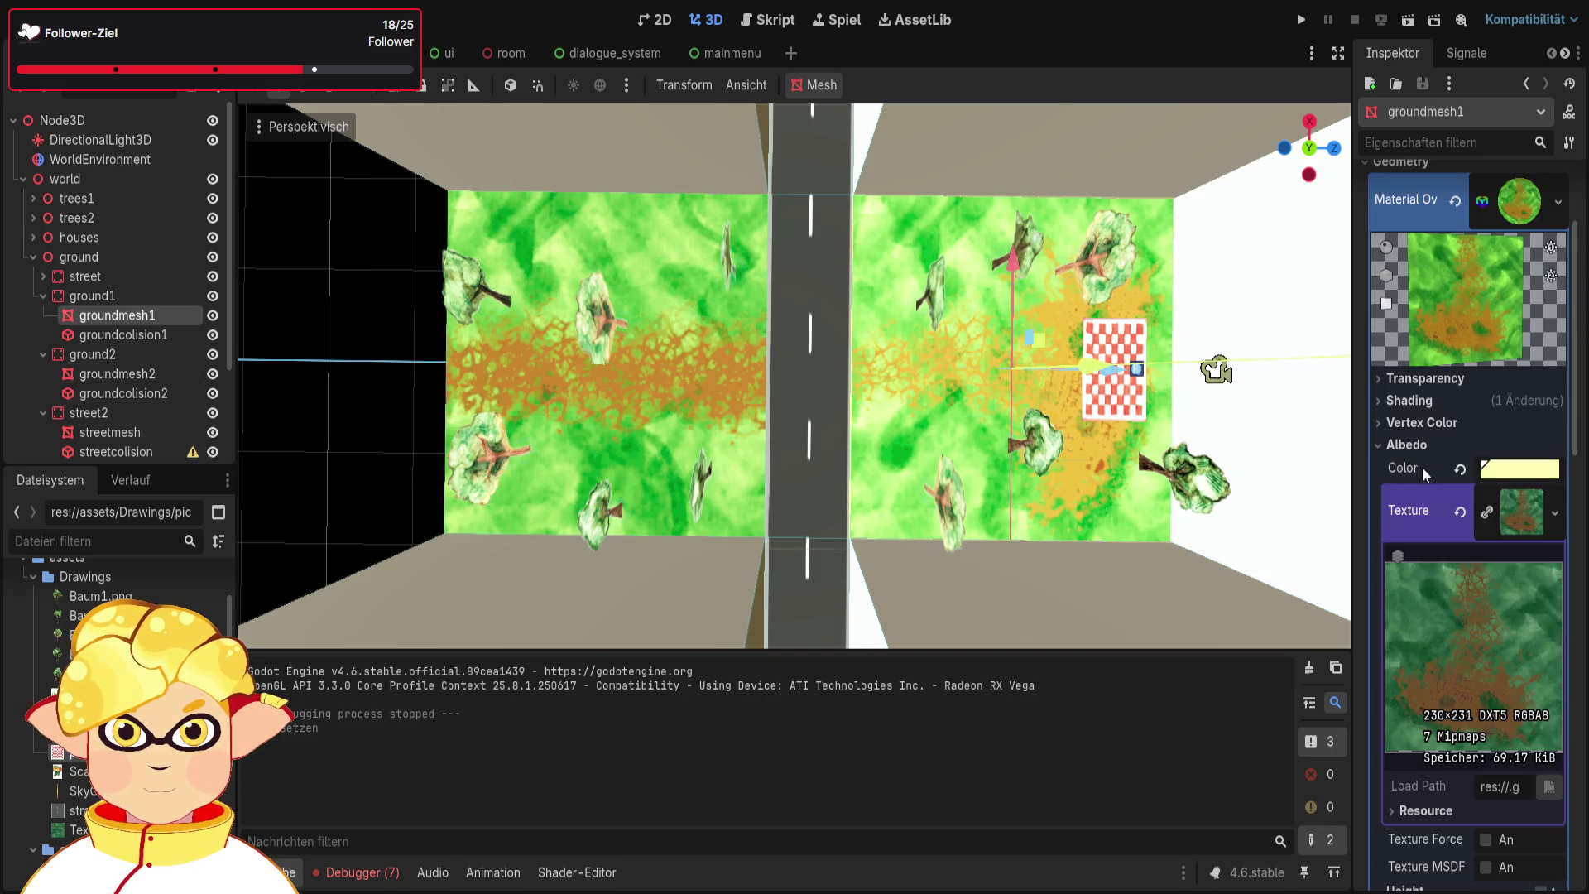
pyautogui.scroll(-4, 1407, 448)
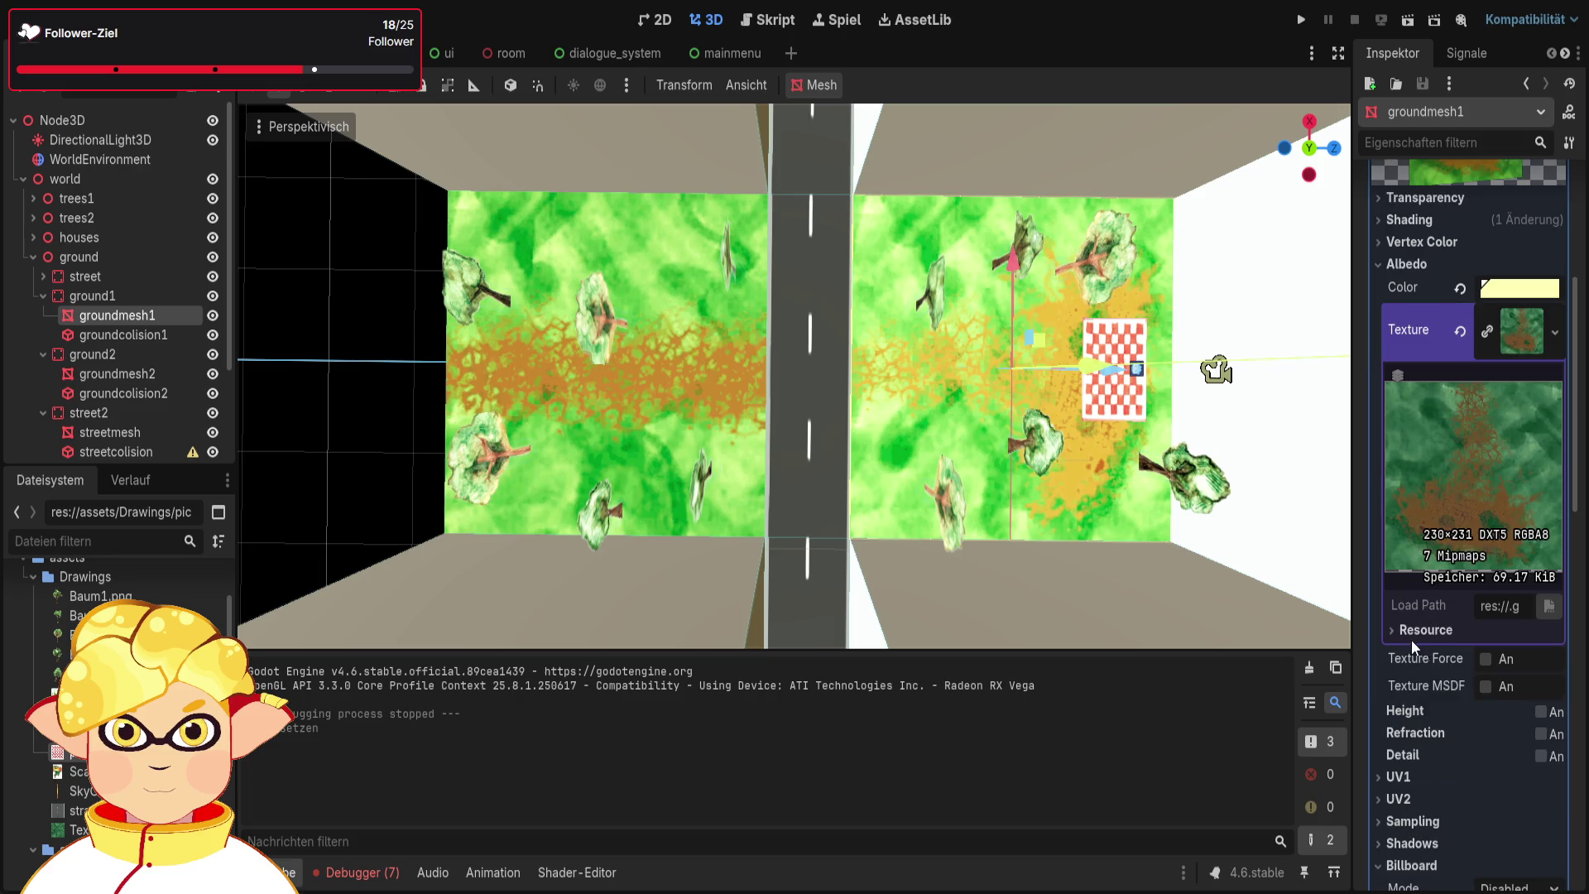
pyautogui.scroll(4, 1399, 608)
pyautogui.click(1411, 451)
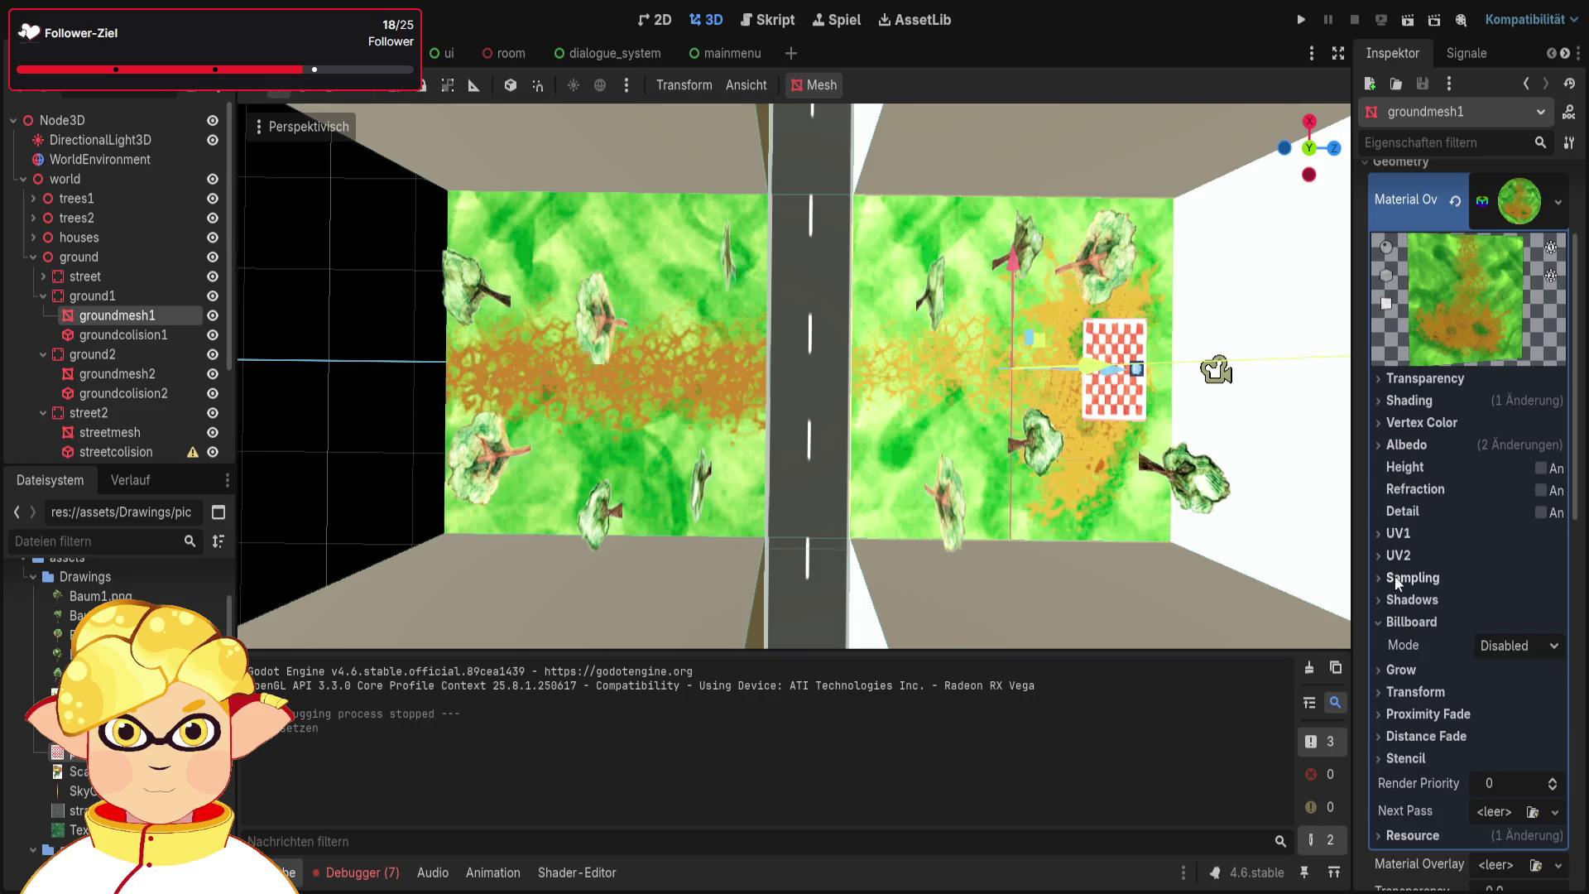
pyautogui.scroll(3, 1423, 605)
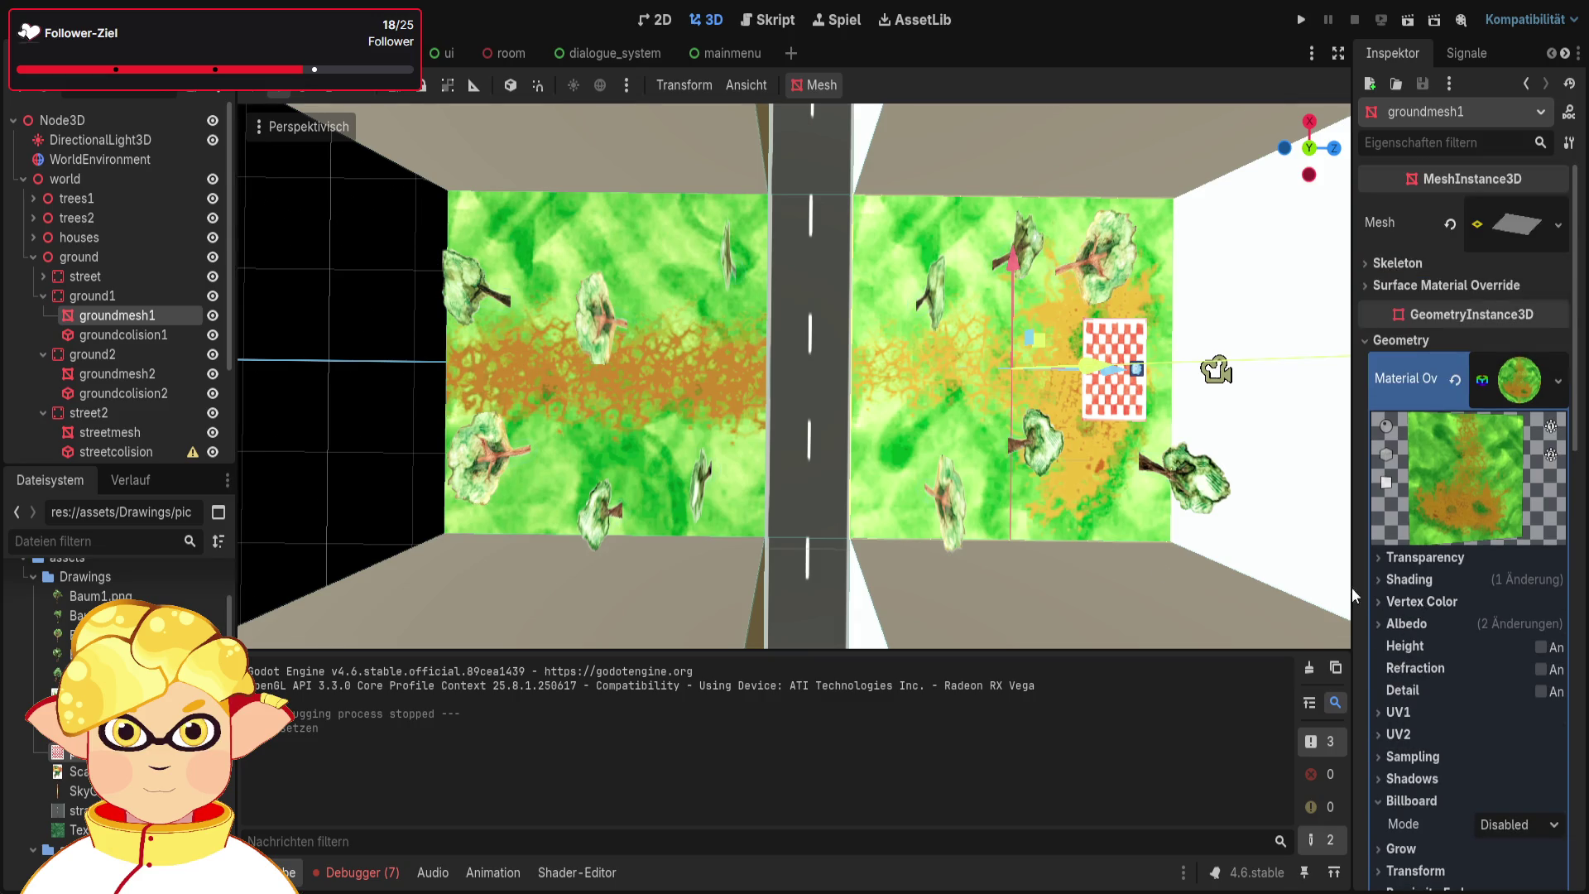
pyautogui.click(127, 373)
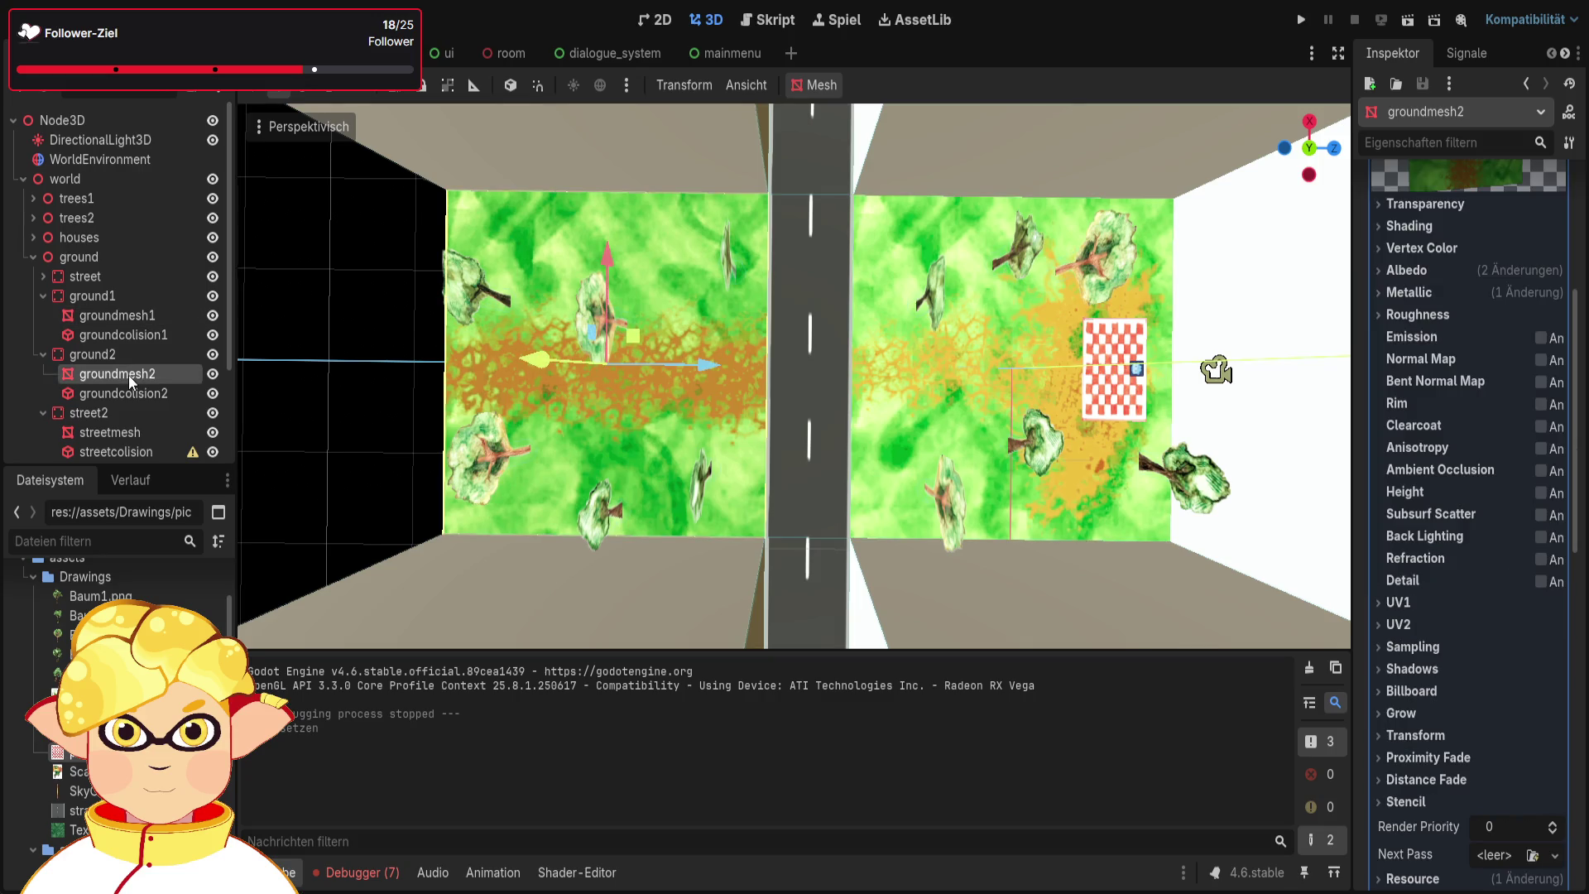
pyautogui.scroll(-5, 1296, 385)
pyautogui.scroll(-5, 1192, 385)
pyautogui.scroll(3, 812, 404)
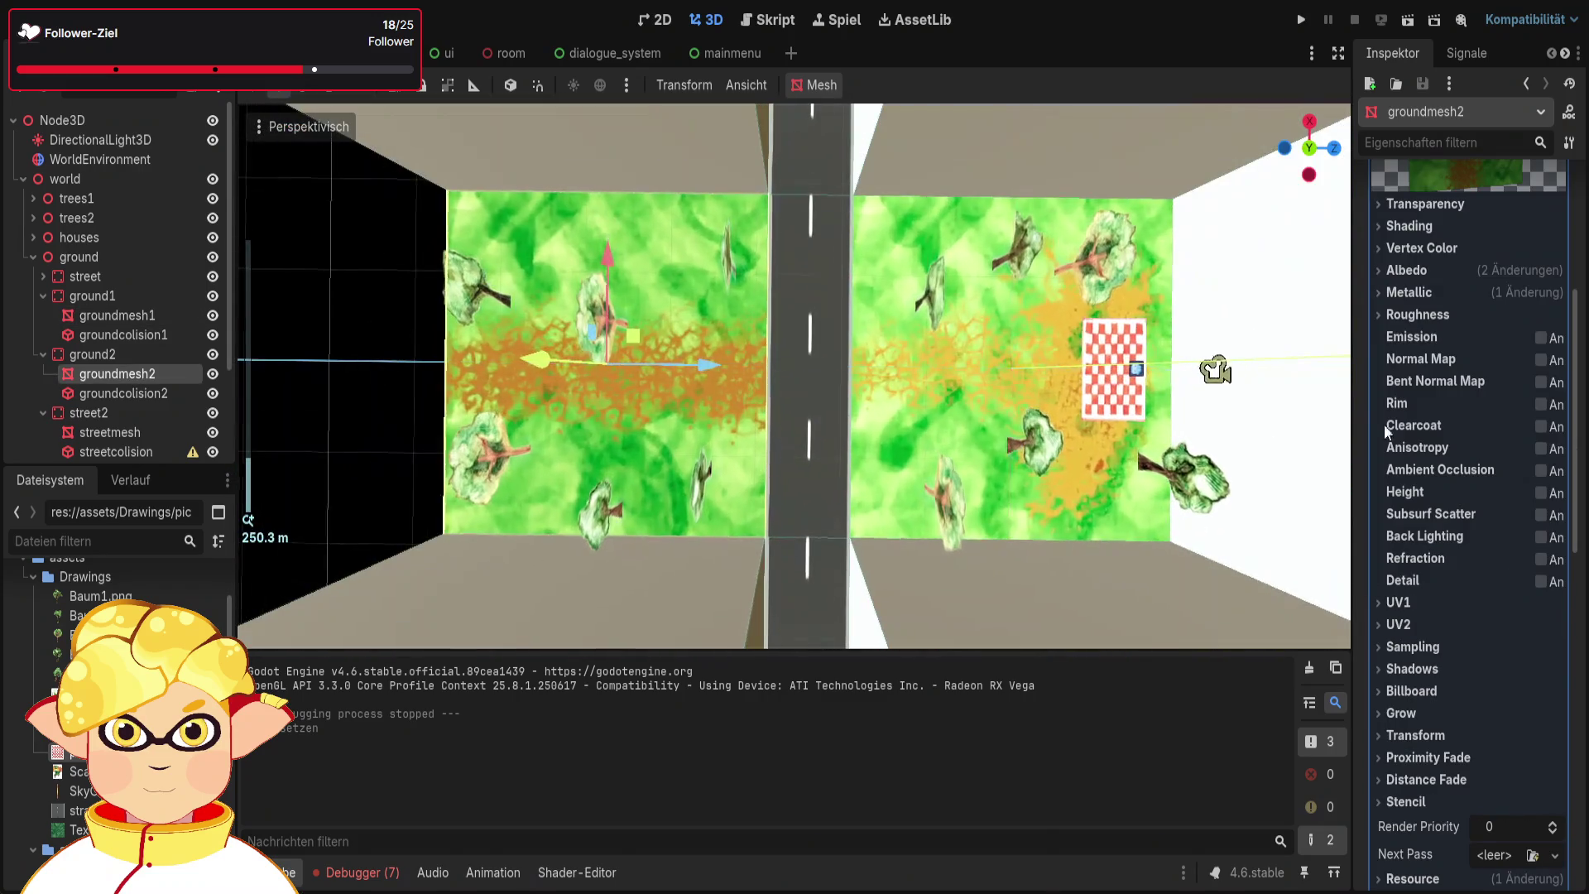
pyautogui.scroll(5, 1471, 406)
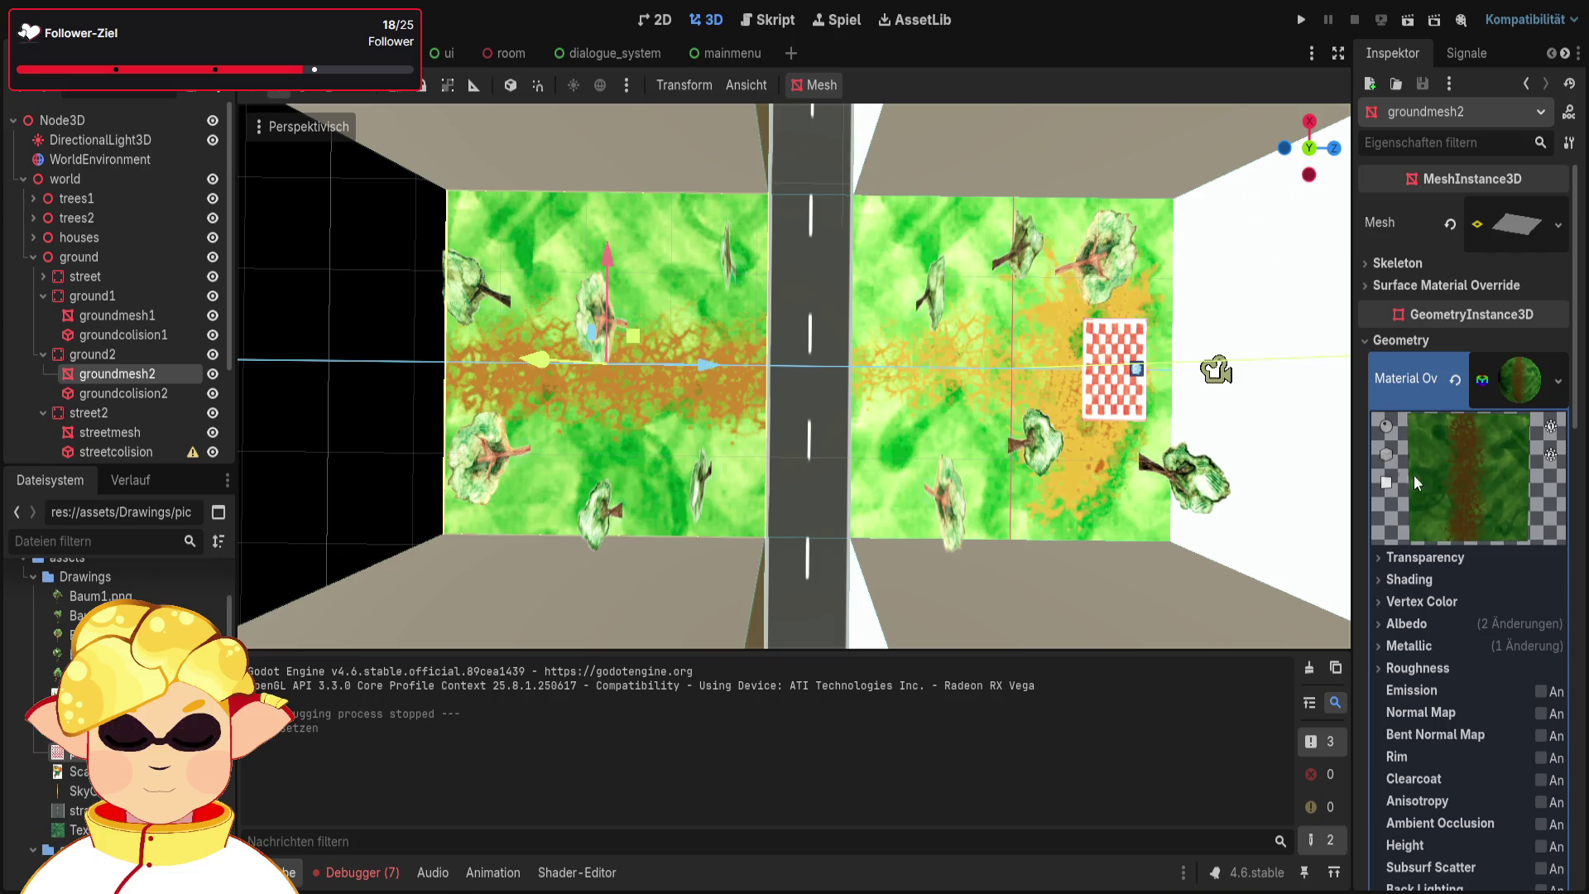
pyautogui.click(83, 315)
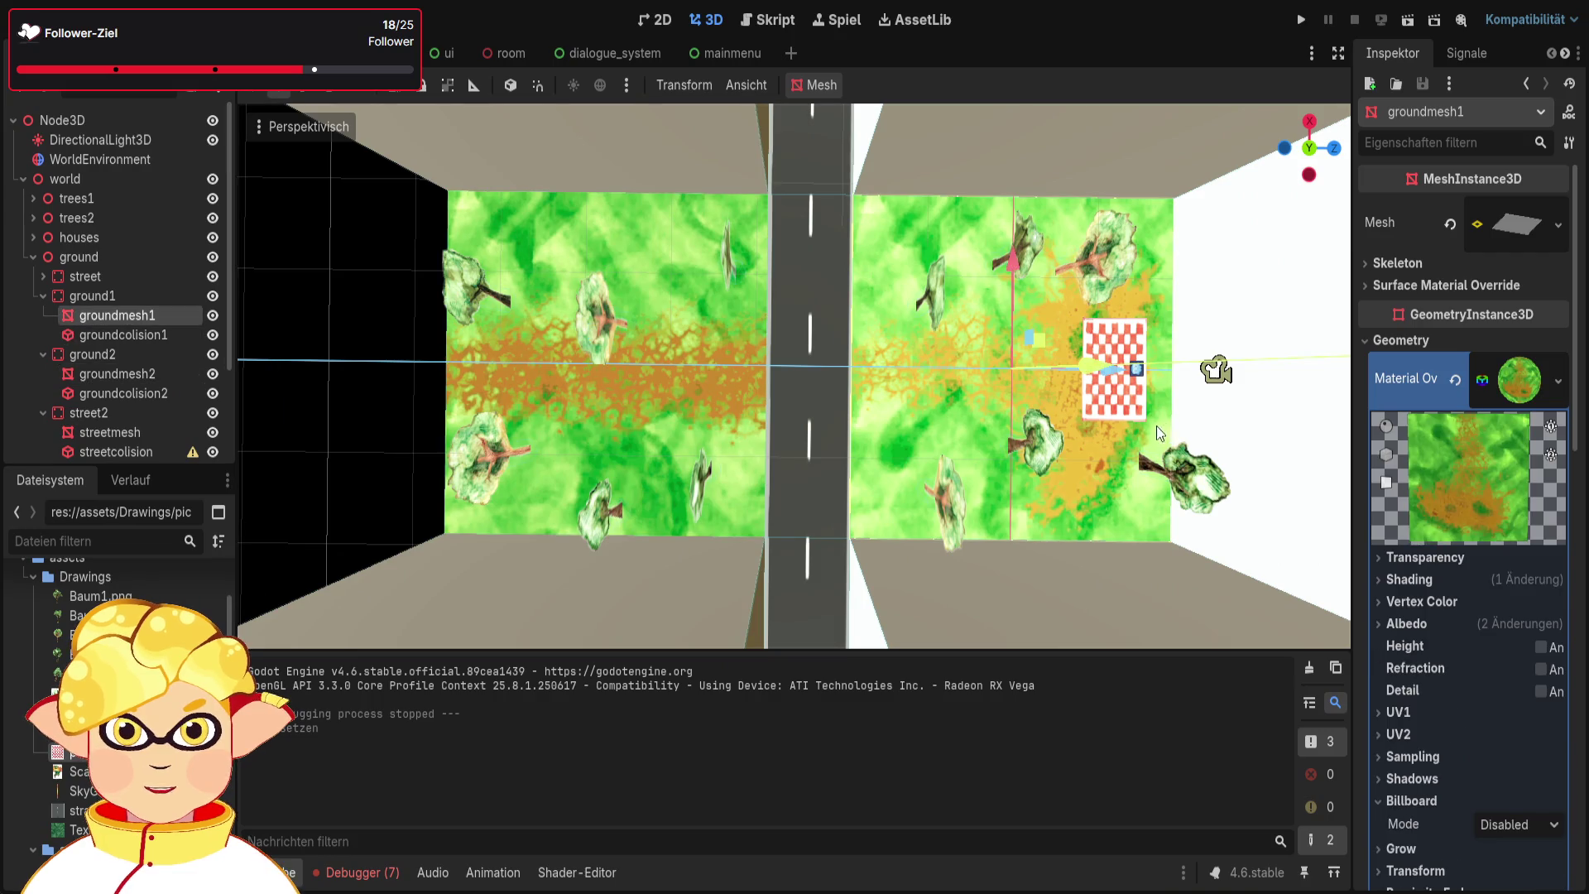
pyautogui.click(156, 373)
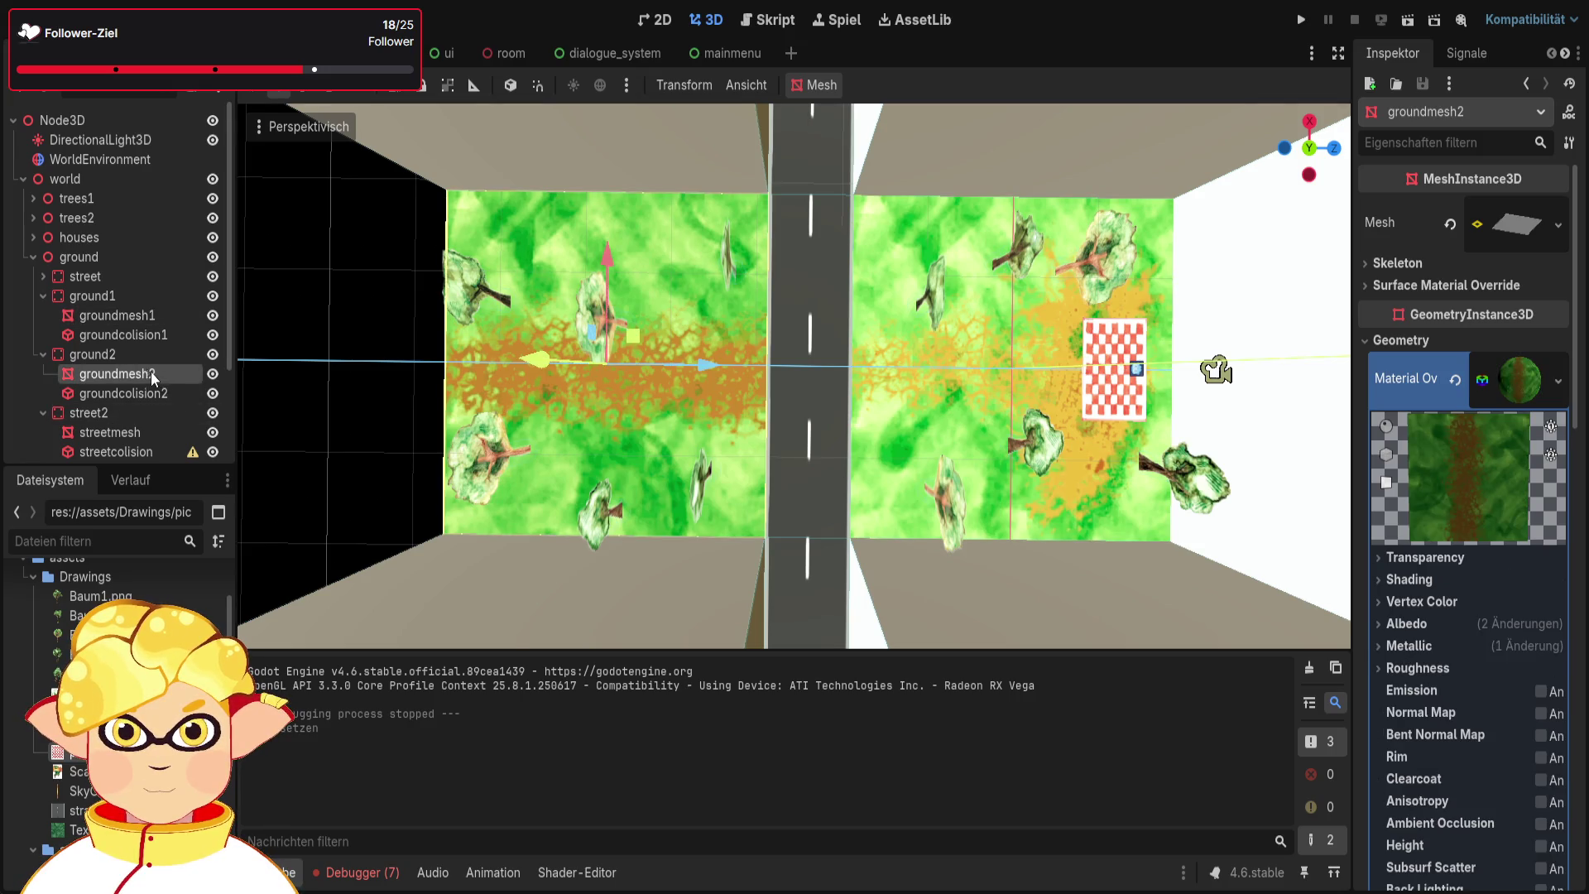
pyautogui.click(141, 319)
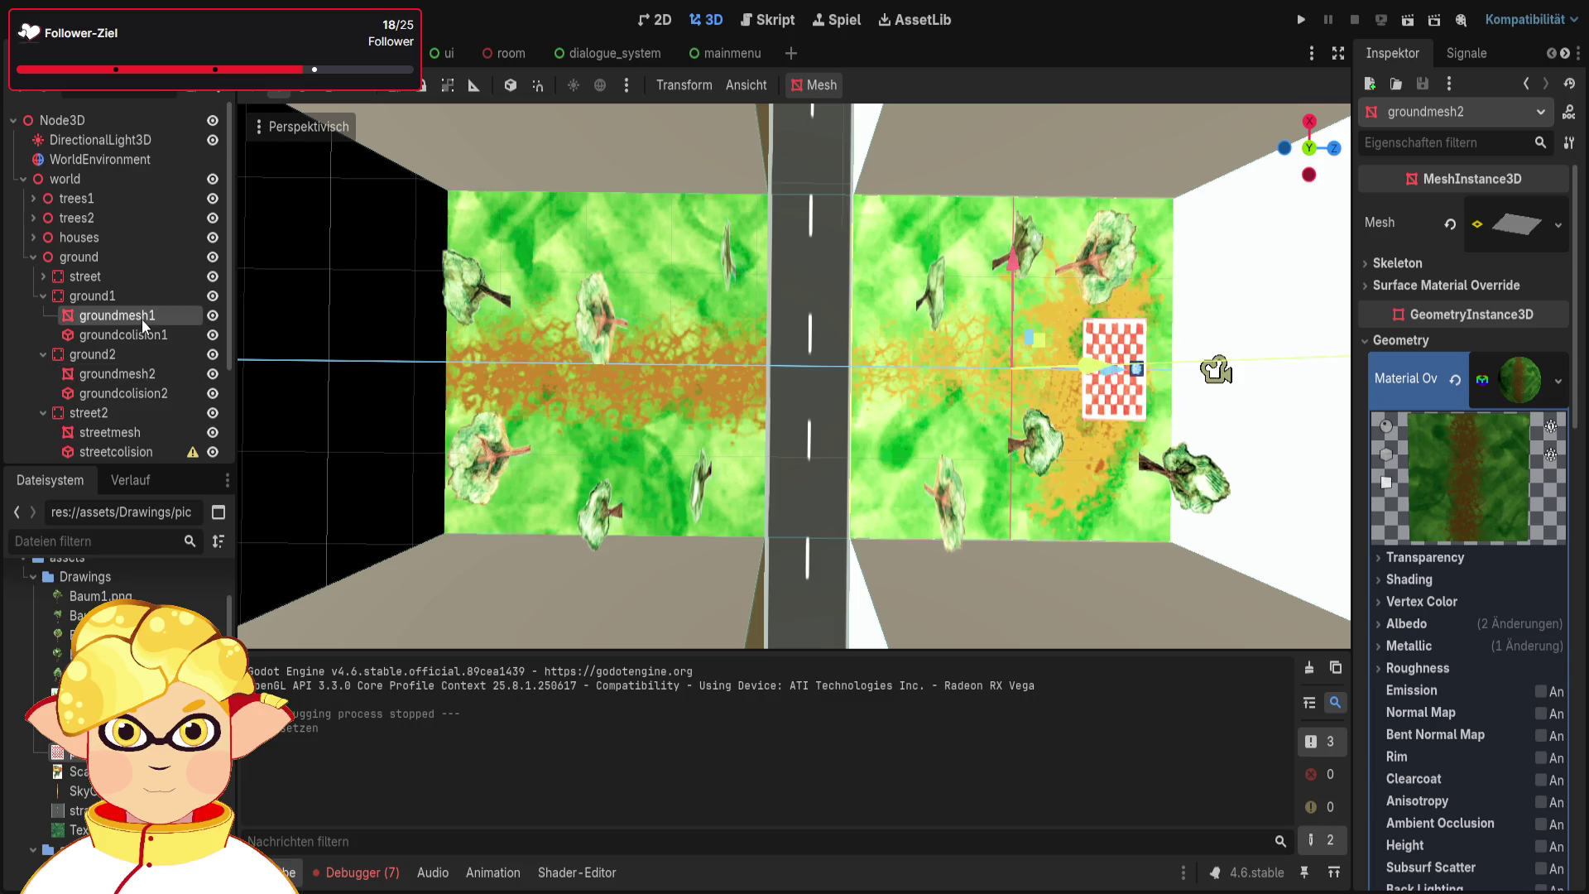
pyautogui.click(1383, 622)
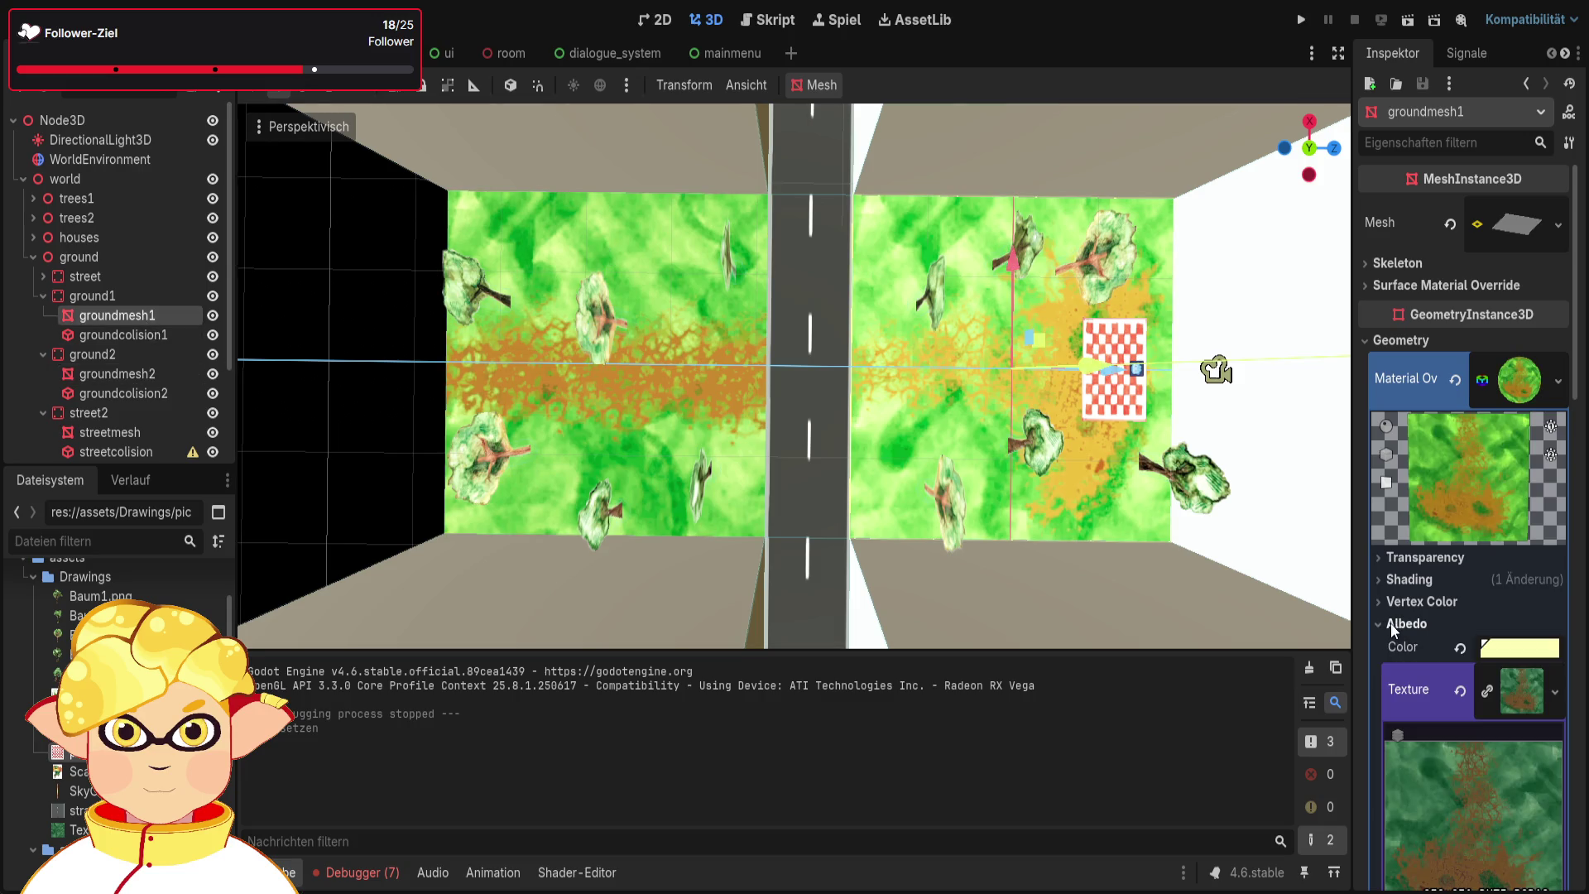
# Compare bright and pale yellow albedo tints on the ground, keeping pale yellow
pyautogui.scroll(-5, 1402, 619)
pyautogui.scroll(2, 1396, 626)
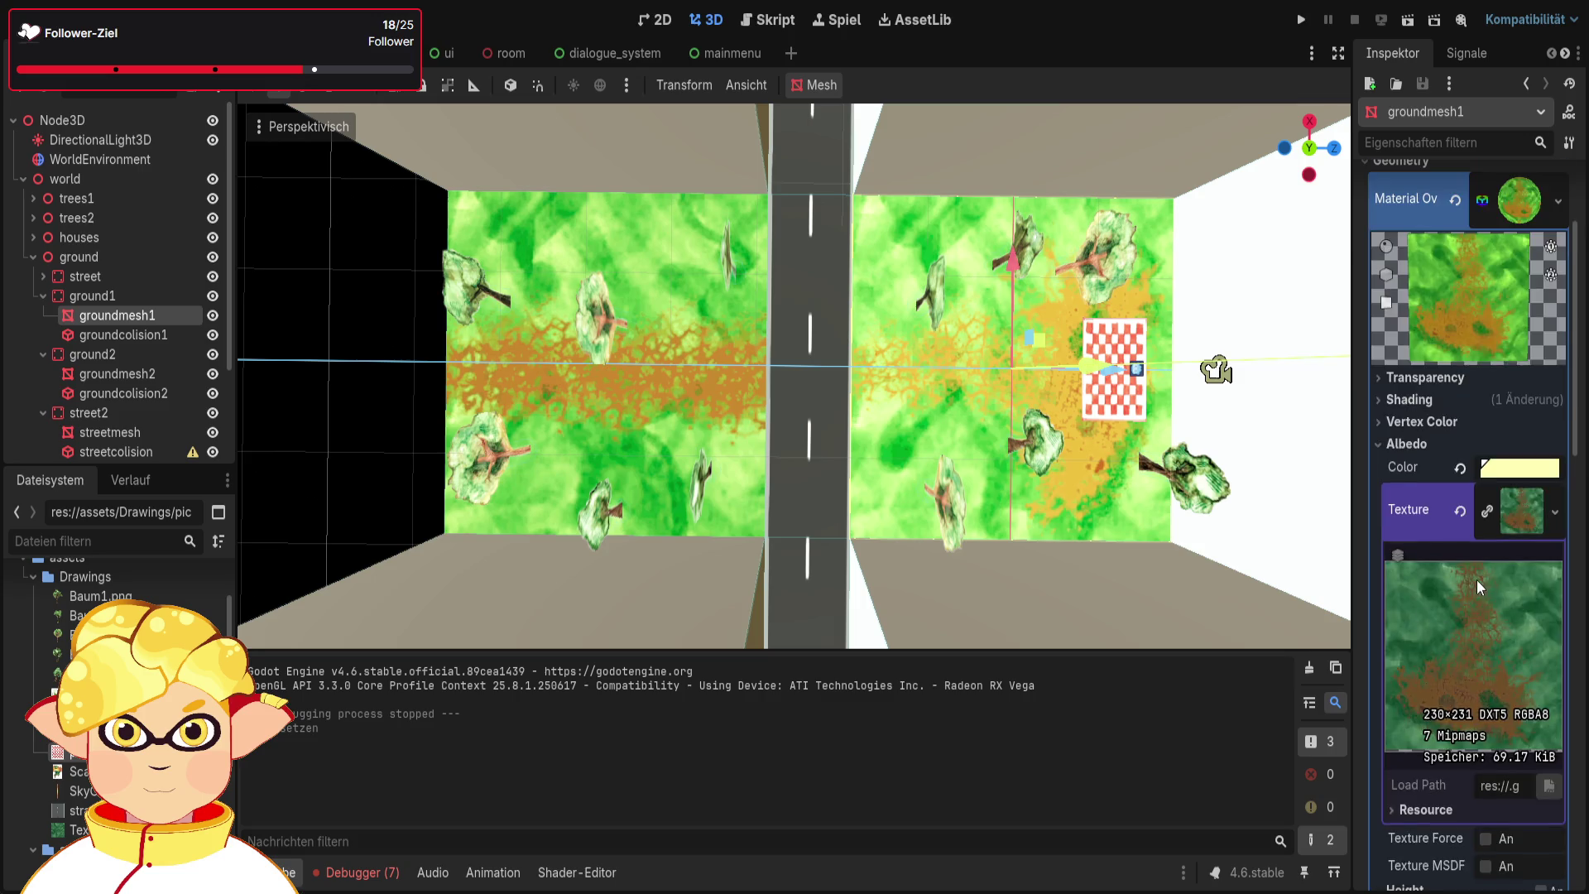
pyautogui.scroll(2, 1476, 579)
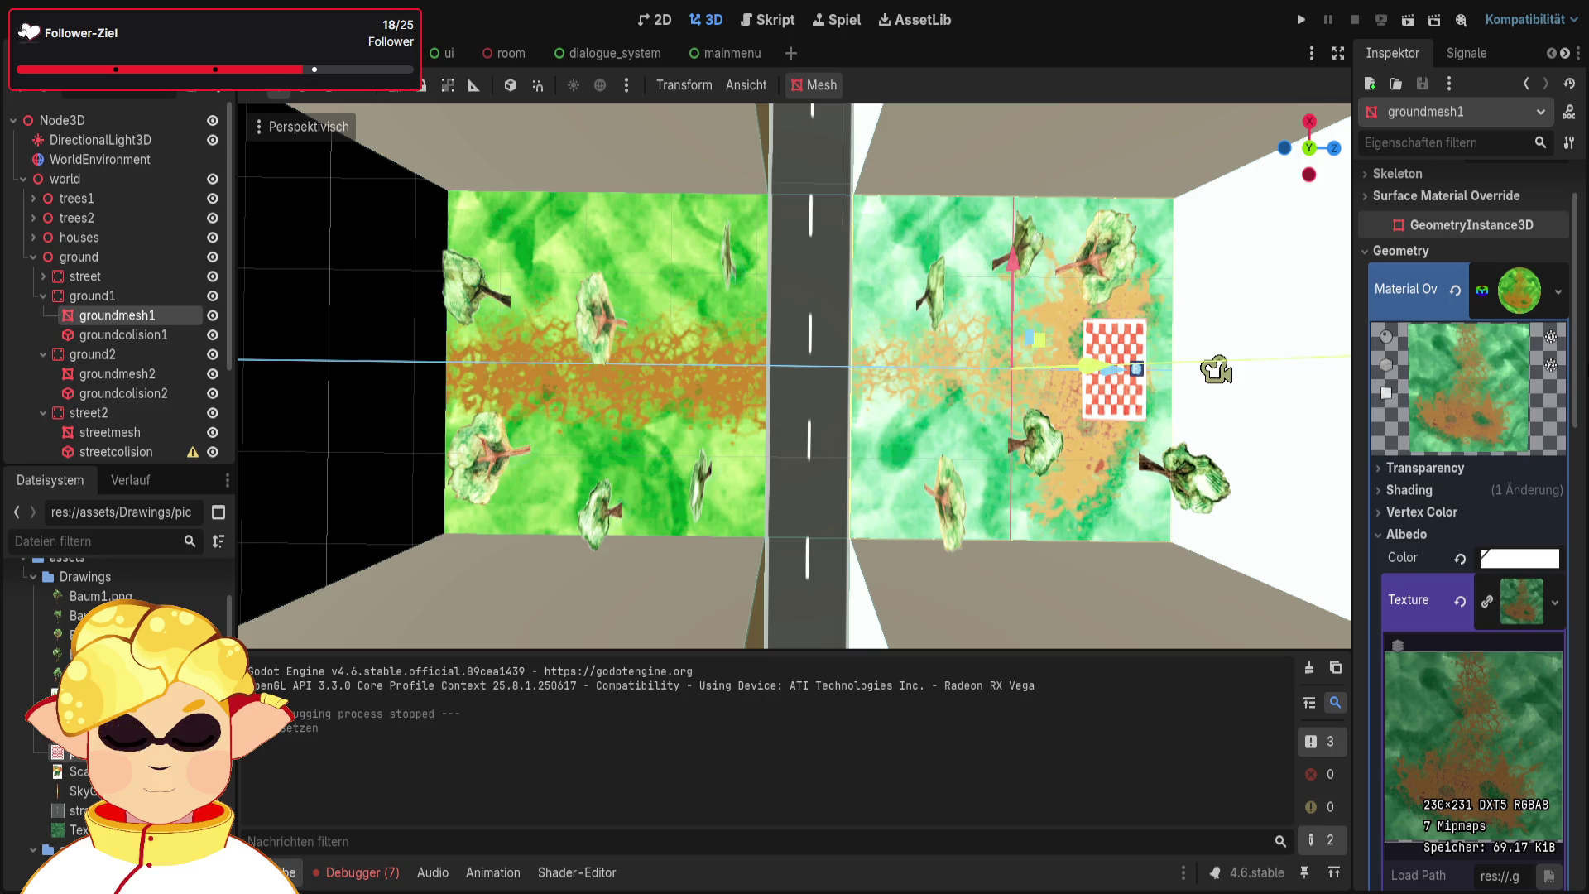
pyautogui.hotkey('ctrl', 'z')
pyautogui.hotkey('ctrl', 'shift', 'z')
pyautogui.hotkey('ctrl', 'z')
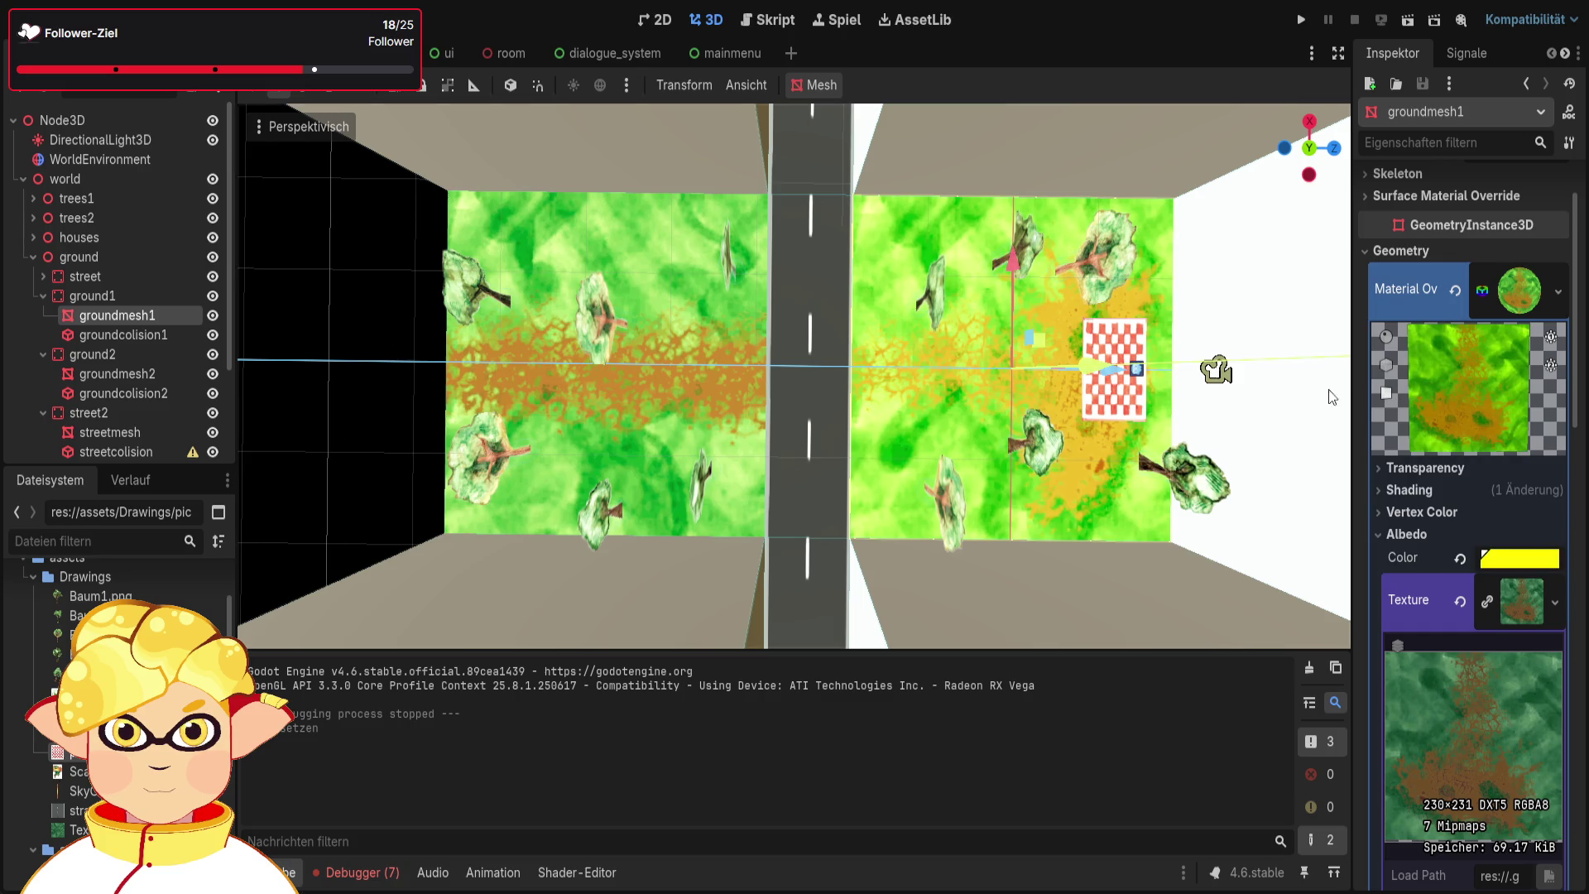
pyautogui.hotkey('ctrl', 'shift', 'z')
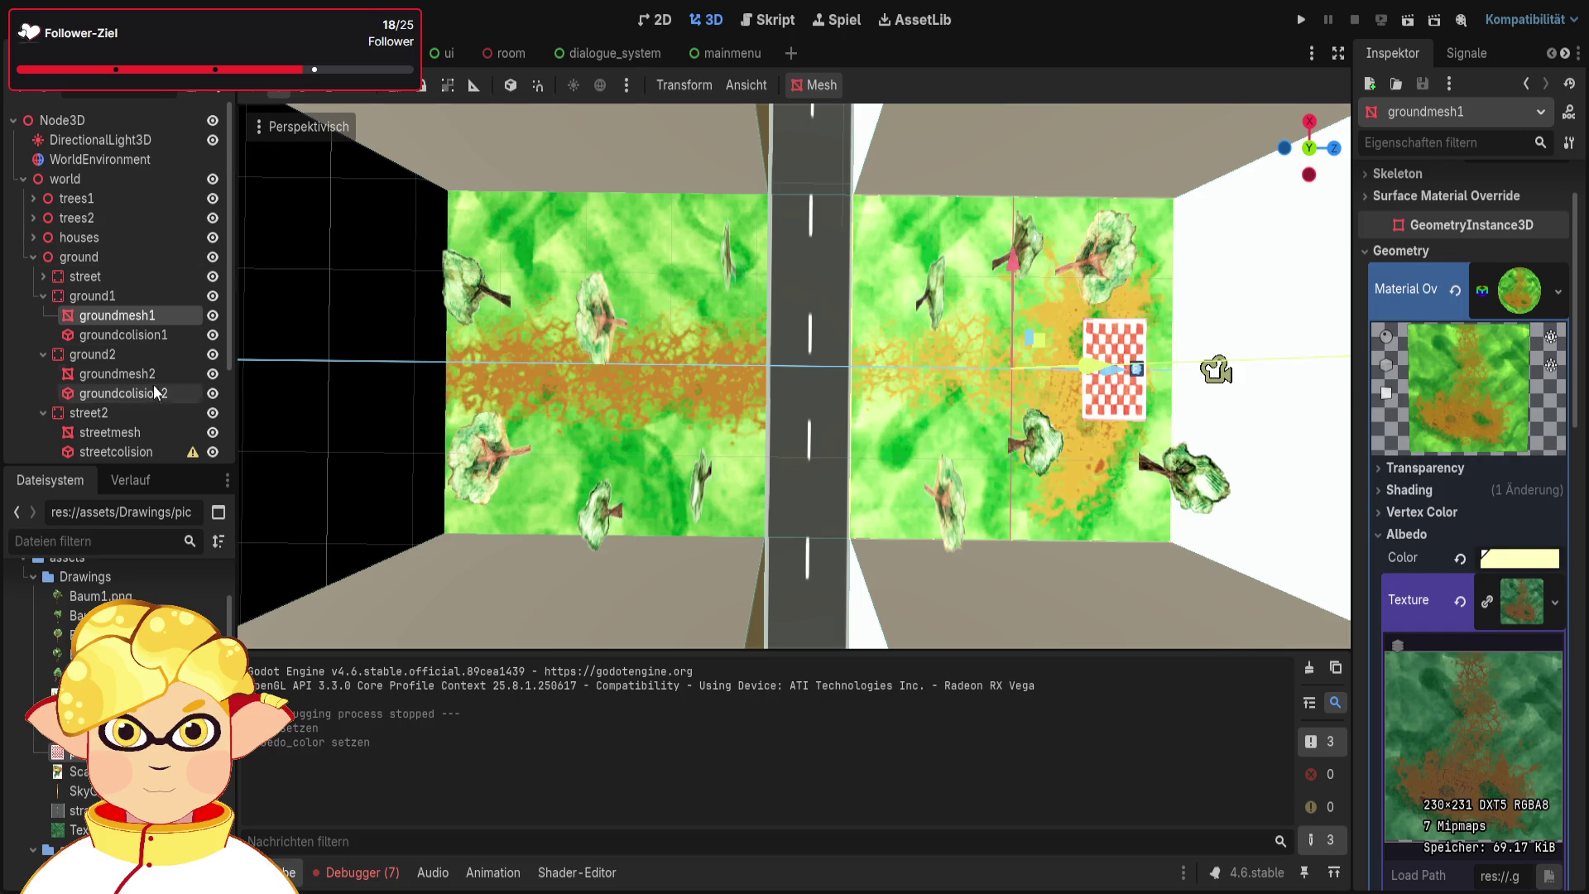
# Expand groundmesh2's Albedo, then view groundmesh1's albedo texture and Shading settings
pyautogui.click(117, 373)
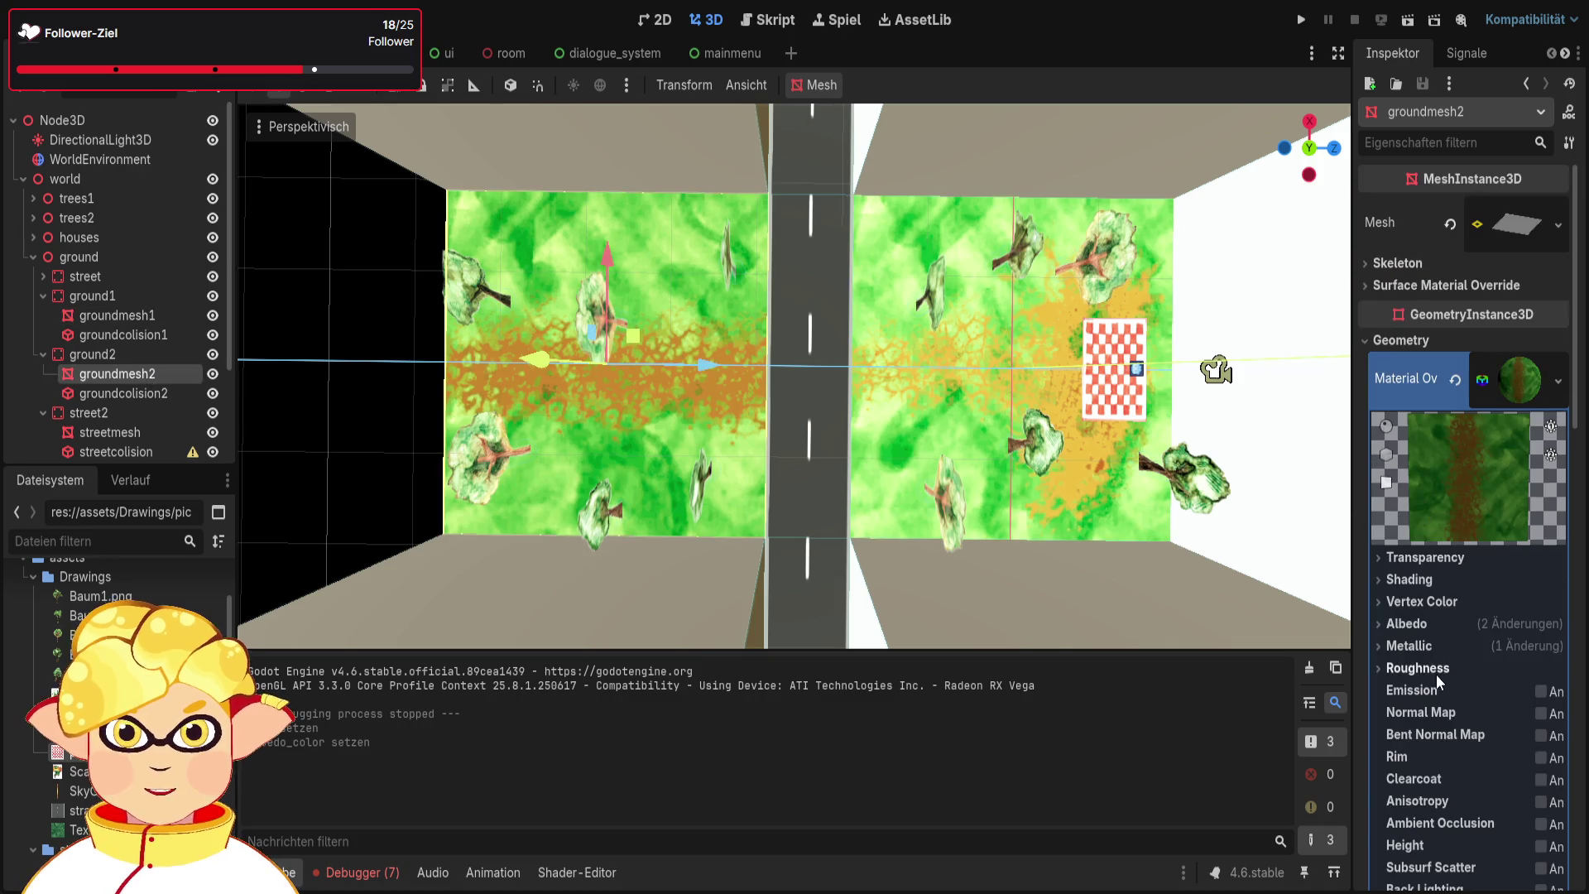
pyautogui.click(1441, 625)
pyautogui.scroll(-2, 1438, 629)
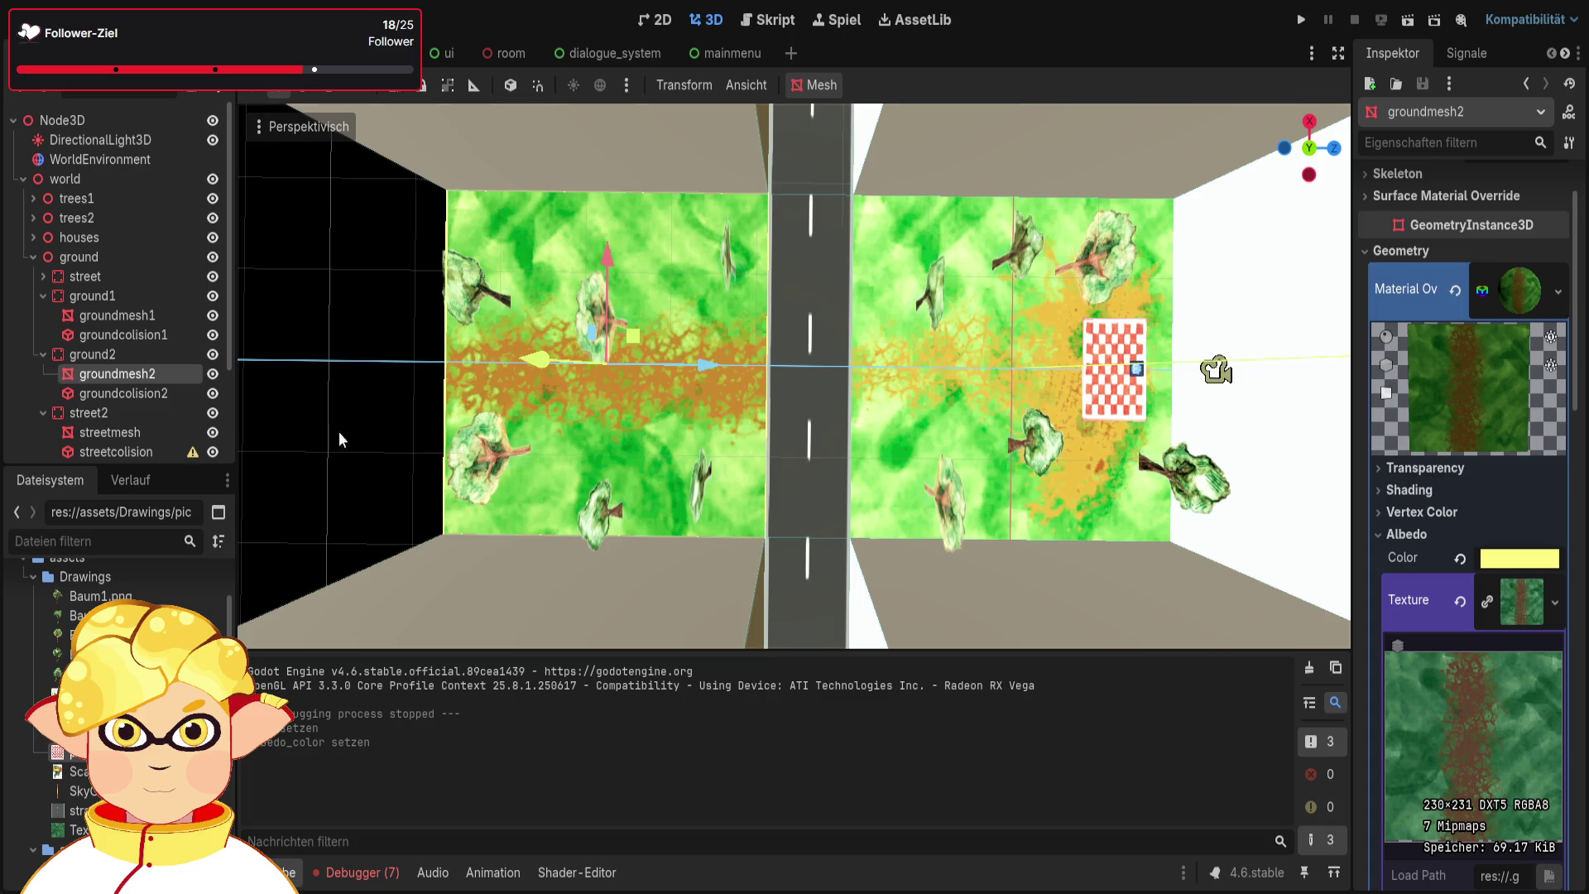
pyautogui.click(116, 315)
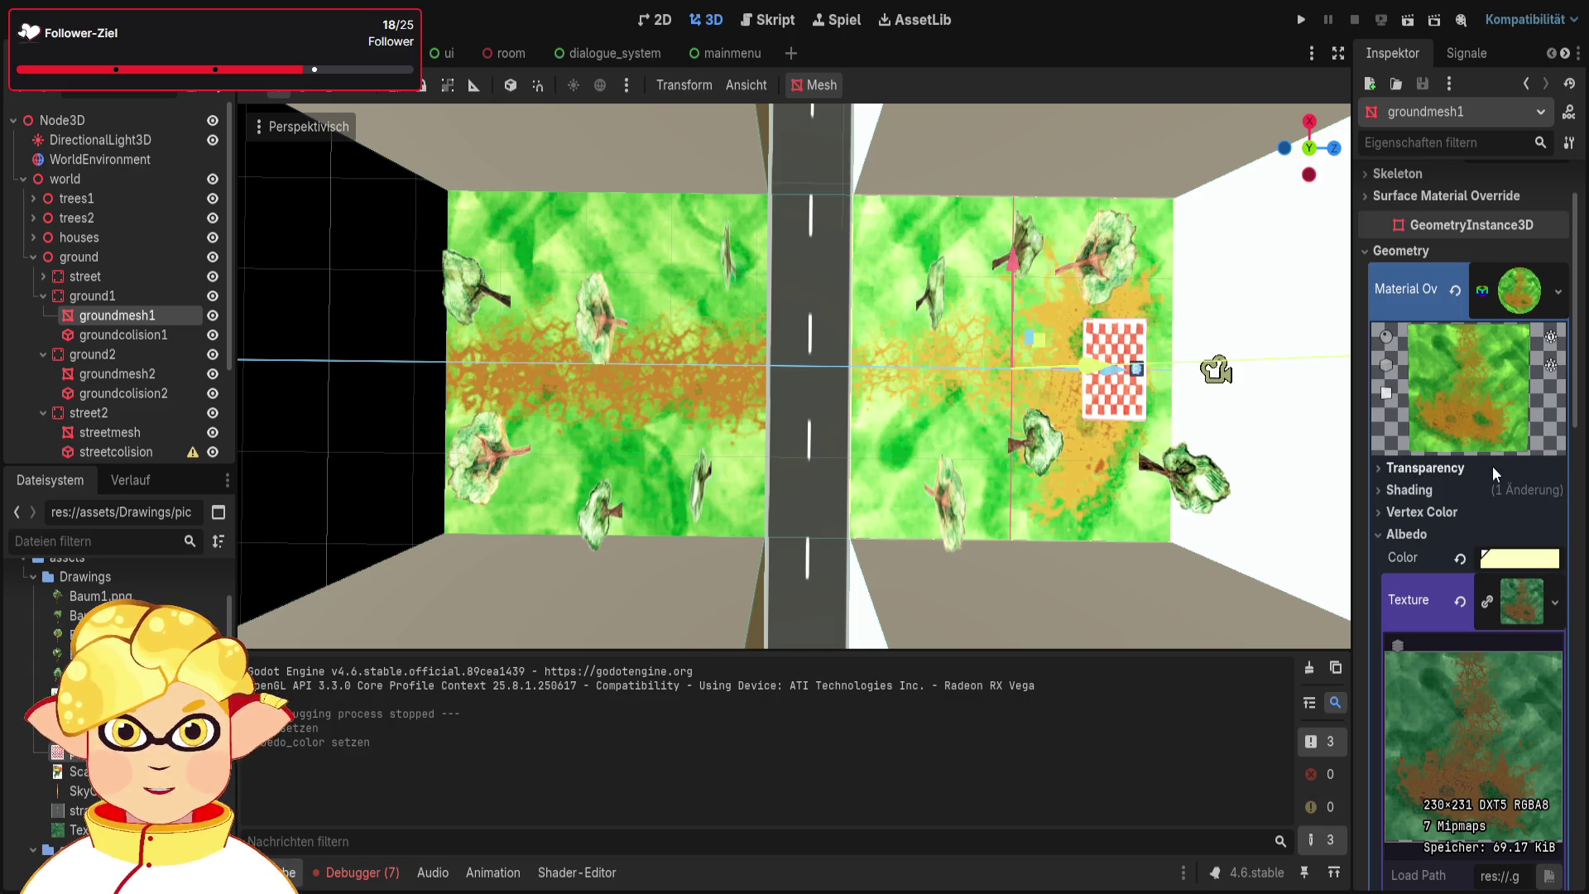
pyautogui.scroll(-2, 1479, 496)
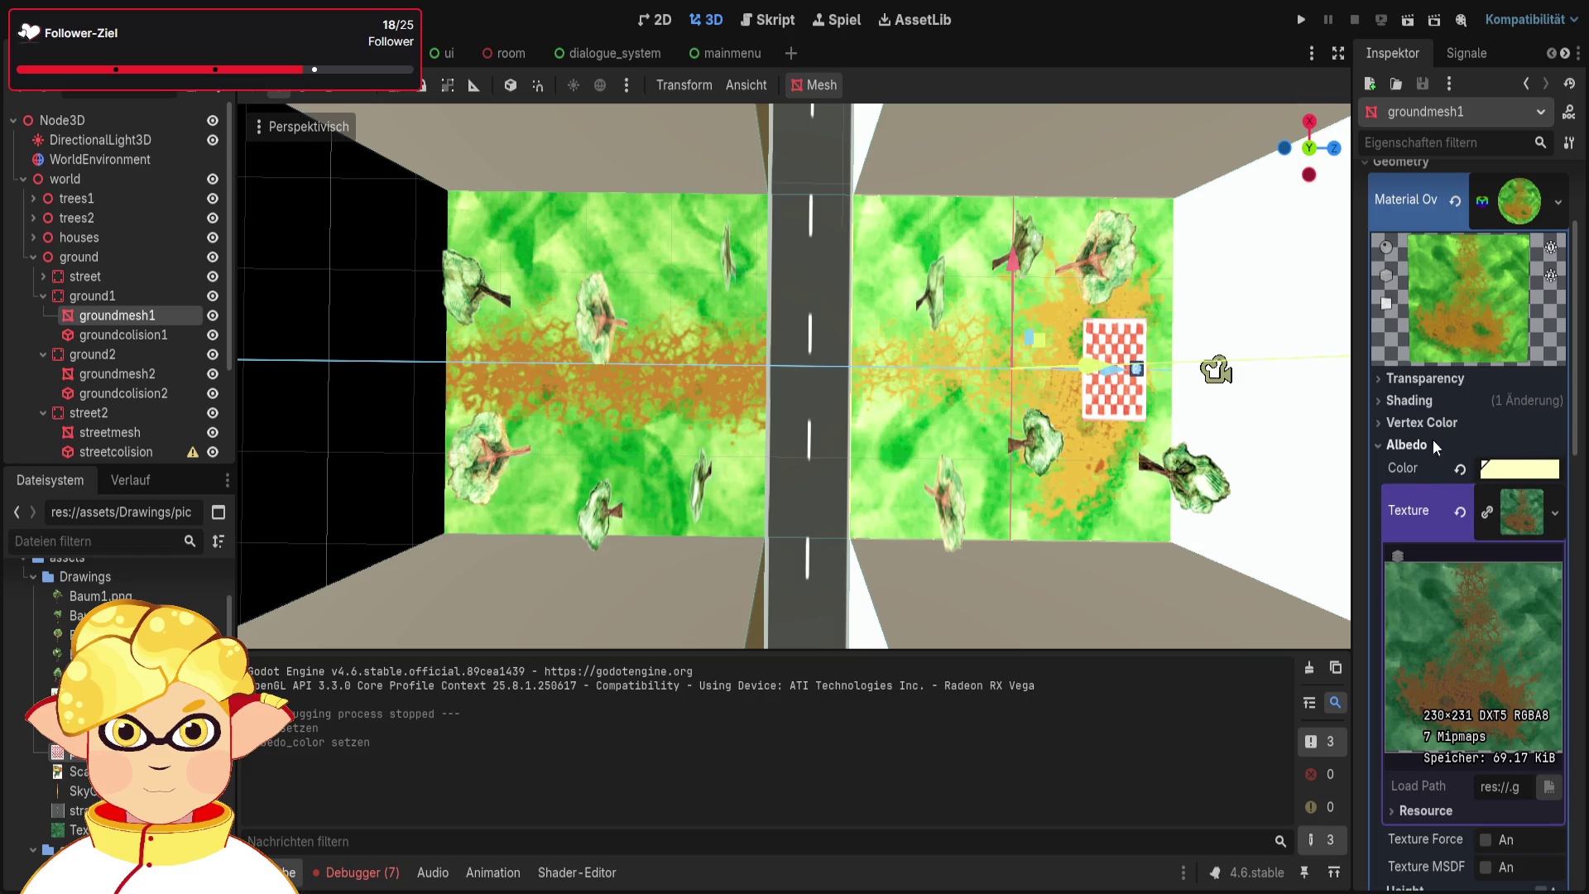
pyautogui.click(1433, 402)
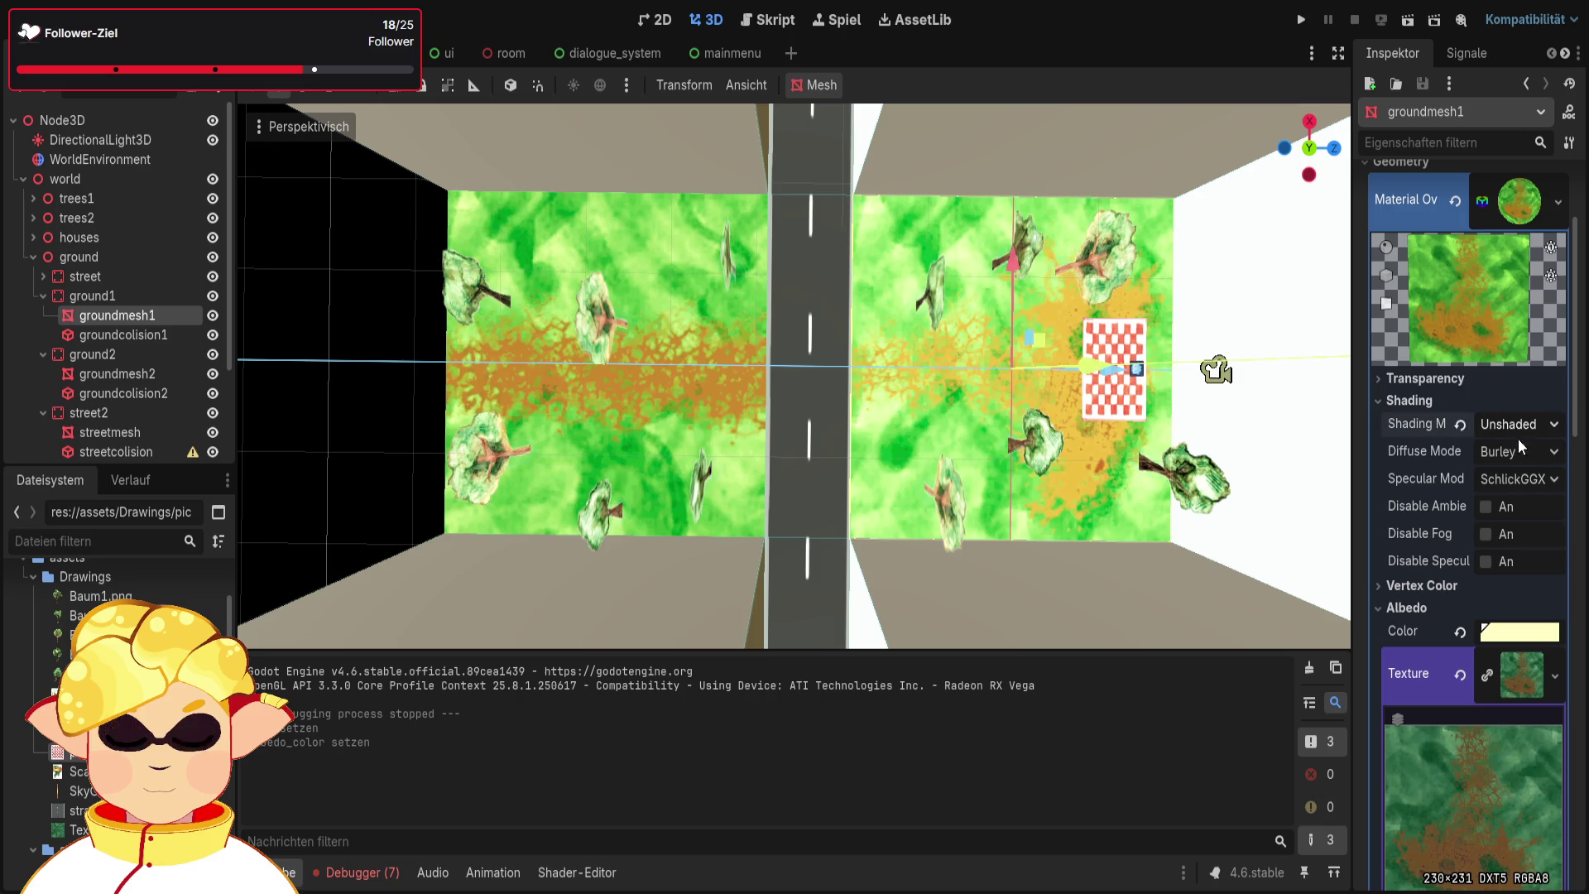
# Switch groundmesh1's material to Per-Pixel shading and compare groundmesh2's Shading, Albedo and Metallic sections
pyautogui.click(1522, 474)
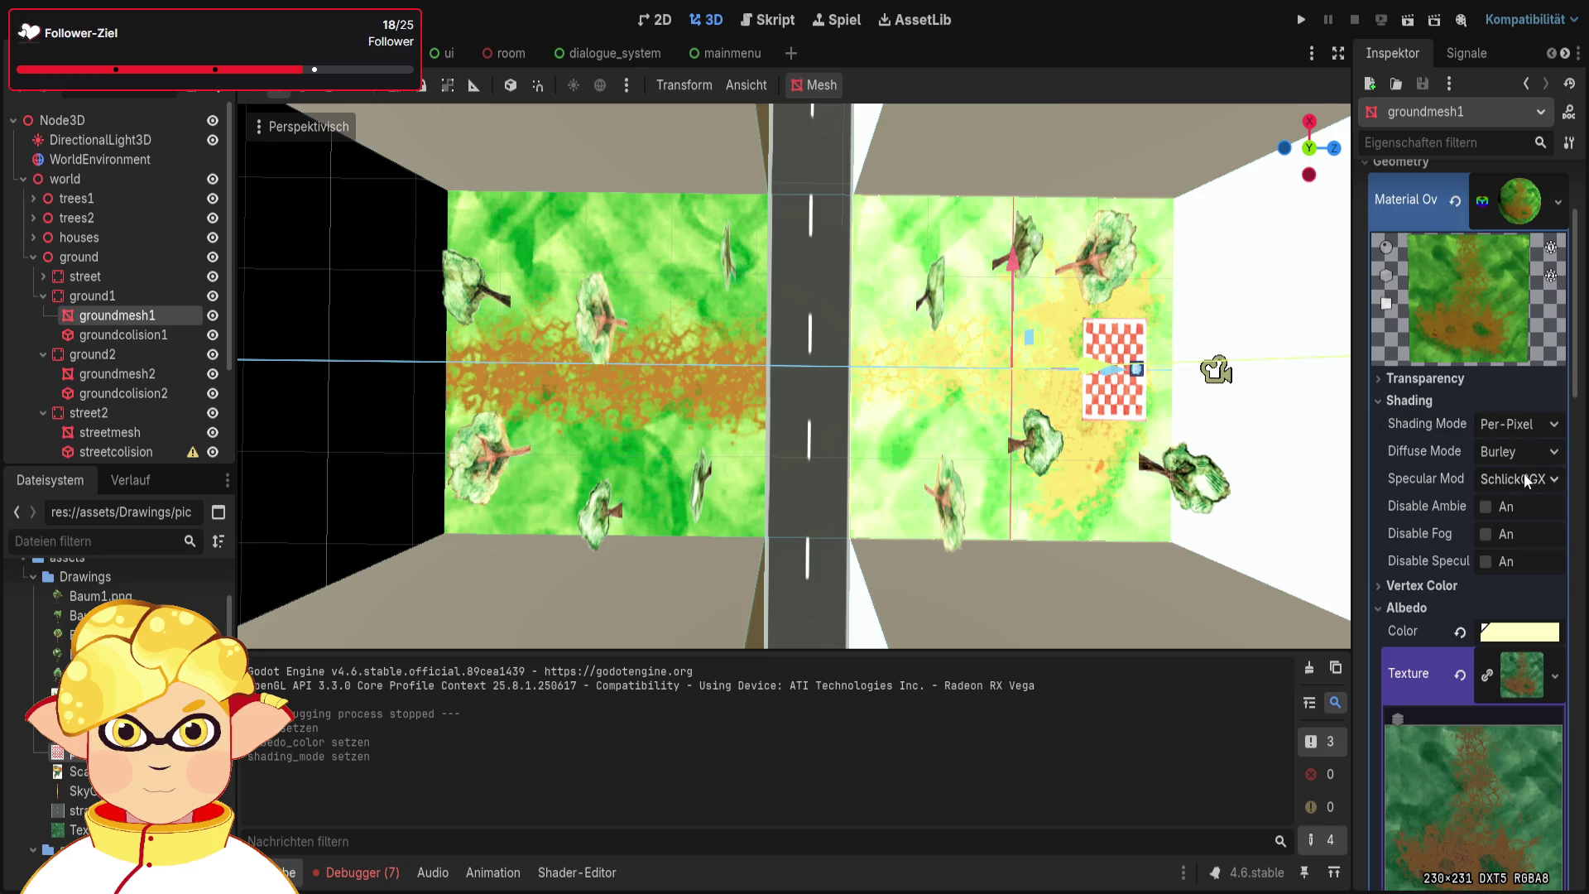
pyautogui.click(104, 380)
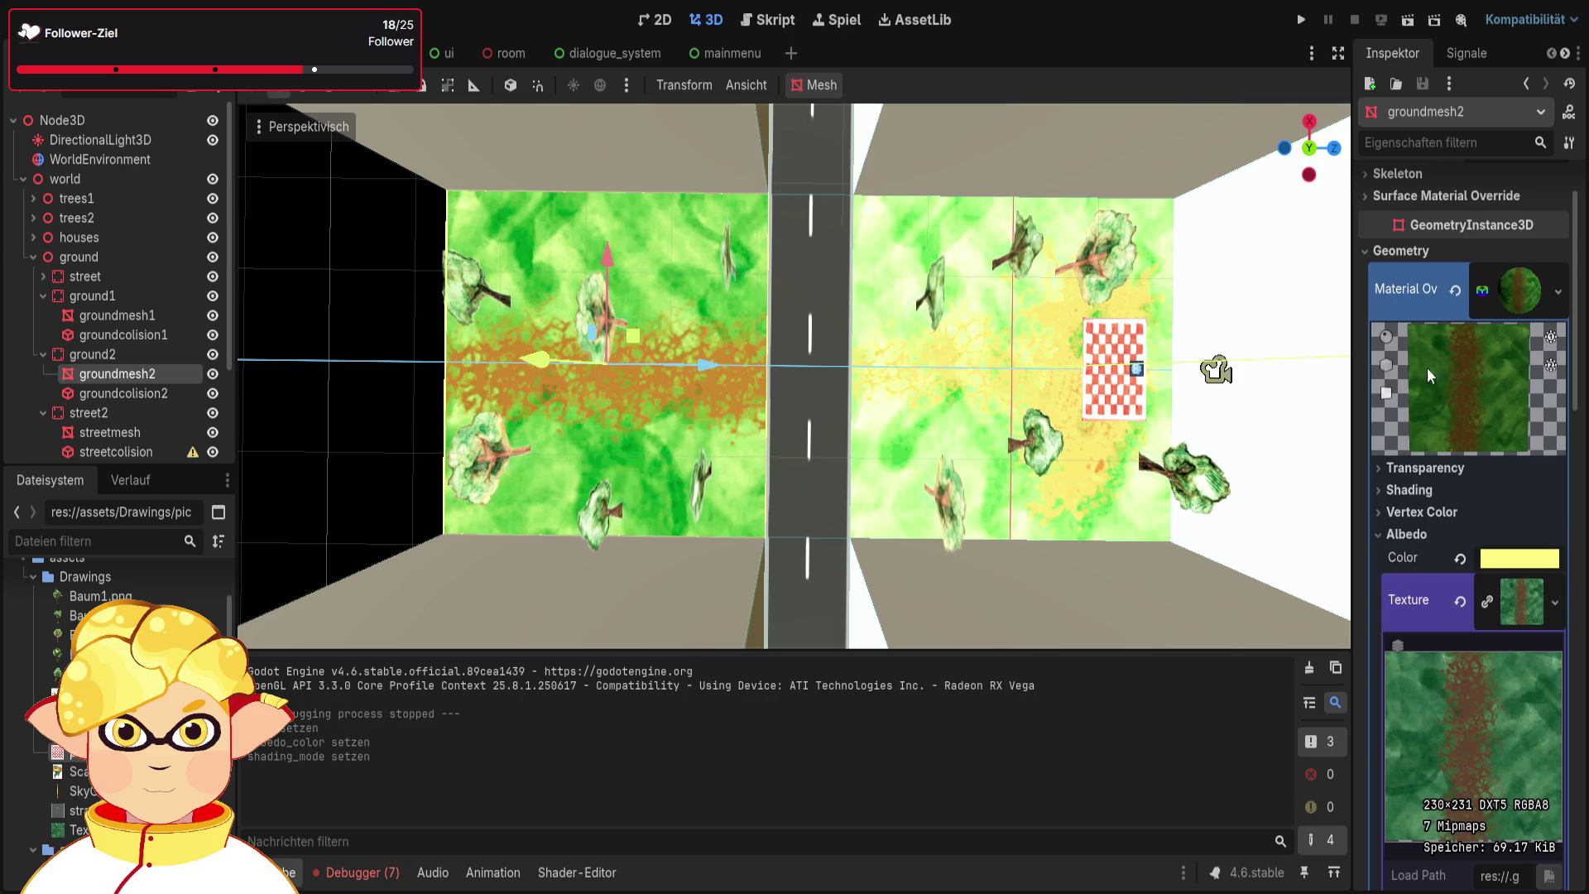
pyautogui.scroll(2, 1432, 348)
pyautogui.click(1410, 579)
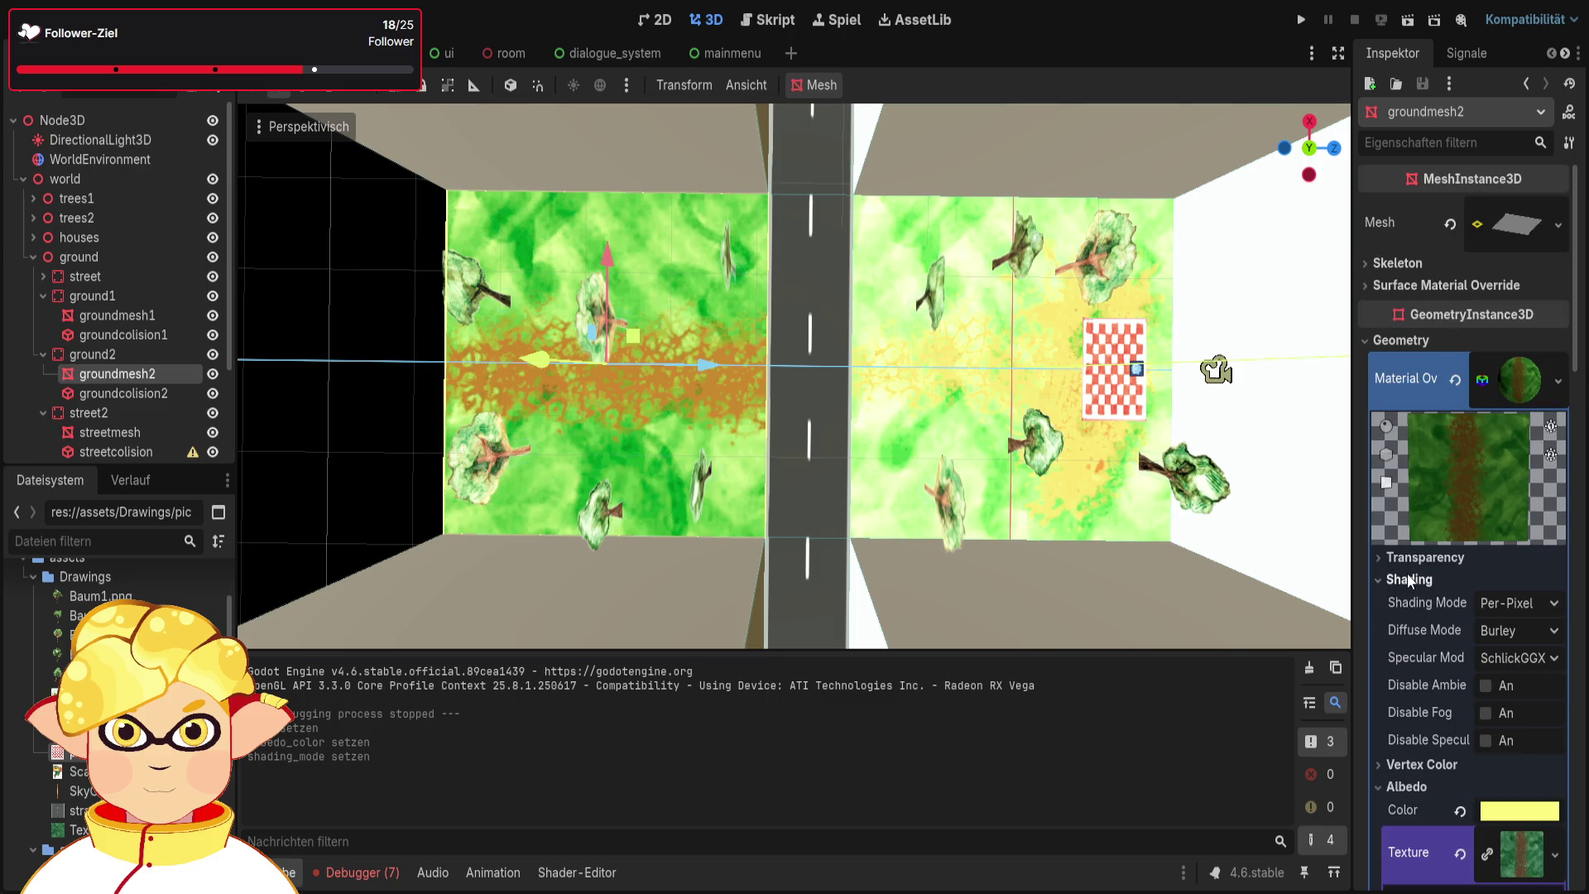
pyautogui.click(1409, 580)
pyautogui.scroll(-2, 1411, 574)
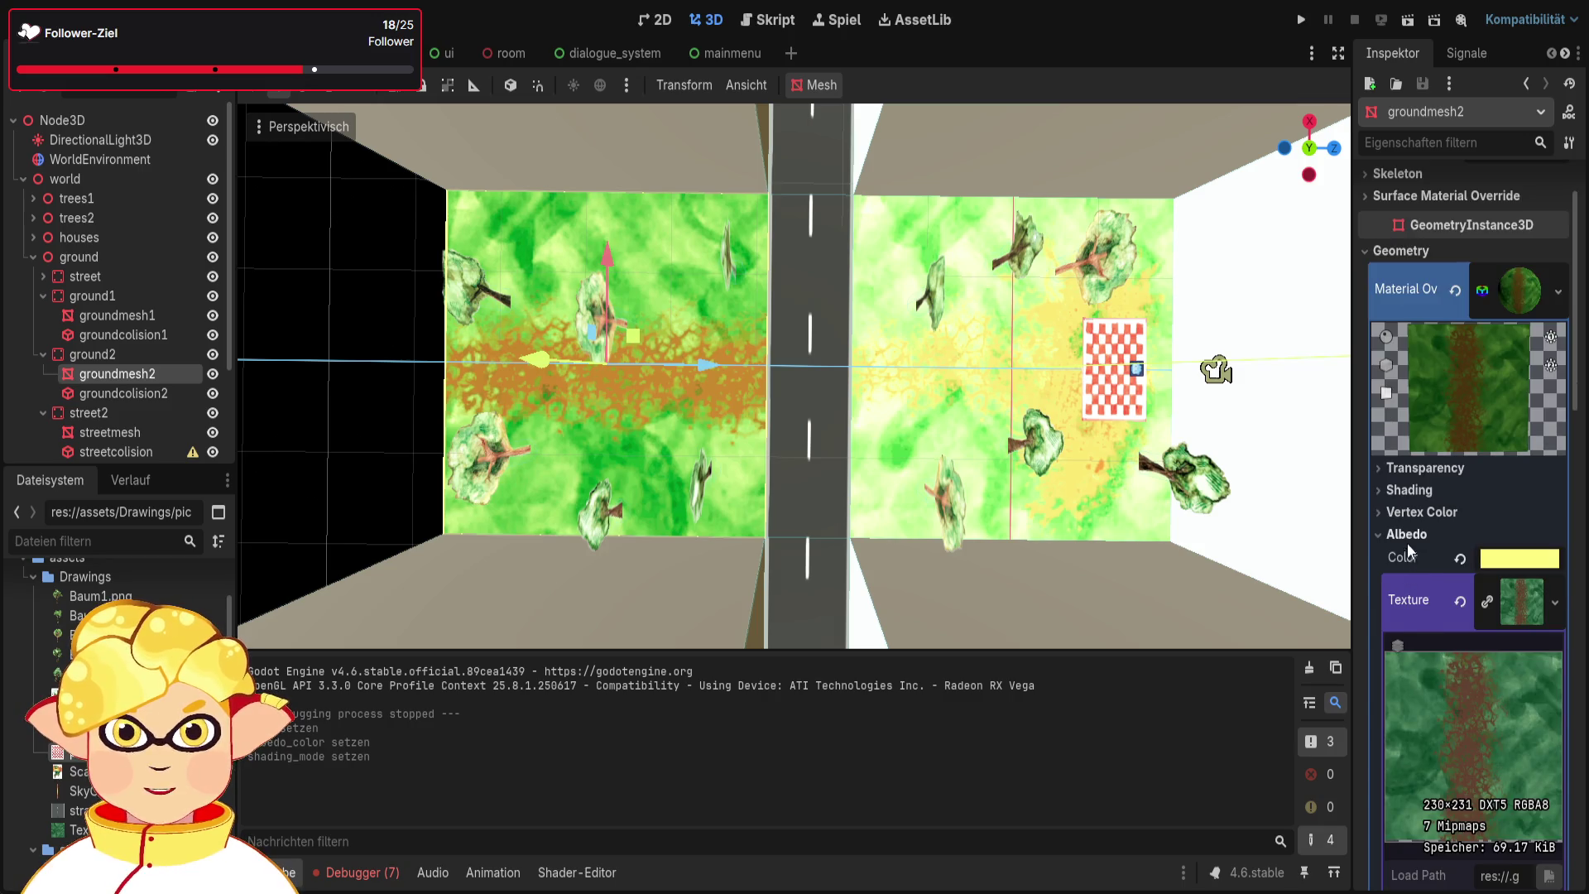
pyautogui.click(1407, 538)
pyautogui.click(1411, 555)
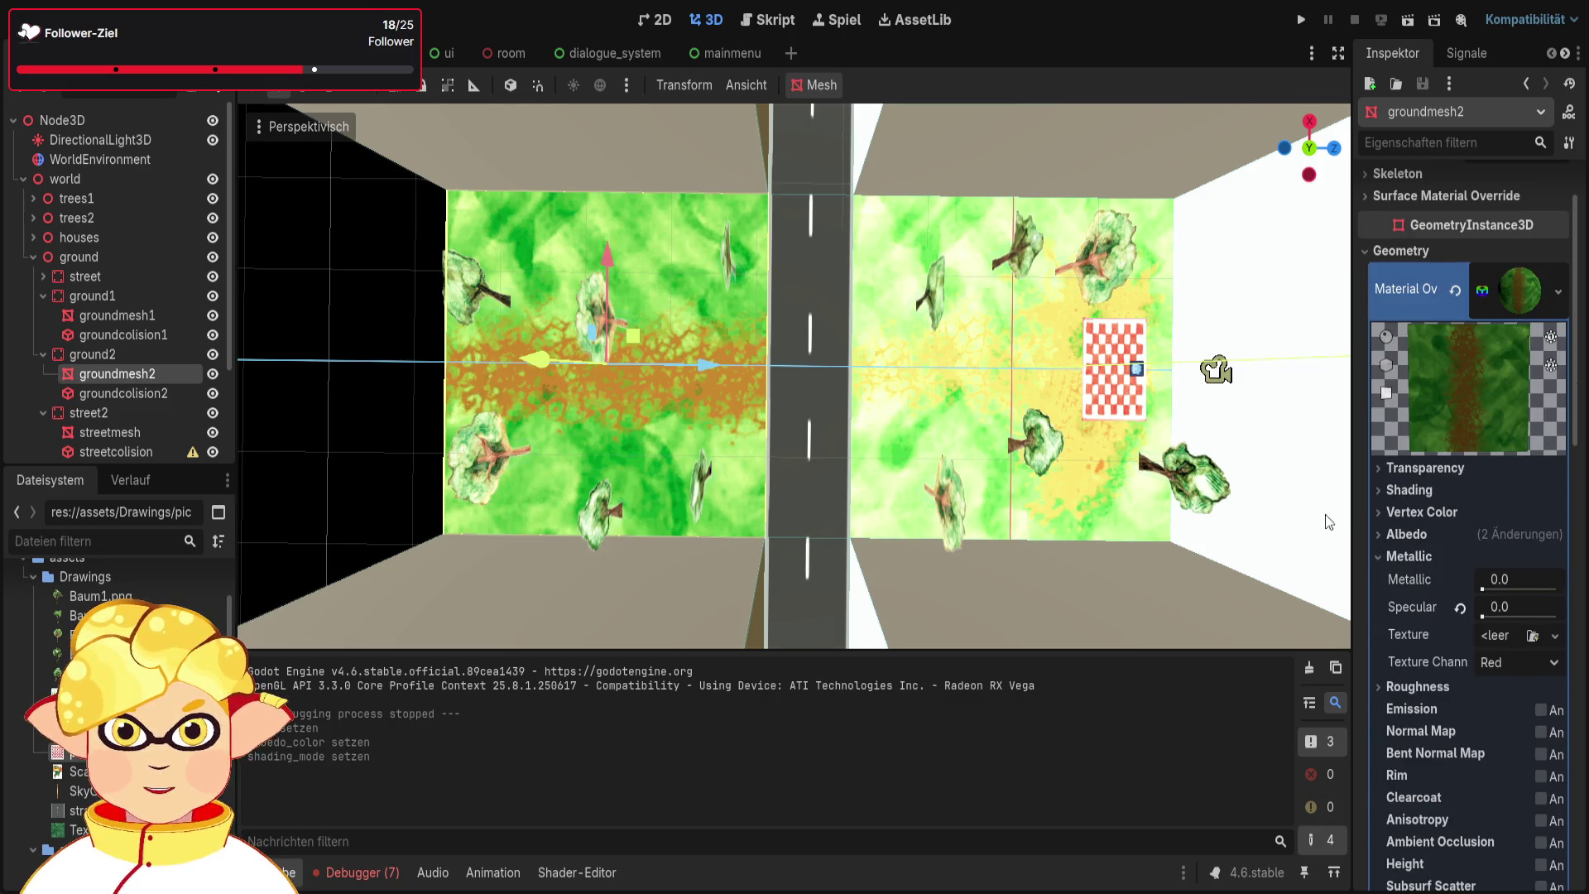
# Review groundmesh1's Shading, Vertex Color and Albedo sections to reach Metallic and Roughness, Specular at 0.0
pyautogui.click(129, 316)
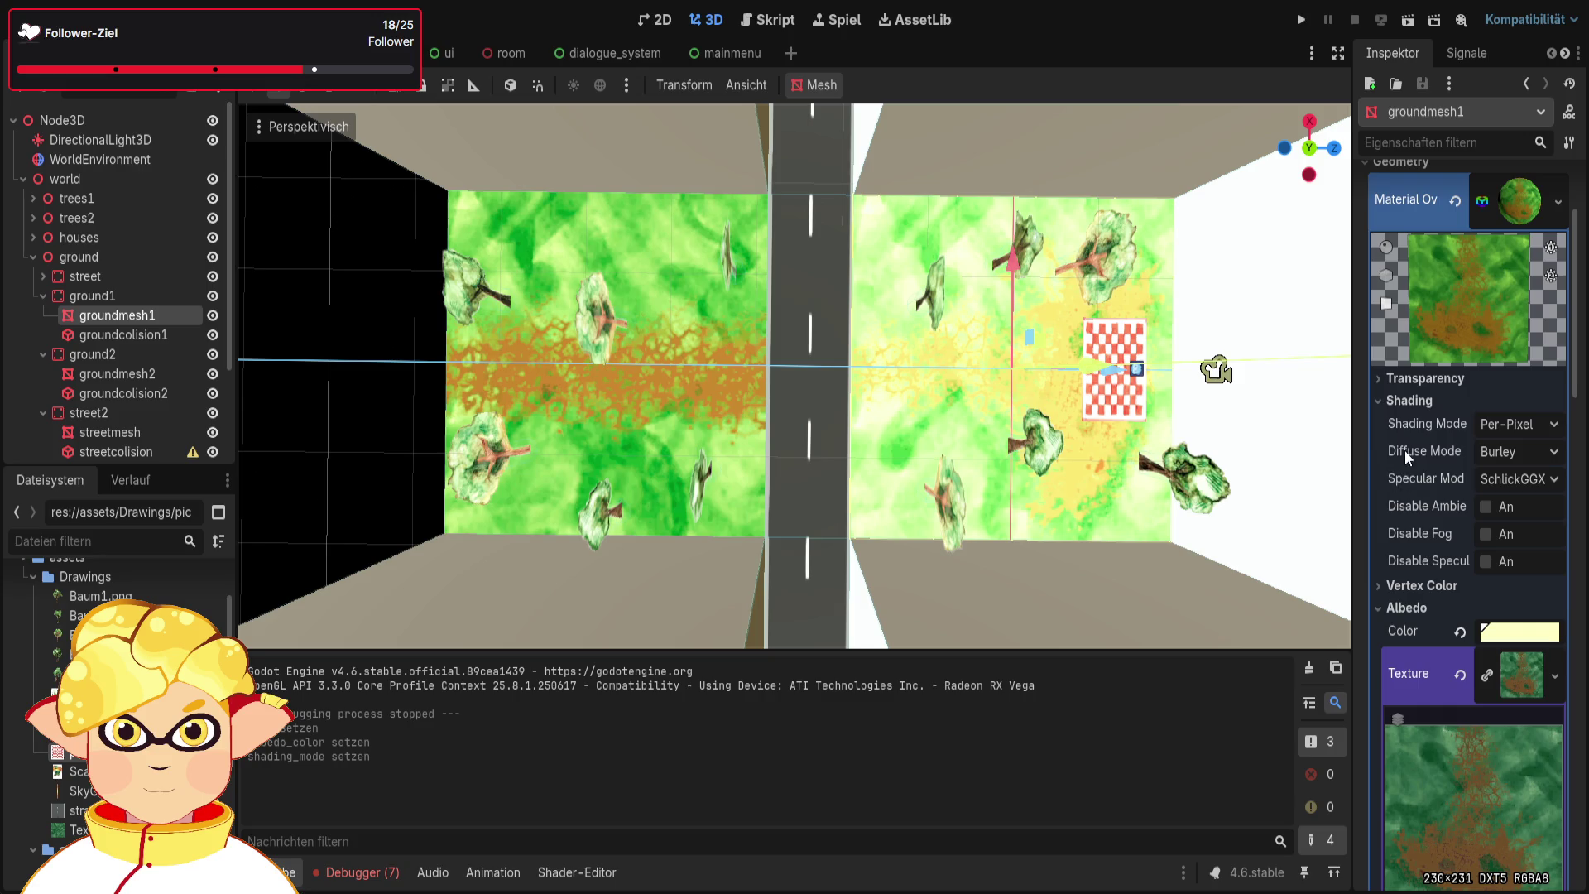
pyautogui.click(1402, 402)
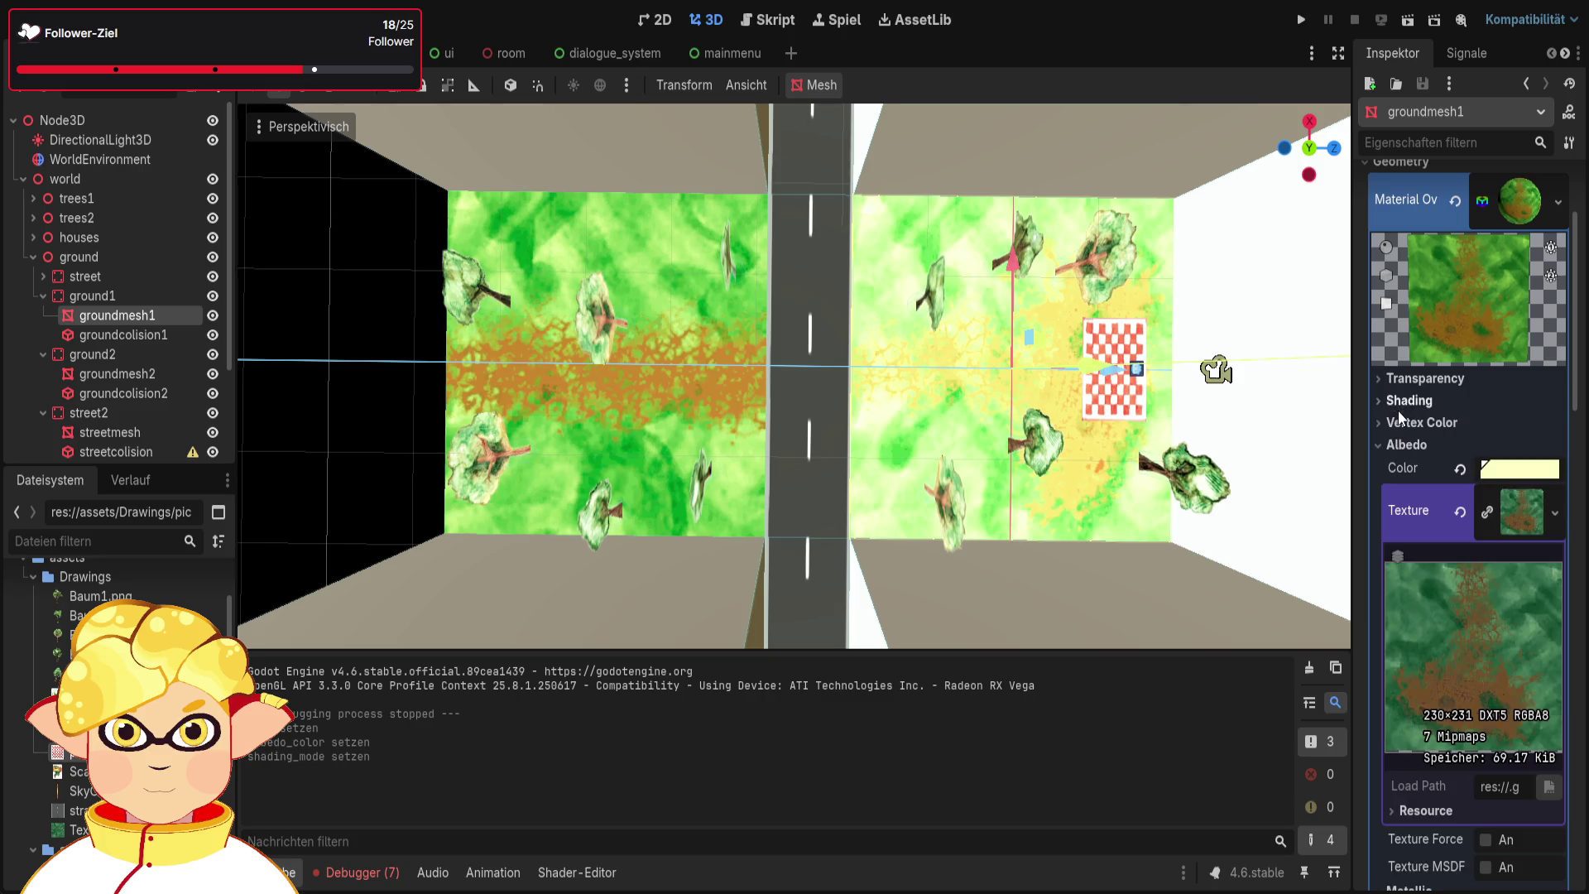
pyautogui.click(1400, 423)
pyautogui.click(1408, 423)
pyautogui.click(1412, 447)
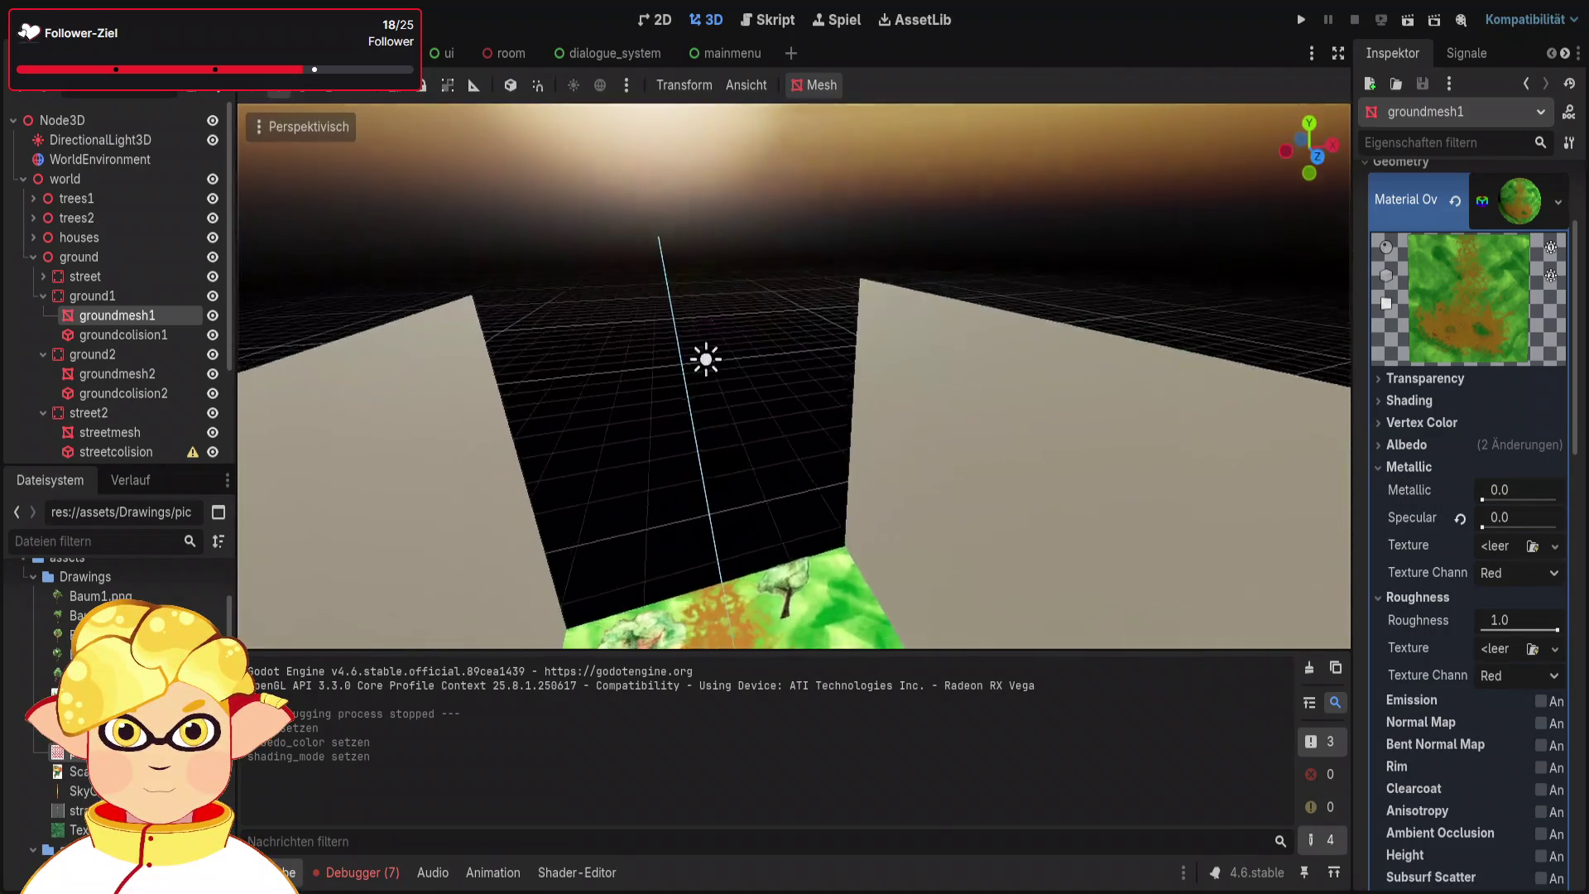
# Push the DirectionalLight3D back along z, setting its Position z to -100
pyautogui.click(768, 374)
pyautogui.press('w')
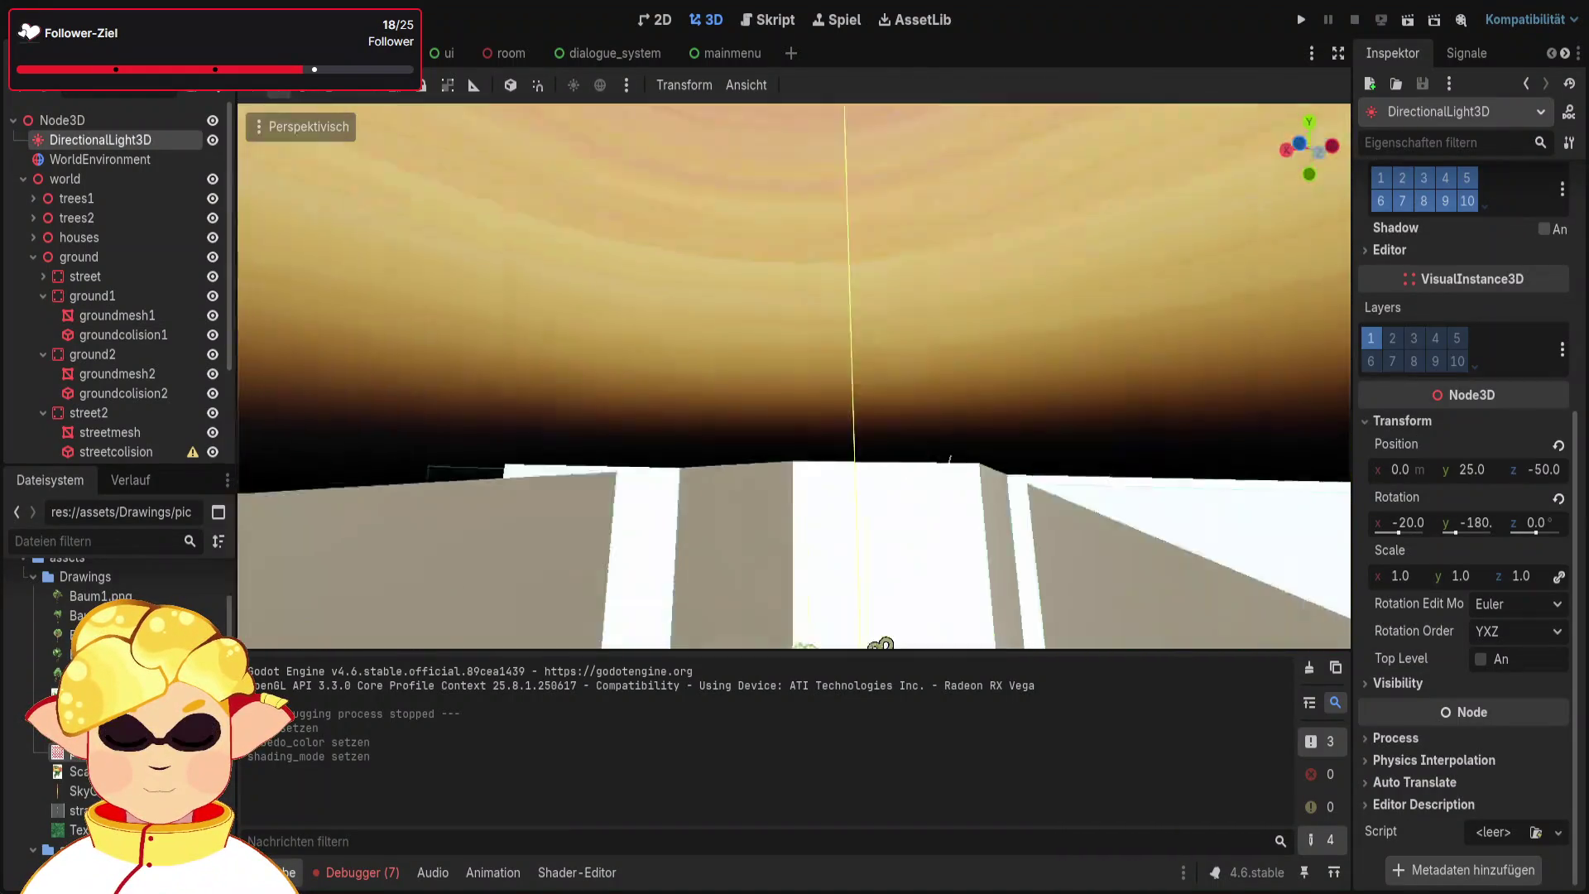
pyautogui.moveTo(883, 644); pyautogui.dragTo(1239, 415)
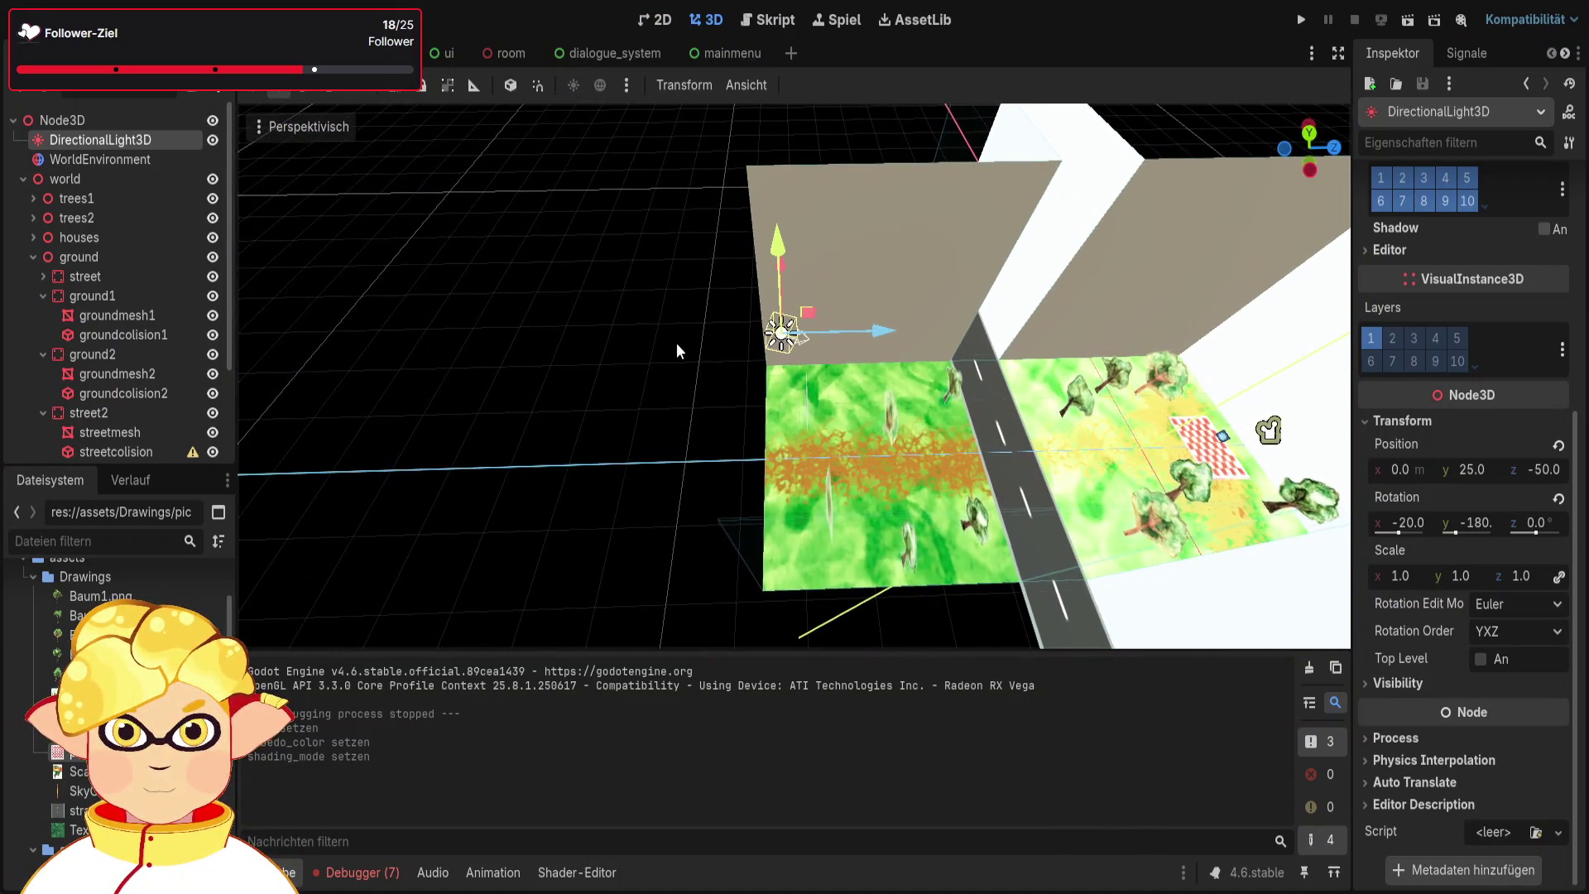
pyautogui.moveTo(890, 324); pyautogui.dragTo(379, 314)
pyautogui.click(1543, 469)
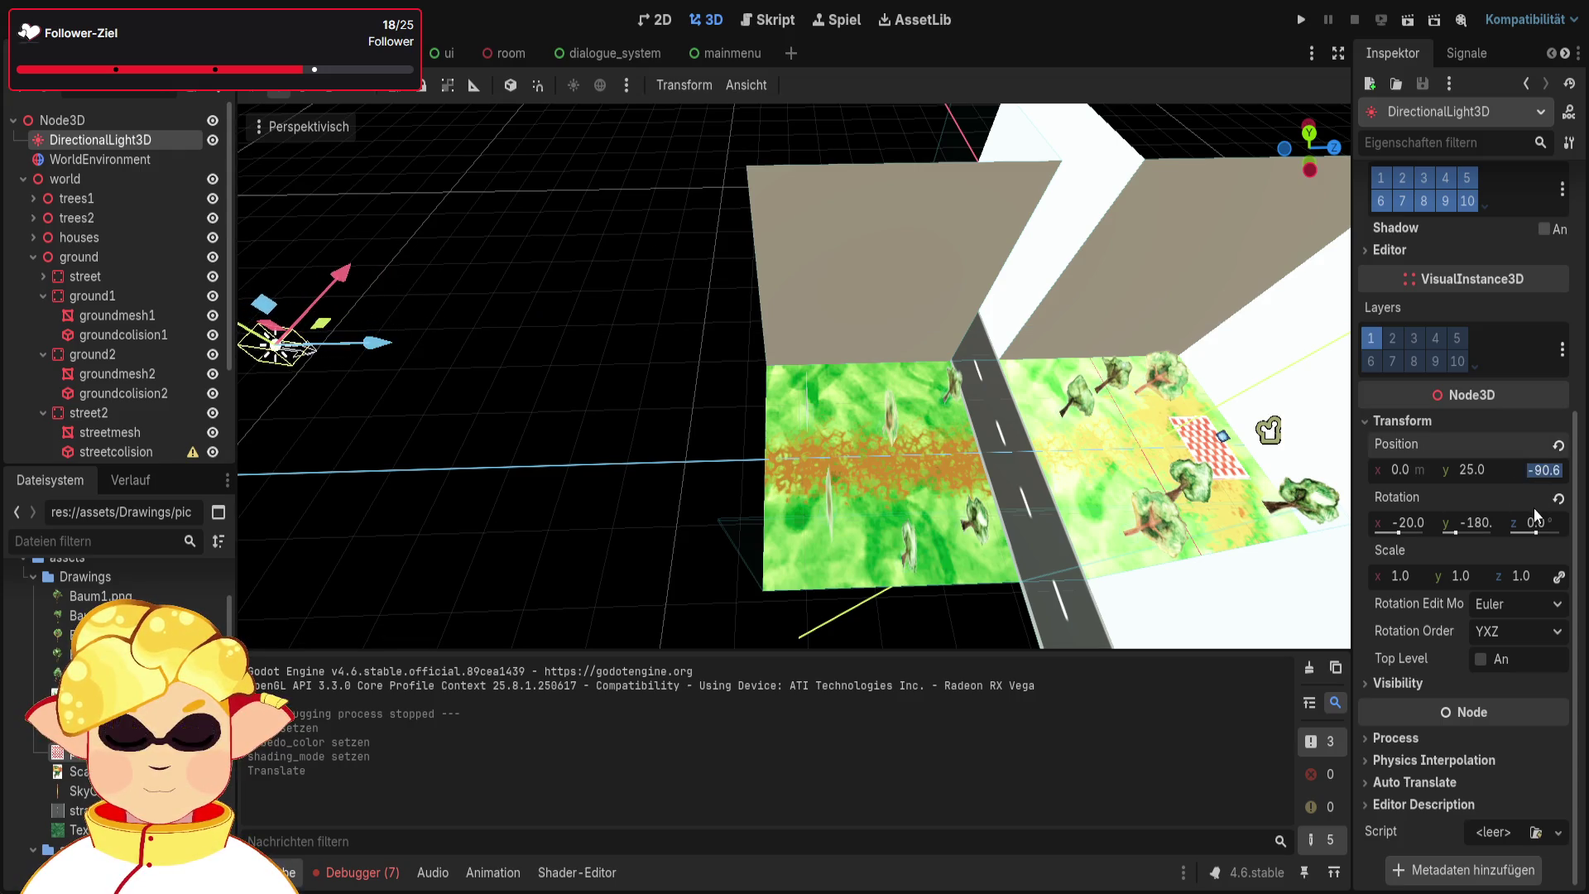
pyautogui.write('-100')
pyautogui.press('Return')
# Save and run the park scene, walk the character along the road, then stop the game
pyautogui.click(1407, 19)
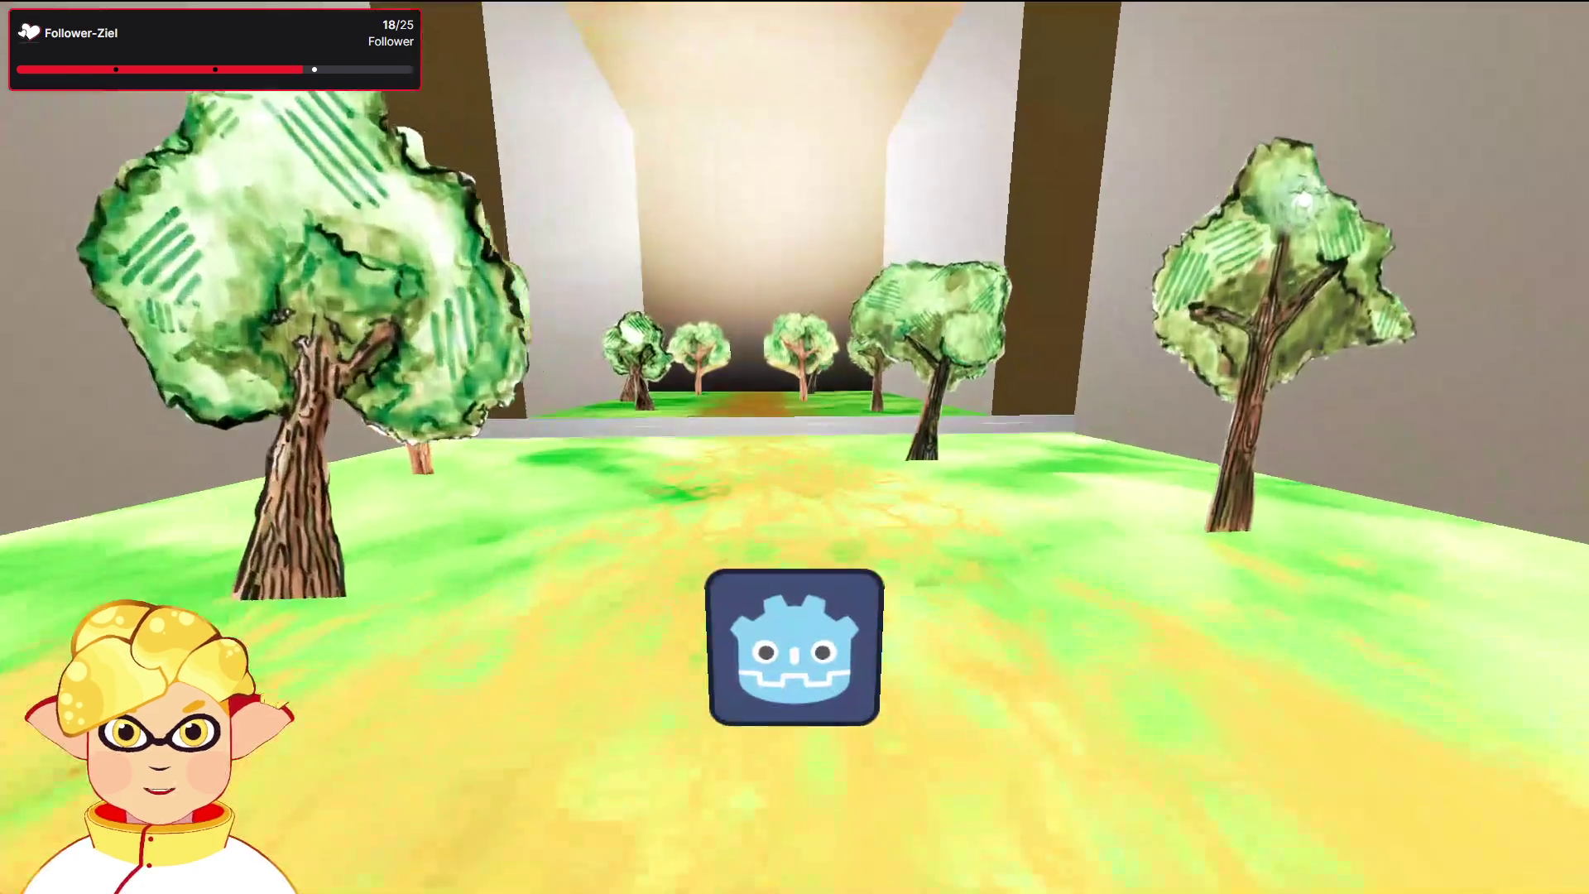
pyautogui.press('w')
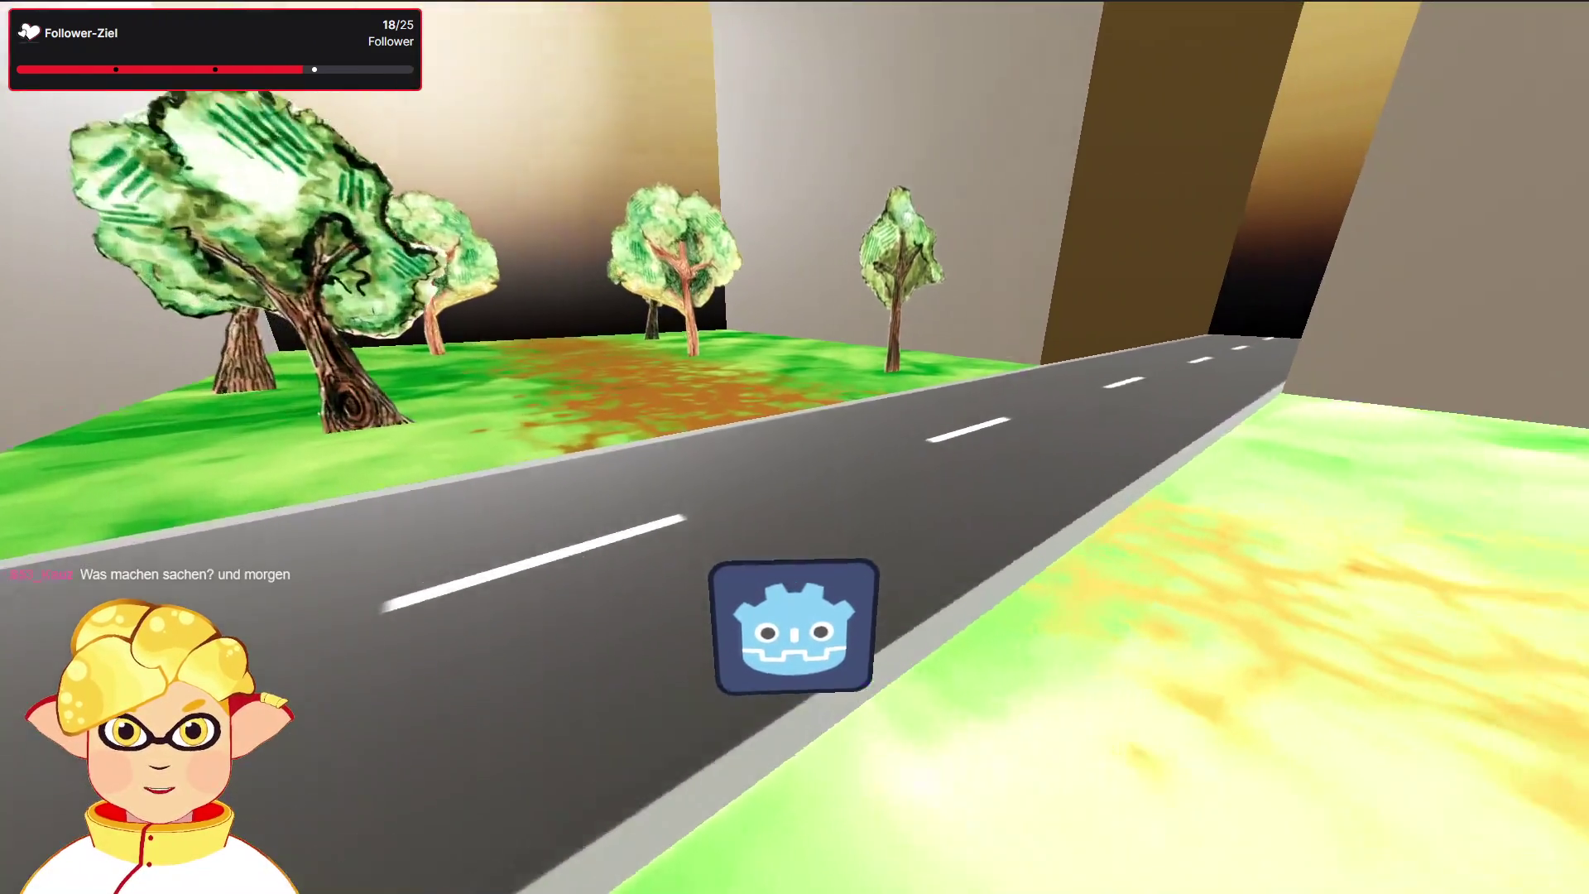
pyautogui.press('Right')
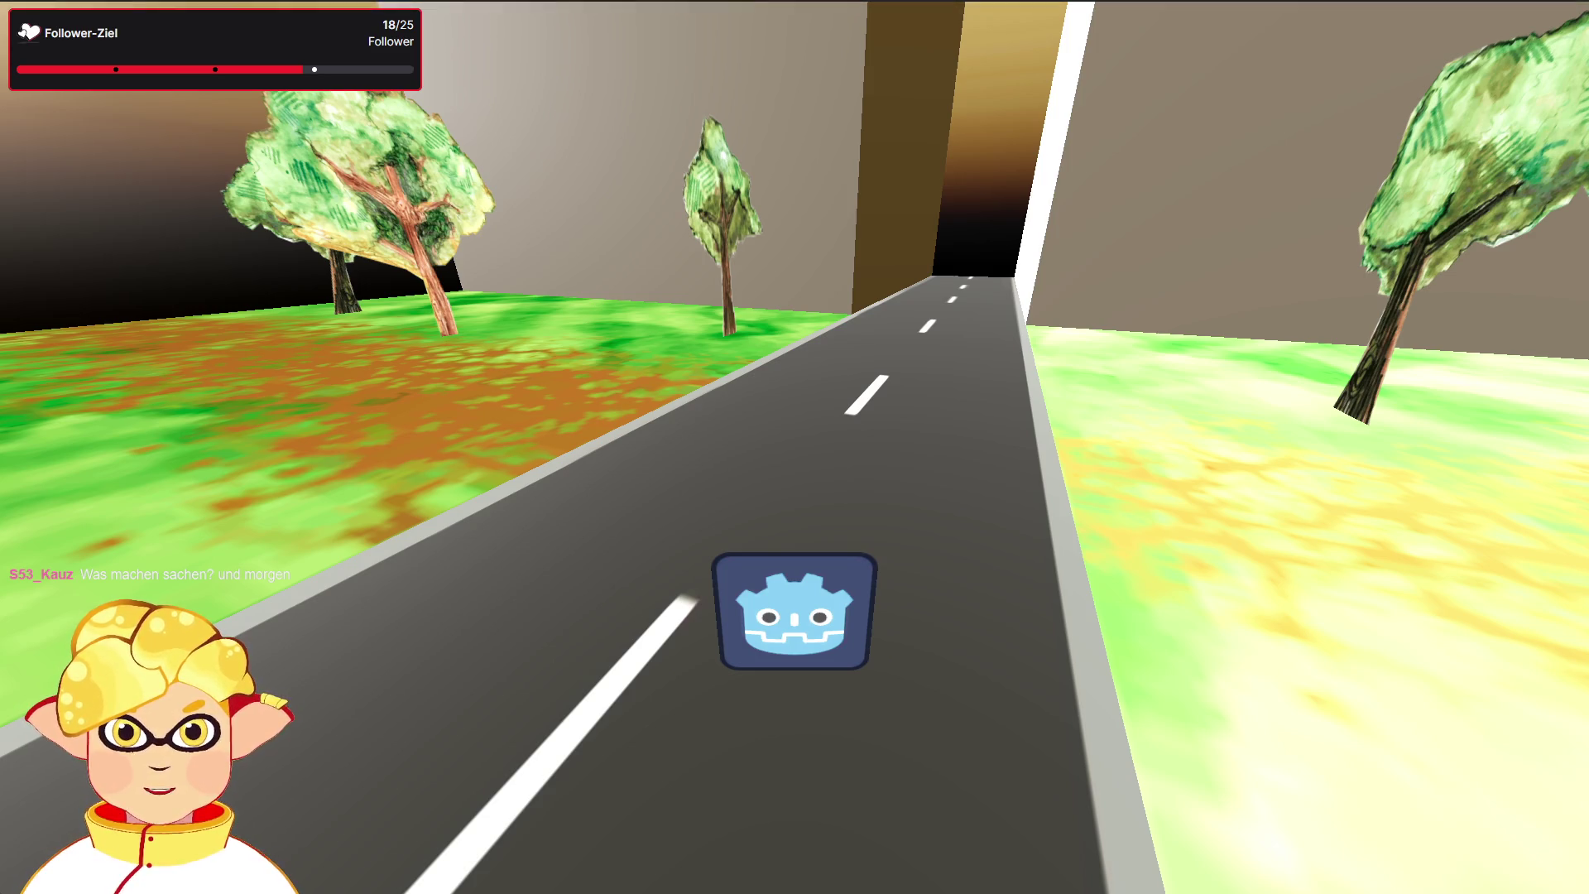
pyautogui.press('d')
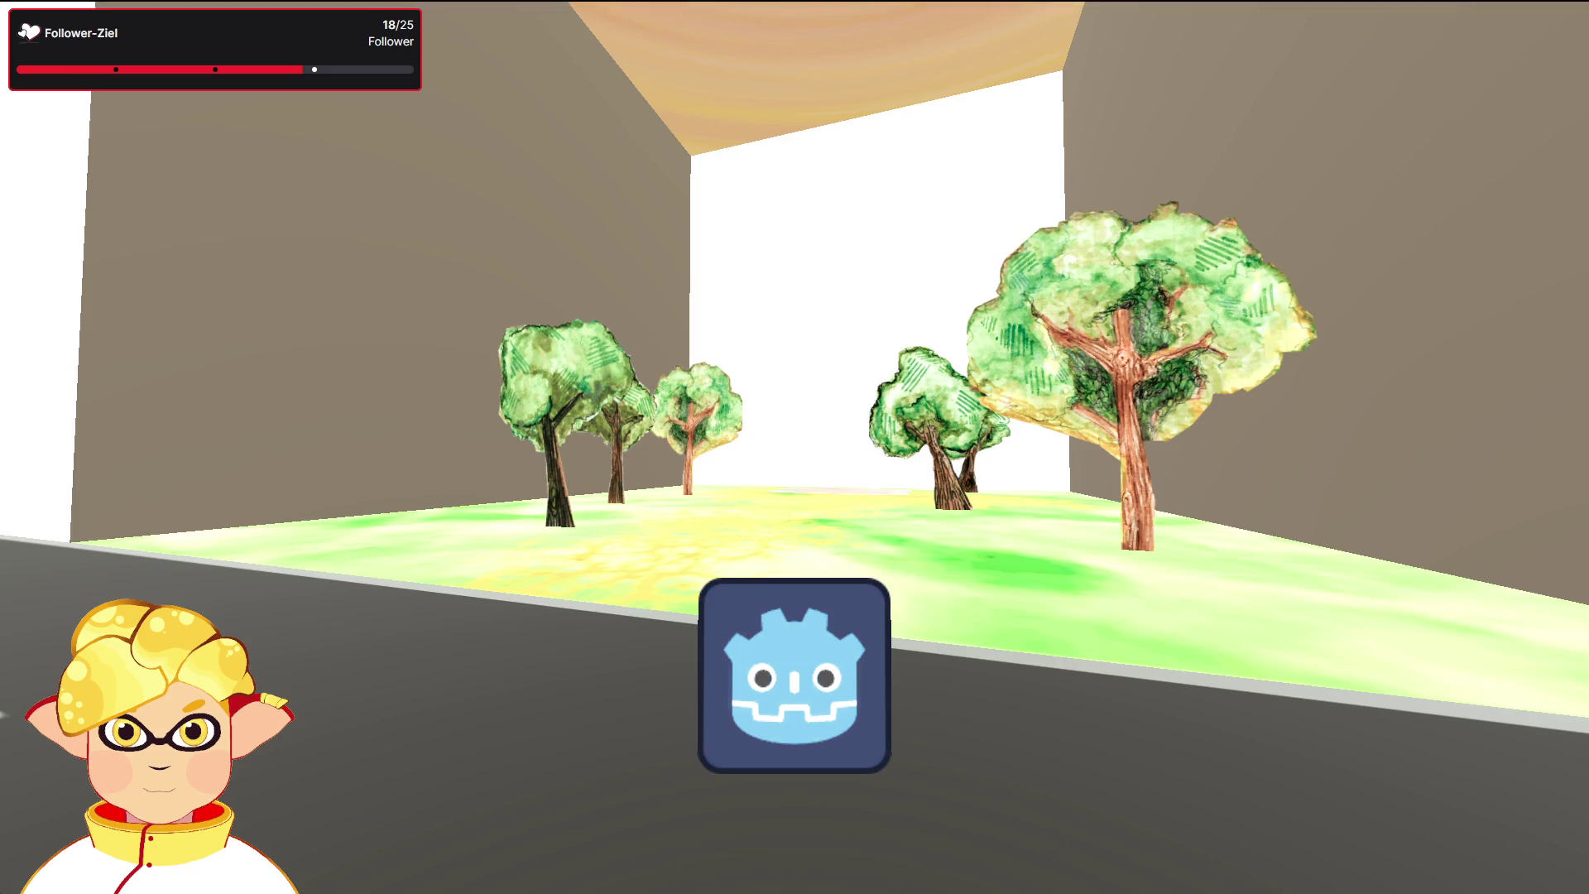
pyautogui.press('s')
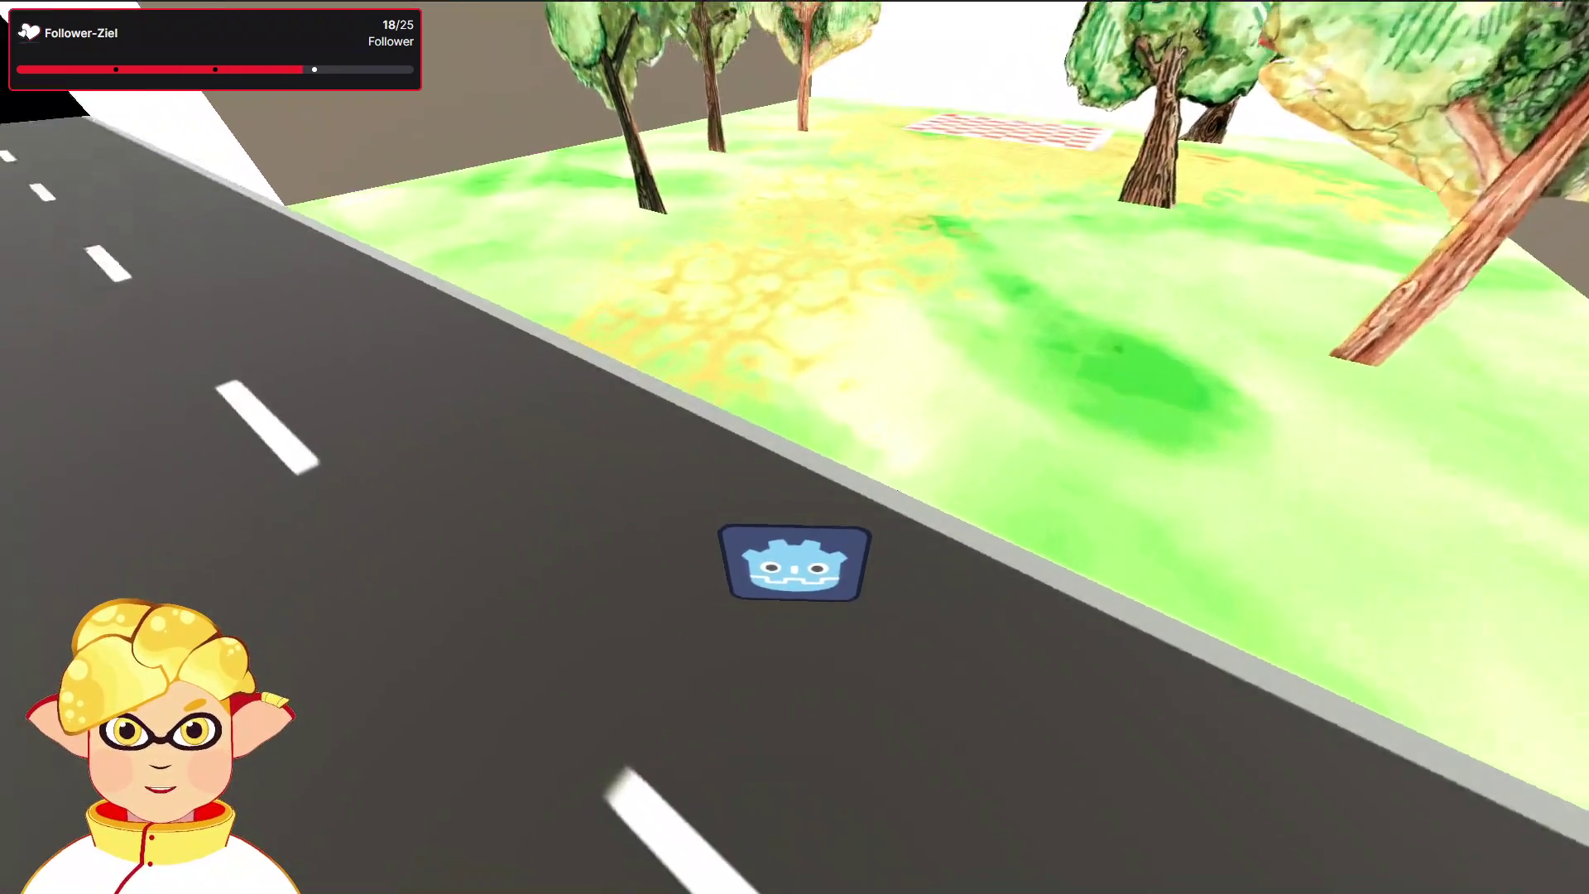
pyautogui.press('a')
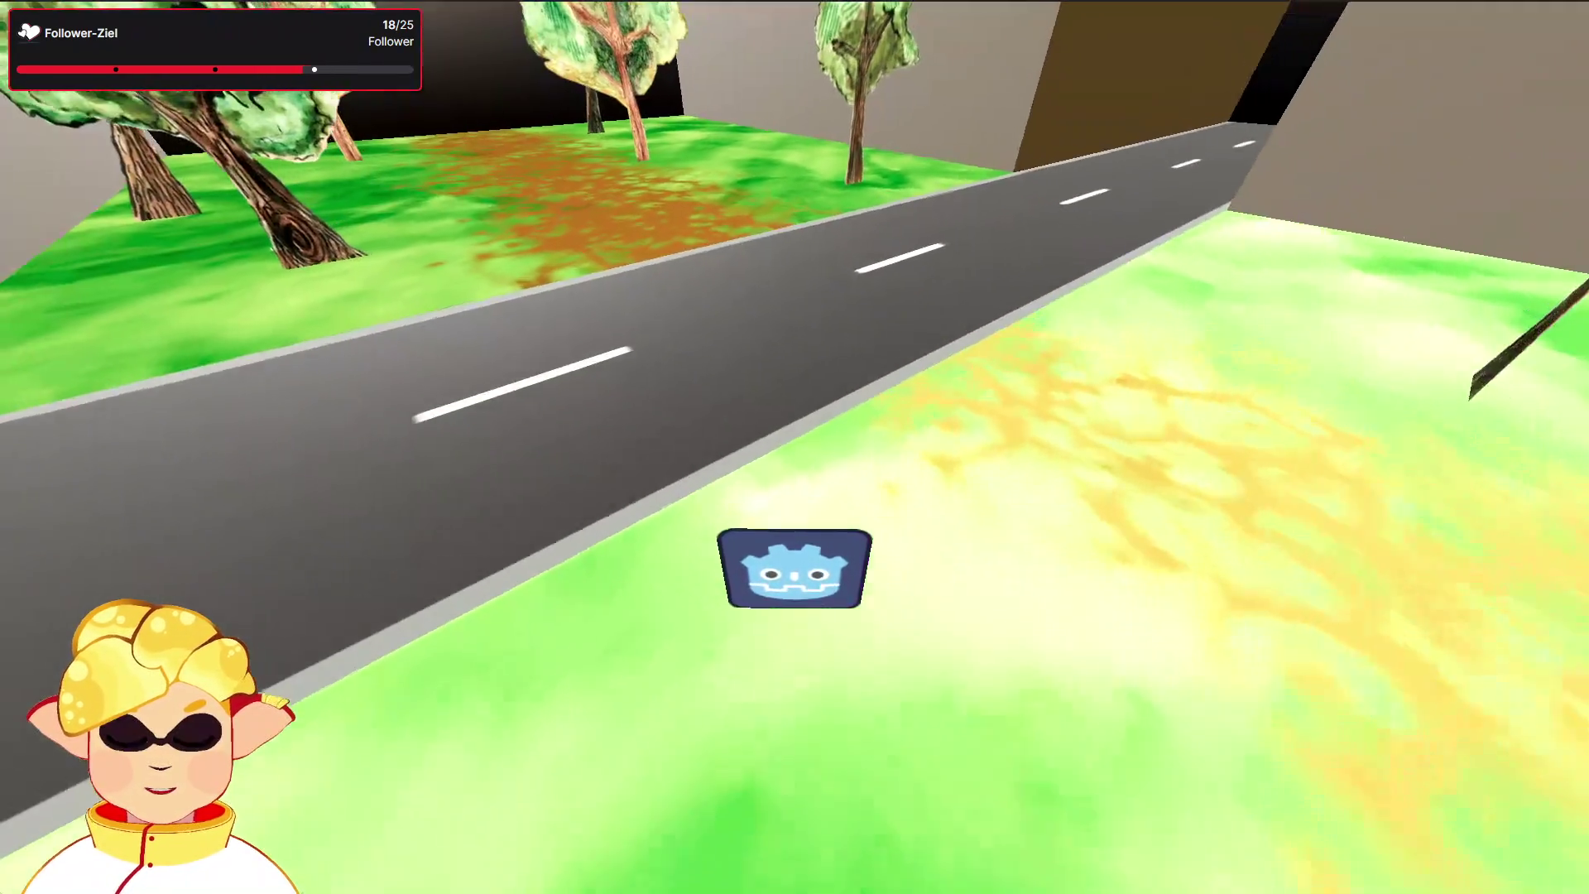
pyautogui.press('w')
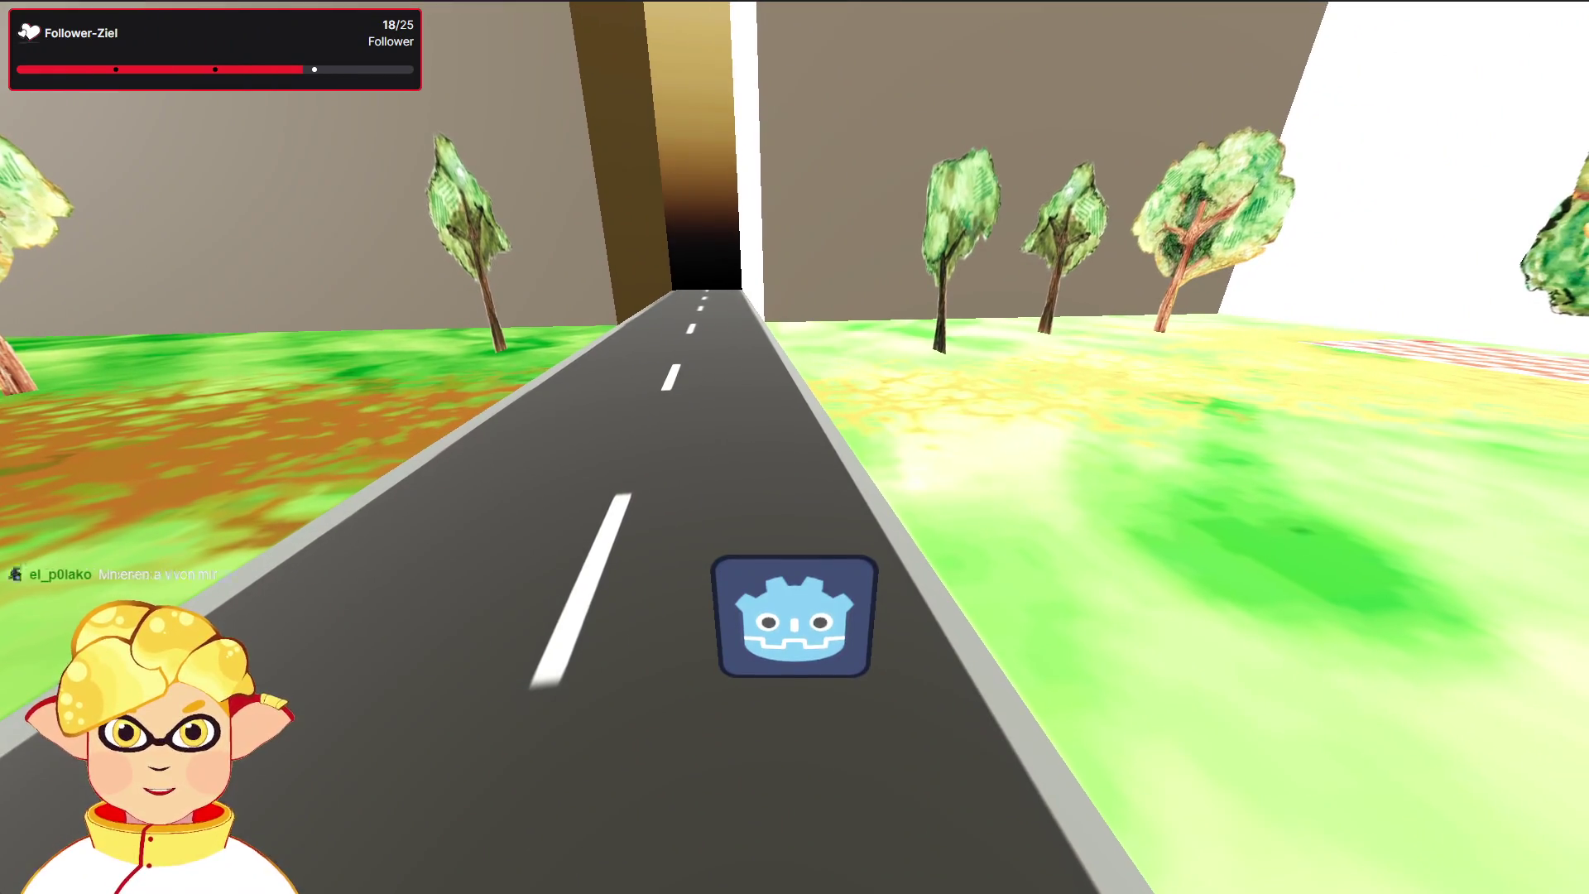
pyautogui.press('Escape')
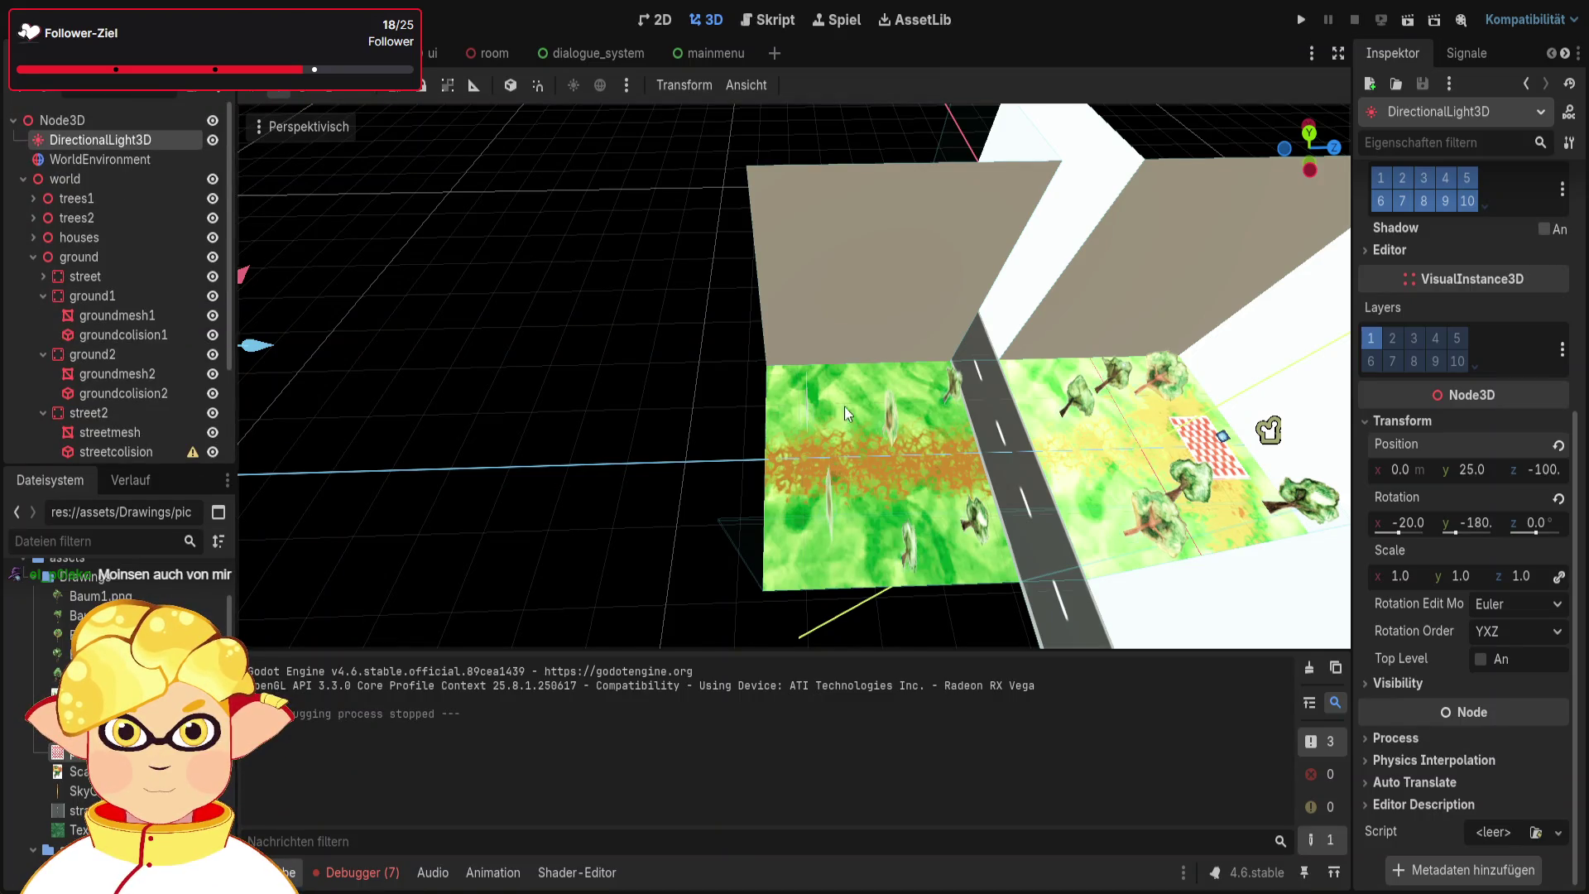
# Inspect and compare groundmesh1's and groundmesh2's Albedo, Metallic and Roughness material settings
pyautogui.press('w')
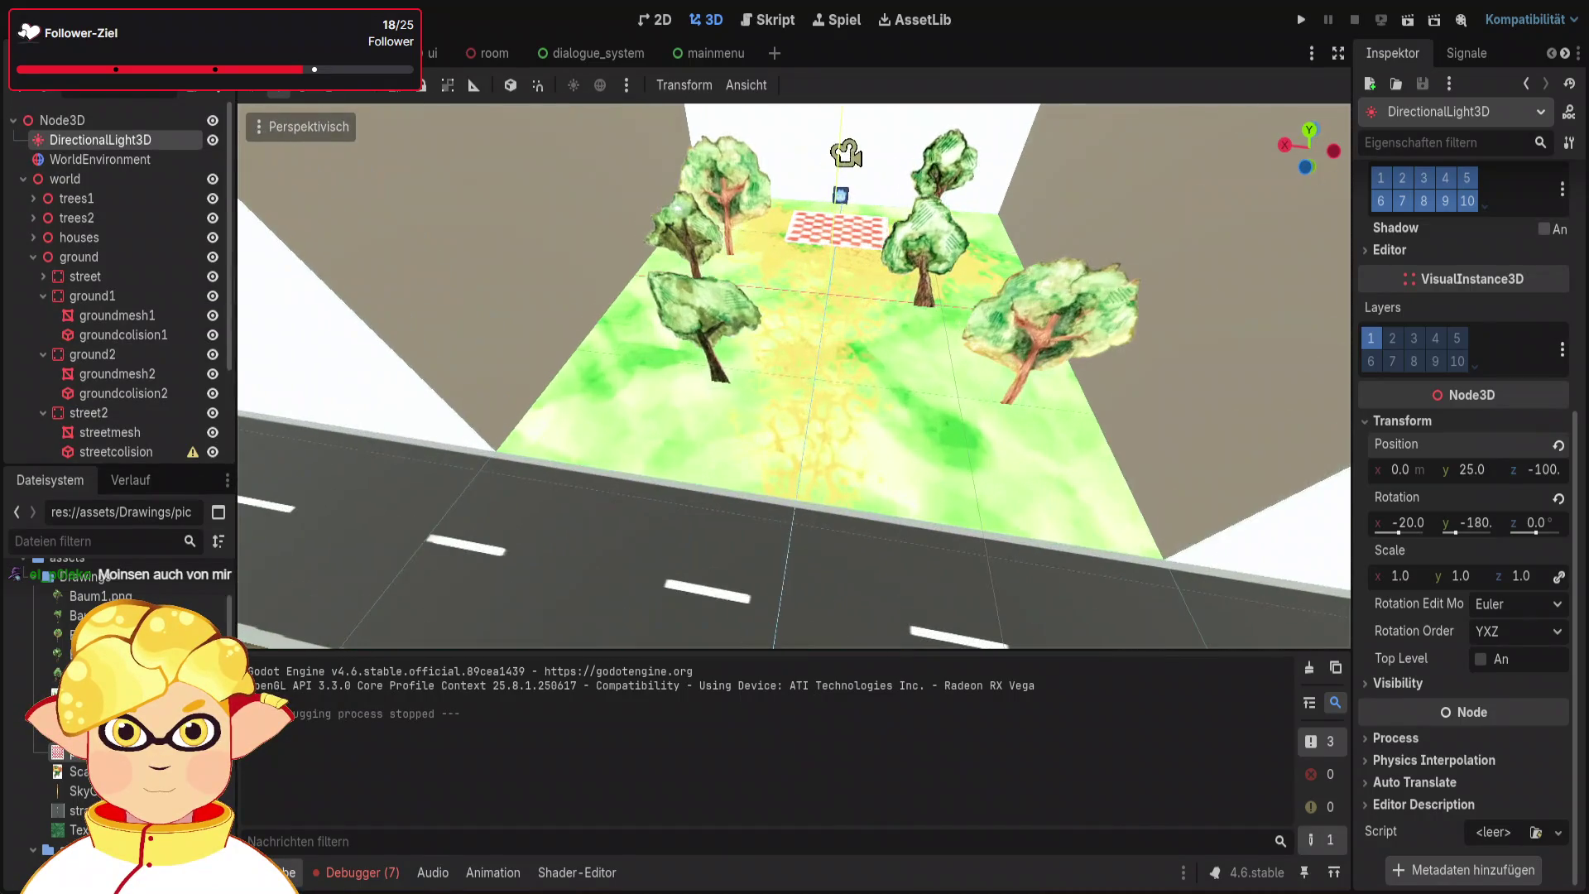
pyautogui.click(878, 449)
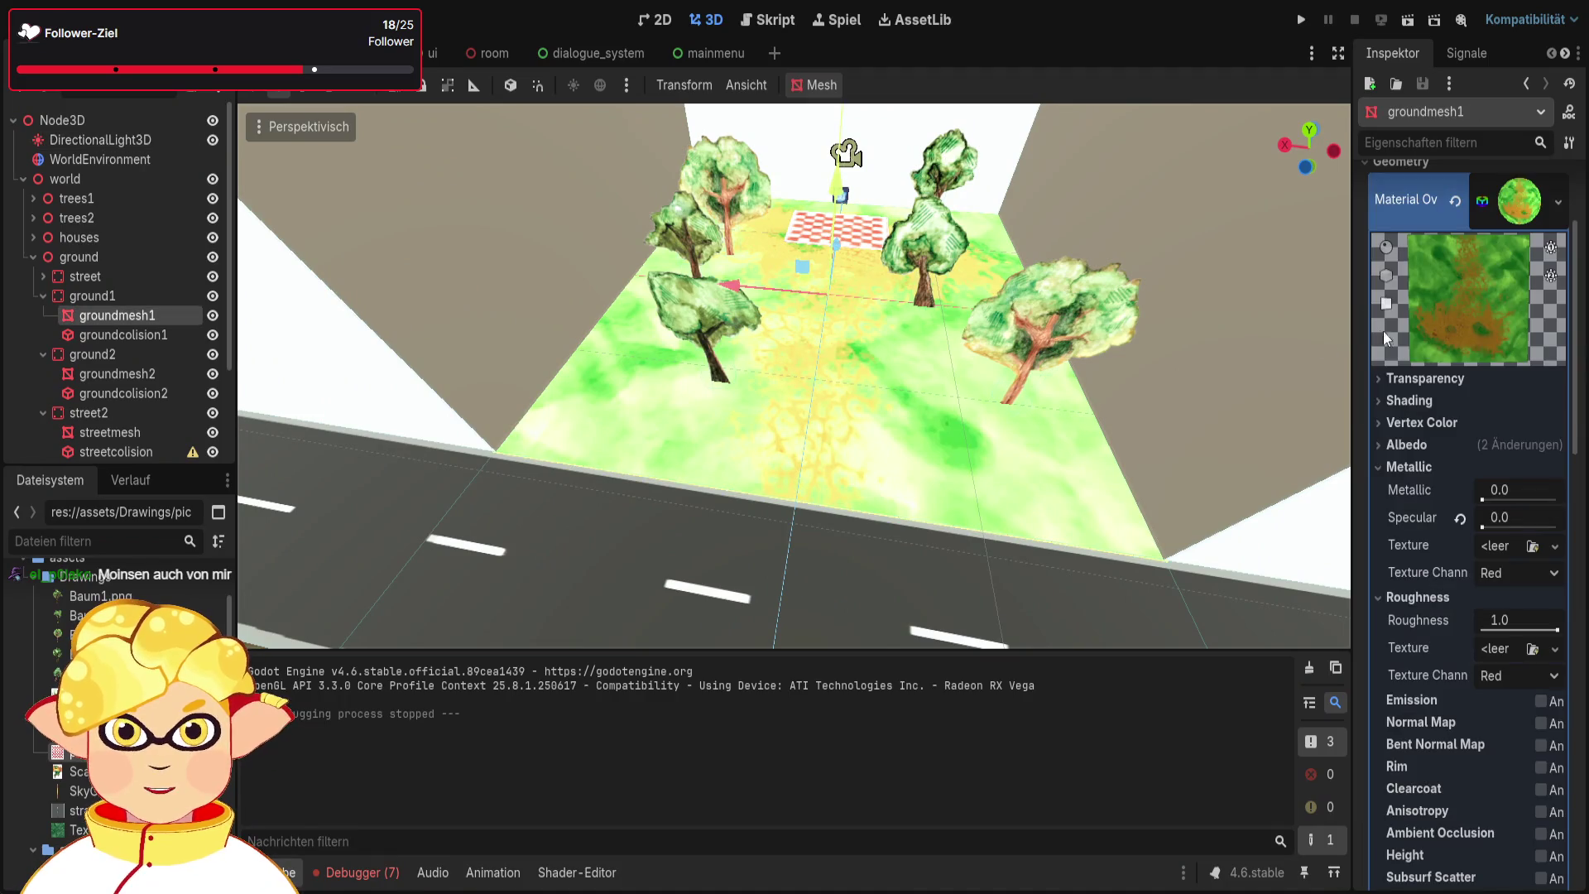
pyautogui.click(1405, 446)
pyautogui.click(1405, 447)
pyautogui.click(1404, 469)
pyautogui.click(1406, 489)
pyautogui.scroll(-2, 1411, 569)
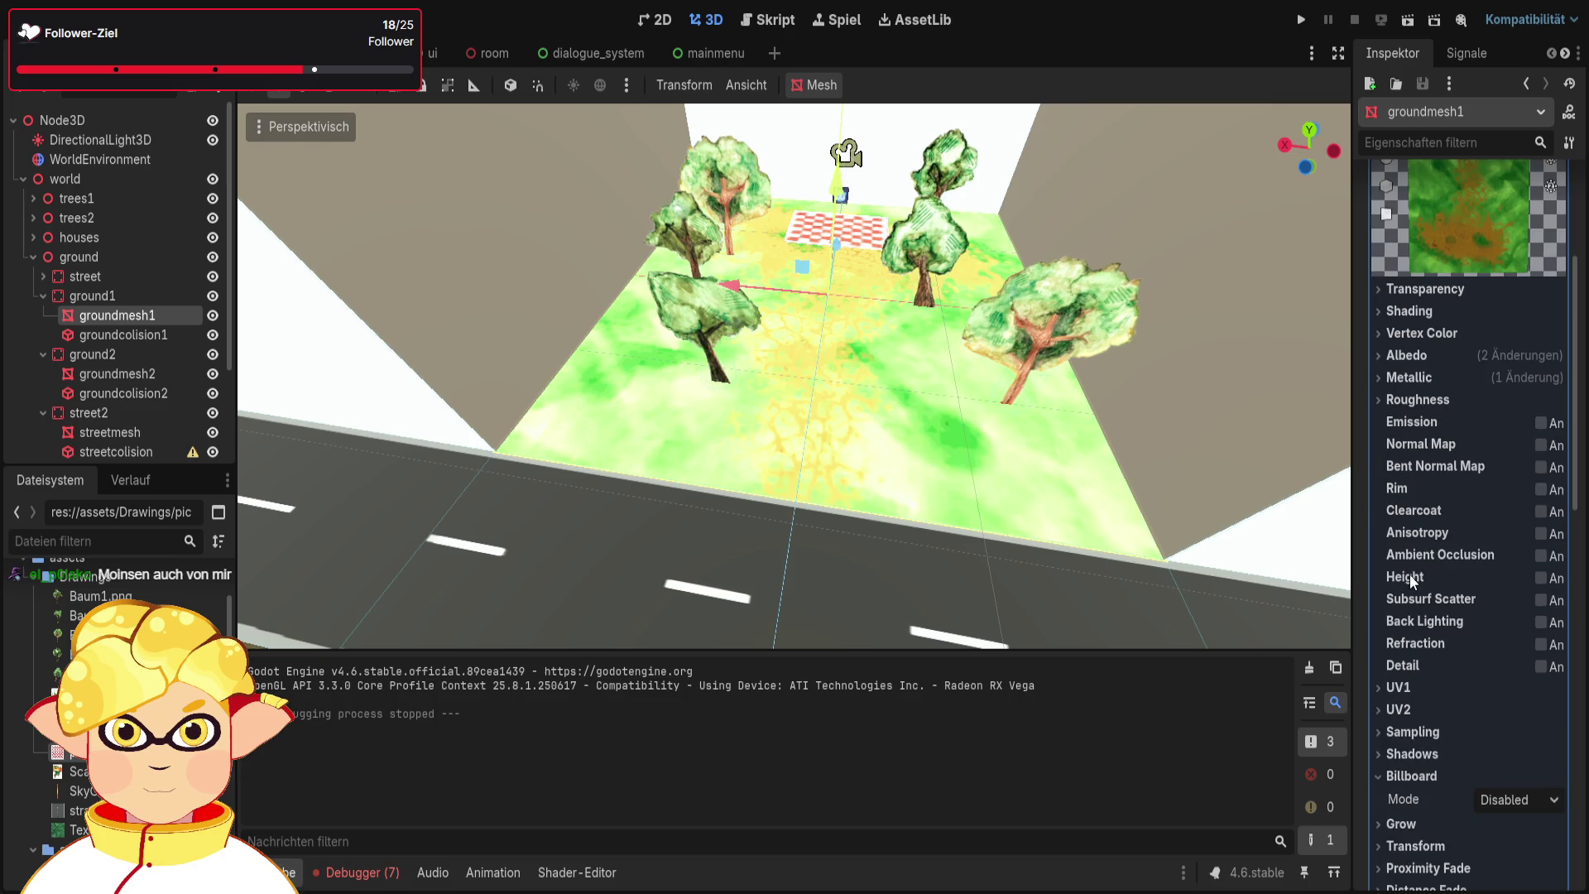
pyautogui.click(124, 374)
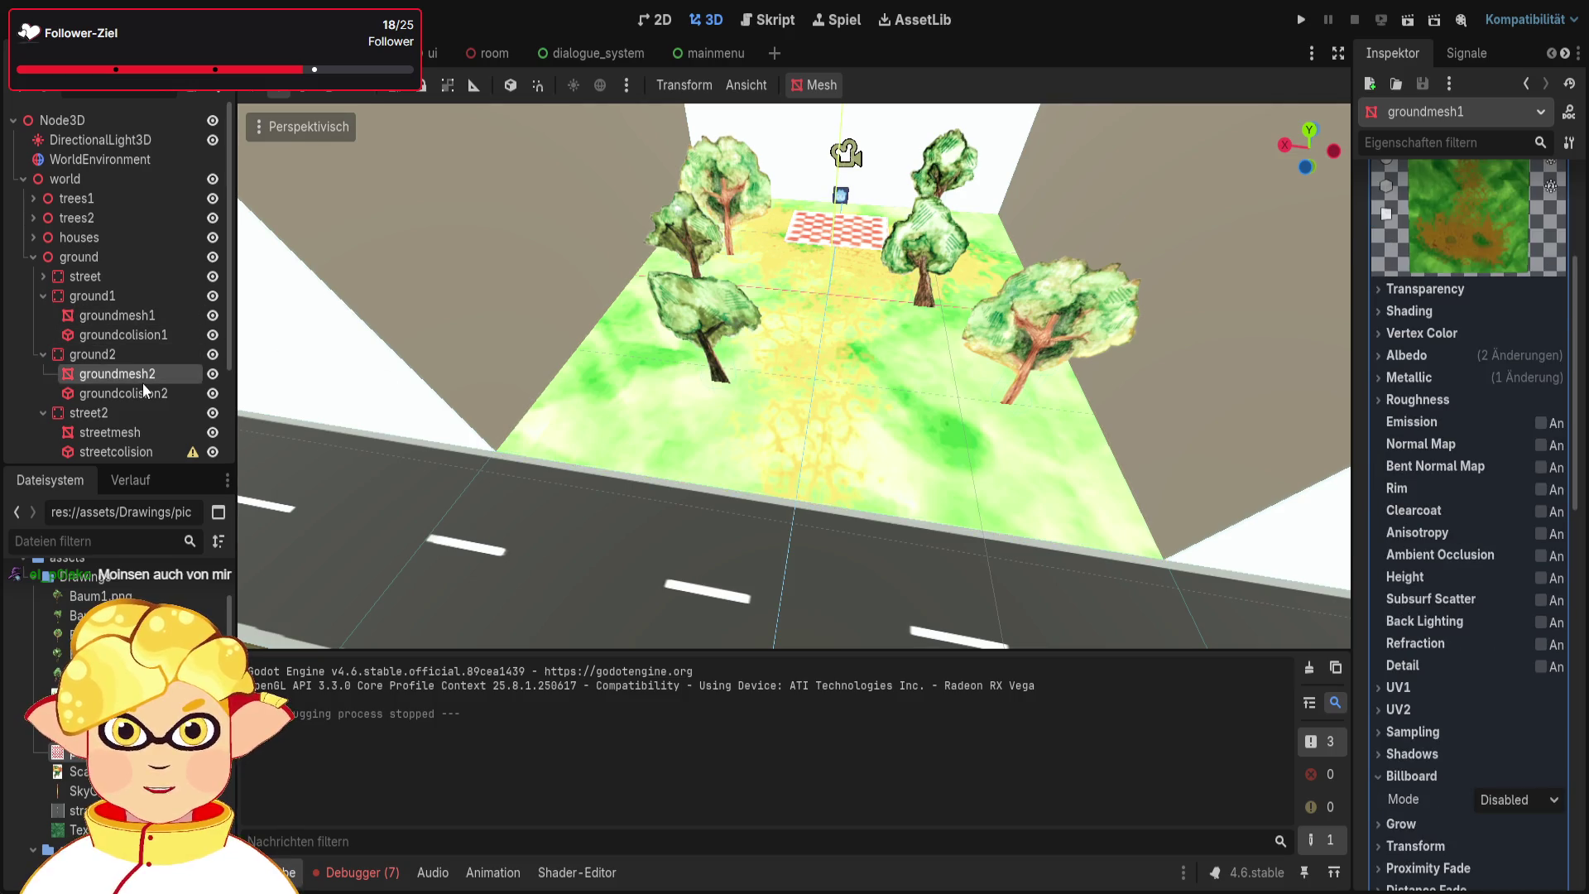
pyautogui.scroll(-2, 1429, 478)
pyautogui.click(1428, 469)
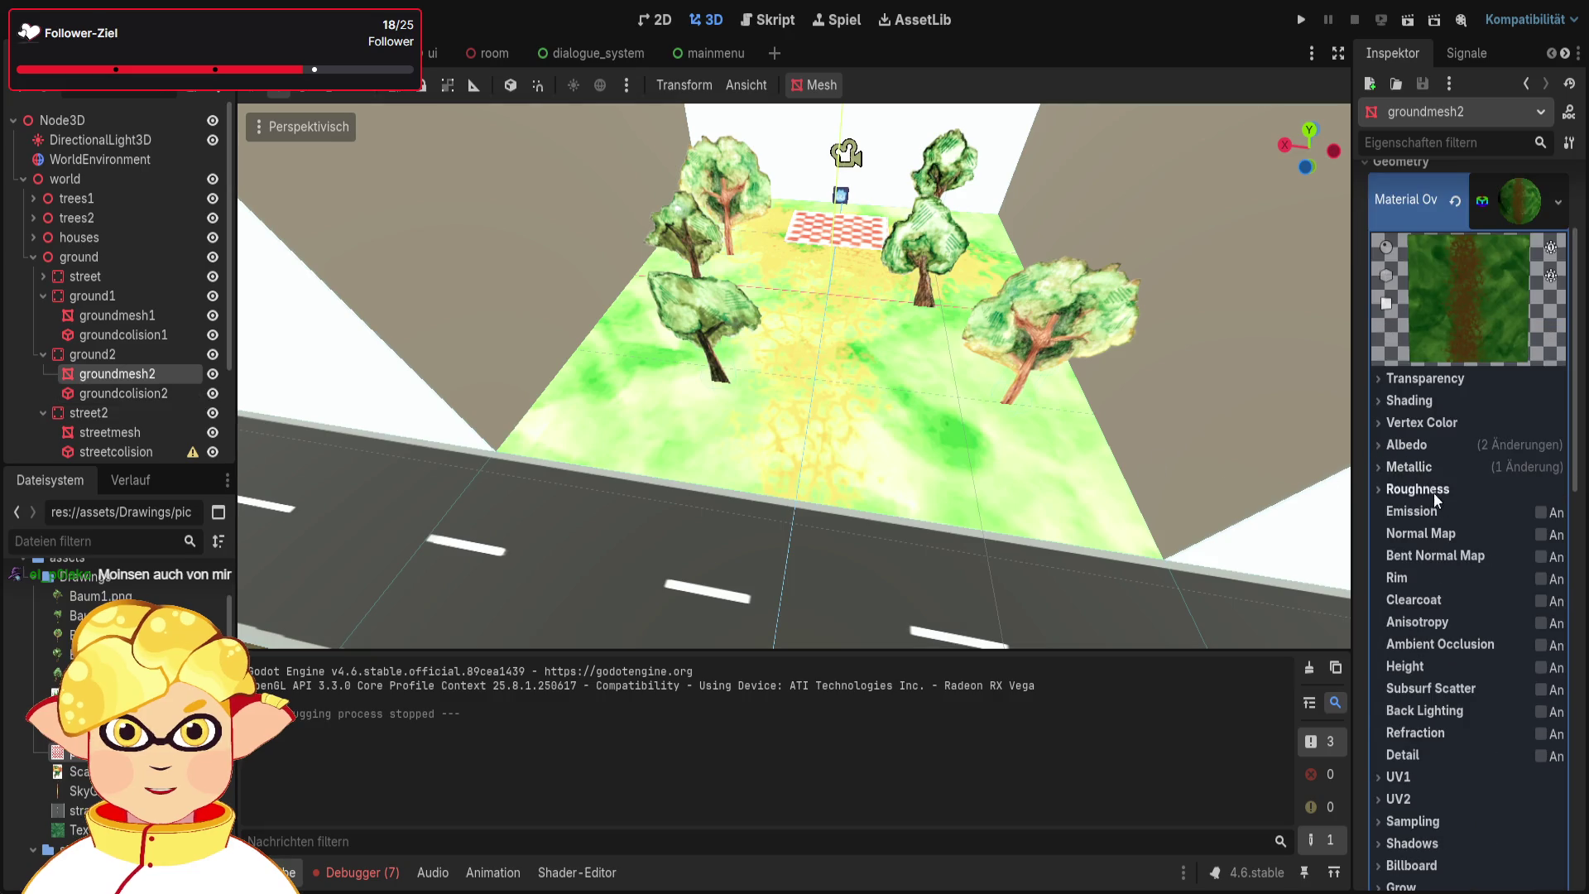
pyautogui.click(1417, 444)
pyautogui.scroll(-2, 1417, 443)
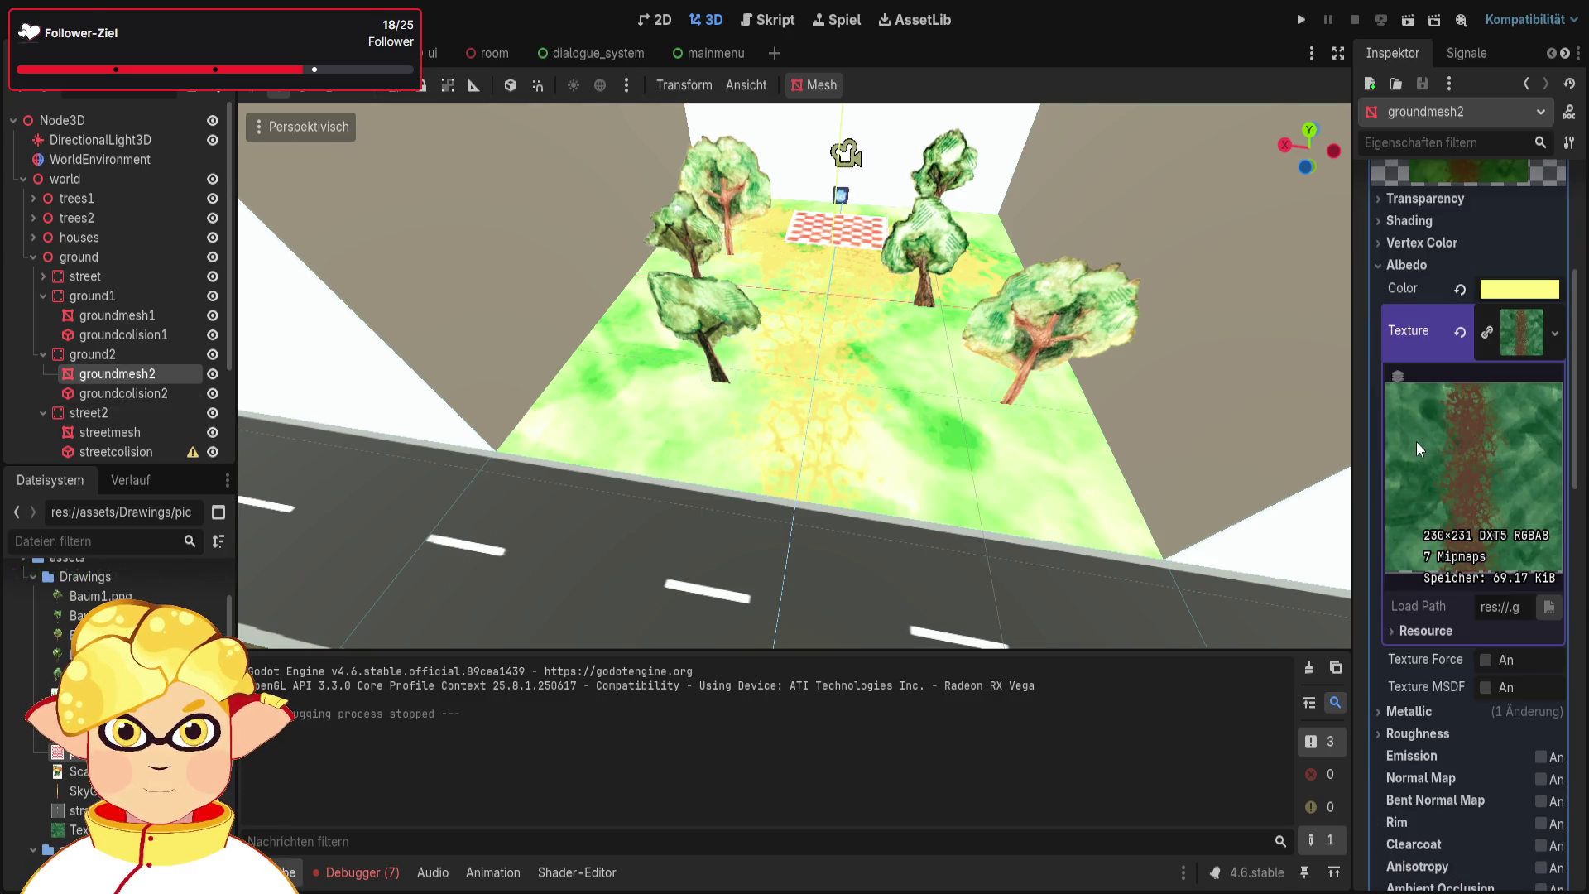
# Test a white albedo on groundmesh1, undo to keep its pale yellow tint, and run the scene
pyautogui.click(117, 316)
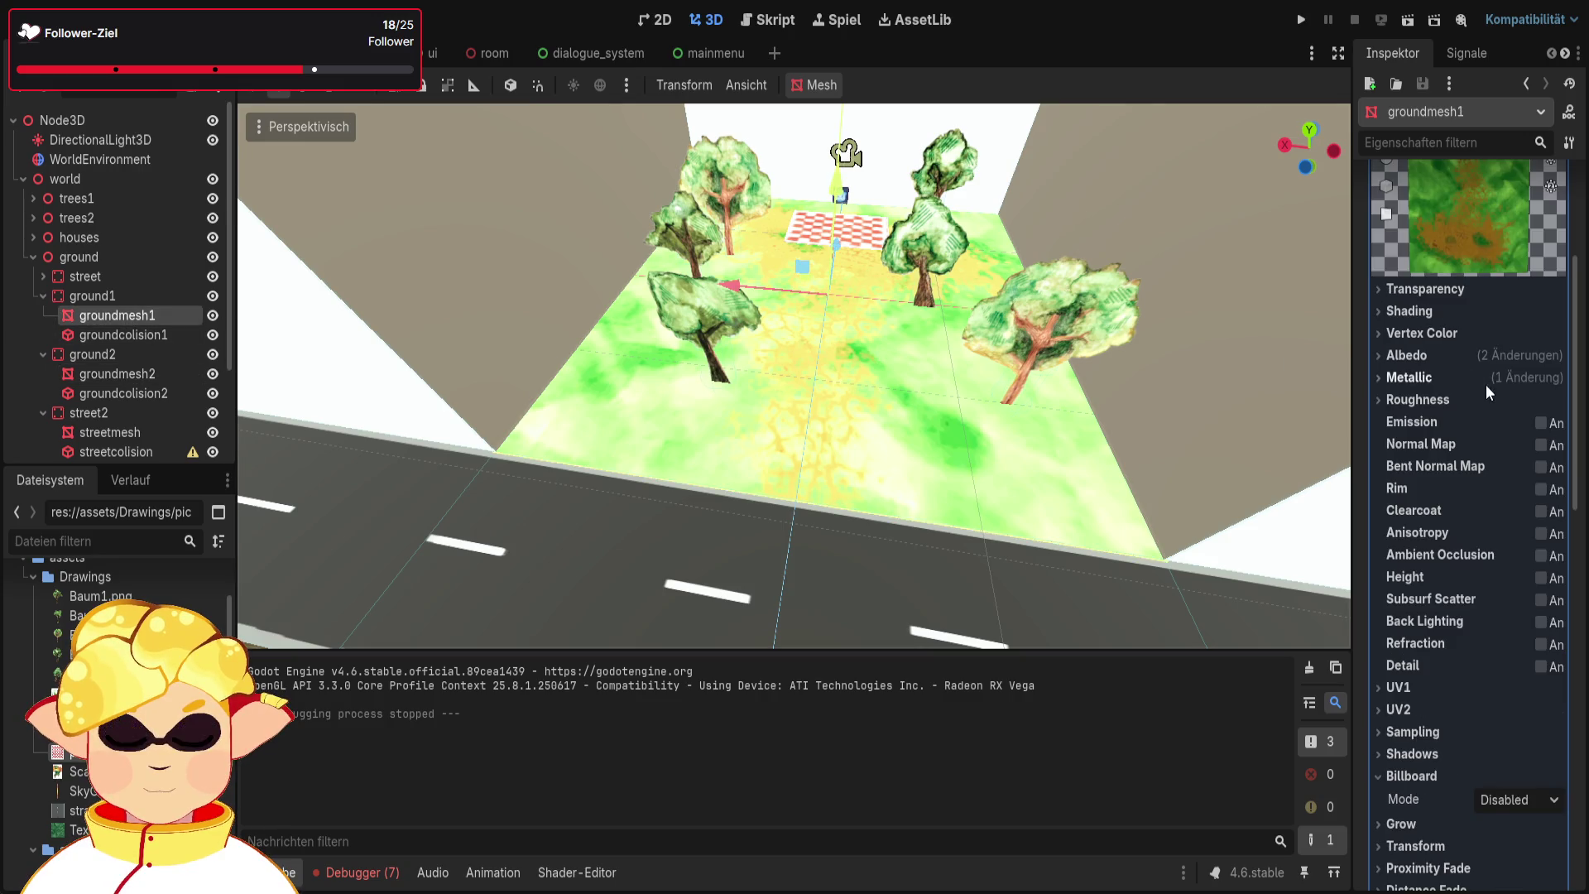
pyautogui.click(1416, 356)
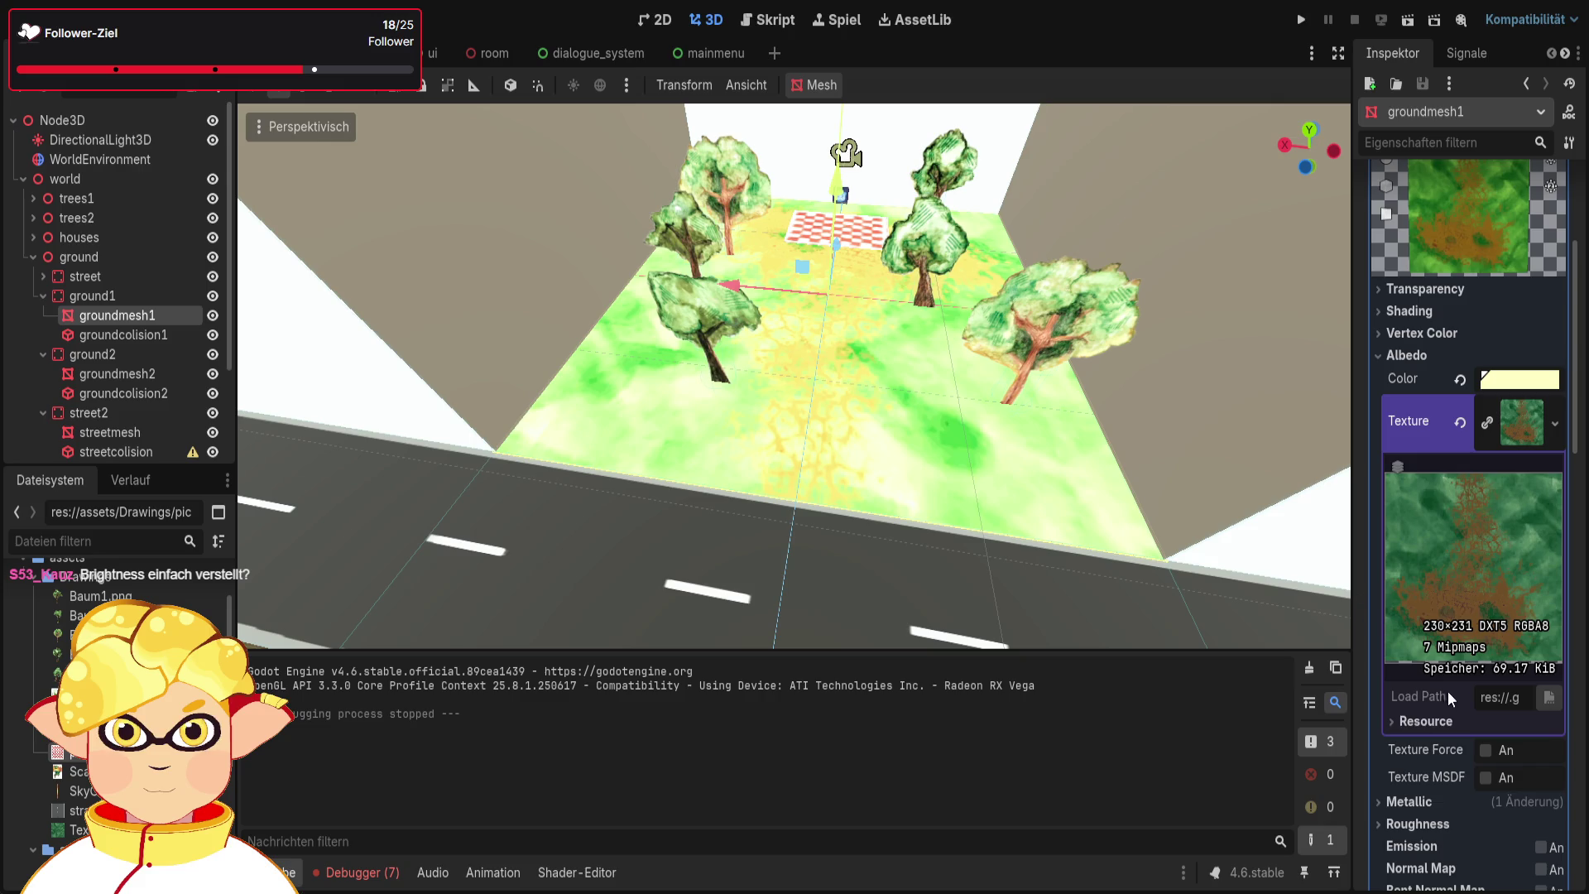
pyautogui.click(1461, 382)
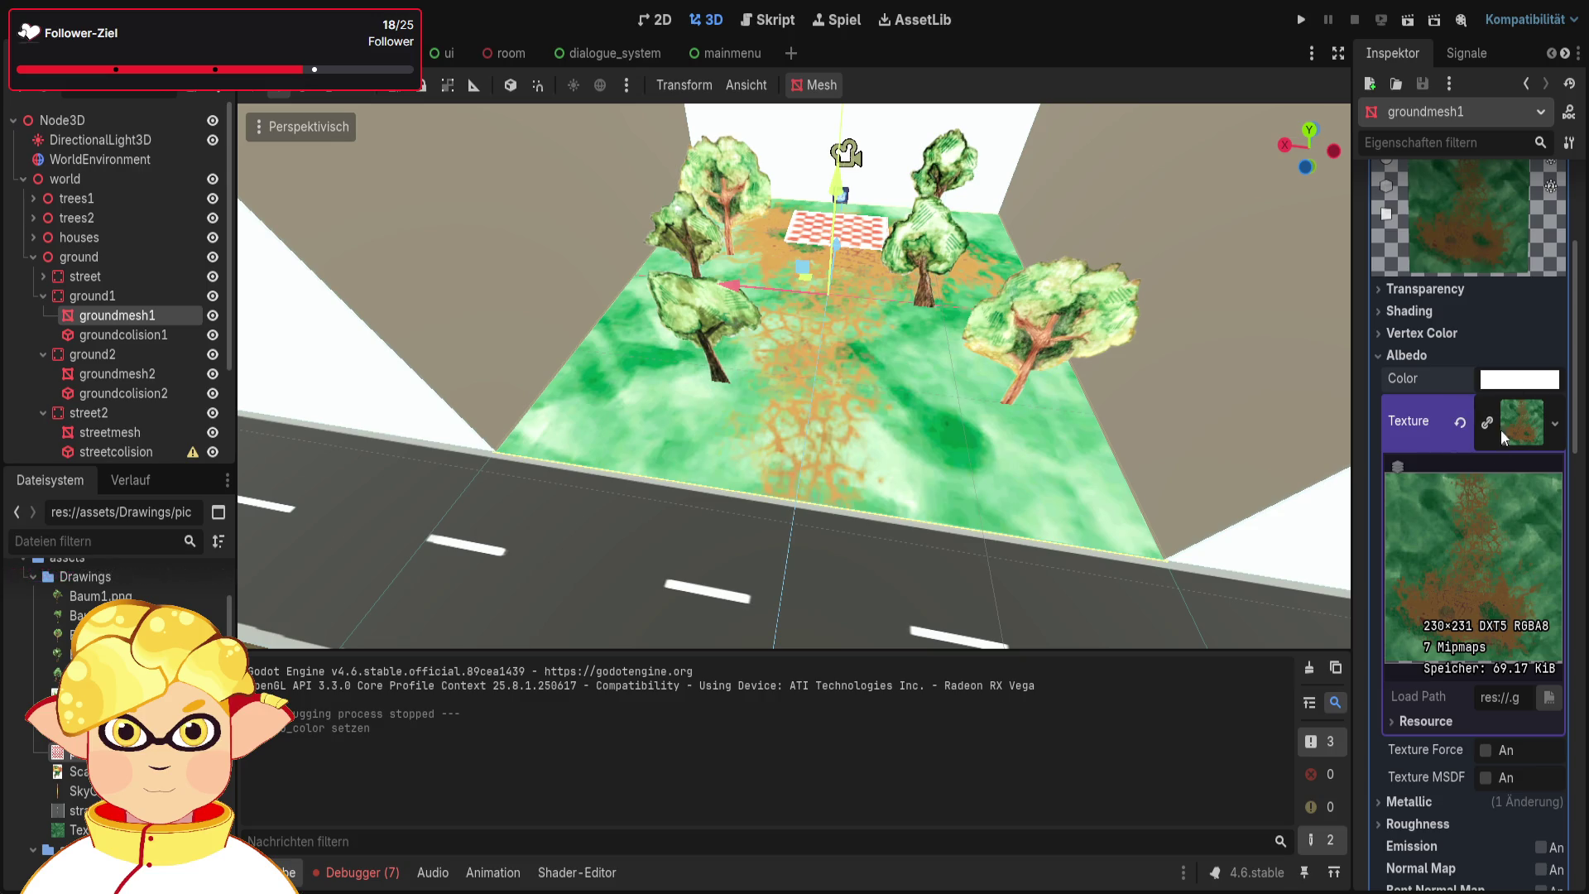
pyautogui.hotkey('ctrl', 'z')
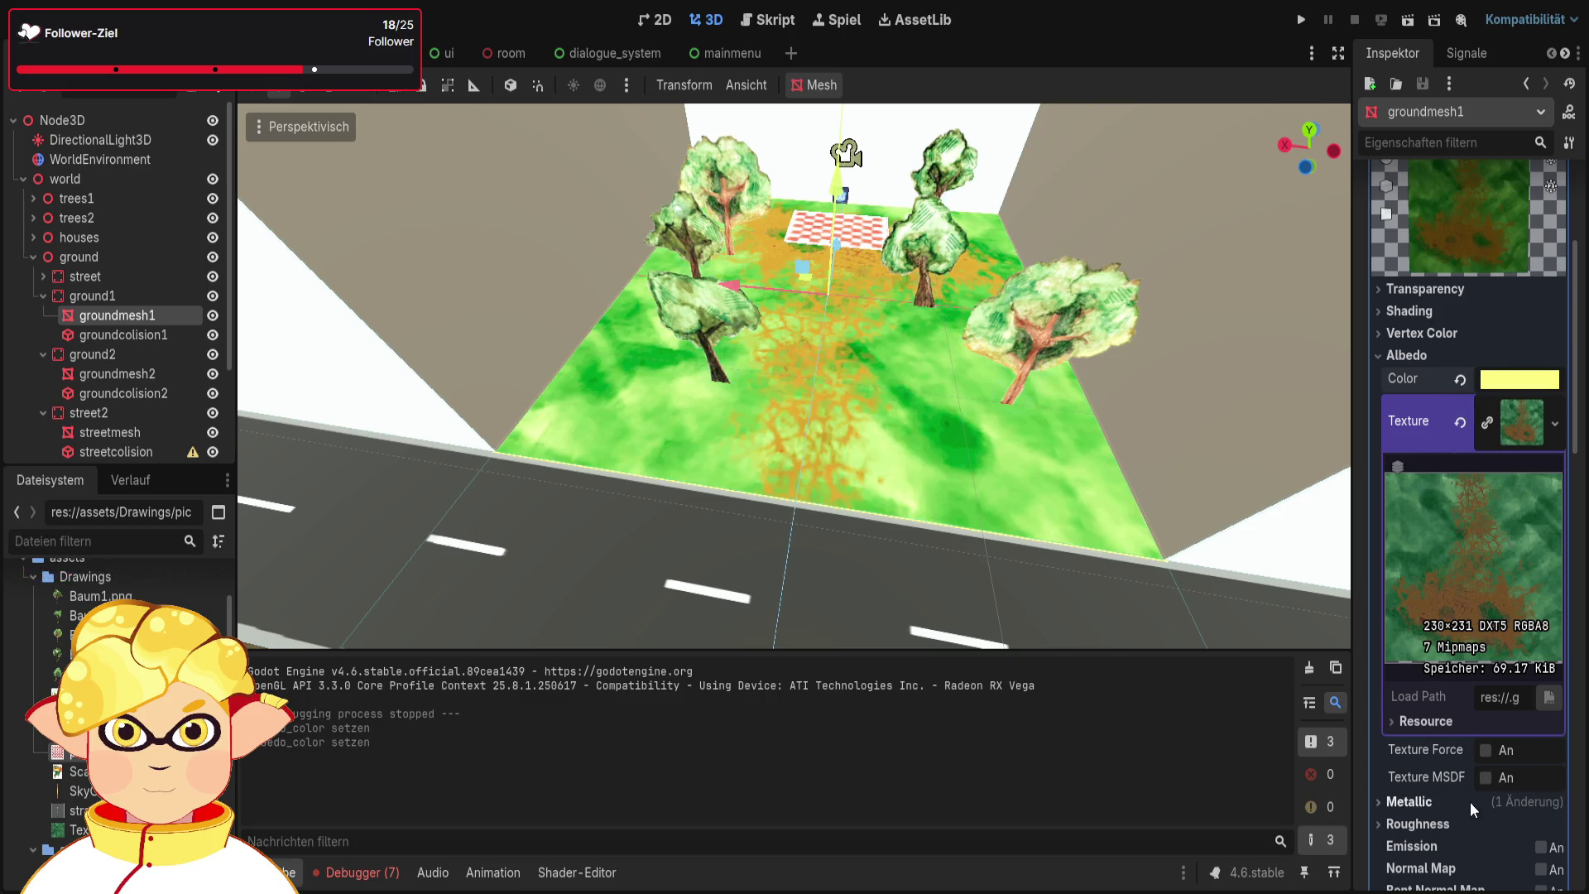
pyautogui.scroll(-10, 1142, 583)
pyautogui.click(1409, 20)
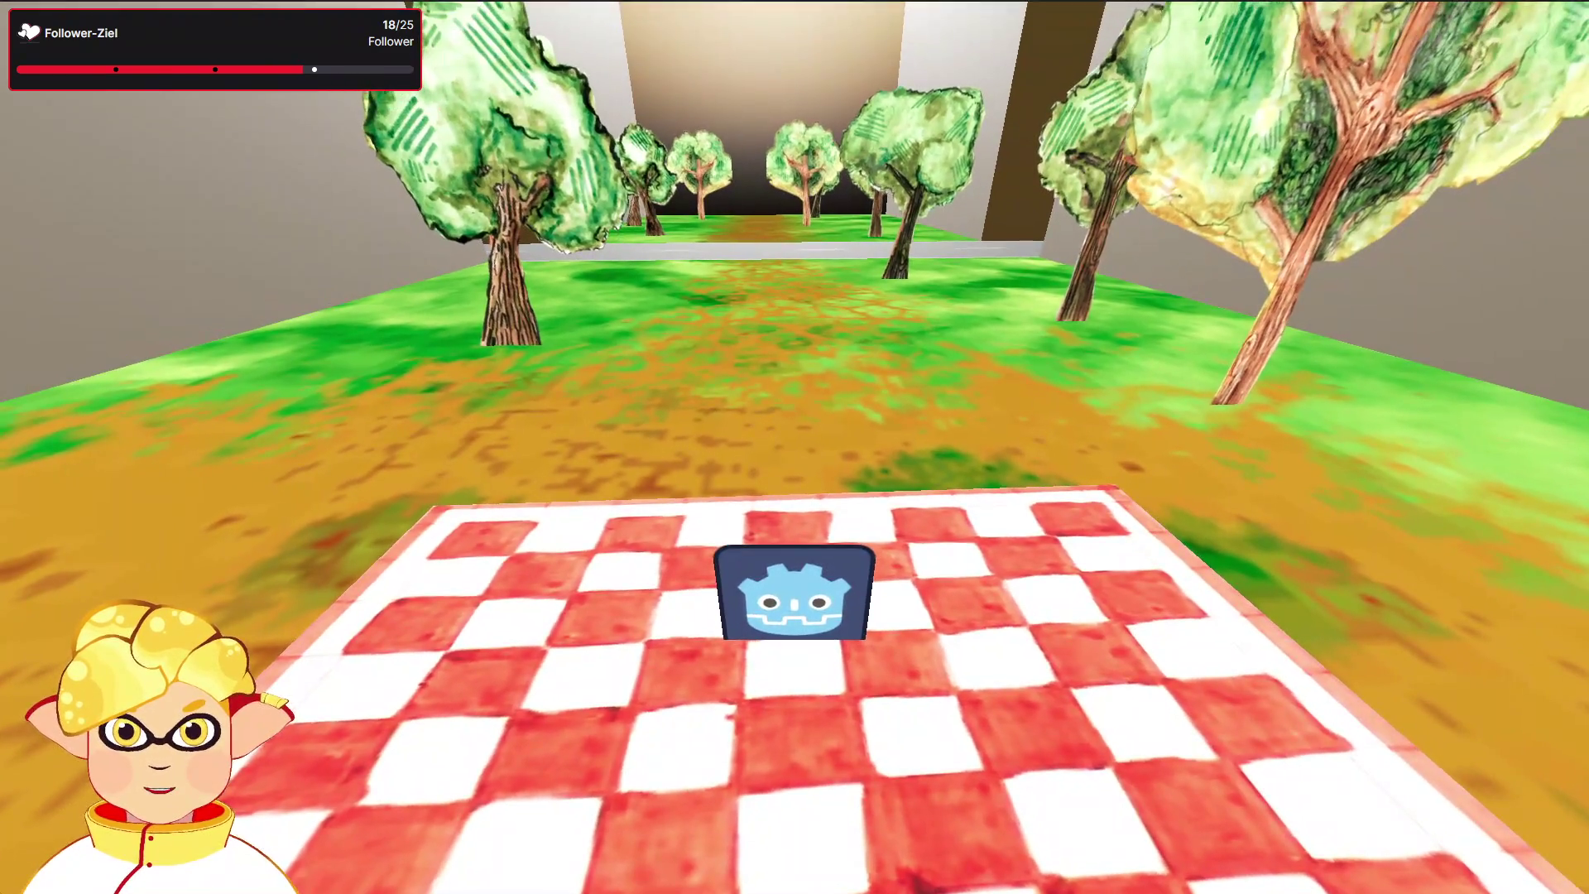
# Stop the running game and zoom the editor viewport back in
pyautogui.press('Escape')
pyautogui.scroll(5, 1114, 519)
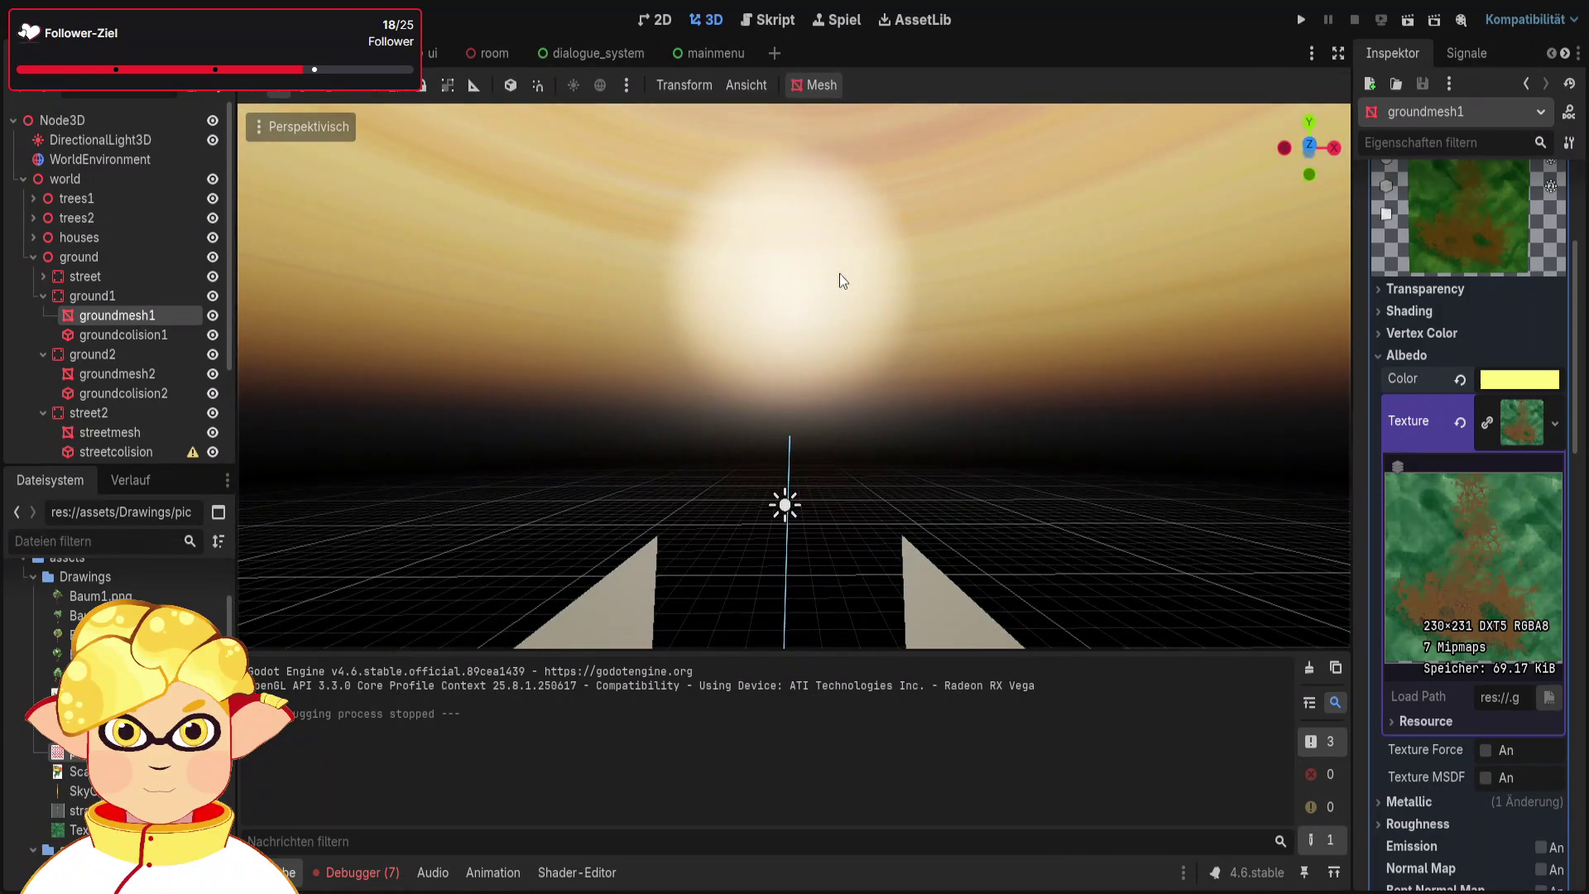
# Reset WorldEnvironment's ambient light colour to black, trying Sky as ambient source and undoing it
pyautogui.click(840, 273)
pyautogui.click(24, 178)
pyautogui.click(52, 156)
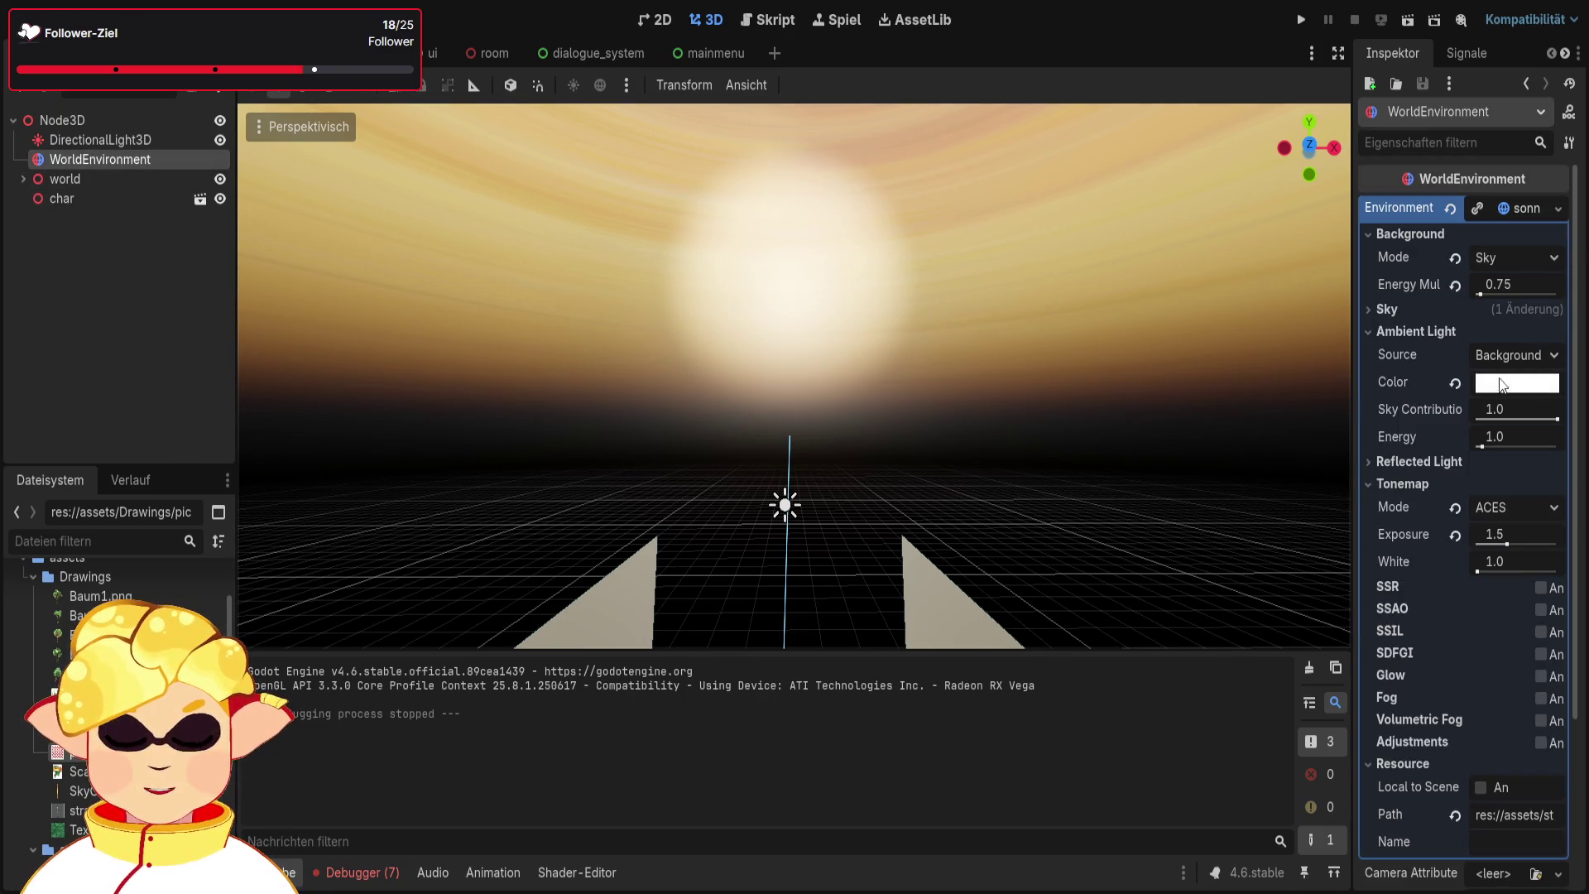
pyautogui.click(1456, 384)
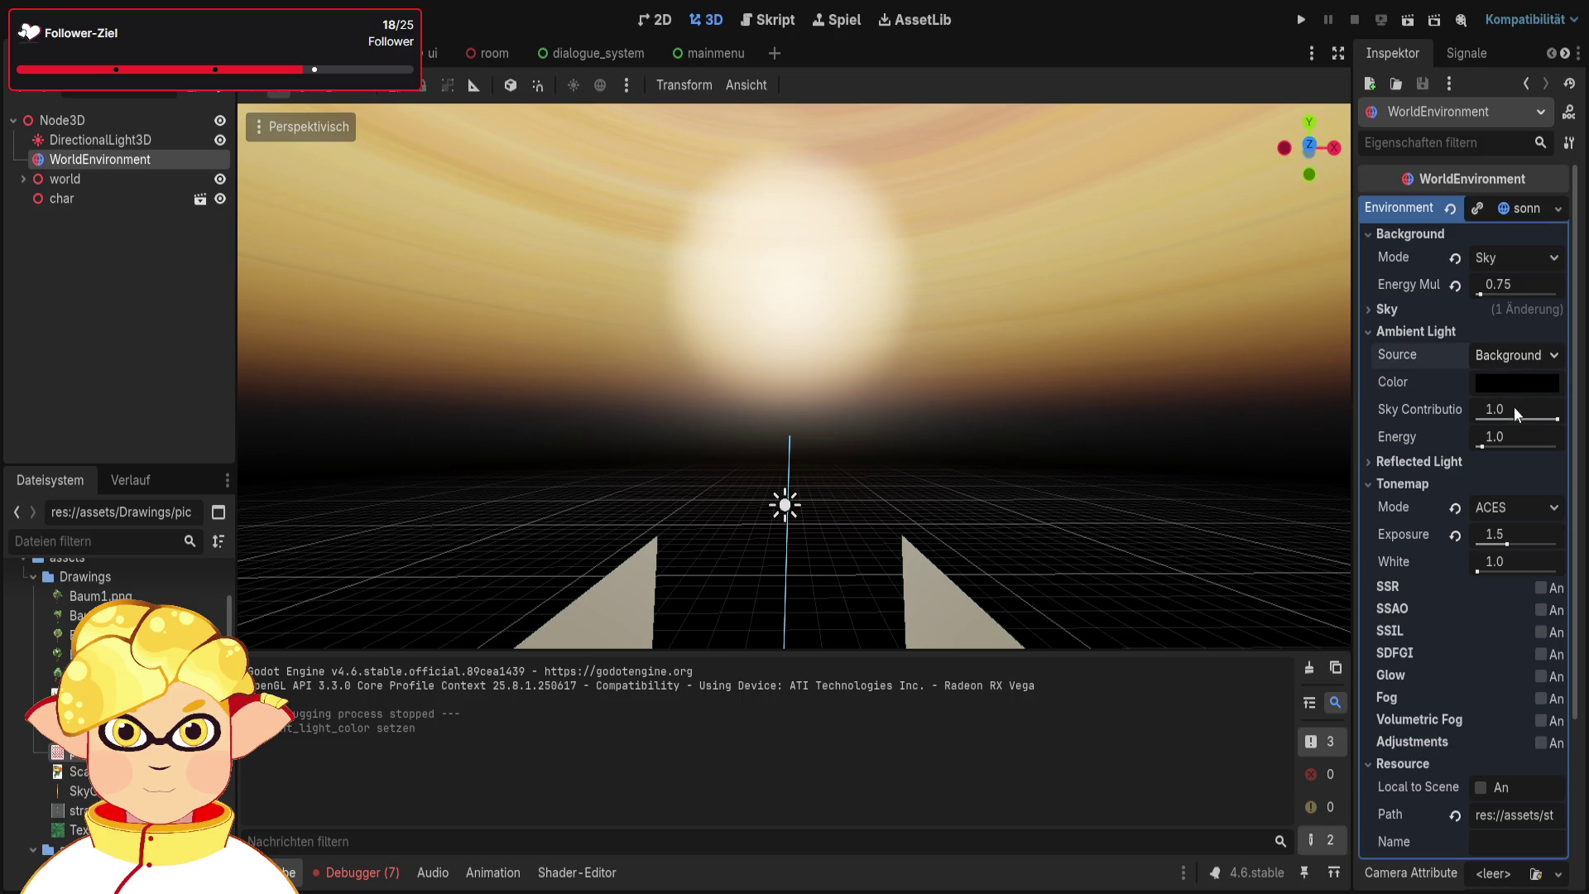
pyautogui.click(1511, 445)
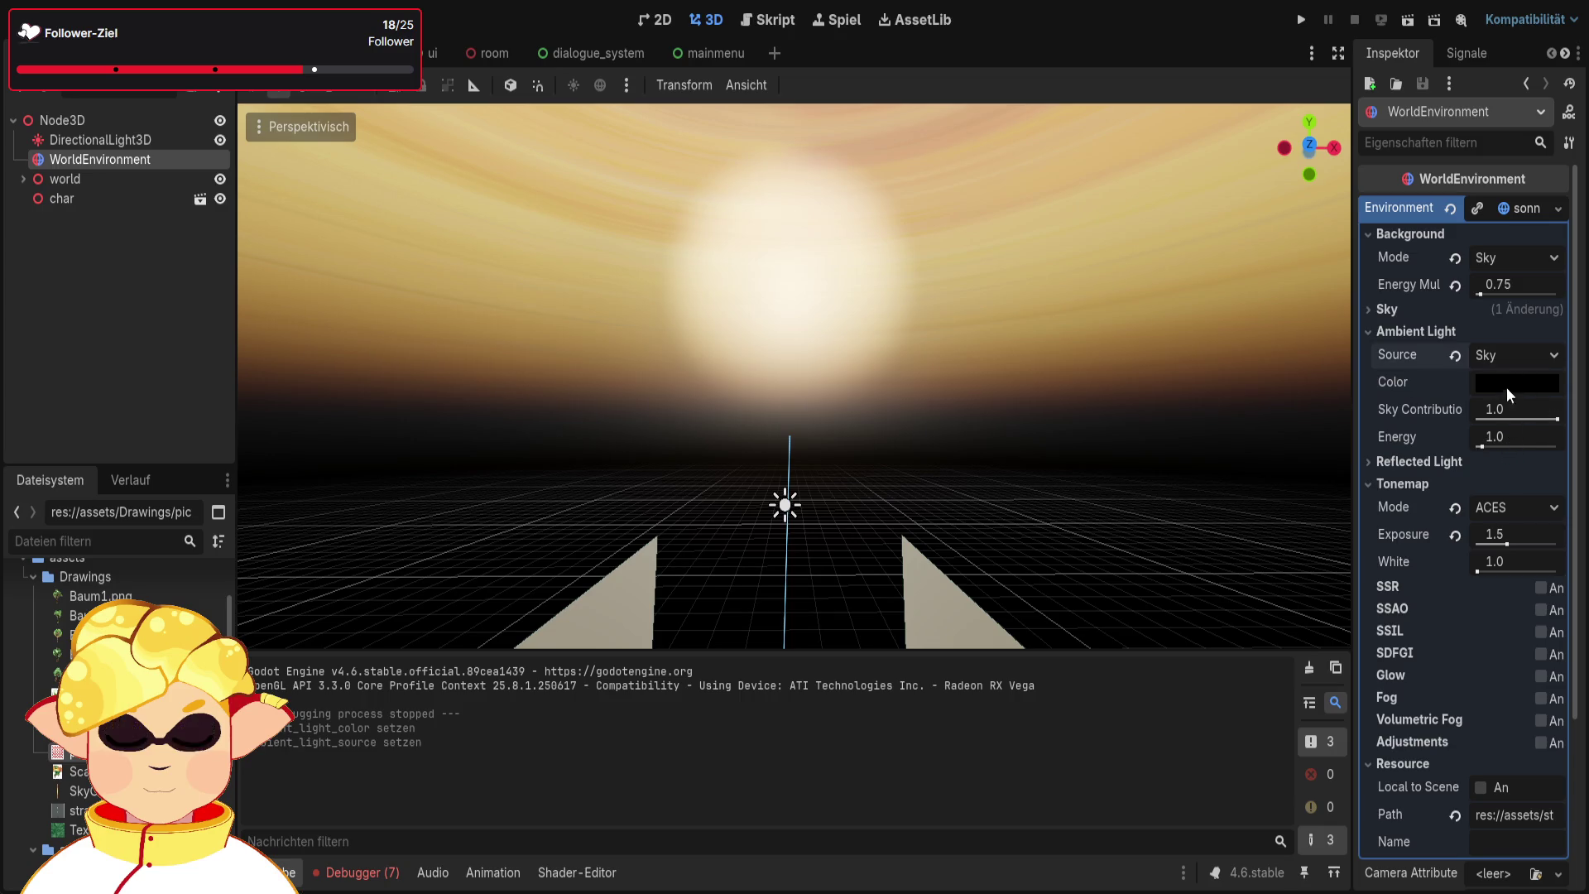
pyautogui.hotkey('ctrl', 'z')
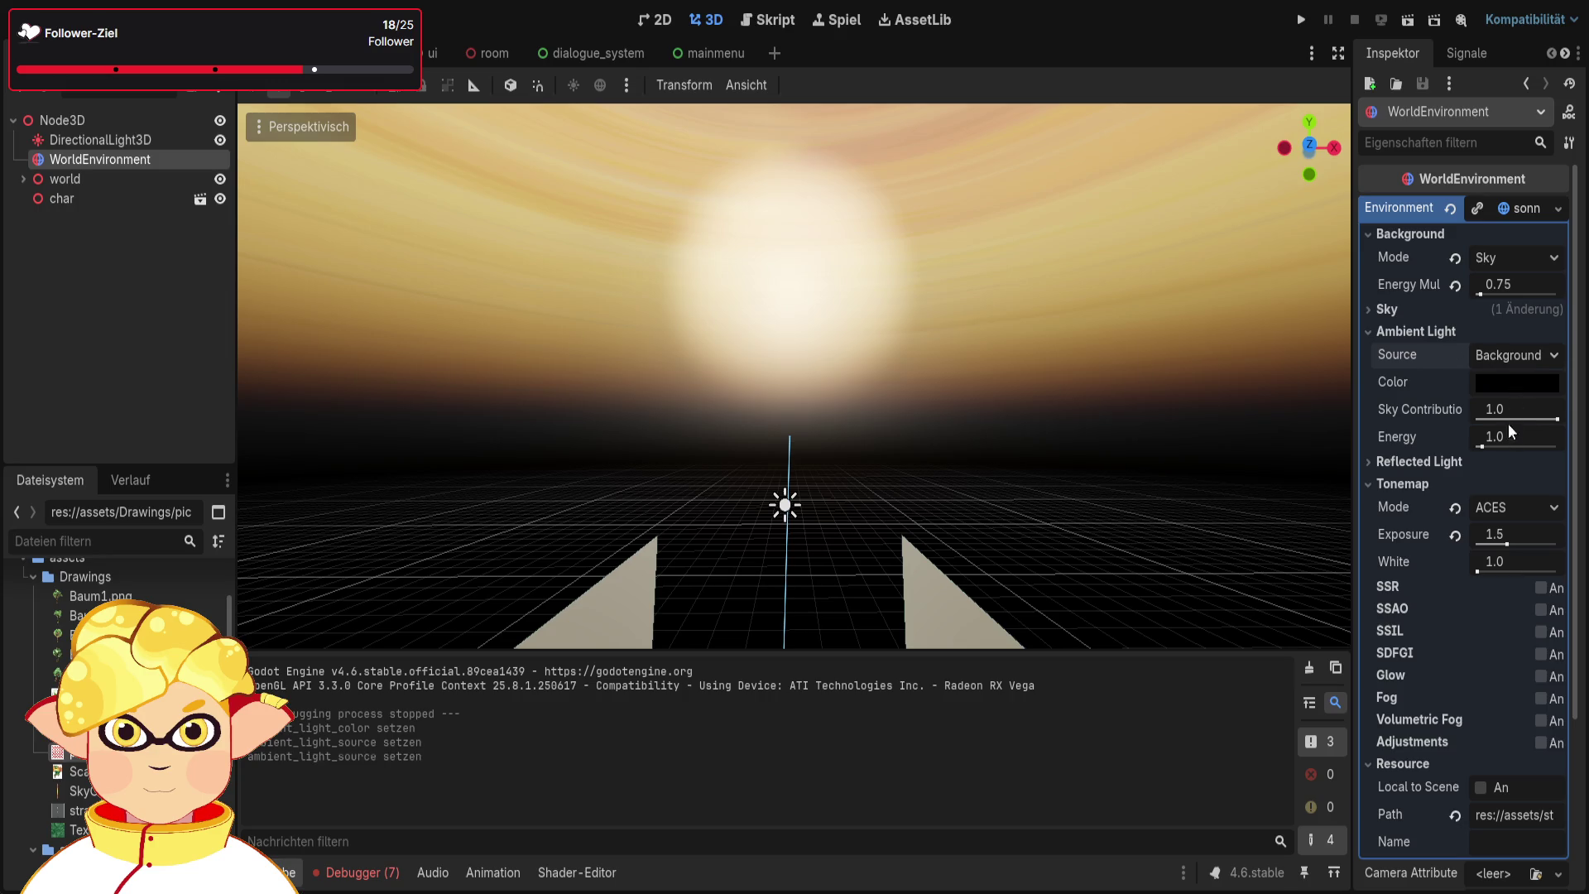
# Try clearing the night sky texture, undo it, then raise Sun Disk Scale to 9.09
pyautogui.click(1443, 313)
pyautogui.scroll(-4, 1448, 331)
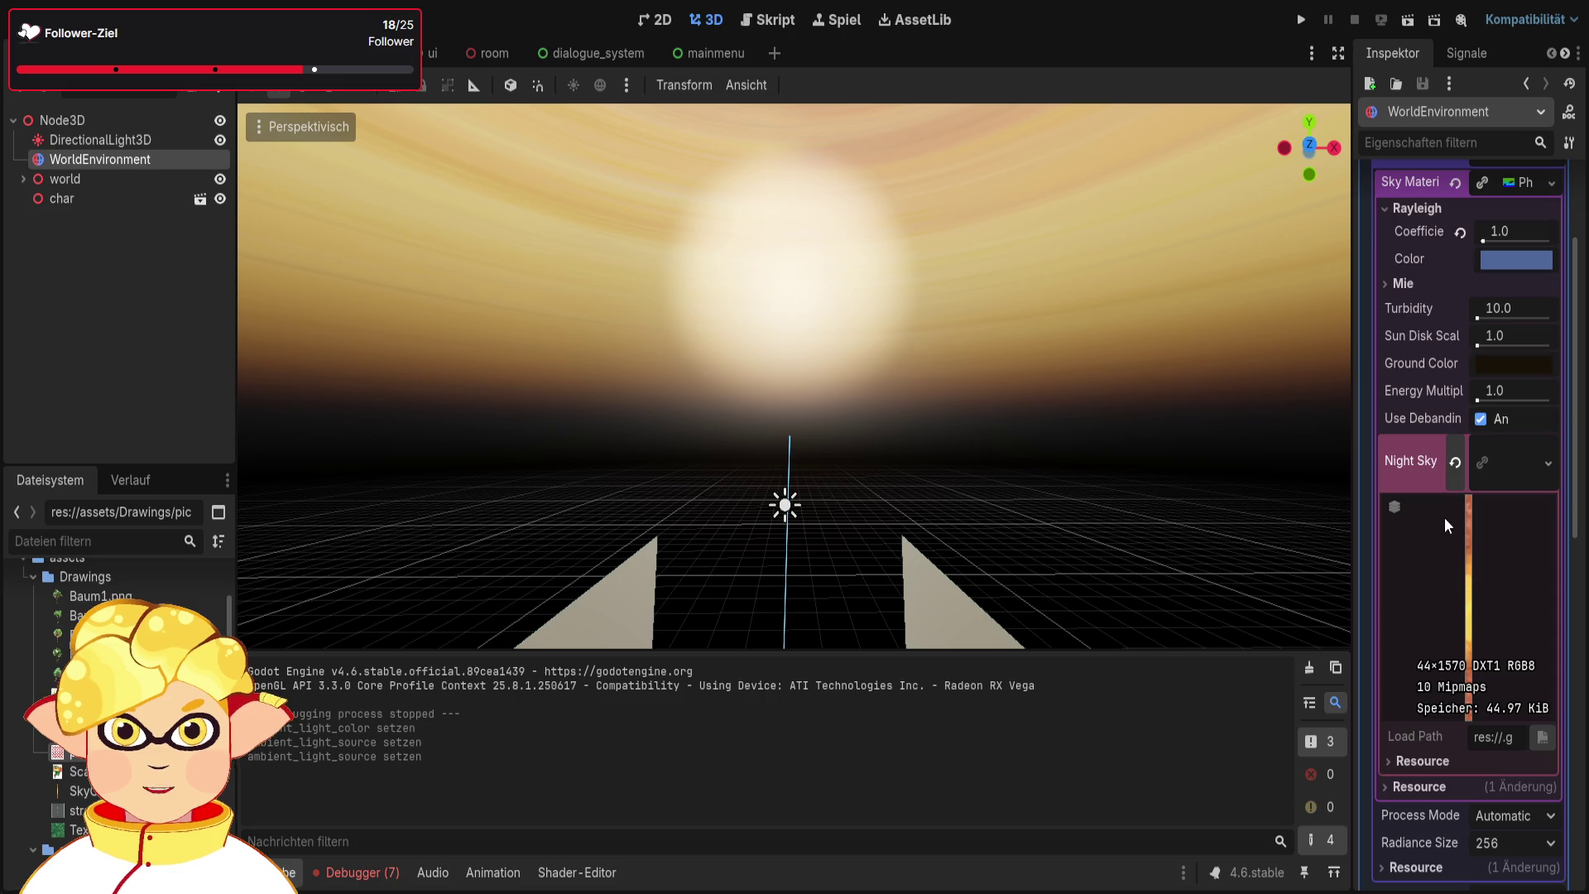
pyautogui.click(1457, 464)
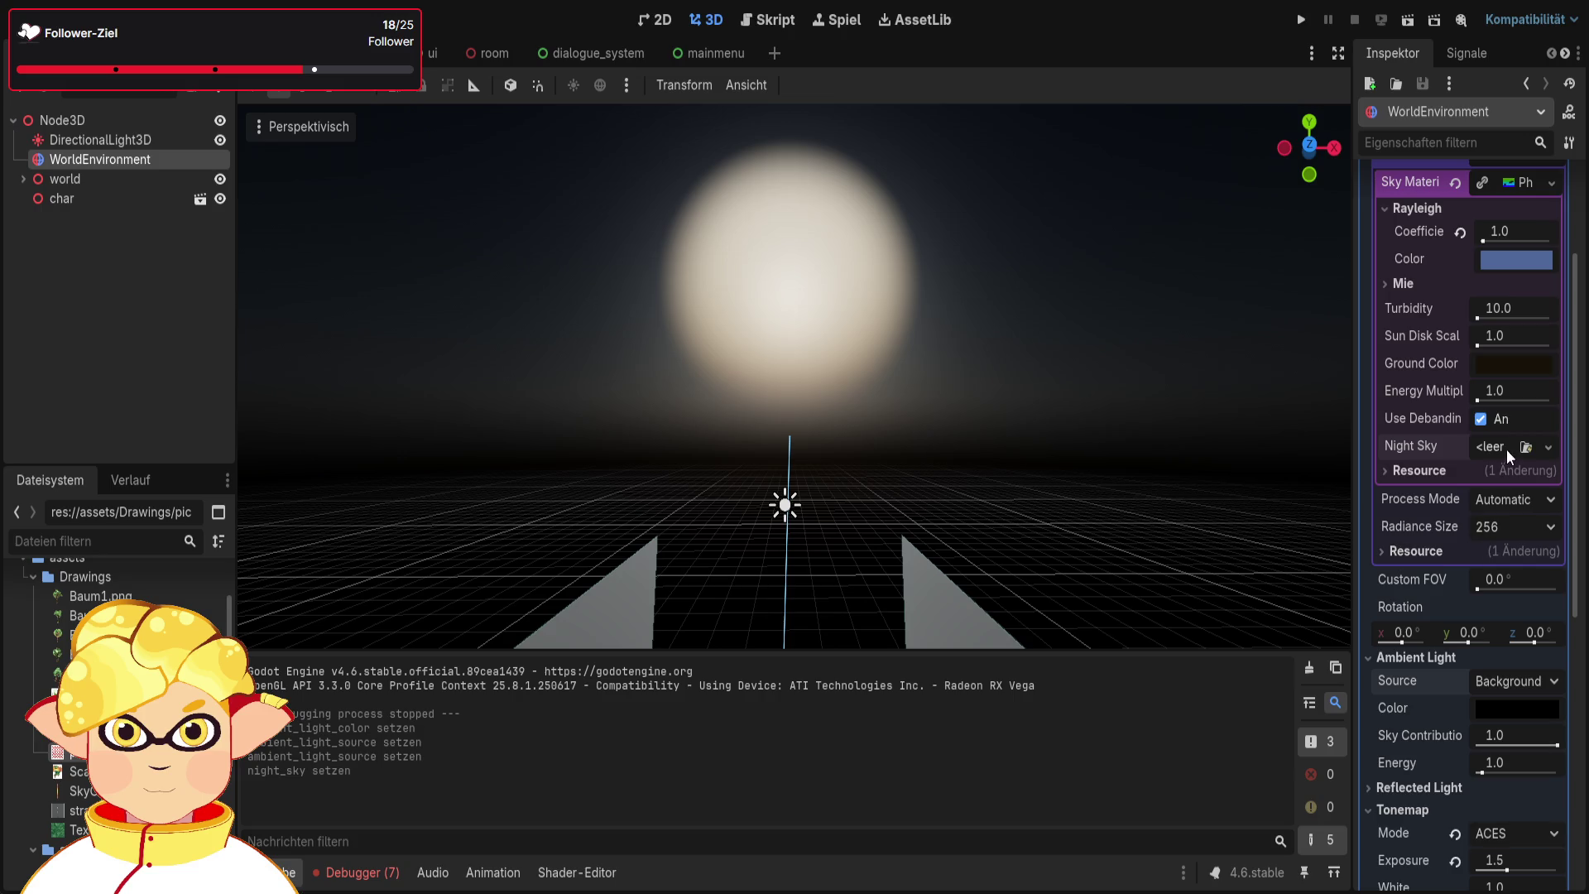
pyautogui.hotkey('ctrl', 'z')
pyautogui.click(732, 358)
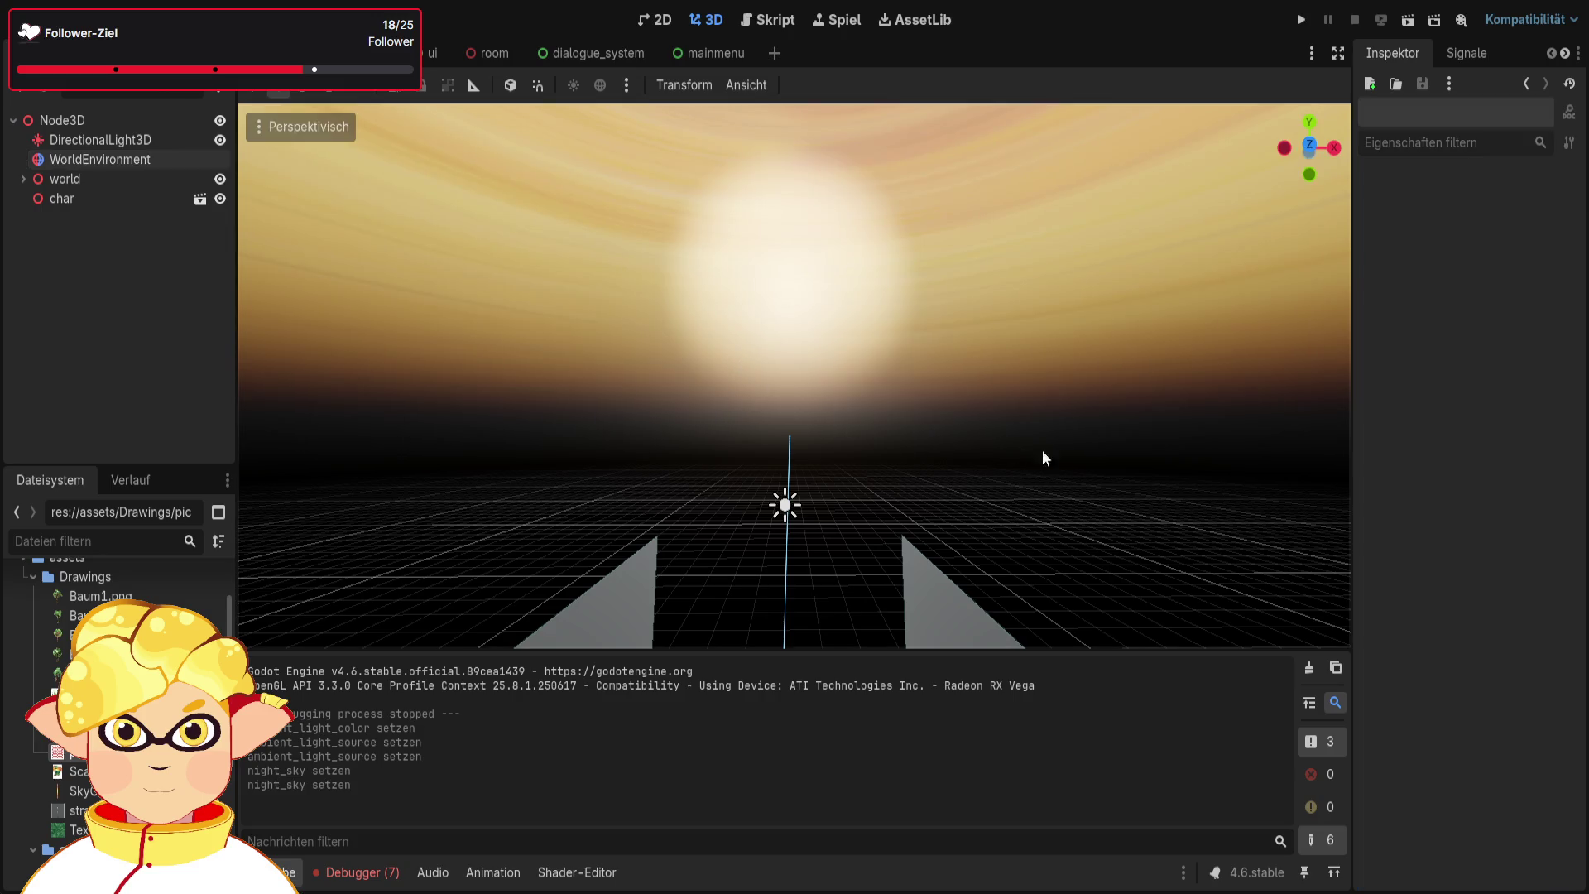
pyautogui.click(100, 160)
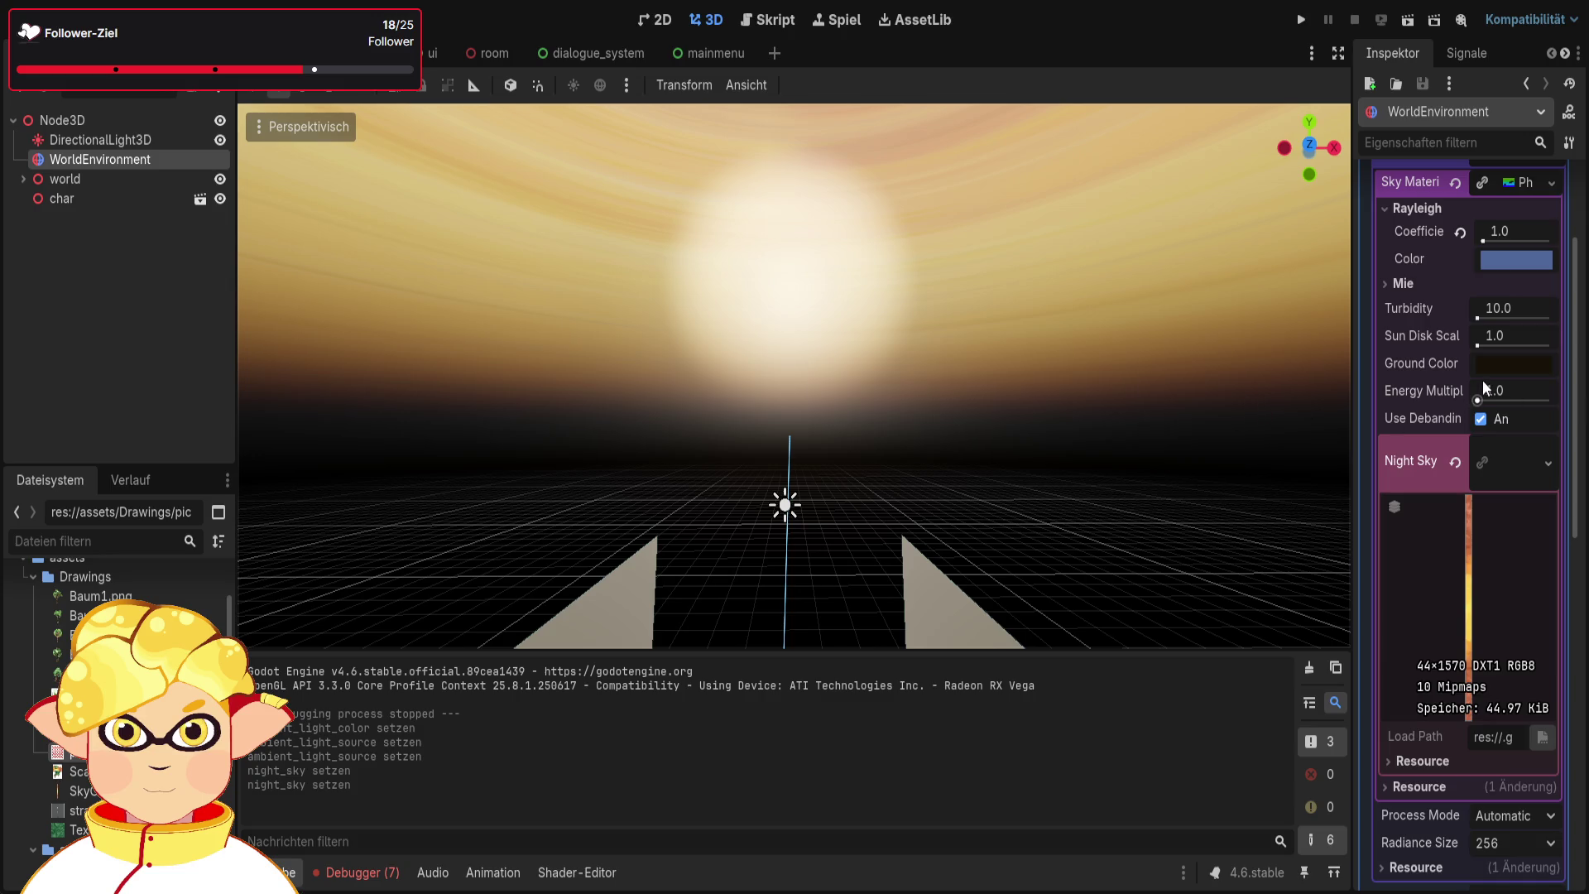
pyautogui.moveTo(1482, 340); pyautogui.dragTo(1478, 347)
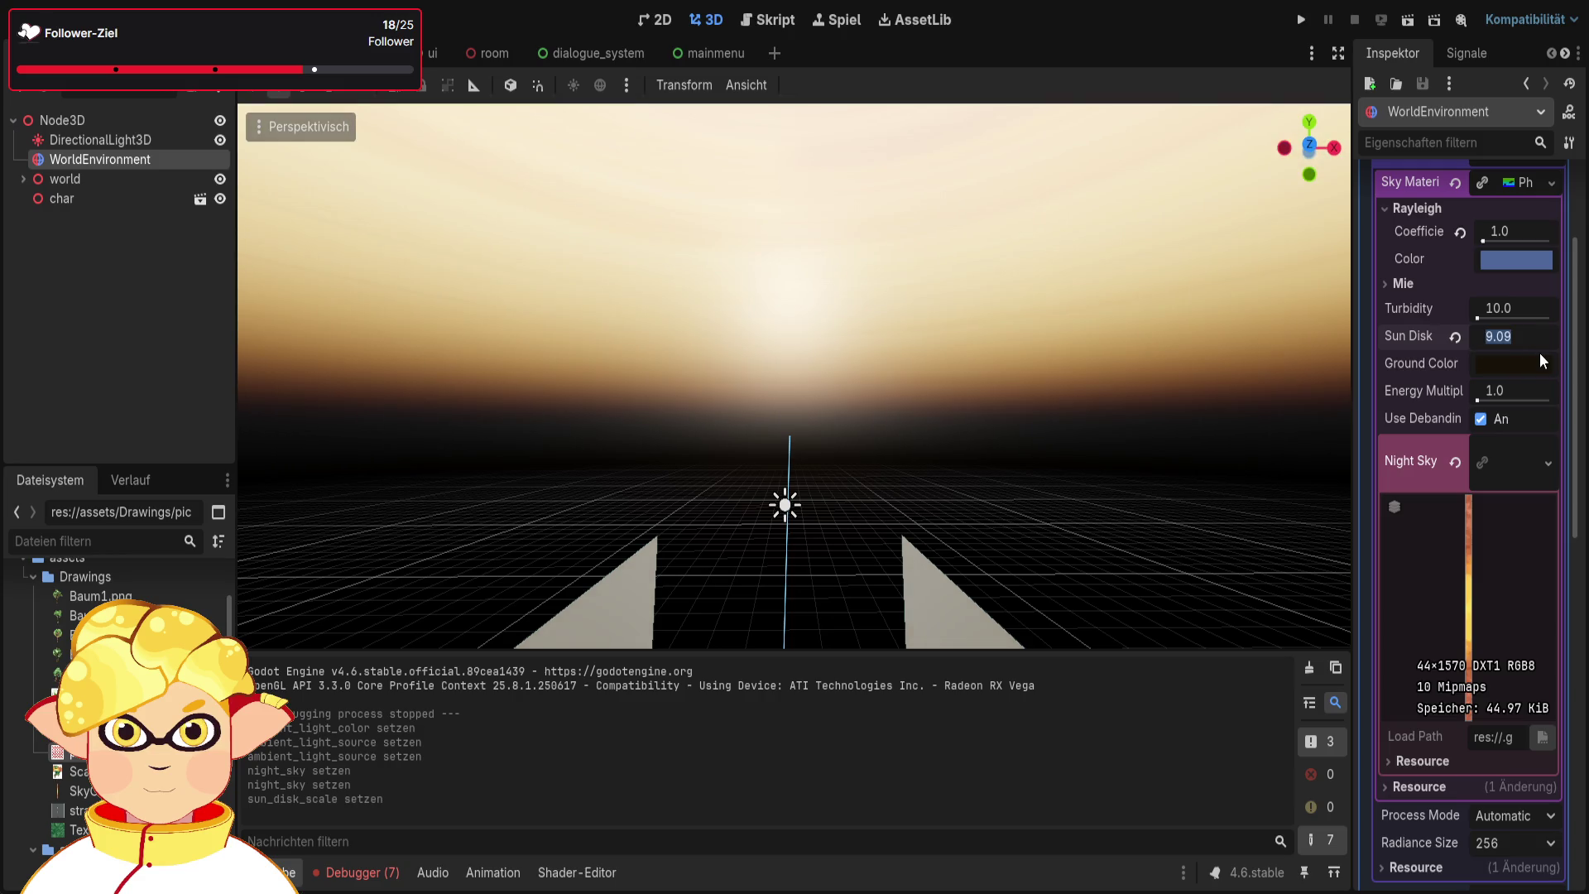
# Set Sun Disk Scale back to 1.0 and briefly check the sky material's resource details
pyautogui.write('1')
pyautogui.press('Return')
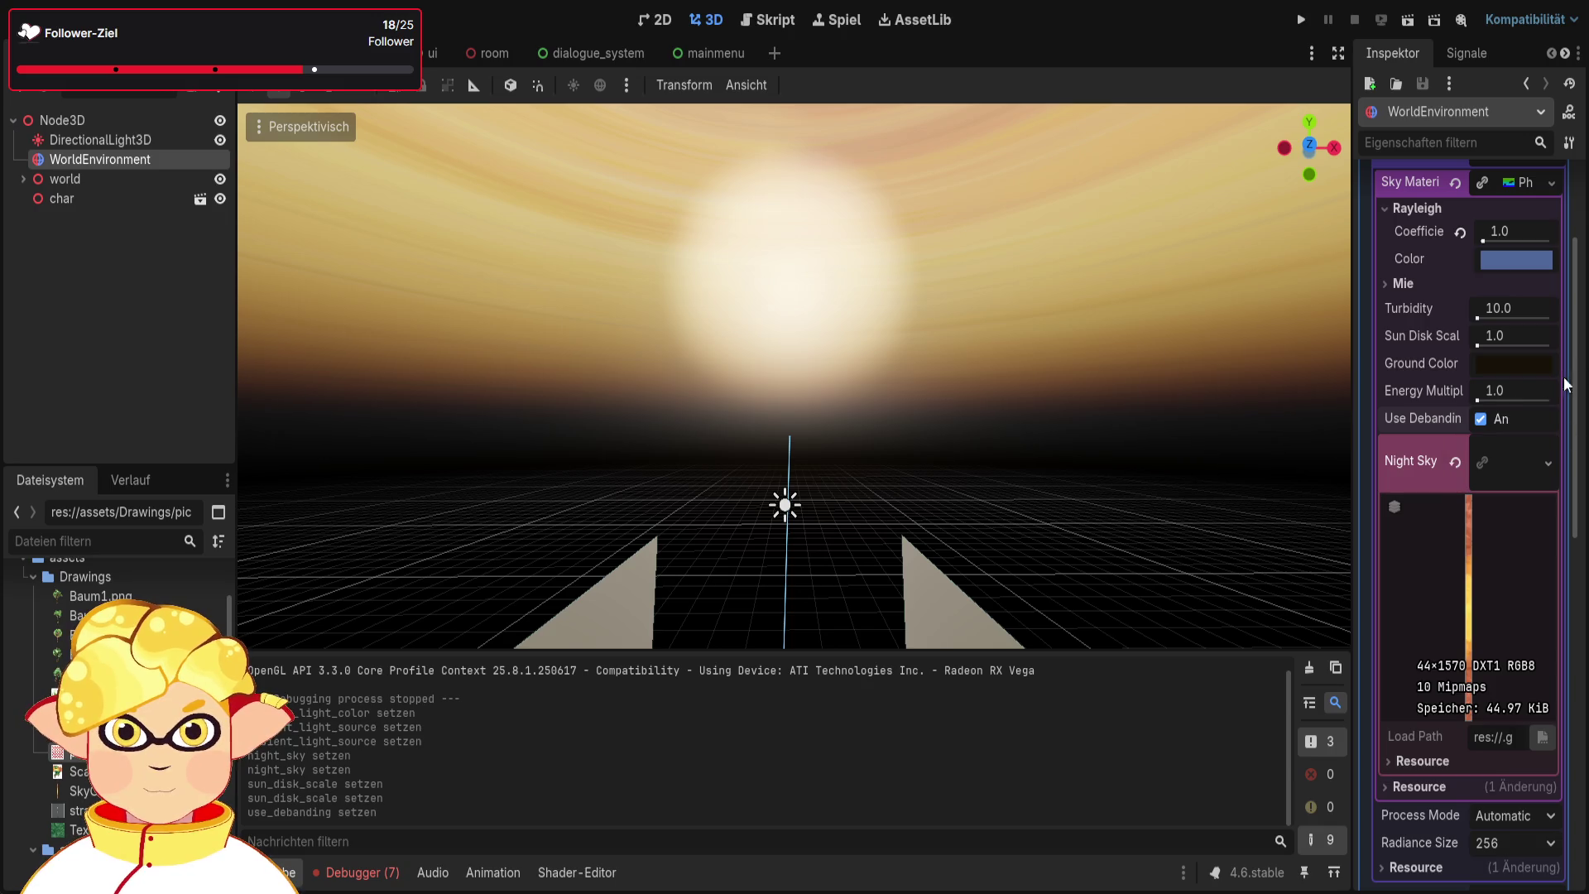
pyautogui.scroll(-3, 1455, 494)
pyautogui.scroll(-2, 1455, 494)
pyautogui.click(1426, 521)
pyautogui.click(1422, 515)
# Review the remaining Environment settings, such as ACES tonemapping at exposure 1.5, and collapse Sky
pyautogui.scroll(-2, 1427, 519)
pyautogui.scroll(-2, 1428, 520)
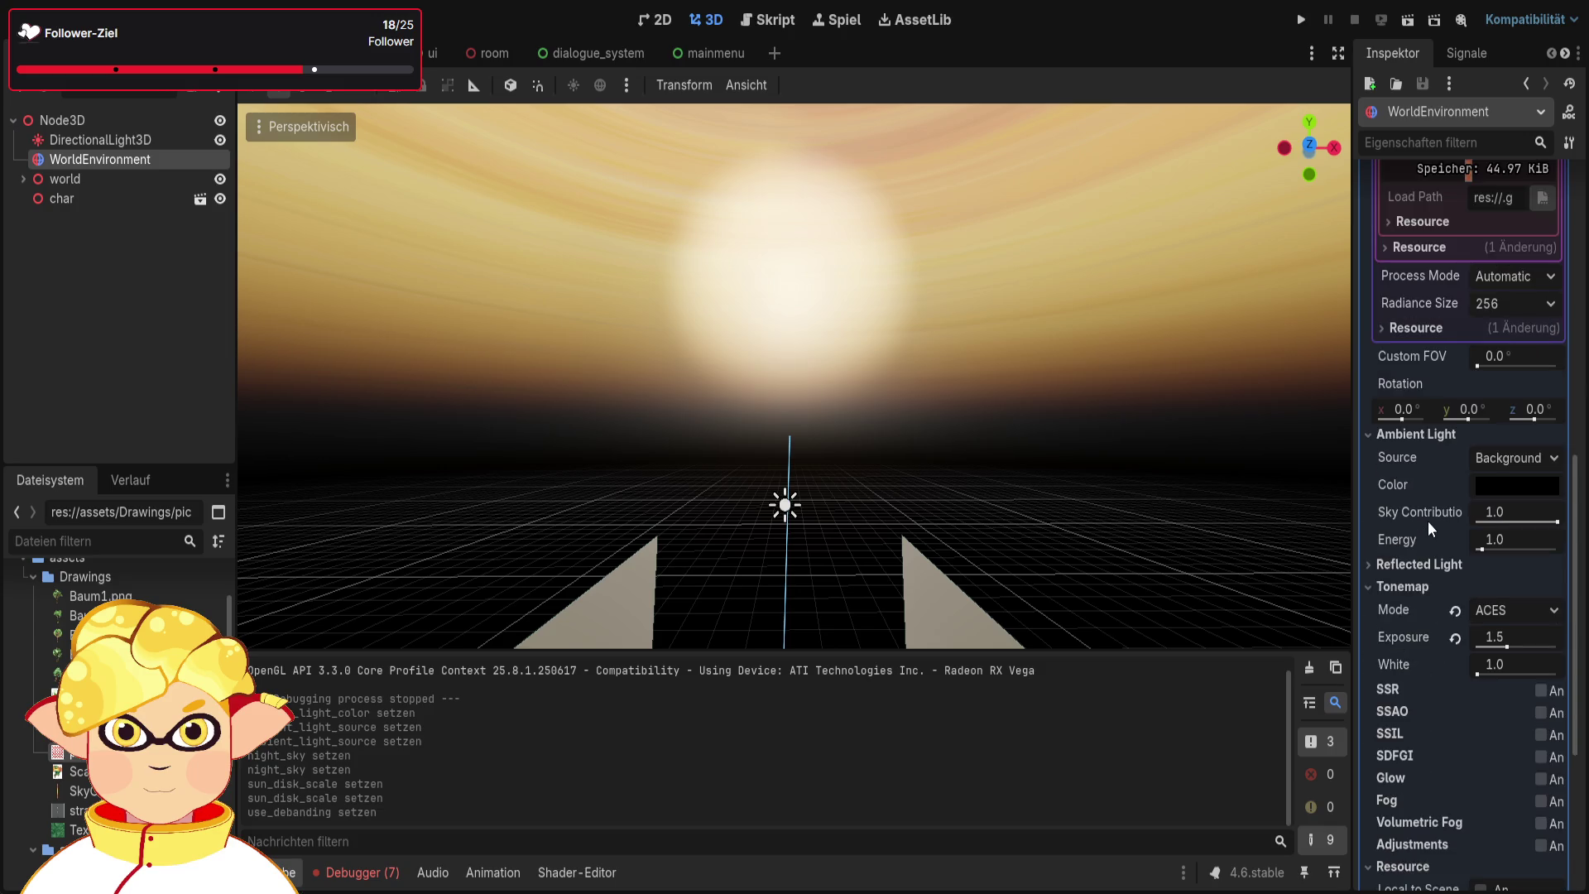
pyautogui.scroll(-2, 1433, 519)
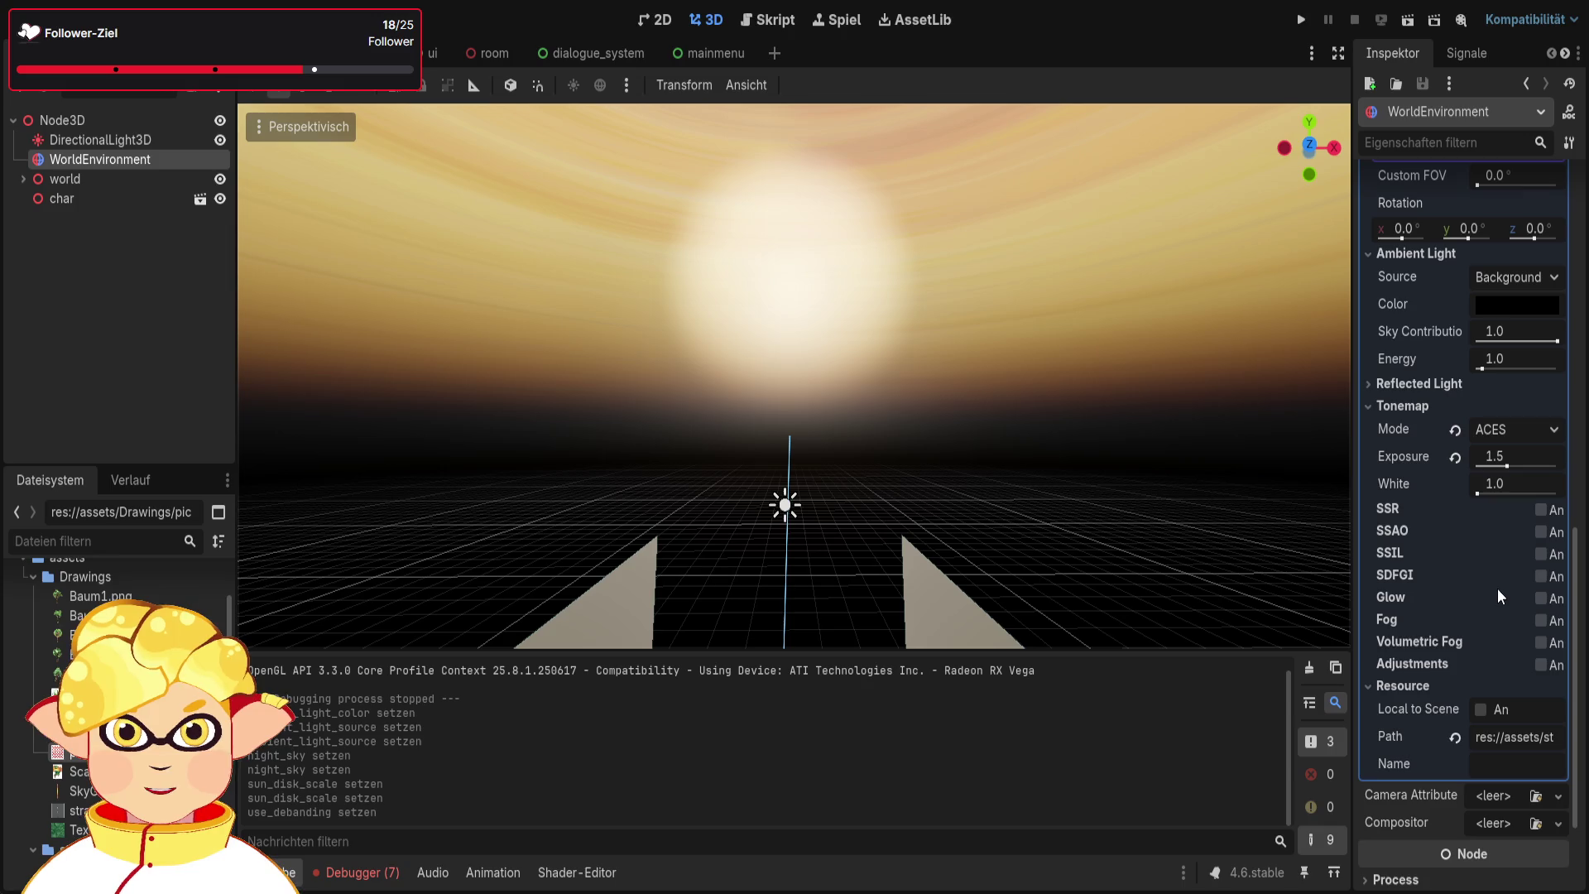
pyautogui.scroll(6, 1477, 488)
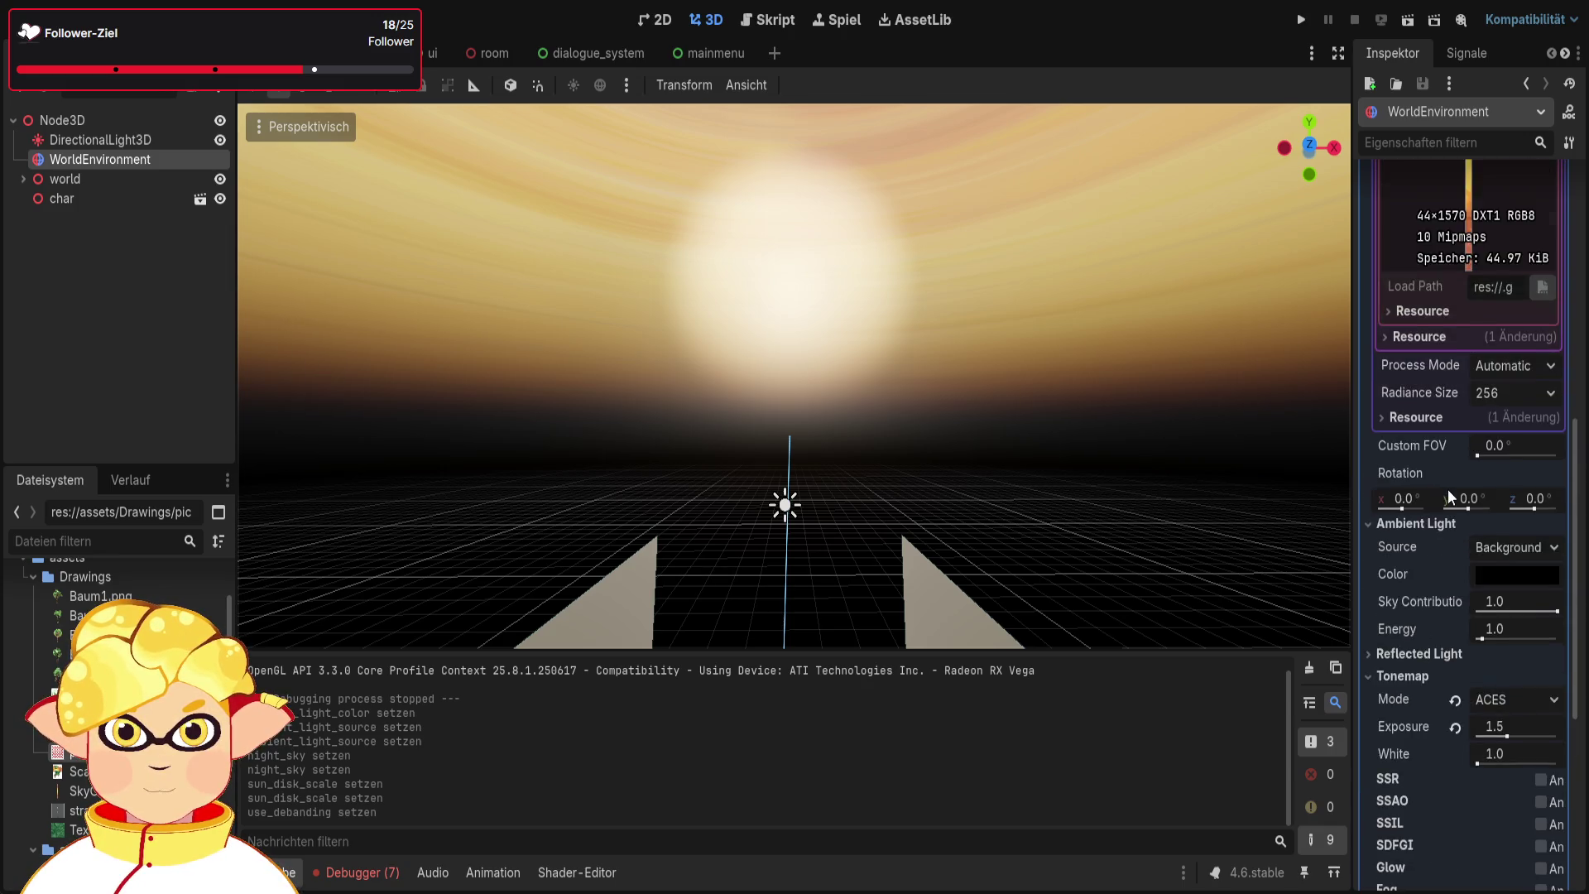
pyautogui.scroll(4, 1448, 495)
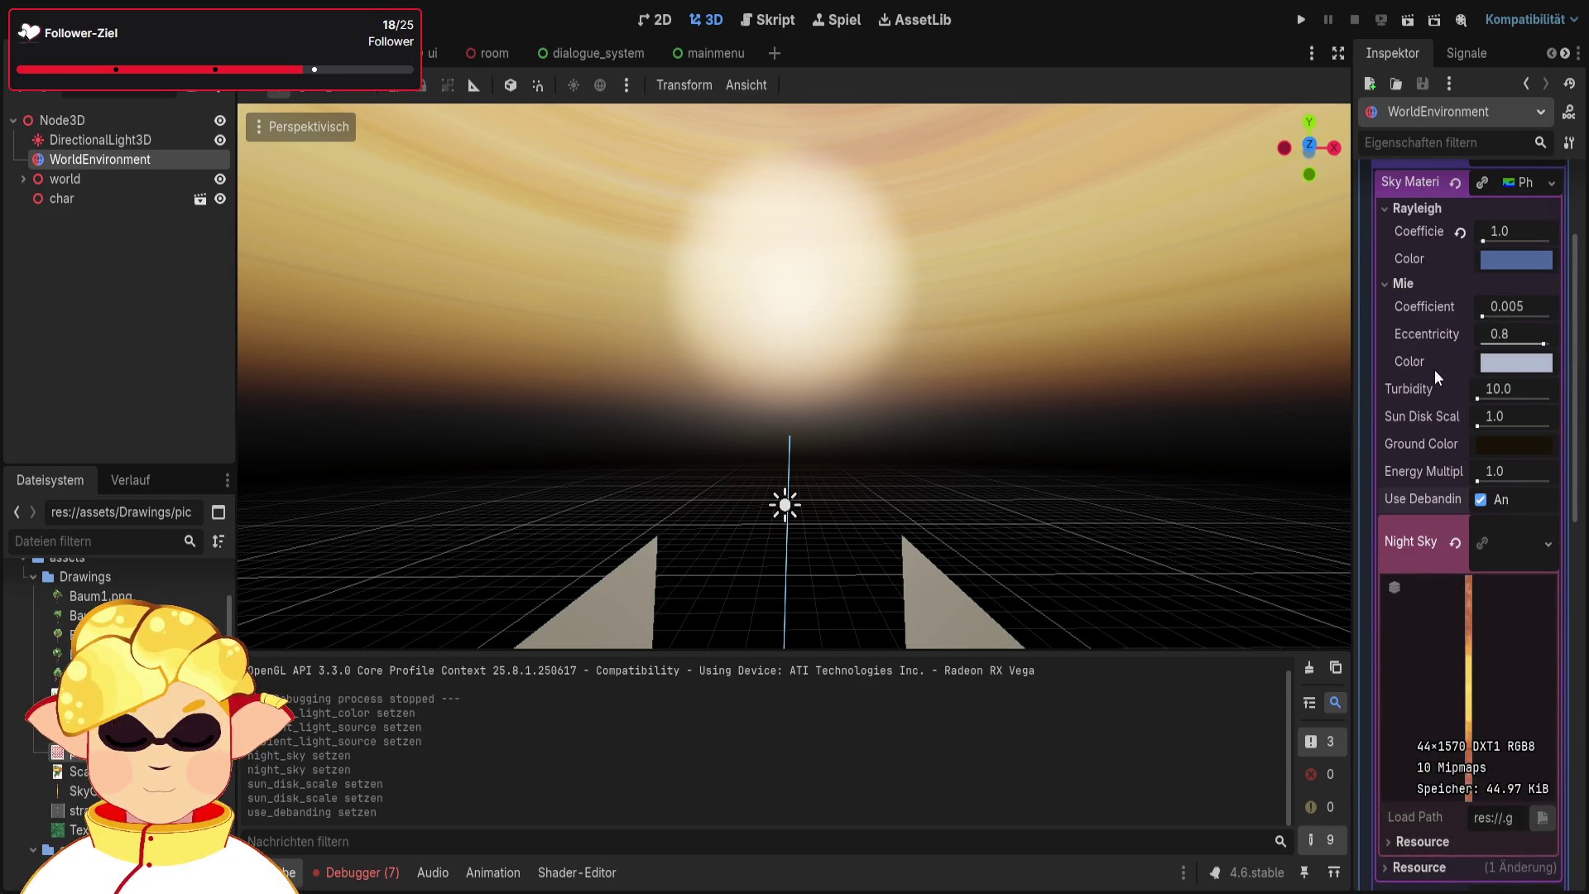
pyautogui.scroll(1, 1420, 377)
pyautogui.click(1397, 312)
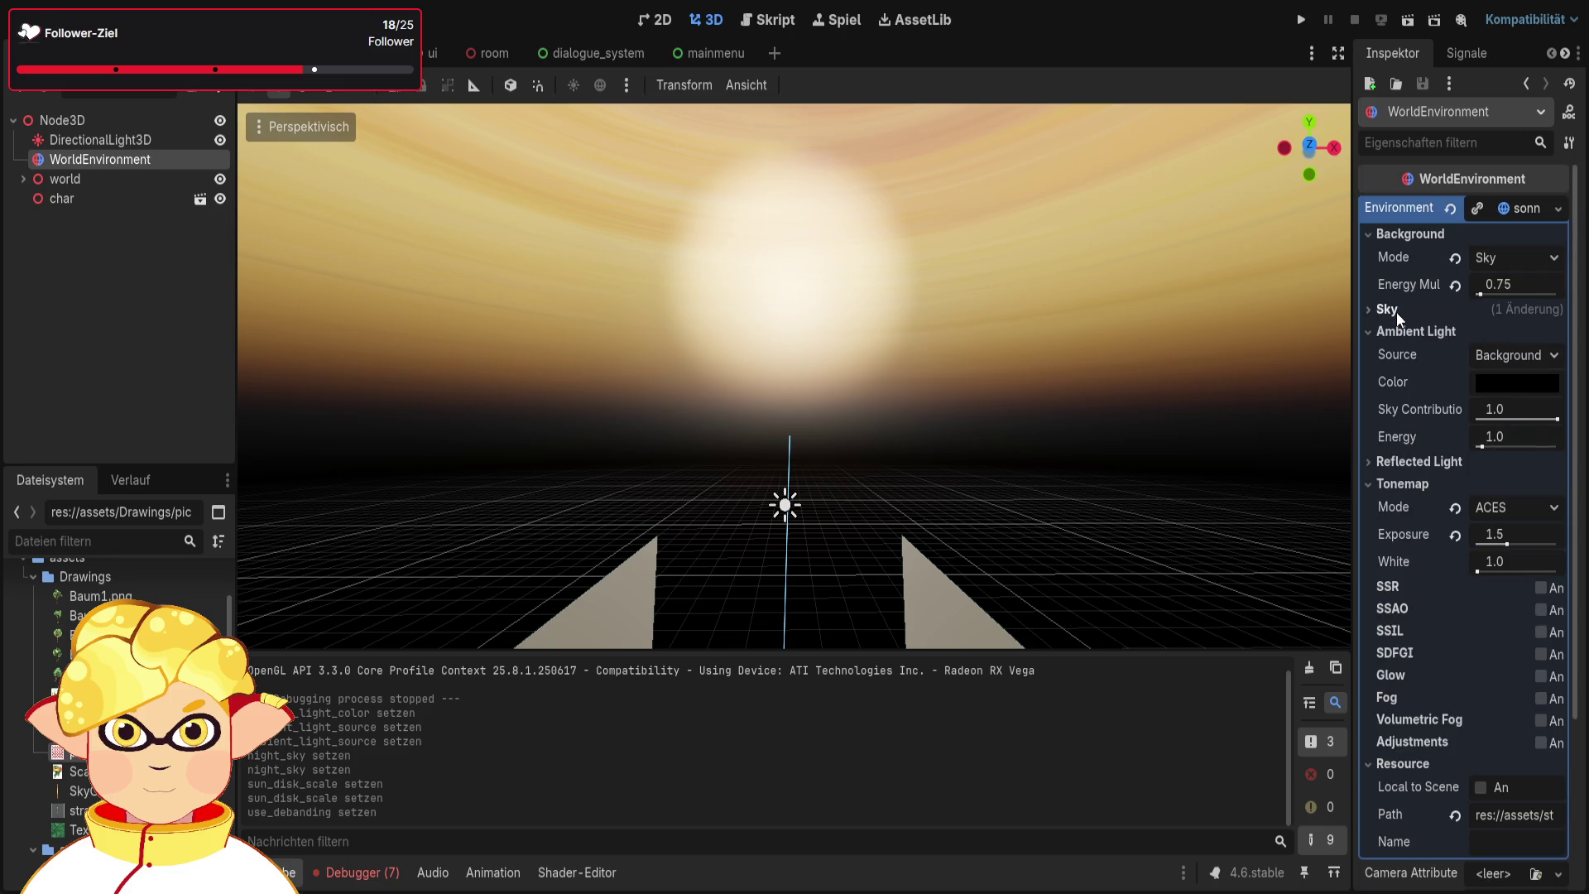
pyautogui.click(1440, 461)
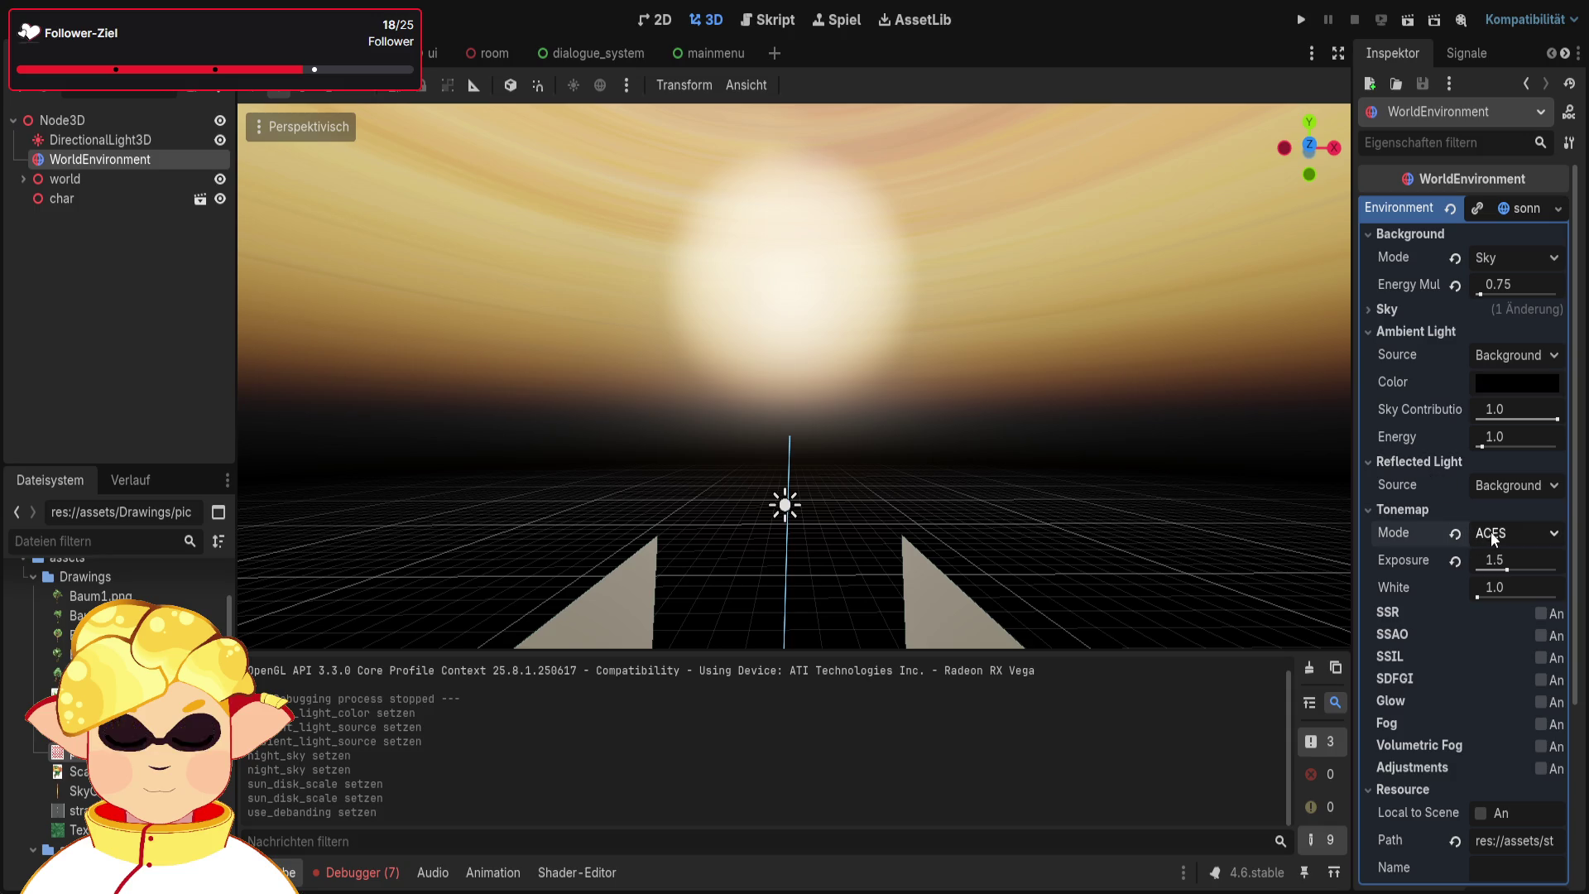
pyautogui.click(1503, 561)
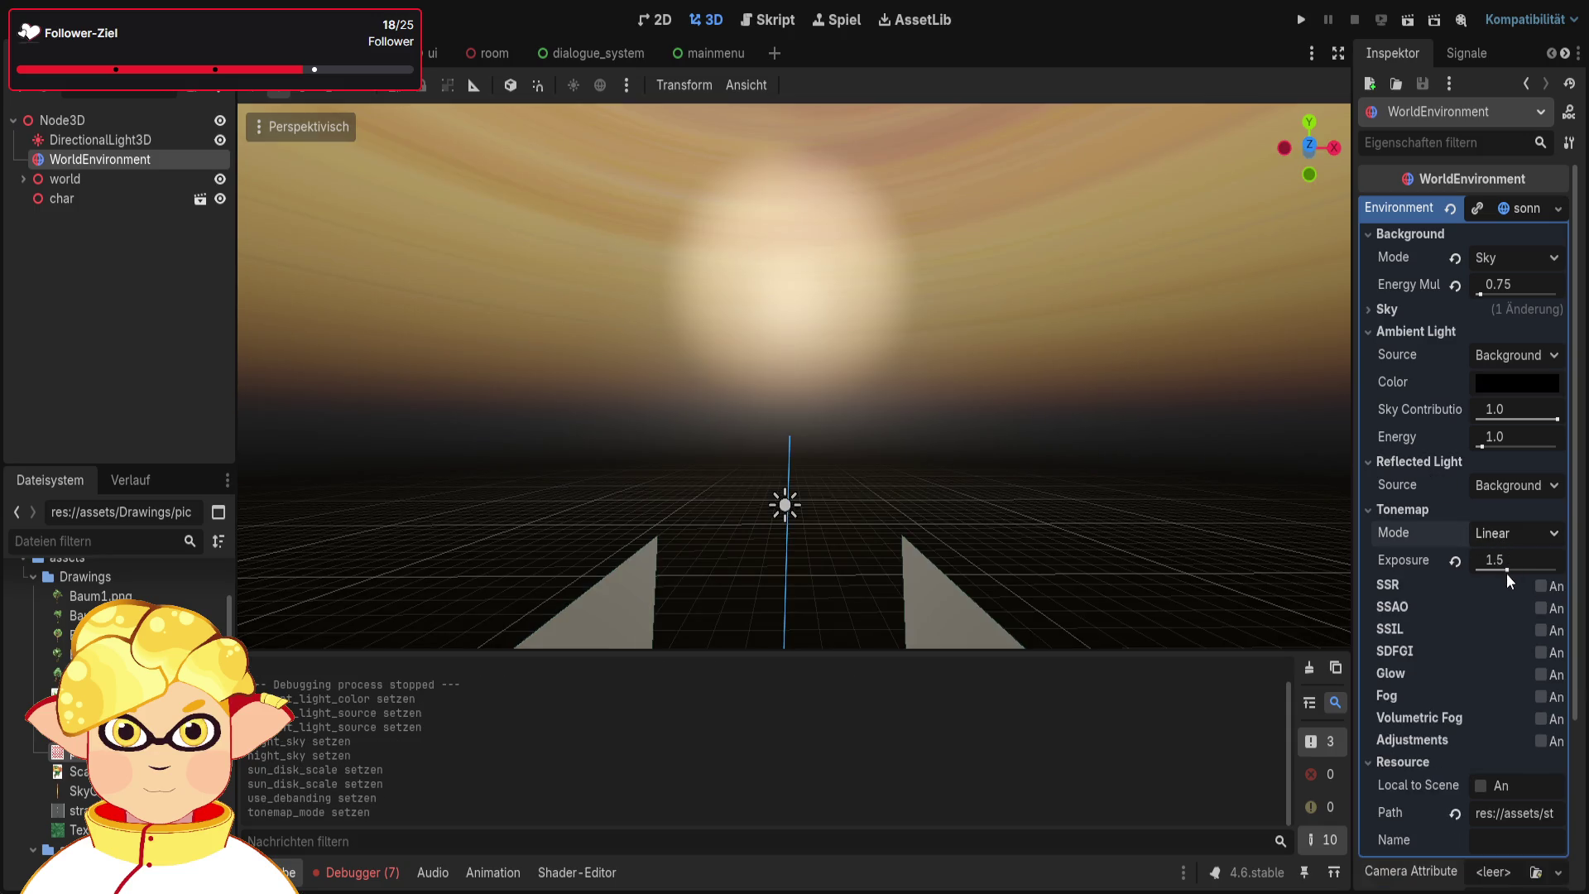
pyautogui.click(1515, 533)
pyautogui.click(1507, 578)
pyautogui.click(1506, 534)
pyautogui.click(1512, 599)
pyautogui.click(1506, 537)
pyautogui.click(1502, 616)
pyautogui.click(1515, 533)
pyautogui.click(1522, 633)
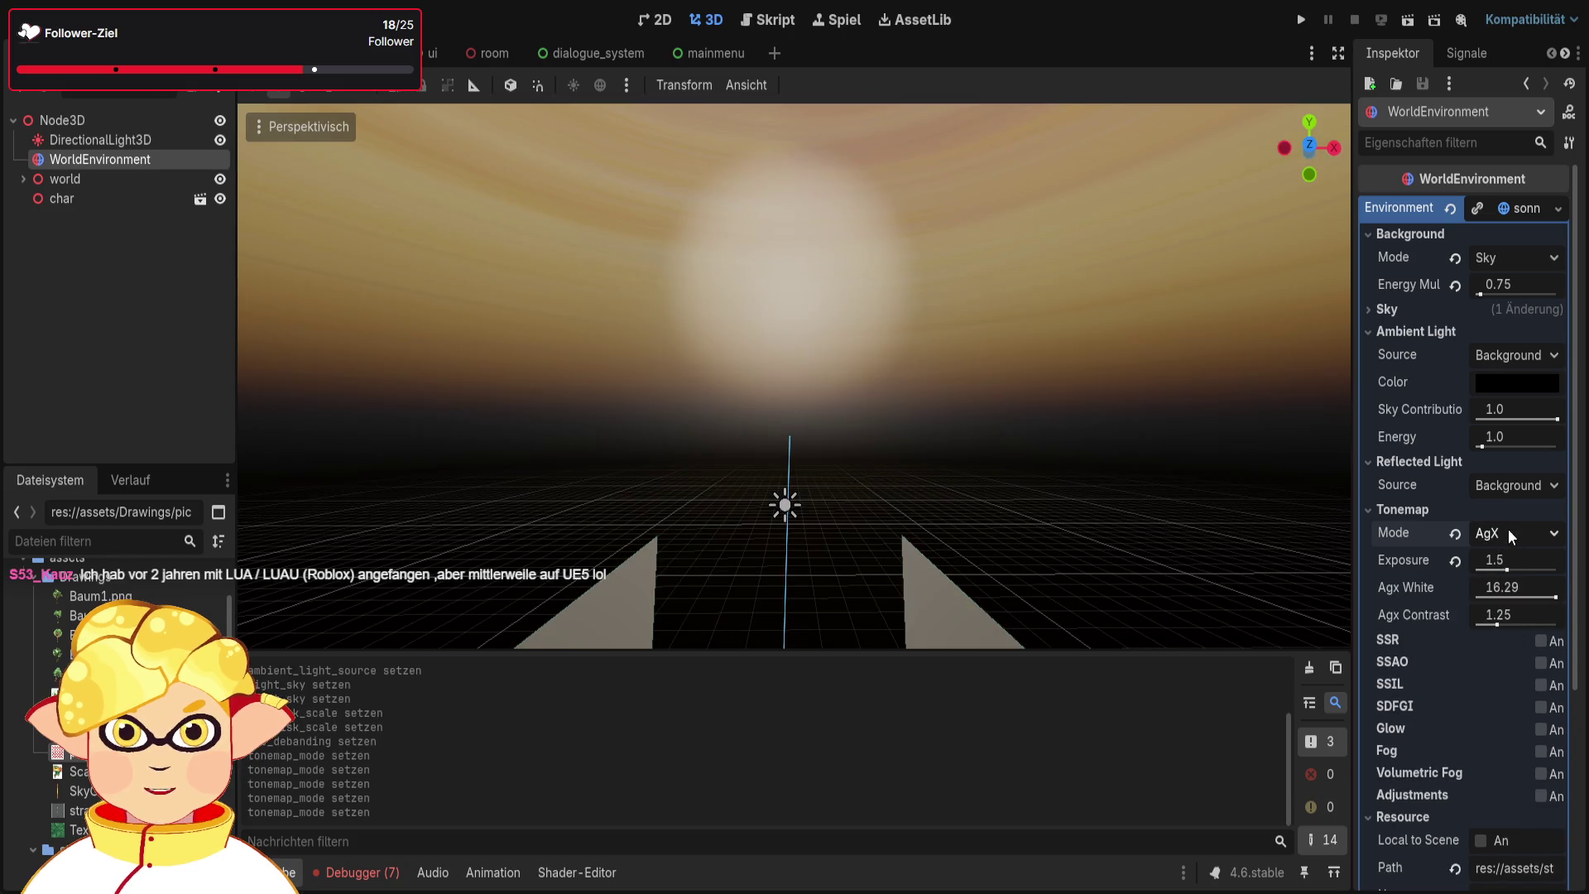
pyautogui.hotkey('ctrl', 'z')
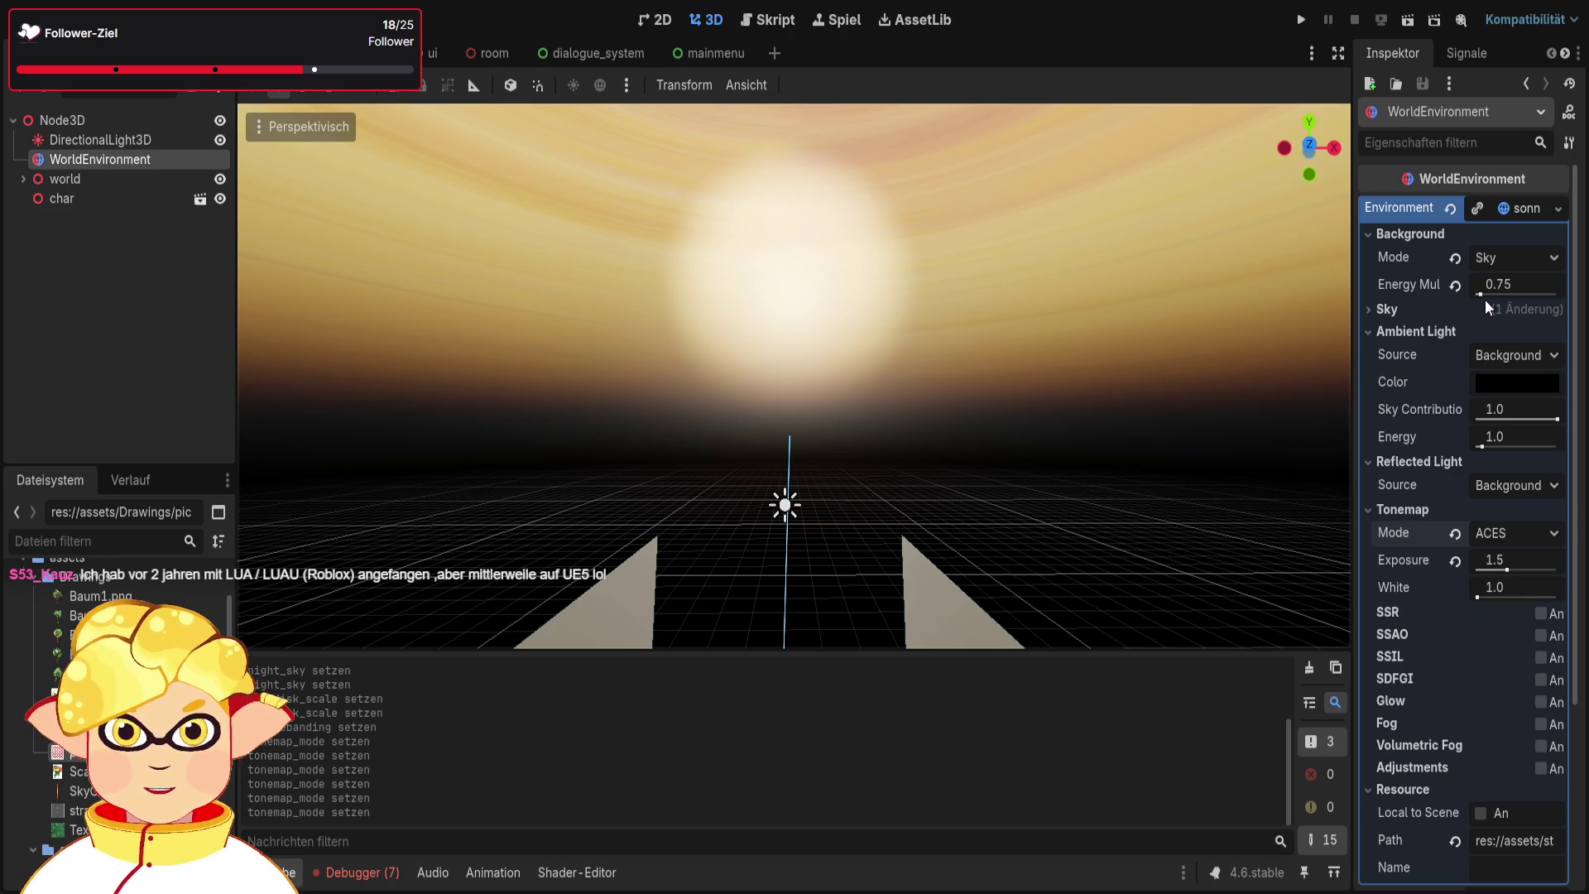
pyautogui.scroll(-5, 1471, 384)
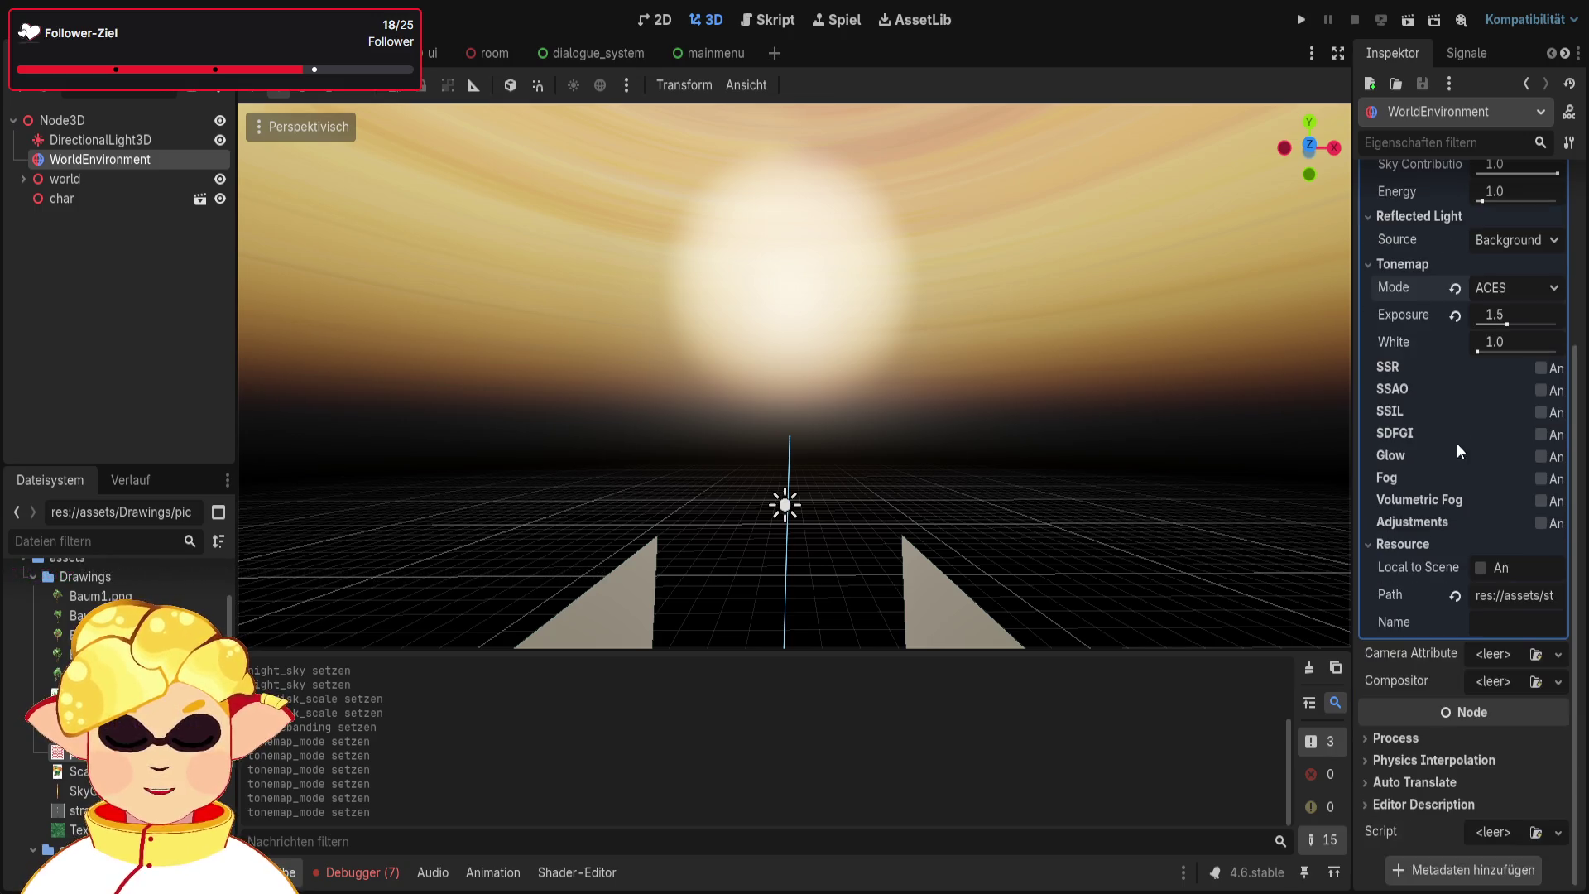
# Set the sky material's Mie eccentricity to 1.0
pyautogui.scroll(5, 1457, 458)
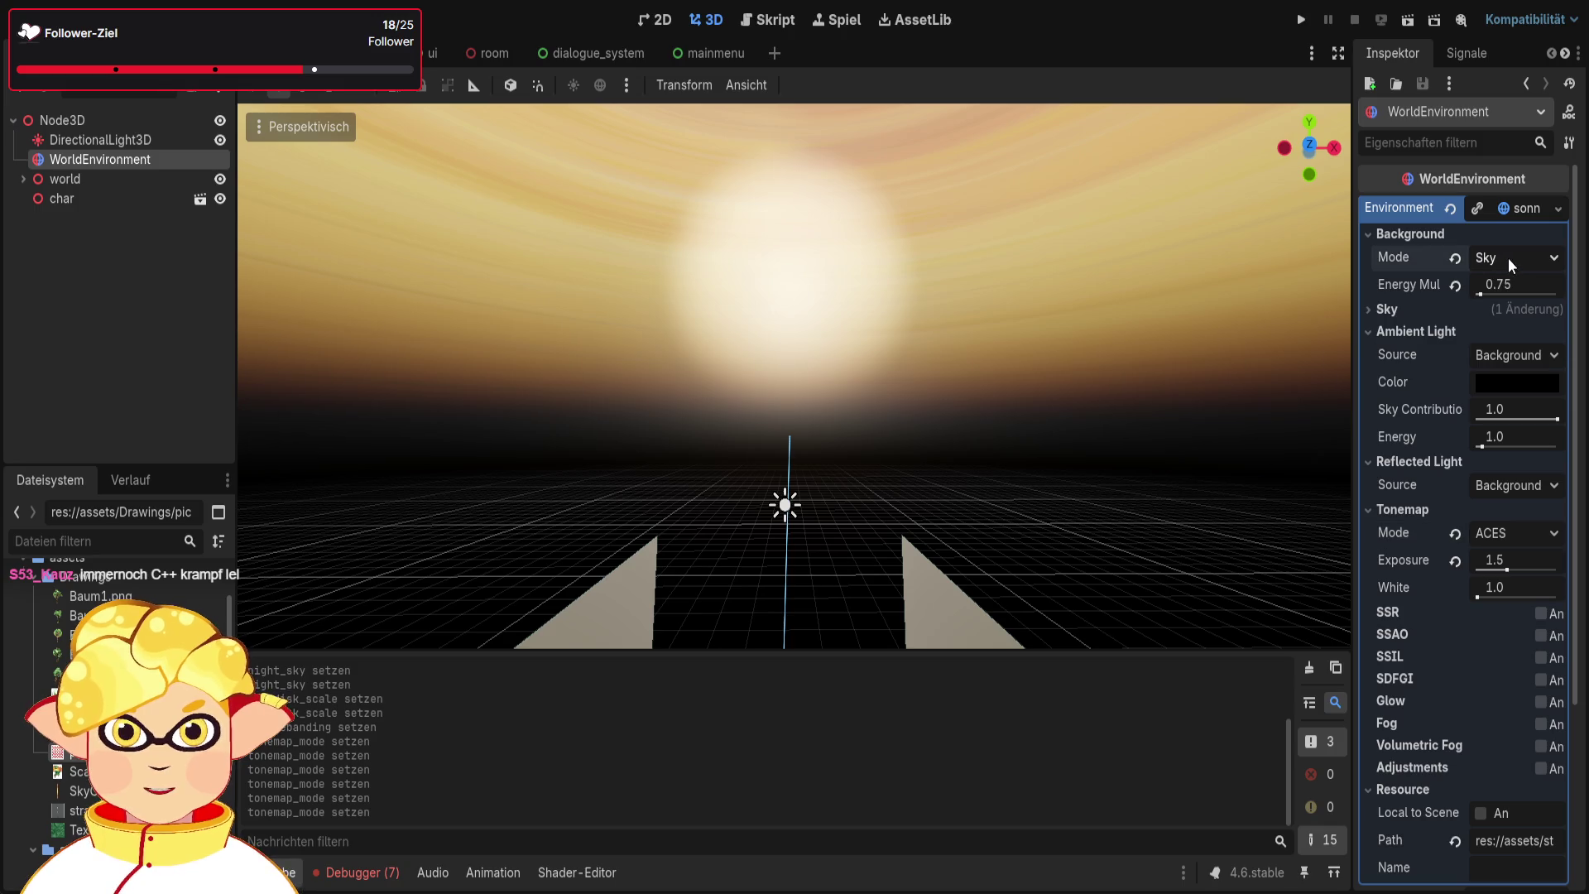
pyautogui.click(1483, 310)
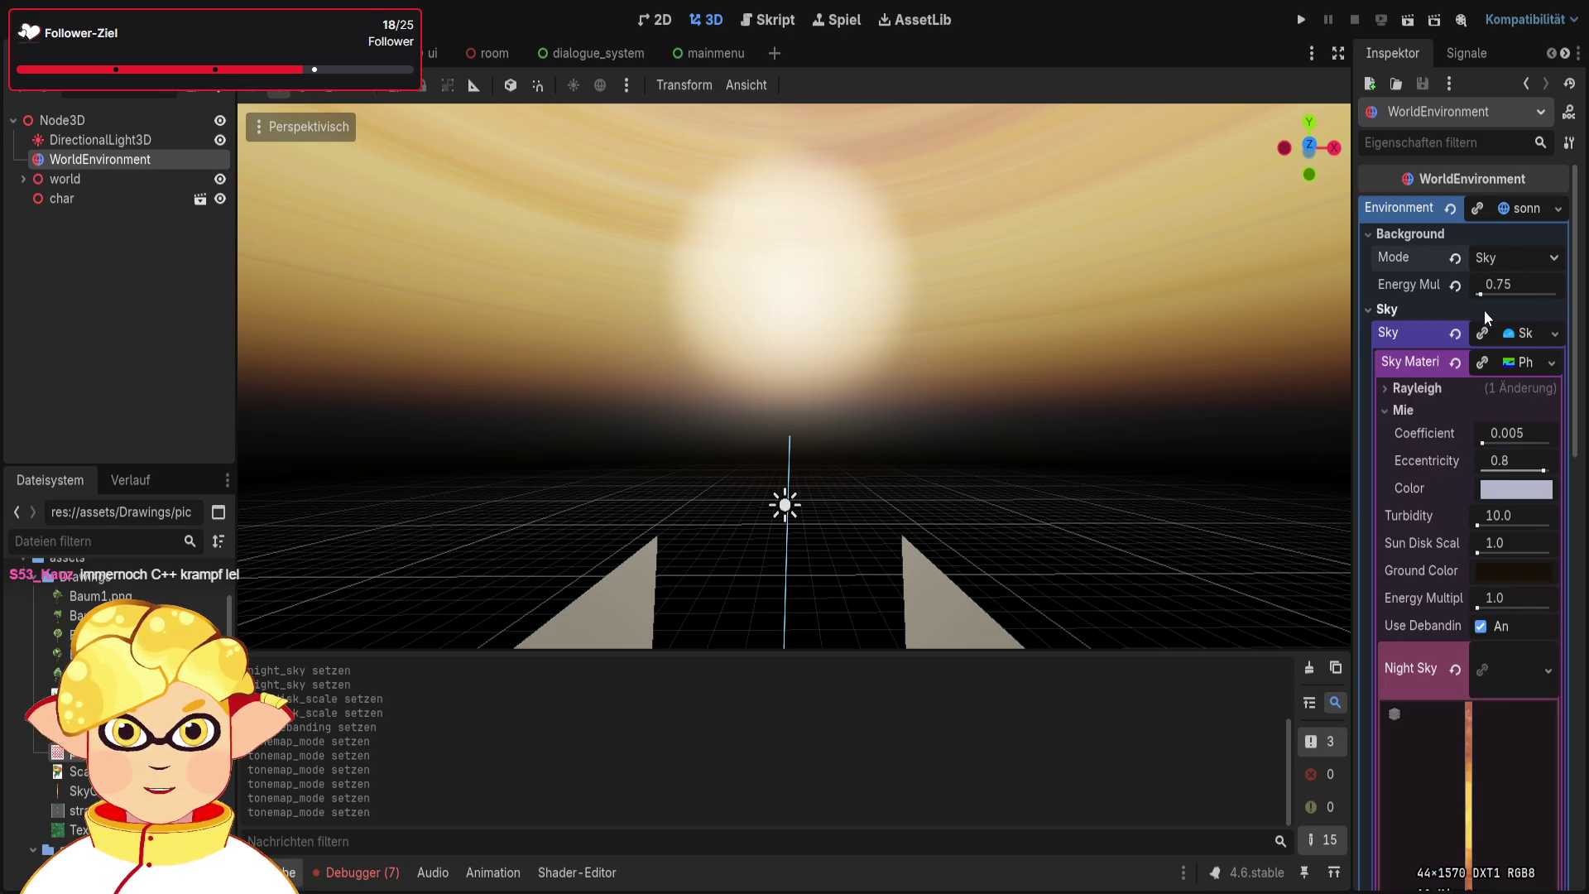
pyautogui.click(1555, 334)
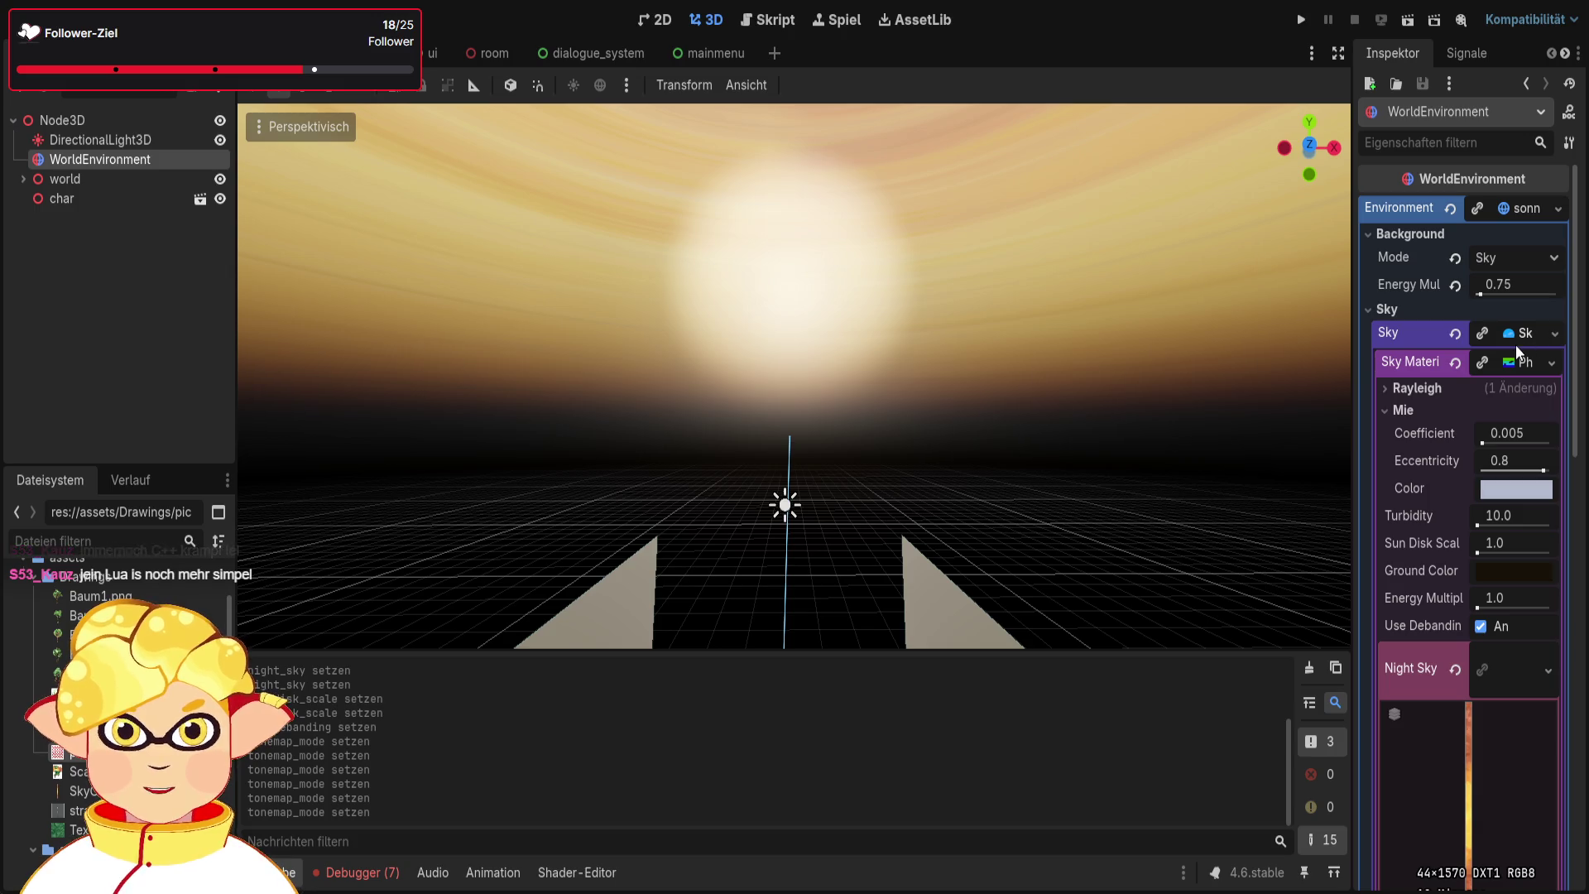
pyautogui.click(1531, 460)
pyautogui.write('1')
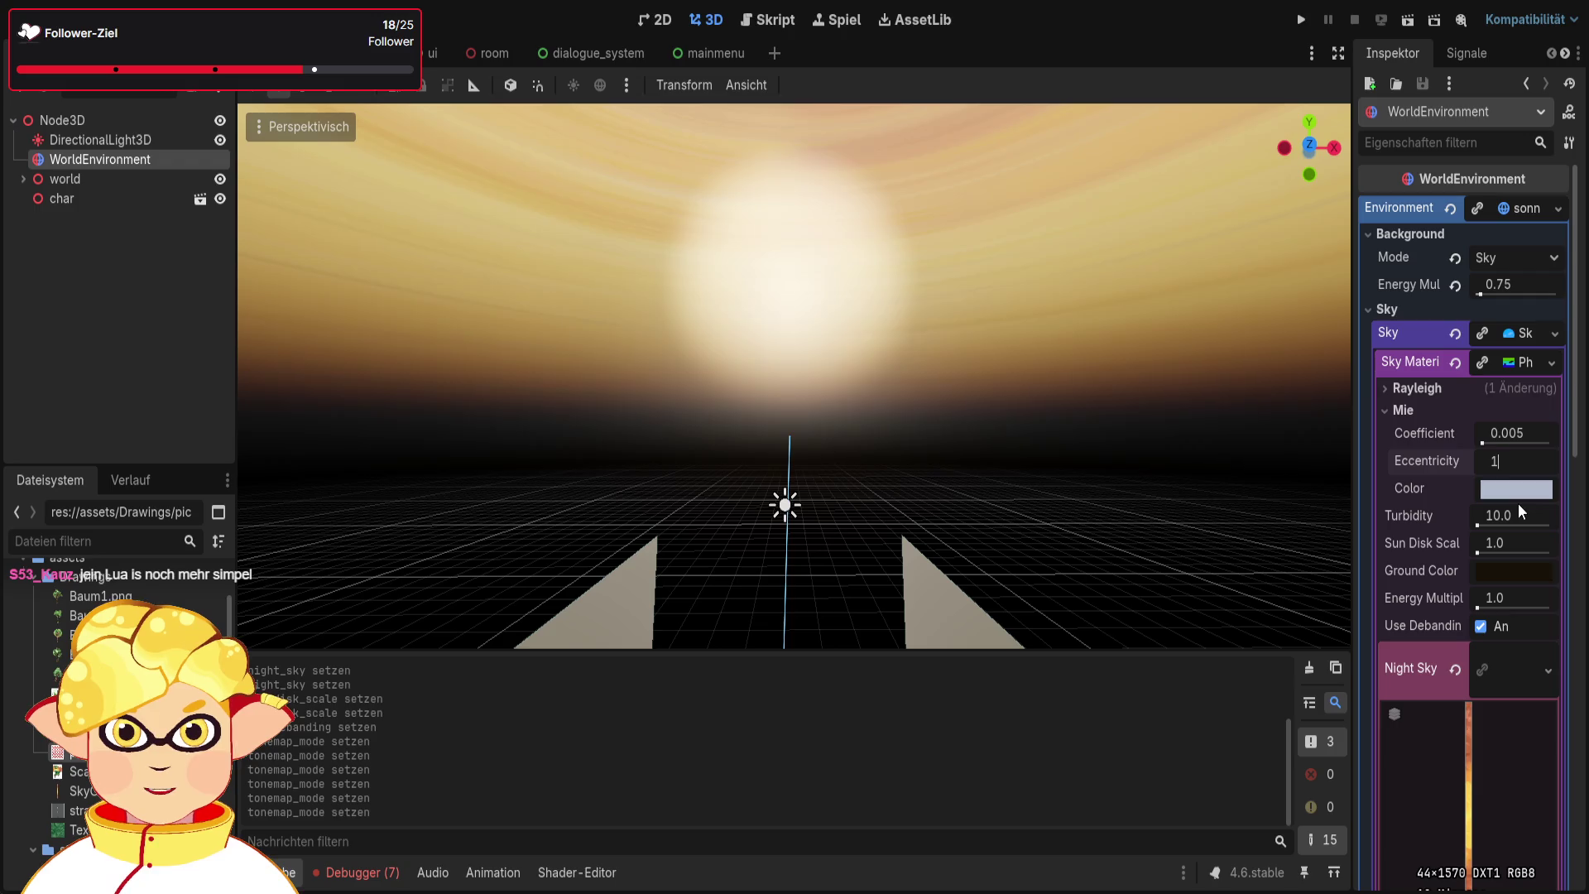
pyautogui.press('Return')
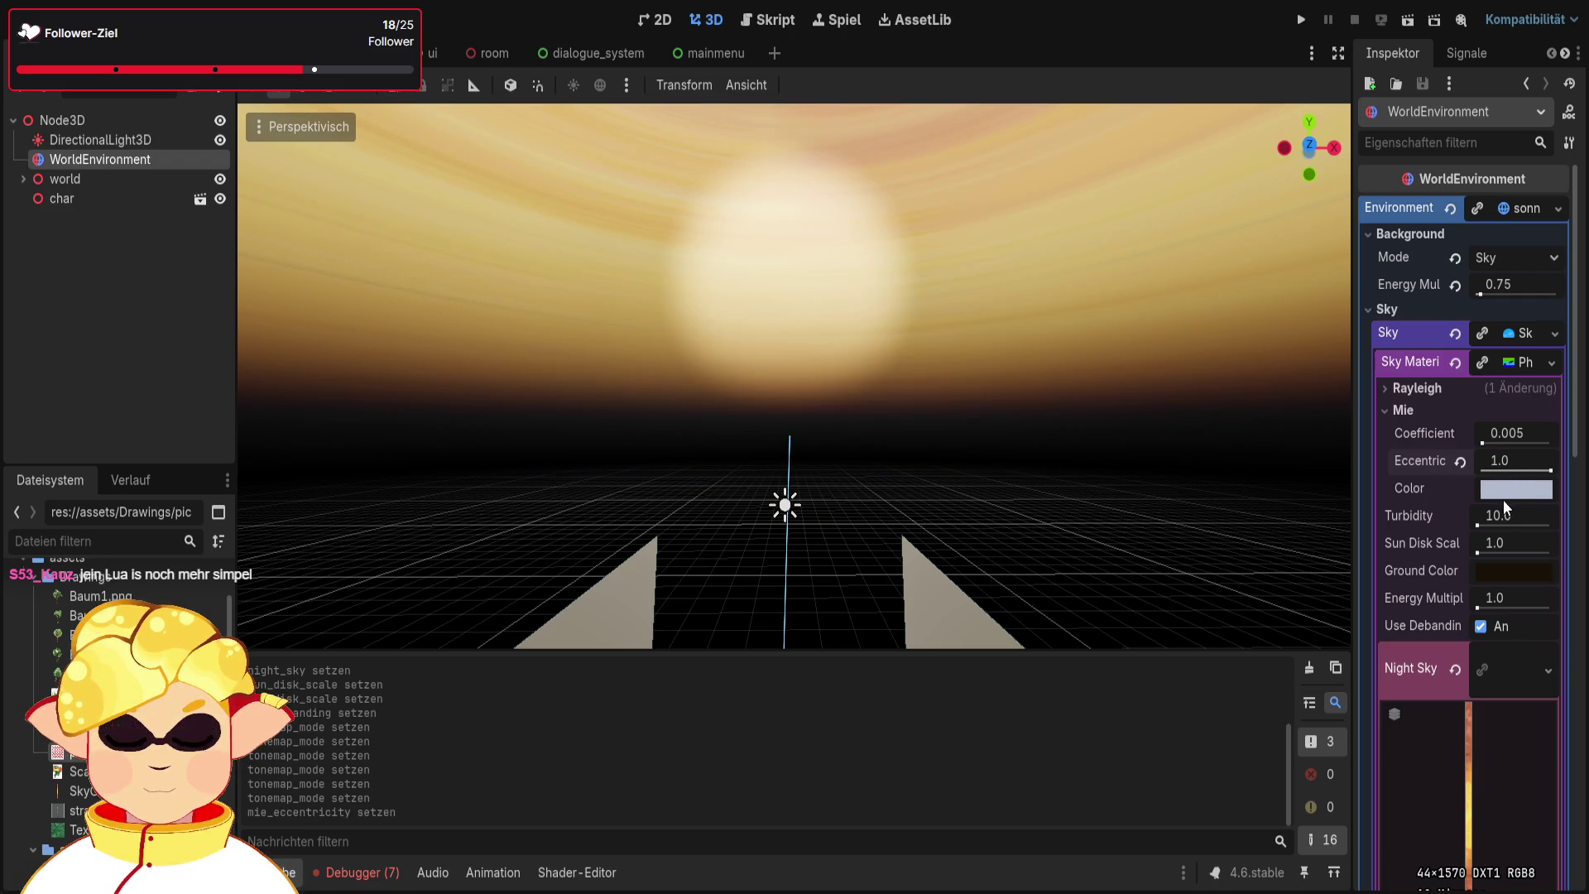
# Revert the Rayleigh coefficient to its default 2.0 and run the scene to preview the sky
pyautogui.scroll(-5, 1493, 534)
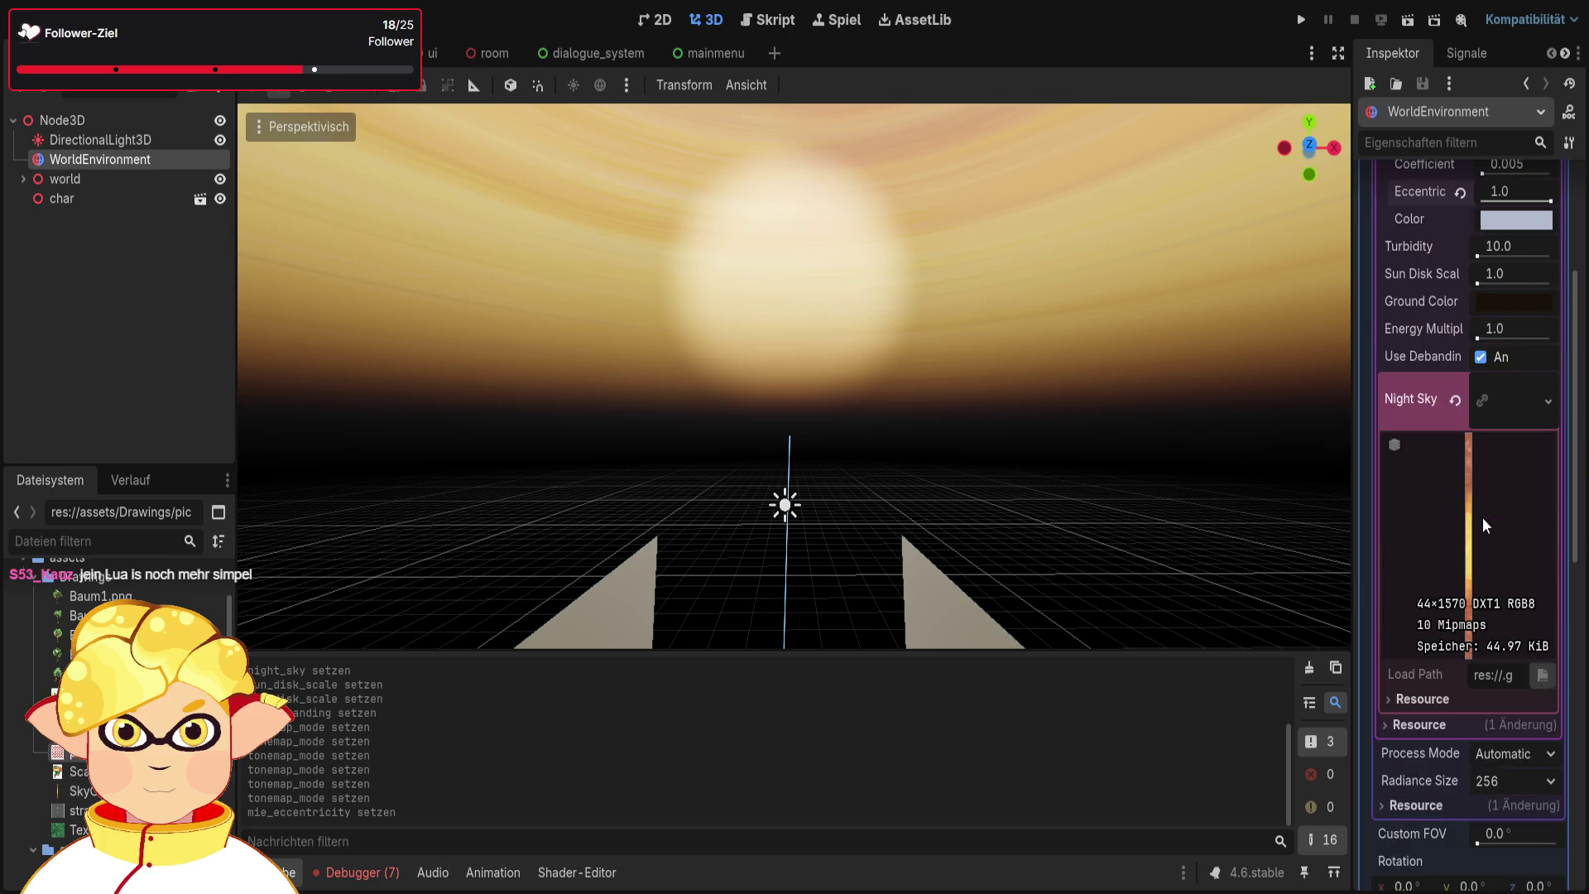
pyautogui.scroll(4, 1458, 509)
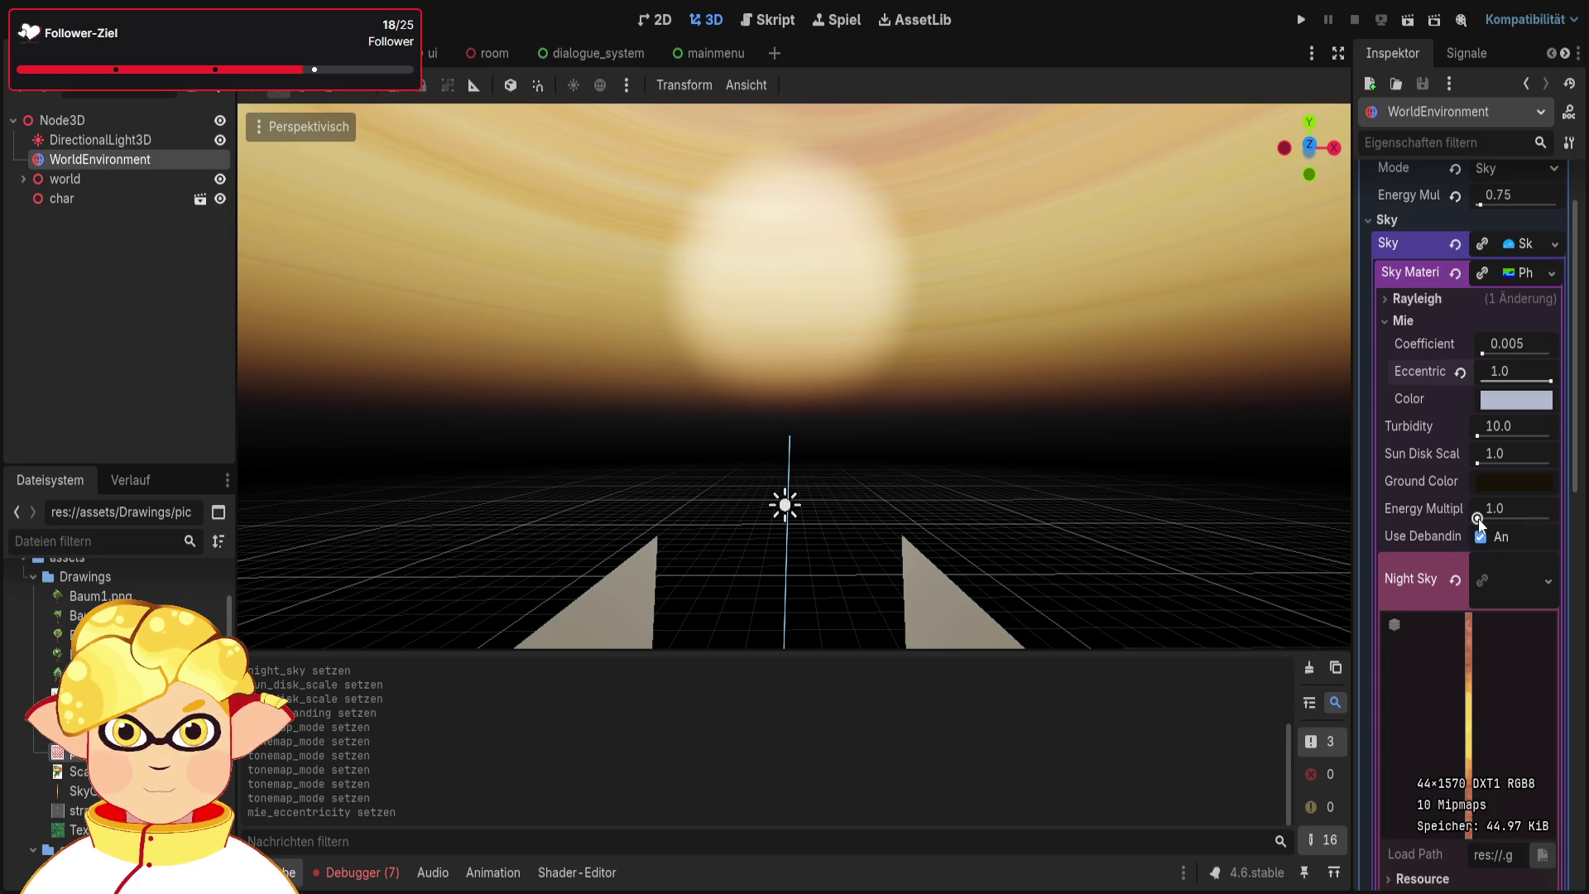
pyautogui.click(1416, 298)
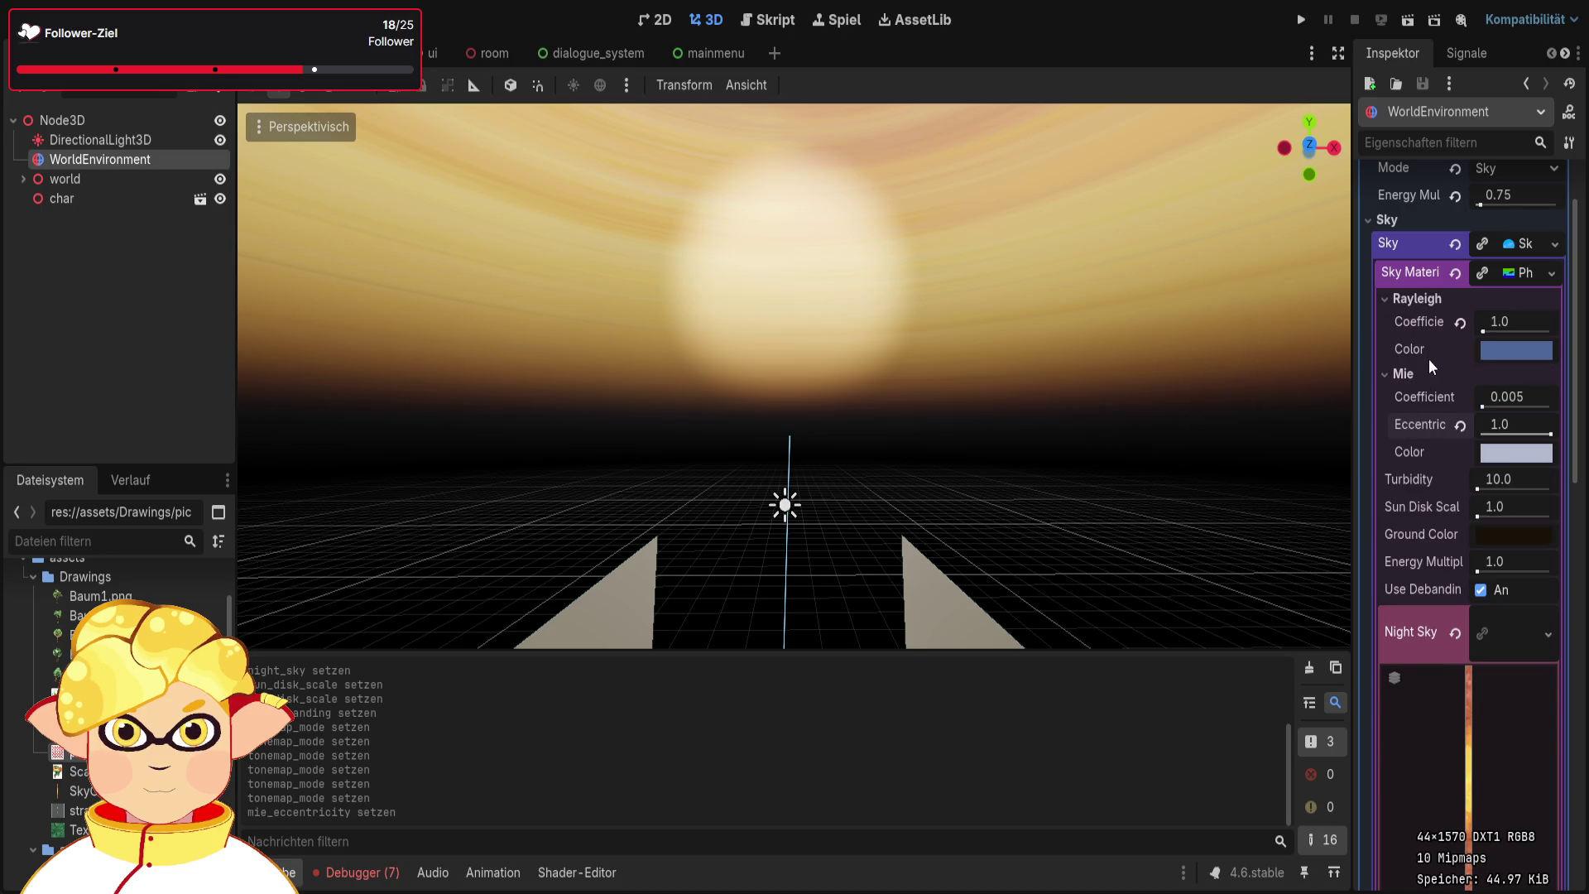
pyautogui.click(1459, 322)
pyautogui.click(1407, 20)
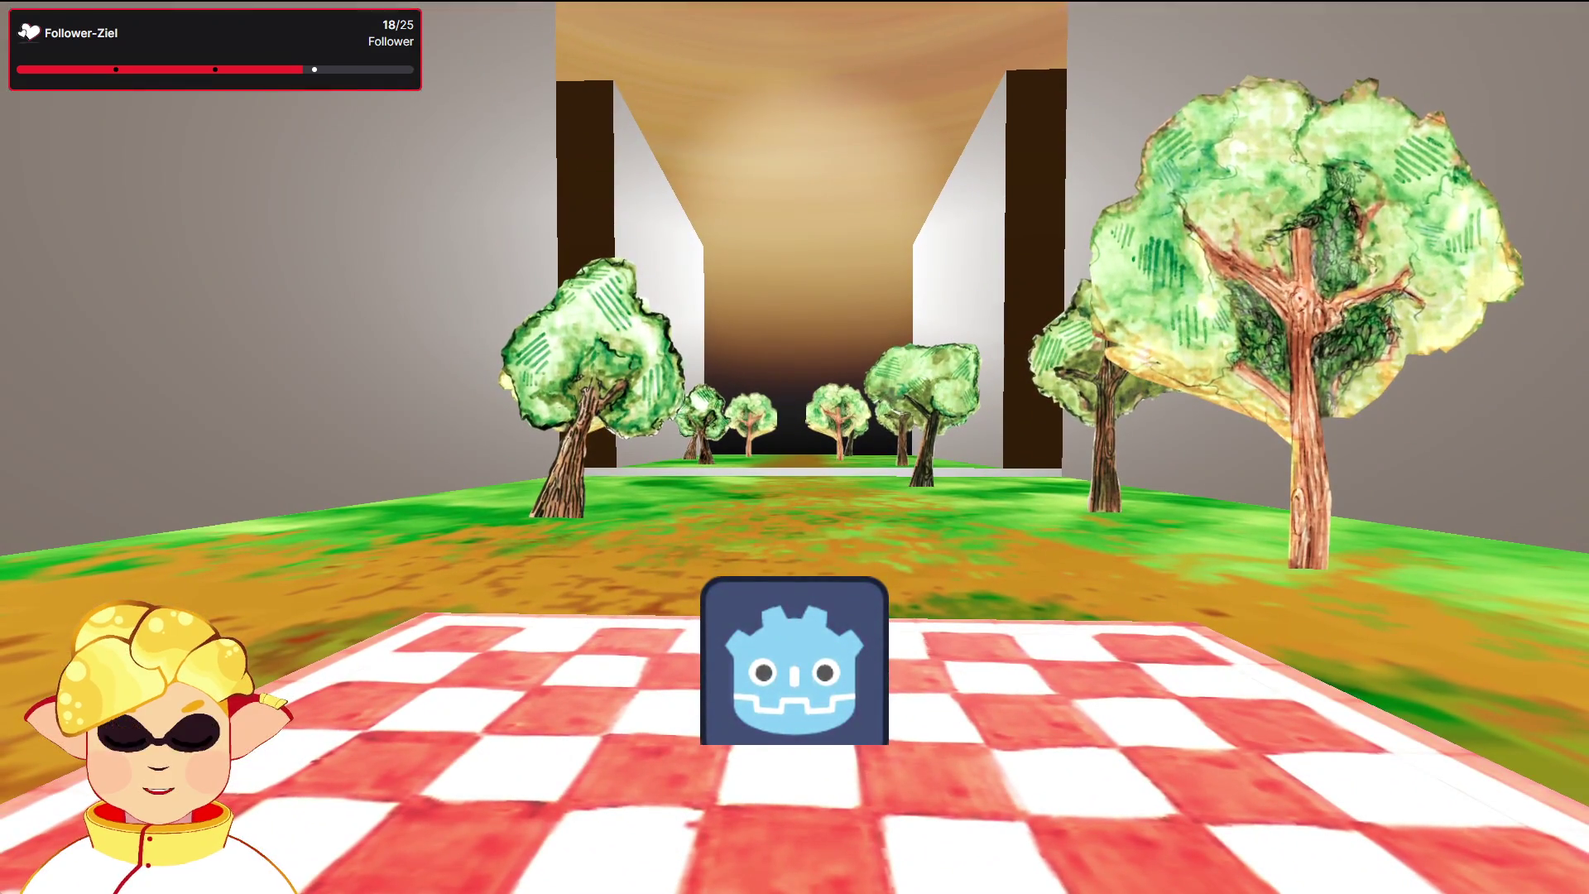
# Stop the game with F8, view DirectionalLight3D's Light settings (energy 3.0, angular distance 20°), then reselect WorldEnvironment
pyautogui.press('F8')
pyautogui.click(866, 453)
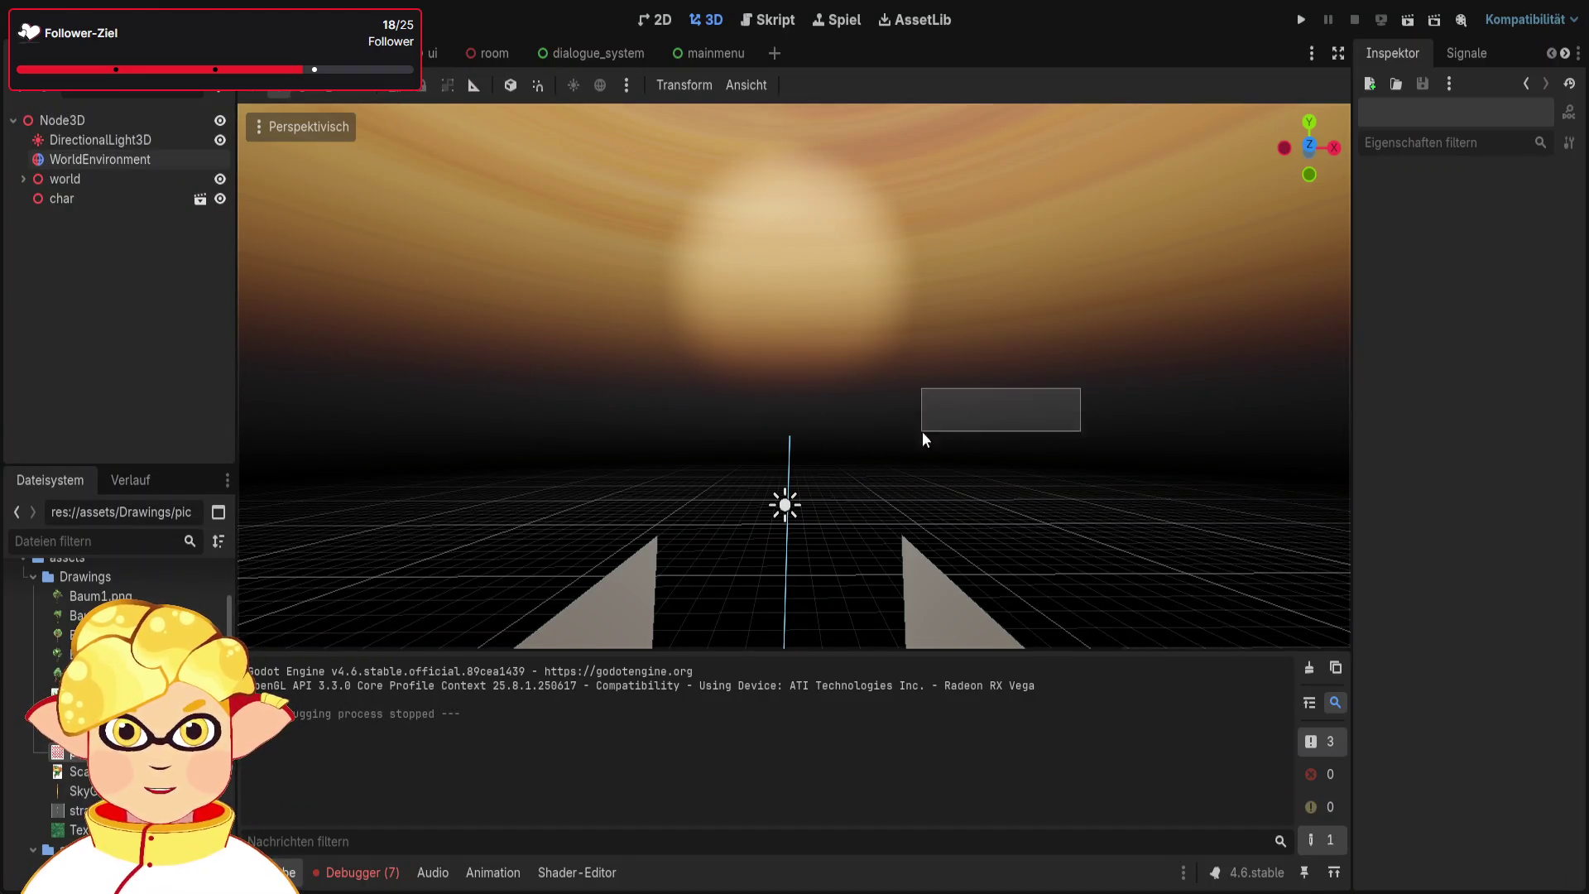
pyautogui.click(131, 139)
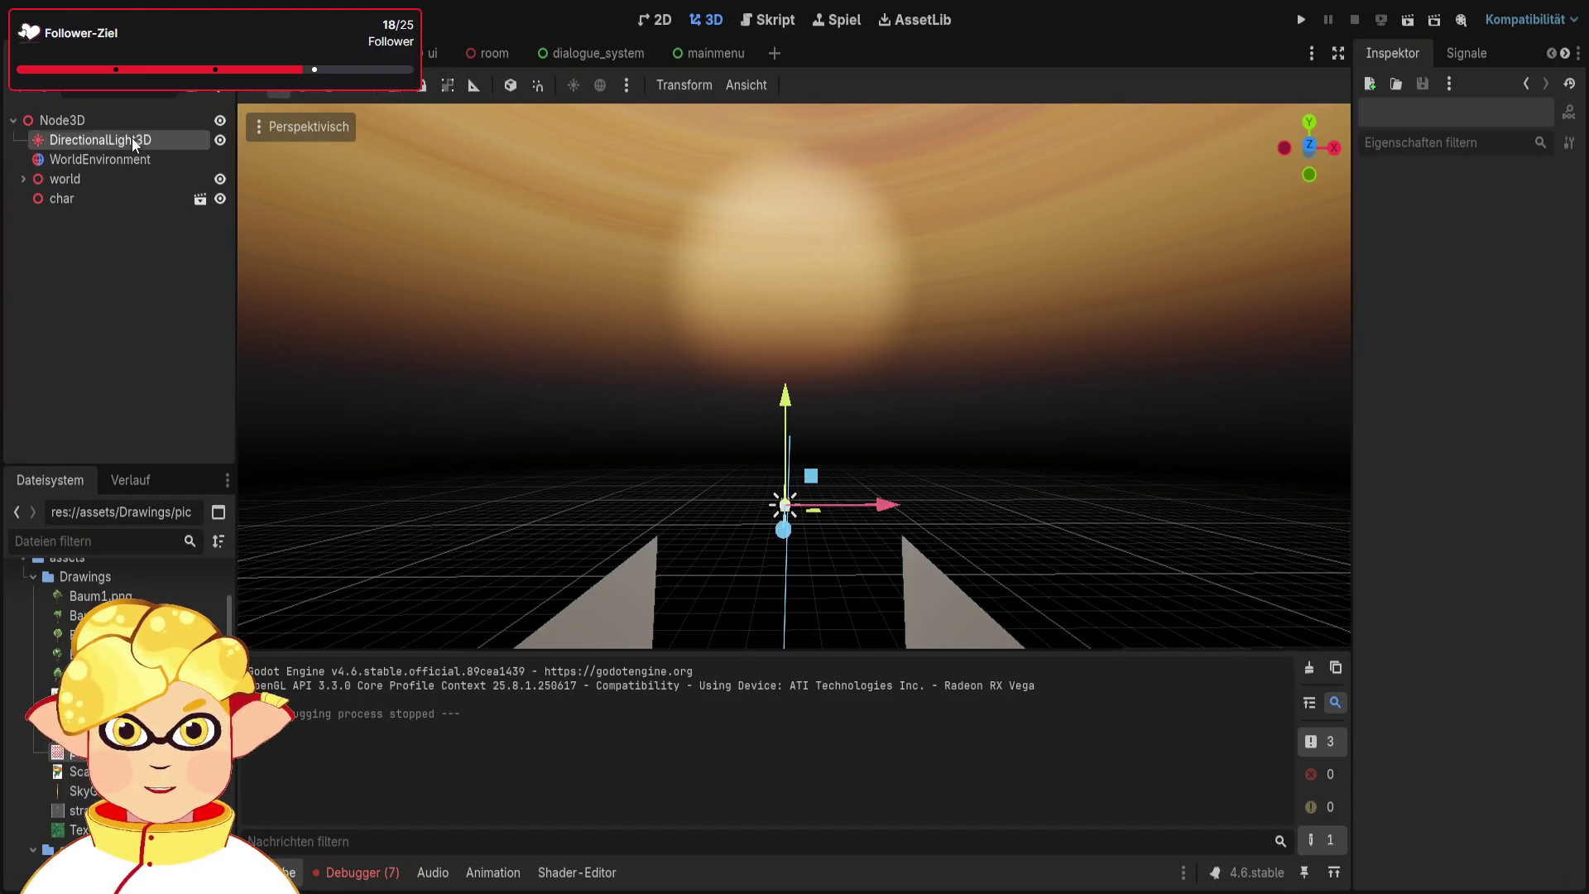
pyautogui.click(123, 160)
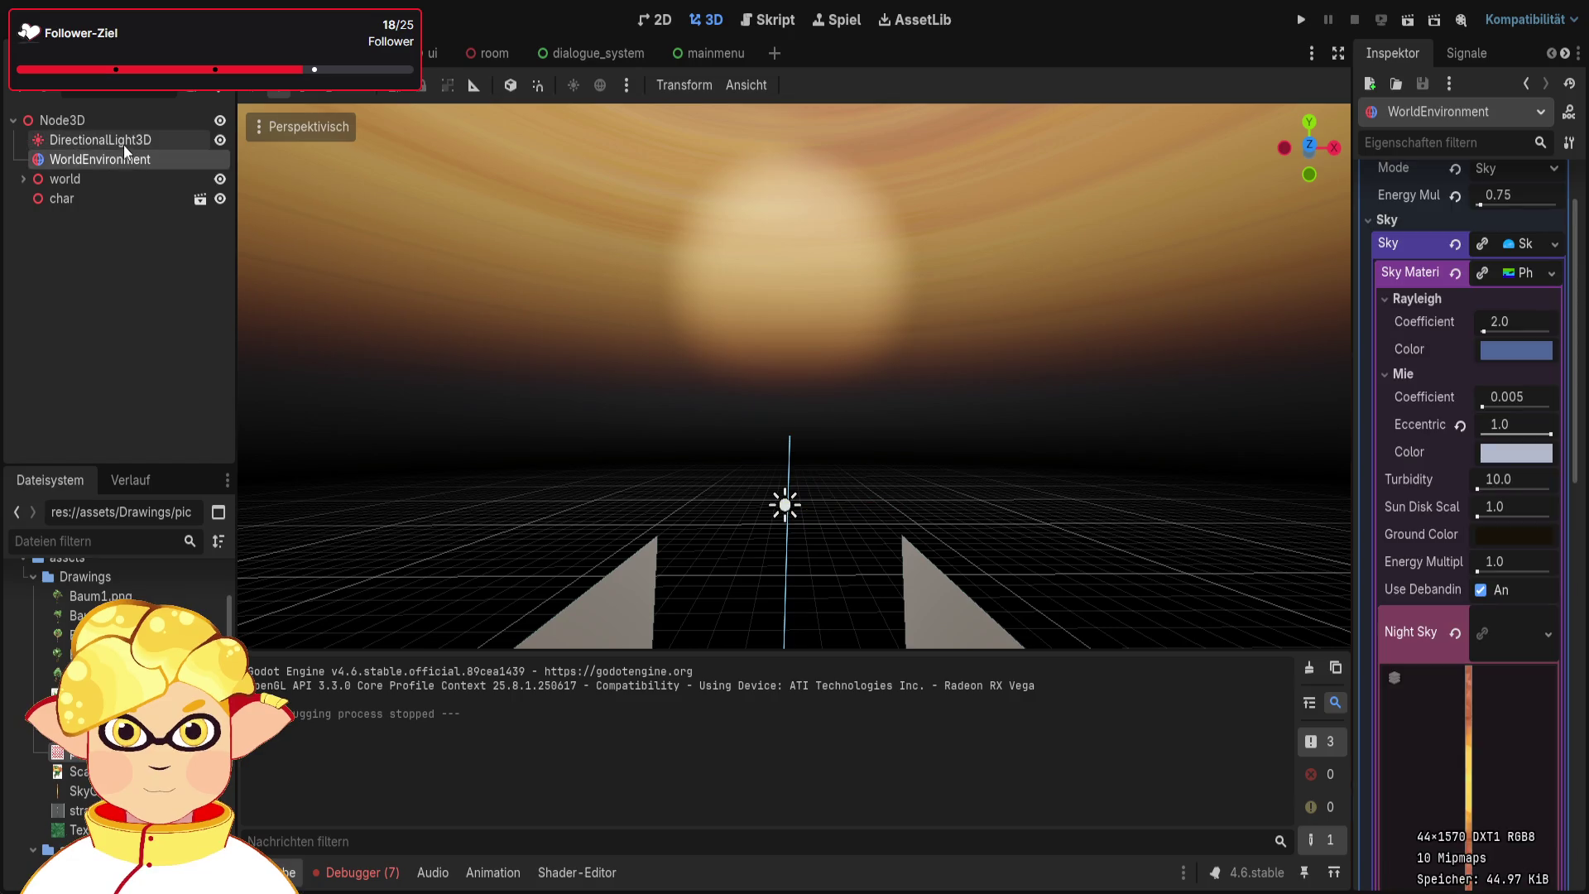
pyautogui.click(123, 145)
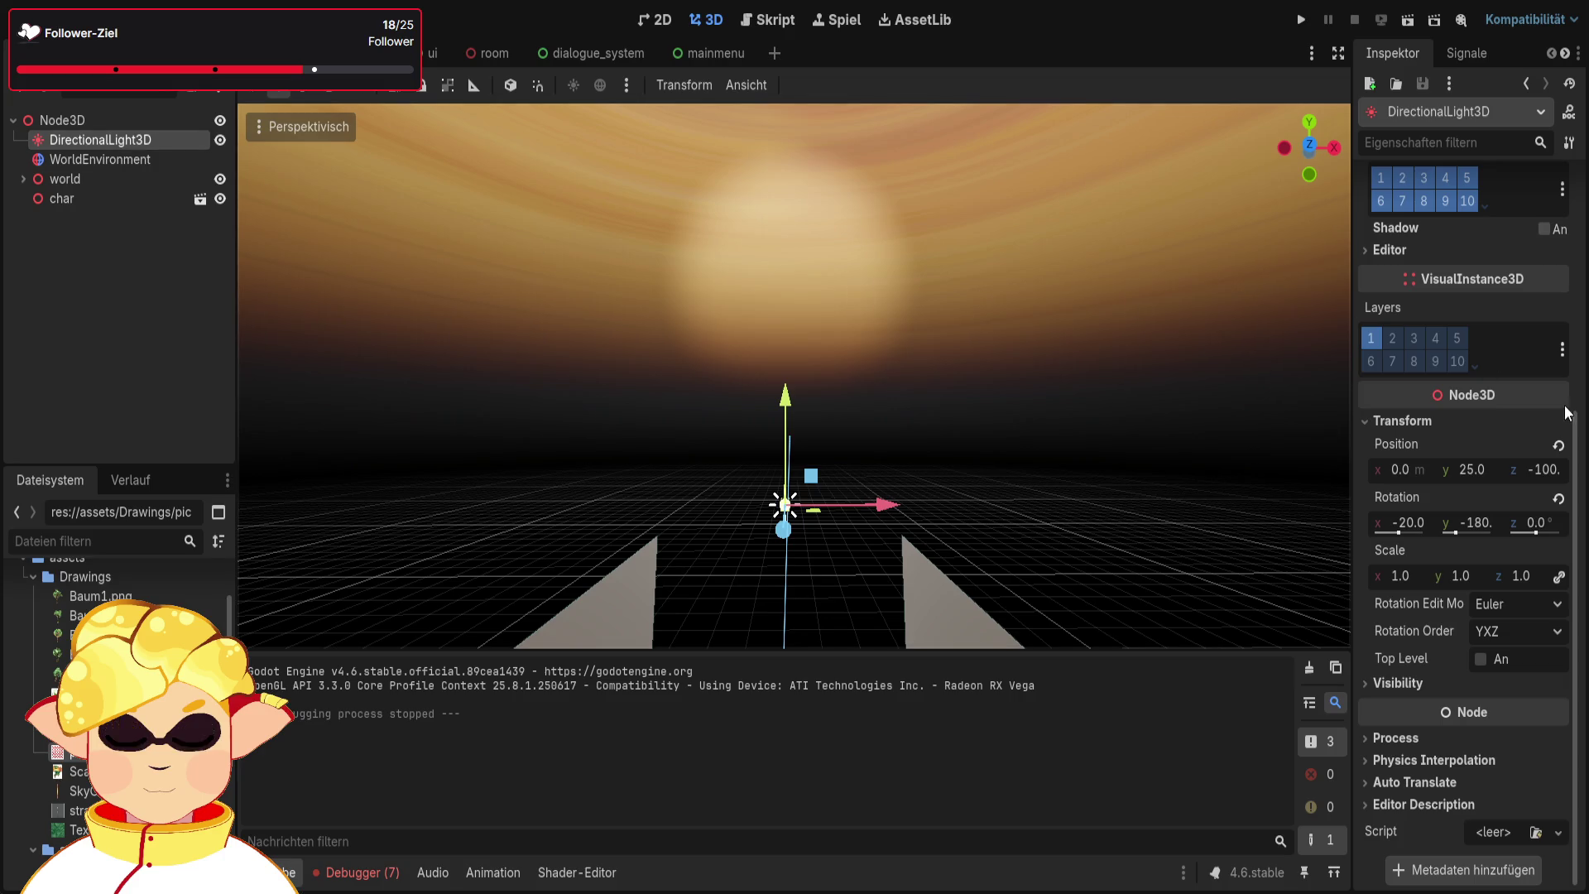
pyautogui.scroll(5, 1455, 488)
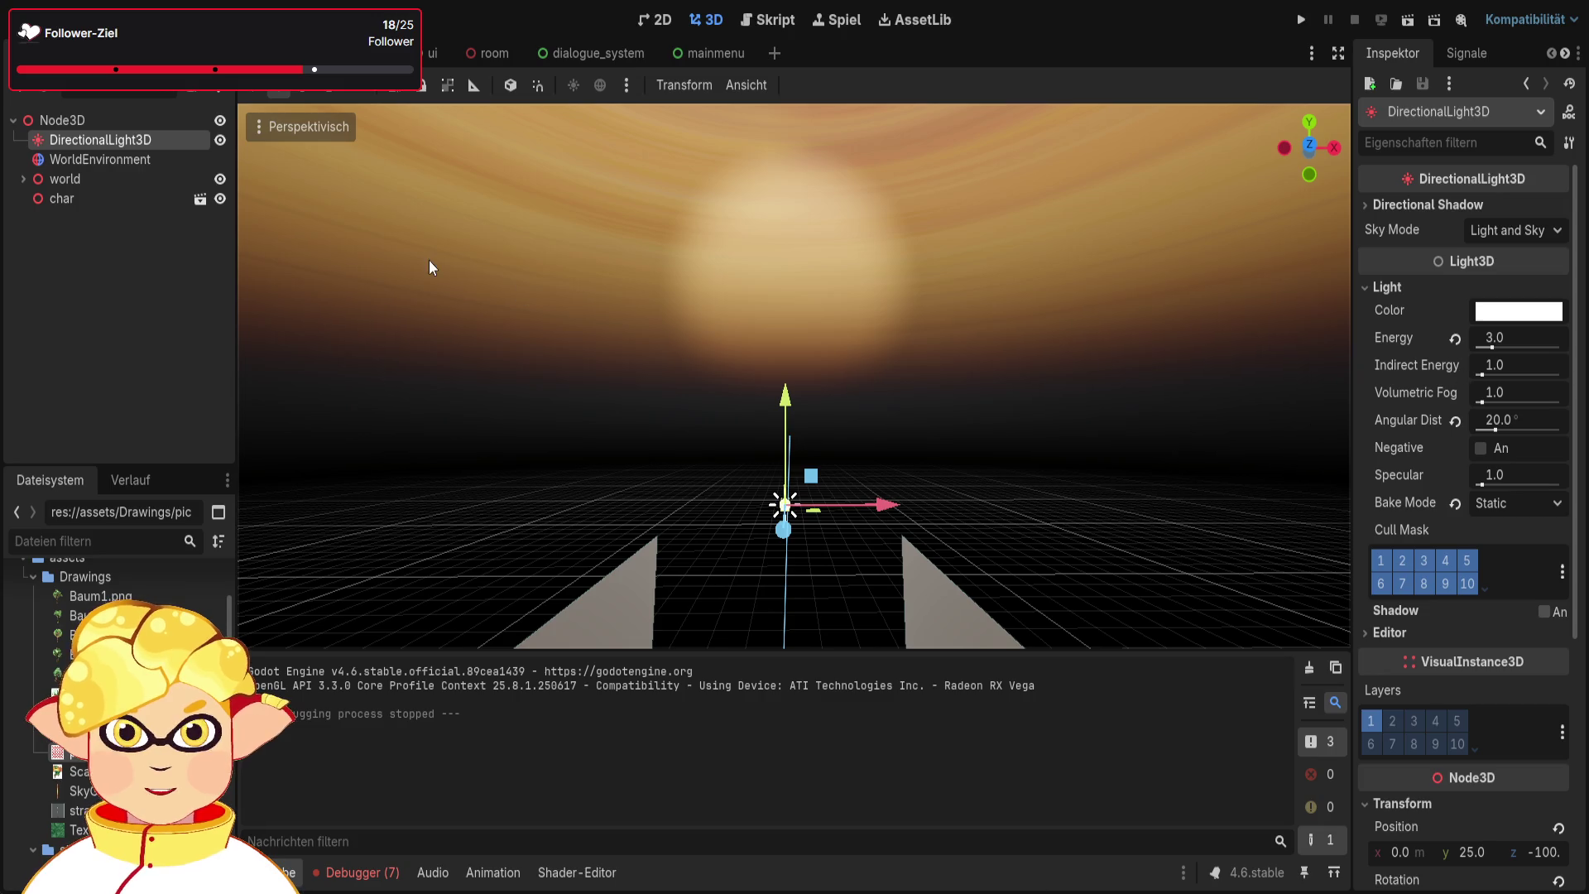
pyautogui.click(143, 154)
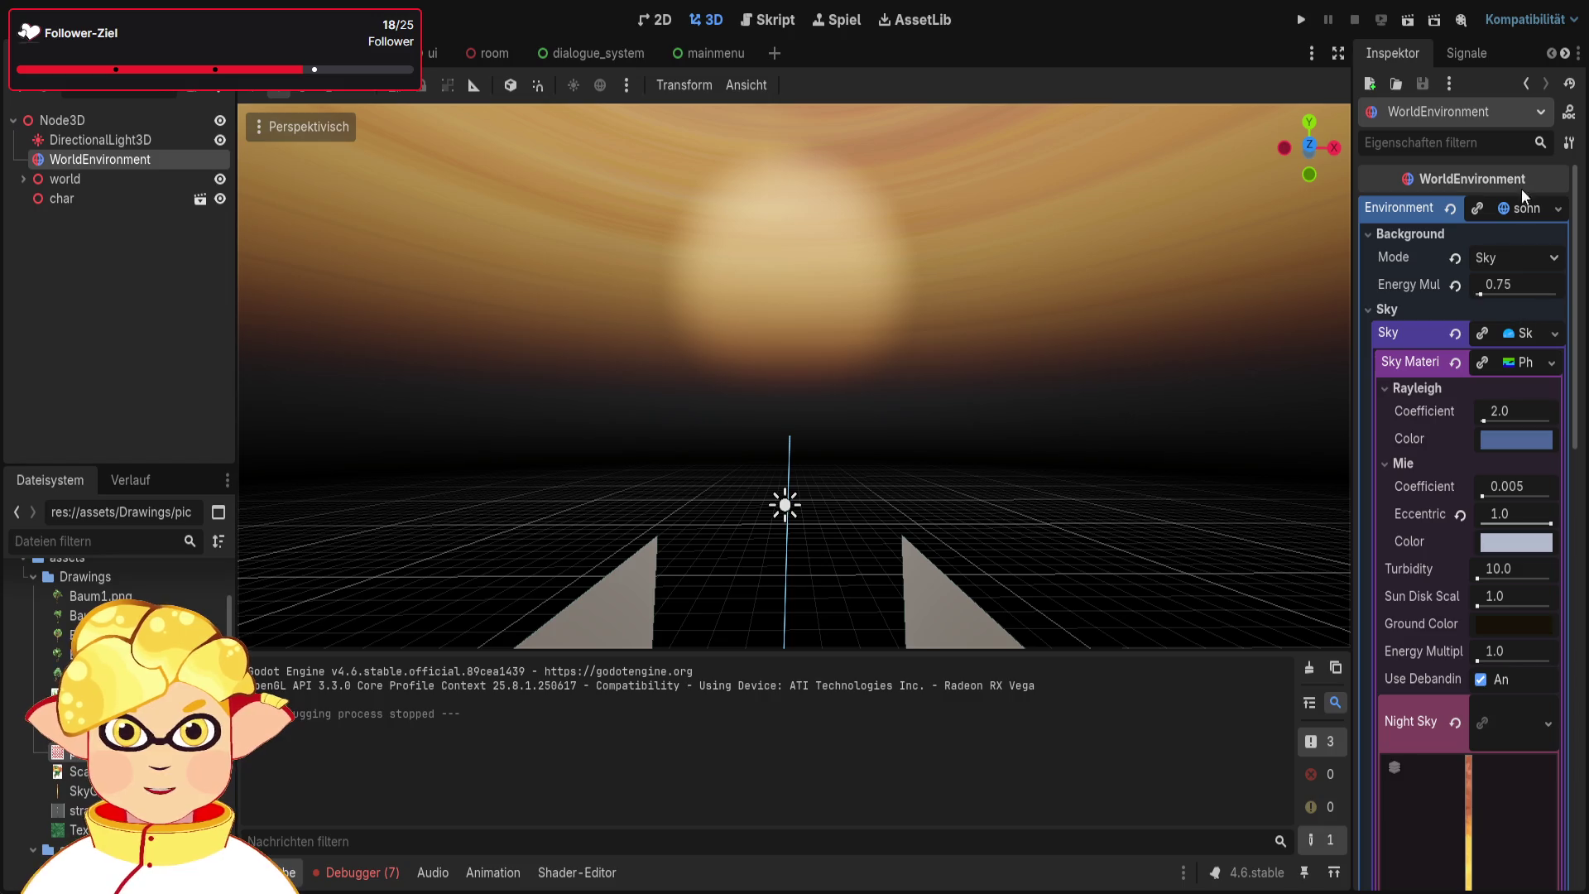
# Replace WorldEnvironment's environment with a New Environment and test-run the game
pyautogui.click(1557, 209)
pyautogui.click(1548, 223)
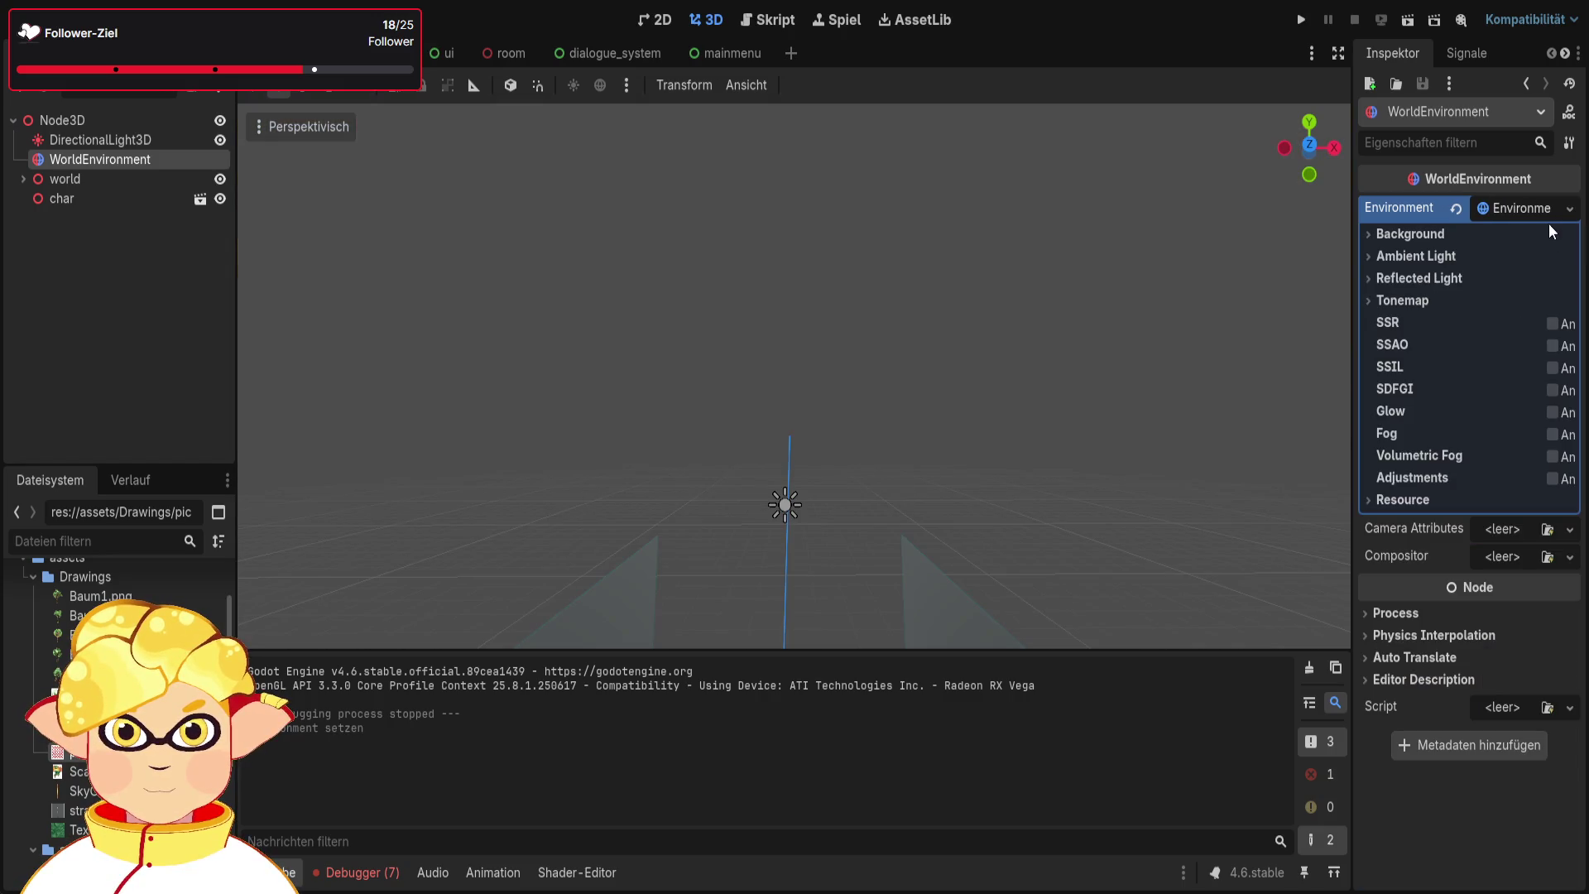
pyautogui.press('KP_7')
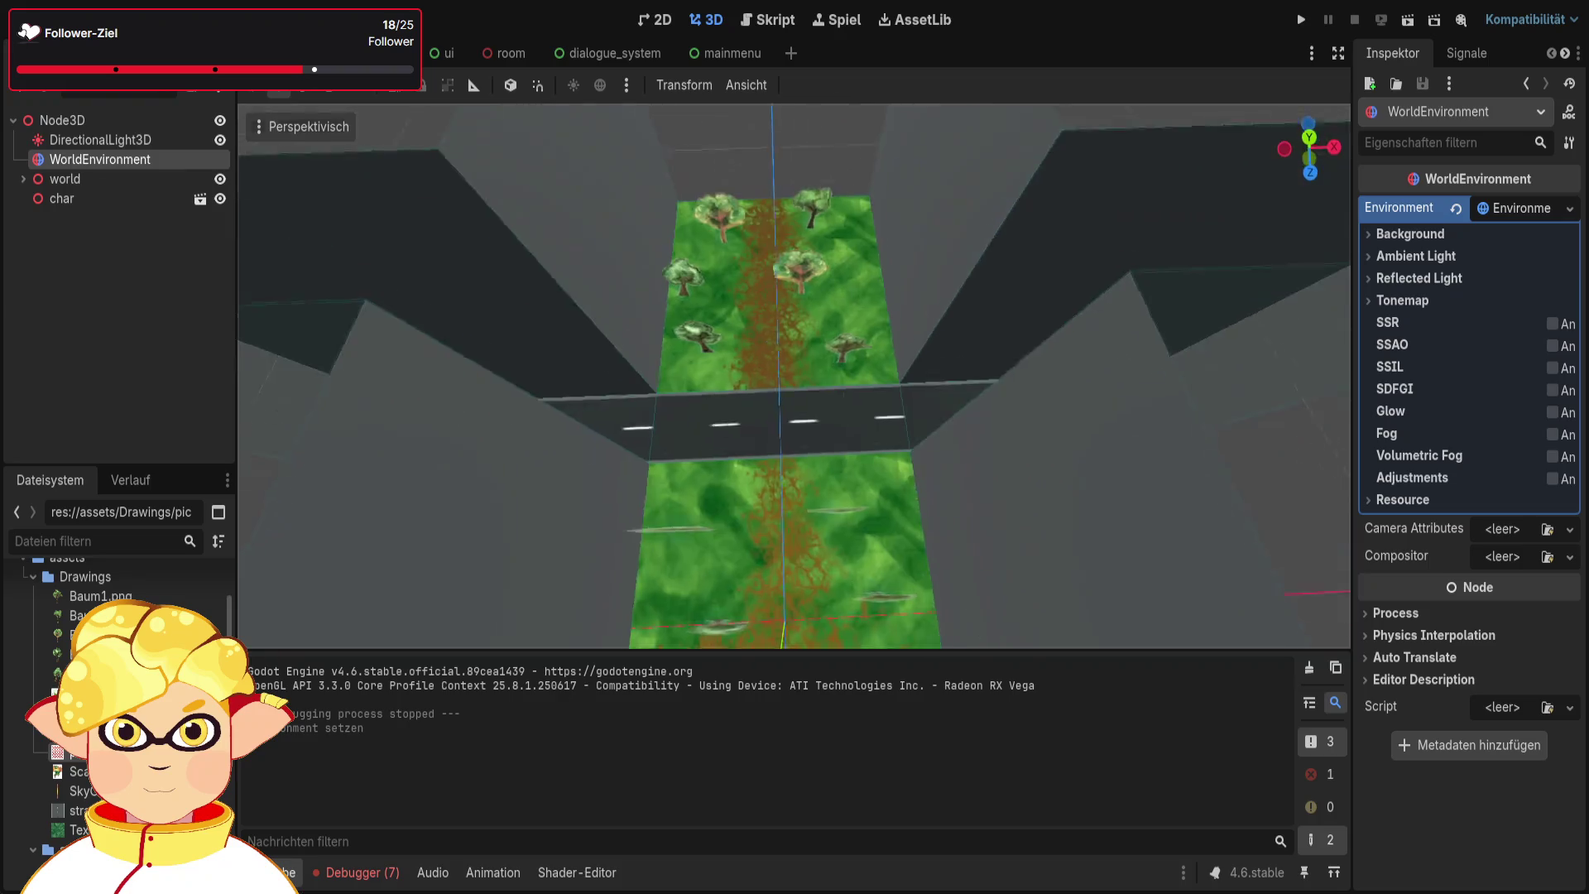
pyautogui.click(1385, 23)
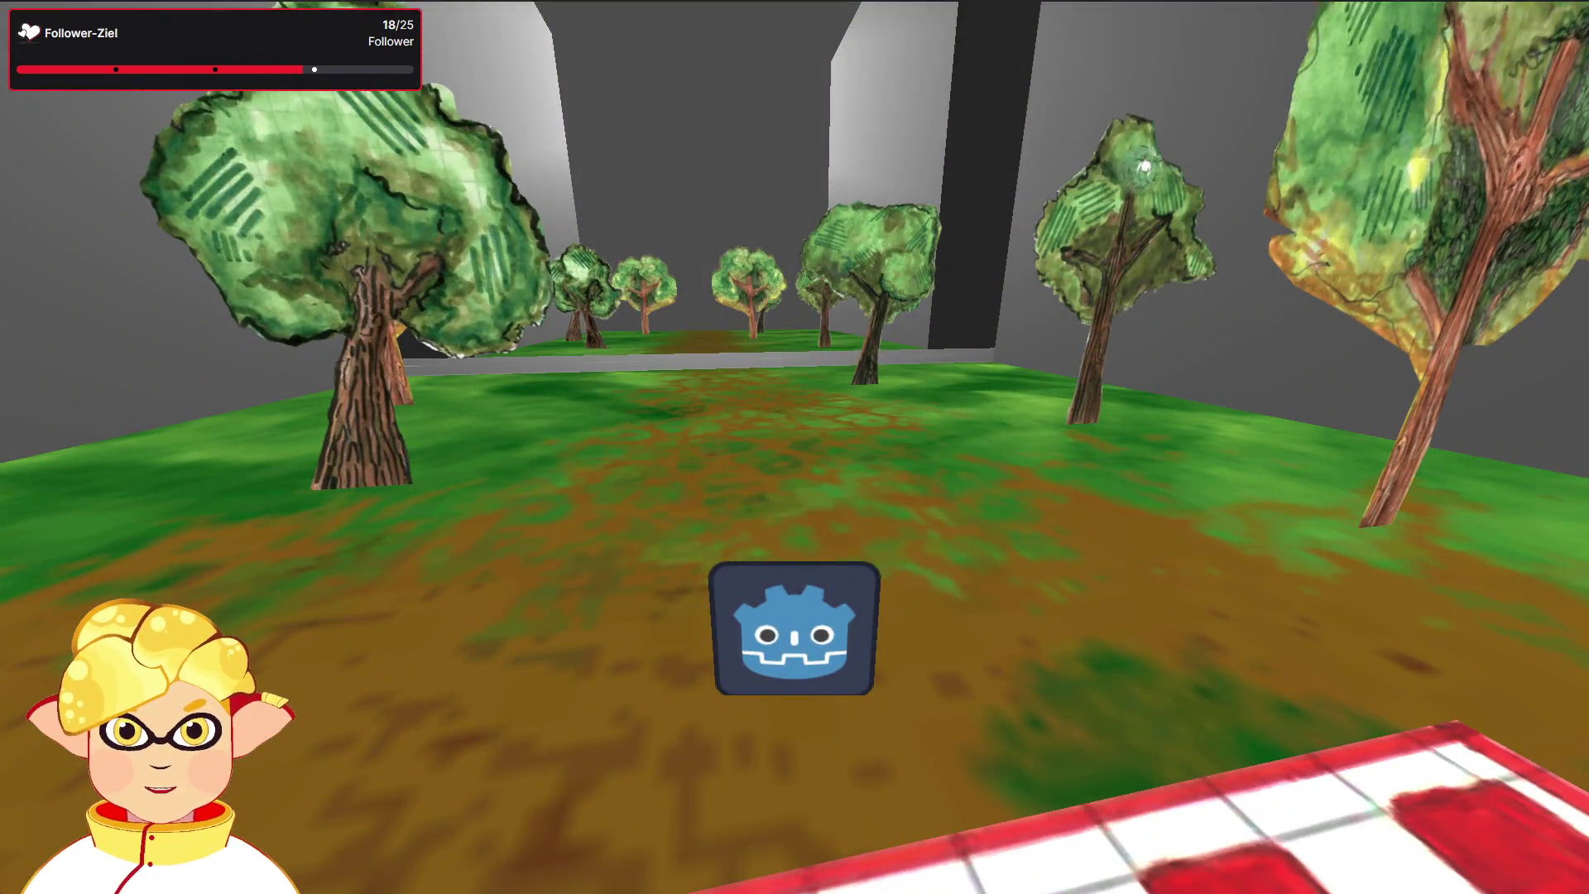
pyautogui.press('Escape')
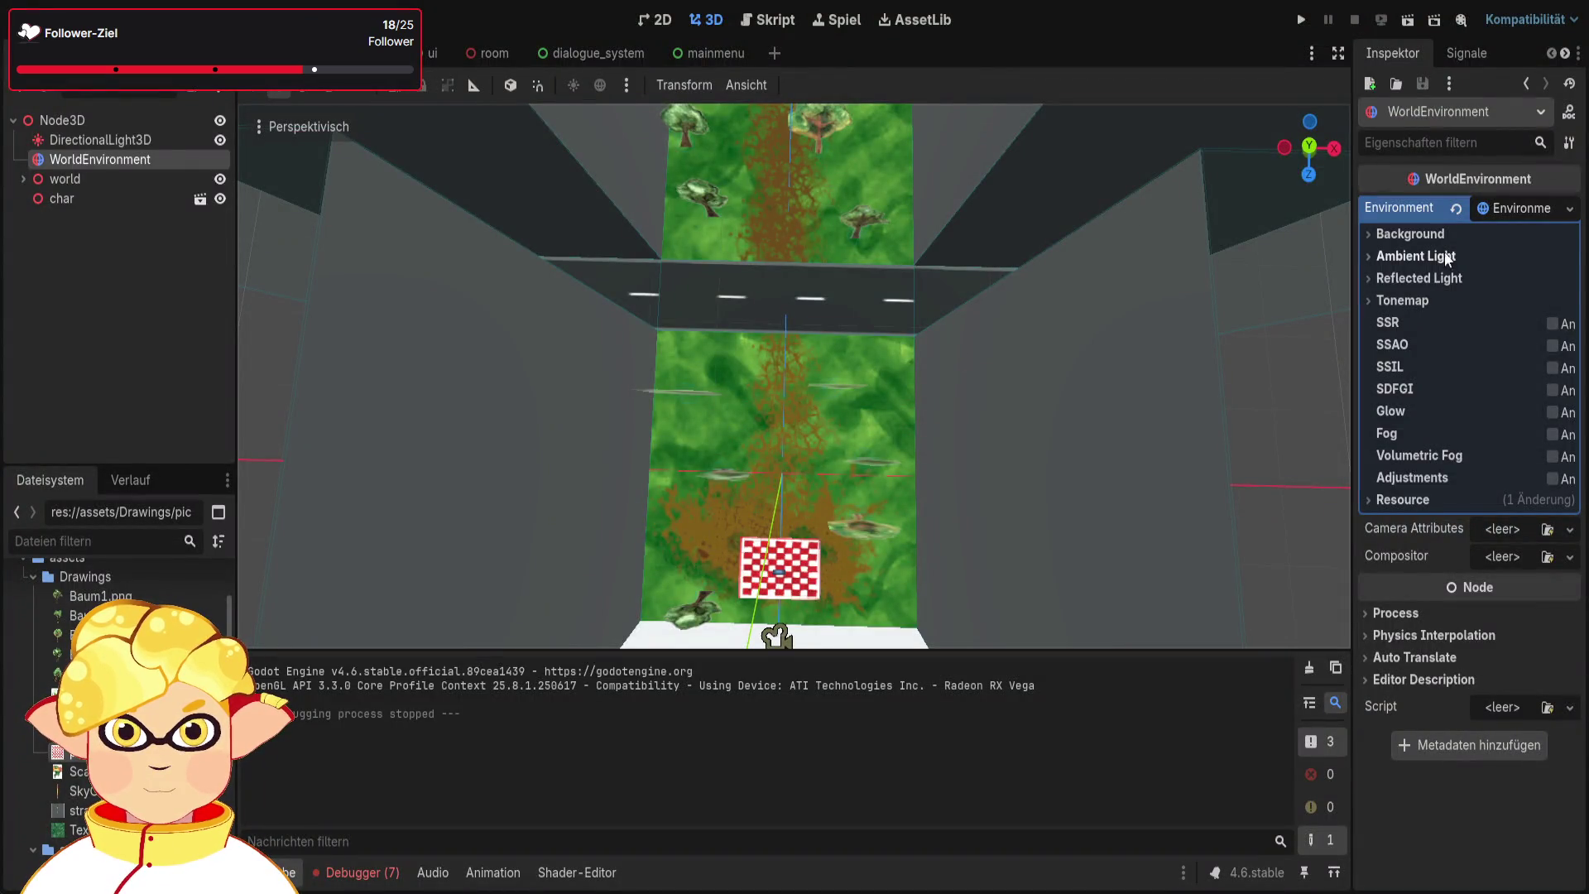
# Set Background Mode to Sky and assign a New Sky resource, then view its properties
pyautogui.click(1444, 232)
pyautogui.click(1528, 260)
pyautogui.click(1517, 334)
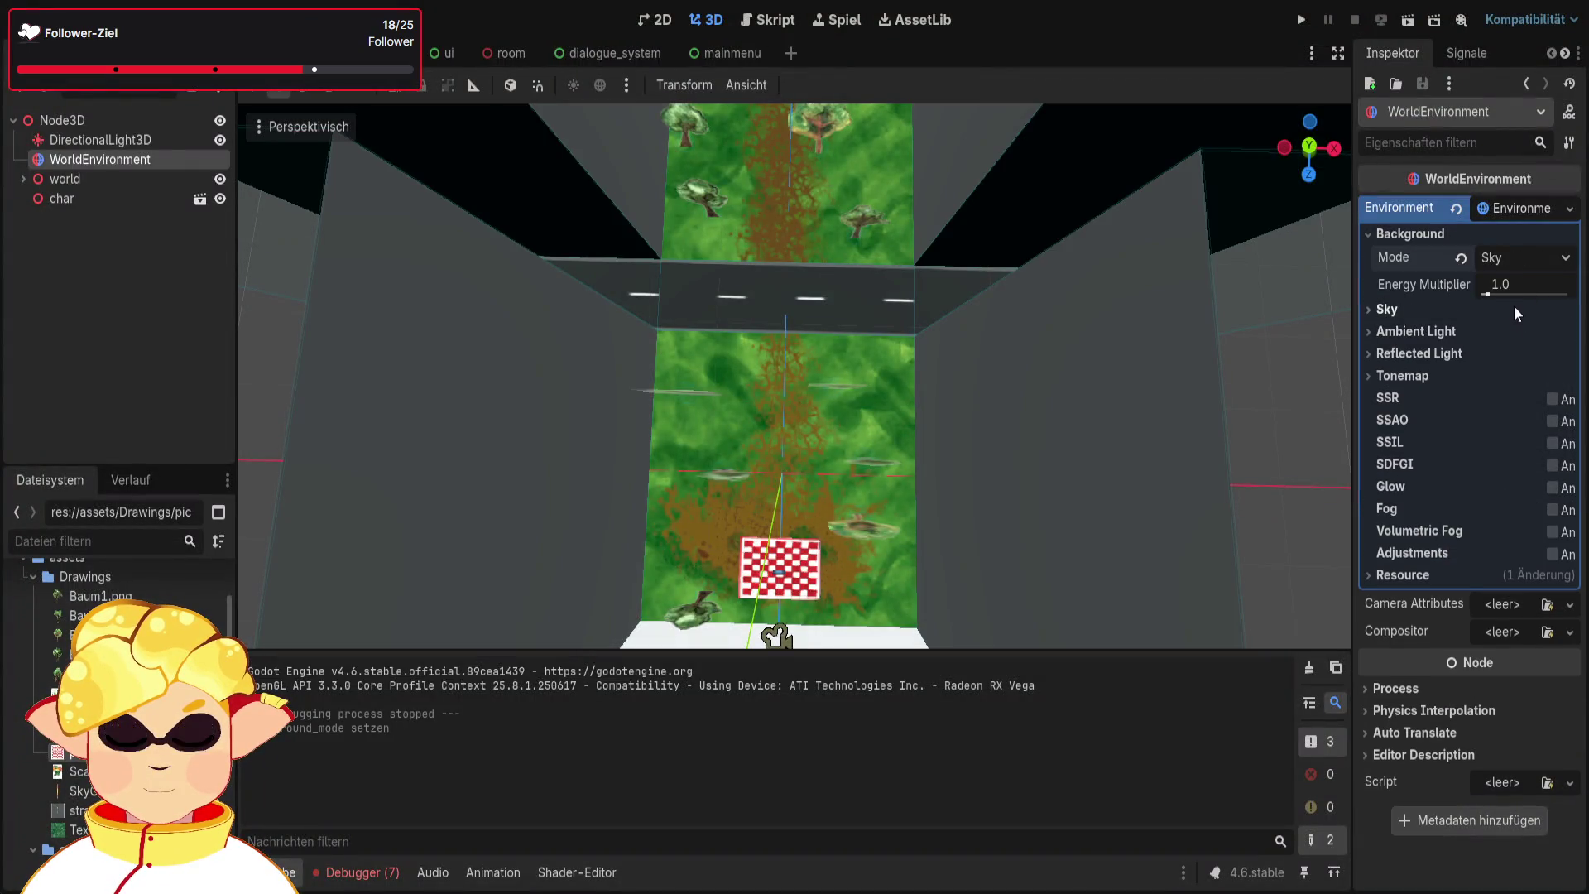
pyautogui.click(1514, 335)
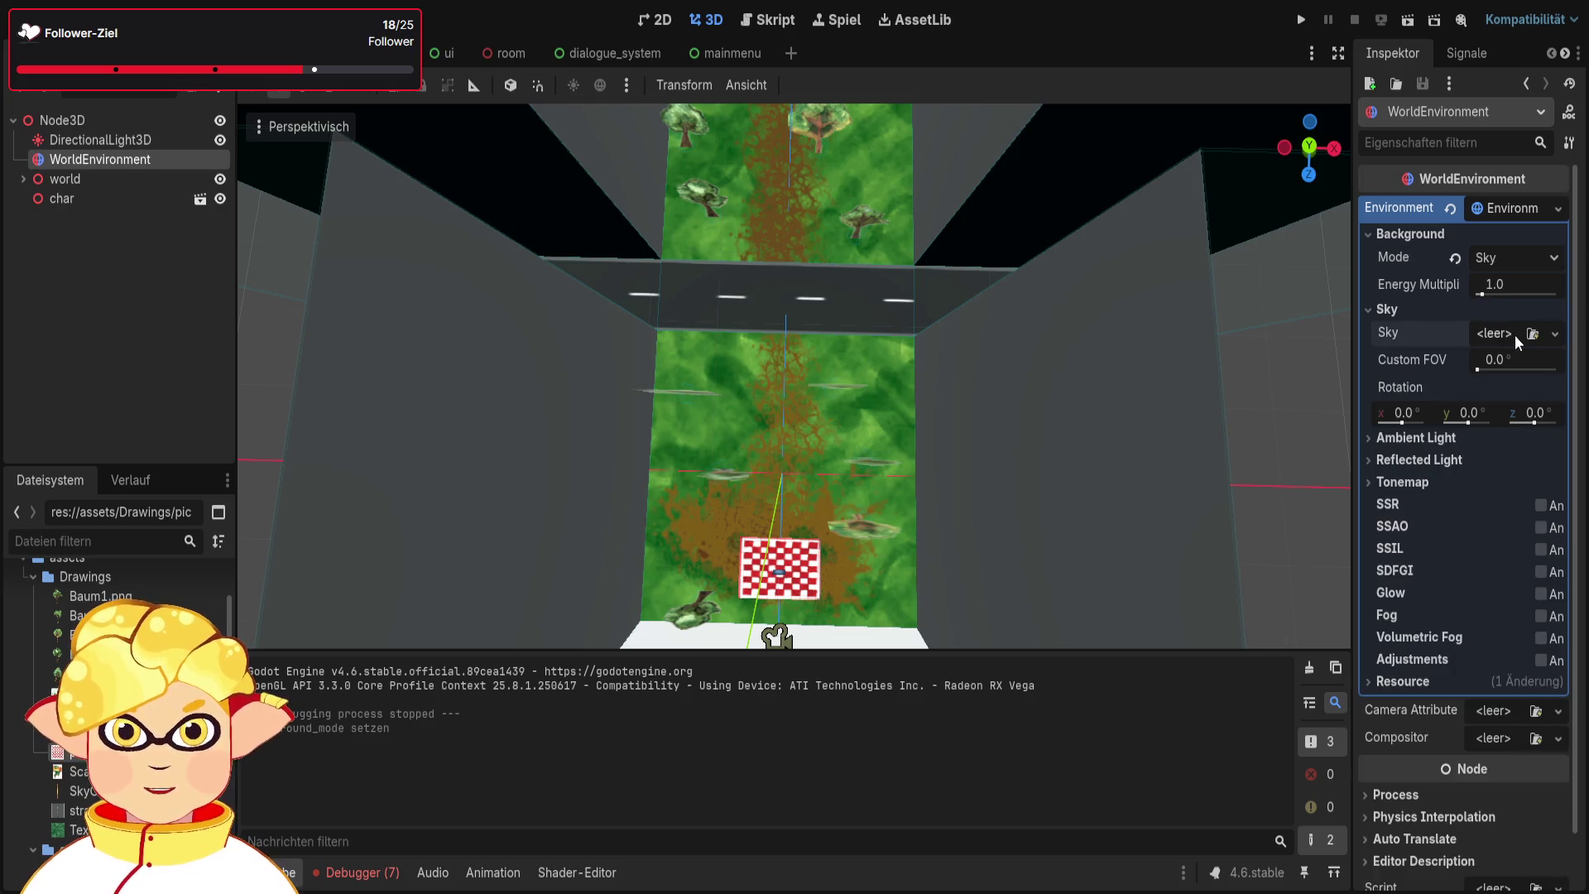
pyautogui.click(1486, 386)
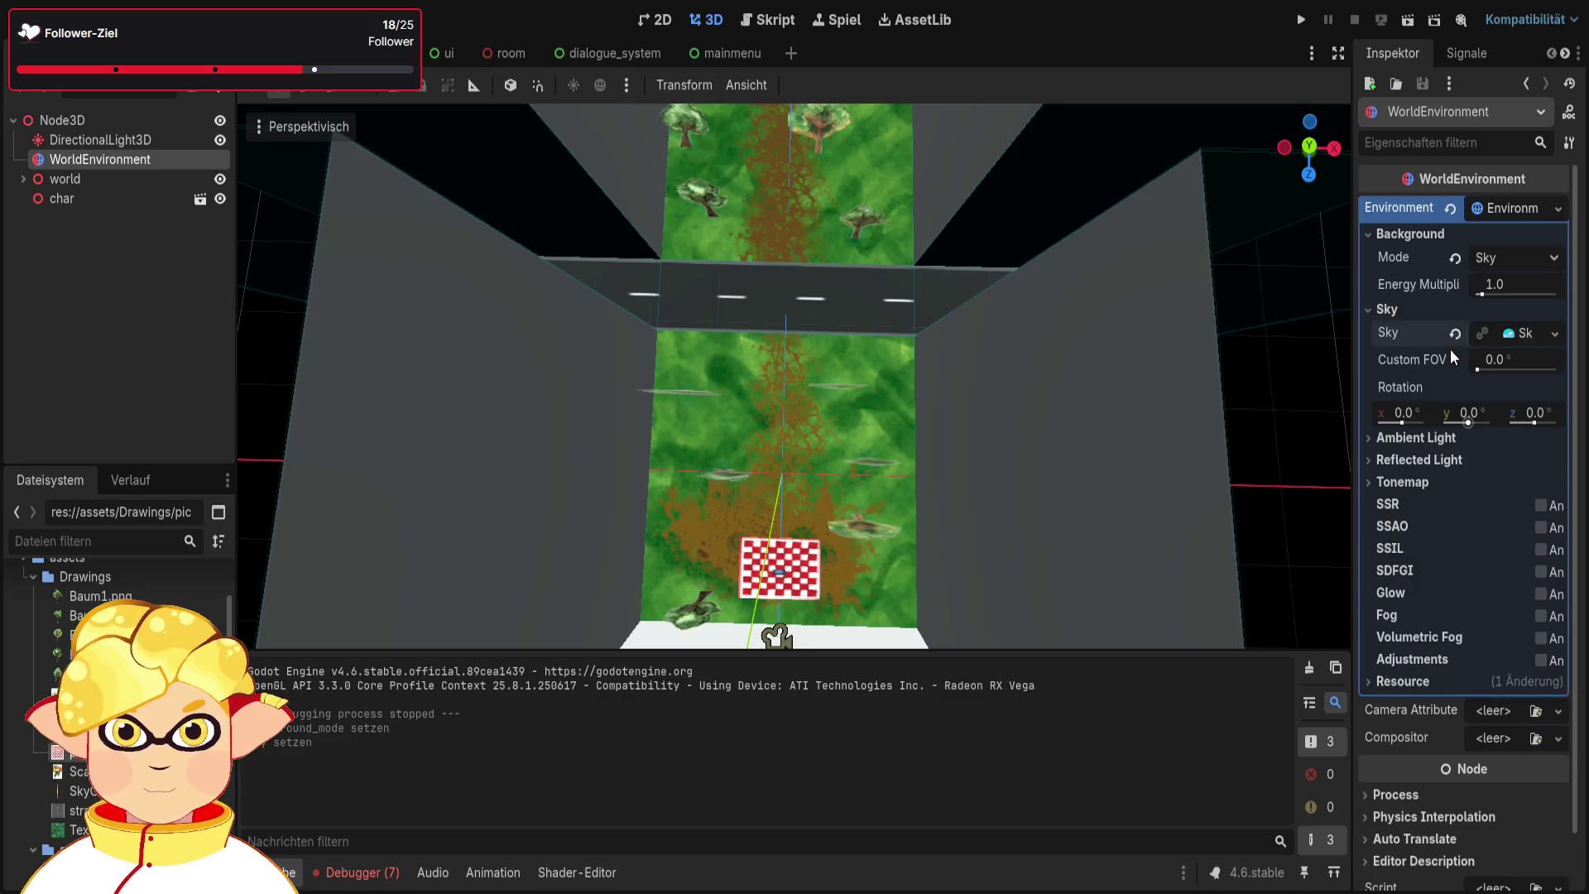
pyautogui.click(1399, 311)
pyautogui.click(1399, 312)
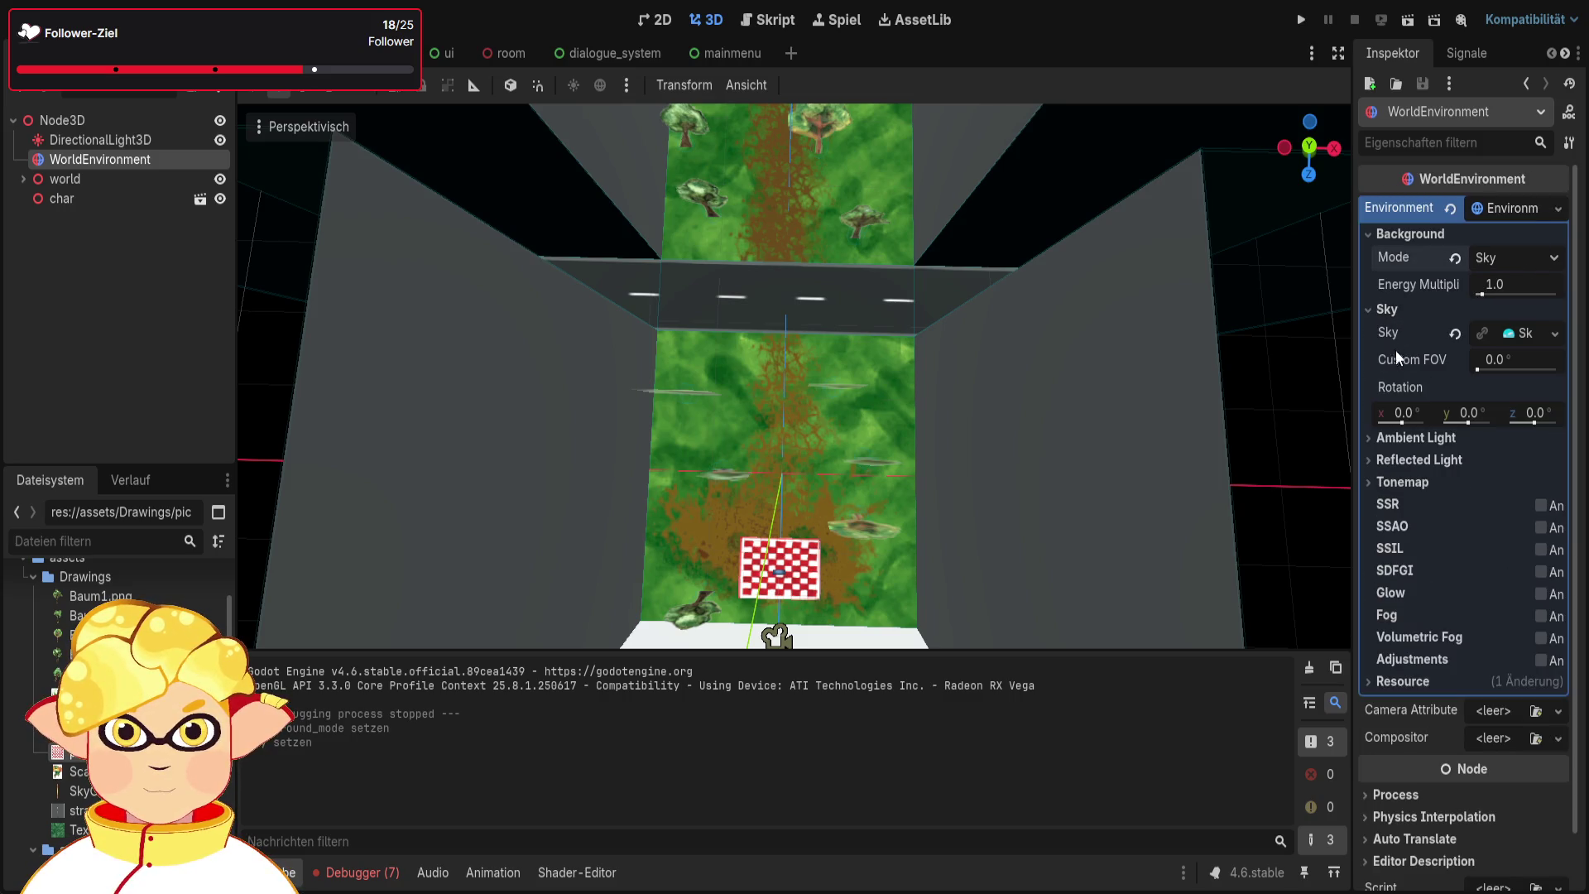
pyautogui.click(1435, 446)
pyautogui.click(1433, 440)
pyautogui.click(1513, 334)
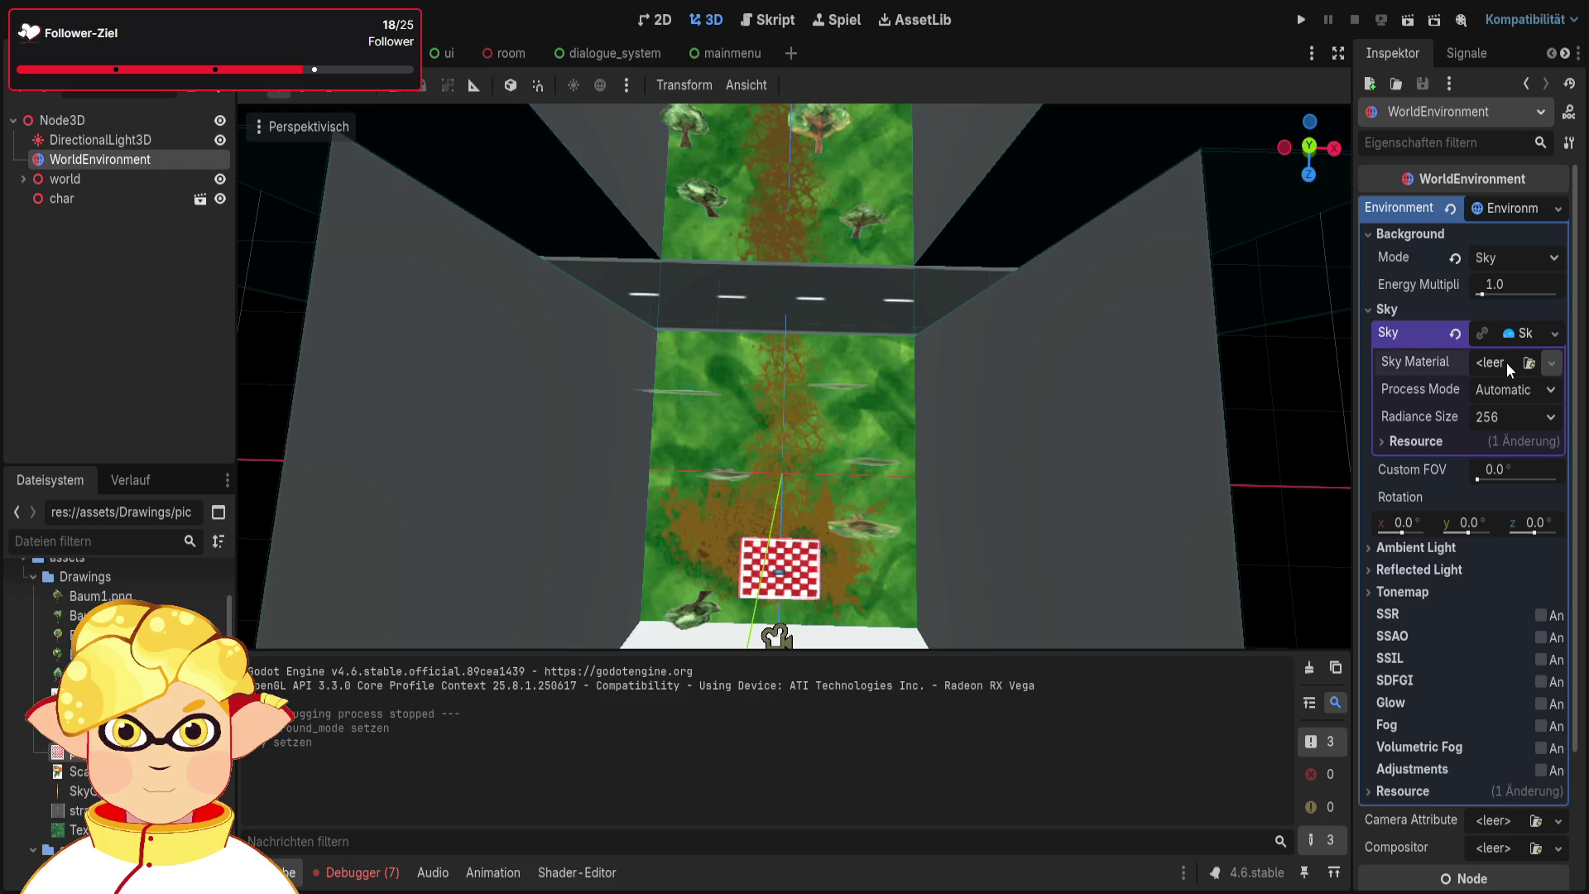
# Give the Sky a new PanoramaSkyMaterial and expand its properties and Resource details in the Inspector
pyautogui.click(1470, 459)
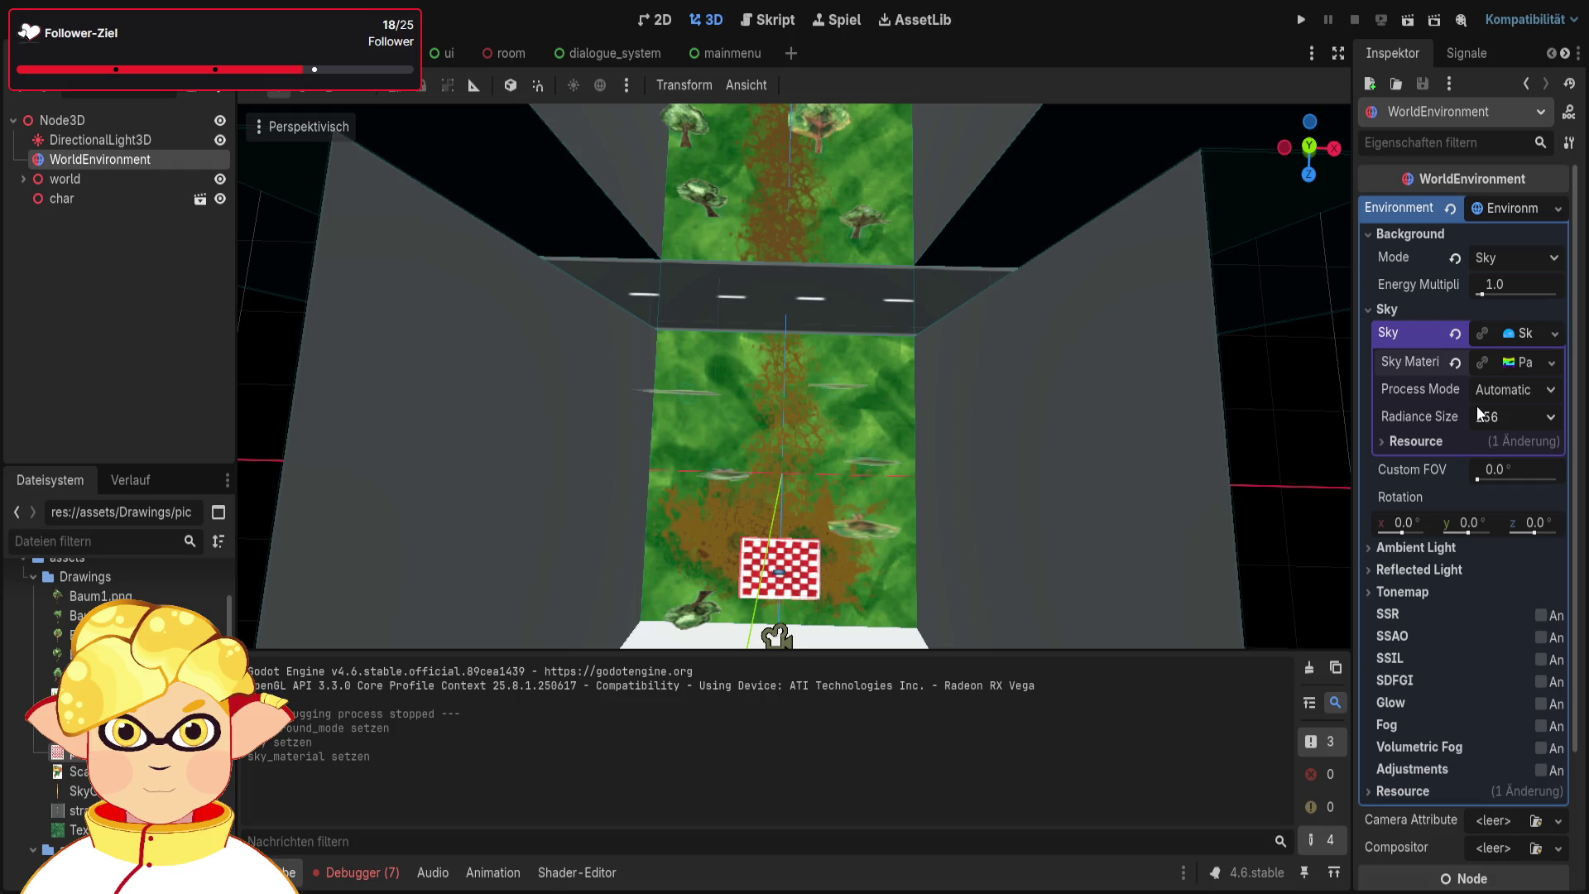
pyautogui.click(1452, 441)
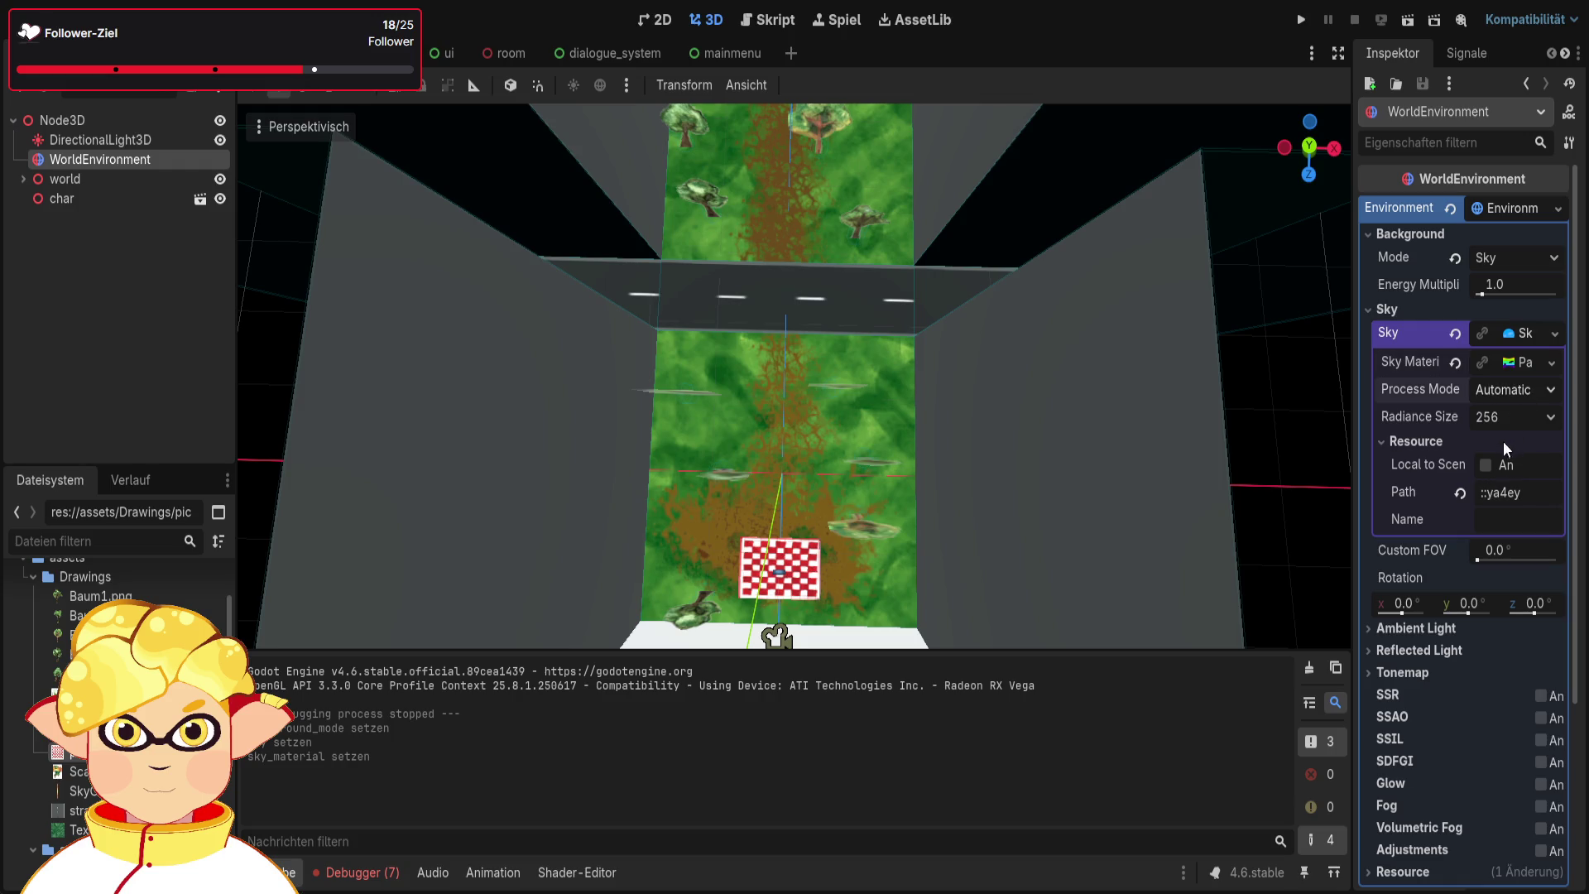
pyautogui.click(1507, 364)
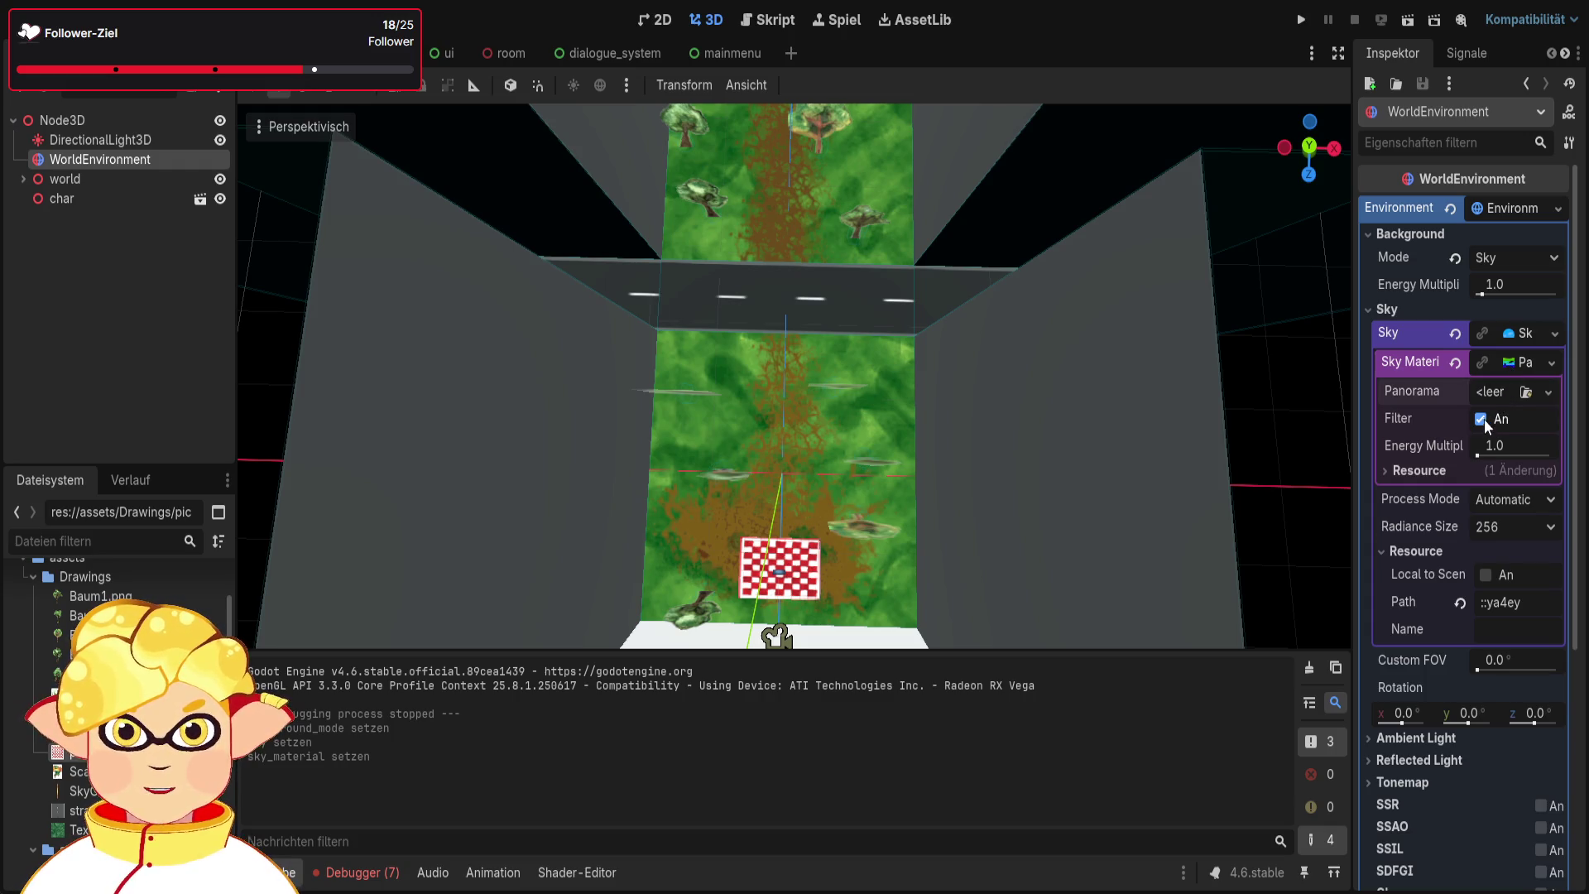
pyautogui.click(1460, 469)
pyautogui.click(1458, 469)
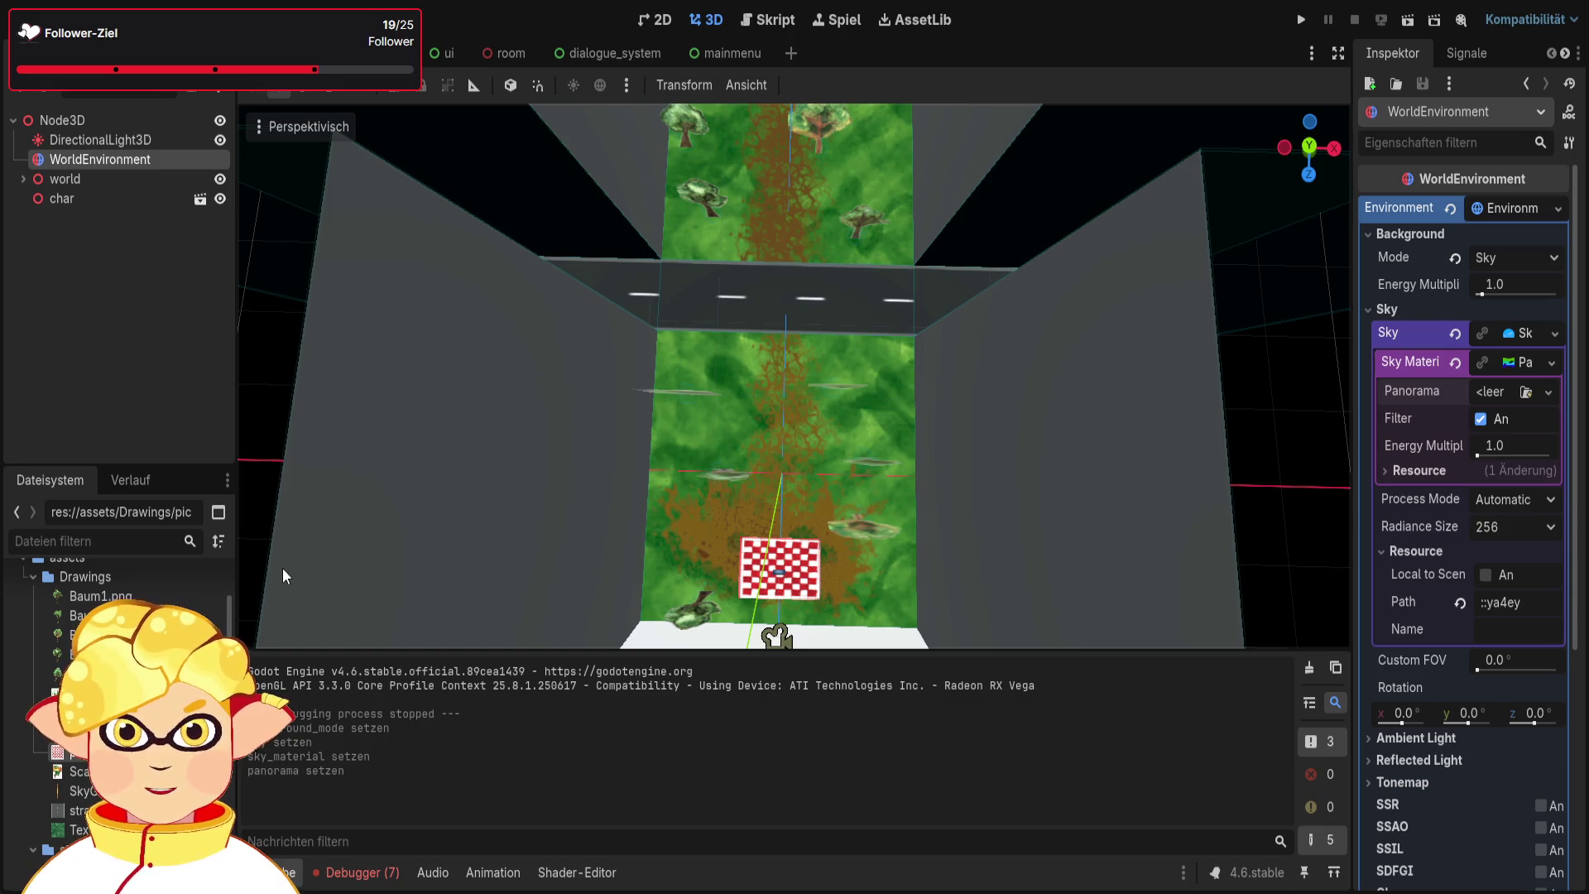
# Assign SkyGradient1.png as the panorama sky texture and tilt the view toward the horizon
pyautogui.moveTo(79, 790); pyautogui.dragTo(1489, 392)
pyautogui.scroll(-10, 1111, 381)
pyautogui.moveTo(986, 429); pyautogui.dragTo(1021, 470)
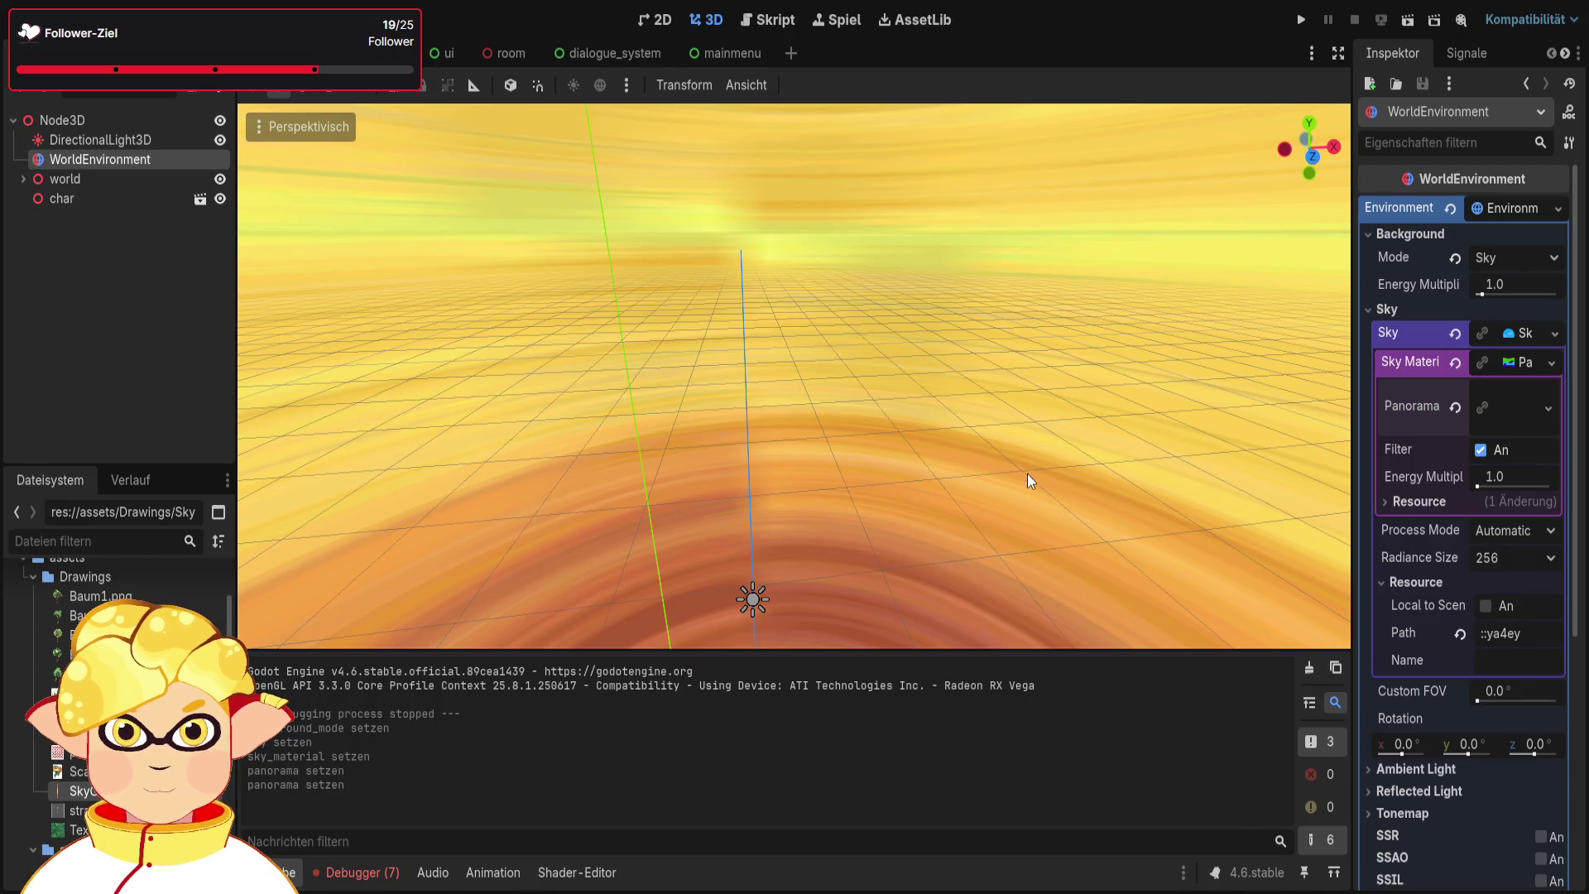
# Test-run the scene to see the orange swirl sky, then orbit and zoom the viewport
pyautogui.click(1412, 19)
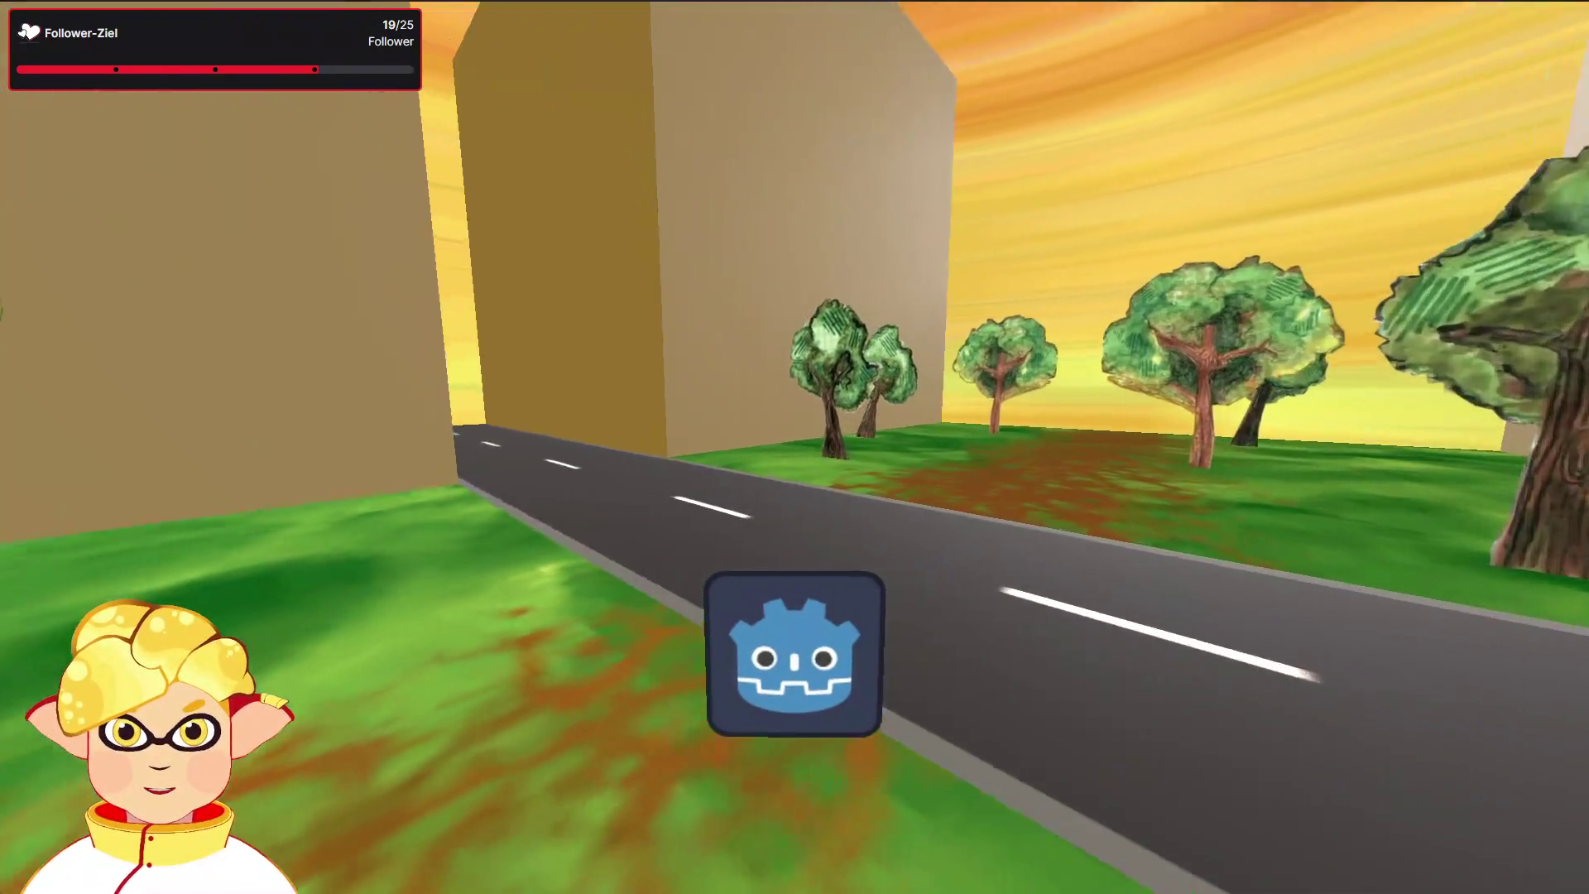
pyautogui.press('F8')
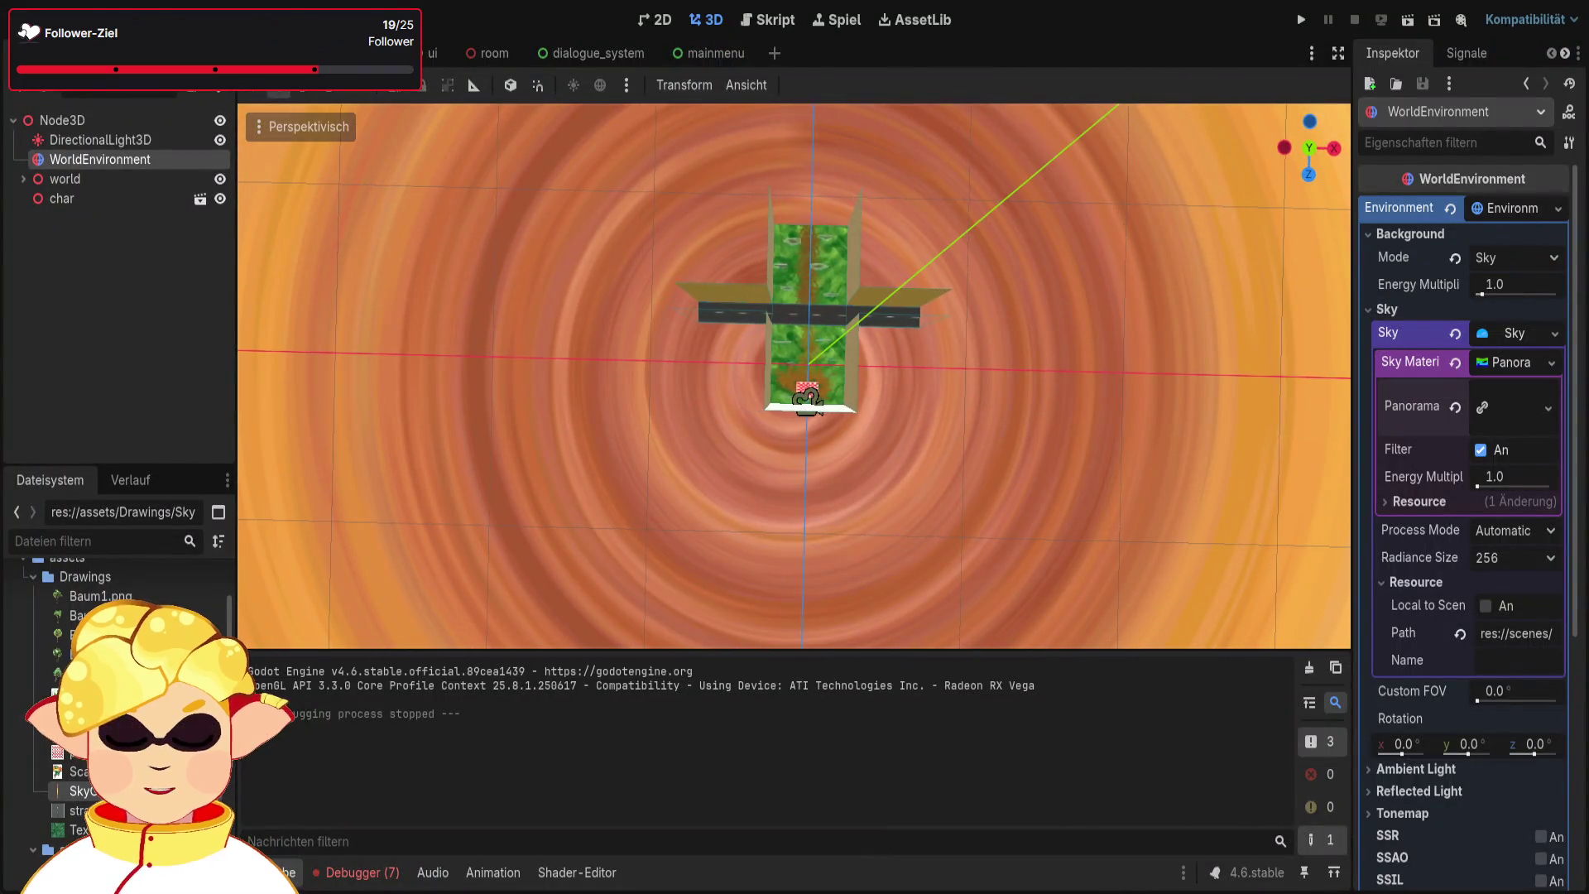
pyautogui.moveTo(795, 486); pyautogui.dragTo(809, 486)
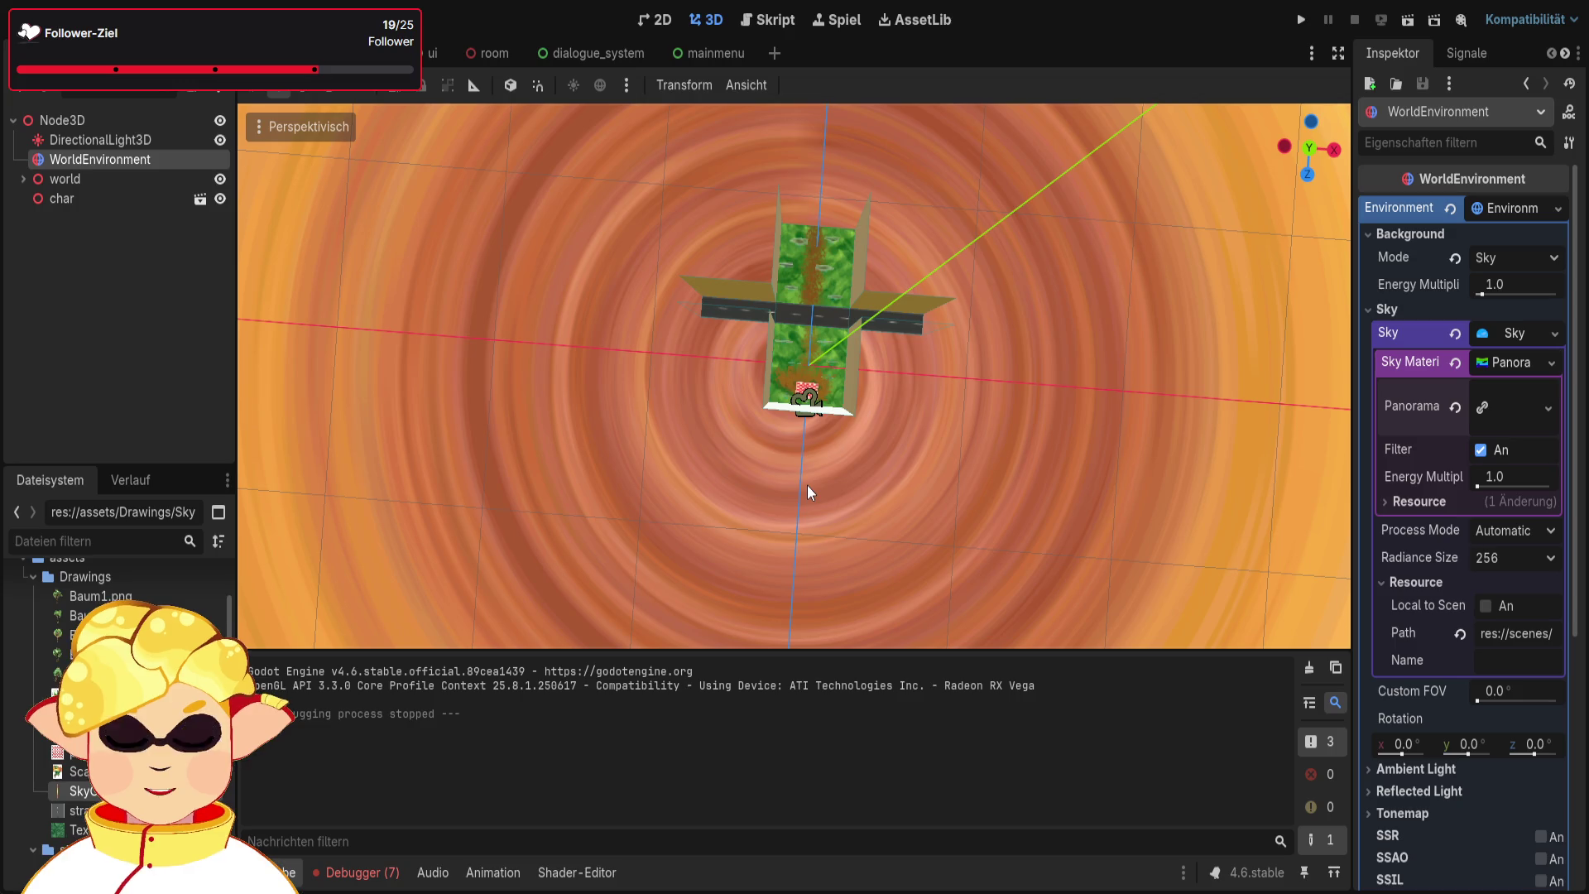
pyautogui.moveTo(816, 497)
pyautogui.mouseDown()
pyautogui.moveTo(834, 259)
pyautogui.moveTo(819, 398)
pyautogui.moveTo(878, 397)
pyautogui.moveTo(819, 265)
pyautogui.moveTo(728, 282)
pyautogui.mouseUp()
pyautogui.scroll(3, 877, 398)
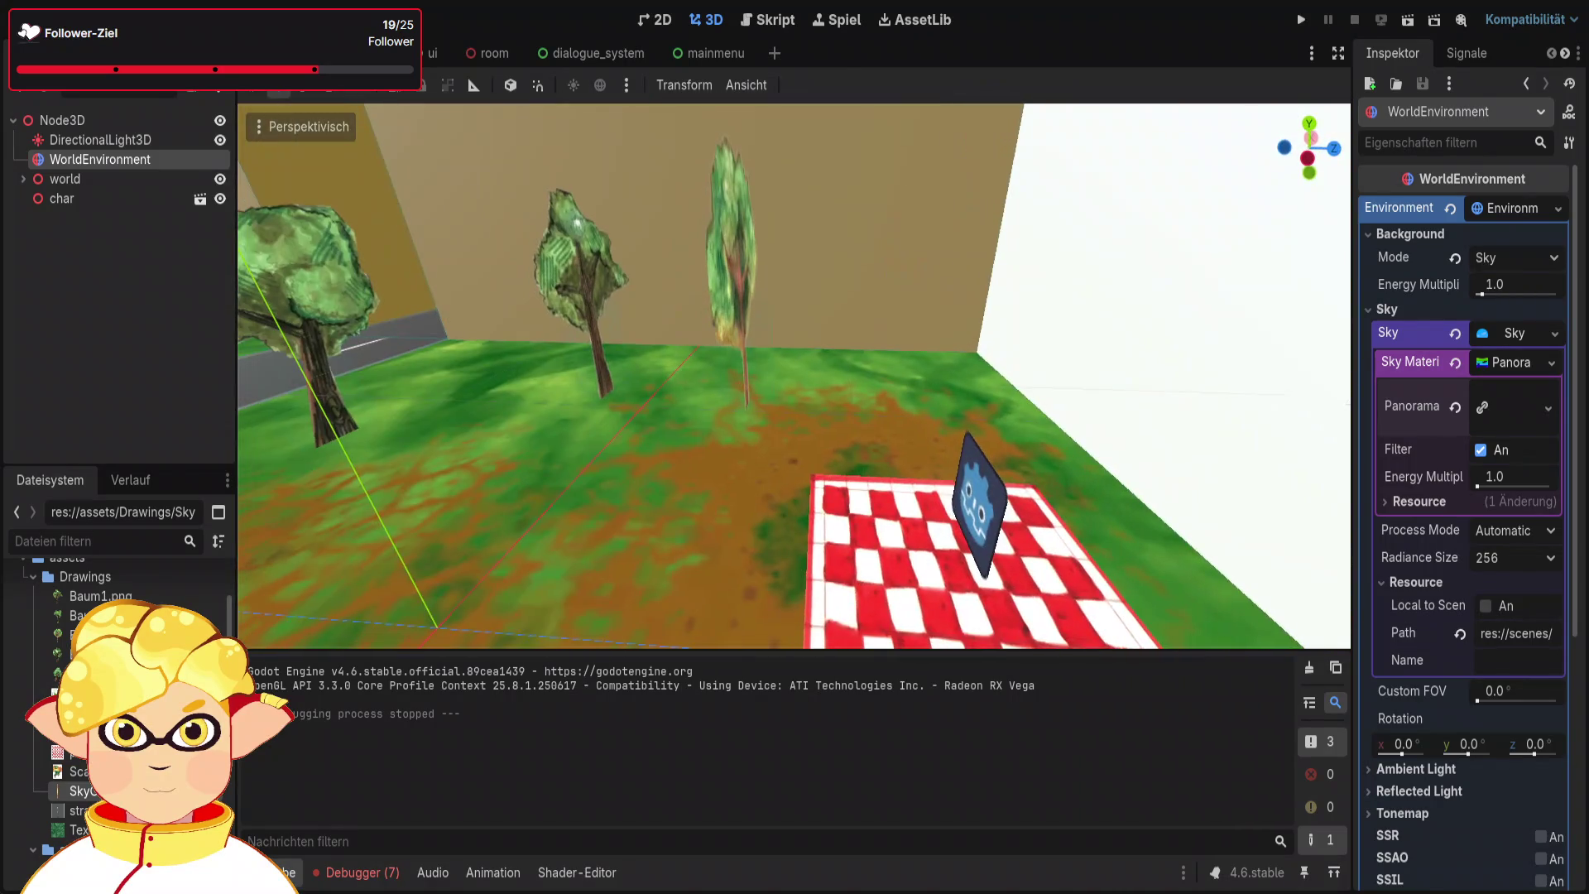
pyautogui.click(1379, 25)
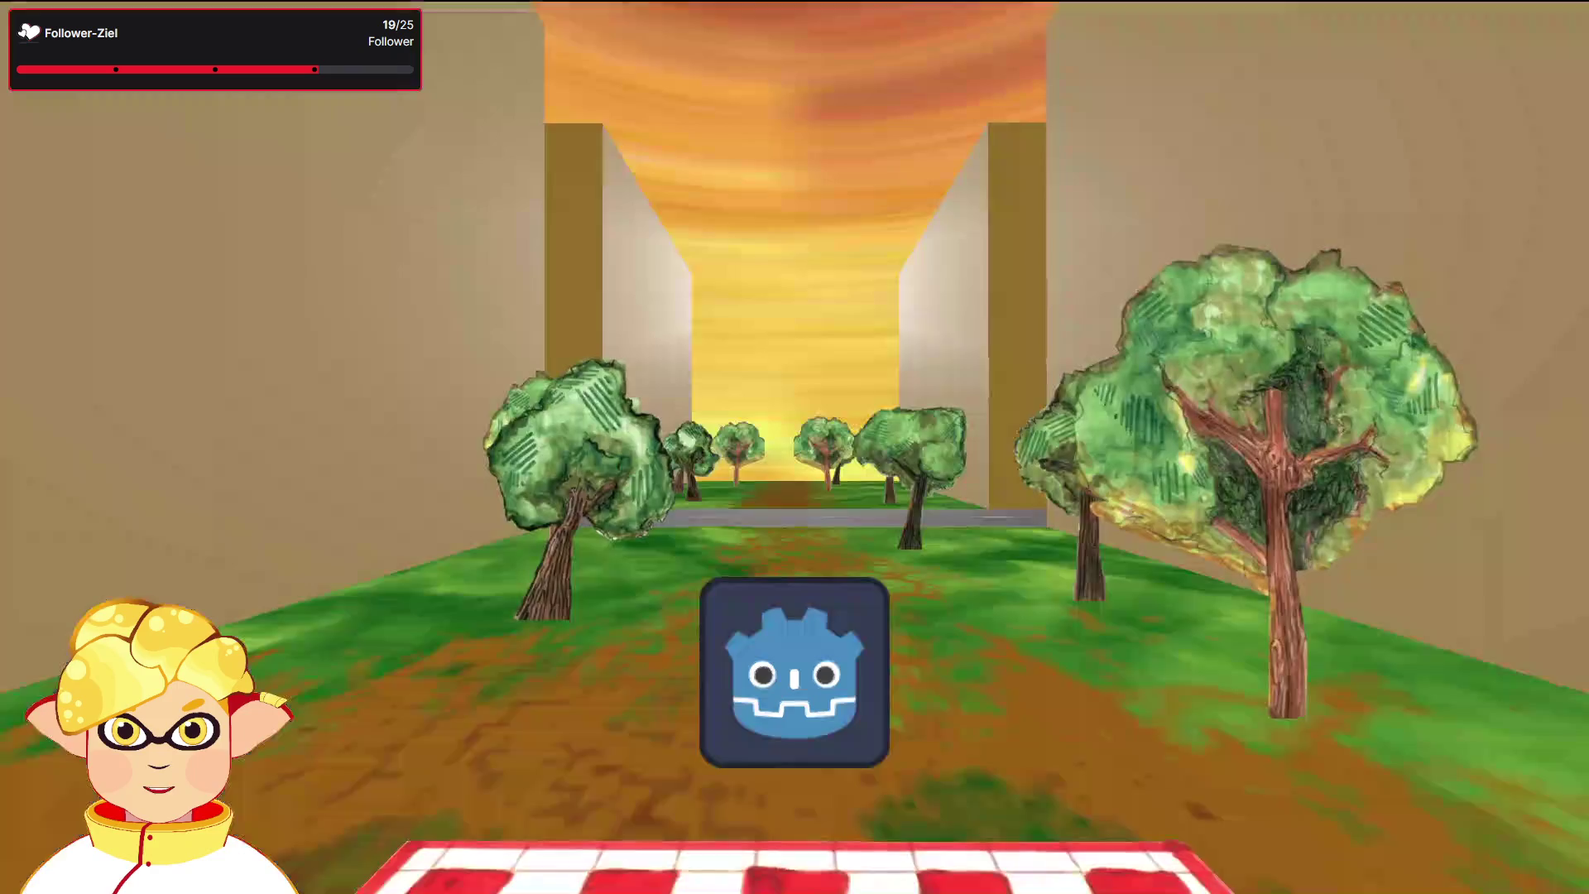
pyautogui.press('Up')
pyautogui.press('Right')
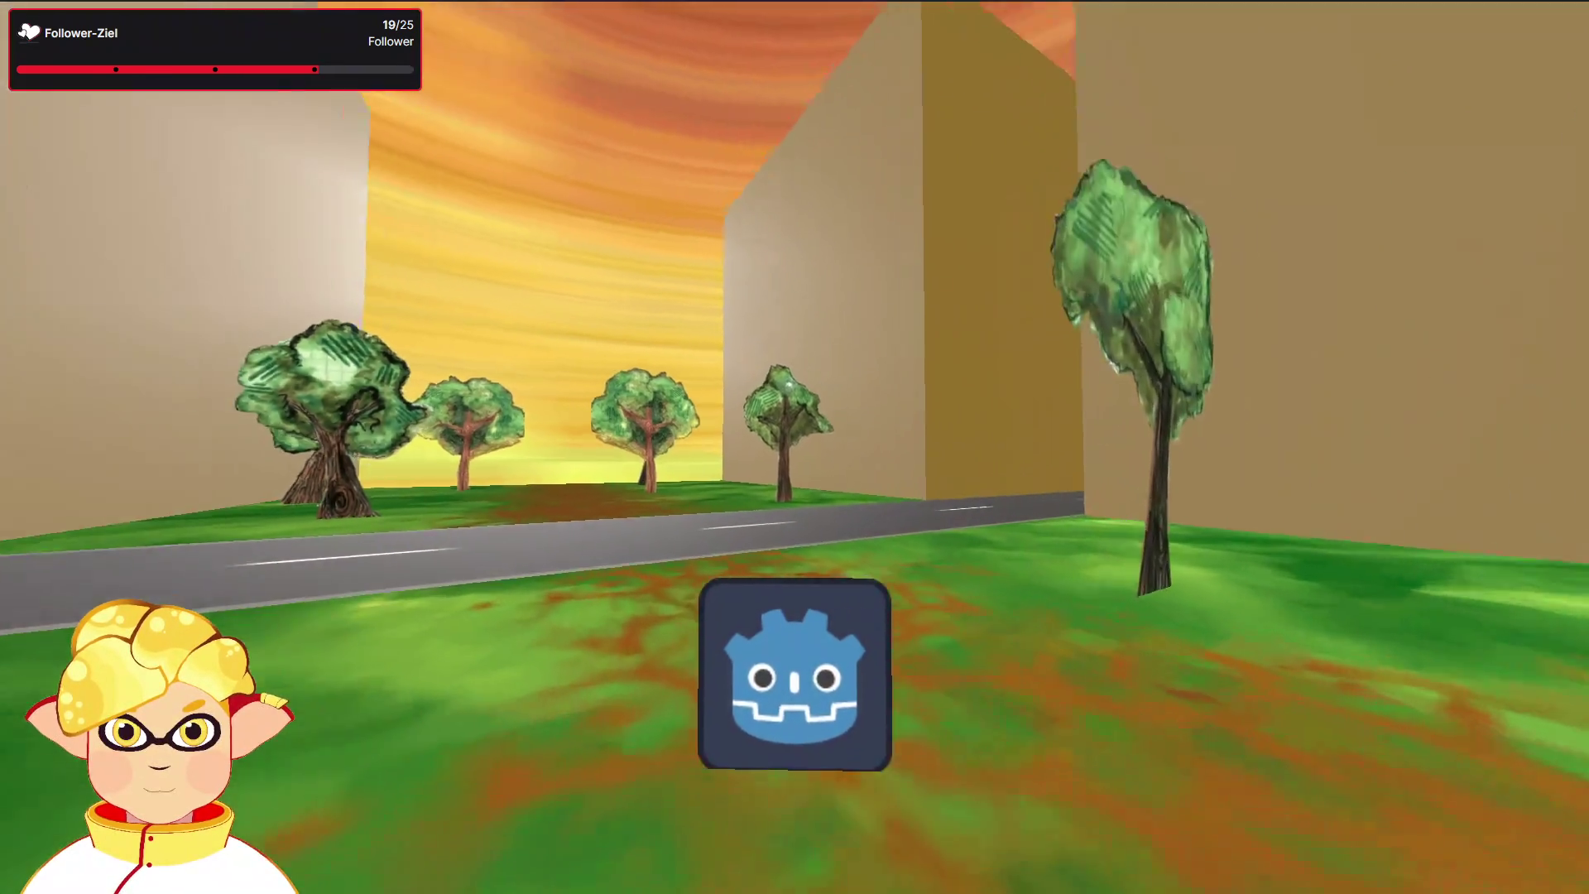
pyautogui.press('Up')
pyautogui.press('Left')
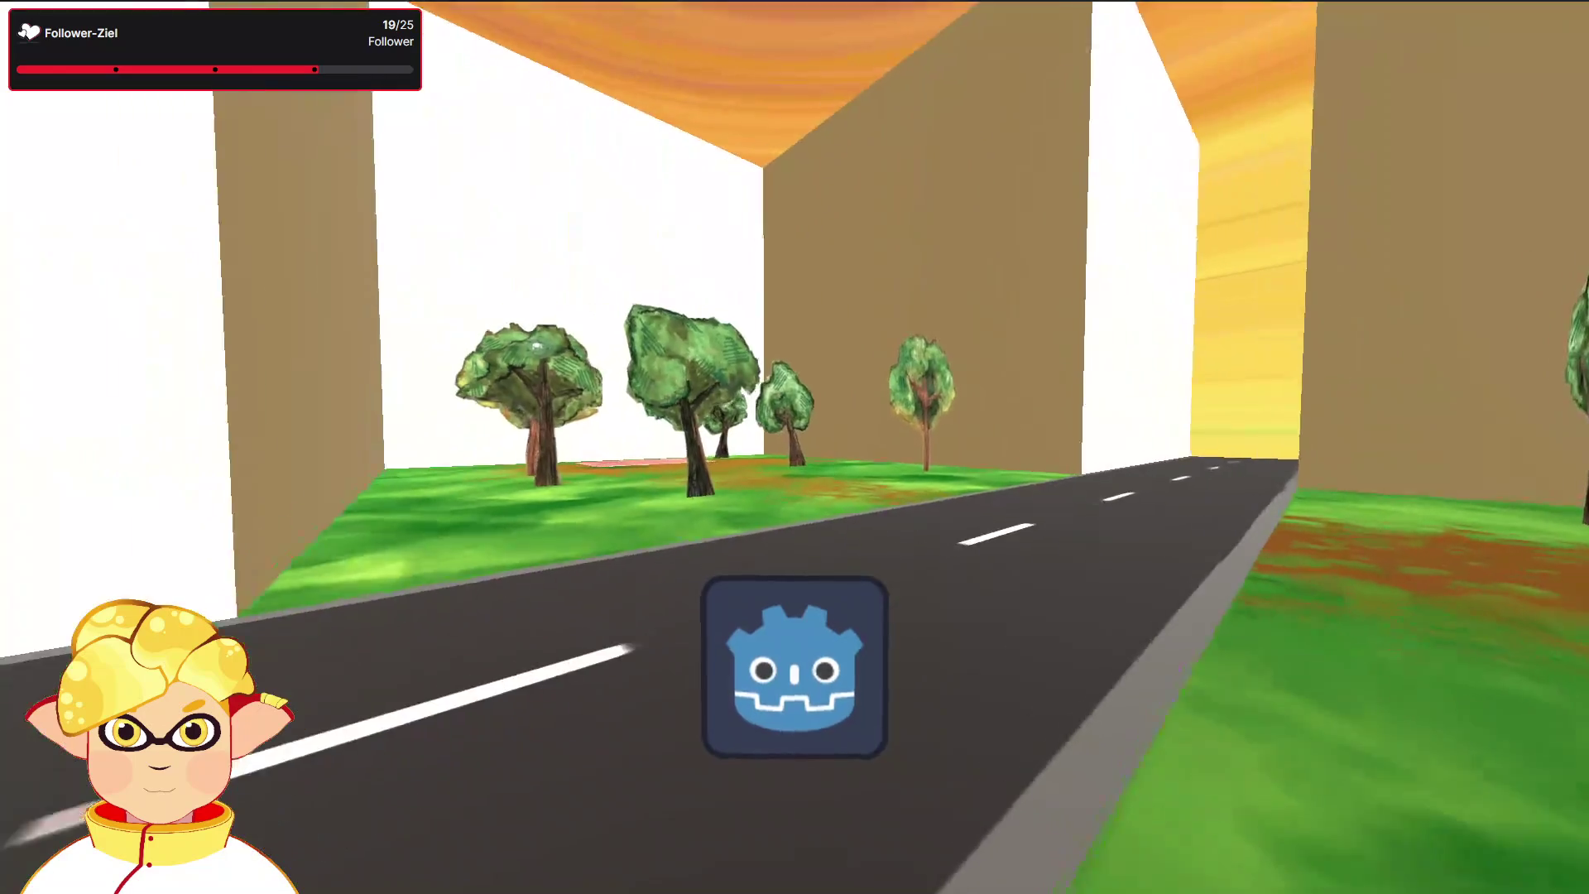
pyautogui.press('Right')
pyautogui.press('Left')
pyautogui.press('Up')
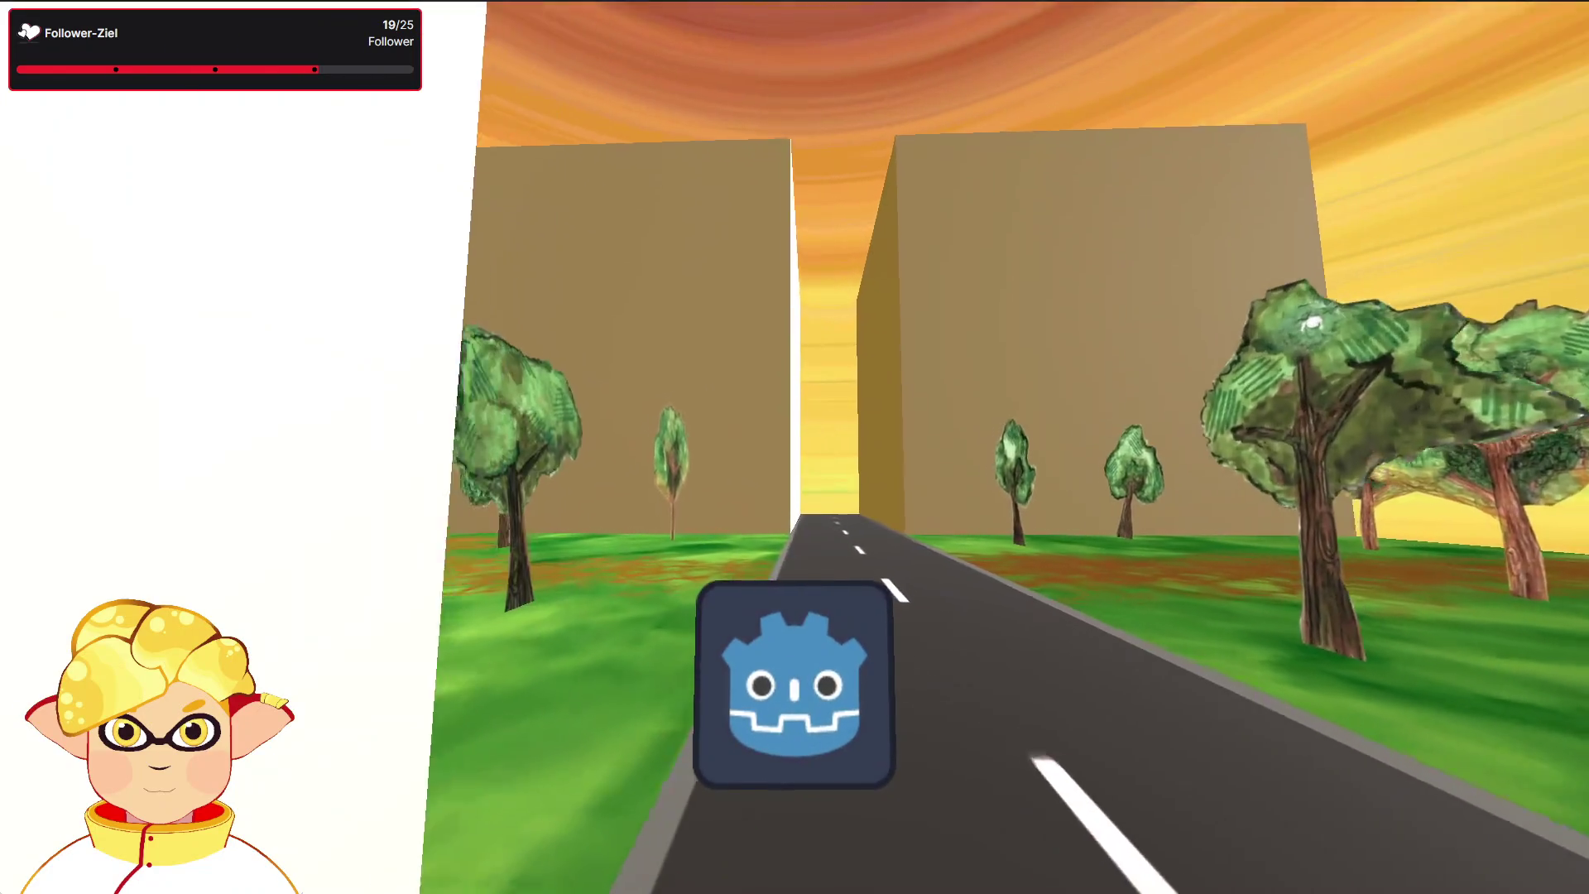
pyautogui.press('Left')
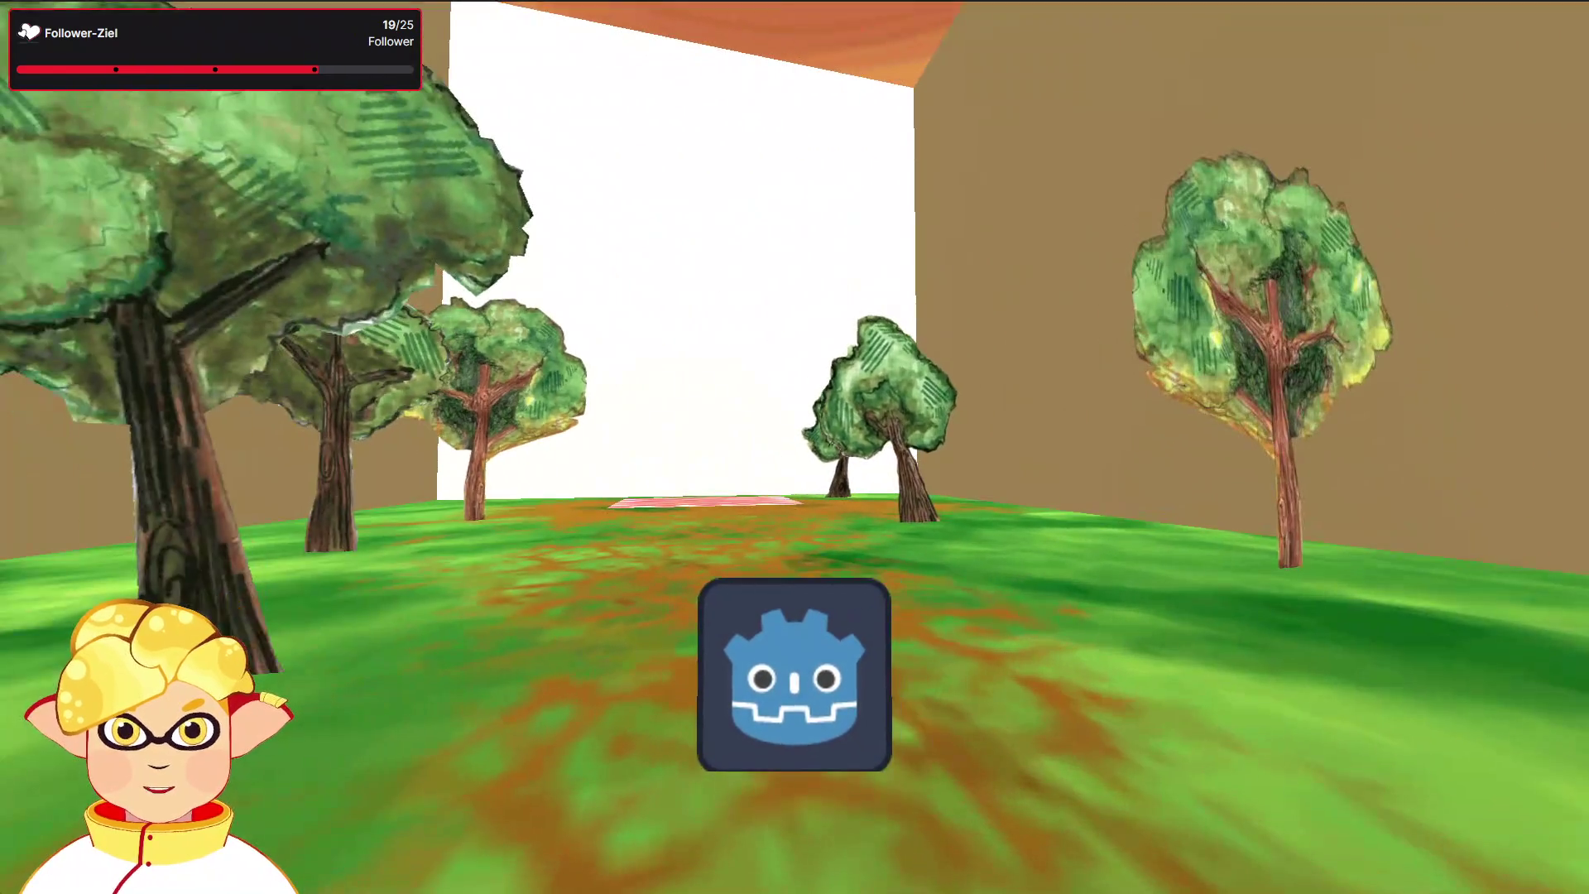
pyautogui.press('Escape')
pyautogui.moveTo(882, 423); pyautogui.dragTo(882, 424)
pyautogui.click(592, 335)
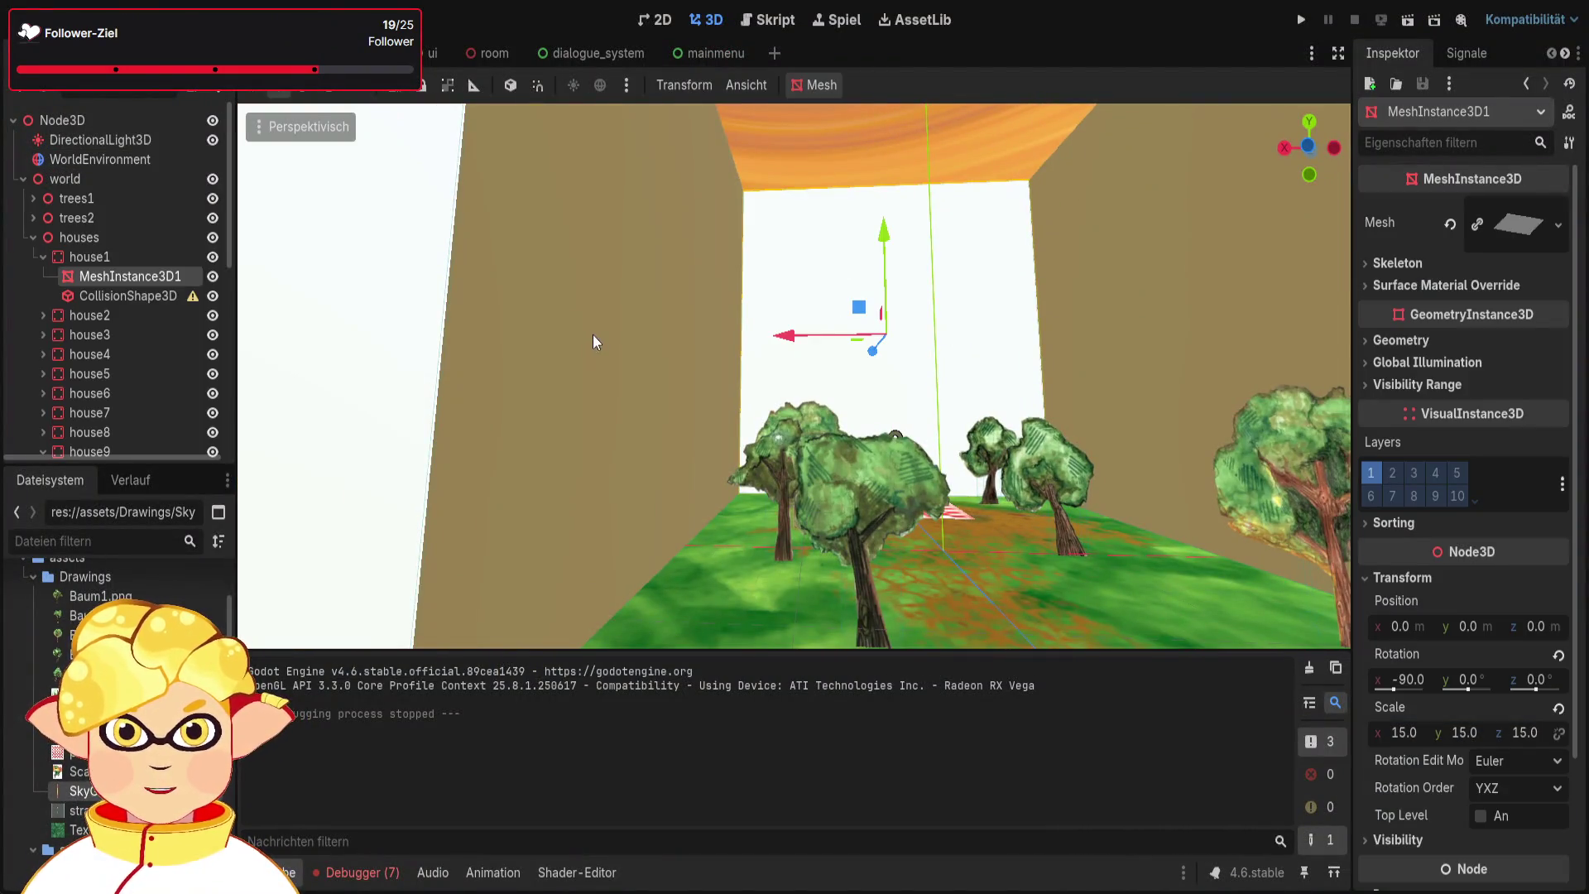
pyautogui.click(818, 356)
pyautogui.click(942, 180)
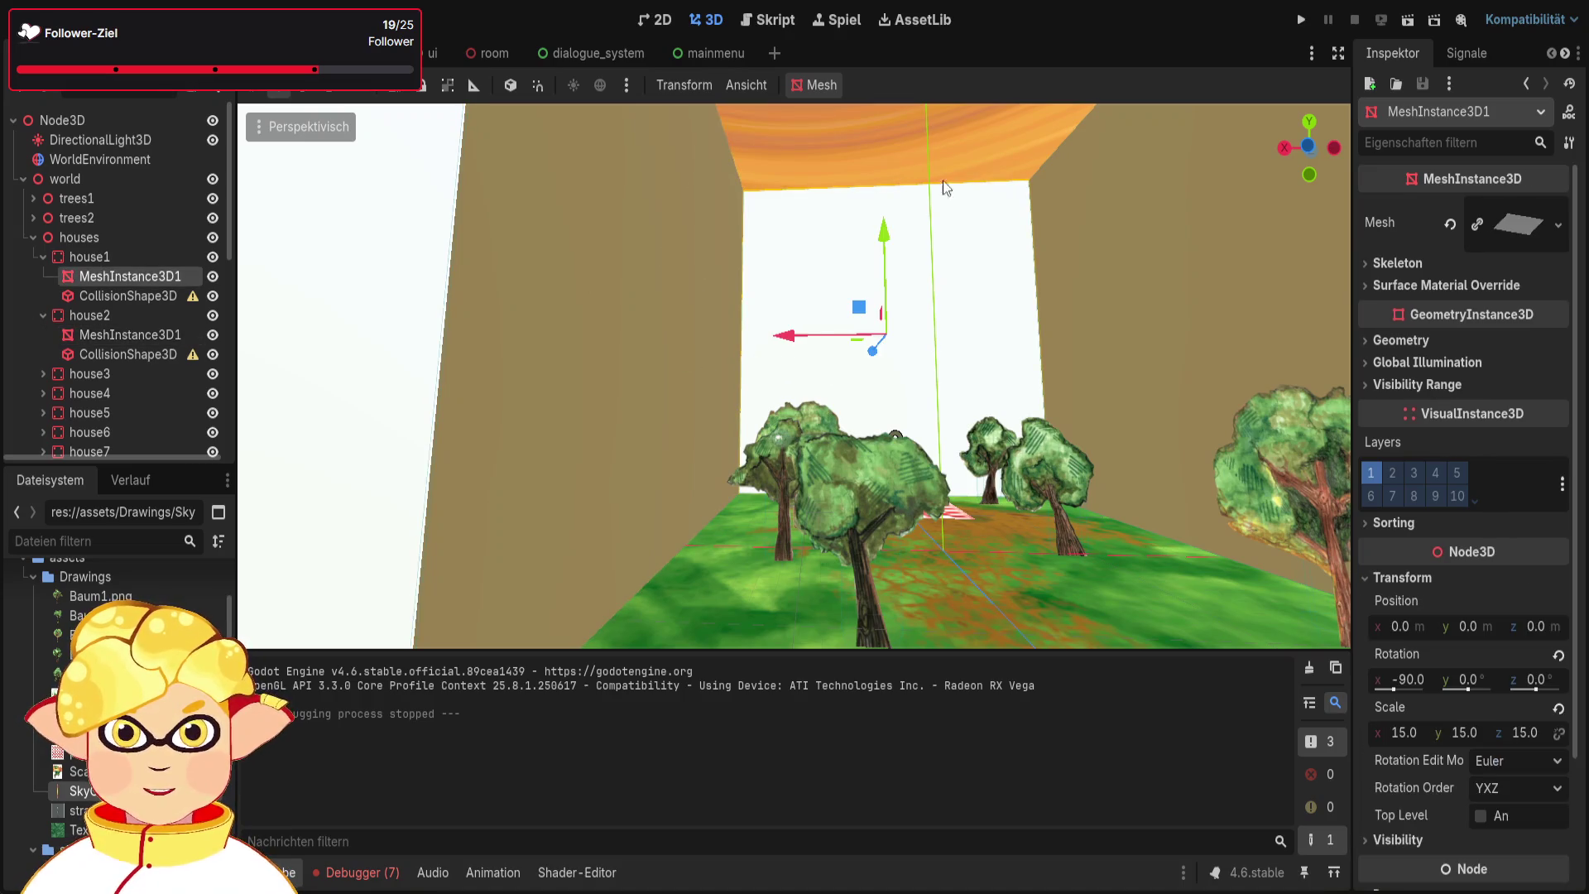
pyautogui.click(819, 218)
pyautogui.click(43, 257)
pyautogui.click(43, 276)
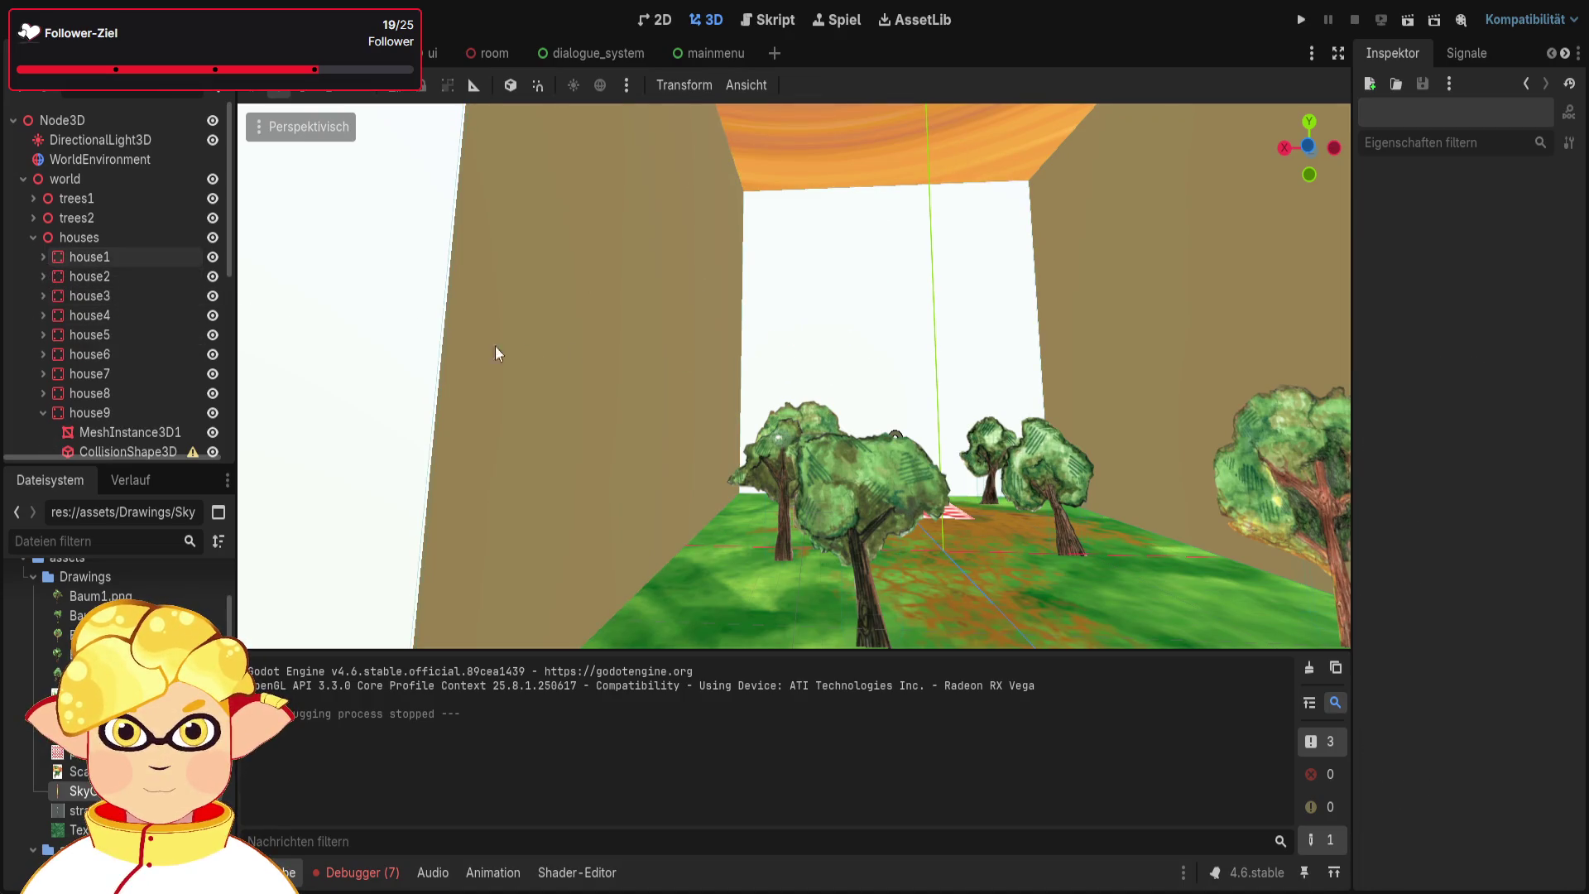
pyautogui.moveTo(495, 346); pyautogui.dragTo(845, 639)
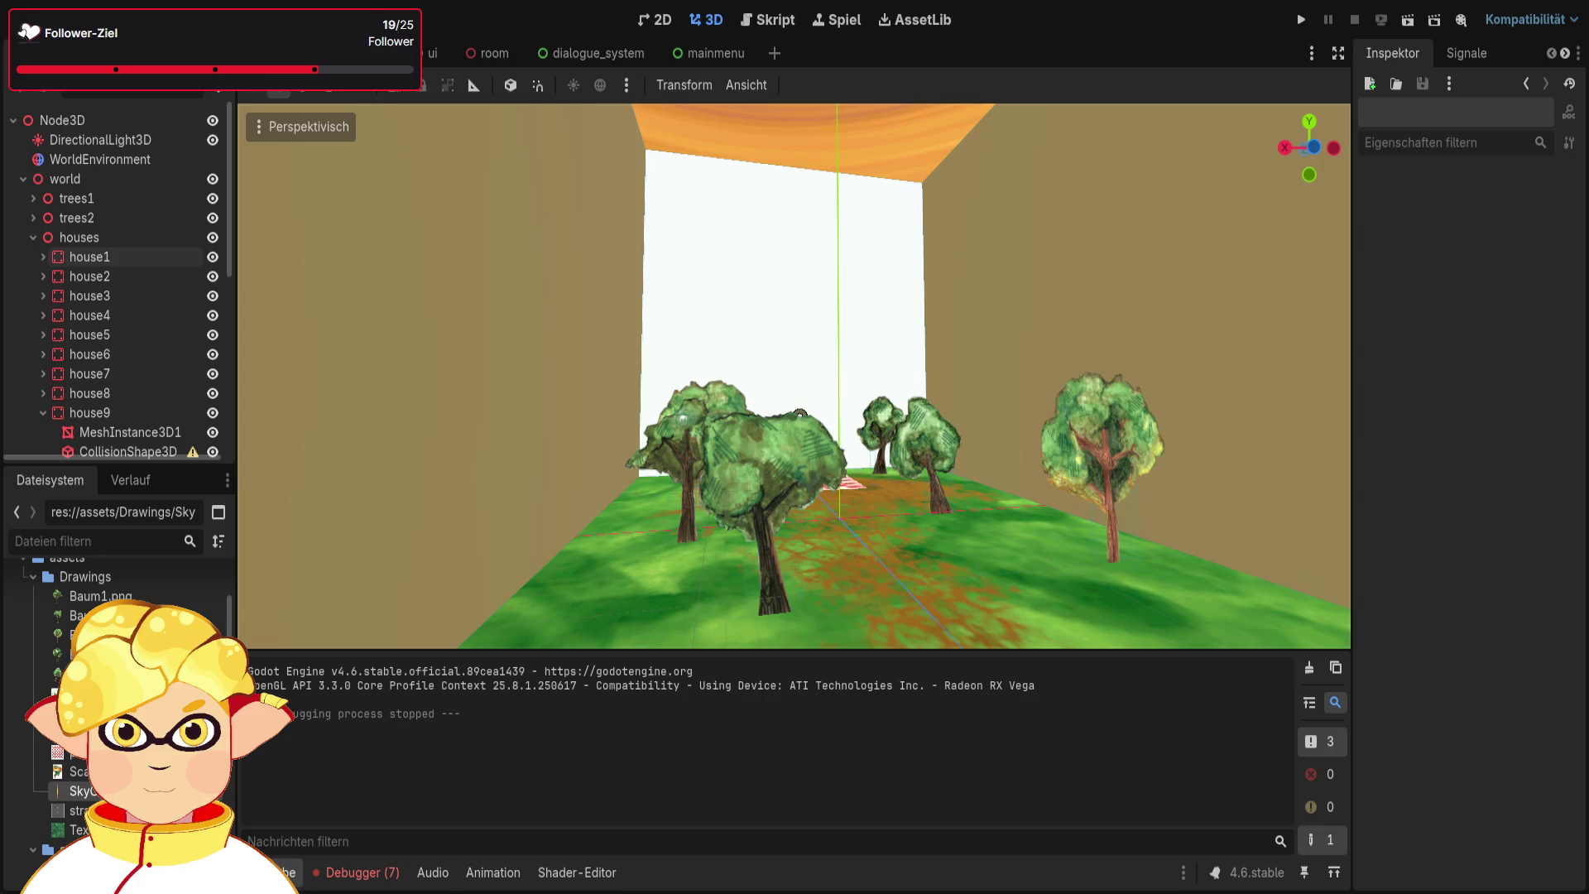
pyautogui.moveTo(795, 372)
pyautogui.mouseDown()
pyautogui.moveTo(827, 315)
pyautogui.moveTo(827, 249)
pyautogui.moveTo(795, 206)
pyautogui.moveTo(786, 248)
pyautogui.mouseUp()
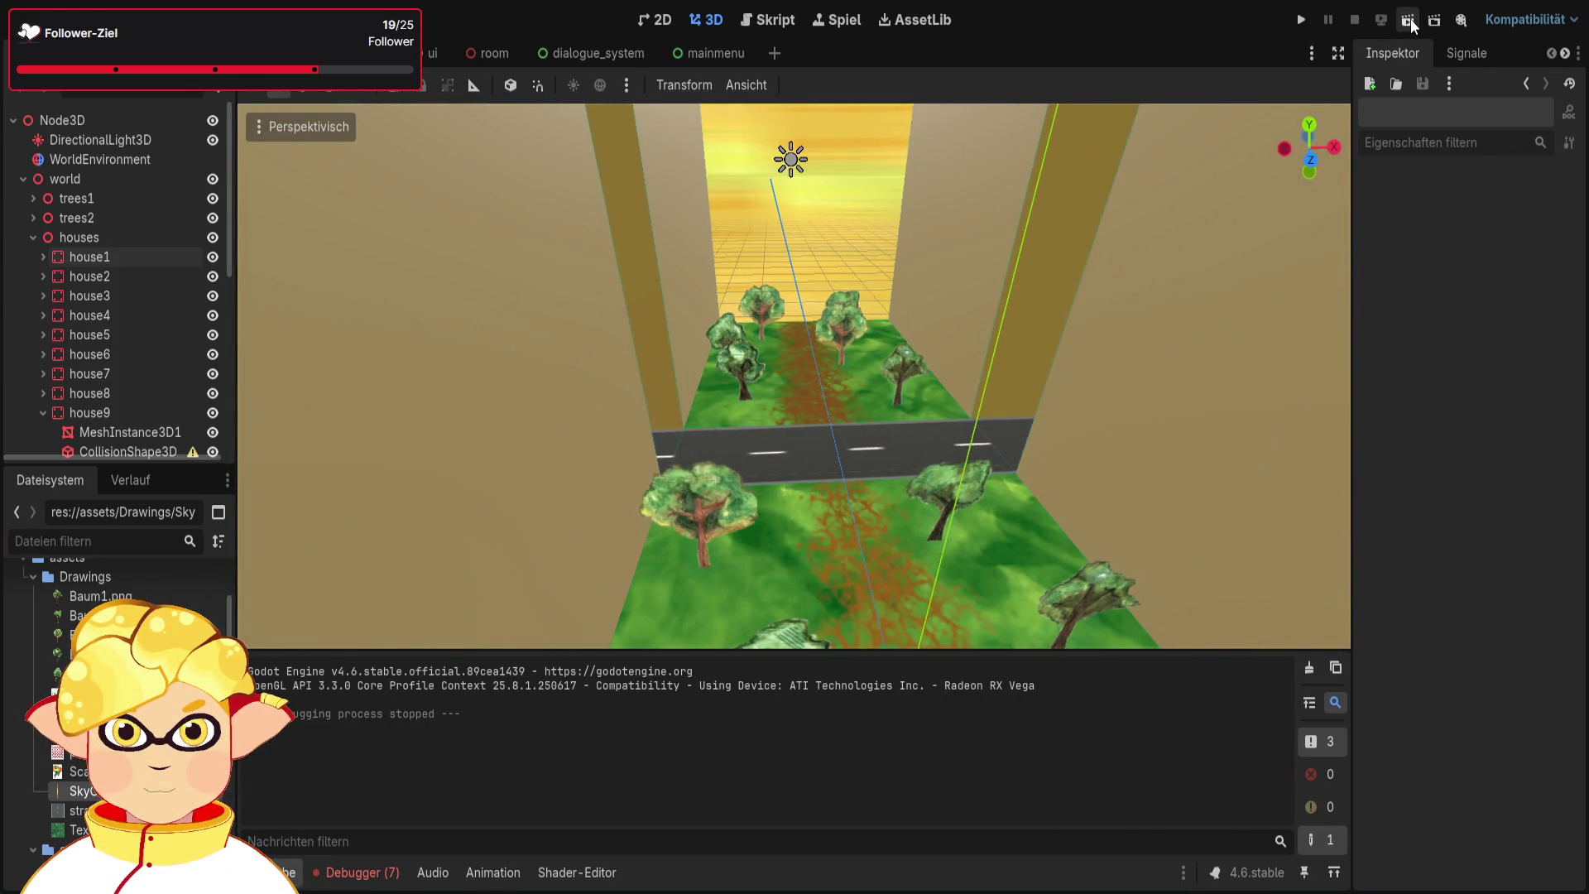
# Run the whole game to test it and dismiss the warning screen
pyautogui.moveTo(1087, 290); pyautogui.dragTo(1050, 290)
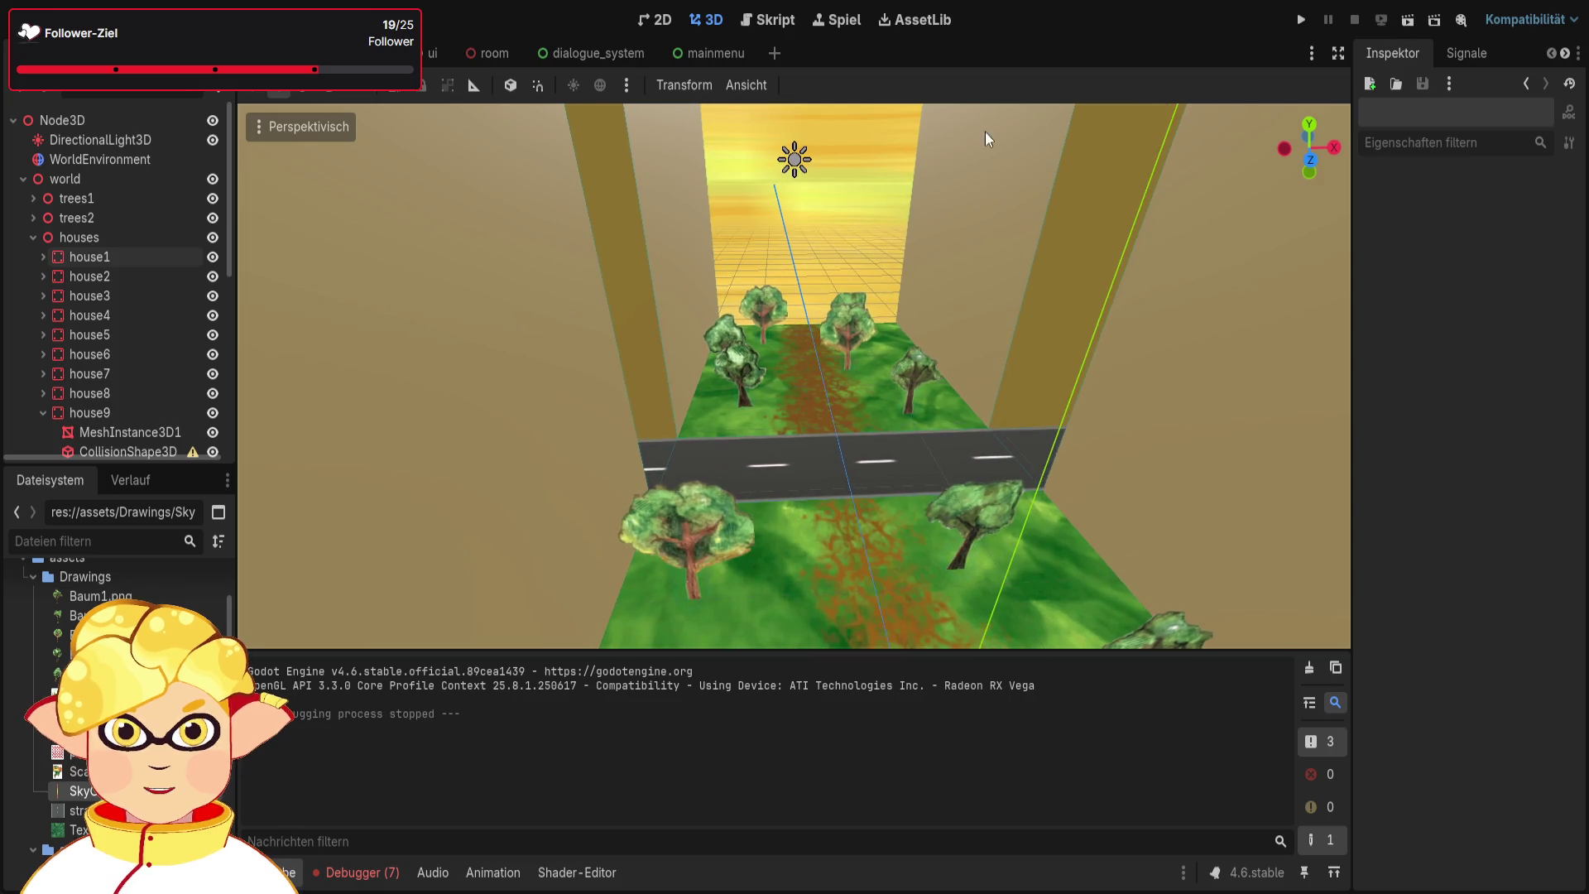
pyautogui.click(1301, 19)
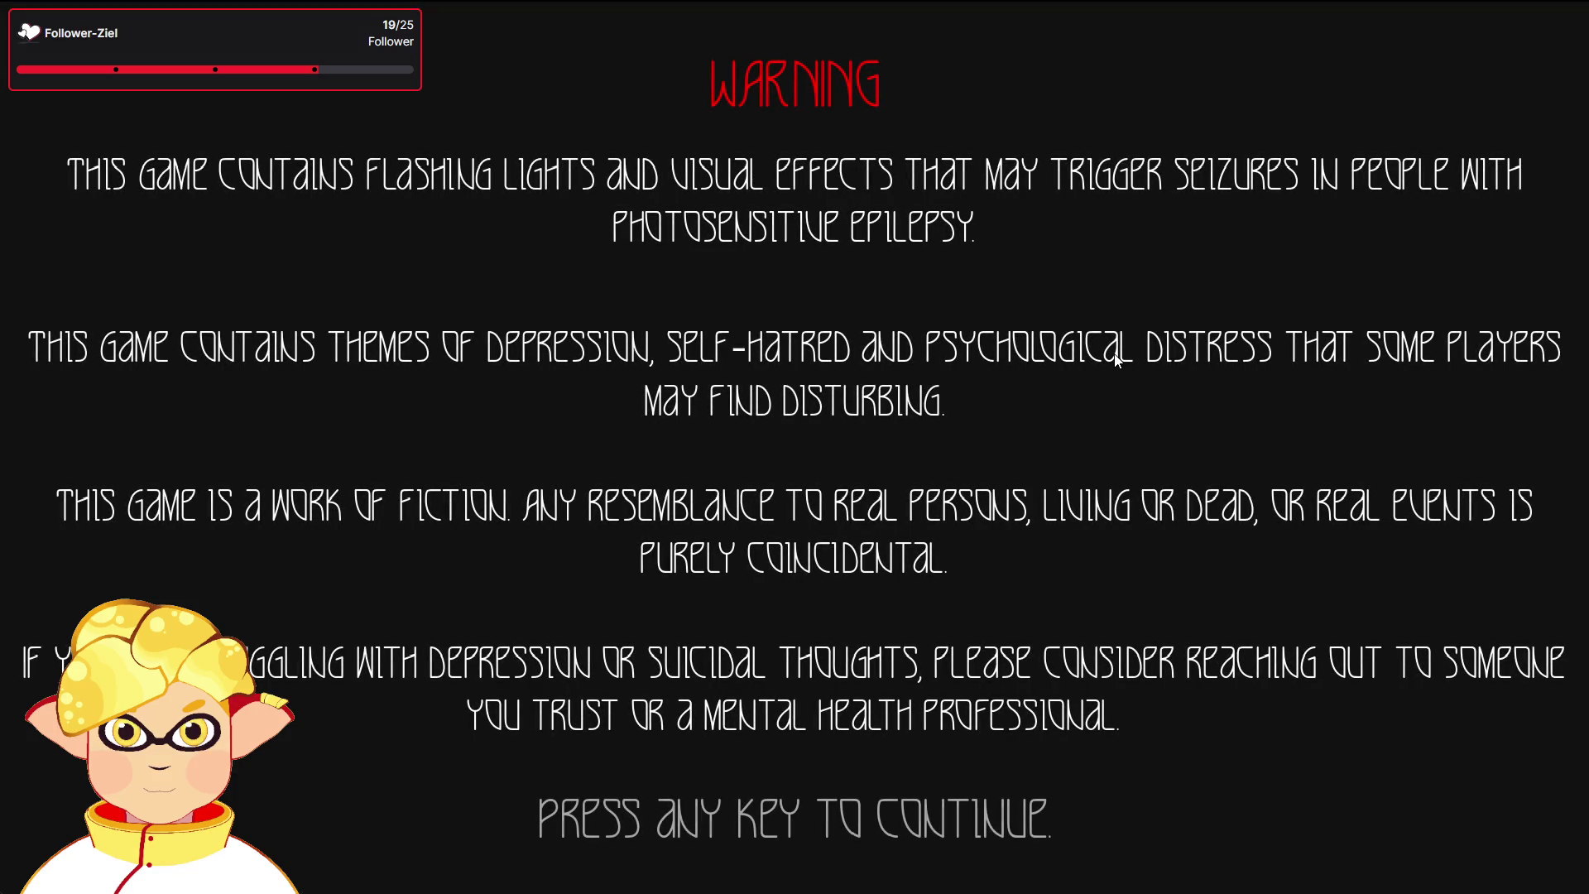
pyautogui.press('Return')
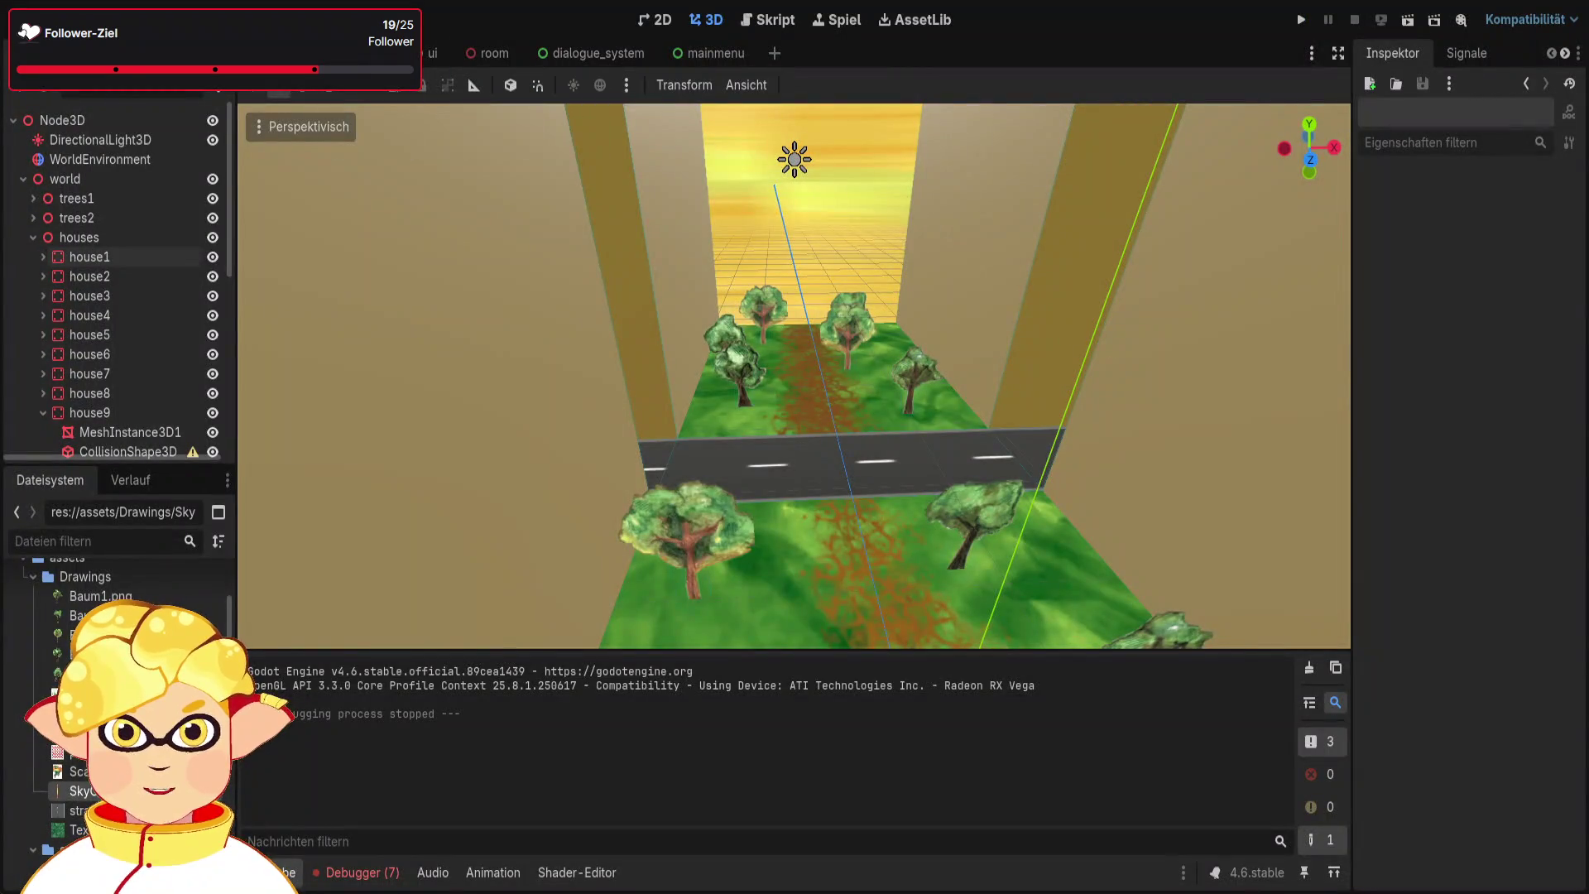
# Close the char and ui scenes and switch to the mainmenu scene
pyautogui.click(23, 179)
pyautogui.click(199, 198)
pyautogui.click(395, 53)
pyautogui.click(447, 53)
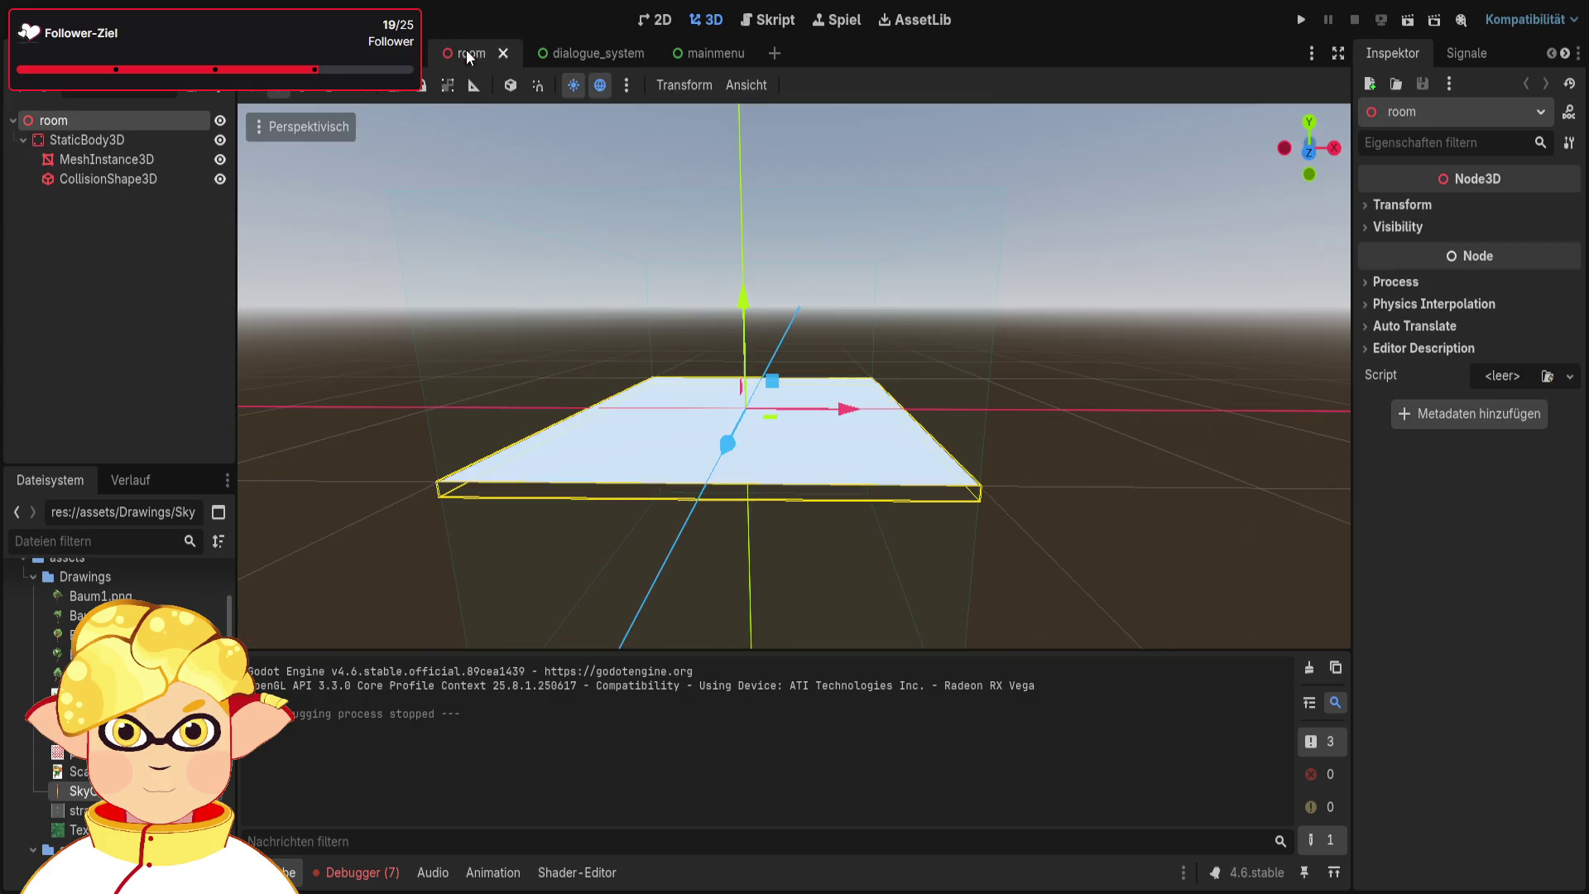
pyautogui.click(703, 53)
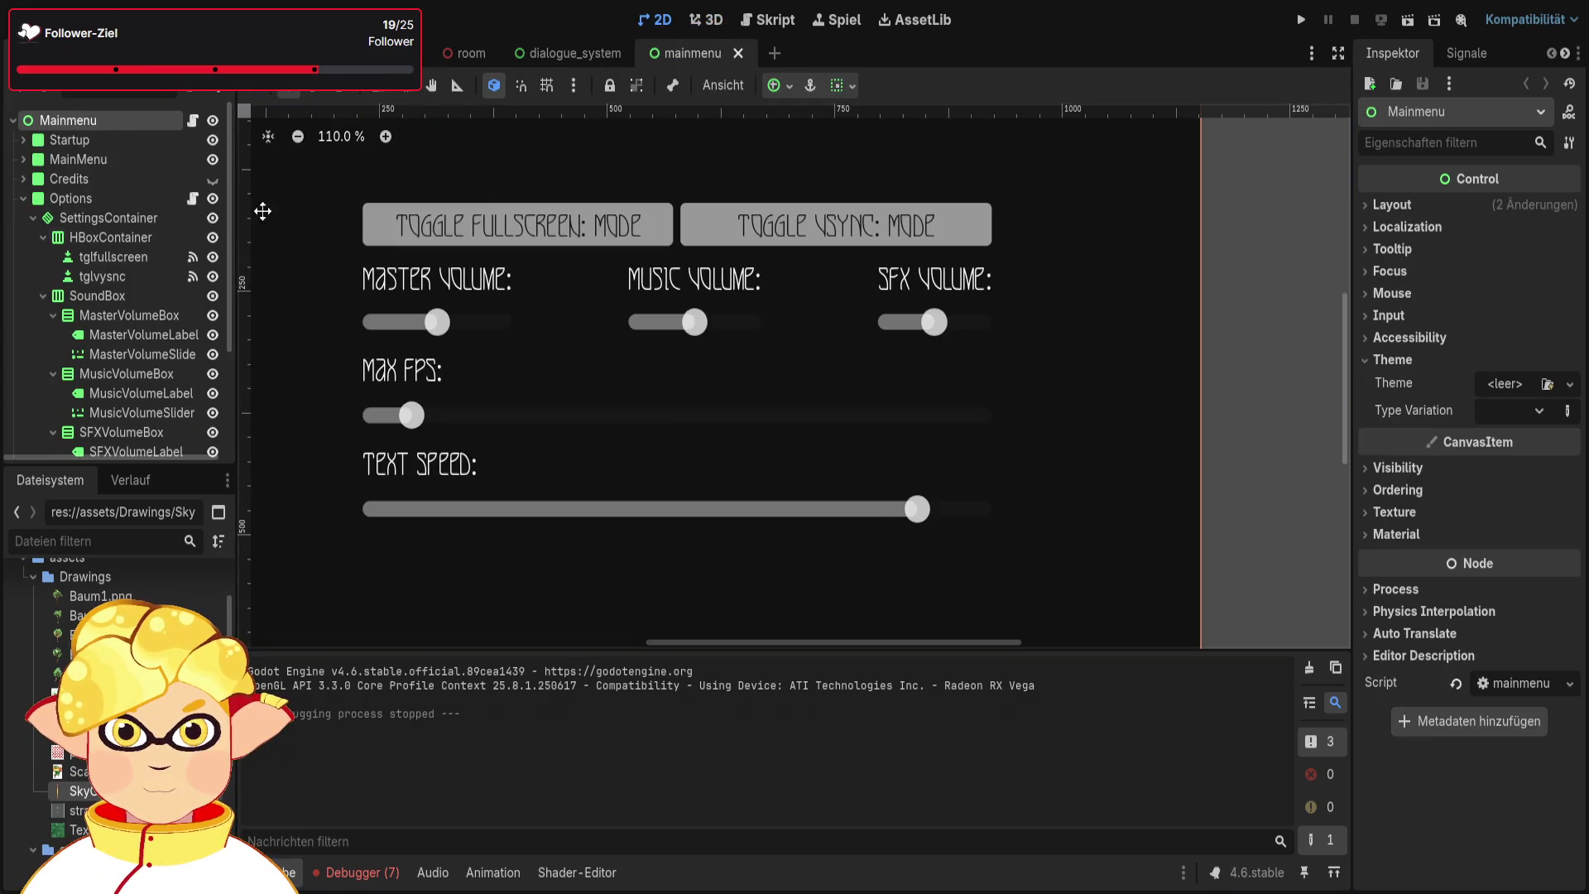
pyautogui.scroll(-3, 156, 243)
pyautogui.scroll(5, 156, 243)
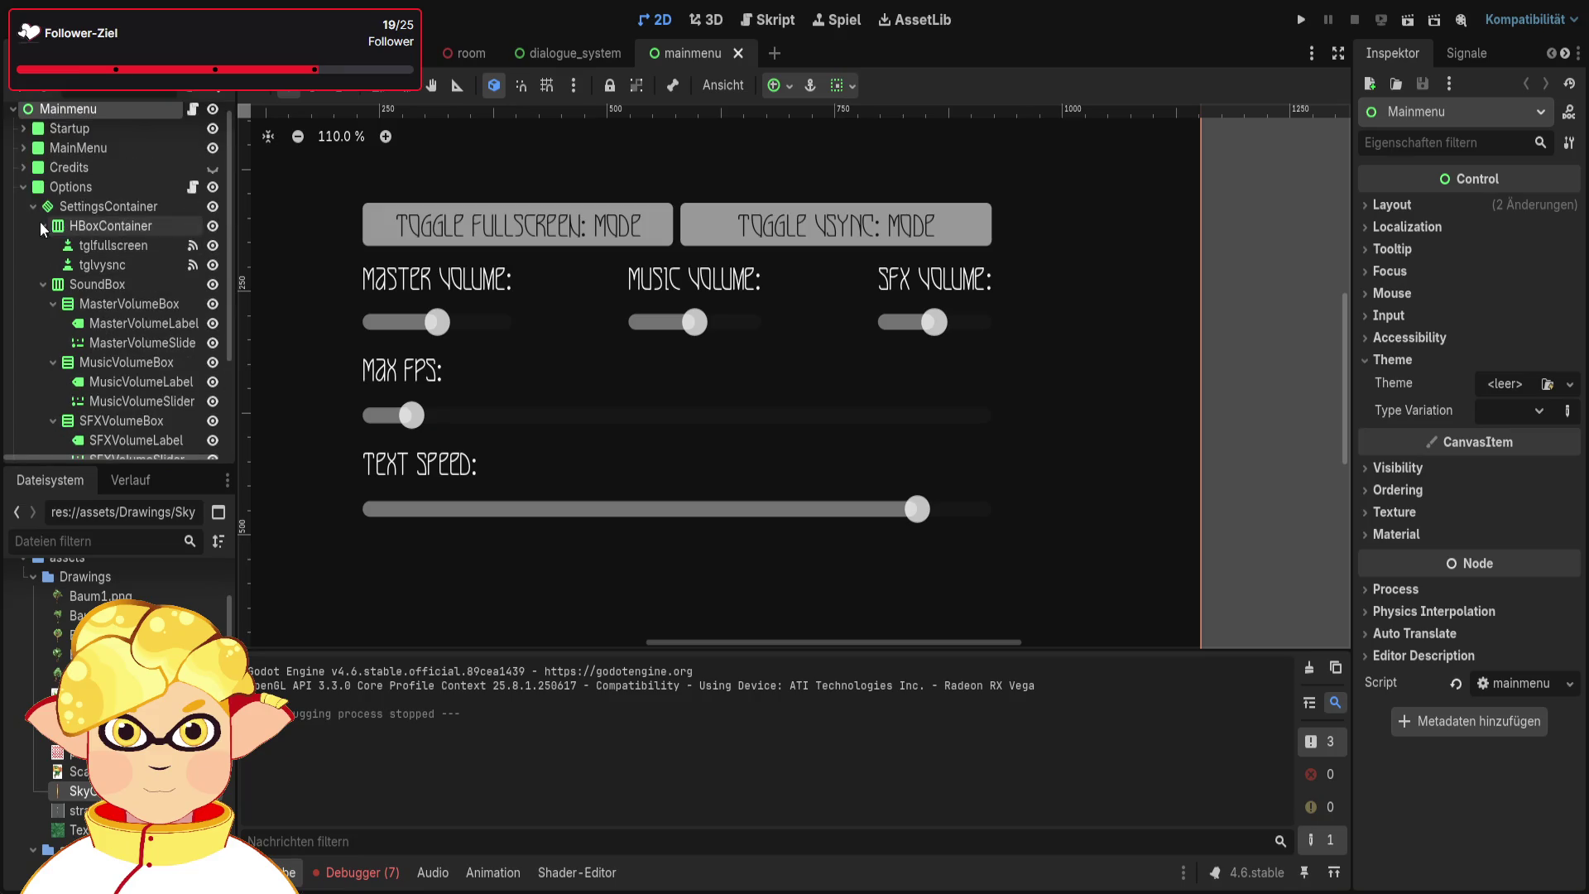
# Open the Options script and jump to the first Node-not-found error in options.gd
pyautogui.click(24, 198)
pyautogui.click(199, 199)
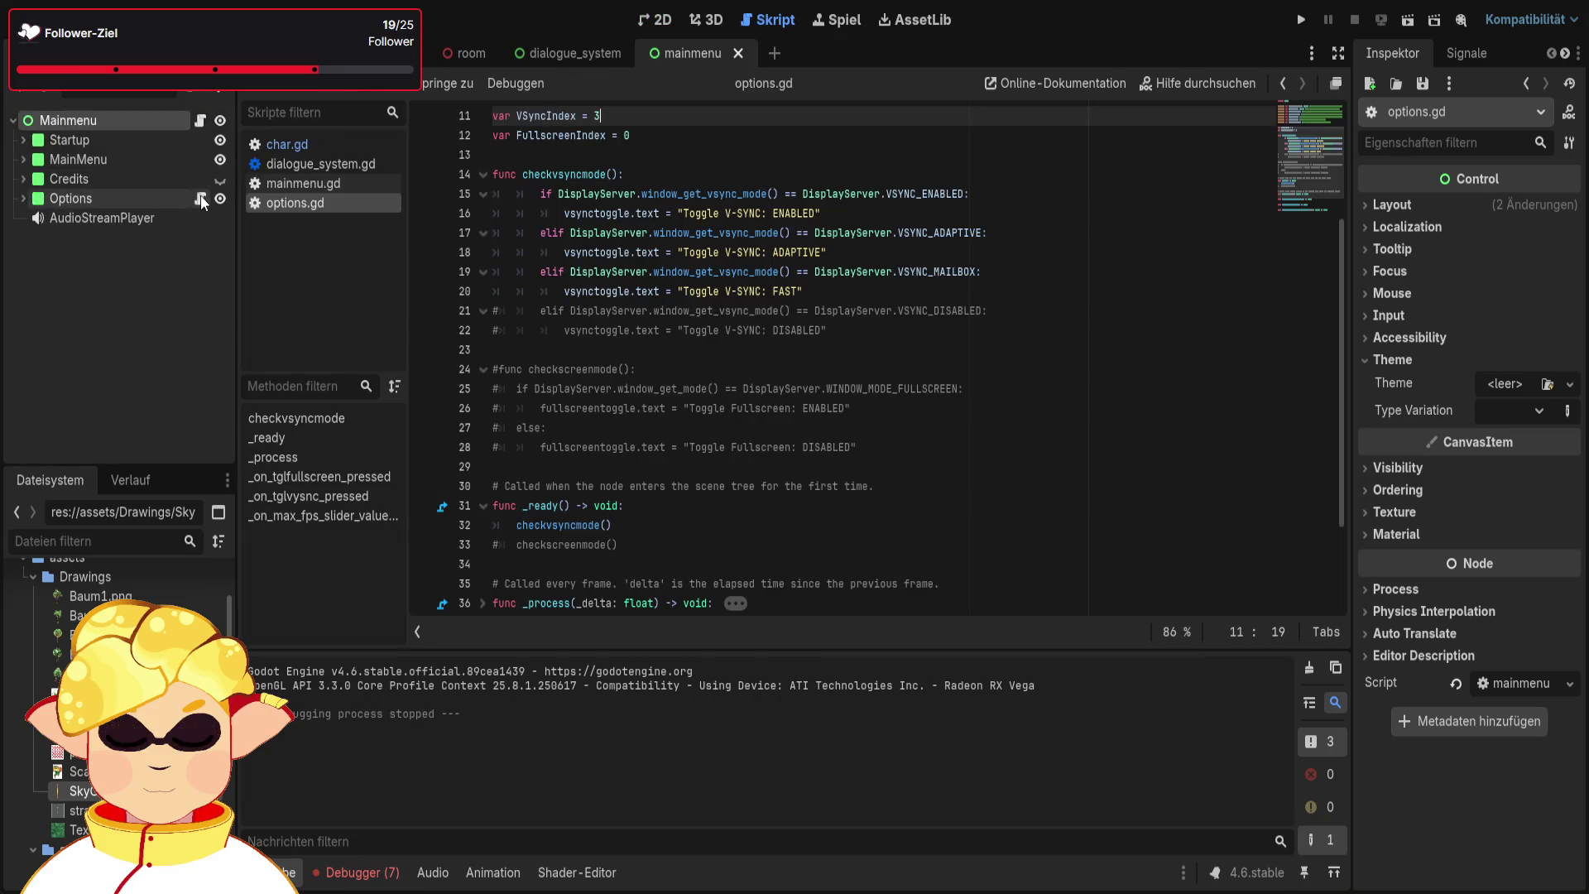
pyautogui.click(921, 306)
pyautogui.click(934, 250)
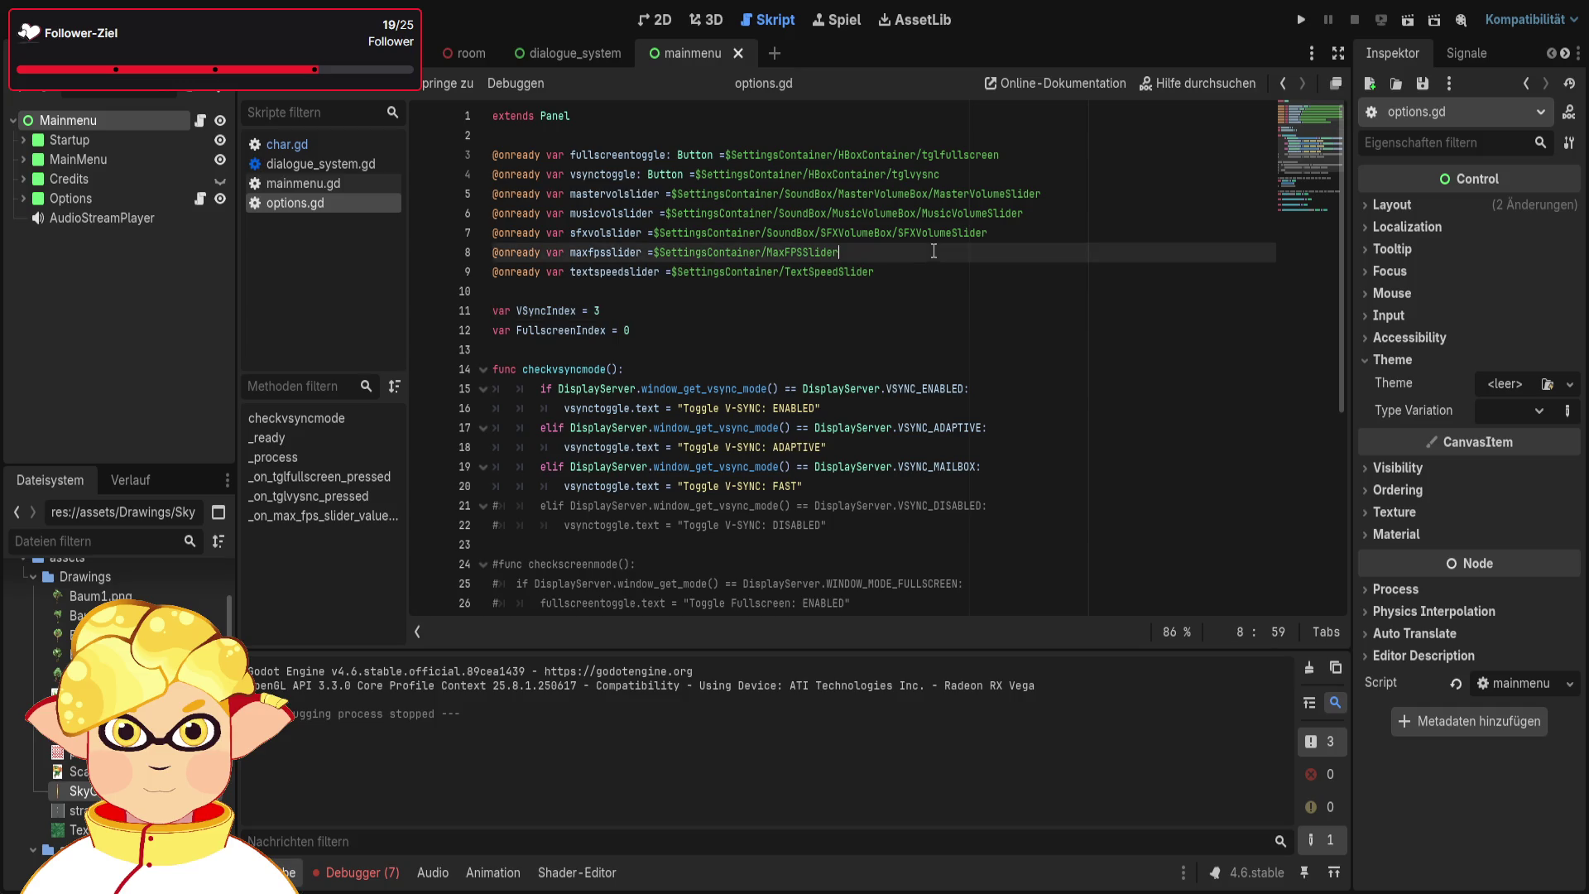
pyautogui.click(356, 872)
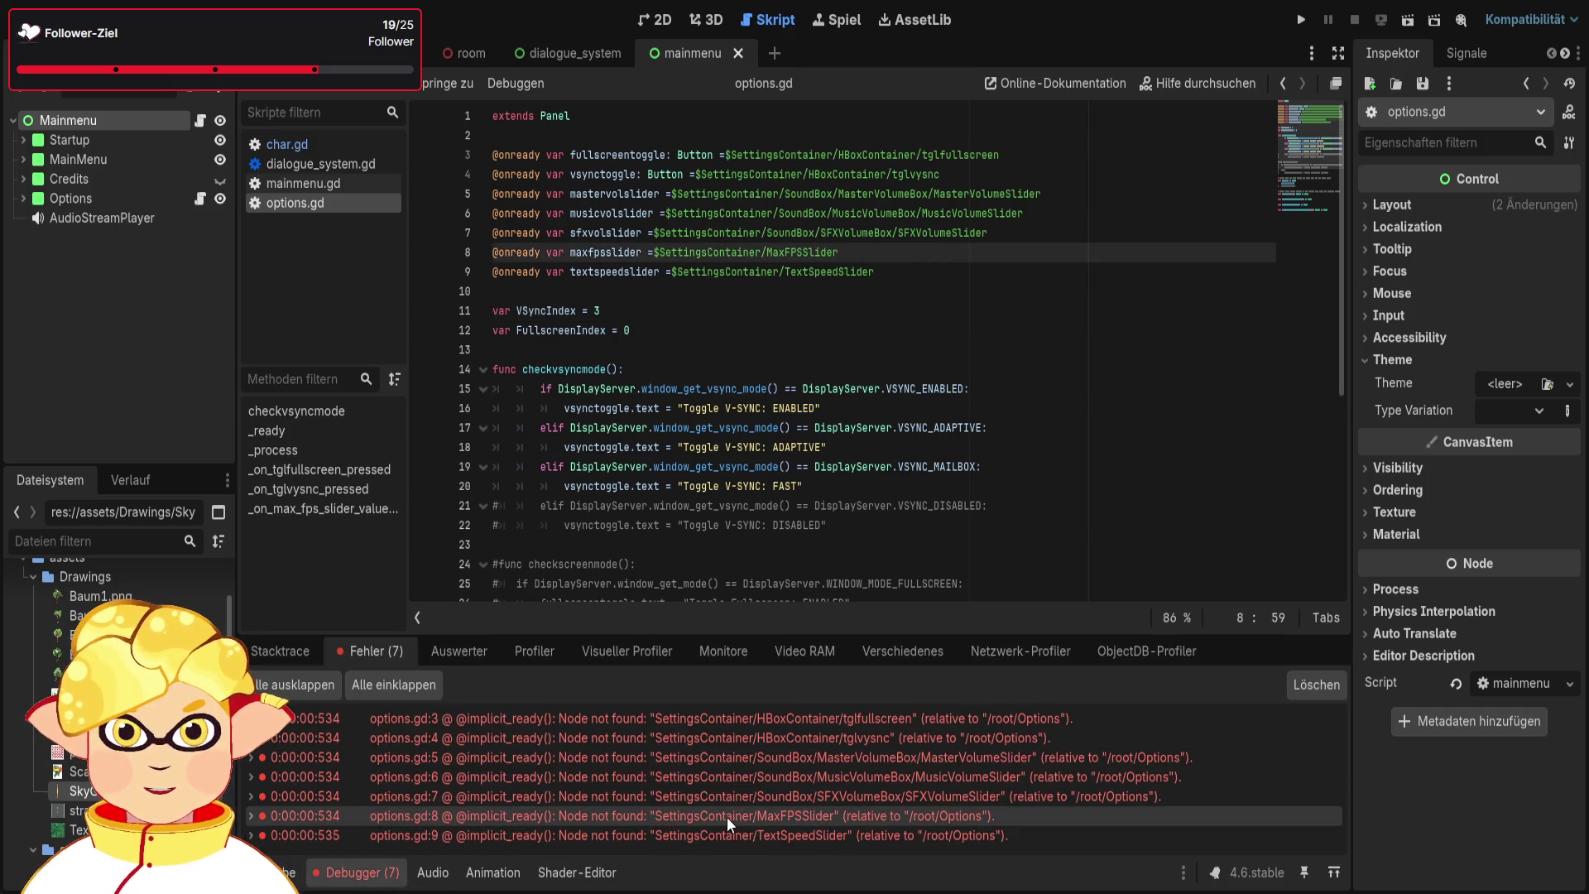
pyautogui.click(356, 717)
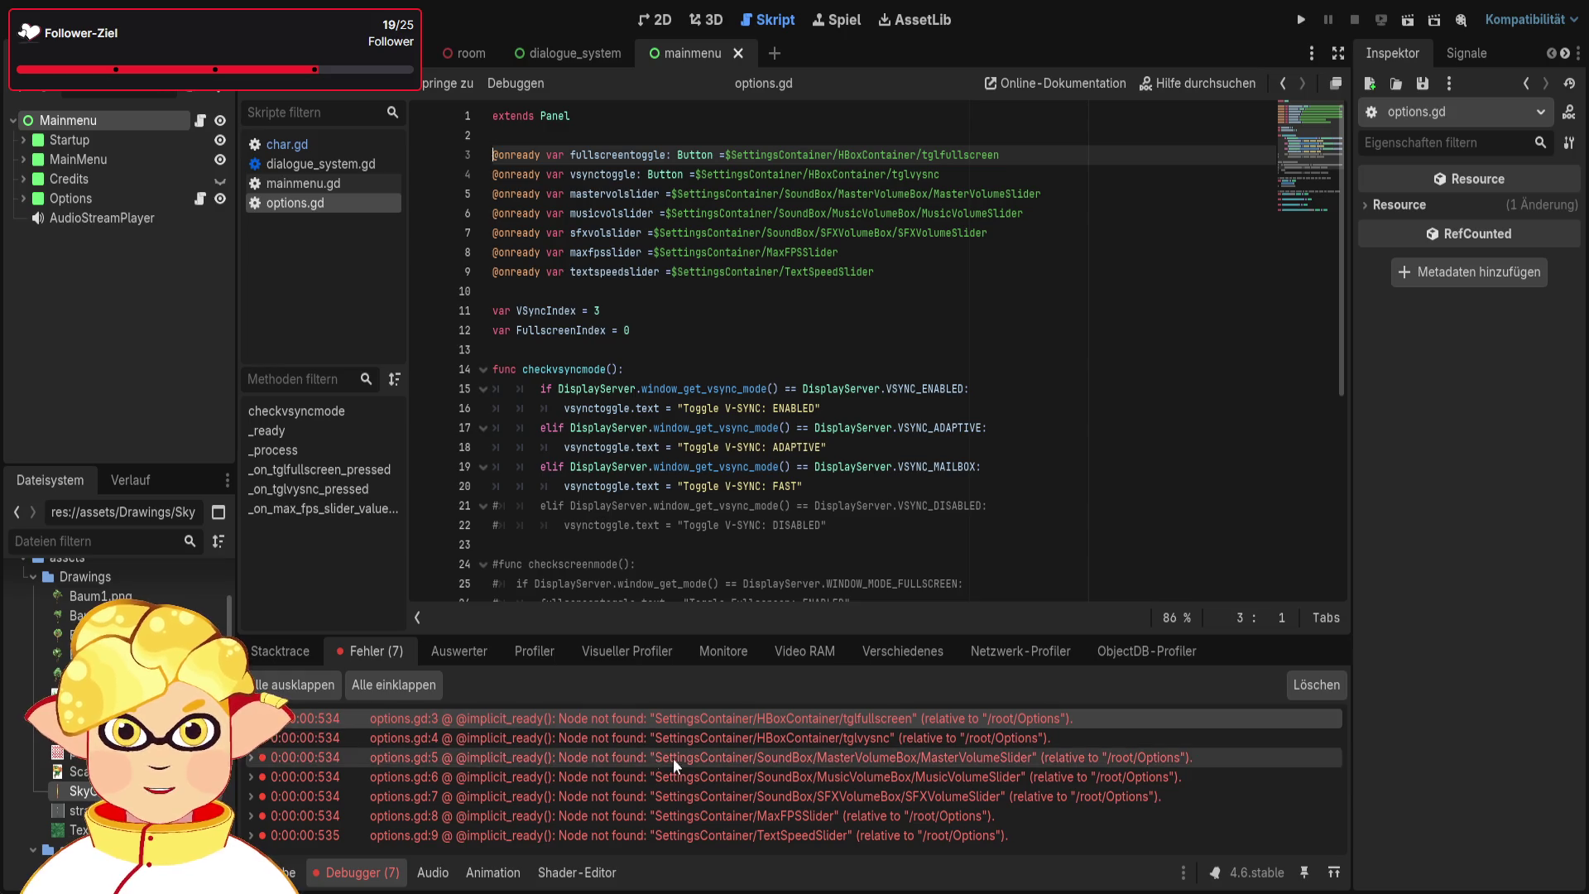
# Add spaces after '=' on lines 7–9 and delete the stray dollar sign on line 6
pyautogui.click(670, 271)
pyautogui.click(656, 252)
pyautogui.click(653, 232)
pyautogui.click(670, 214)
pyautogui.click(671, 194)
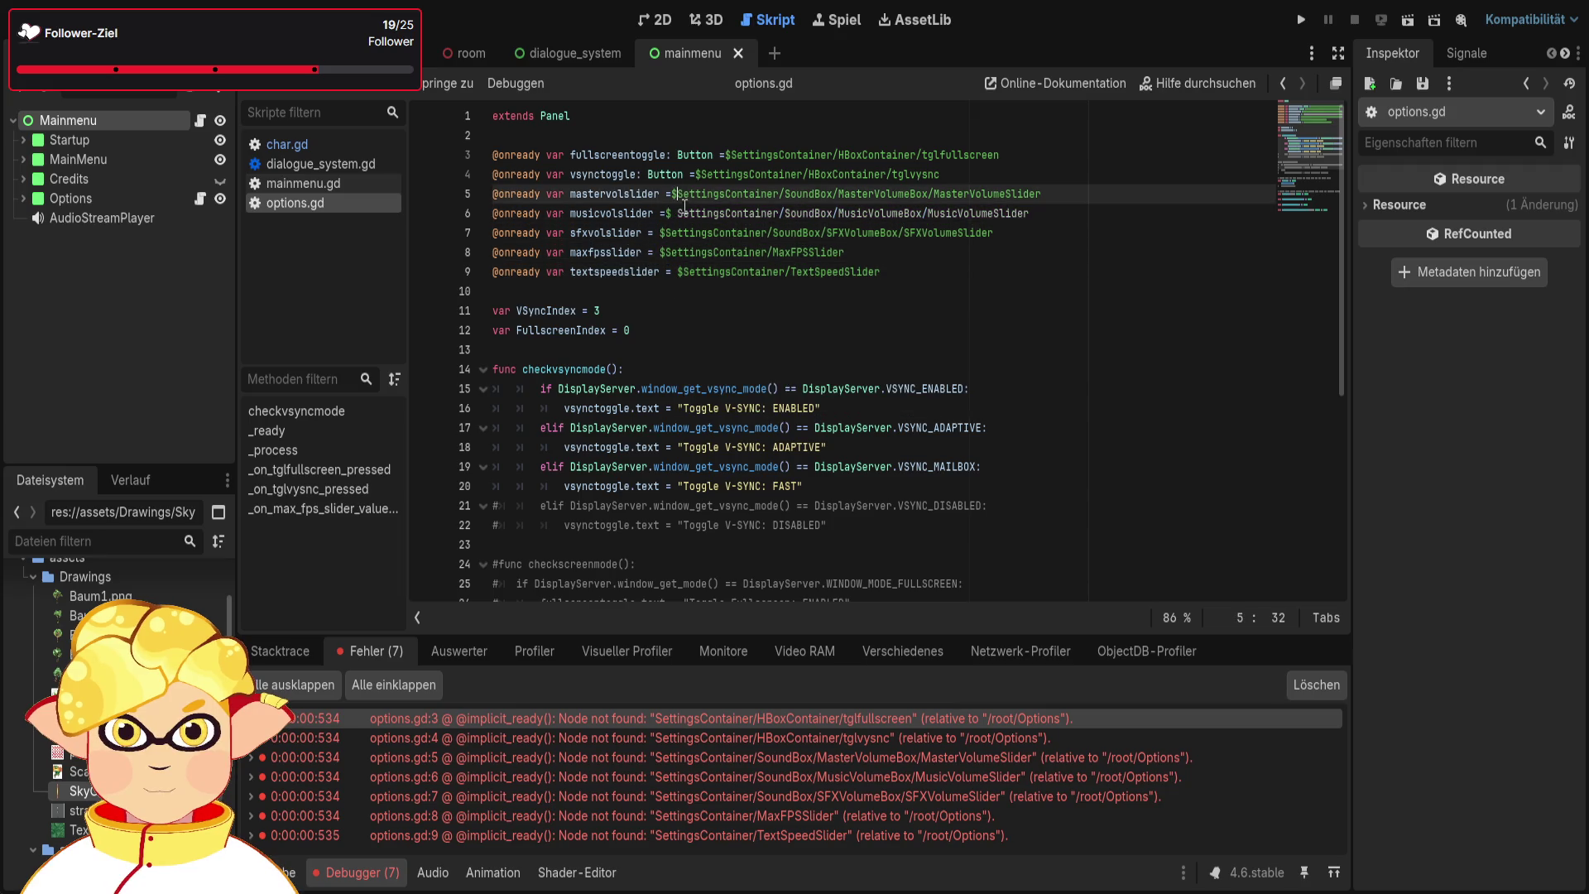
pyautogui.click(681, 213)
pyautogui.press('BackSpace')
pyautogui.press('BackSpace')
# Select the TextSpeedSlider node path on line 9 and expand Options in the Scene dock
pyautogui.click(957, 278)
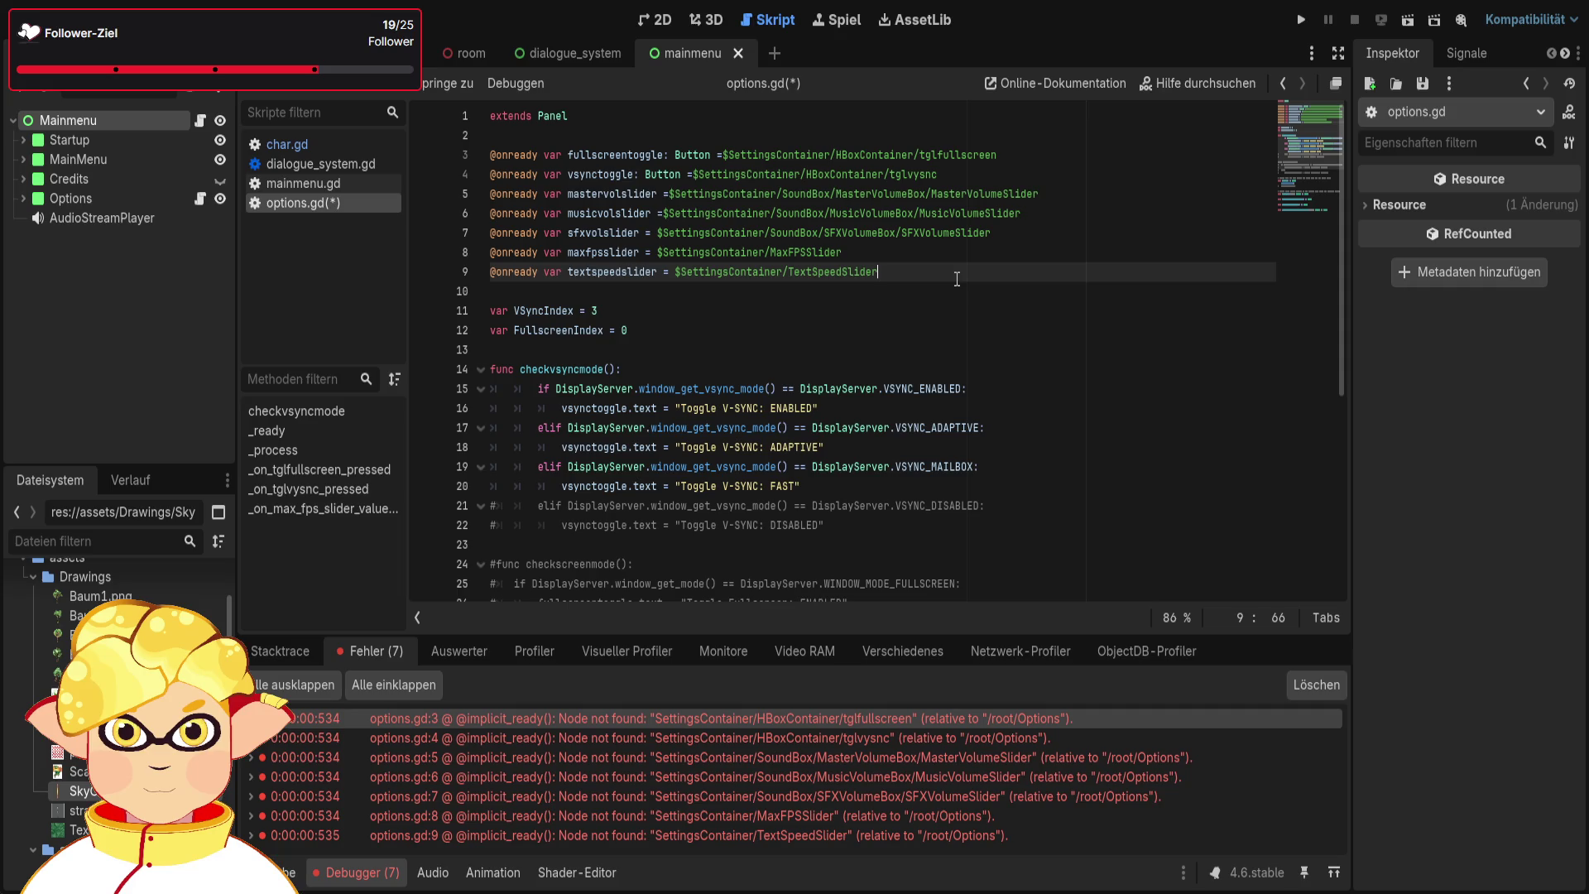
pyautogui.moveTo(956, 279); pyautogui.dragTo(680, 274)
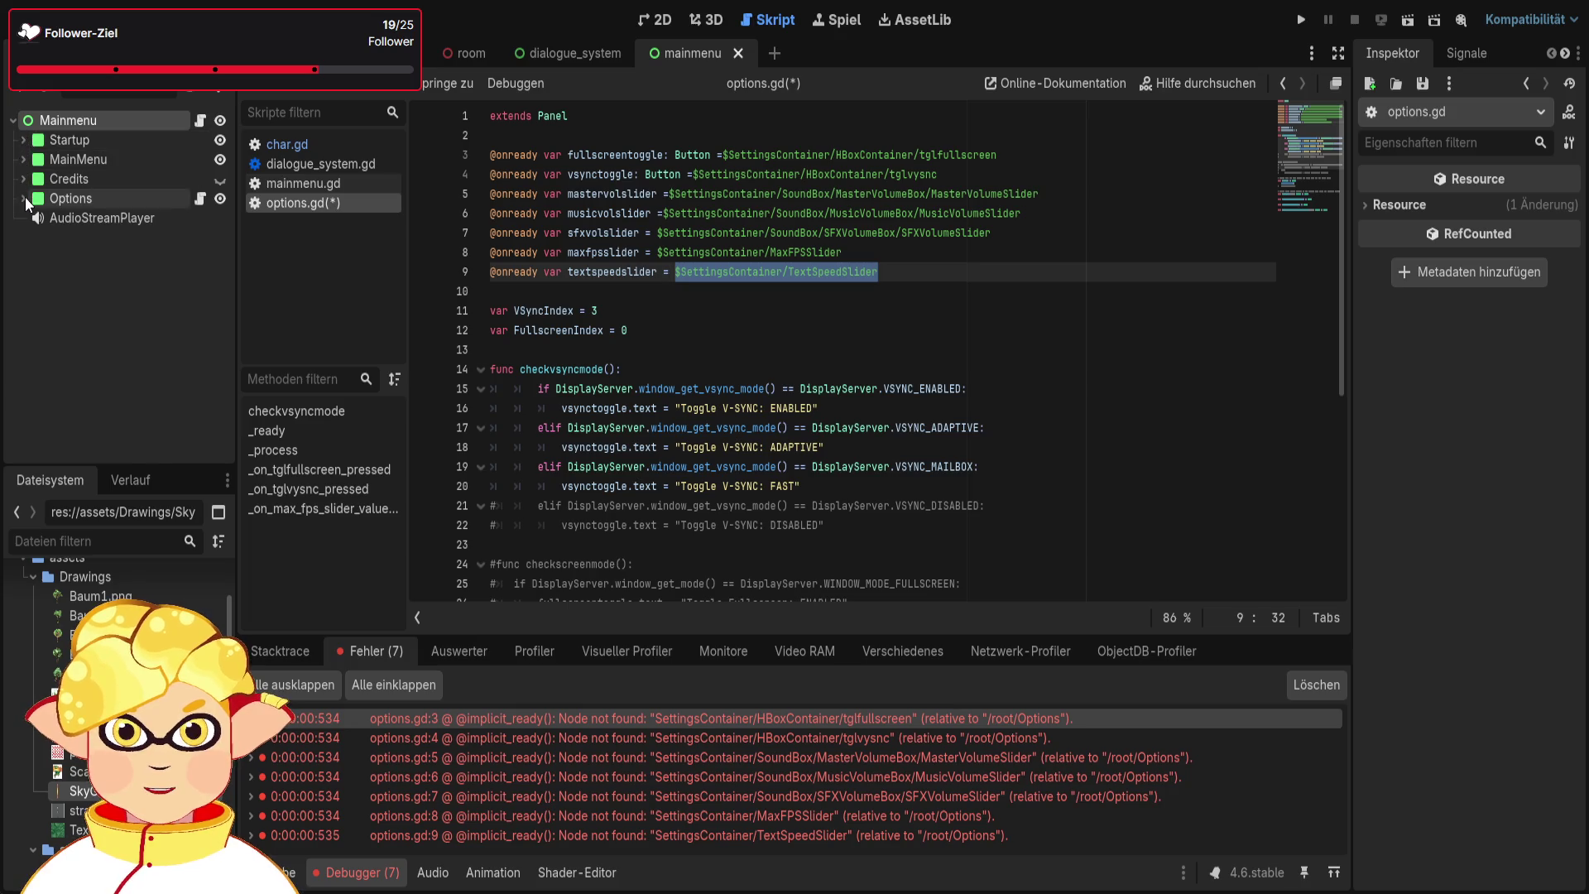
pyautogui.click(24, 198)
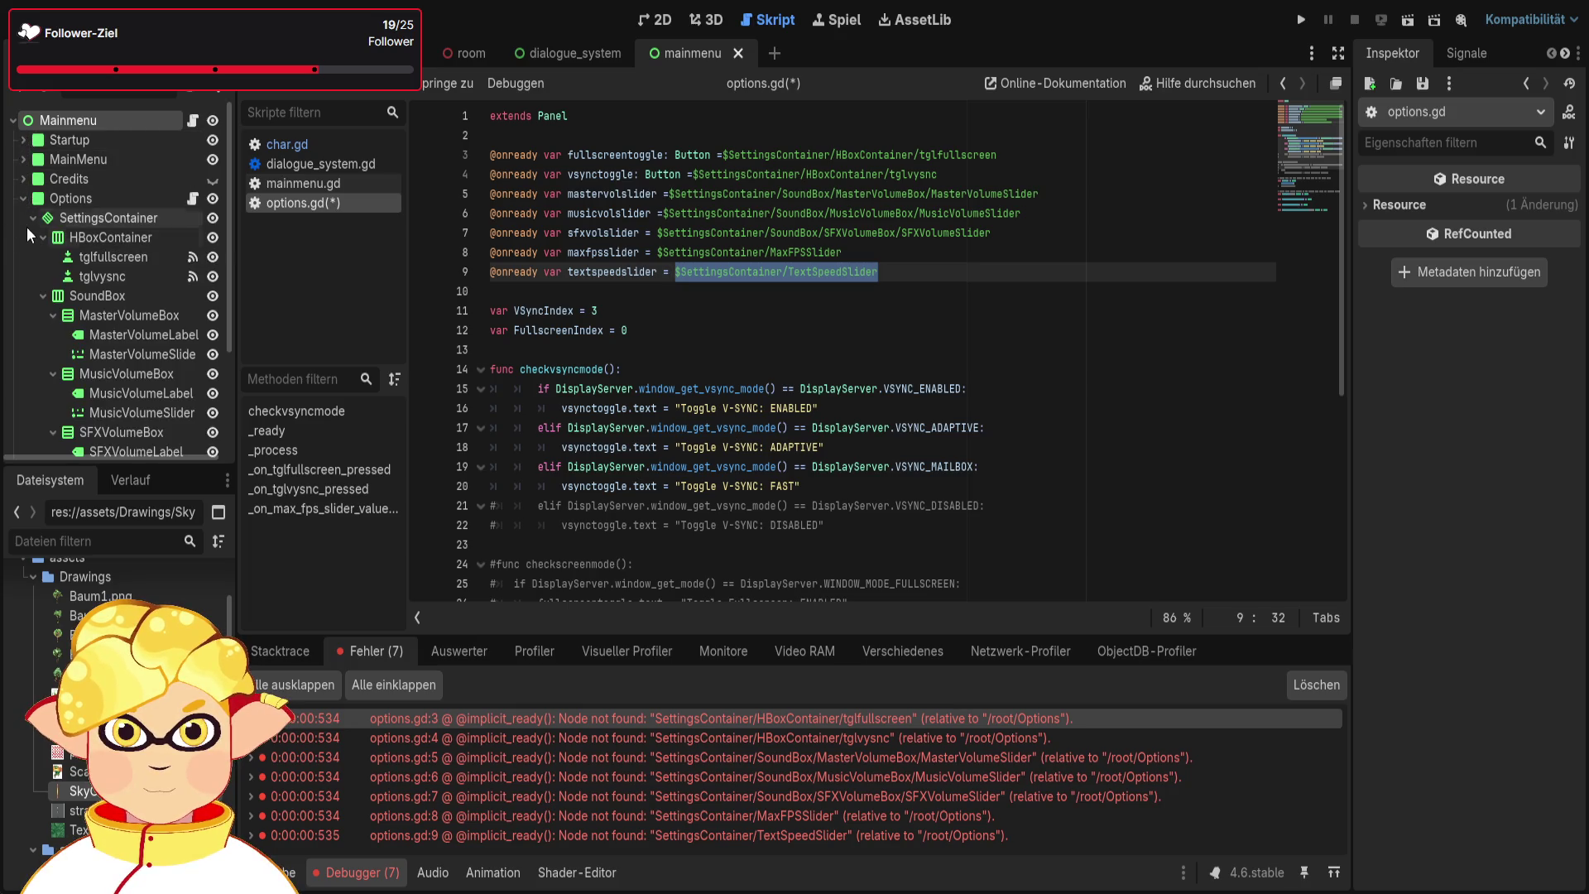
# Accept the /root/Options suggestion and drag the TextSpeedSlider node path into line 9
pyautogui.click(680, 271)
pyautogui.write('root/')
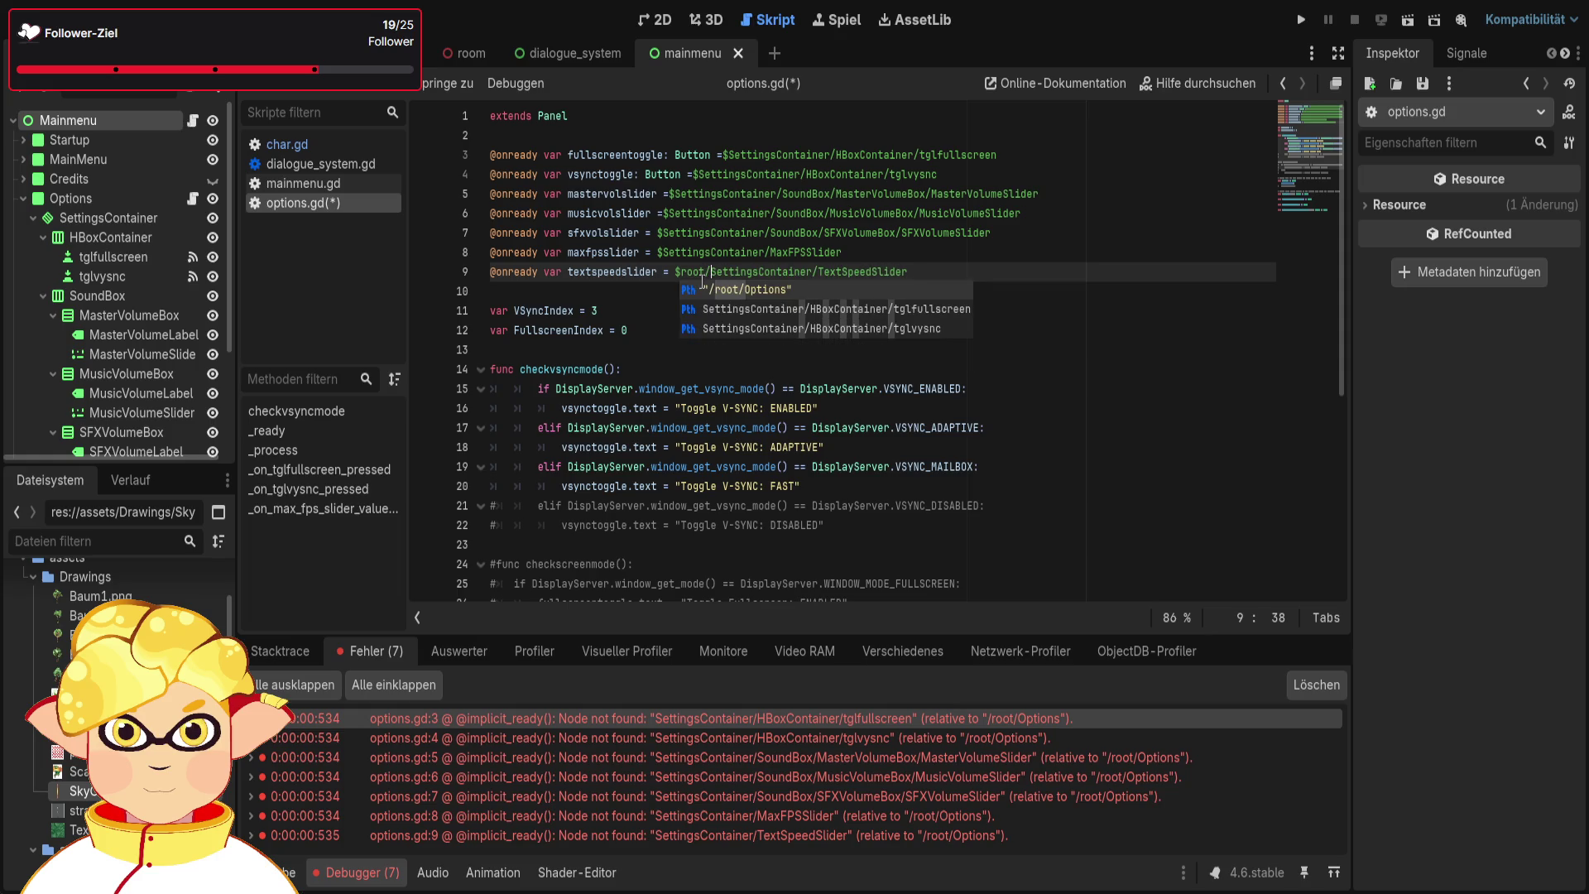
pyautogui.press('Return')
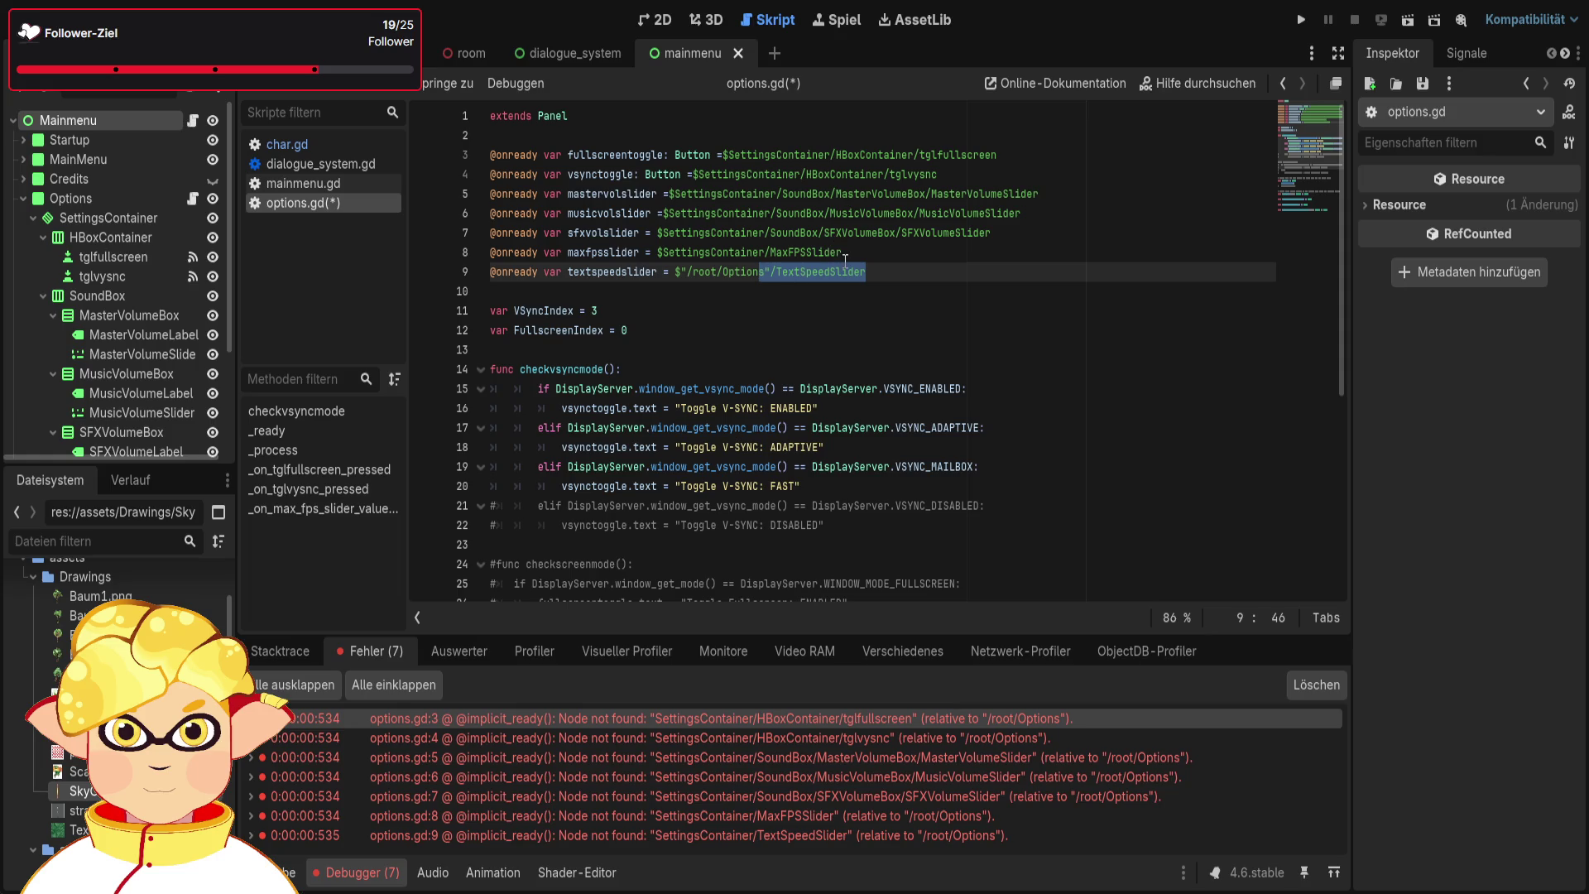
pyautogui.moveTo(865, 272); pyautogui.dragTo(715, 275)
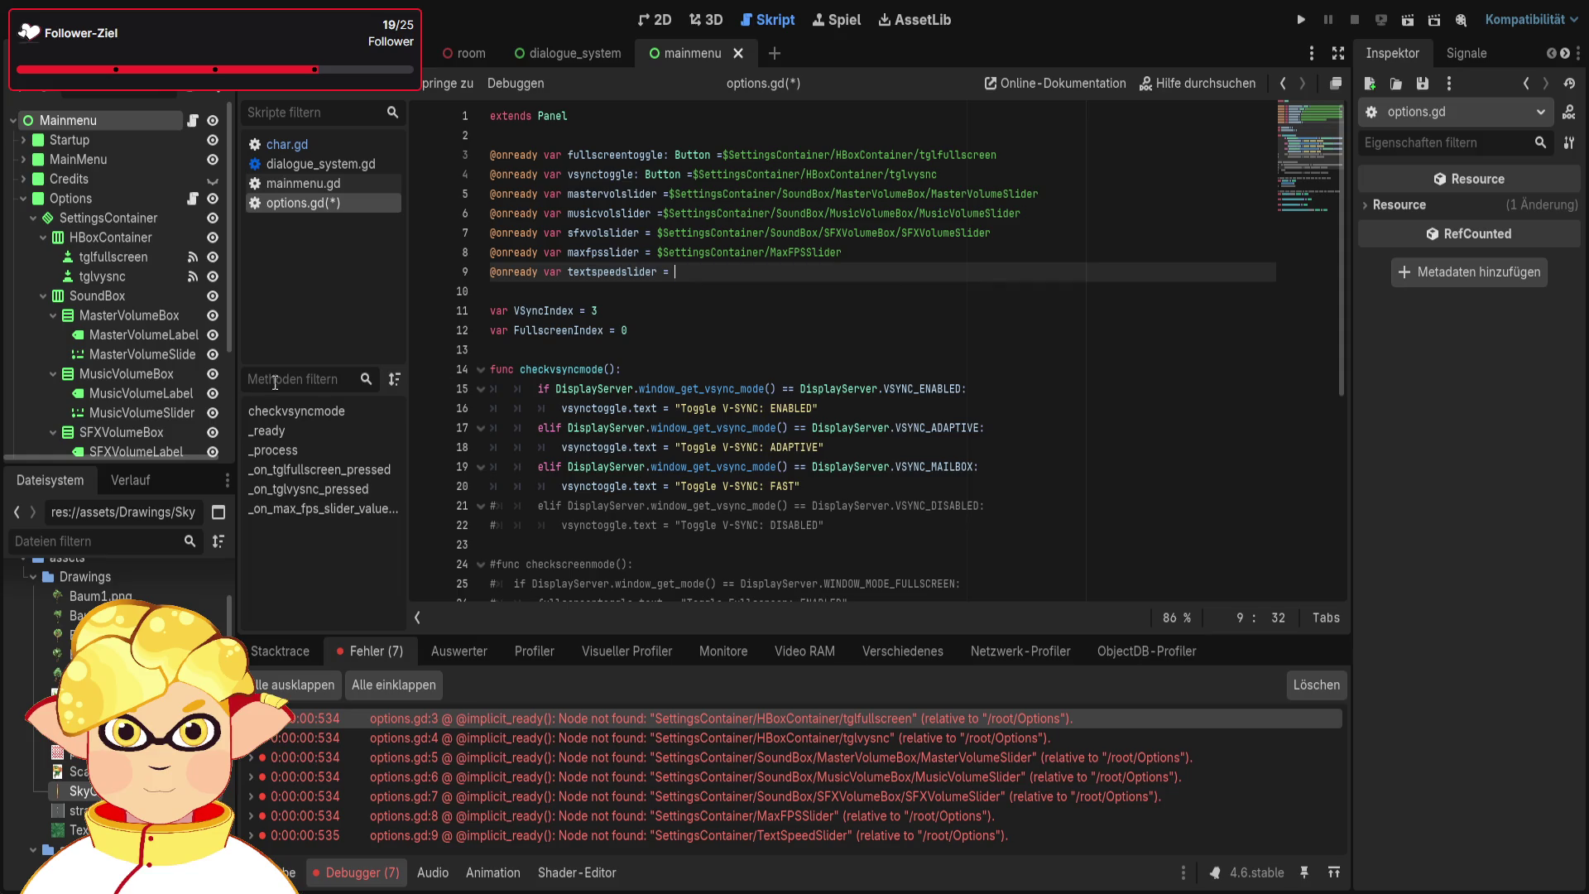
pyautogui.scroll(-3, 143, 356)
pyautogui.moveTo(127, 410)
pyautogui.mouseDown()
pyautogui.moveTo(529, 389)
pyautogui.moveTo(700, 274)
pyautogui.mouseUp()
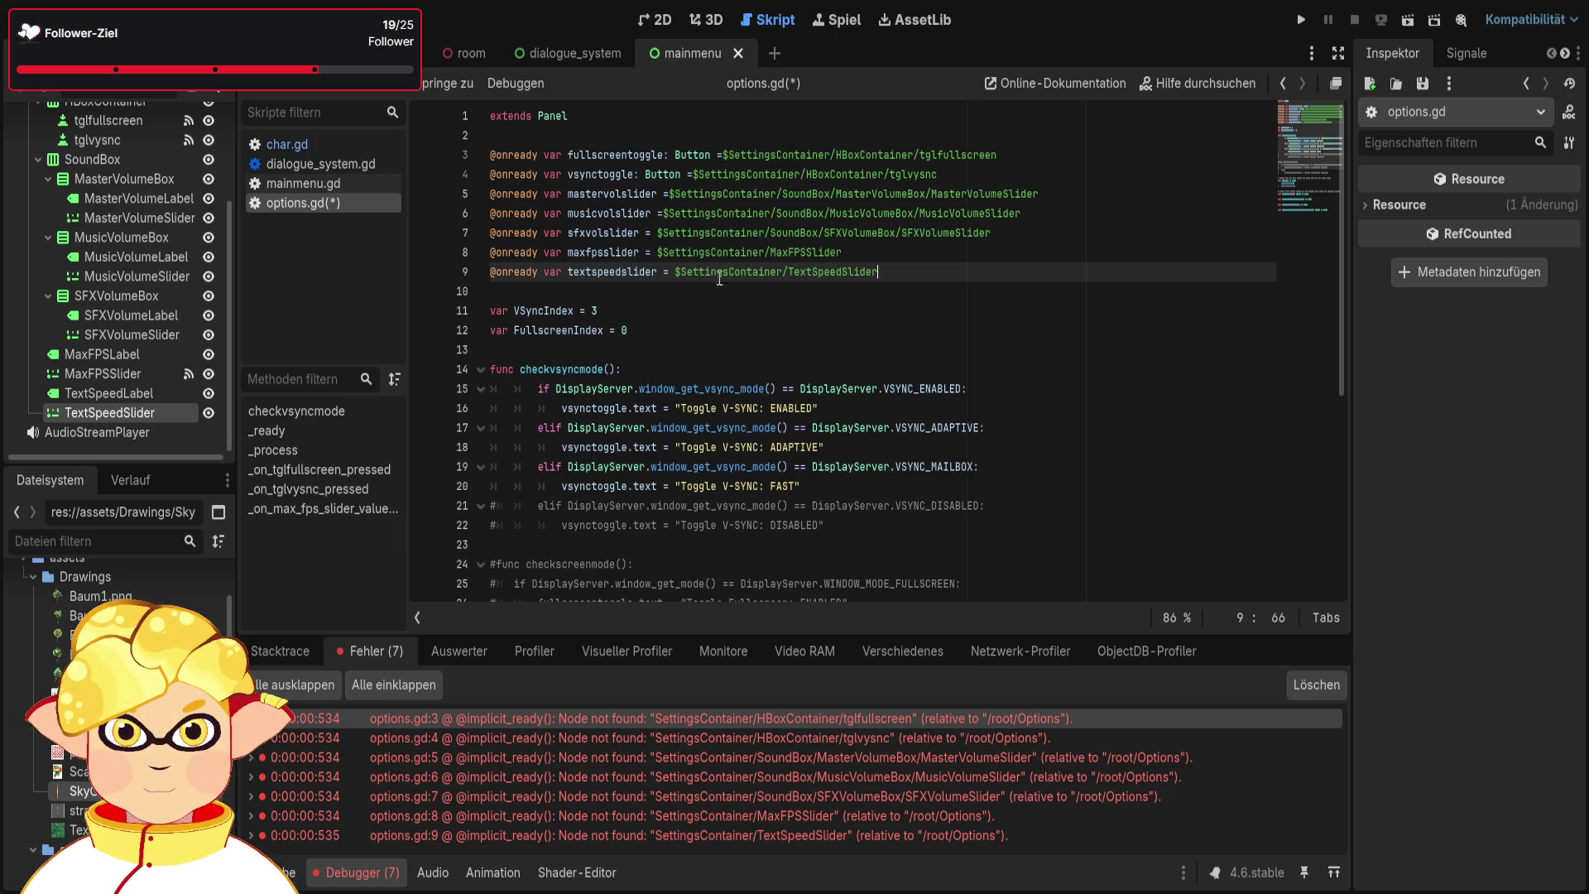
pyautogui.scroll(3, 141, 313)
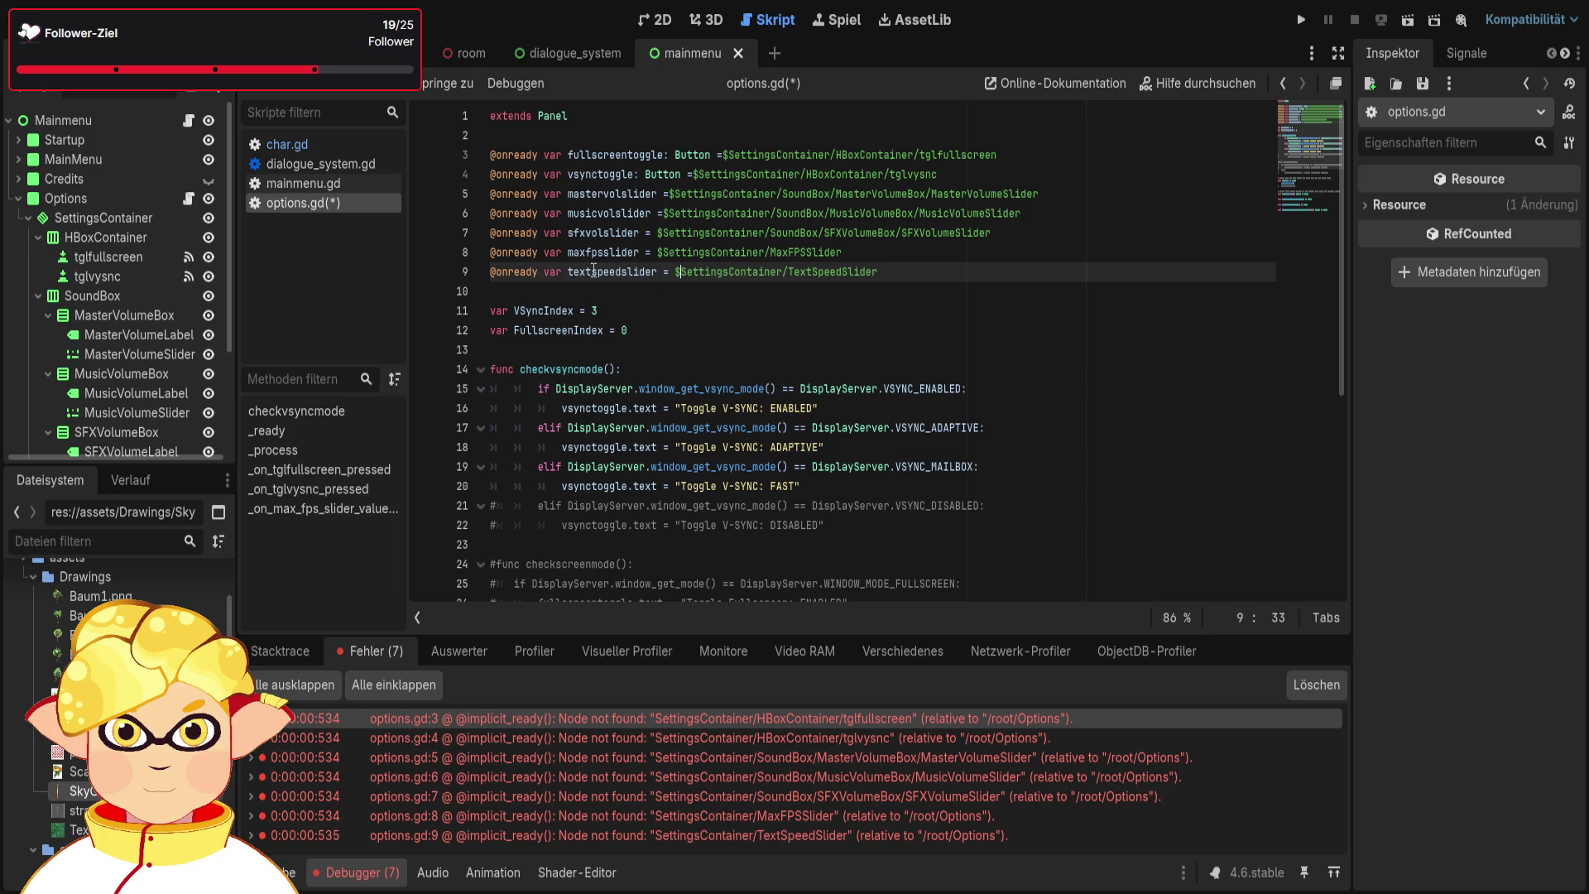
# Try inserting the main menu and Options node paths into line 9, then delete them
pyautogui.moveTo(95, 125); pyautogui.dragTo(682, 275)
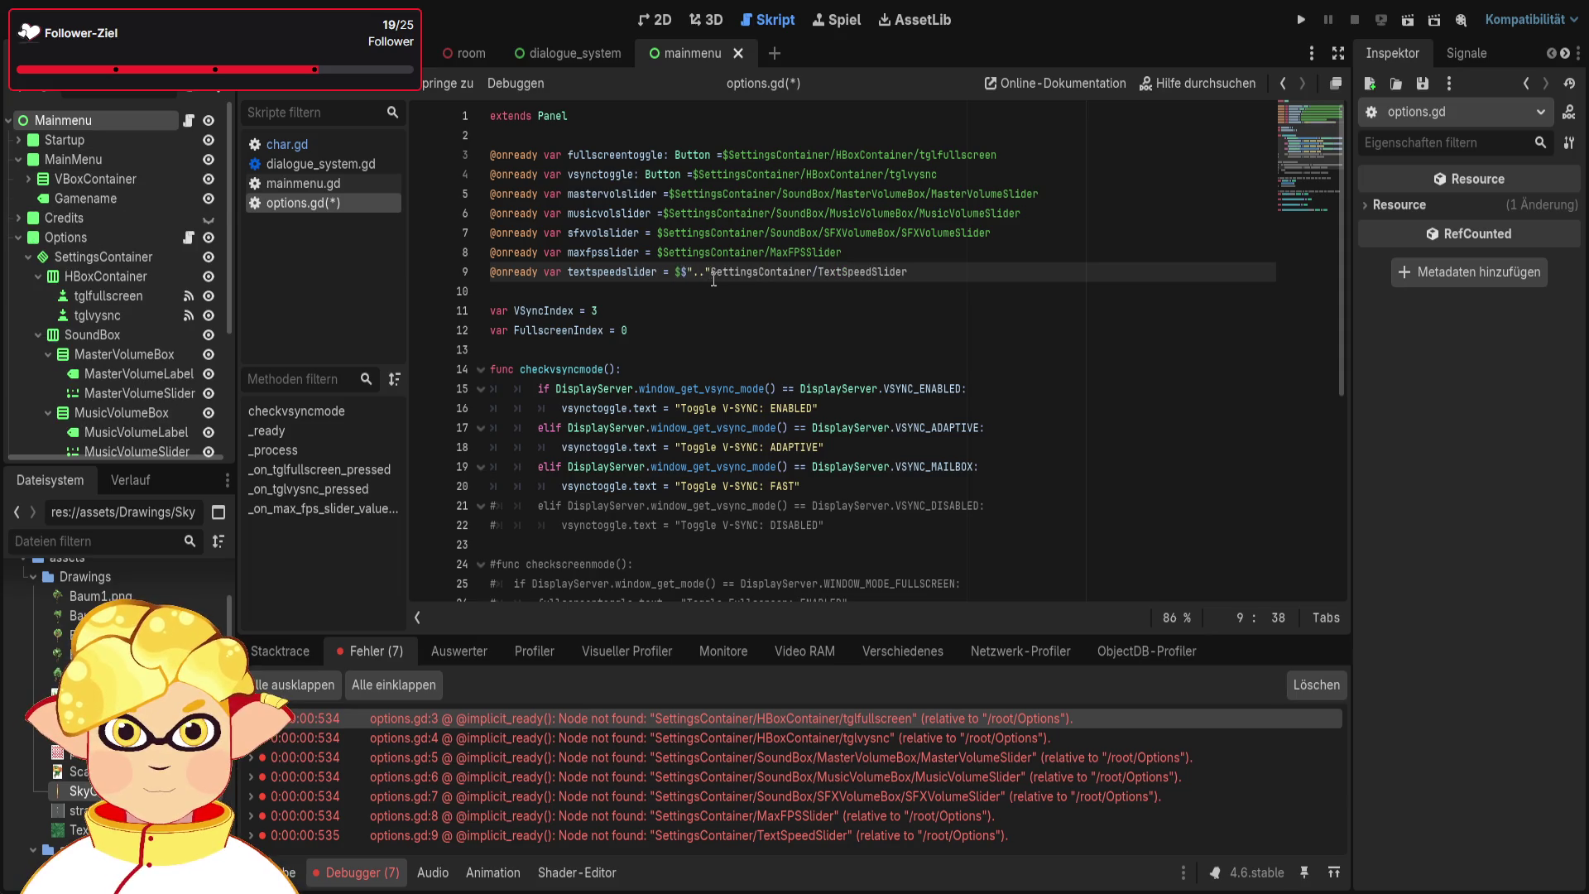
pyautogui.click(682, 274)
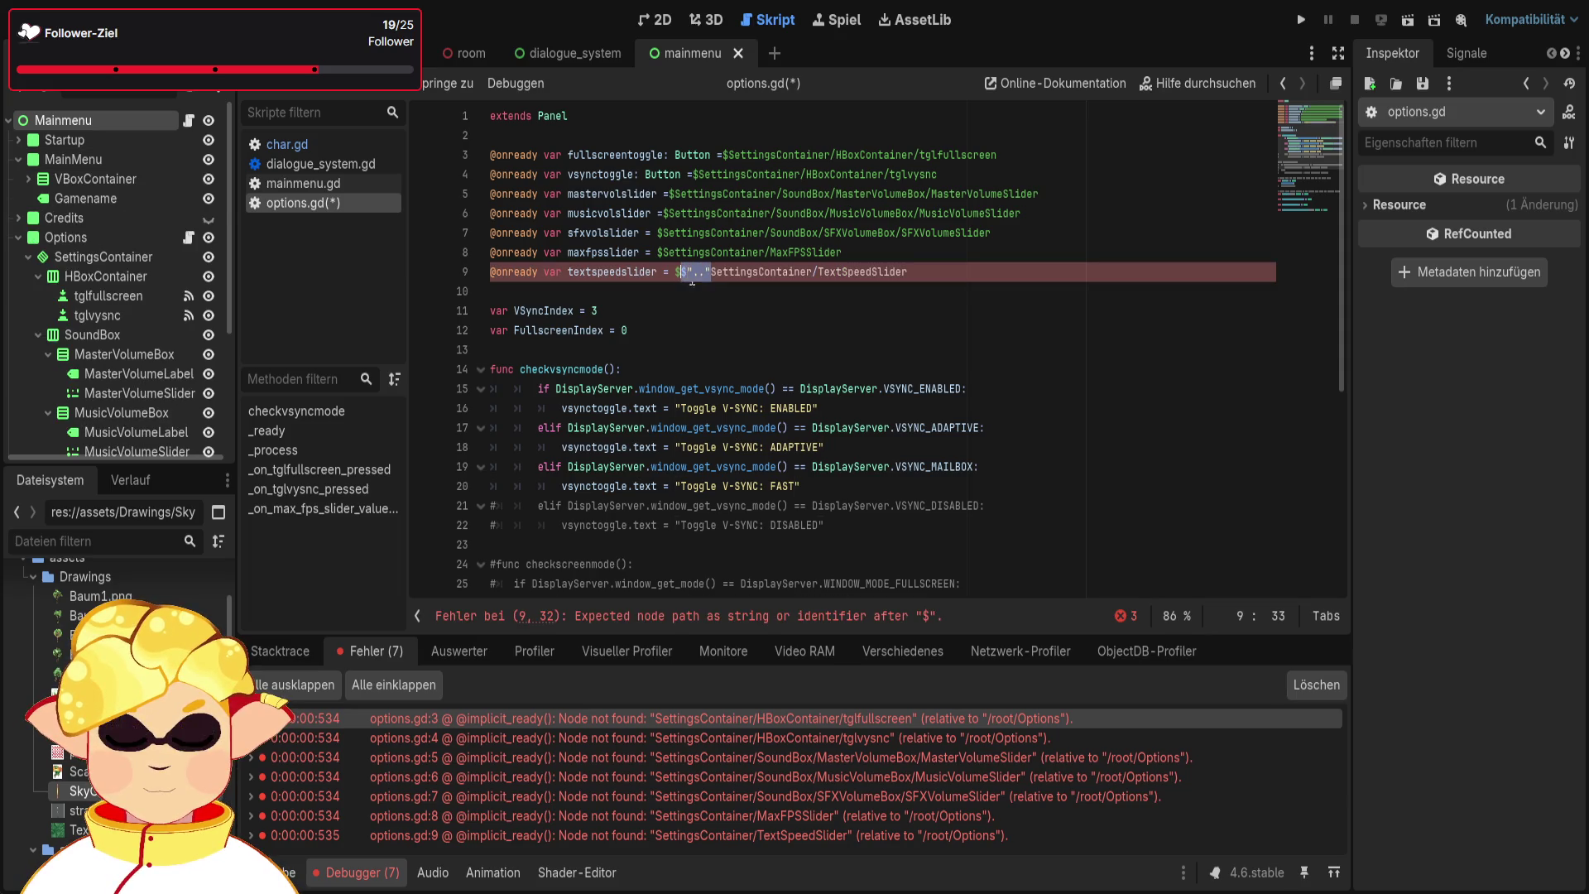
pyautogui.press('BackSpace')
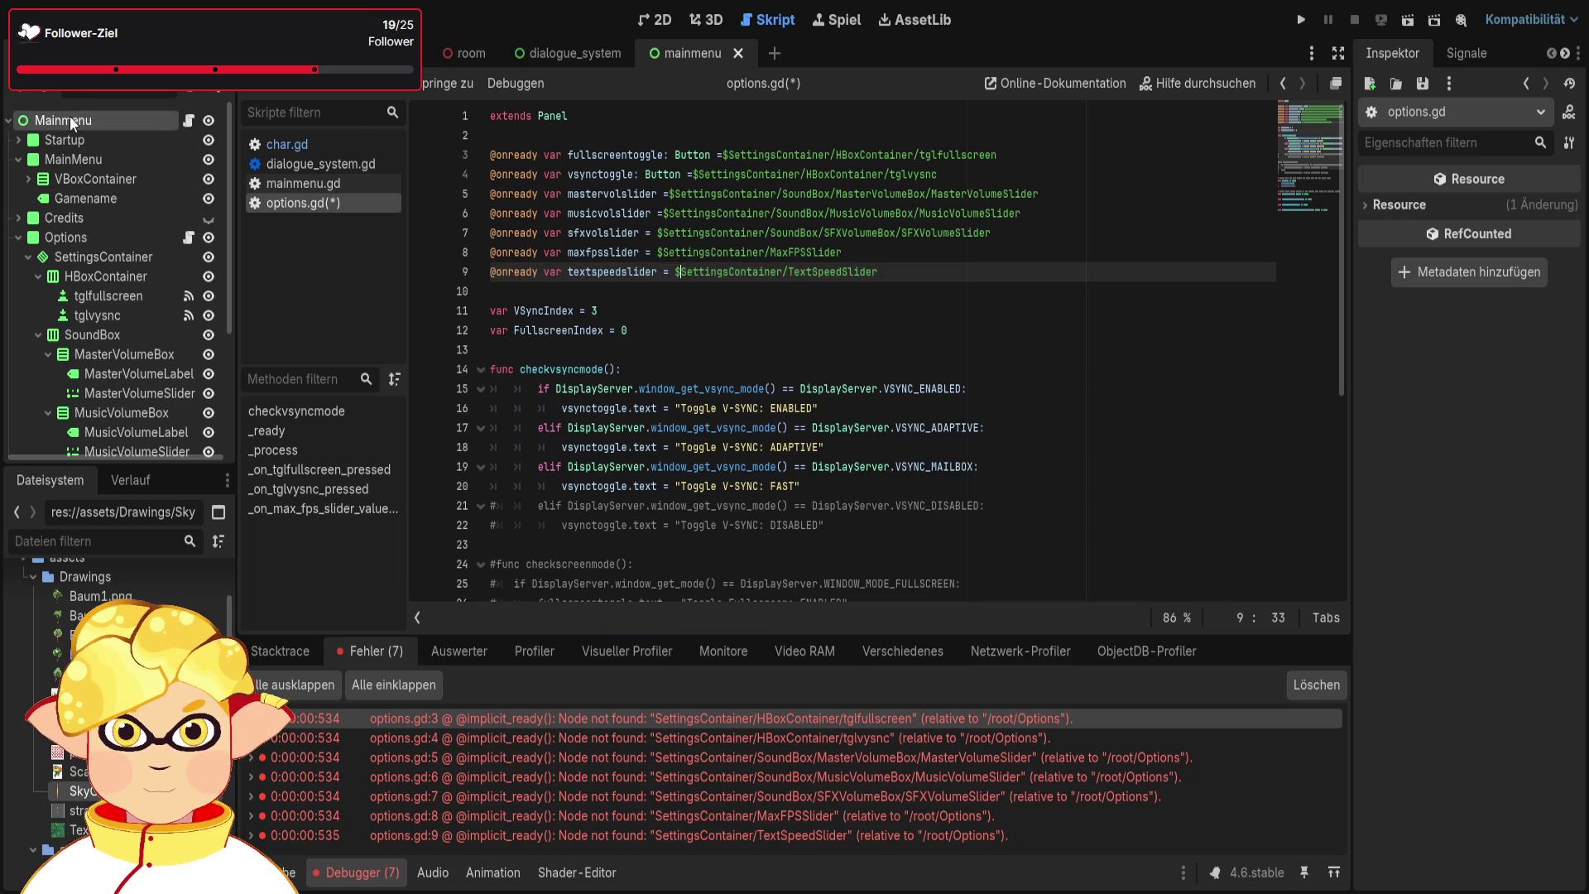
pyautogui.moveTo(59, 235)
pyautogui.mouseDown()
pyautogui.moveTo(703, 281)
pyautogui.moveTo(681, 275)
pyautogui.mouseUp()
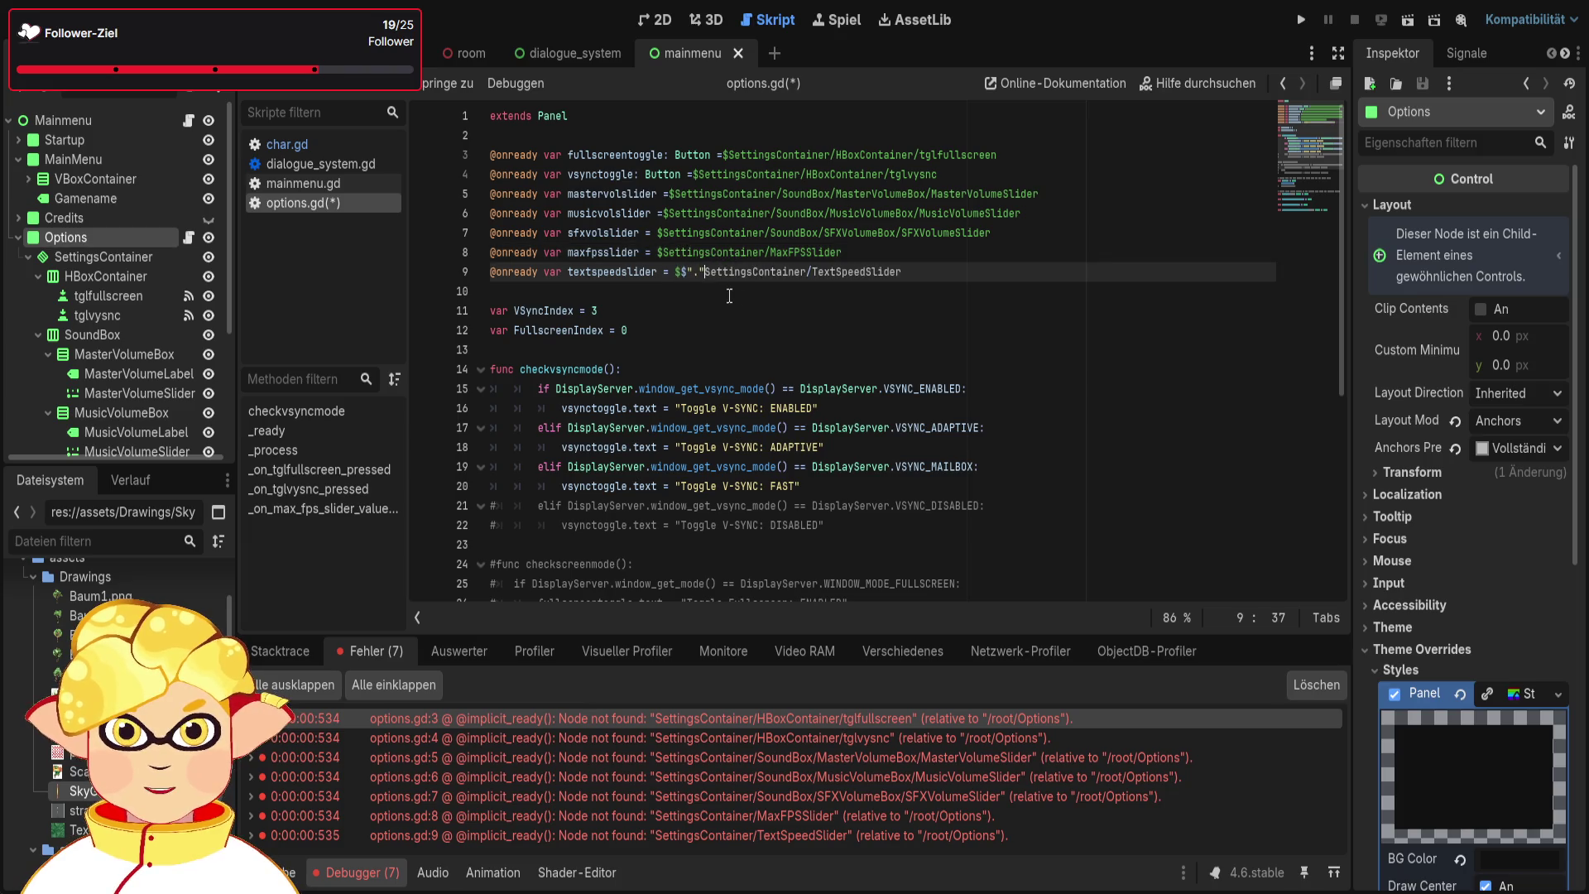
pyautogui.click(712, 281)
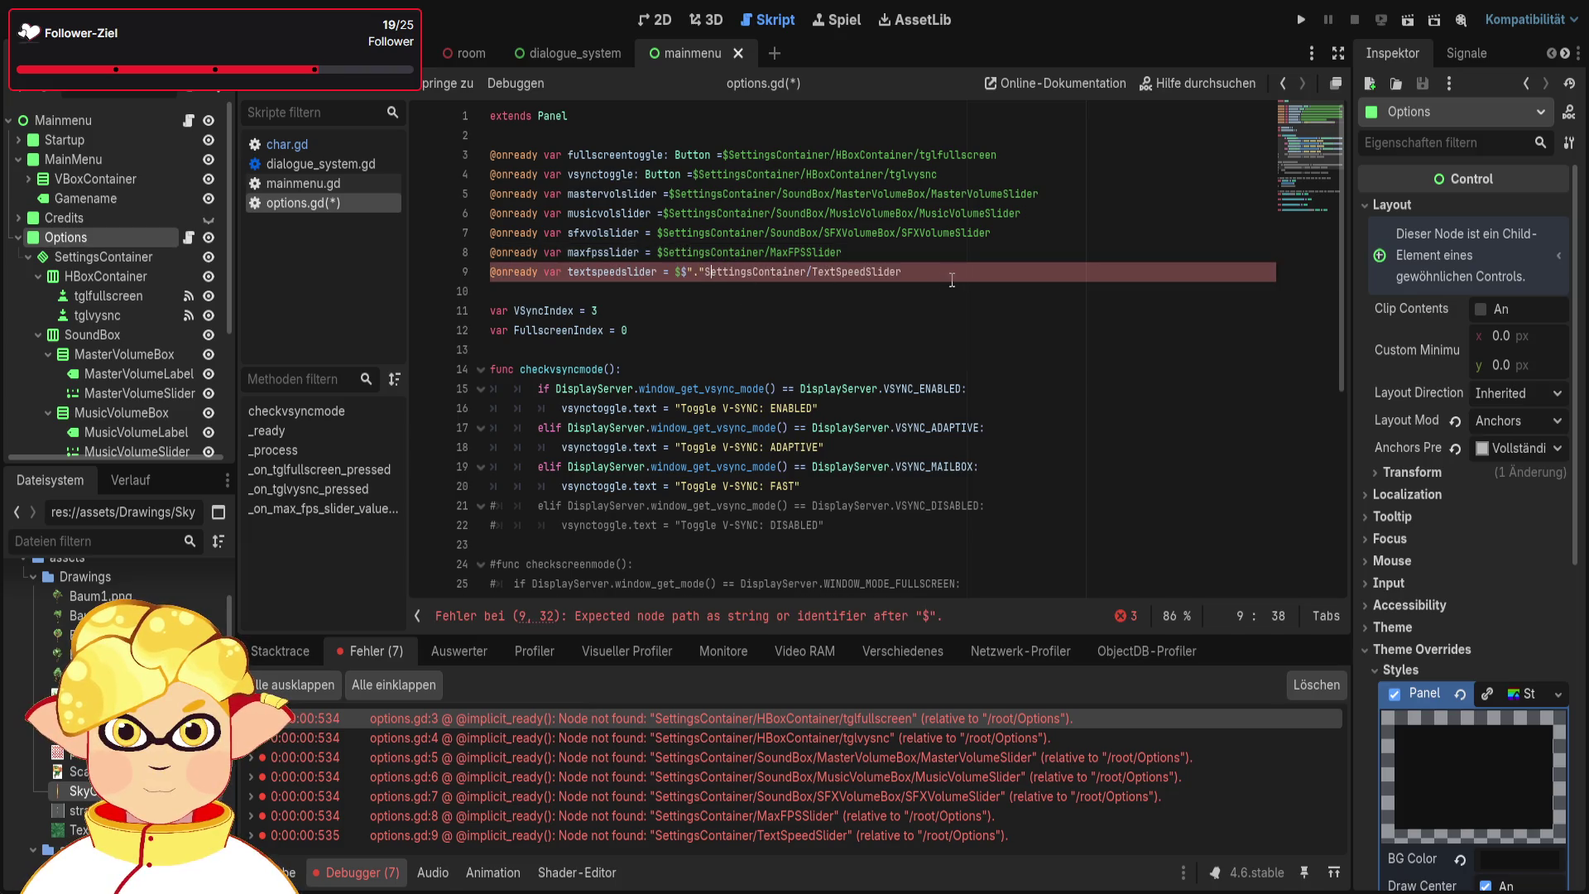
pyautogui.moveTo(902, 279); pyautogui.dragTo(677, 279)
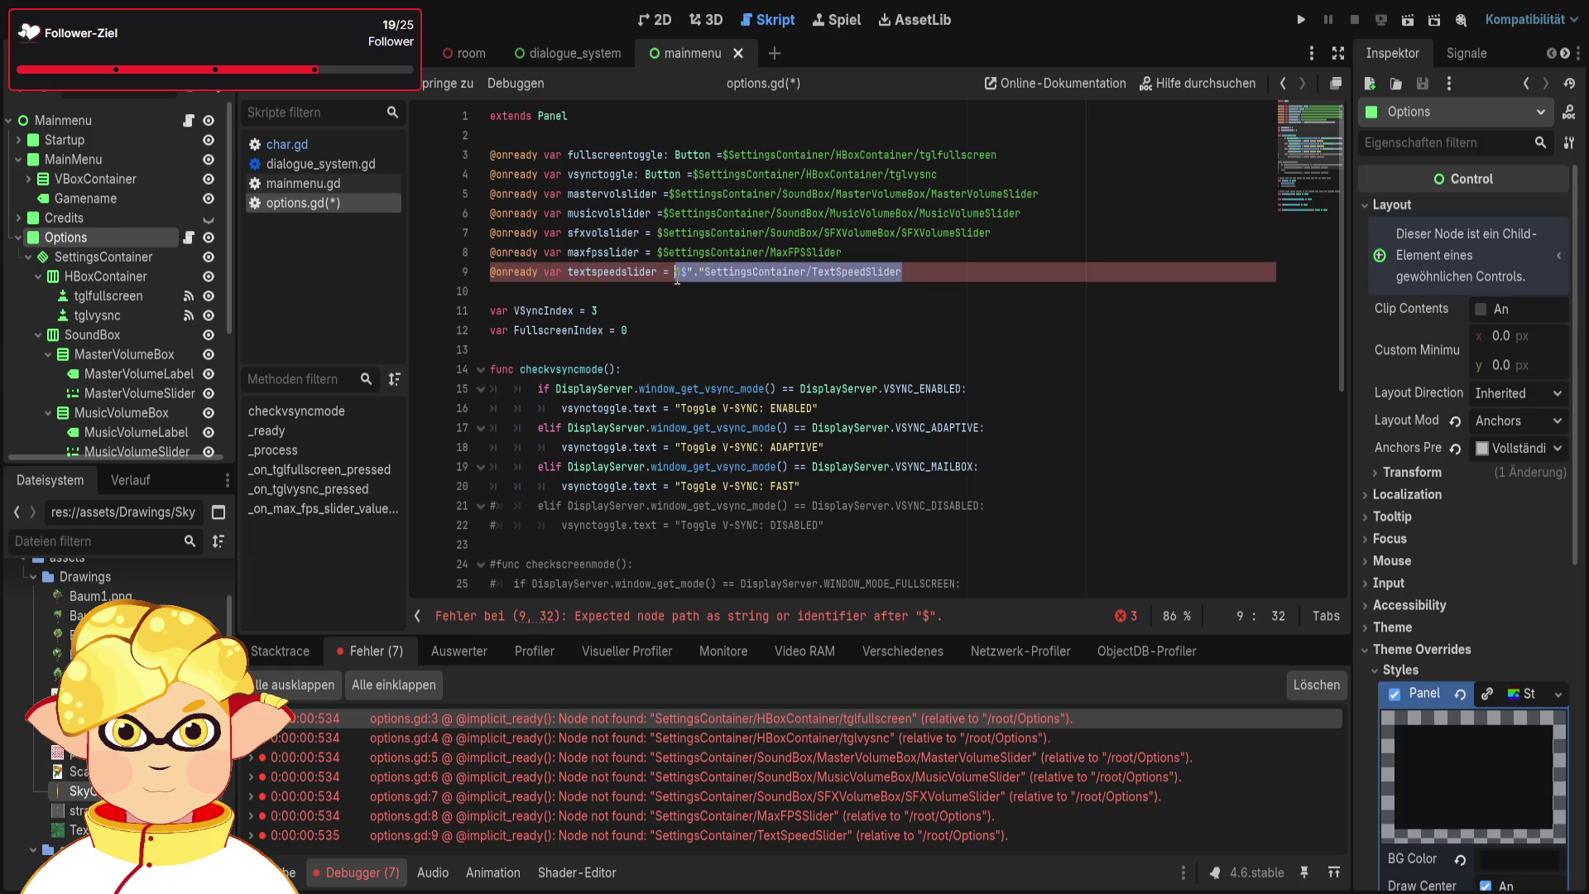
pyautogui.press('BackSpace')
# Insert $SettingsContainer/TextSpeedSlider into line 9 and save options.gd
pyautogui.click(773, 311)
pyautogui.scroll(-4, 139, 265)
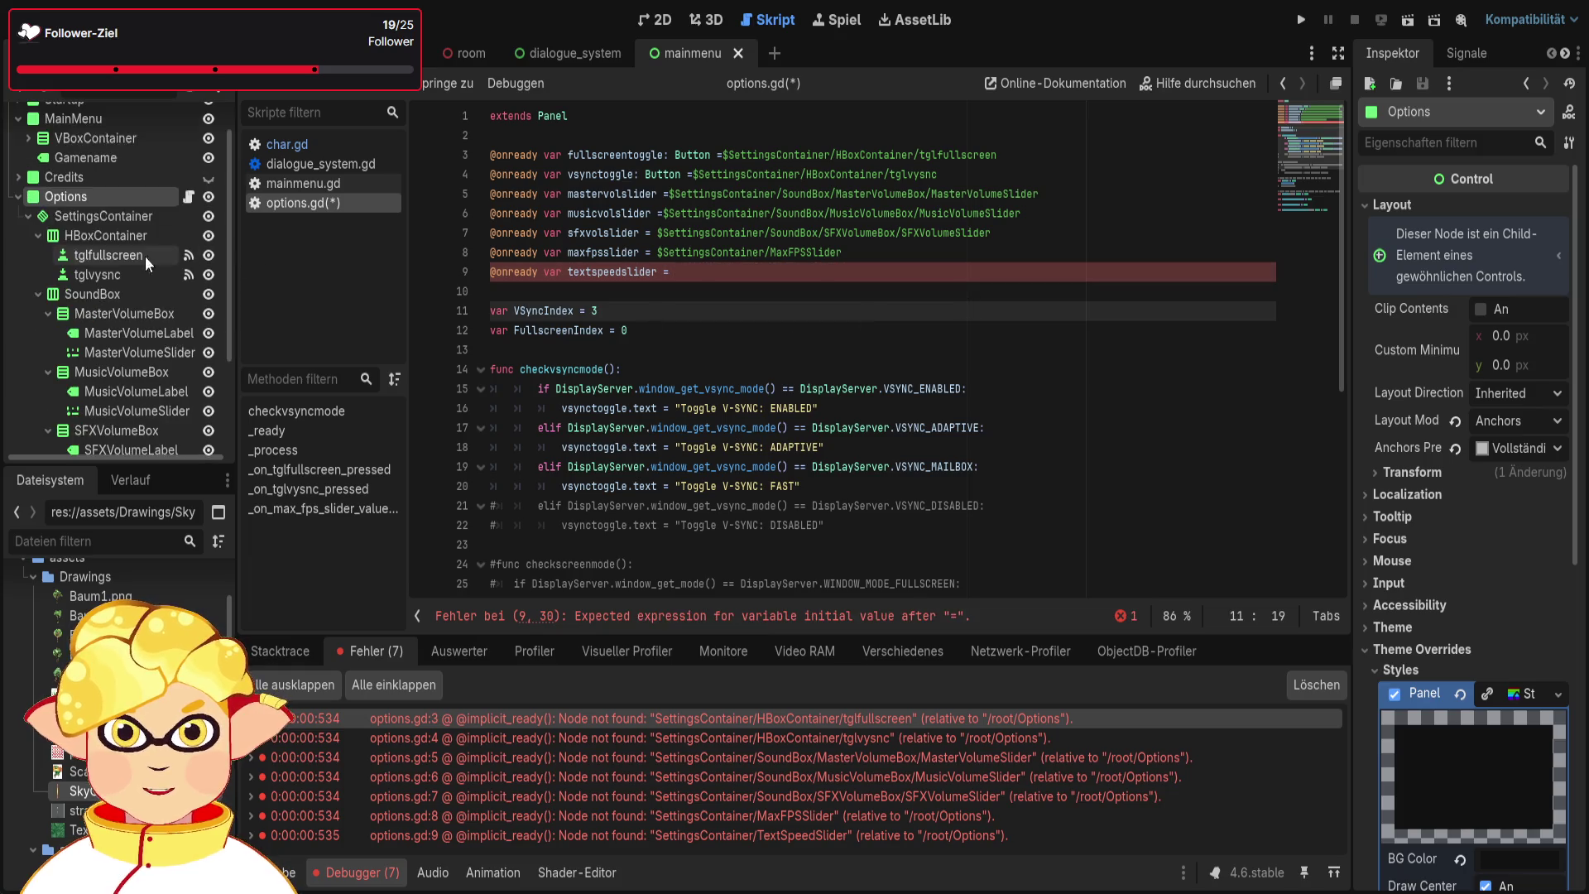
pyautogui.moveTo(108, 413)
pyautogui.mouseDown()
pyautogui.moveTo(513, 372)
pyautogui.moveTo(720, 280)
pyautogui.mouseUp()
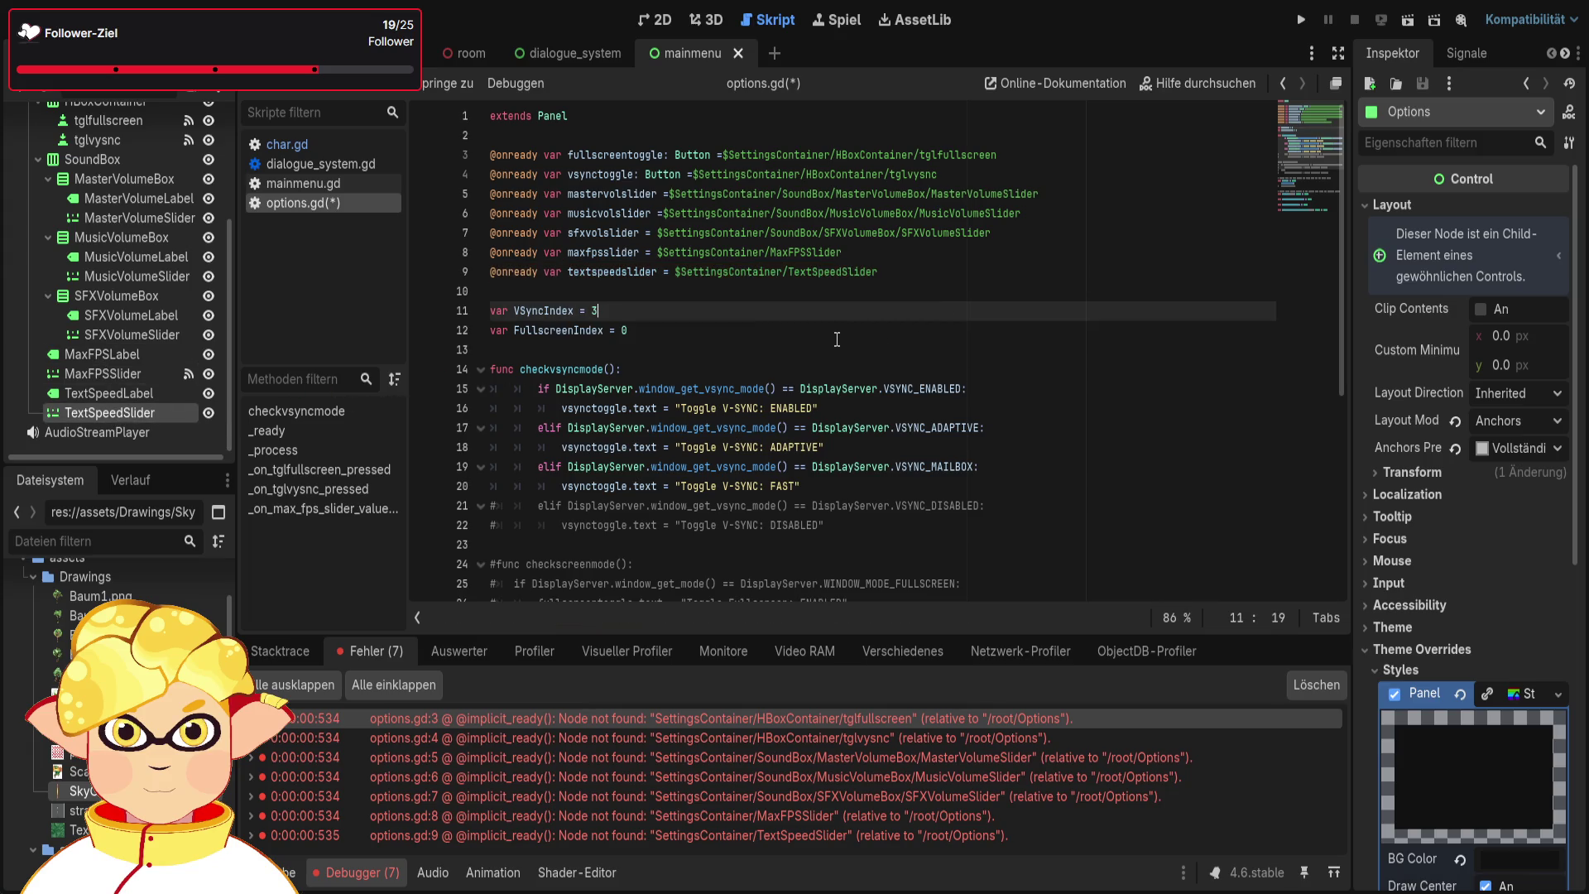
pyautogui.hotkey('ctrl', 's')
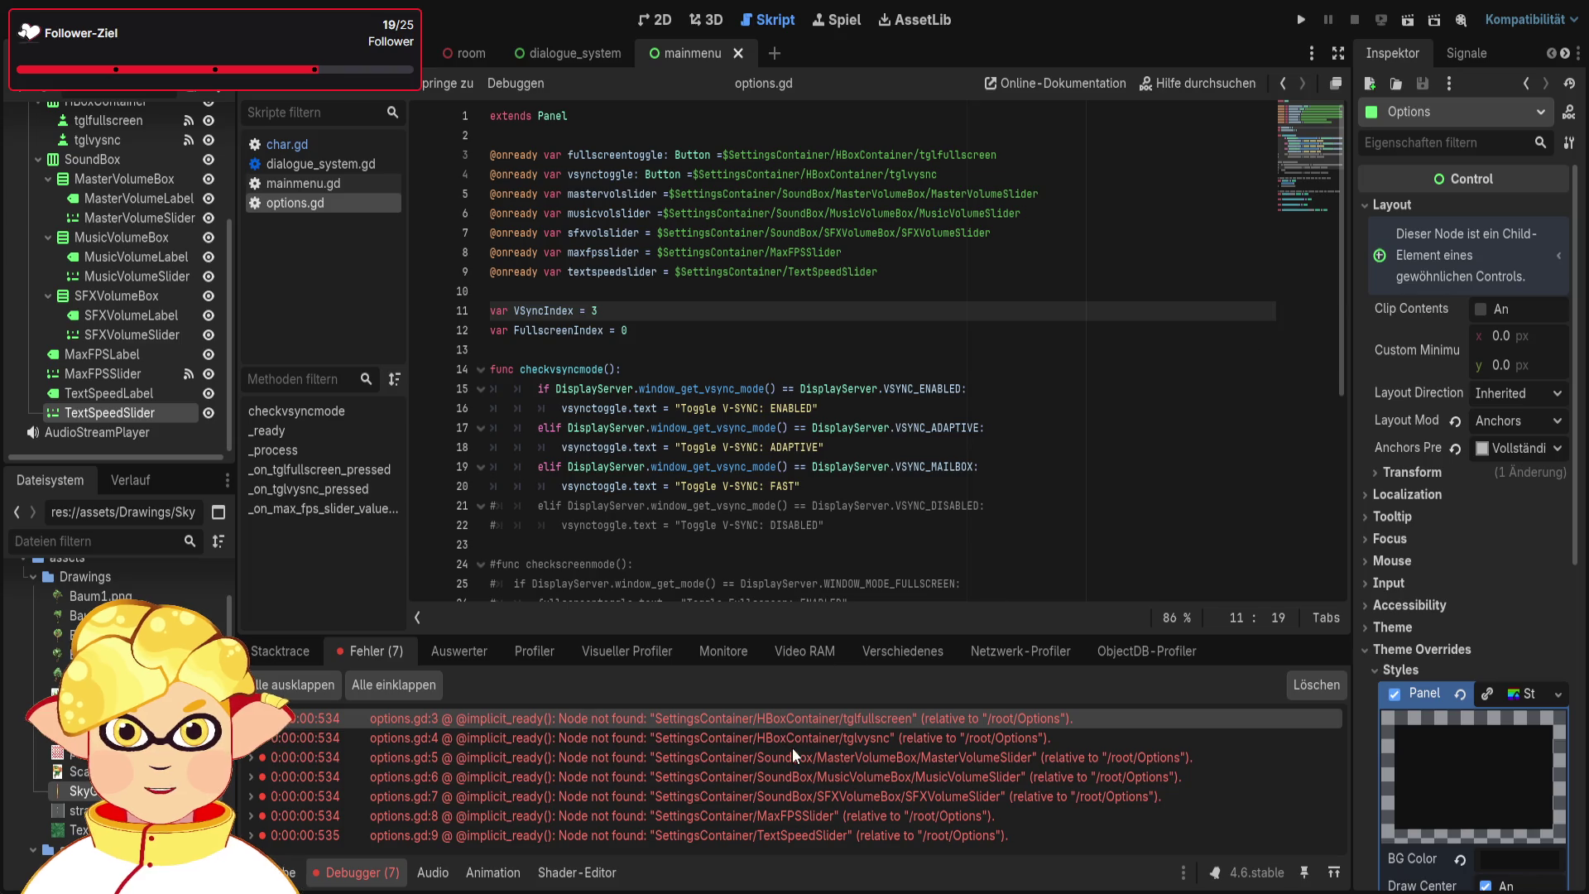
pyautogui.click(821, 448)
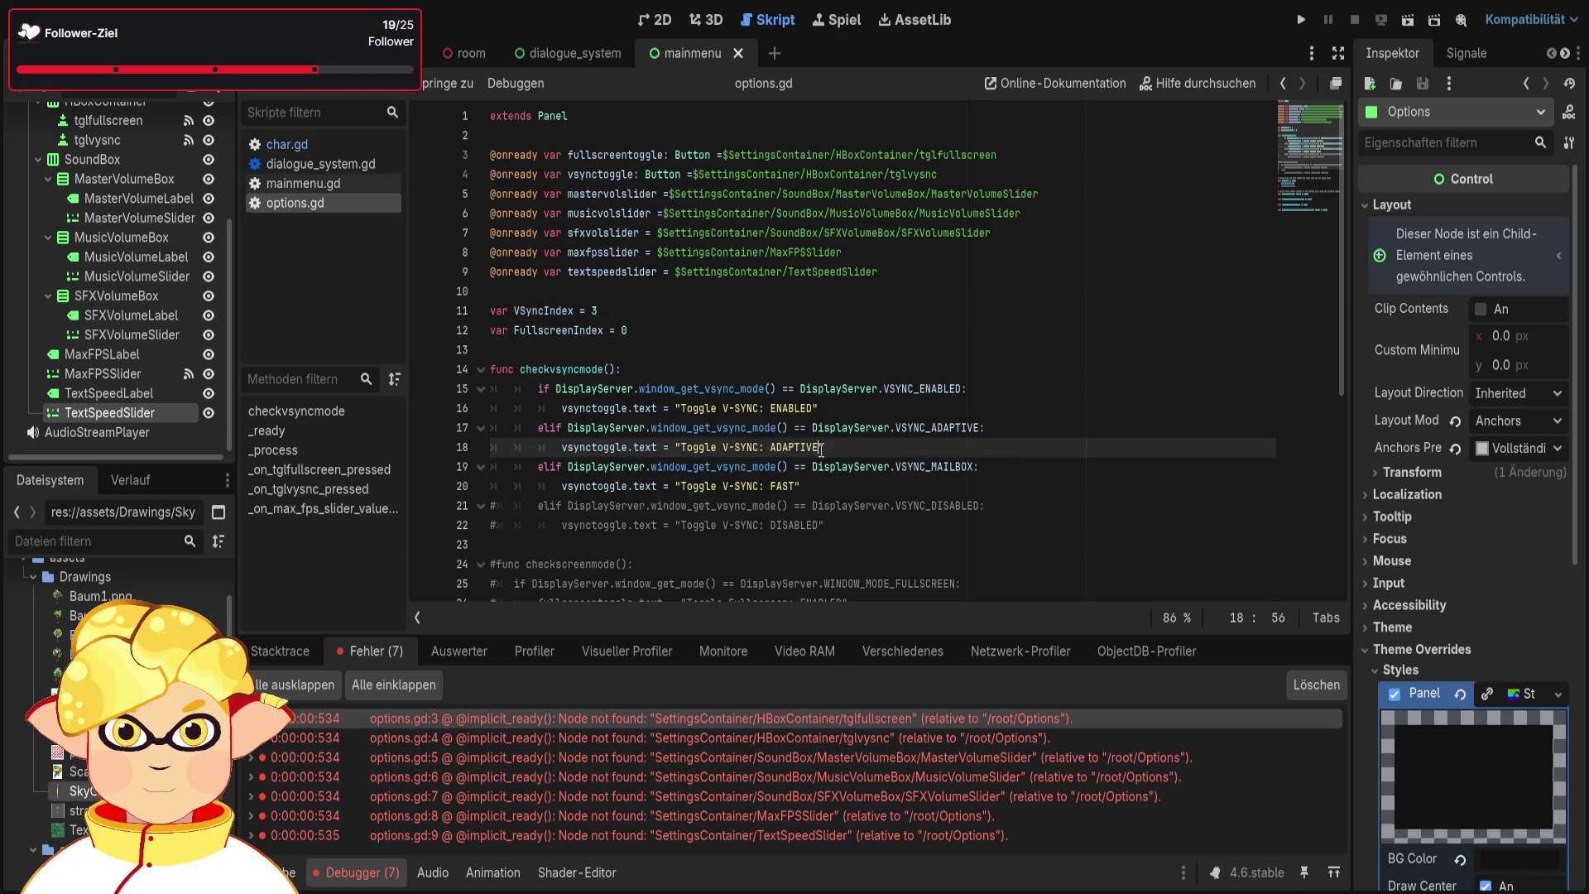
# Test-run the game with the options fix, close it, and save
pyautogui.click(1408, 20)
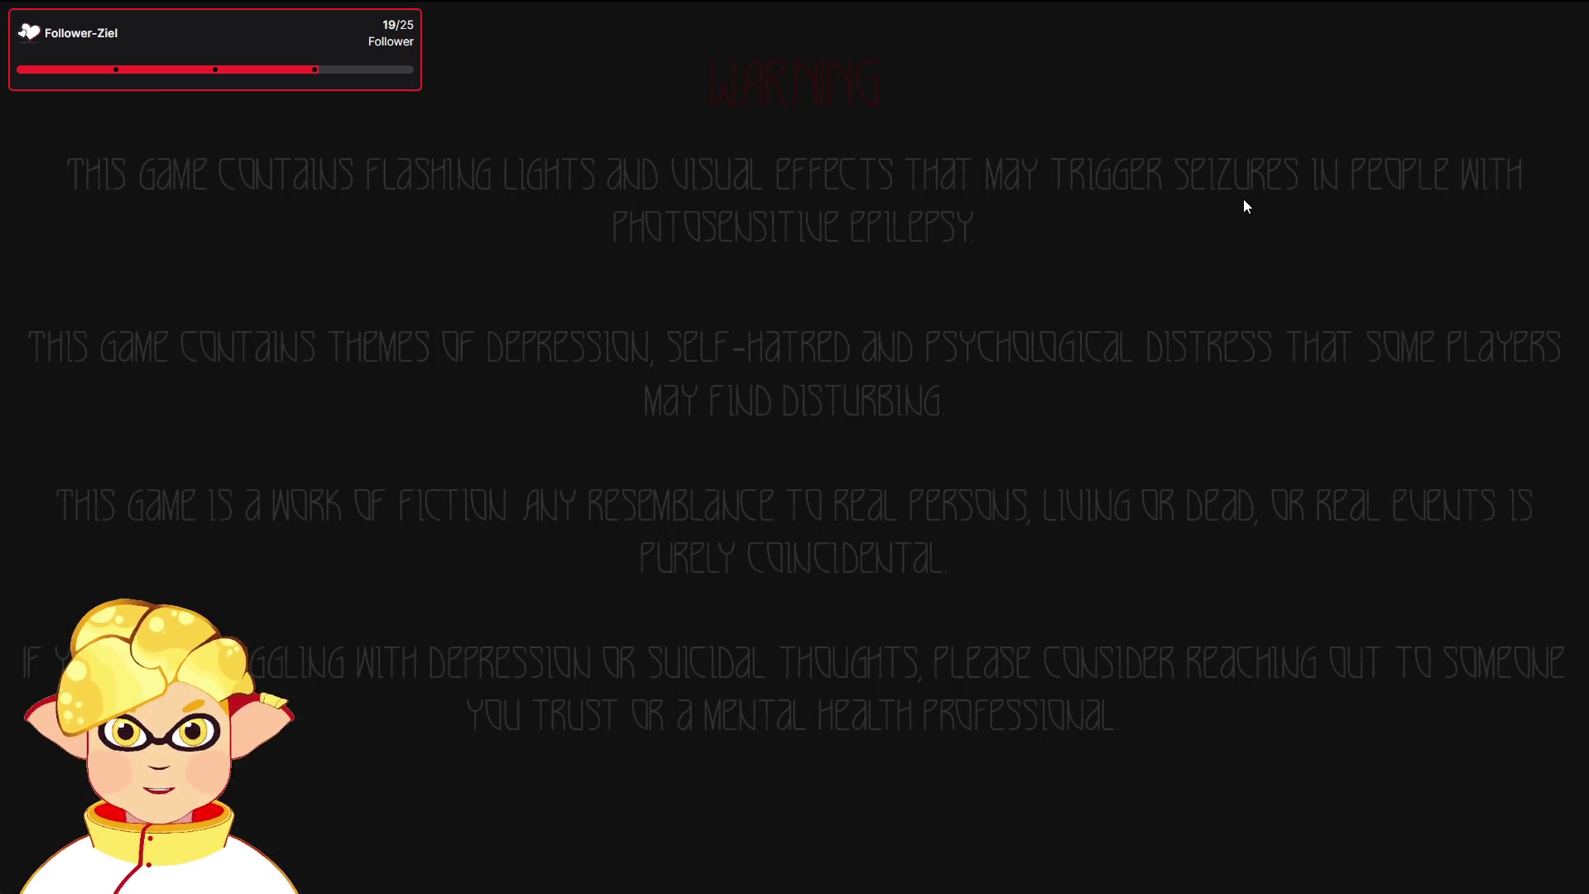
pyautogui.press('F8')
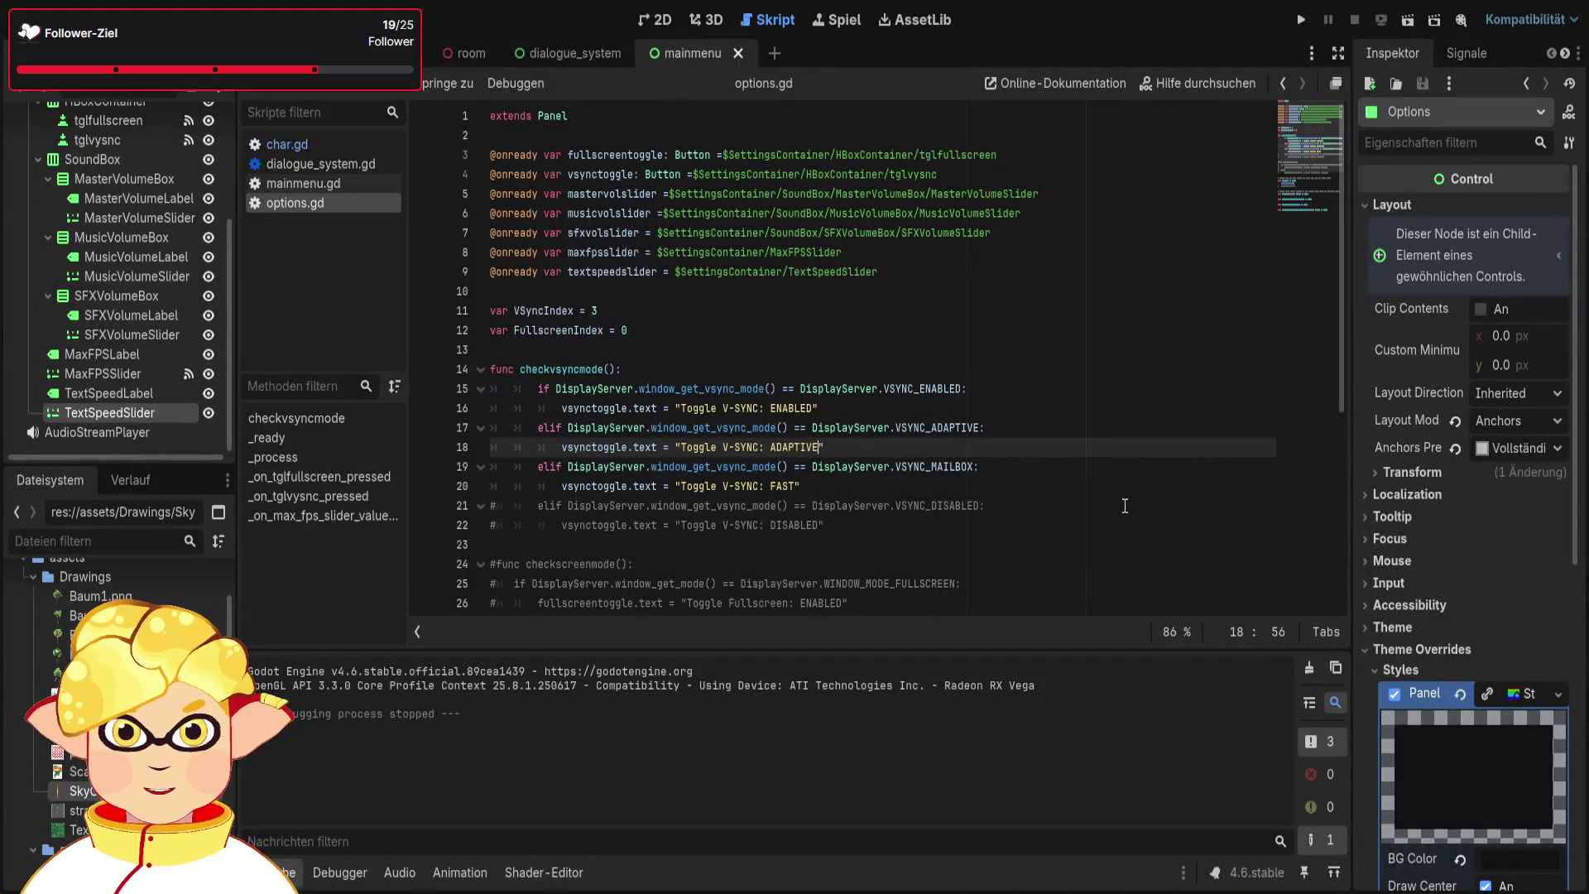
pyautogui.hotkey('ctrl', 's')
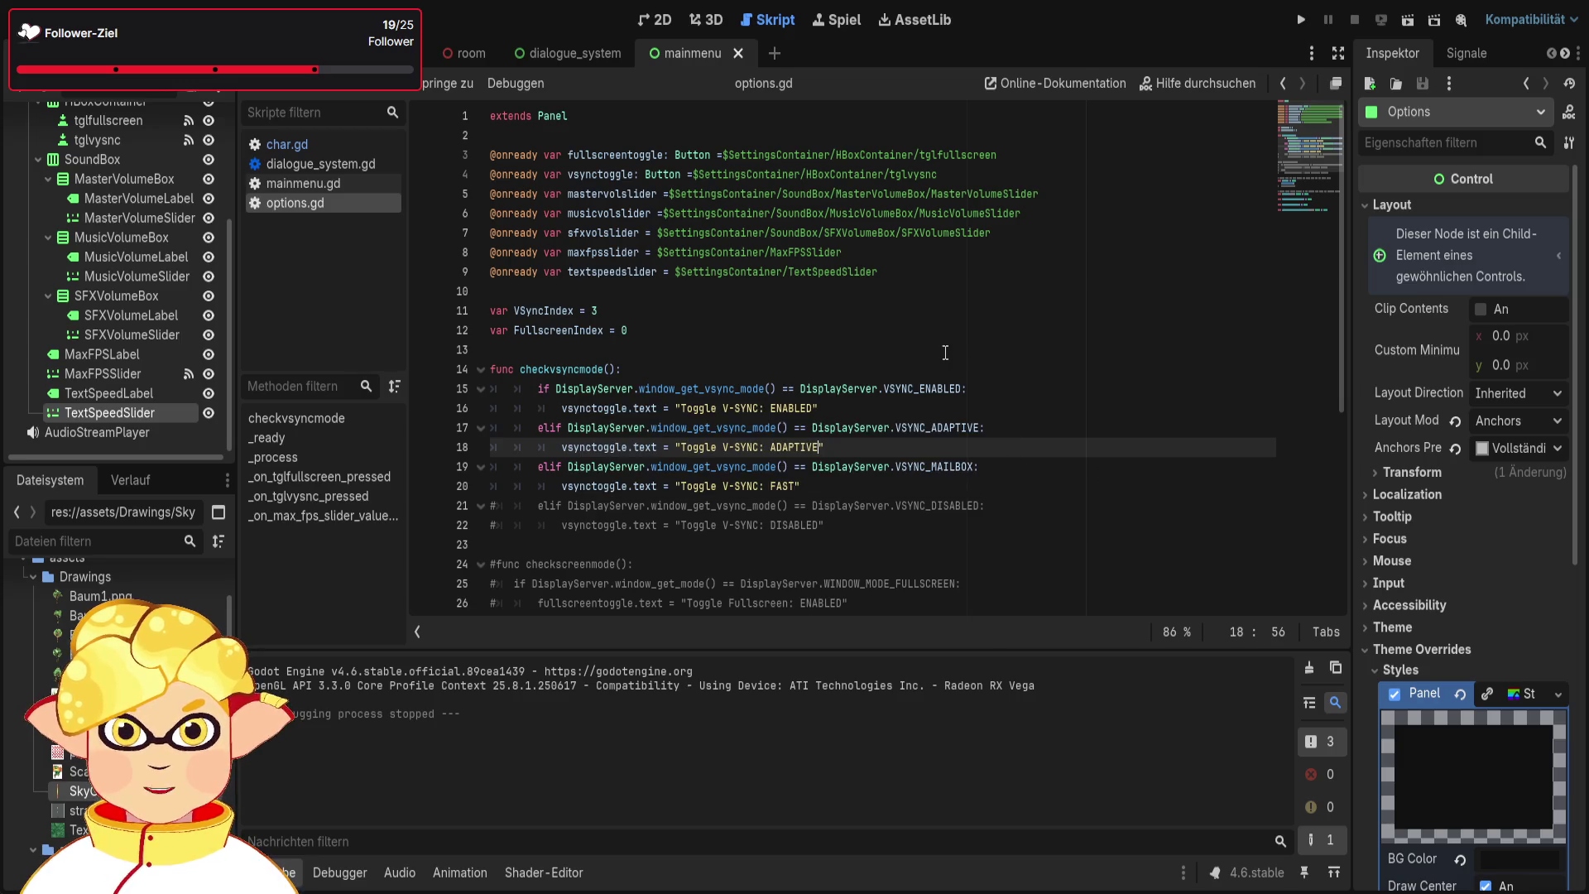
# Review the onready lines 3–9, then open the room scene and run it with F6
pyautogui.moveTo(983, 263); pyautogui.dragTo(517, 157)
pyautogui.click(1127, 275)
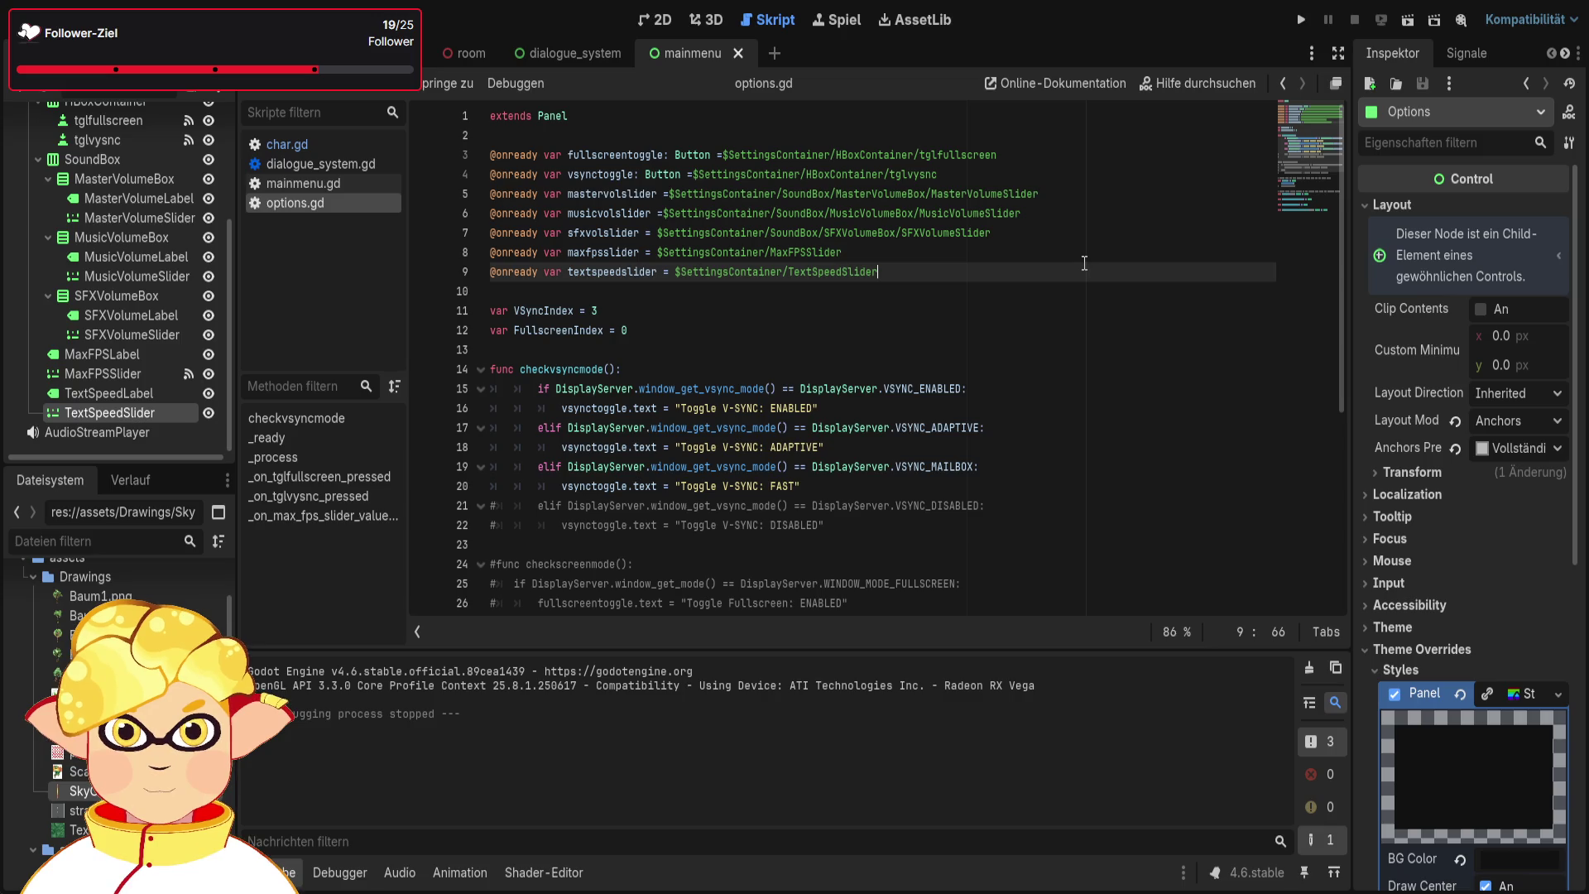
pyautogui.click(1075, 256)
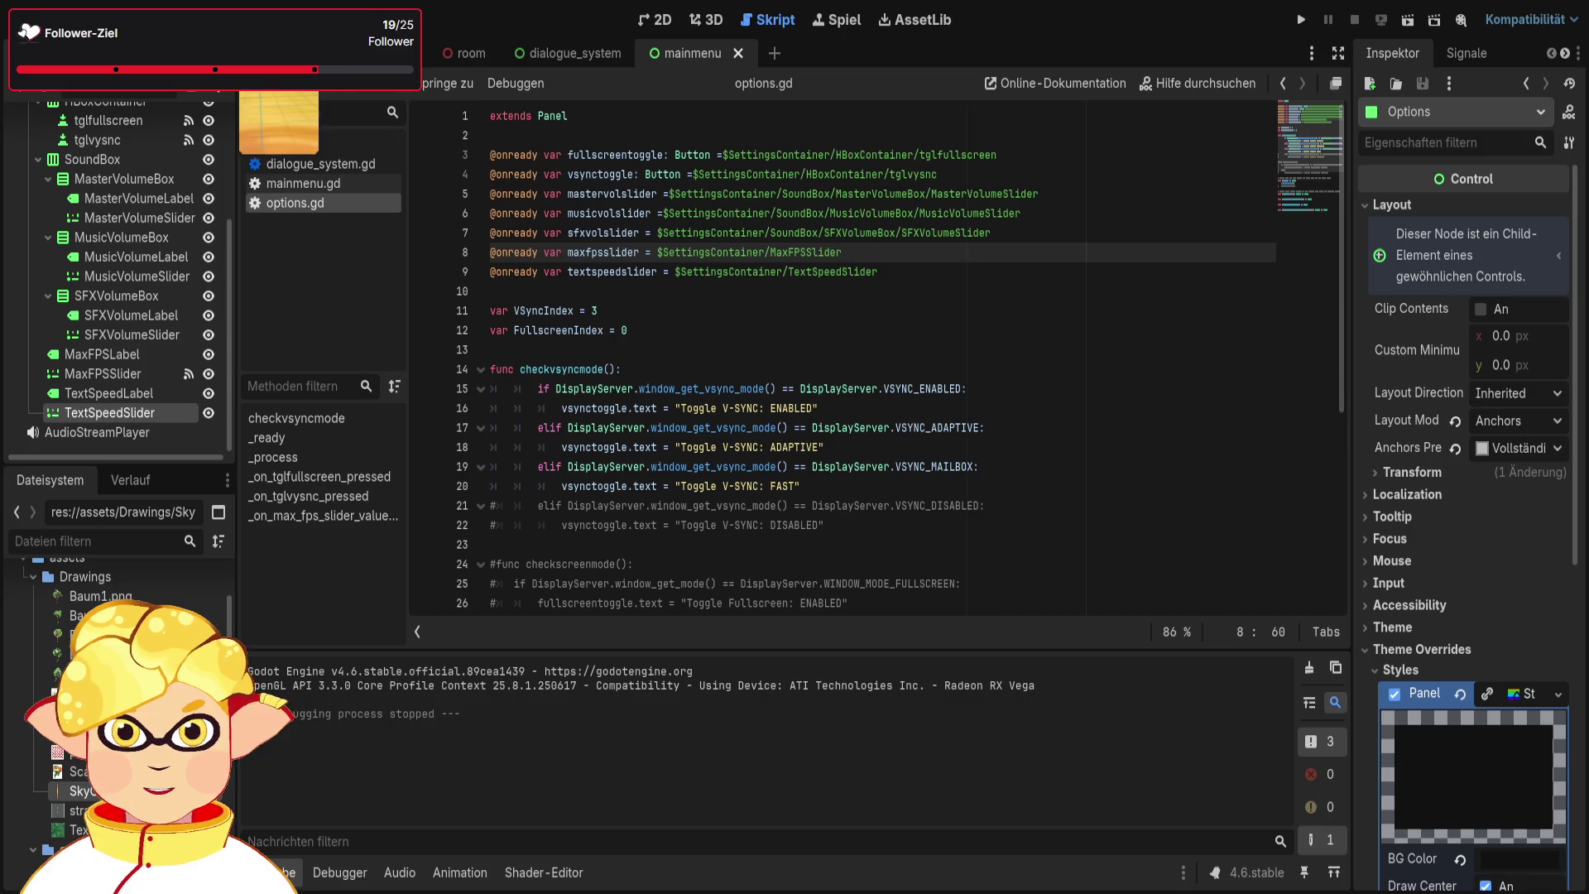
pyautogui.click(467, 59)
pyautogui.press('F6')
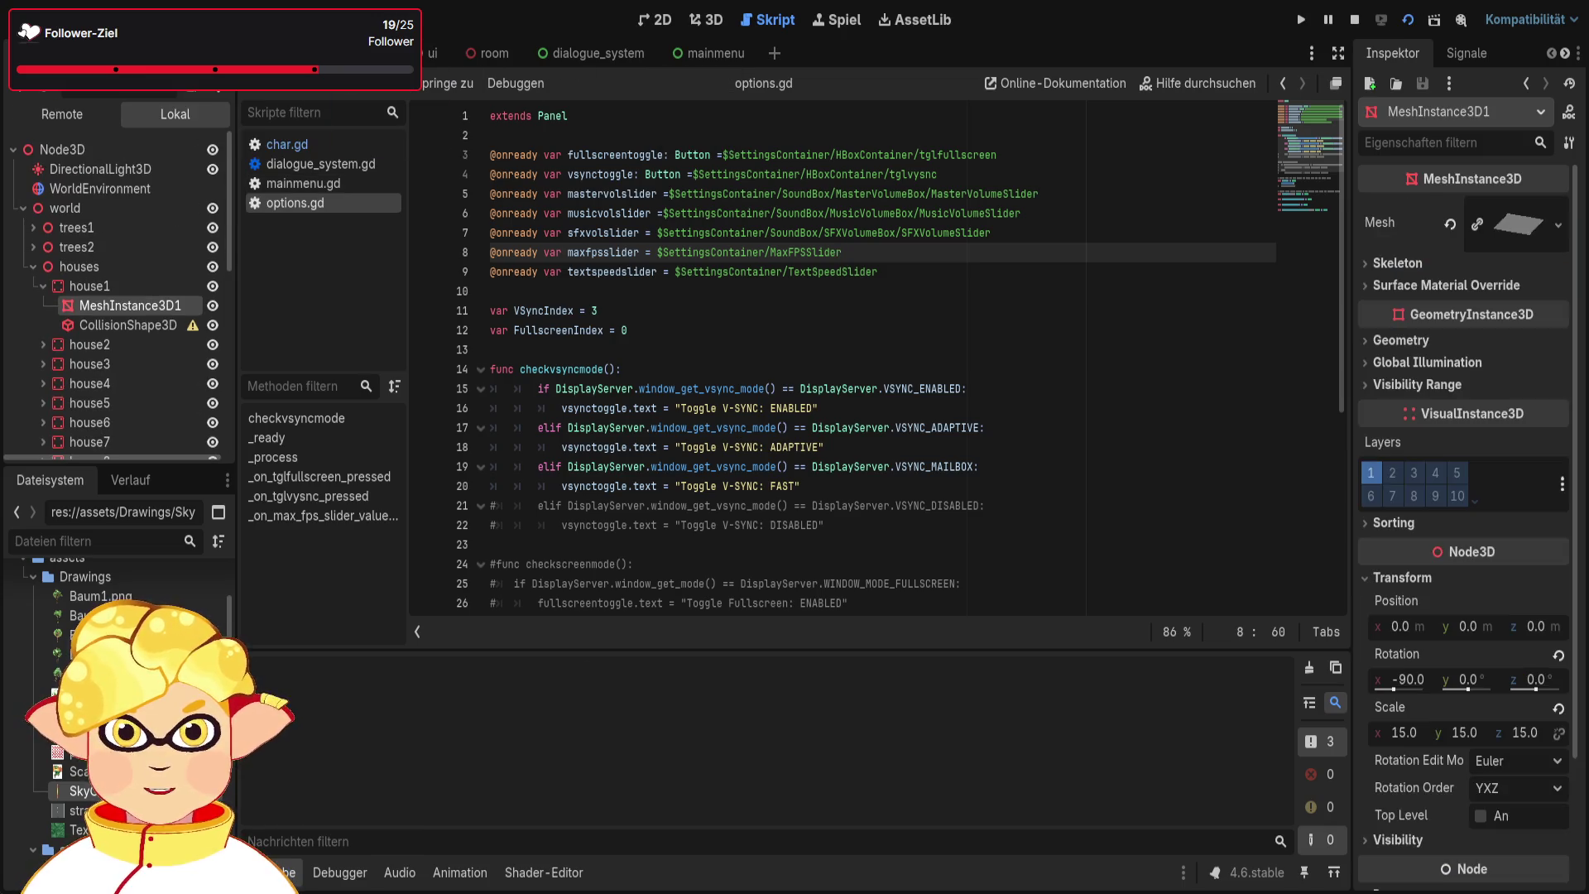
# Walk the character down the tree-lined path onto the checkered picnic blanket, then look down the alley
pyautogui.press('w')
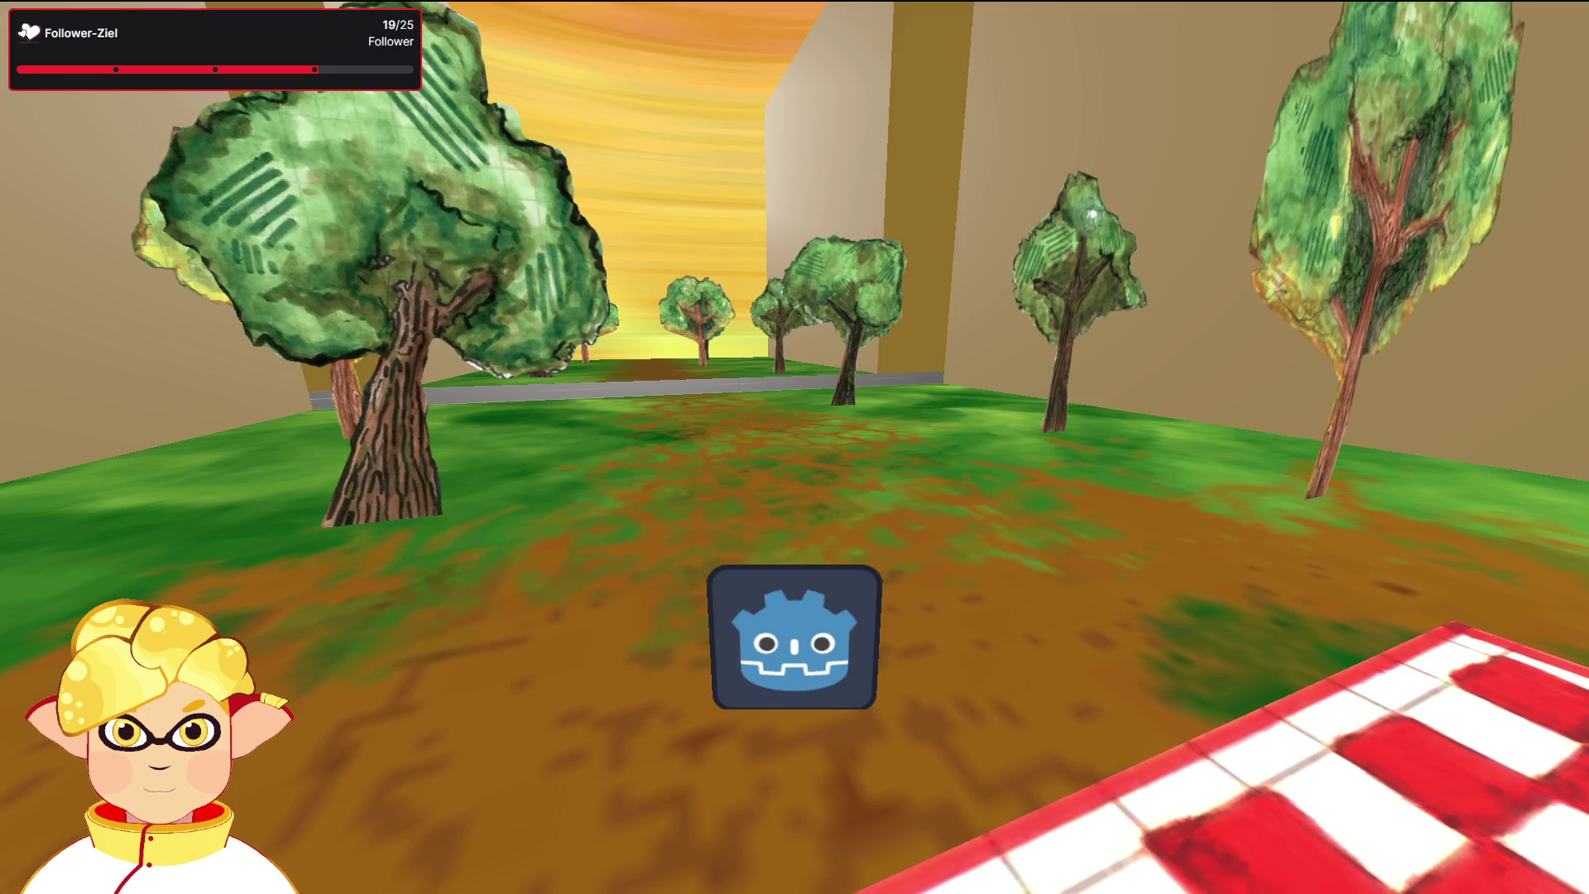
pyautogui.press('w')
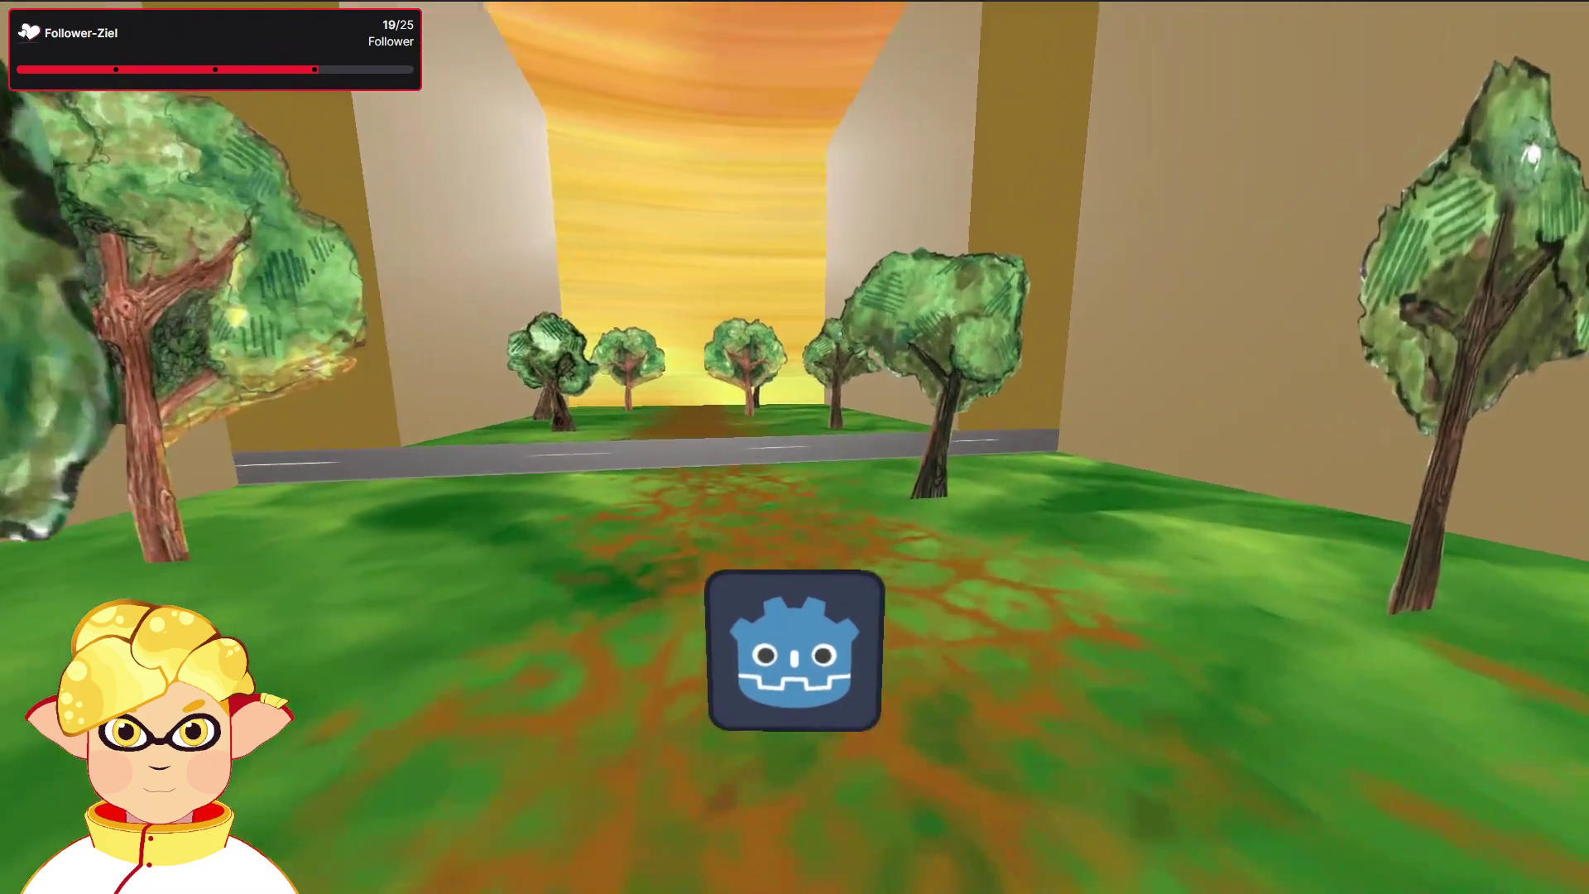
pyautogui.press('w')
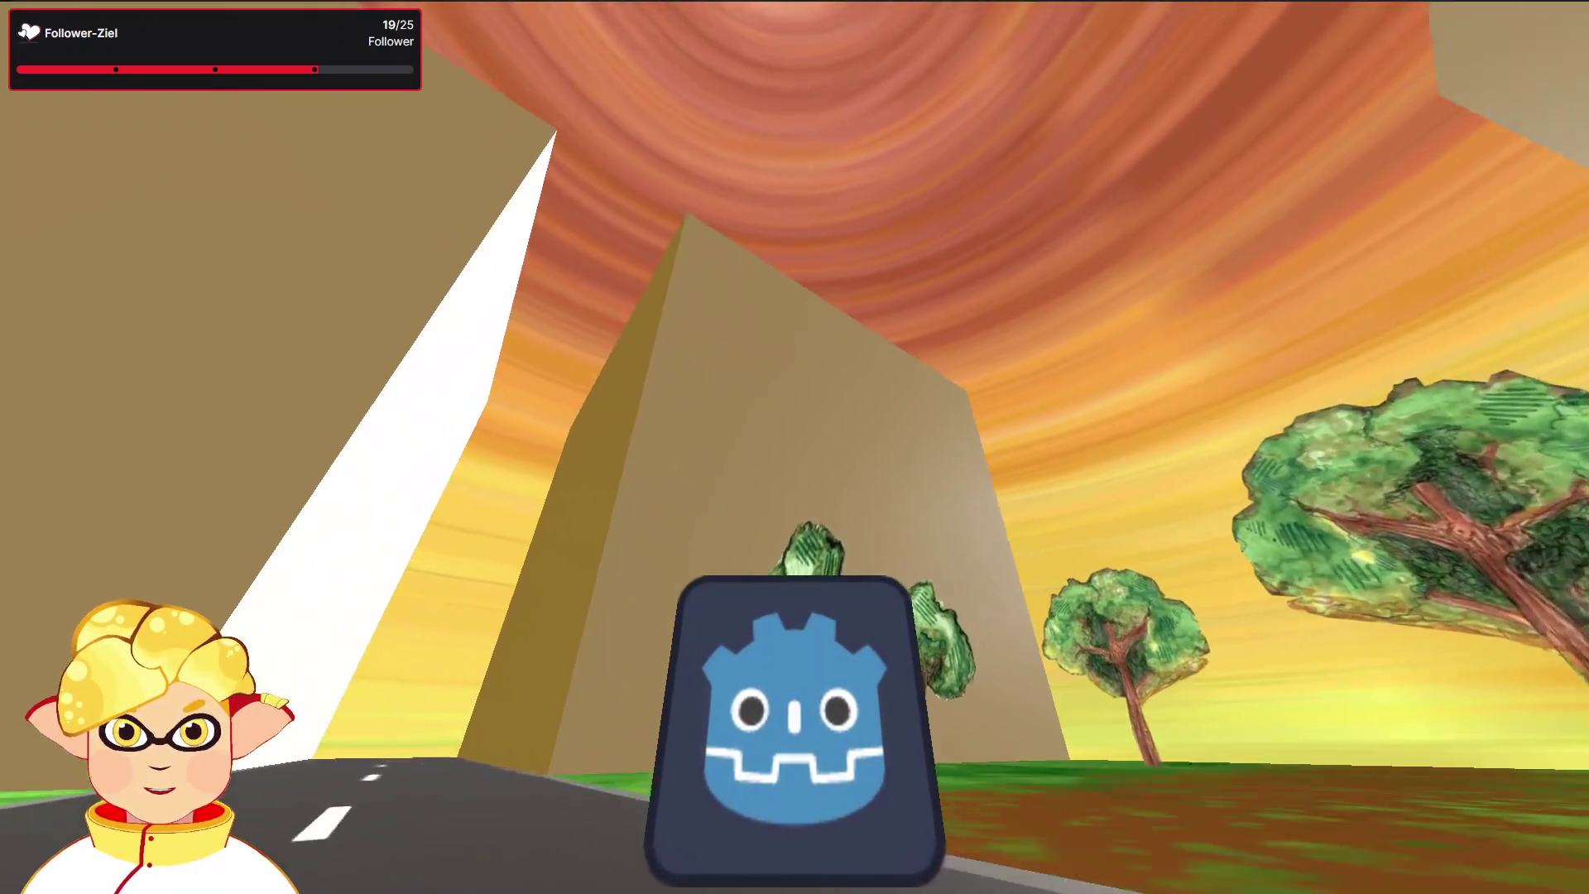
pyautogui.press('w')
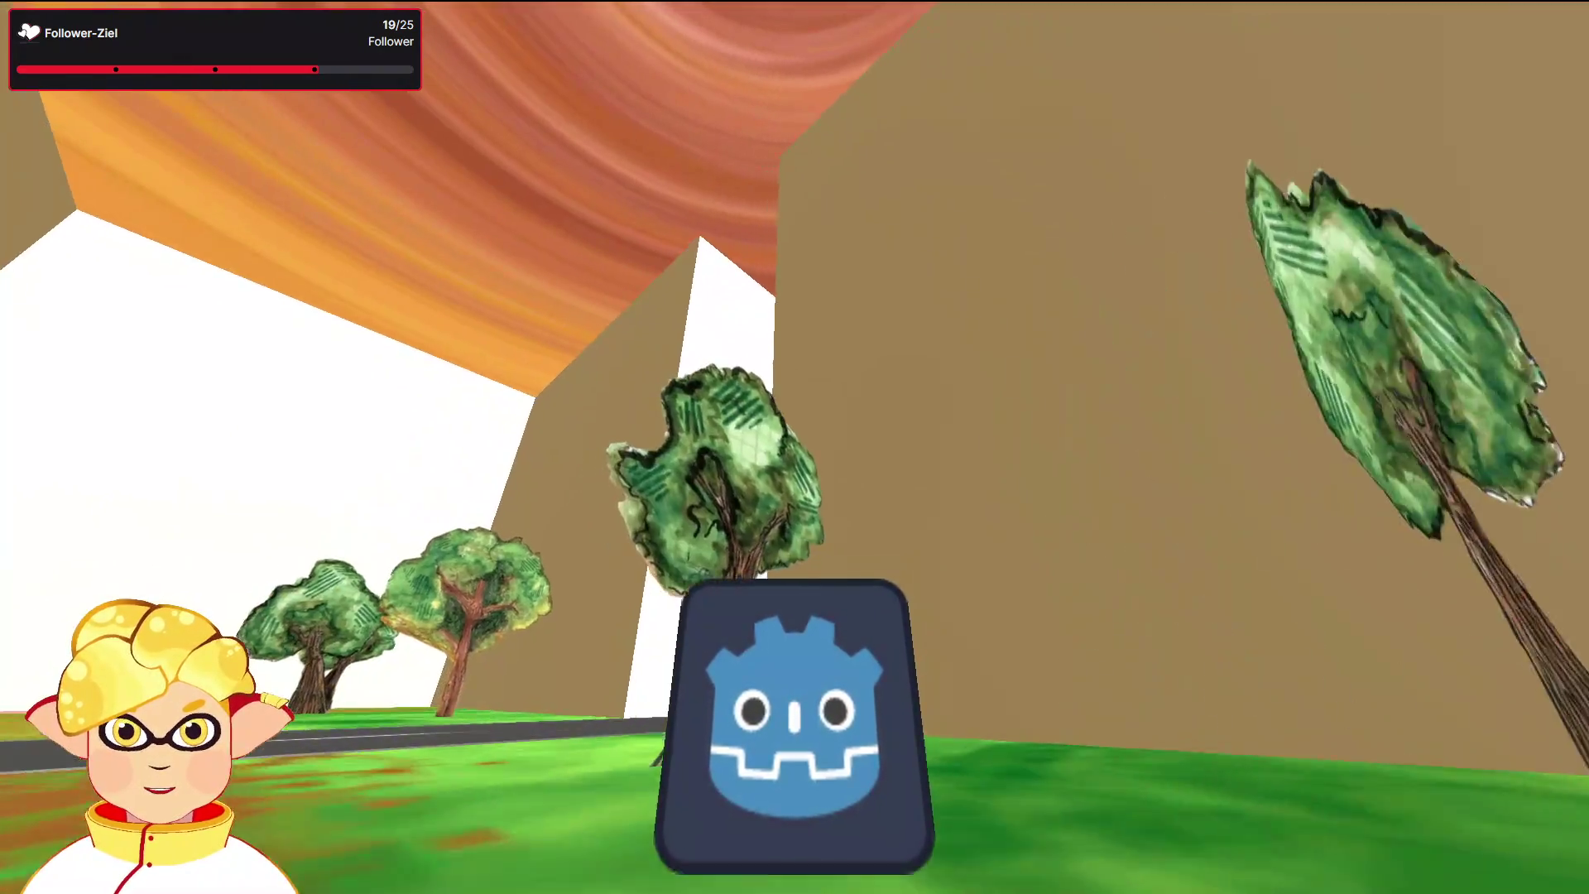
pyautogui.press('w')
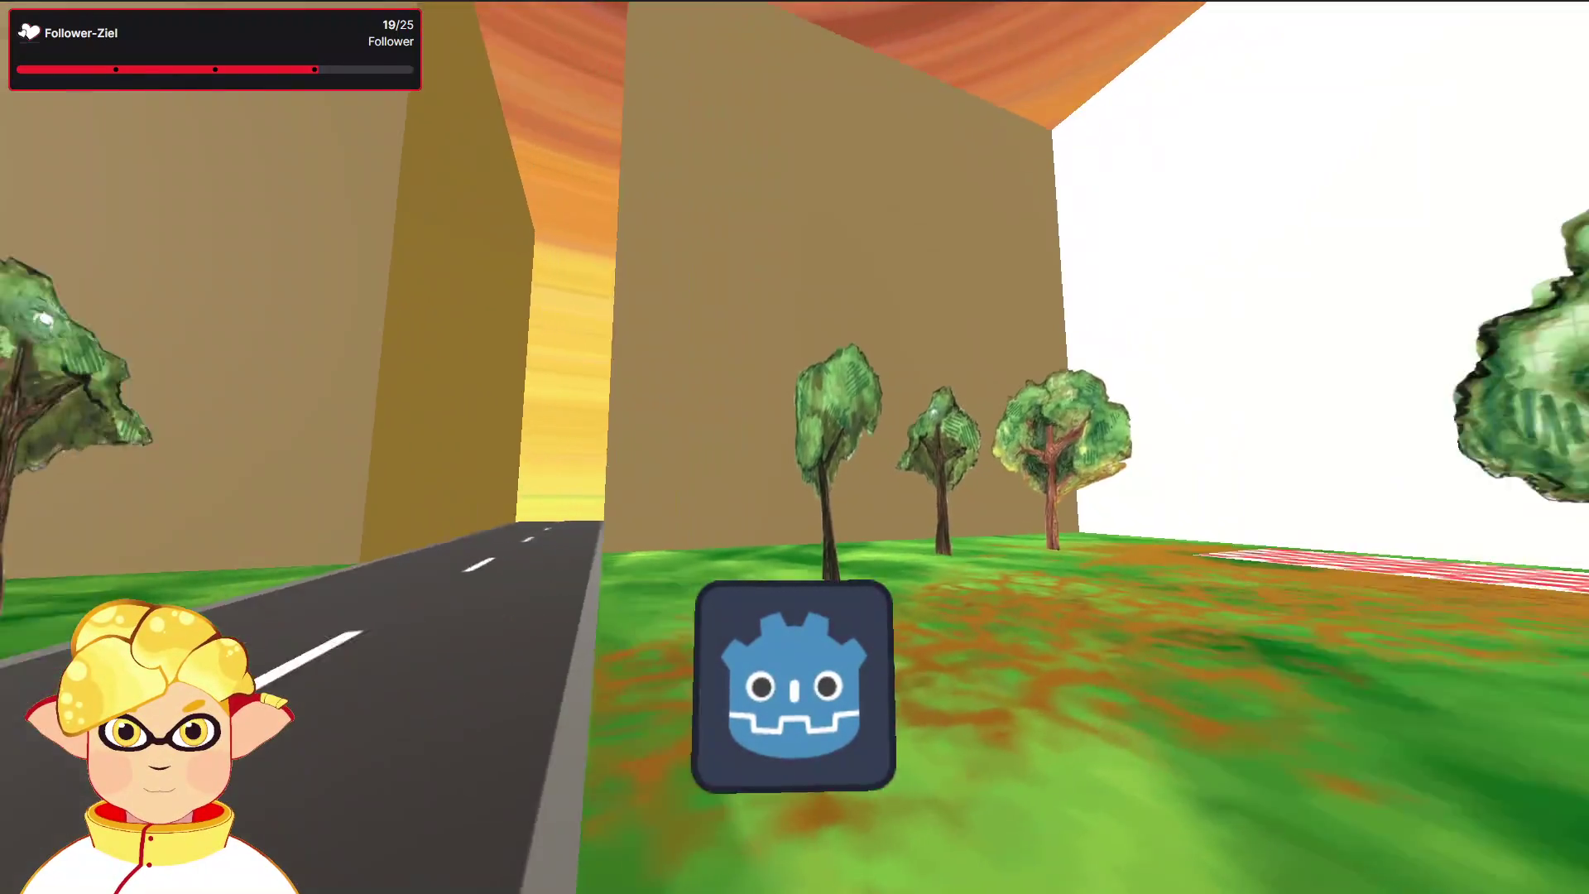
pyautogui.press('w')
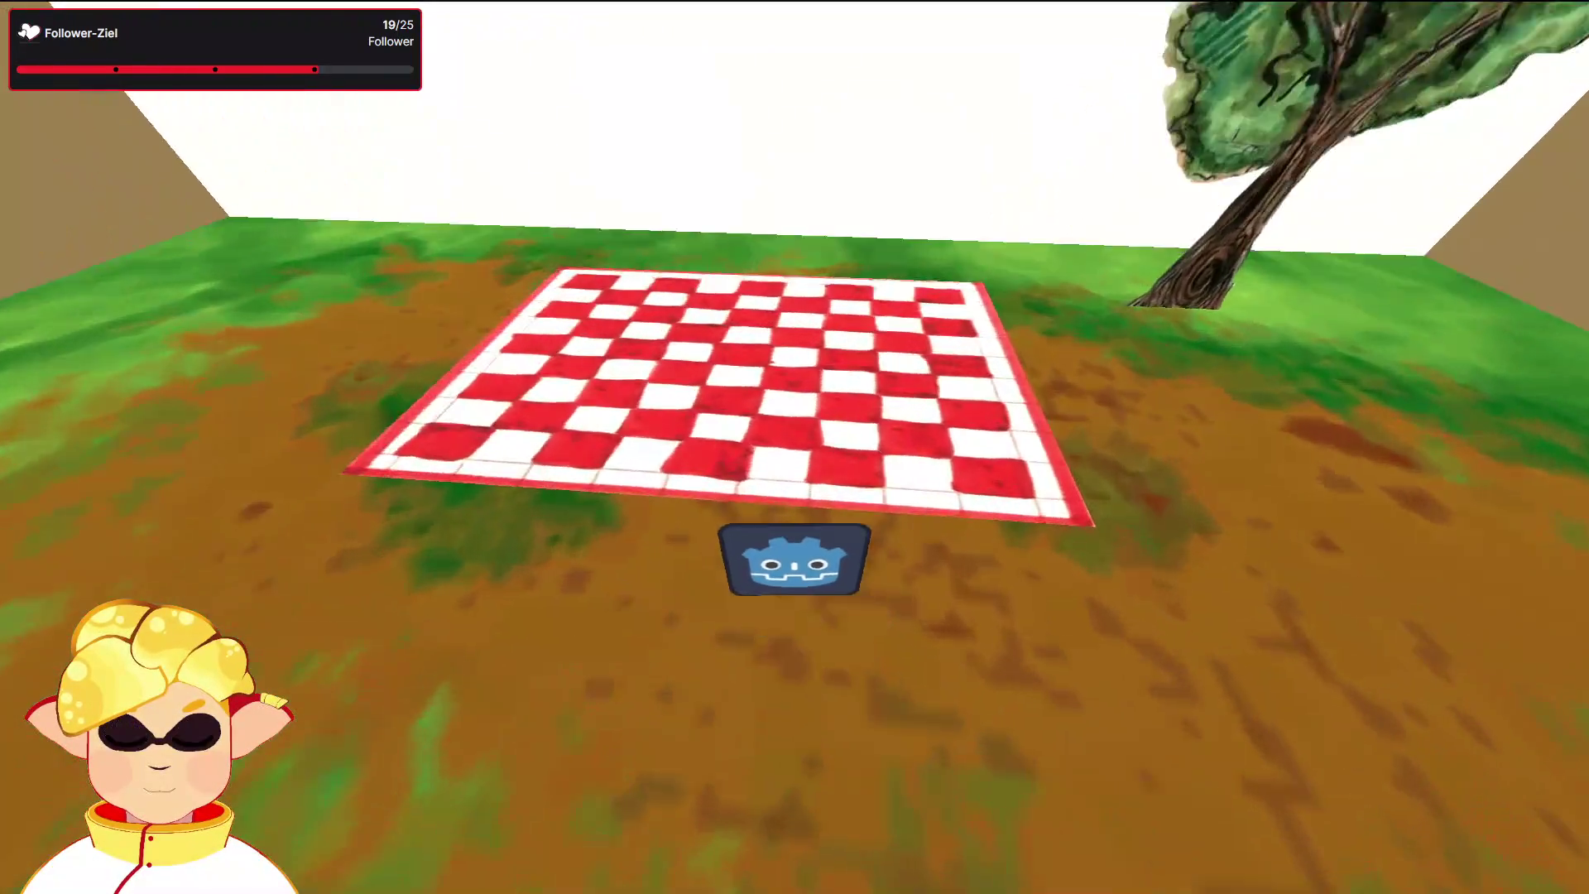
pyautogui.press('d')
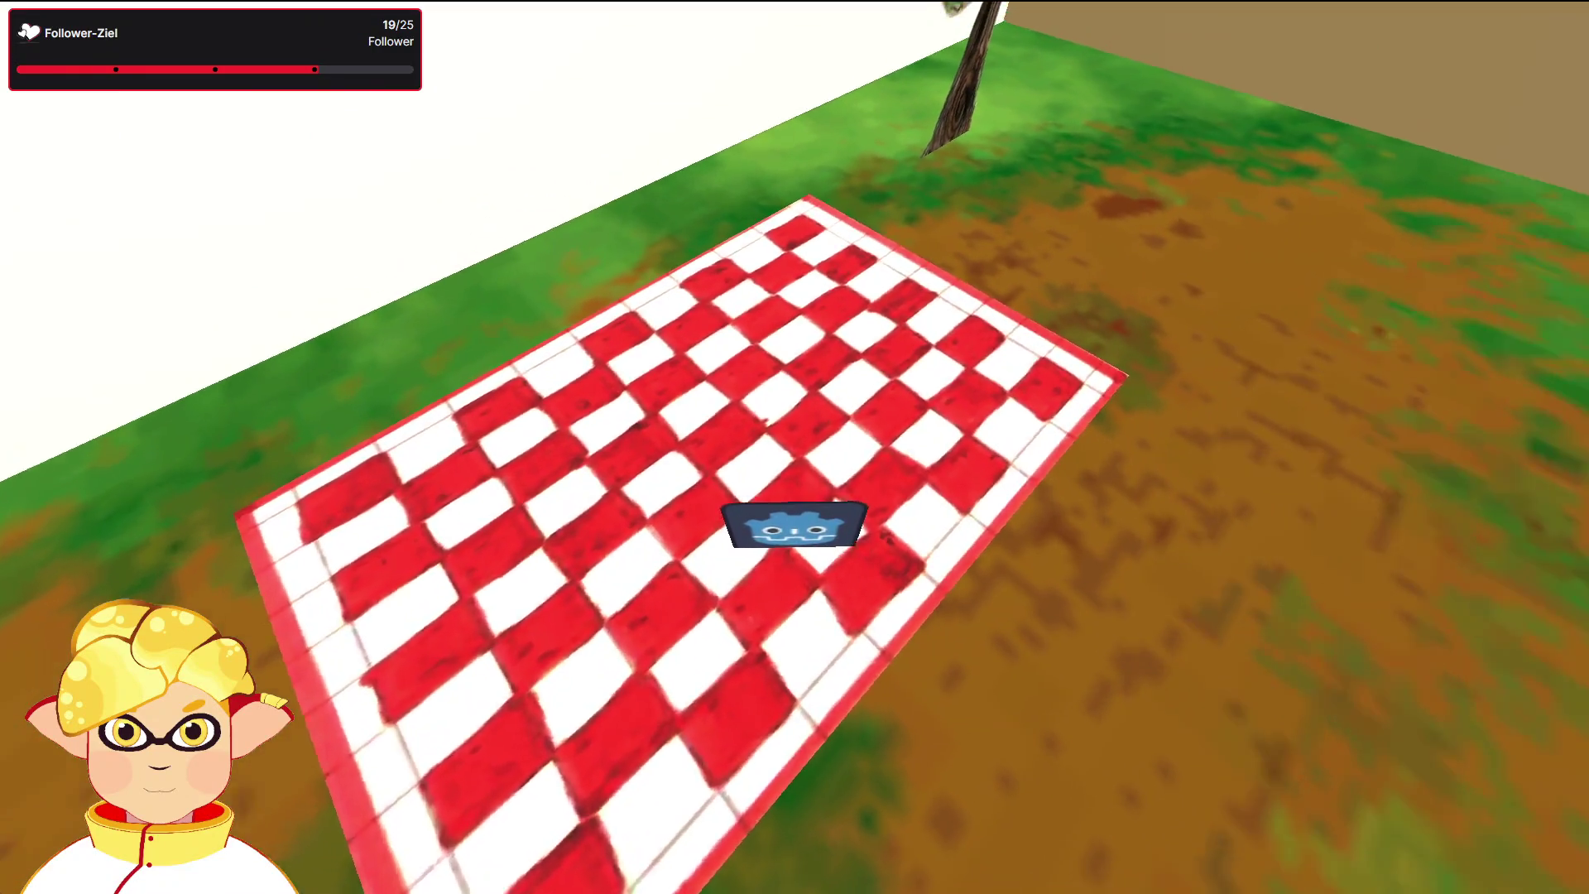
pyautogui.press('a')
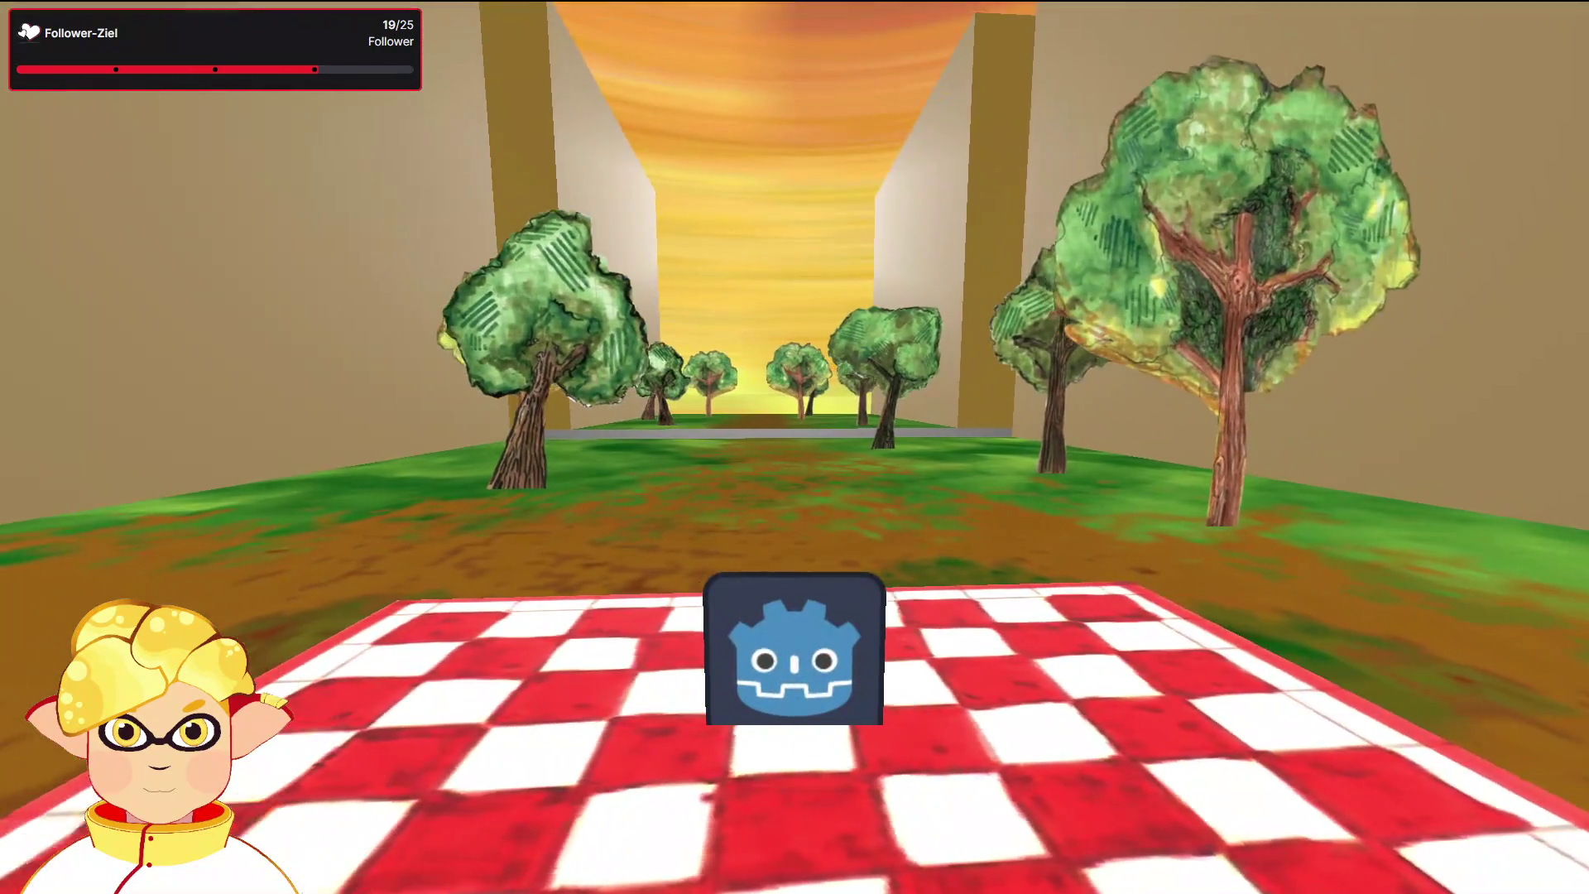
pyautogui.press('d')
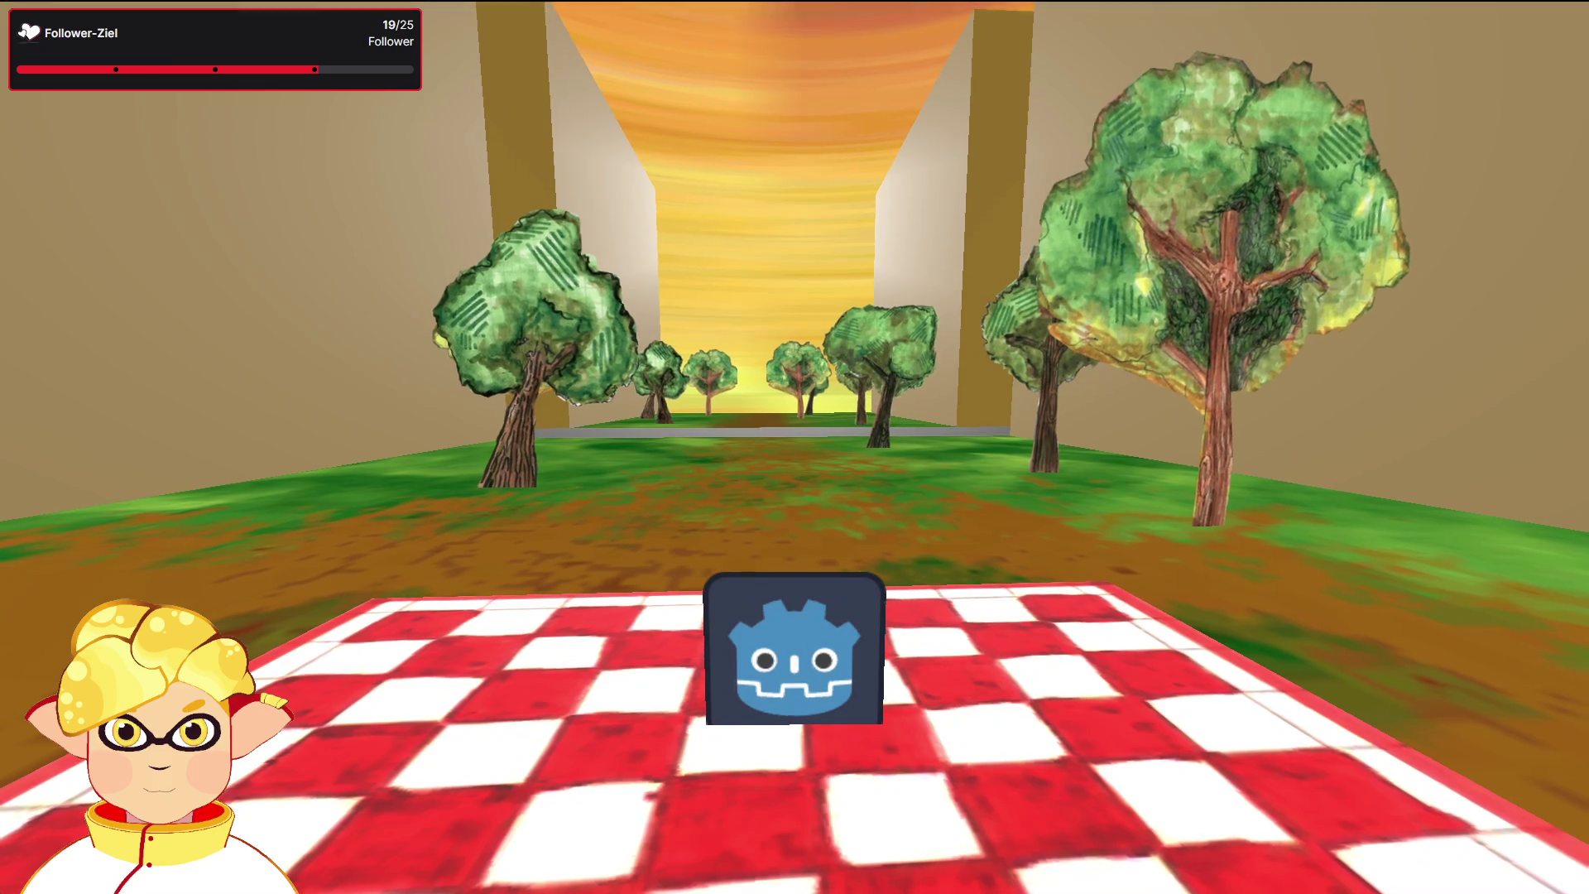
pyautogui.press('w')
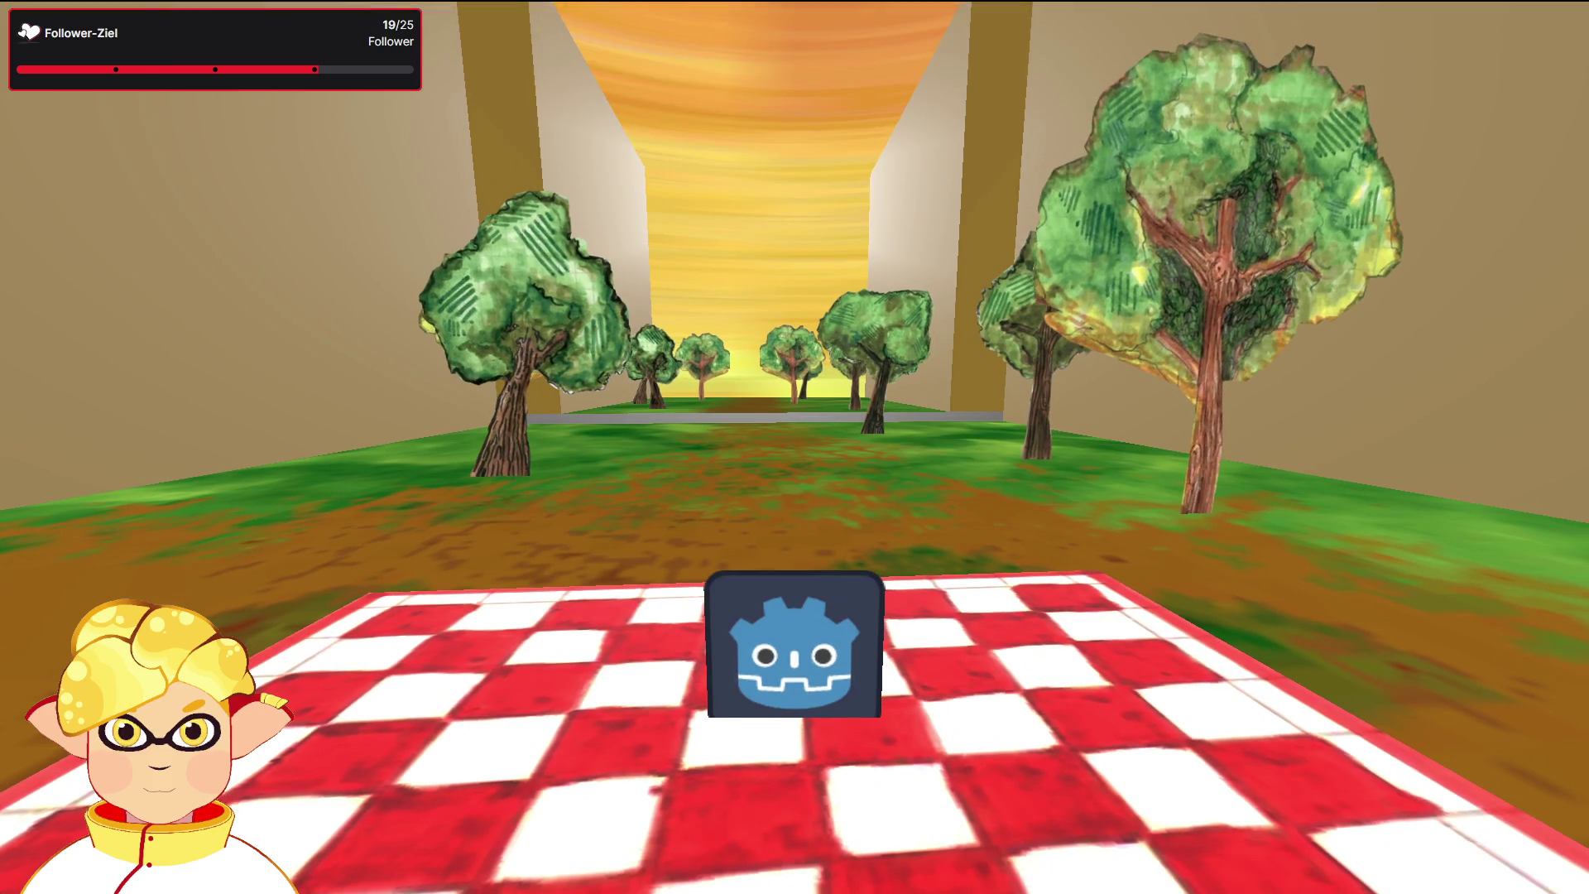
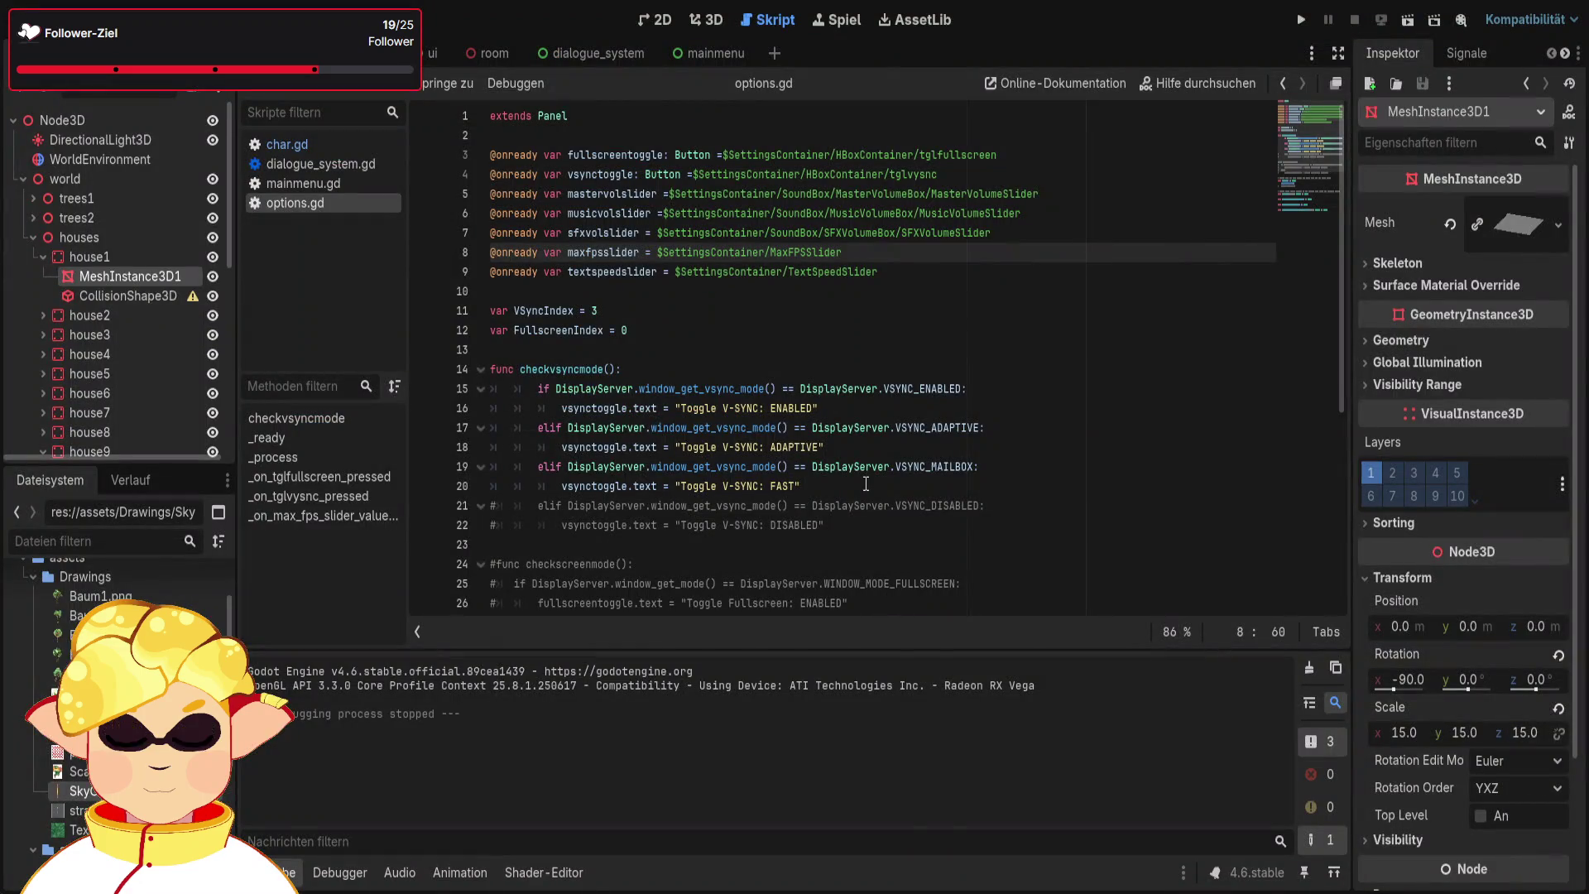
# Uncomment the V-Sync DISABLED branch on lines 21–22 of options.gd
pyautogui.scroll(-1, 496, 454)
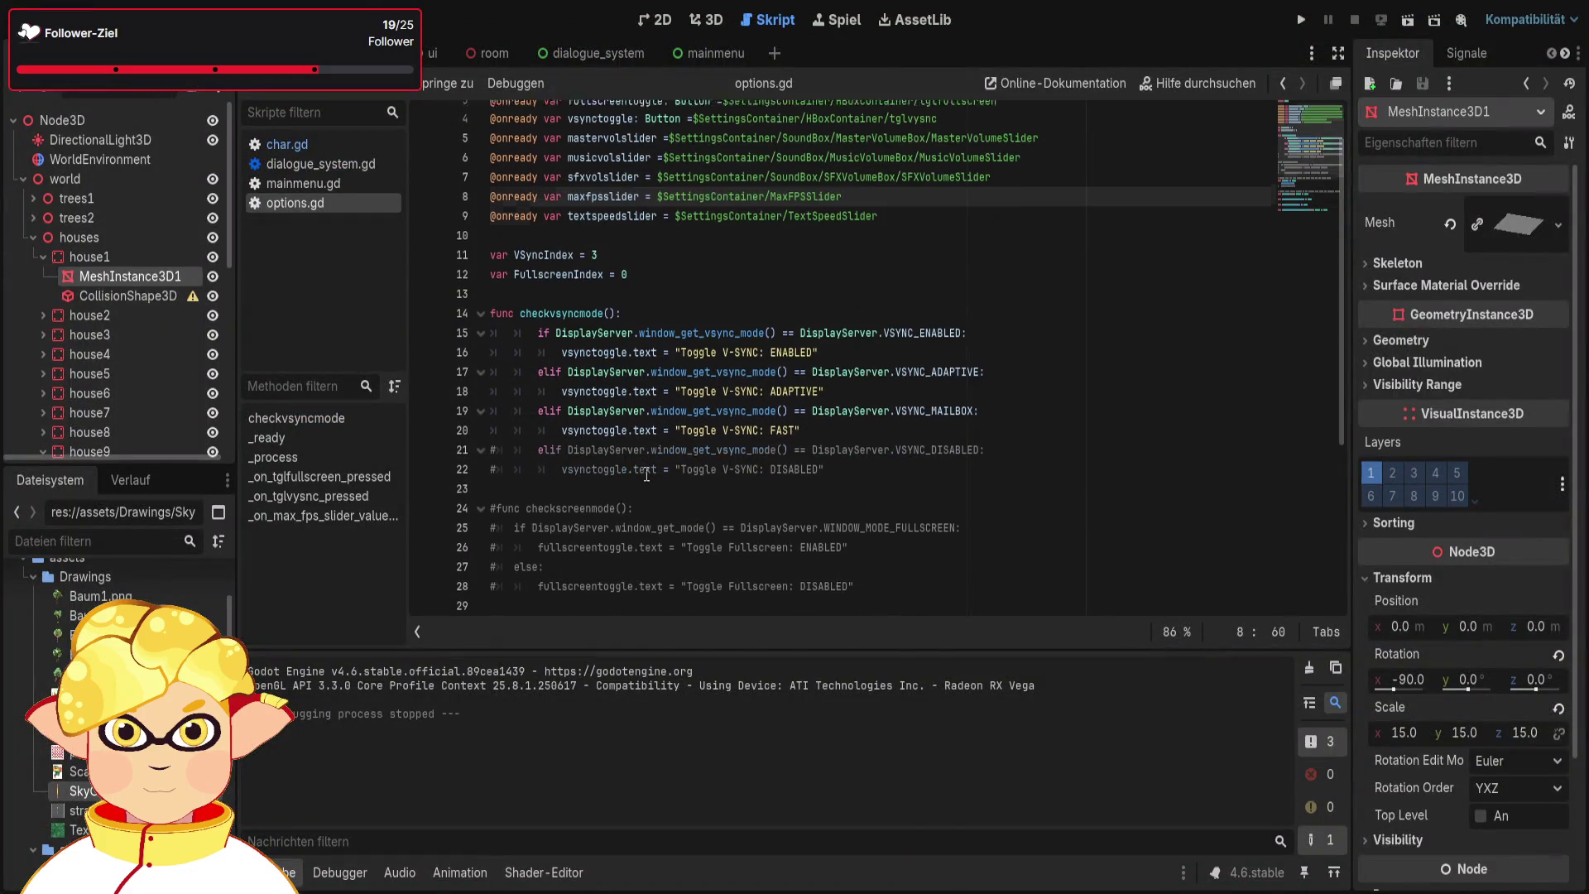
pyautogui.click(497, 448)
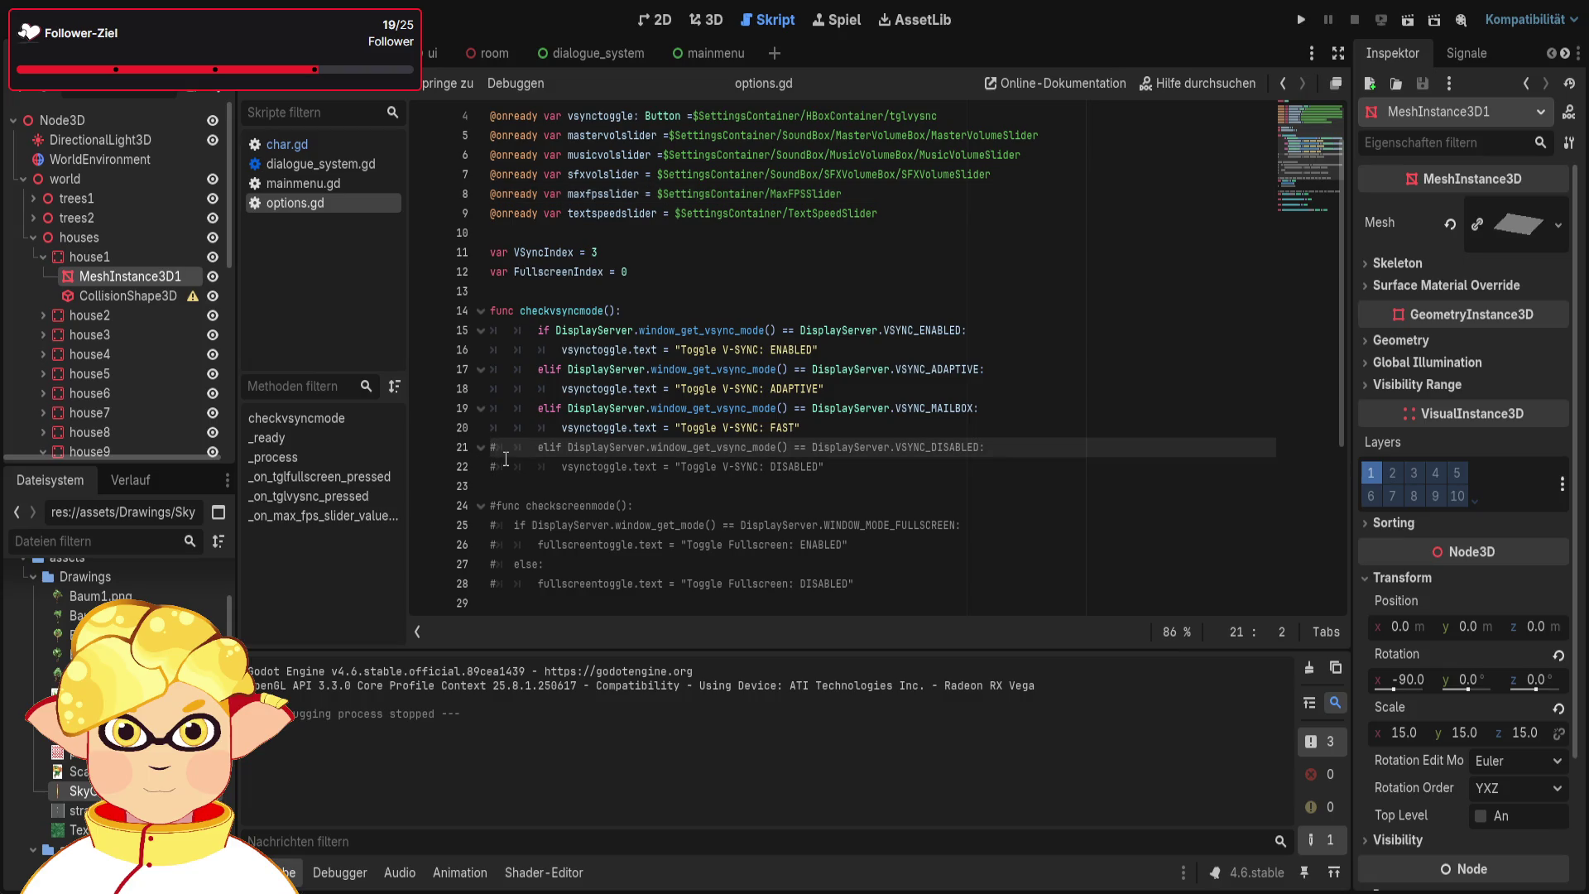
pyautogui.hotkey('shift', 'Down')
pyautogui.hotkey('ctrl', 'k')
pyautogui.scroll(-1, 502, 462)
pyautogui.press('Down')
pyautogui.press('Down')
# Uncomment the checkscreenmode function on lines 24–28
pyautogui.hotkey('ctrl', 'k')
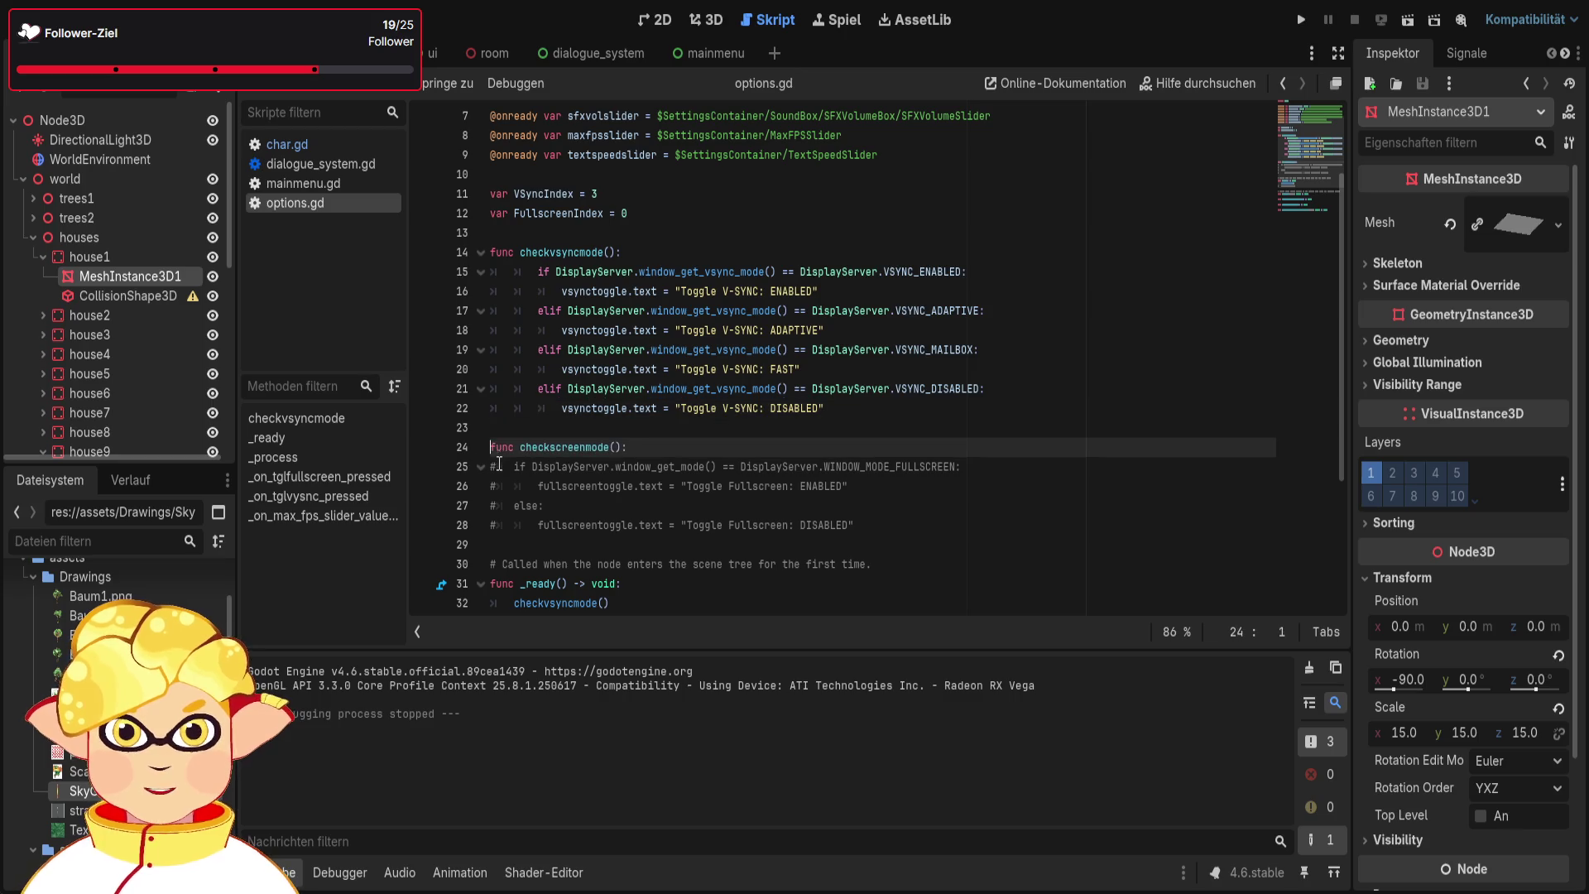
pyautogui.click(499, 466)
pyautogui.hotkey('ctrl', 'k')
pyautogui.click(496, 486)
pyautogui.hotkey('ctrl', 'k')
pyautogui.click(496, 506)
pyautogui.hotkey('ctrl', 'k')
pyautogui.click(495, 525)
pyautogui.hotkey('ctrl', 'k')
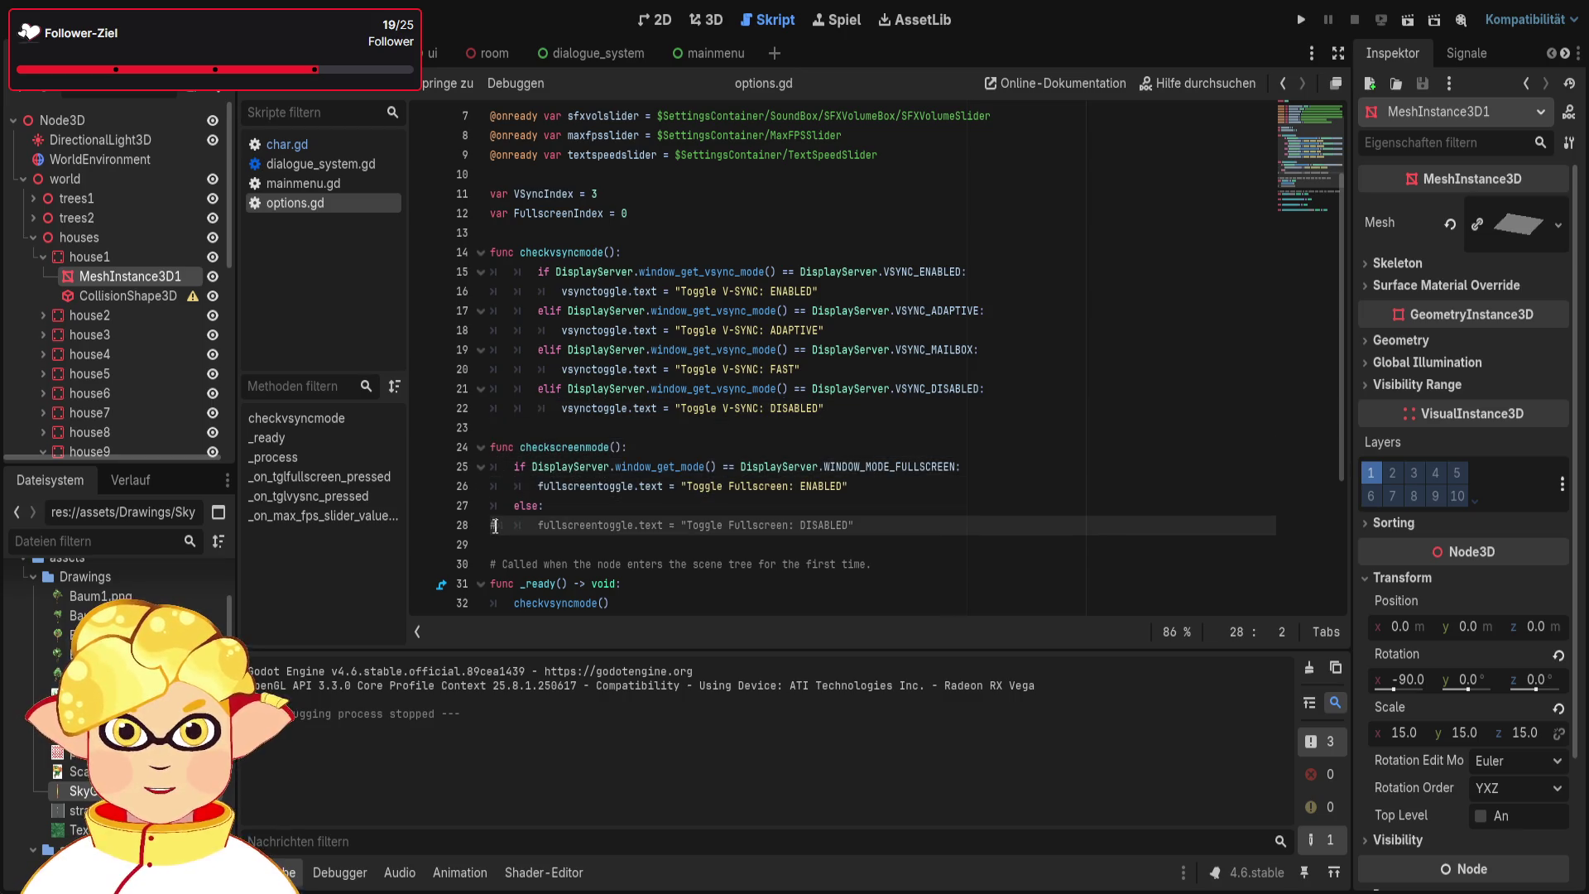
pyautogui.hotkey('ctrl', 'k')
# Uncomment the checkscreenmode() call in _ready and save options.gd
pyautogui.scroll(-4, 495, 526)
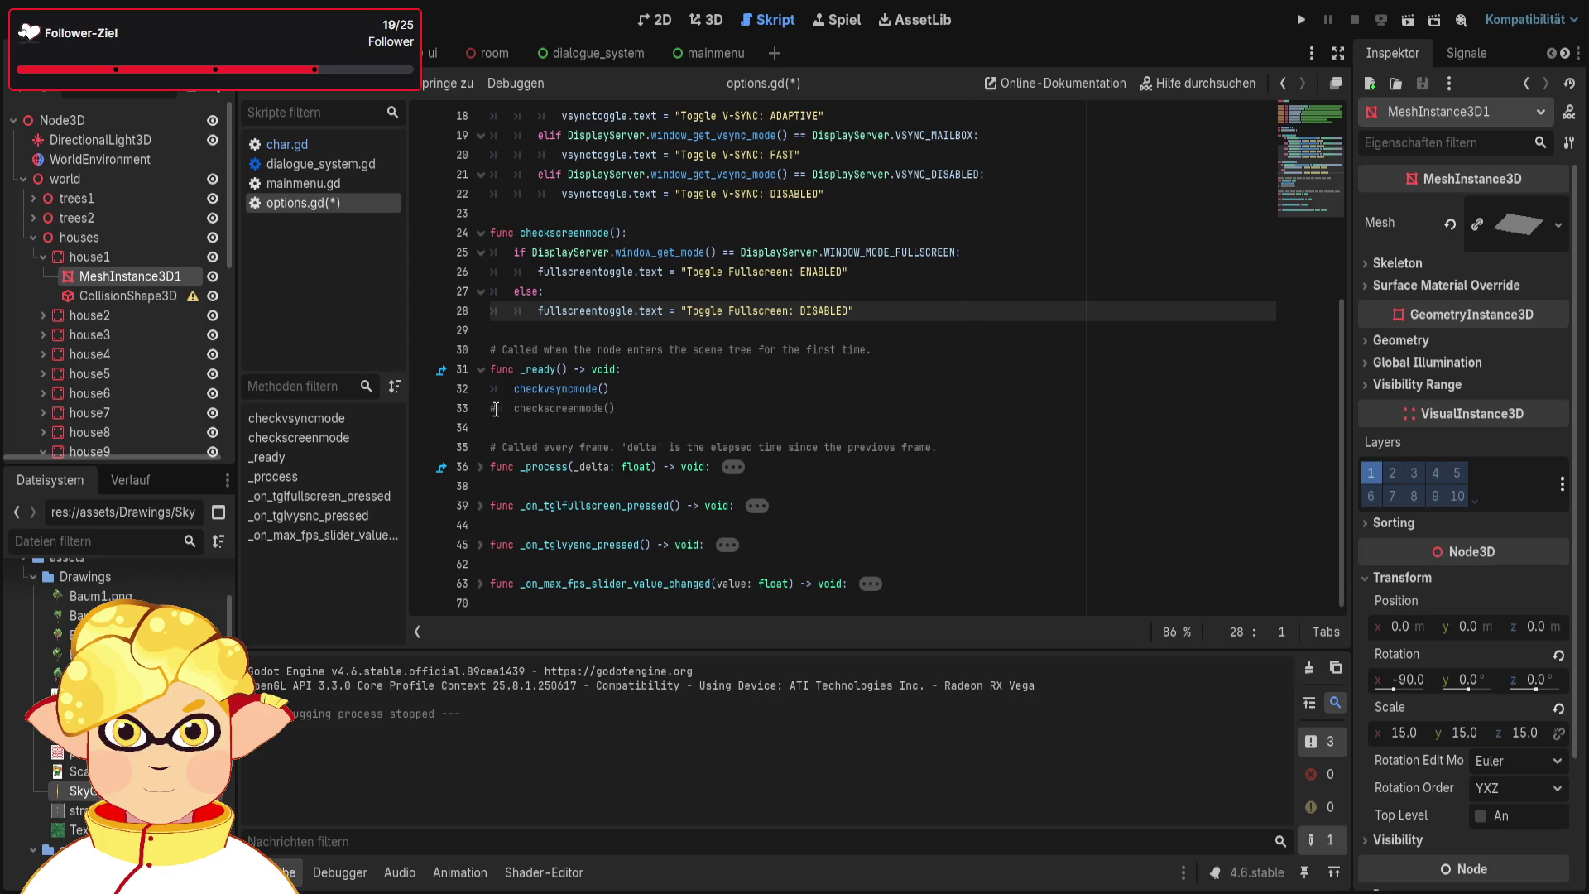
pyautogui.click(495, 409)
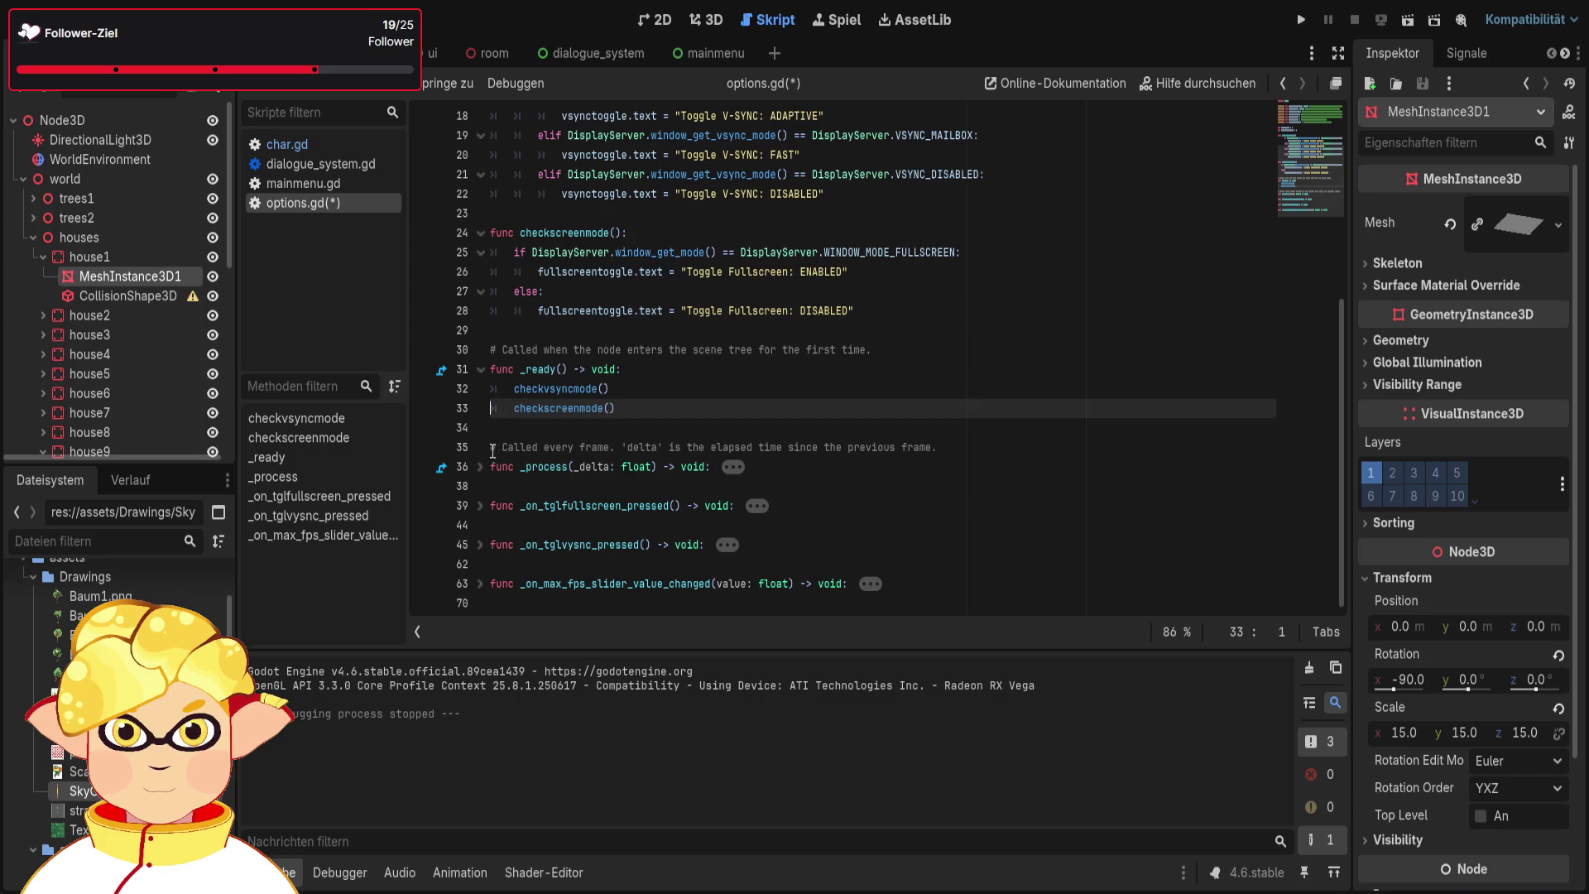
pyautogui.click(1022, 503)
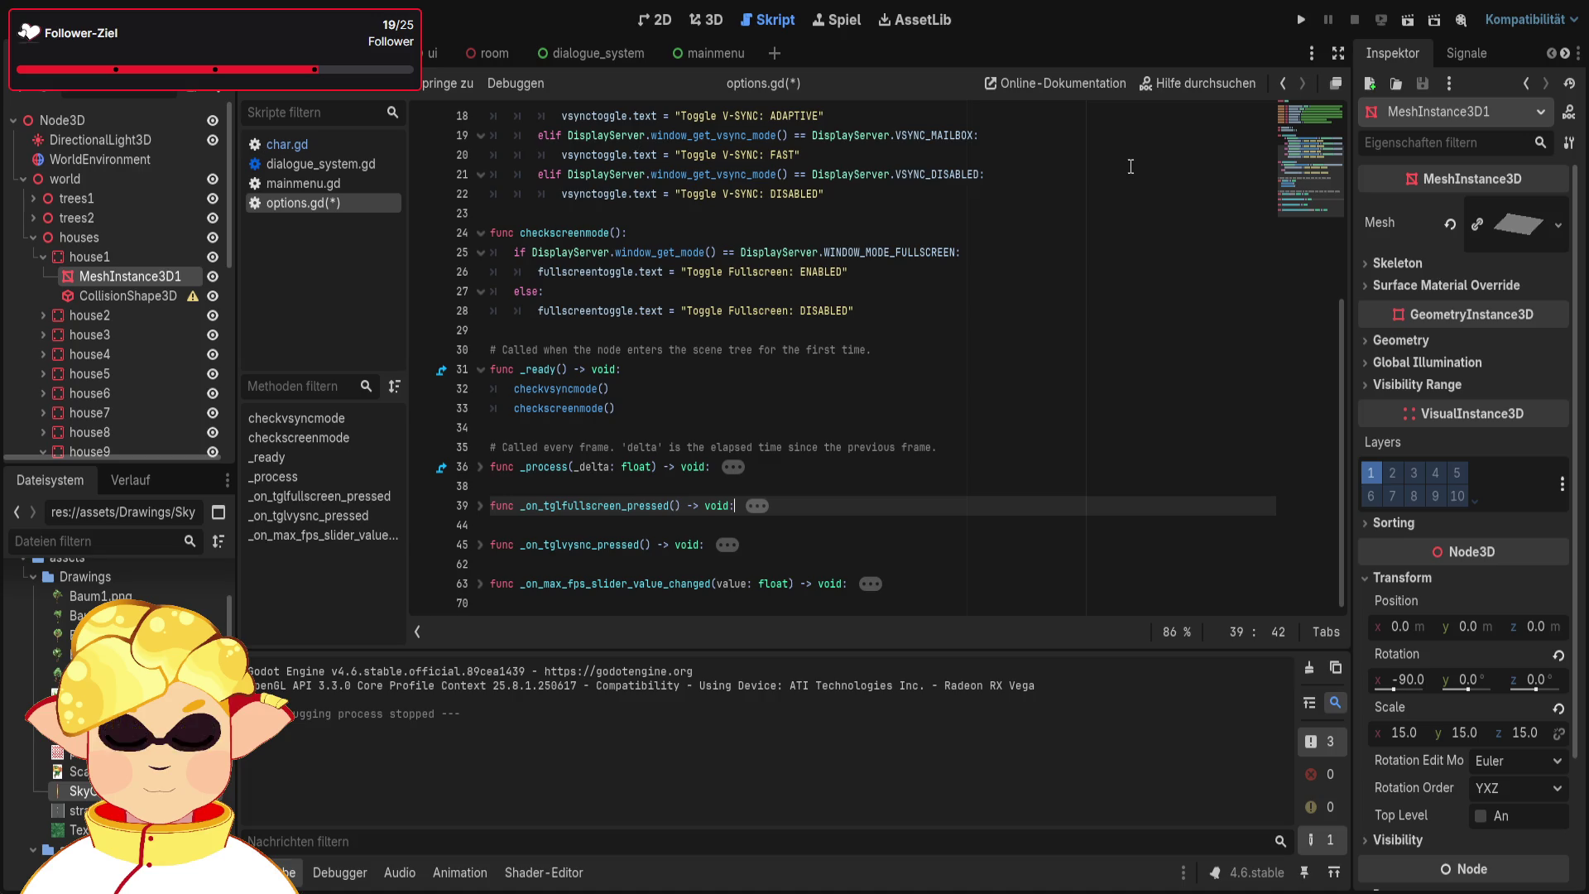
pyautogui.hotkey('ctrl', 's')
# Collapse the house1, houses, ground and other nodes in the scene tree
pyautogui.click(42, 256)
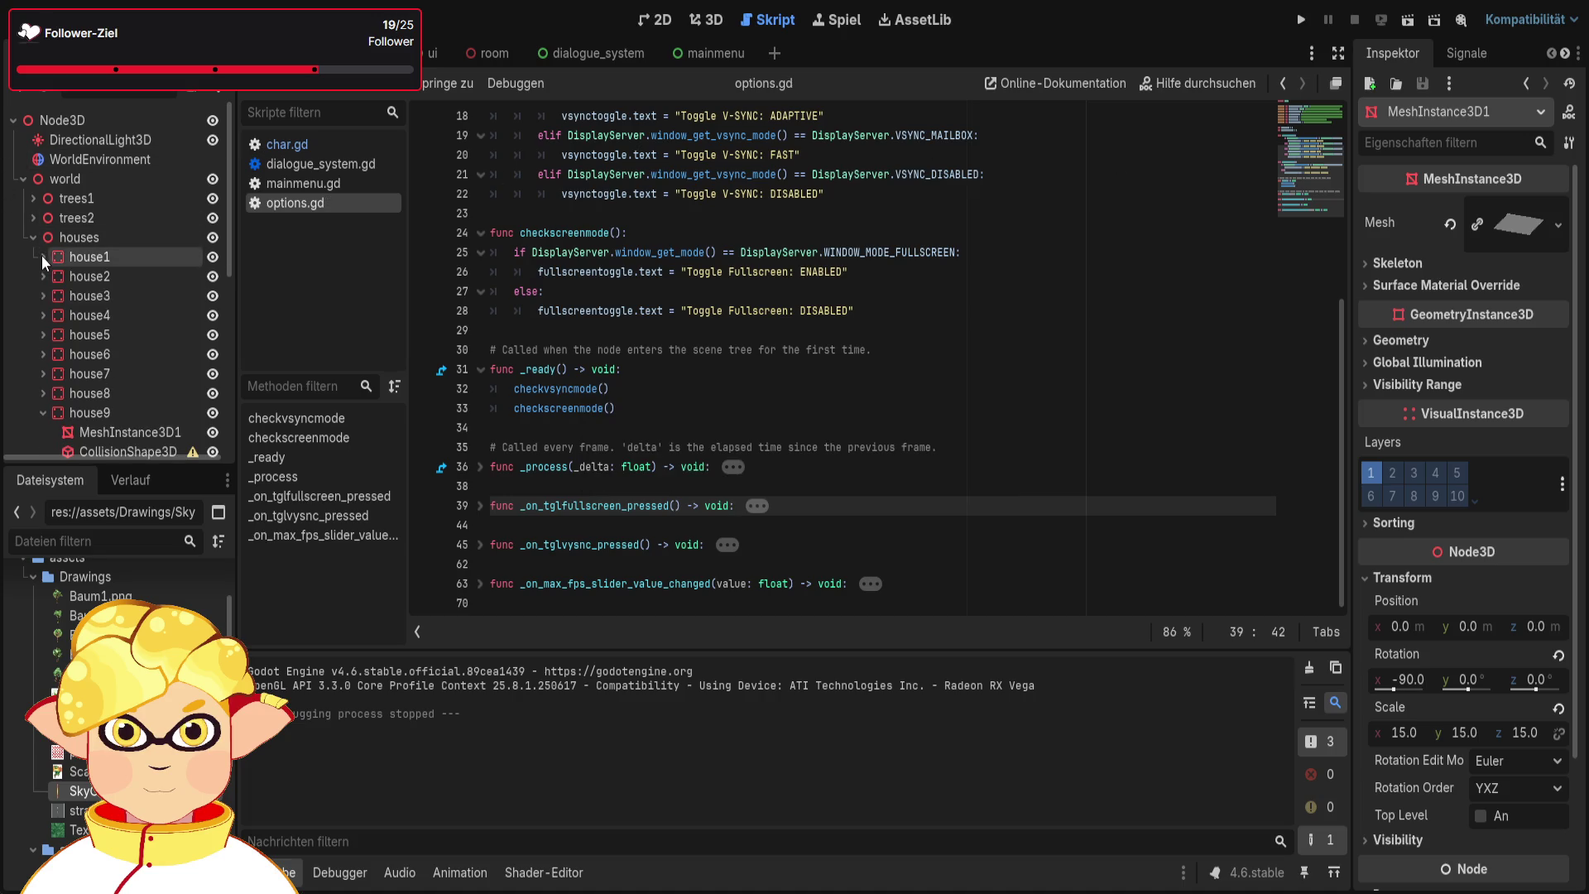
pyautogui.click(42, 238)
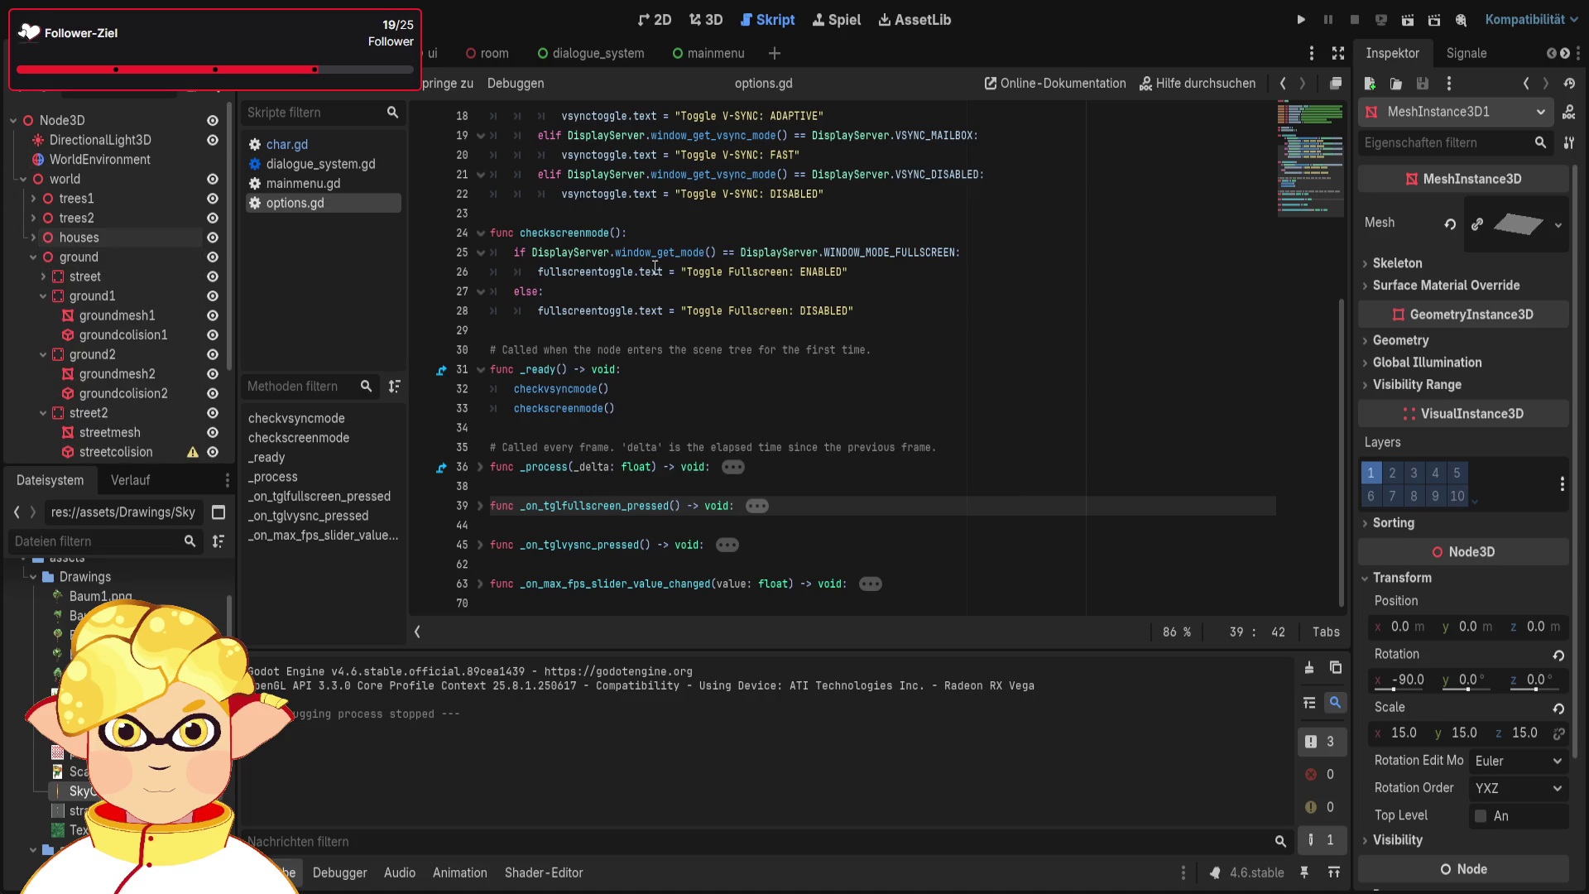
pyautogui.click(34, 257)
pyautogui.click(34, 276)
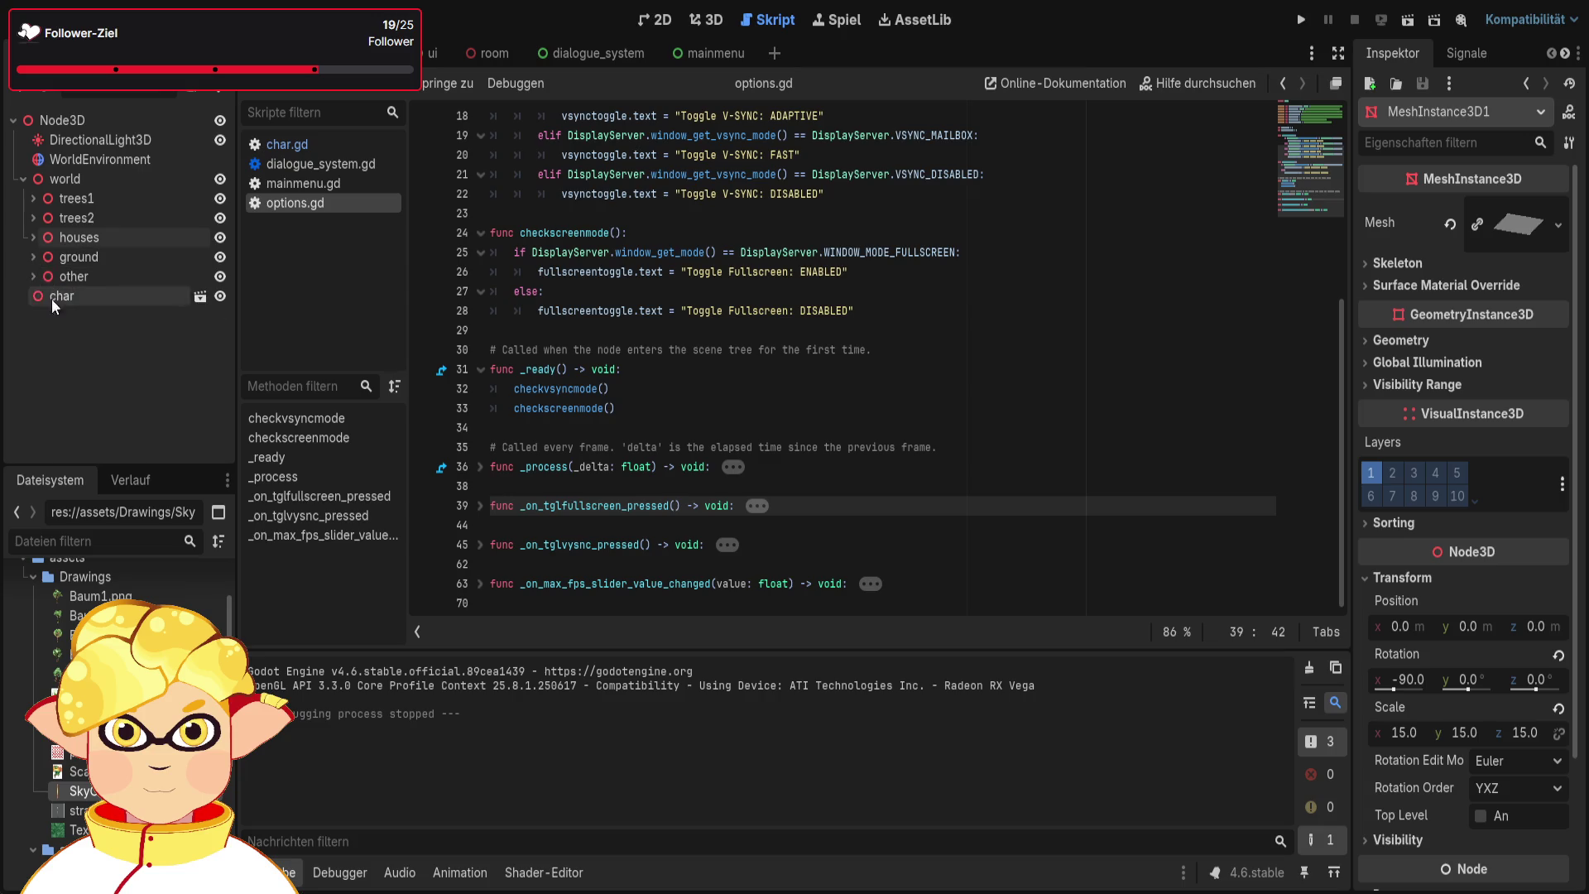
pyautogui.click(1408, 20)
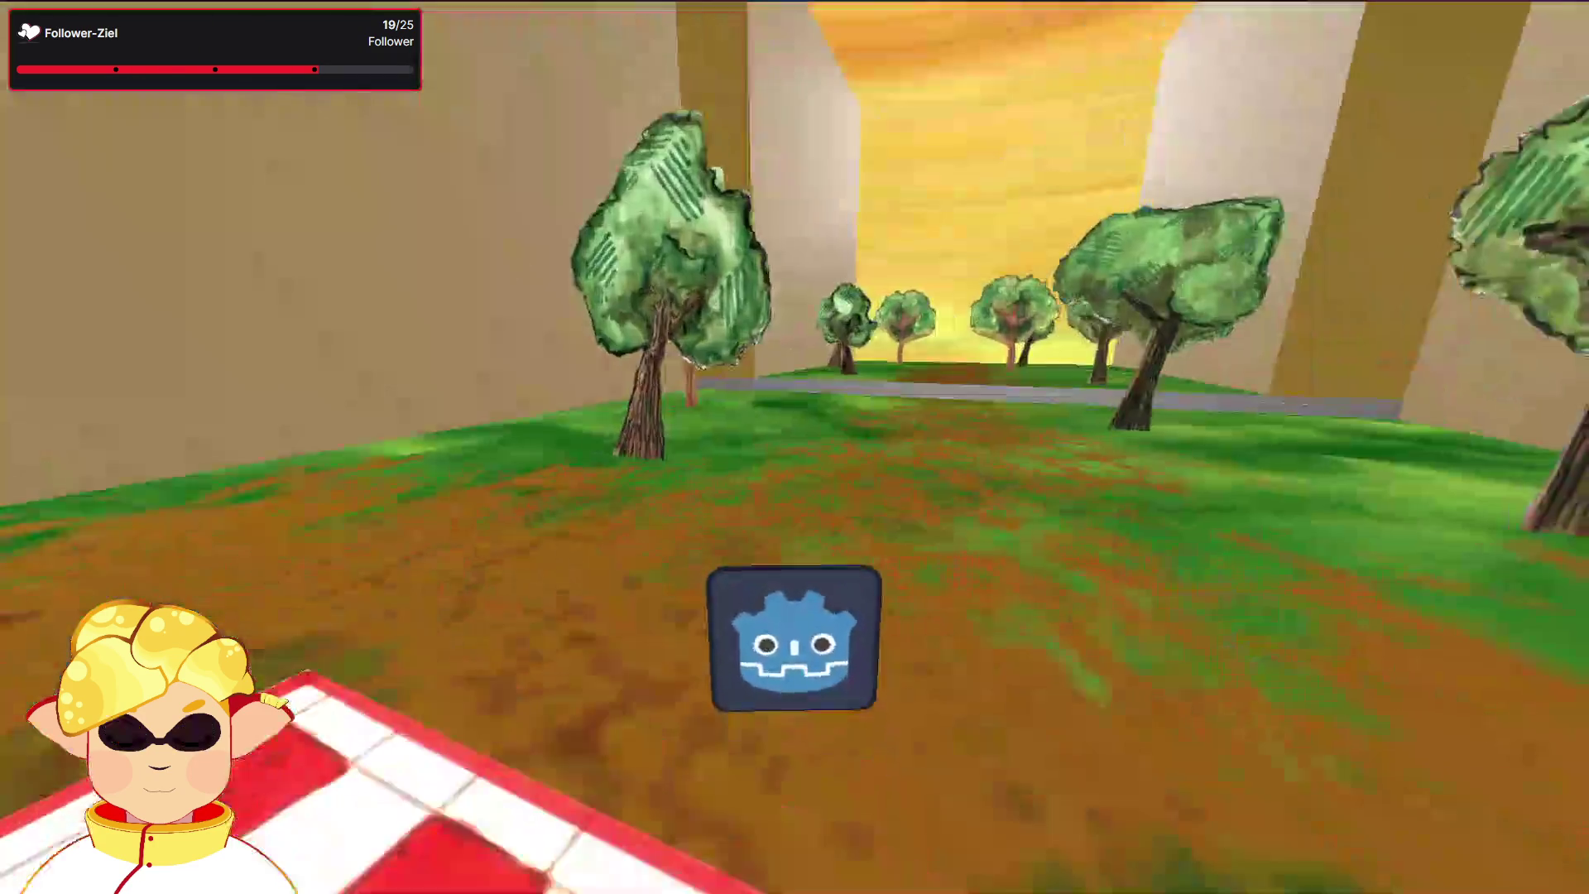
pyautogui.press('F8')
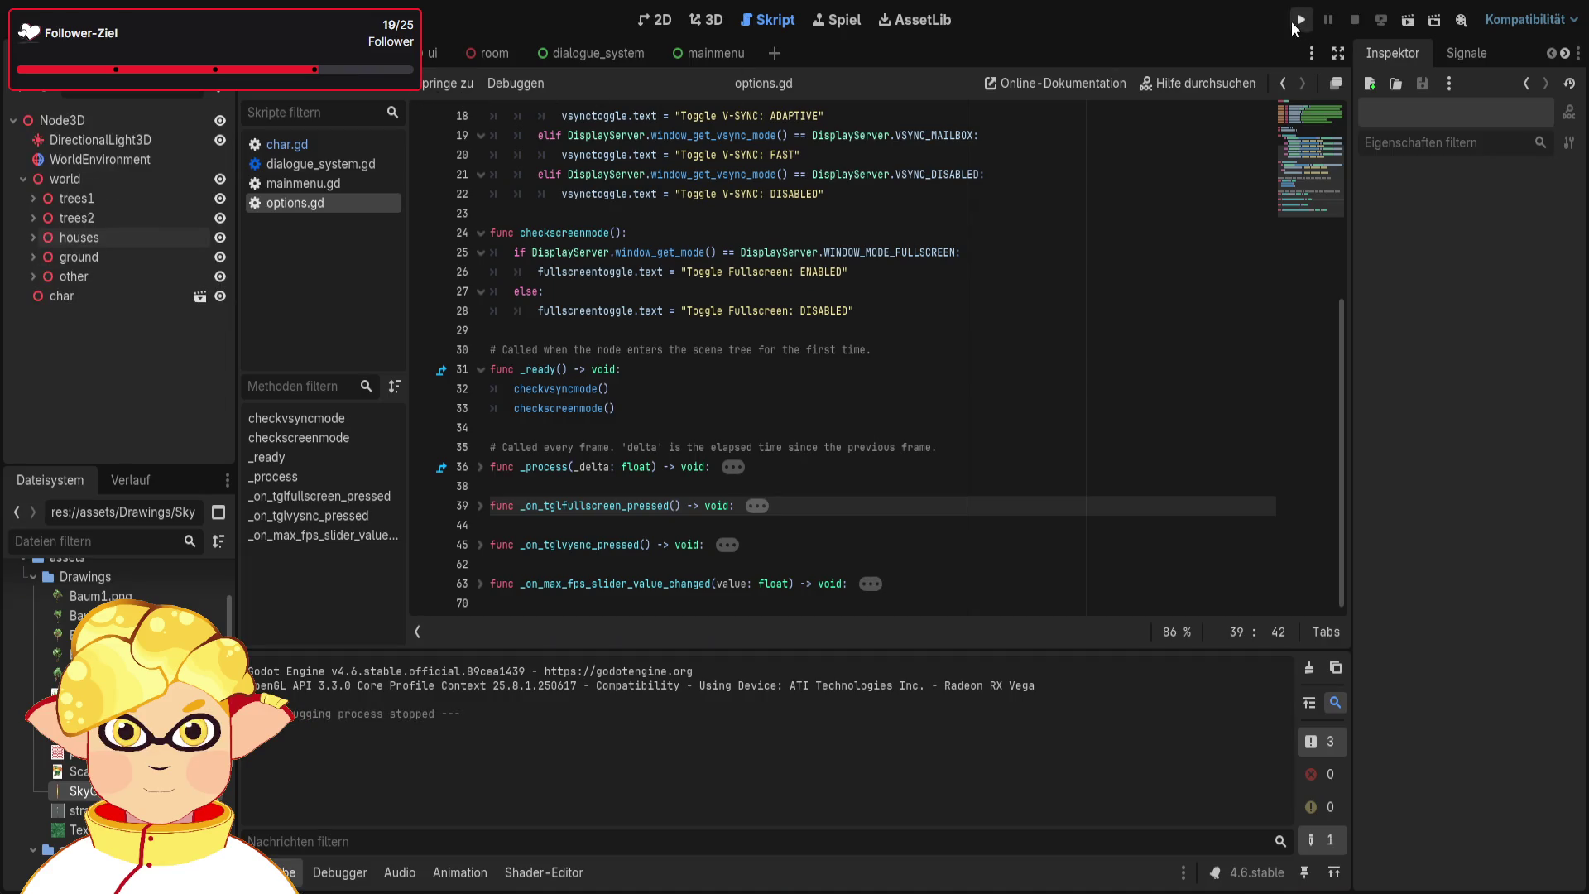
pyautogui.click(1296, 23)
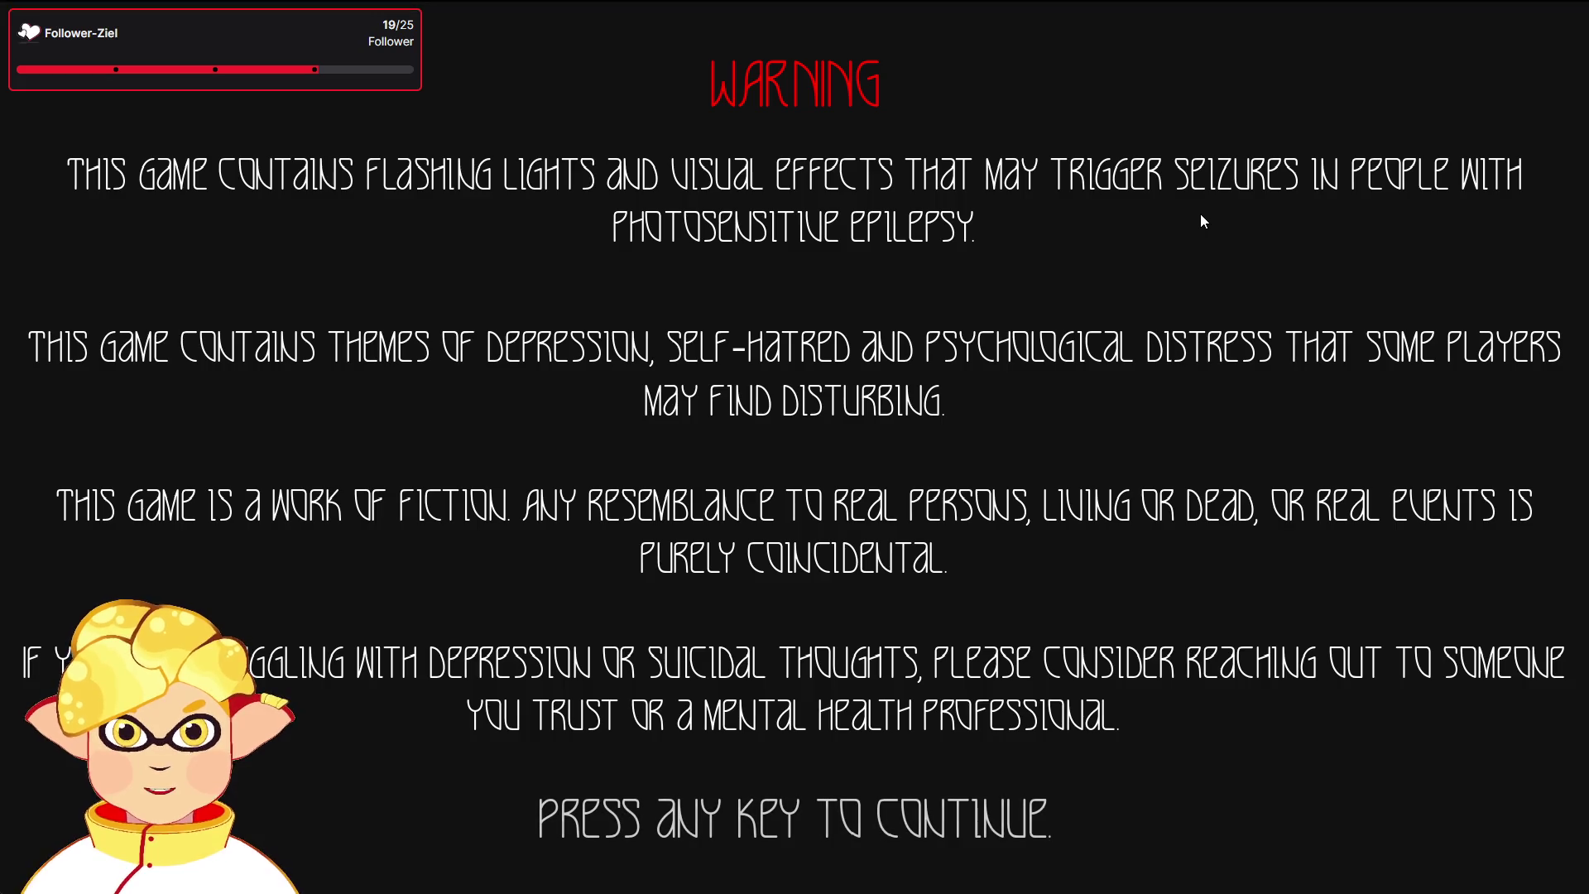
pyautogui.press('space')
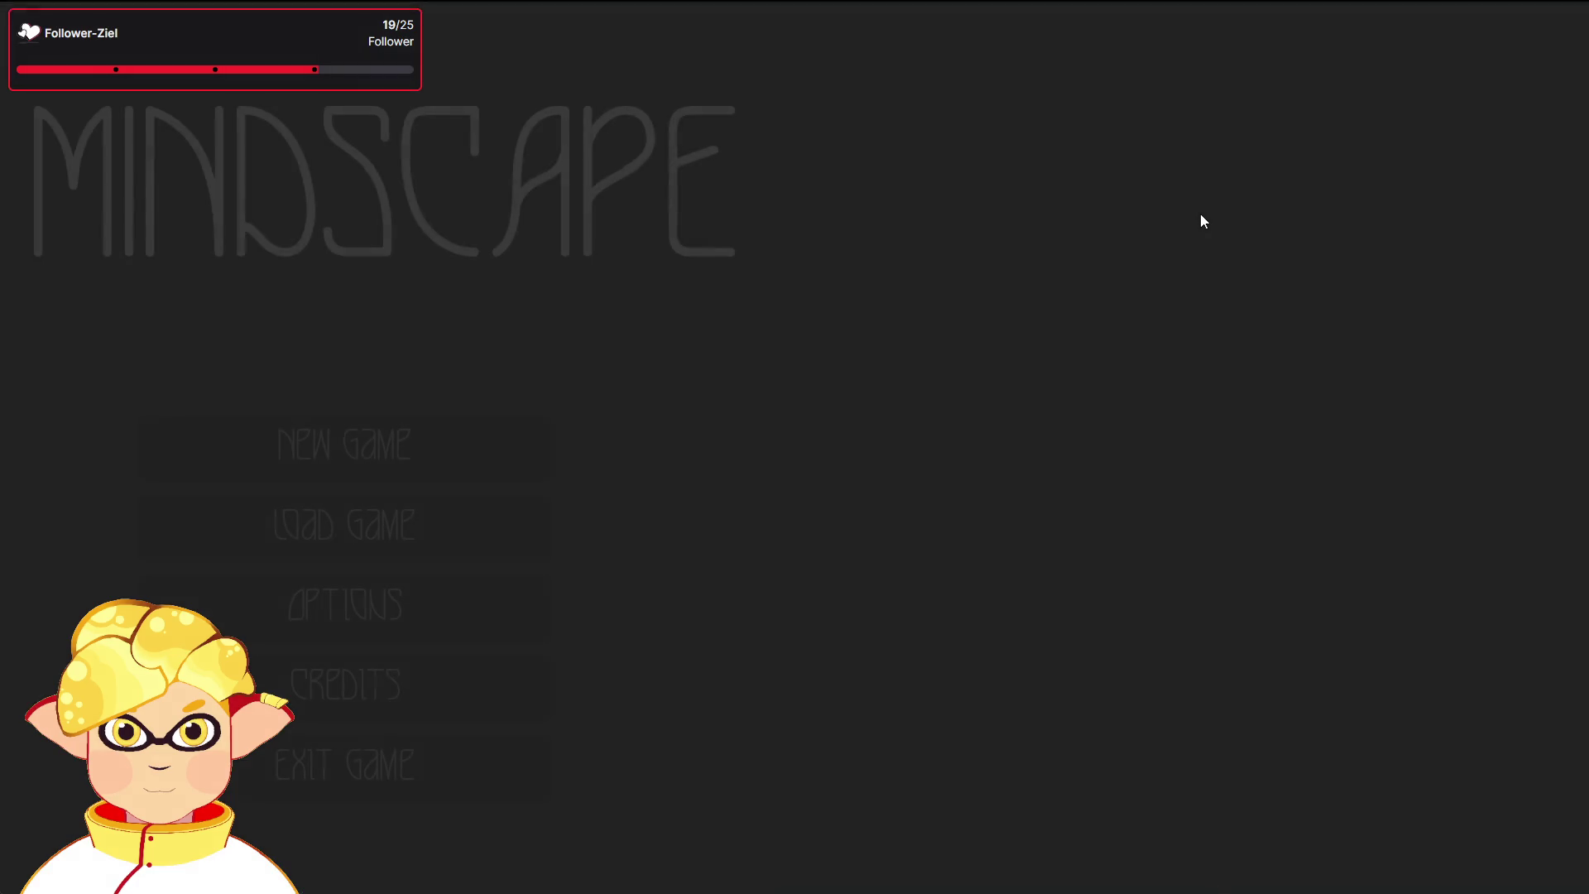
pyautogui.click(291, 598)
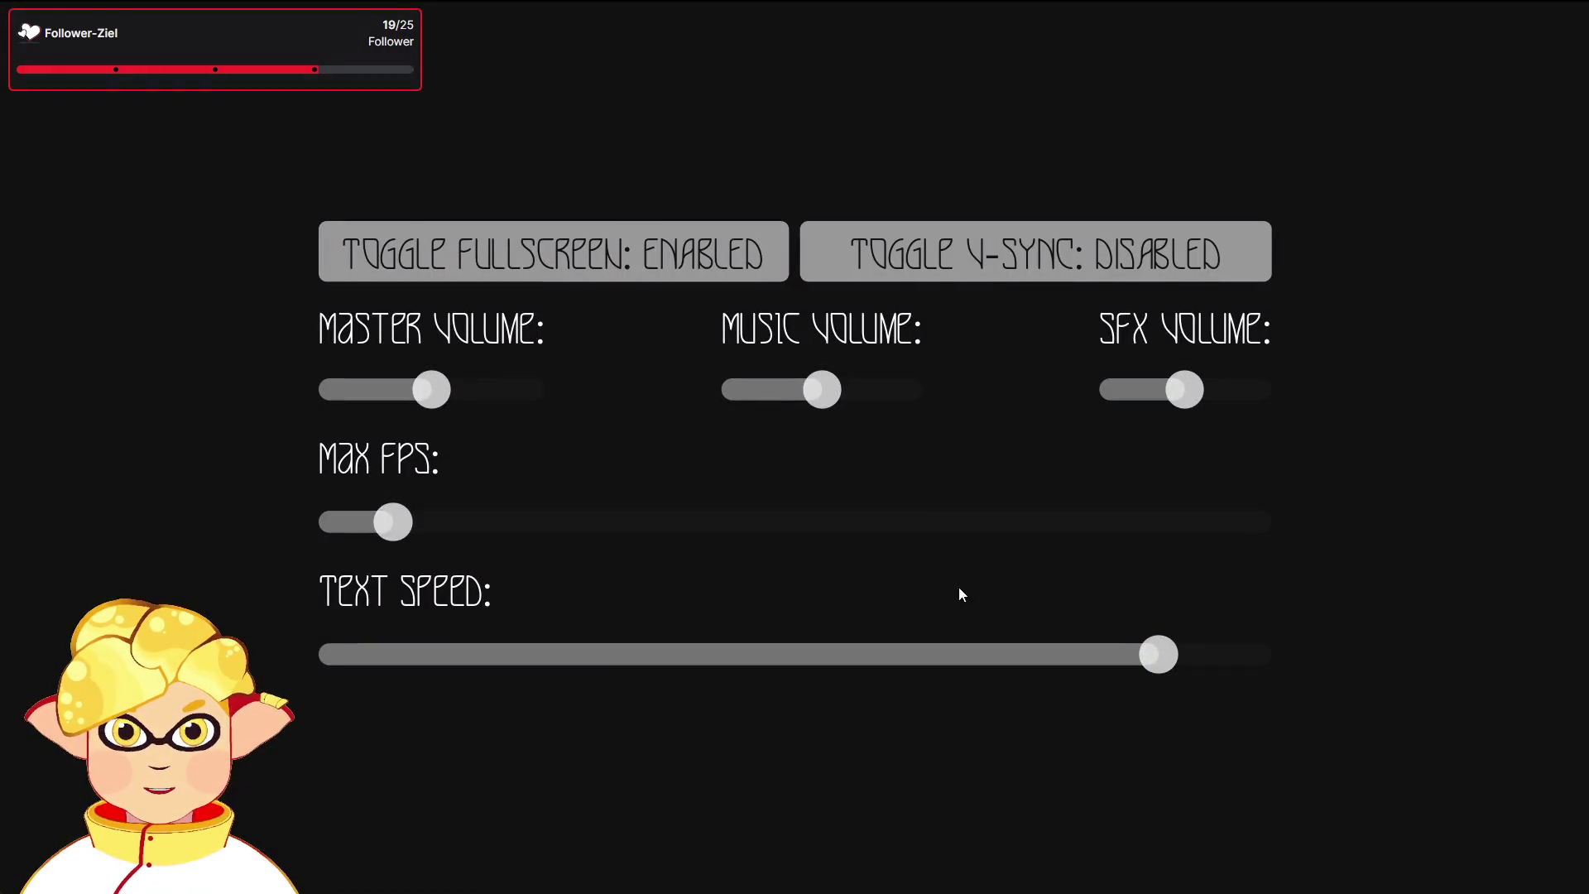
pyautogui.press('Escape')
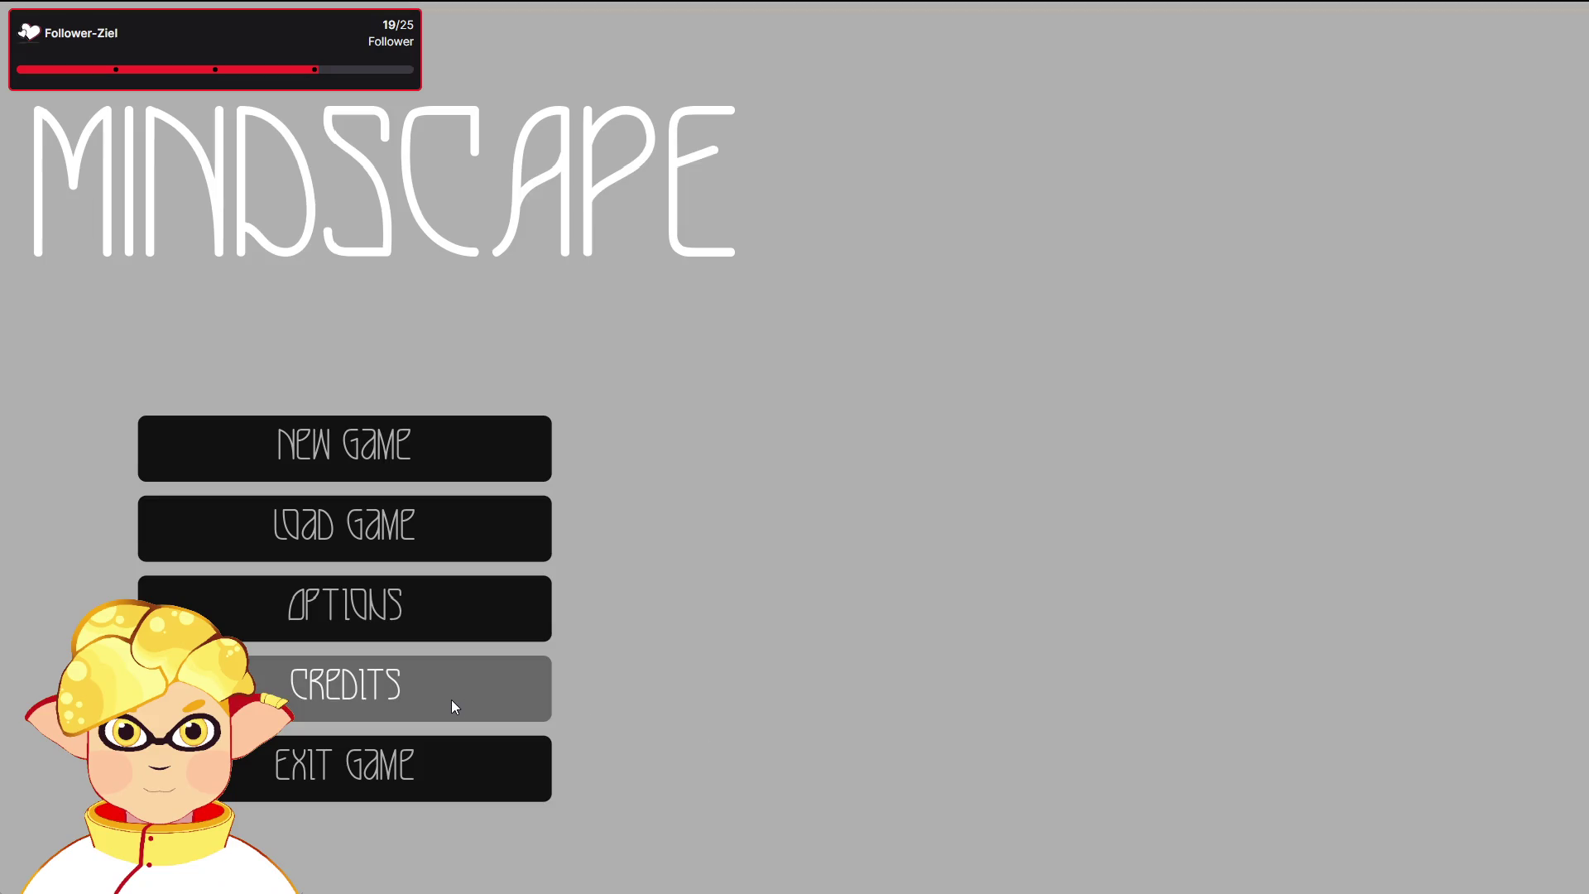
pyautogui.click(480, 698)
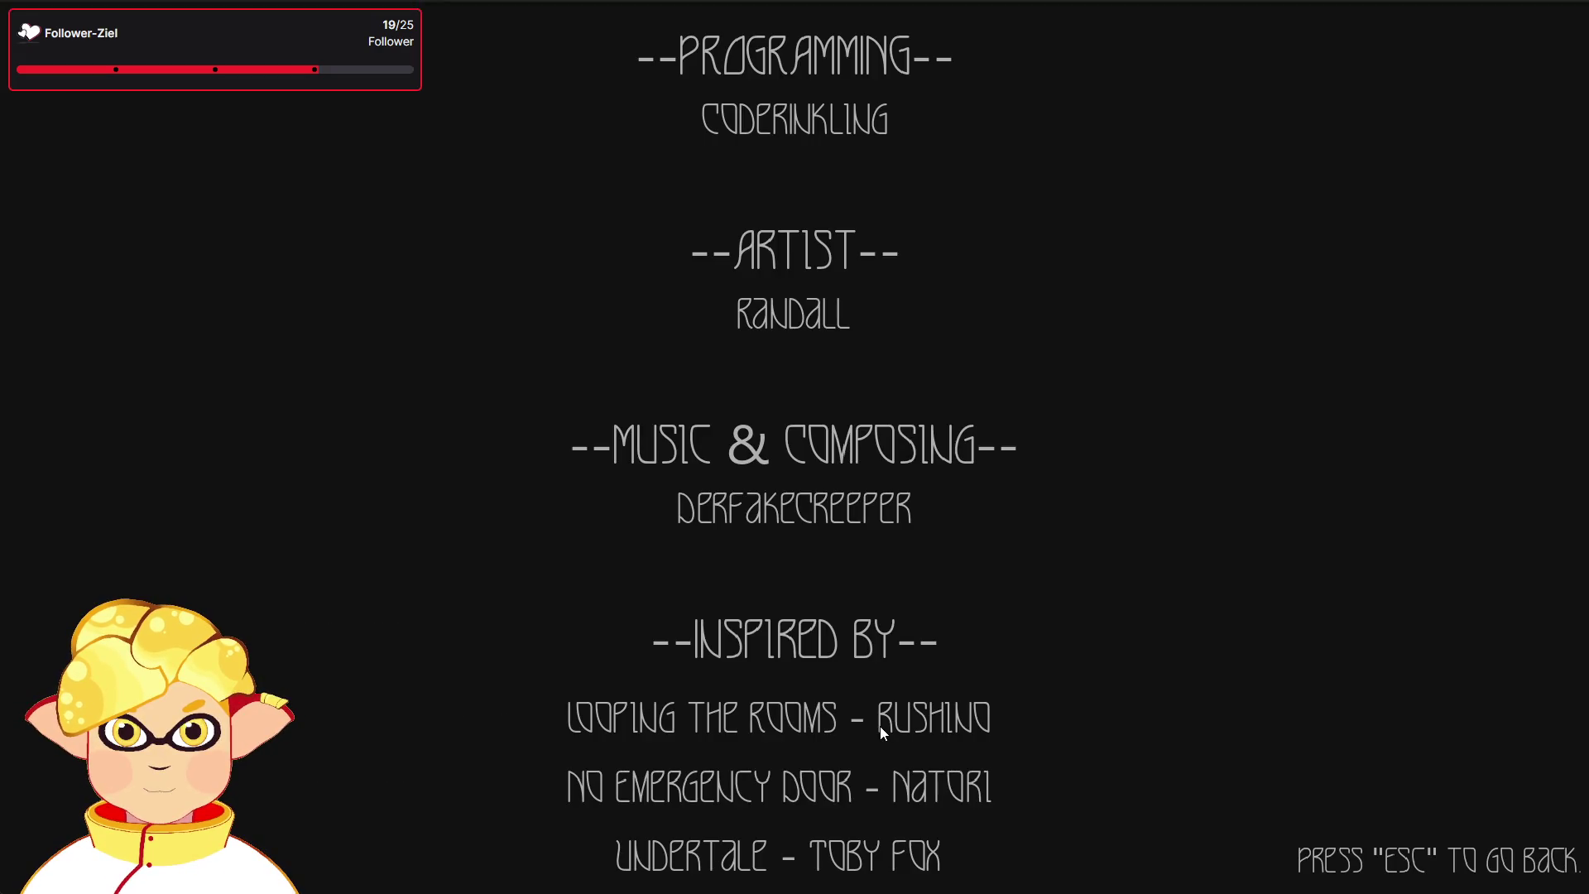
pyautogui.press('Escape')
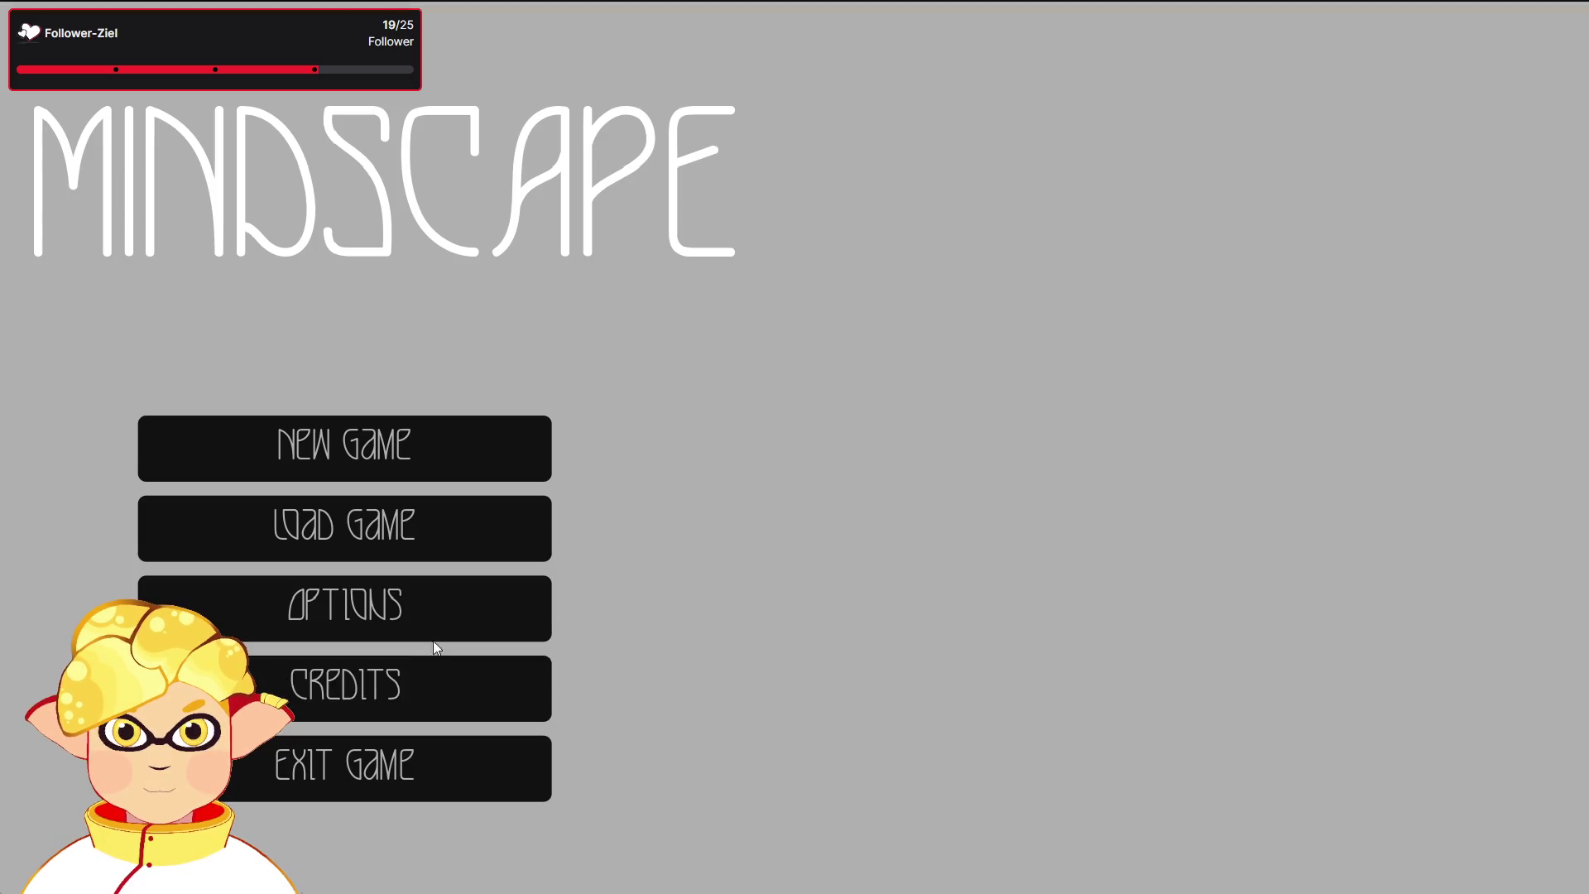
pyautogui.click(434, 639)
pyautogui.press('Escape')
pyautogui.click(444, 681)
pyautogui.press('Escape')
pyautogui.click(445, 678)
pyautogui.press('Escape')
pyautogui.click(484, 685)
pyautogui.press('Escape')
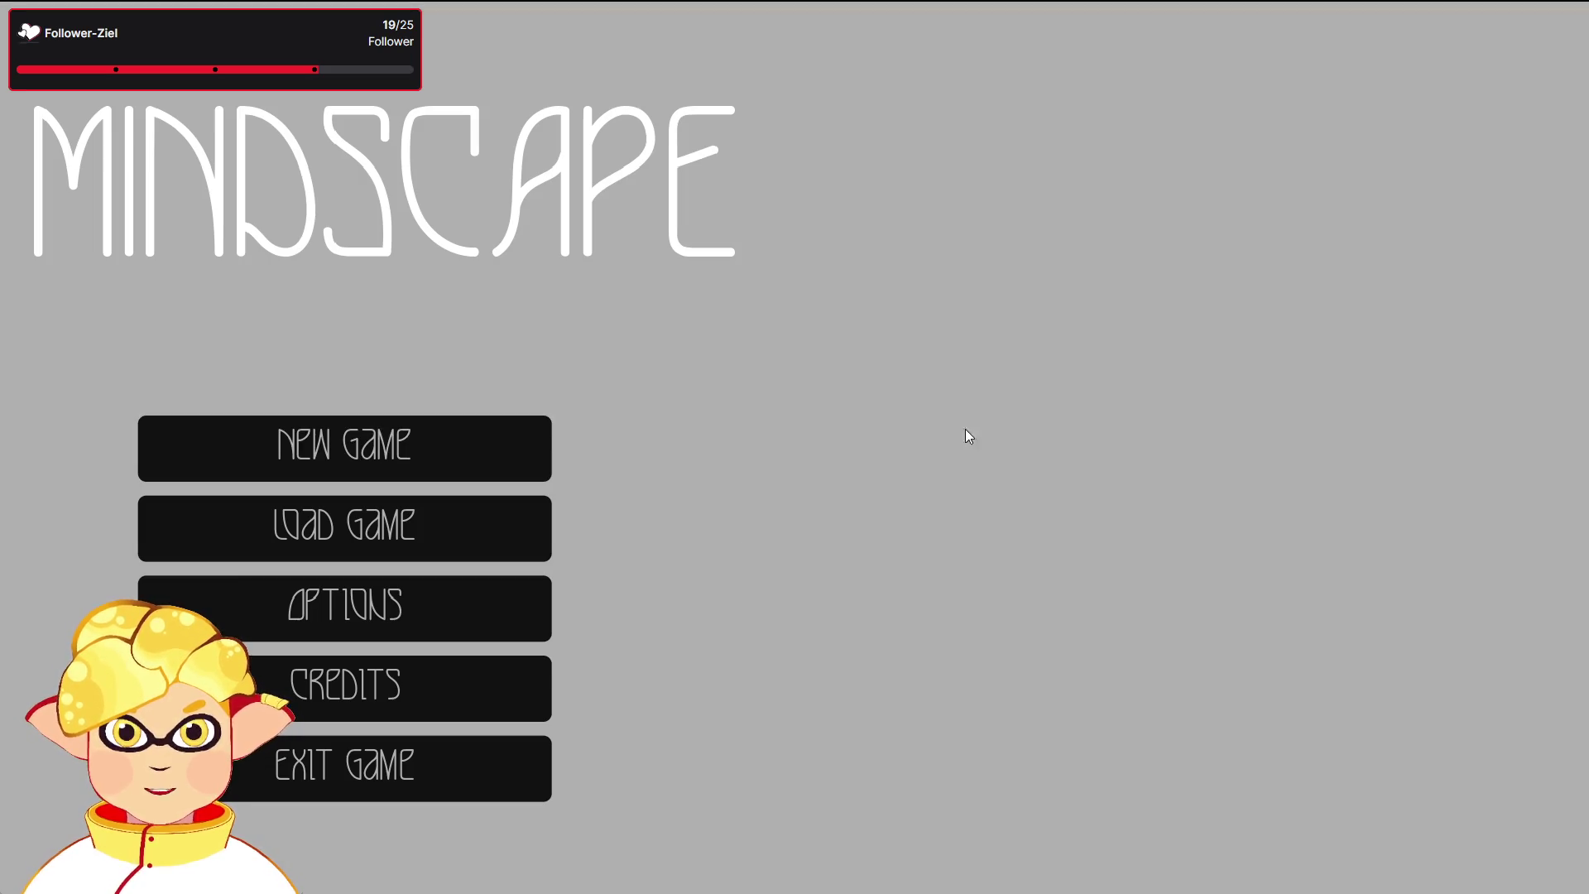
pyautogui.click(356, 774)
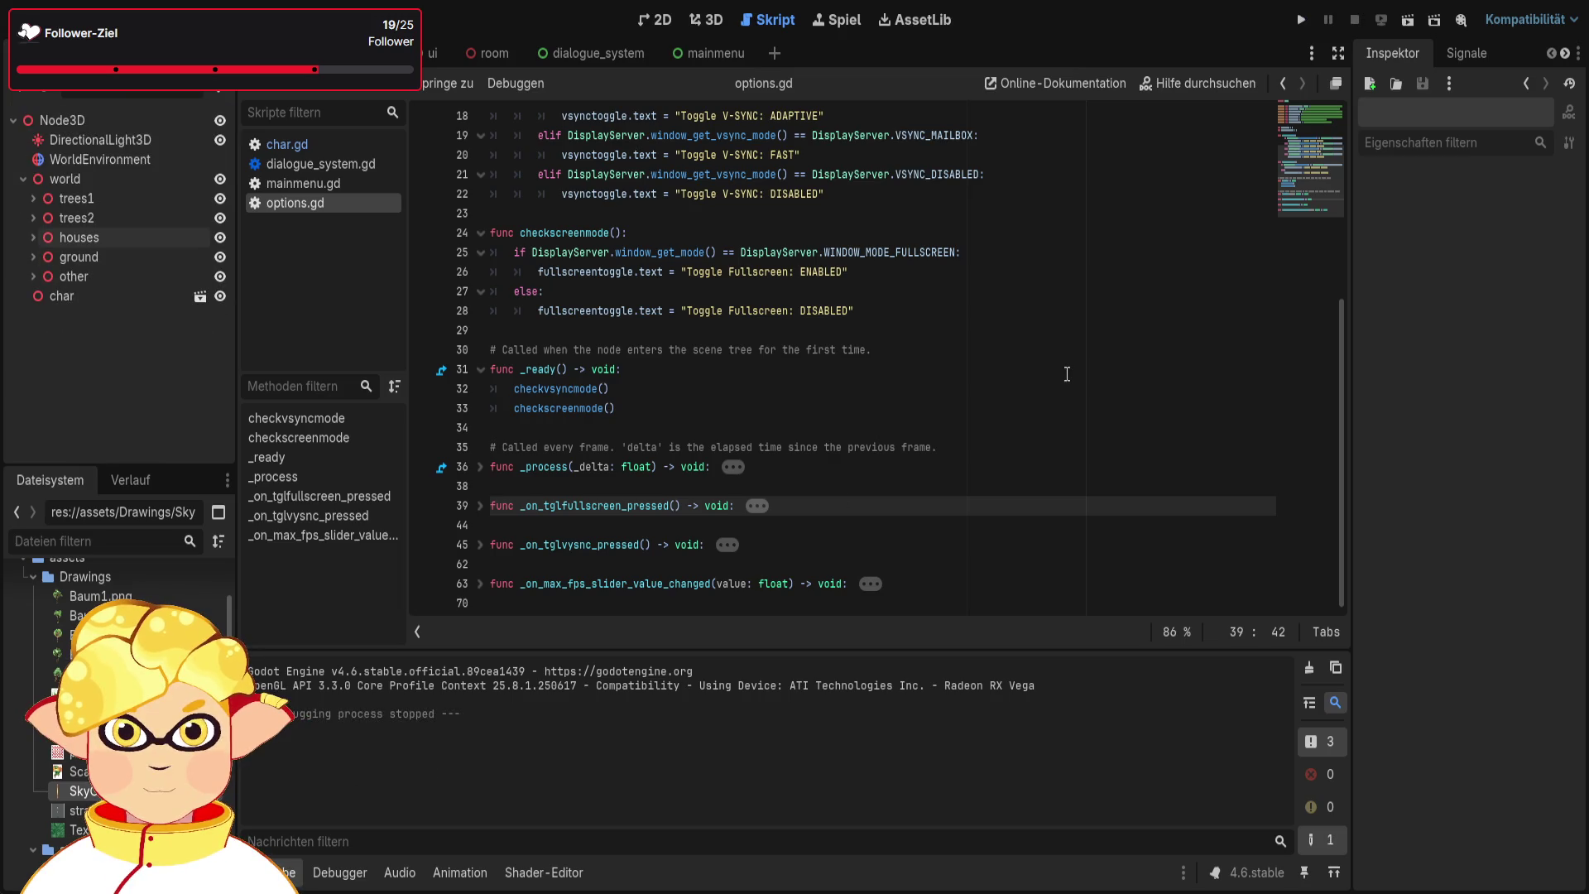
# Run the project from its main scene and get past the warning screen
pyautogui.scroll(1, 1067, 374)
pyautogui.scroll(1, 1067, 374)
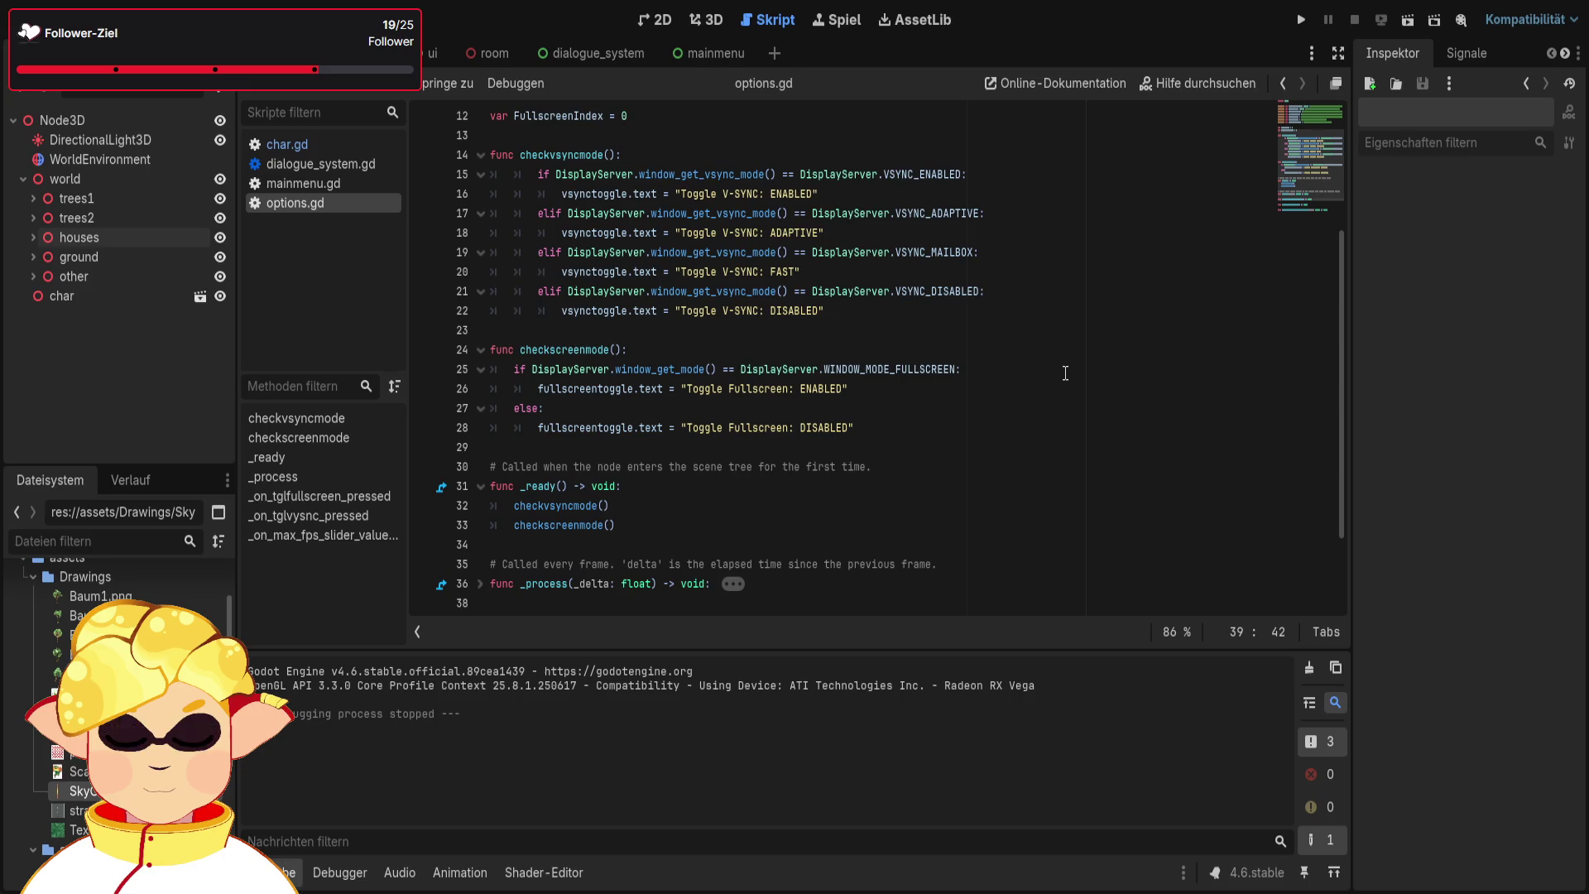
pyautogui.click(1407, 28)
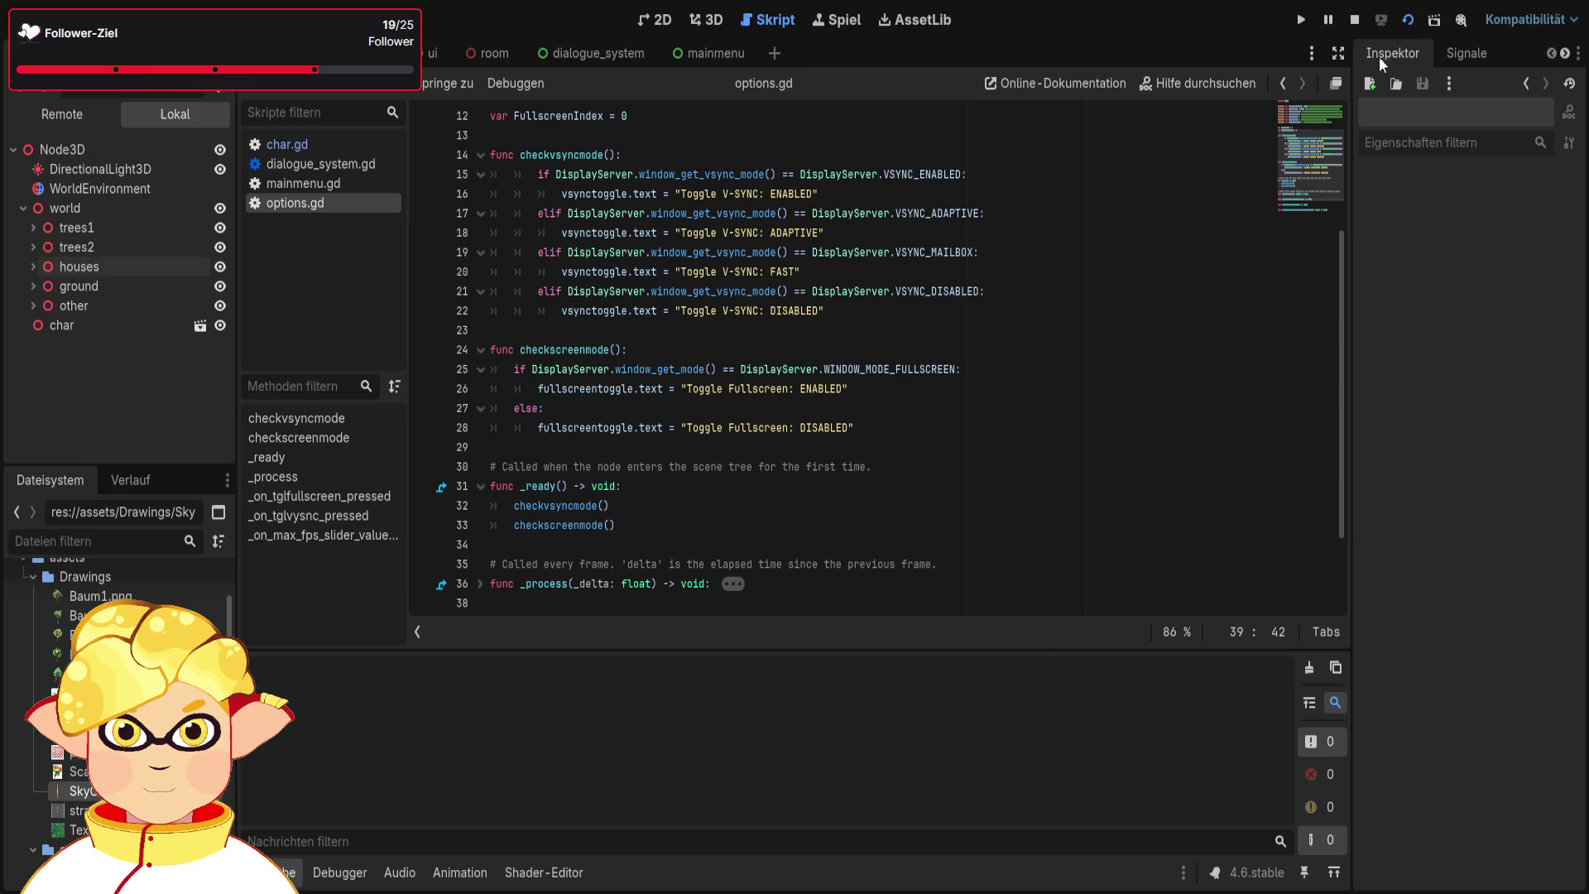
pyautogui.press('F8')
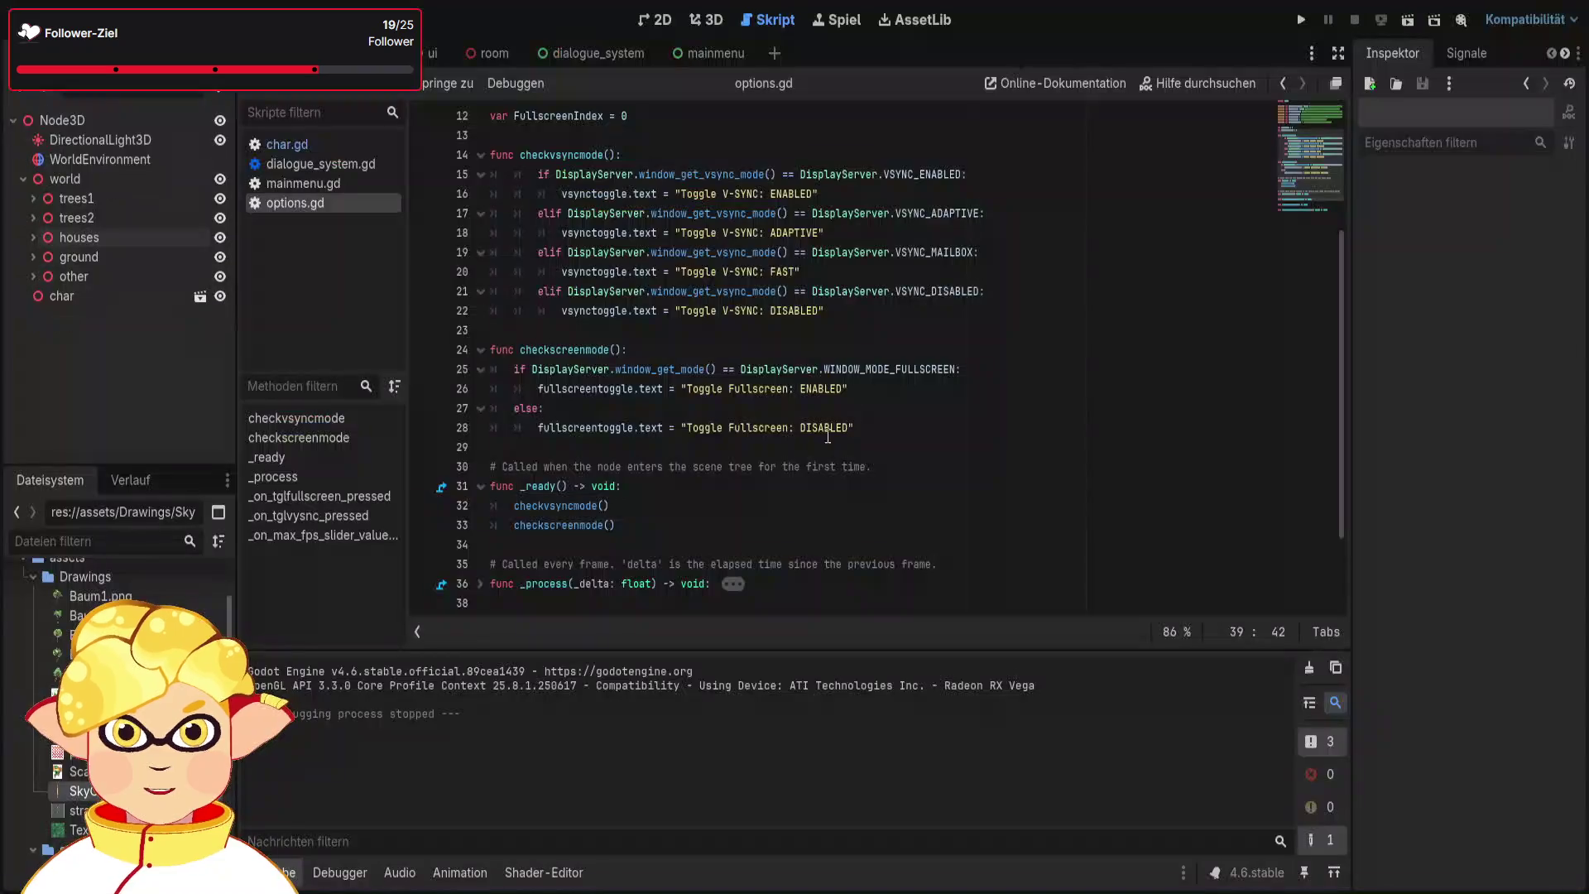
pyautogui.click(1302, 20)
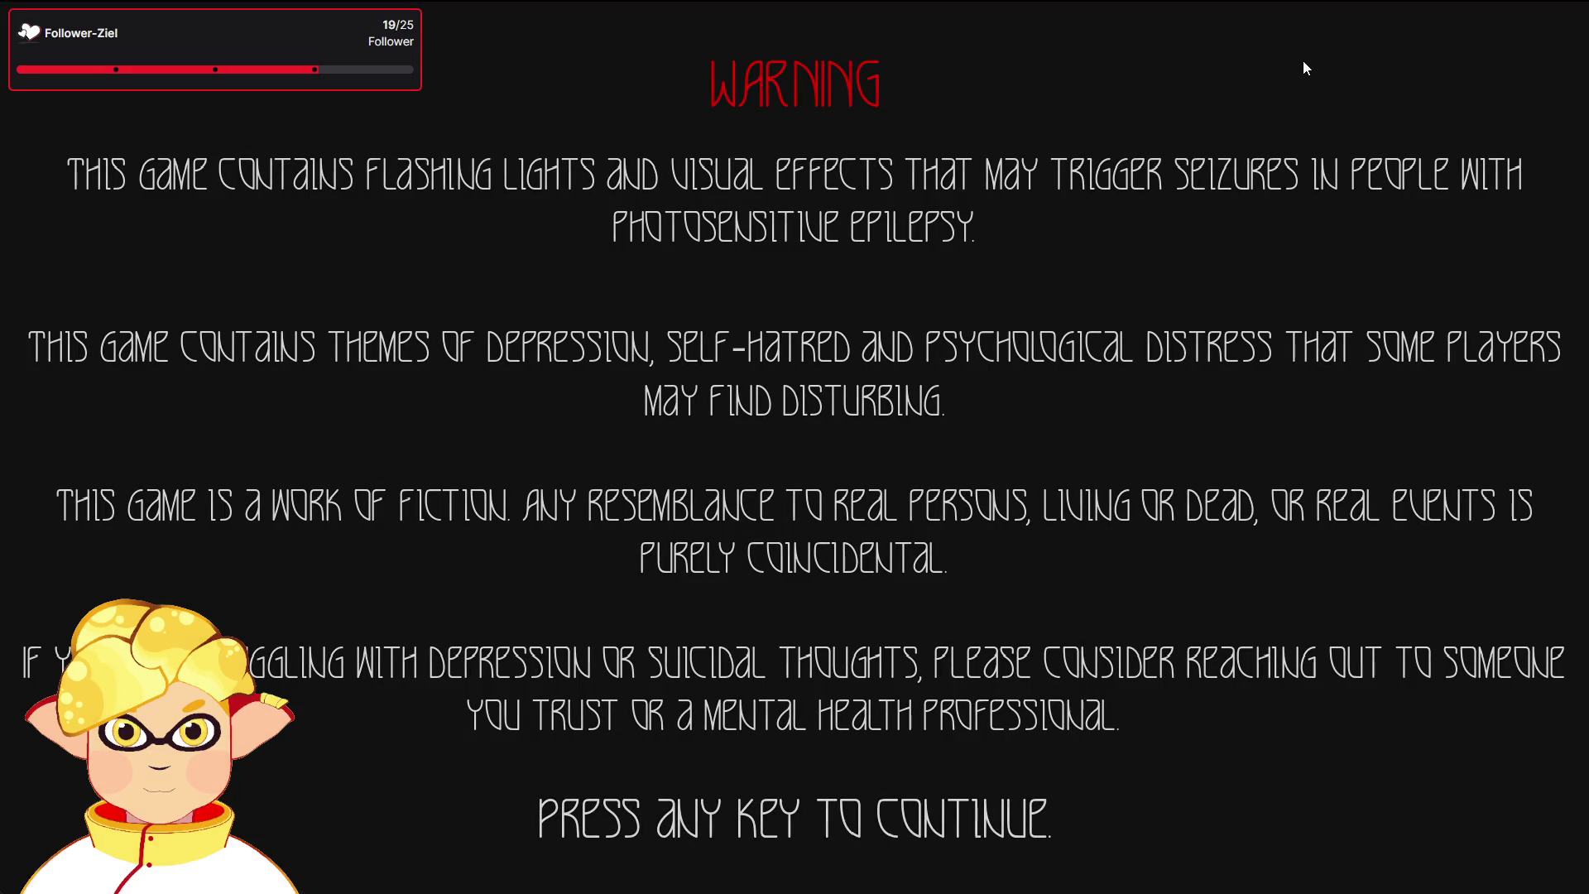
pyautogui.press('space')
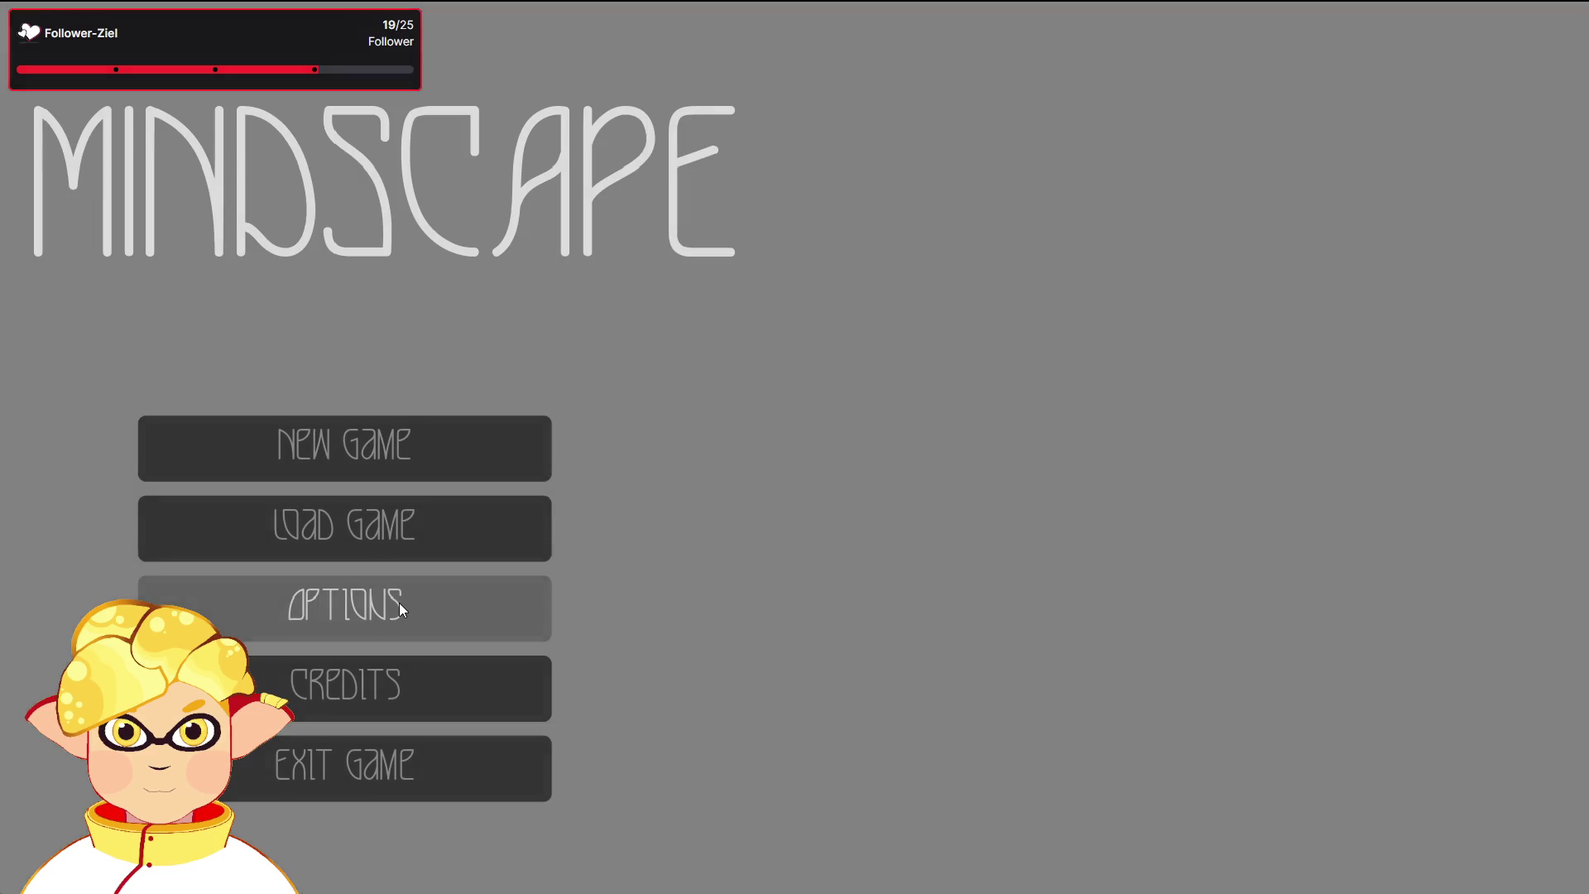
# In the game's Options screen, switch to windowed and back to fullscreen
pyautogui.click(399, 603)
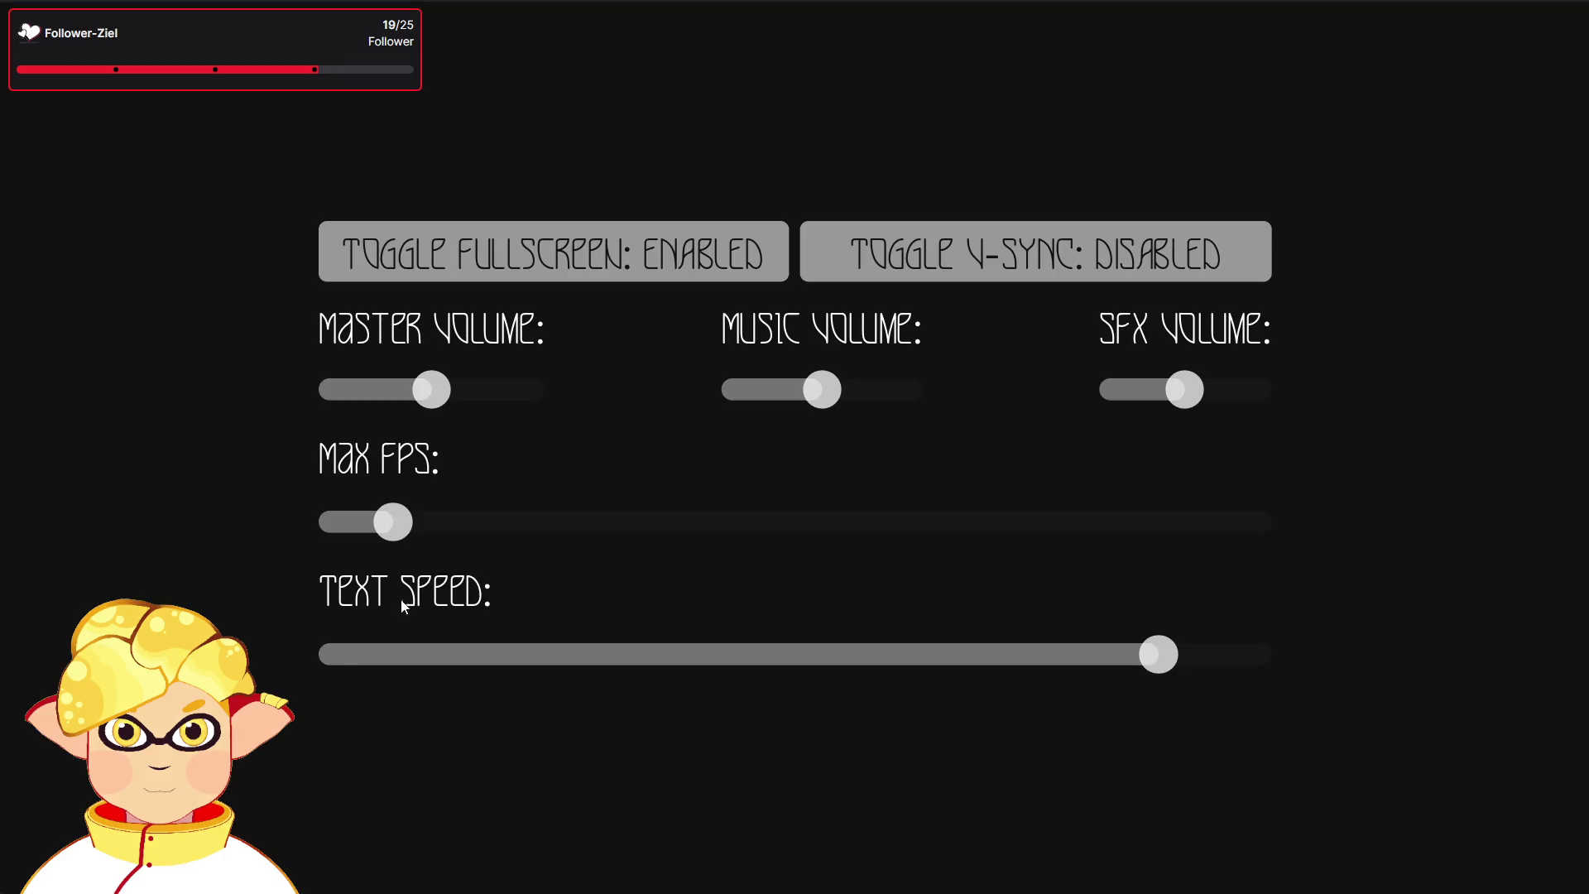
pyautogui.click(704, 257)
pyautogui.click(362, 141)
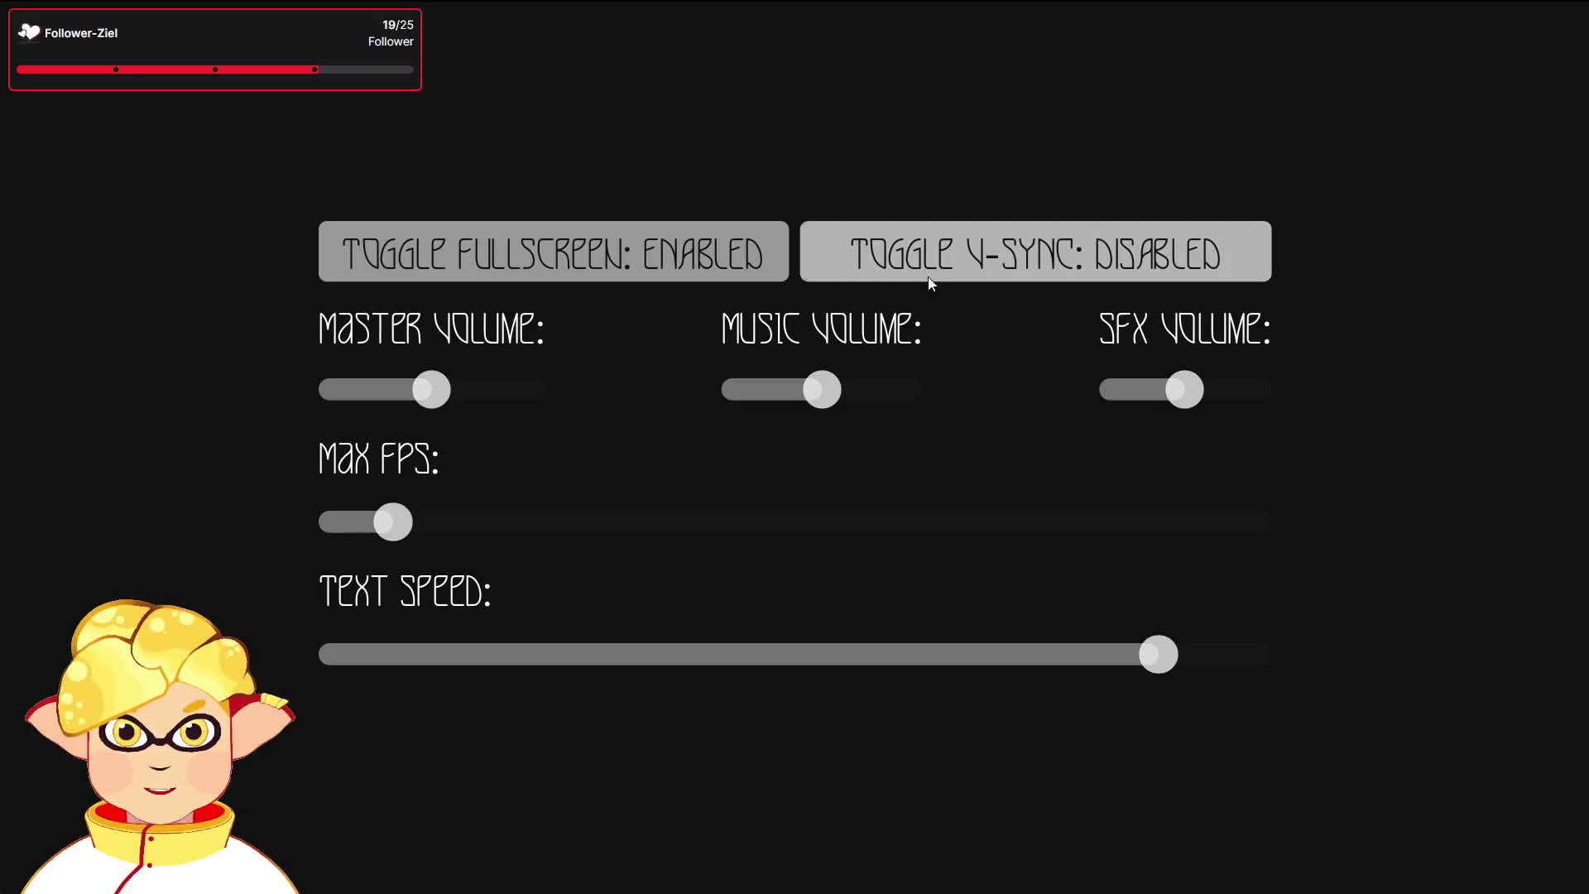
# Cycle V-Sync through all its modes until it reads DISABLED again
pyautogui.click(956, 273)
pyautogui.click(956, 273)
pyautogui.click(956, 273)
pyautogui.click(956, 271)
pyautogui.click(956, 271)
pyautogui.click(956, 271)
pyautogui.click(956, 271)
pyautogui.click(956, 271)
pyautogui.click(956, 270)
pyautogui.click(956, 269)
pyautogui.click(956, 270)
pyautogui.click(955, 270)
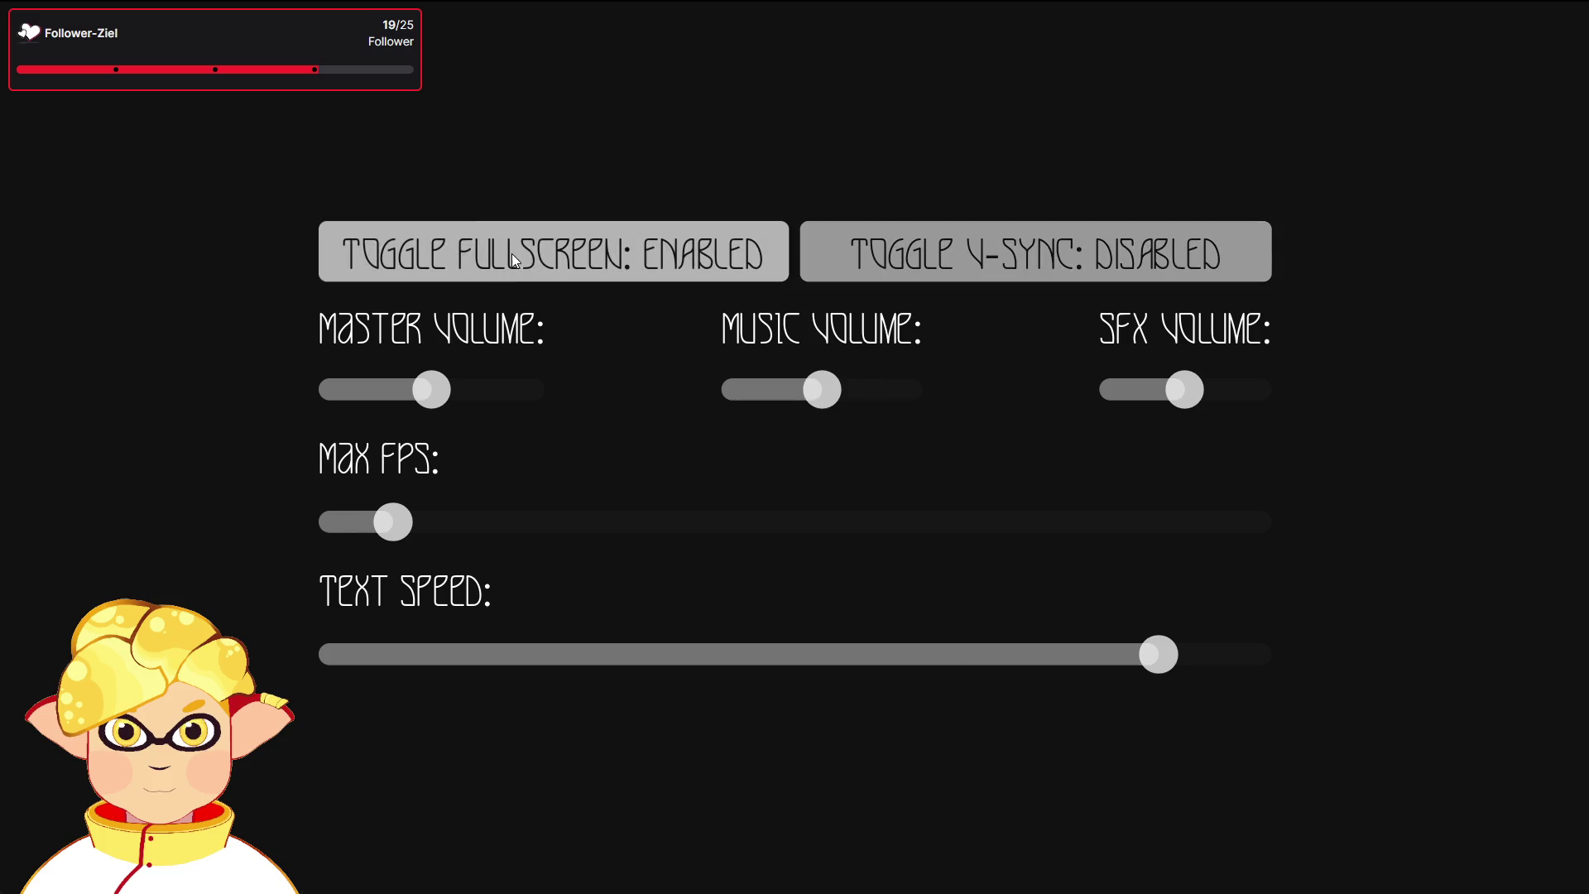
# Toggle fullscreen several times, leave it fullscreen, then exit the game from the main menu
pyautogui.click(512, 253)
pyautogui.click(331, 141)
pyautogui.click(652, 273)
pyautogui.click(337, 125)
pyautogui.click(667, 277)
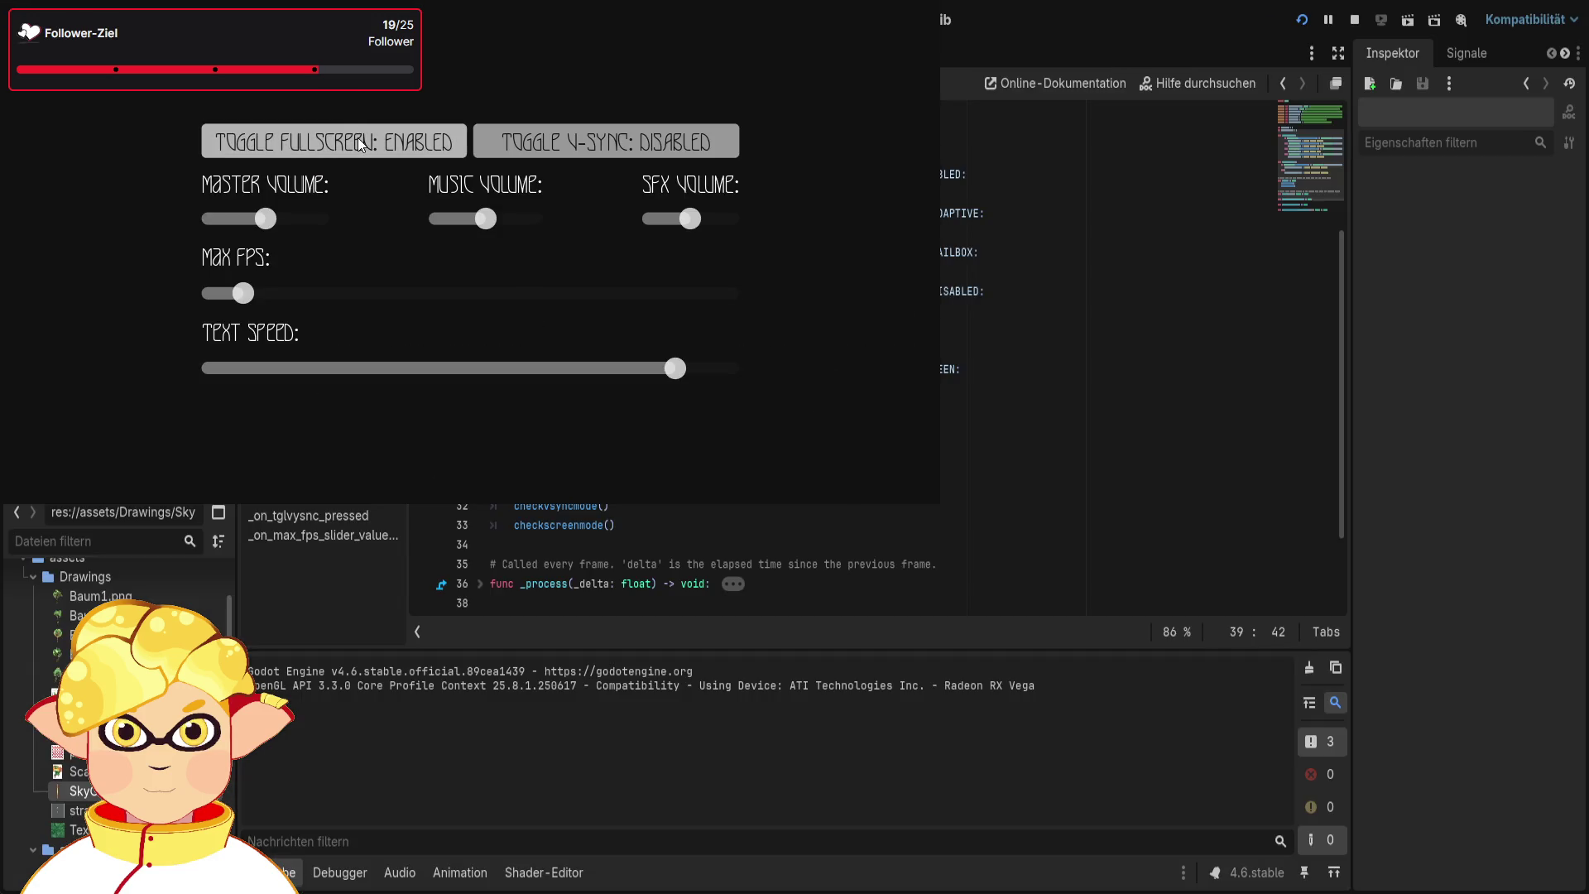
pyautogui.click(357, 137)
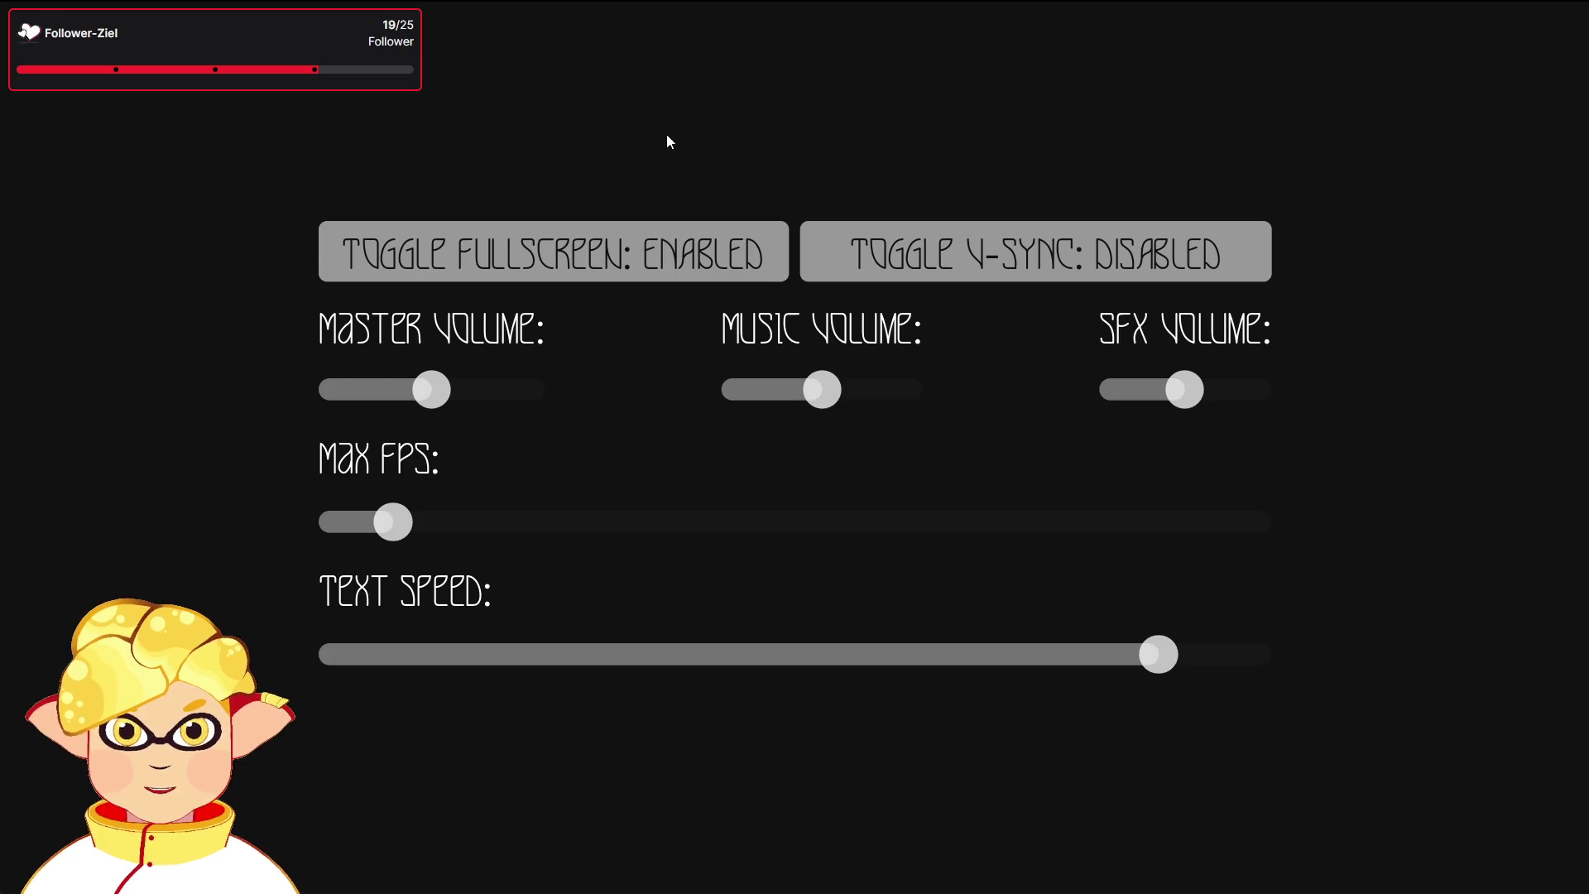
pyautogui.press('Escape')
pyautogui.click(509, 757)
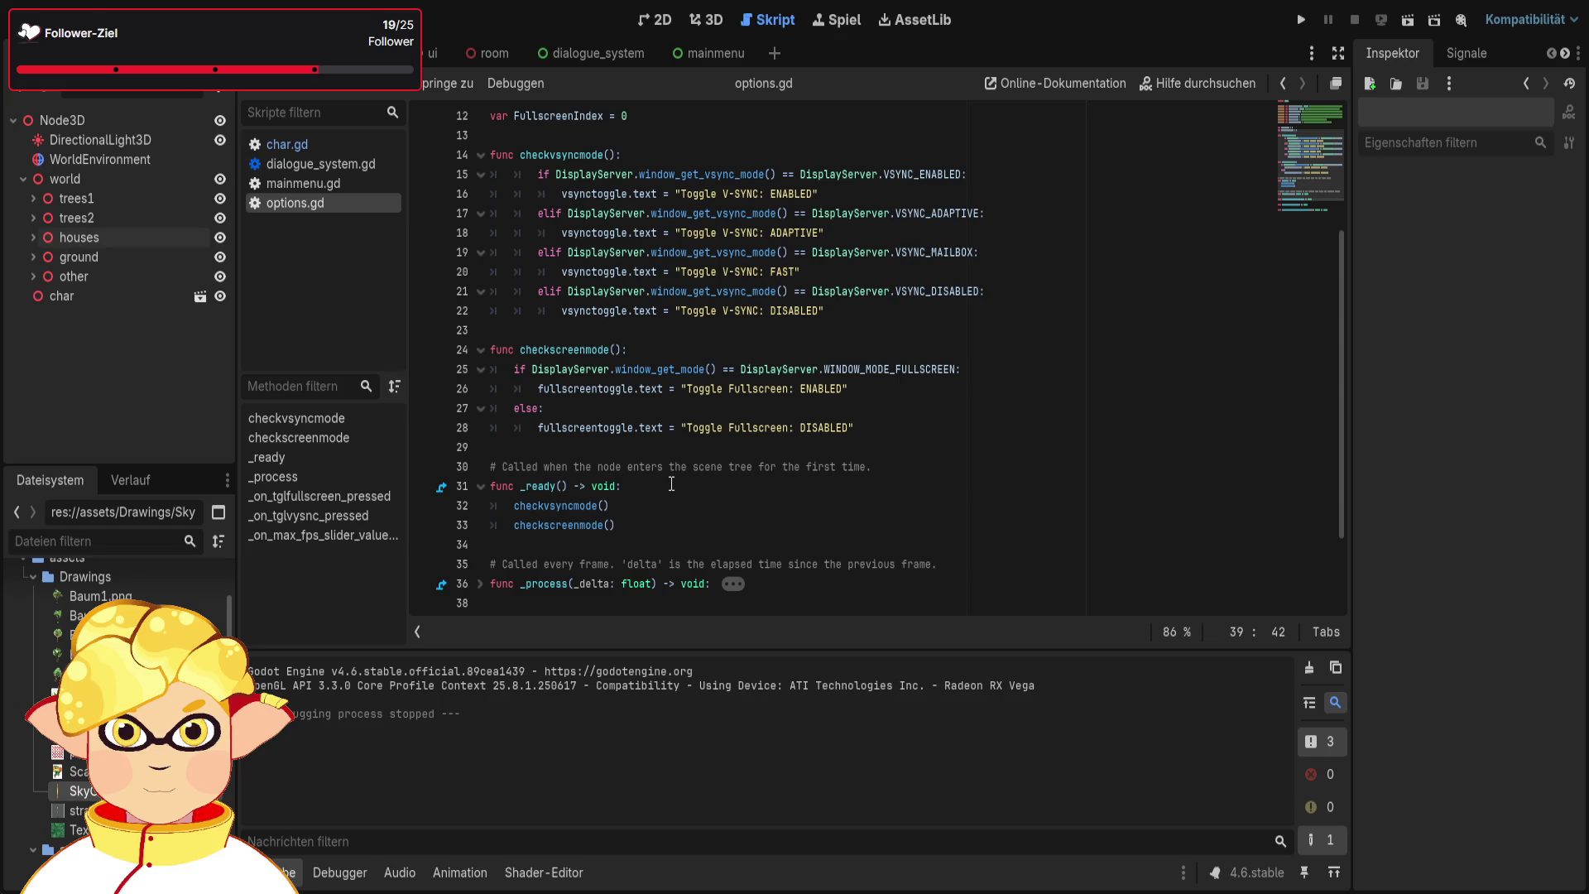
# Unfold _on_tglfullscreen_pressed and add an empty line 44 after line 43
pyautogui.scroll(-1, 670, 480)
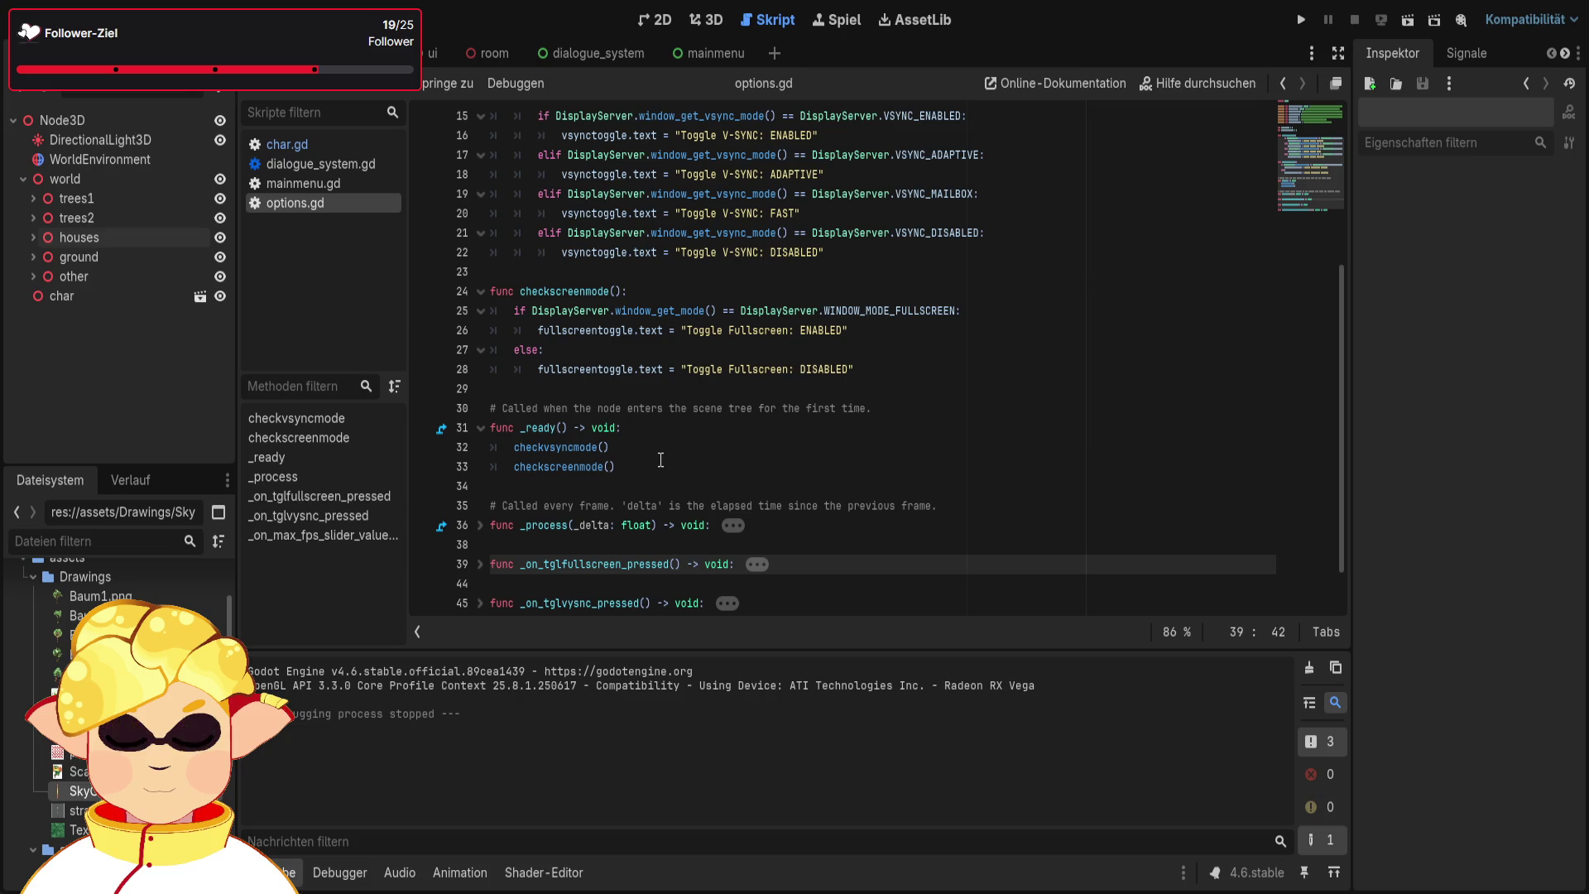
pyautogui.scroll(4, 645, 446)
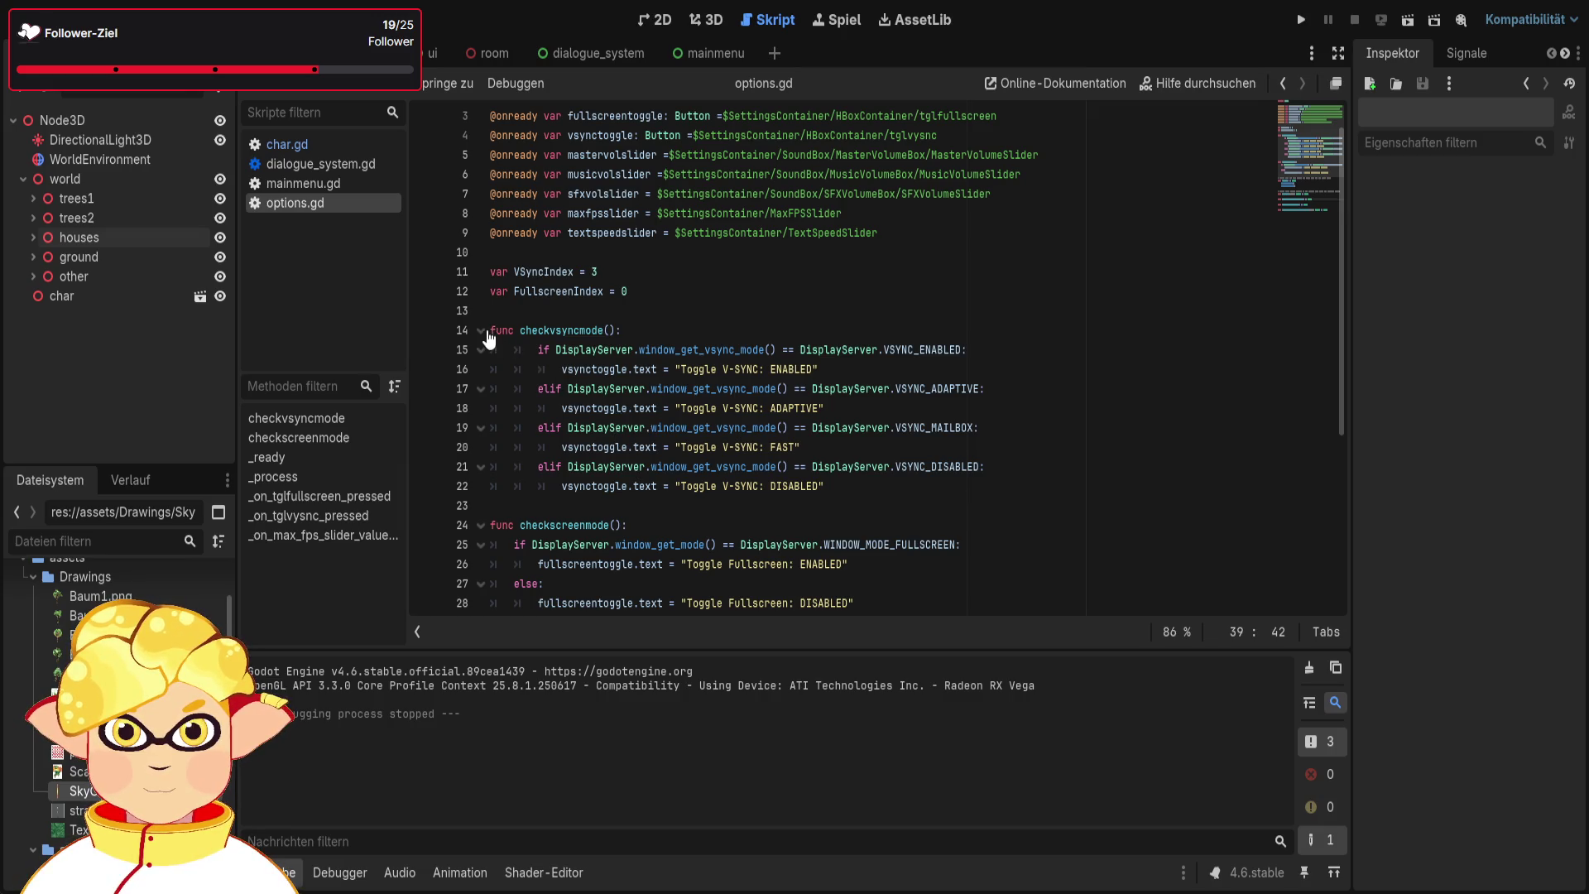
pyautogui.scroll(-1, 489, 337)
pyautogui.scroll(-2, 489, 338)
pyautogui.scroll(-2, 489, 338)
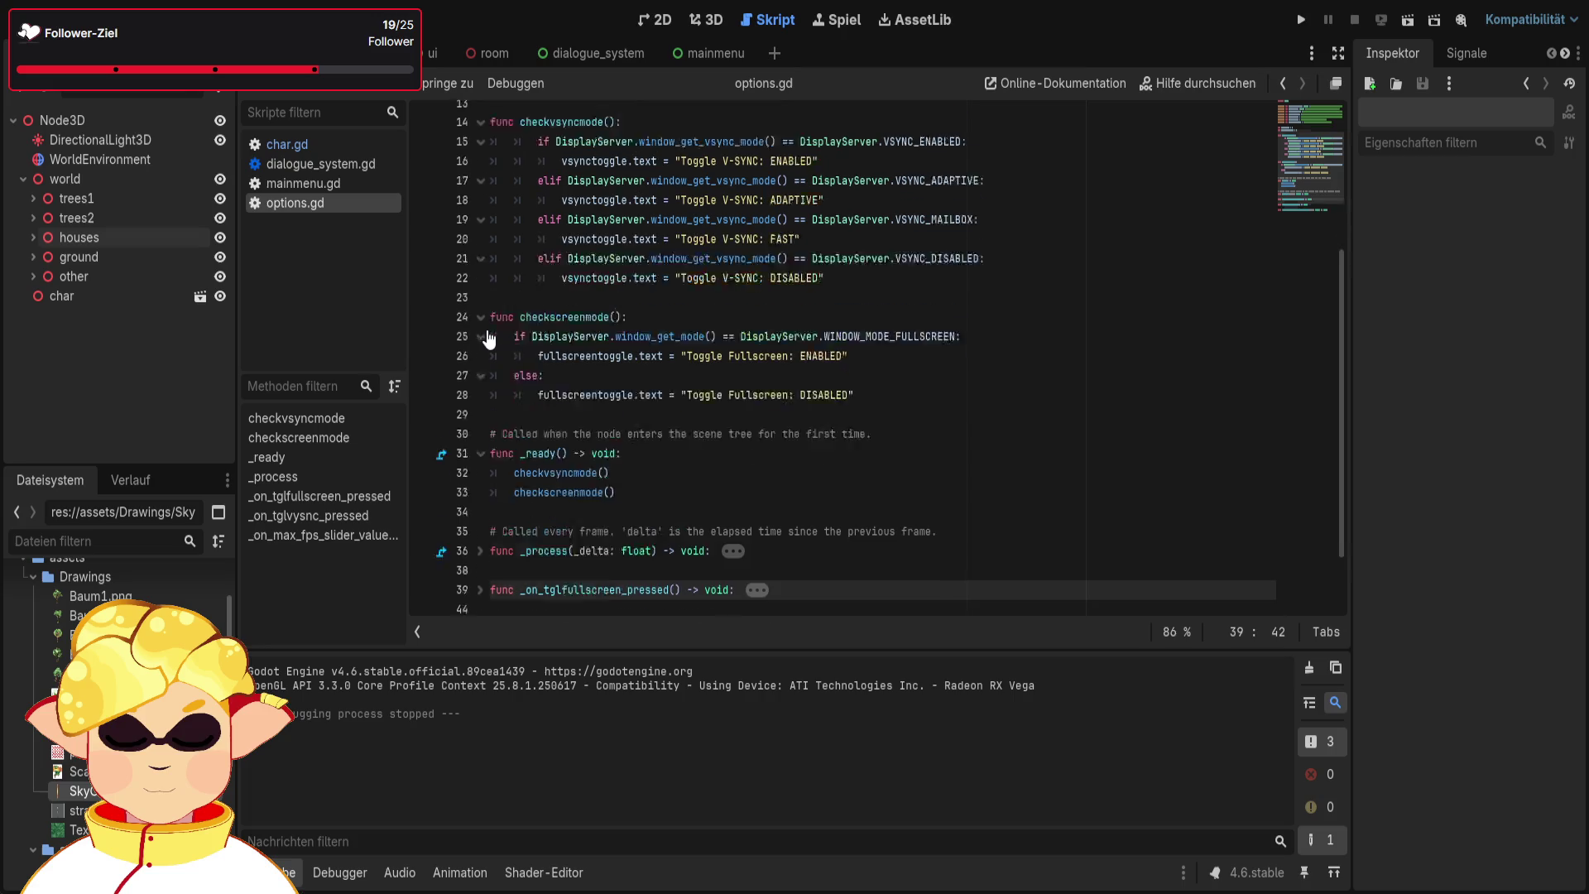
pyautogui.click(481, 506)
pyautogui.scroll(-1, 520, 451)
pyautogui.click(974, 505)
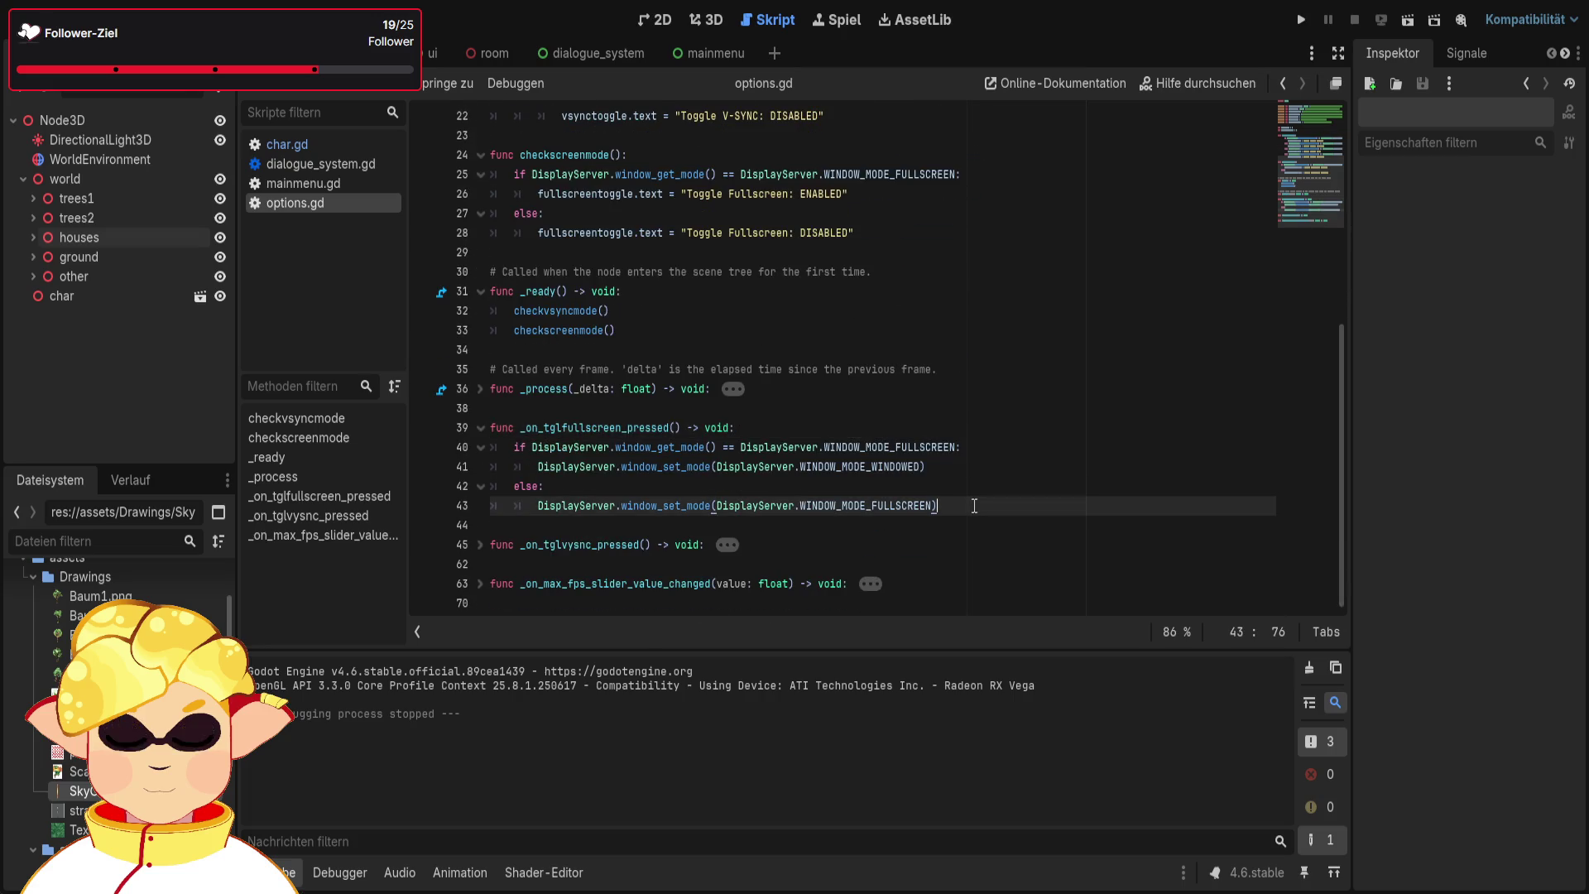
pyautogui.press('Return')
pyautogui.press('BackSpace')
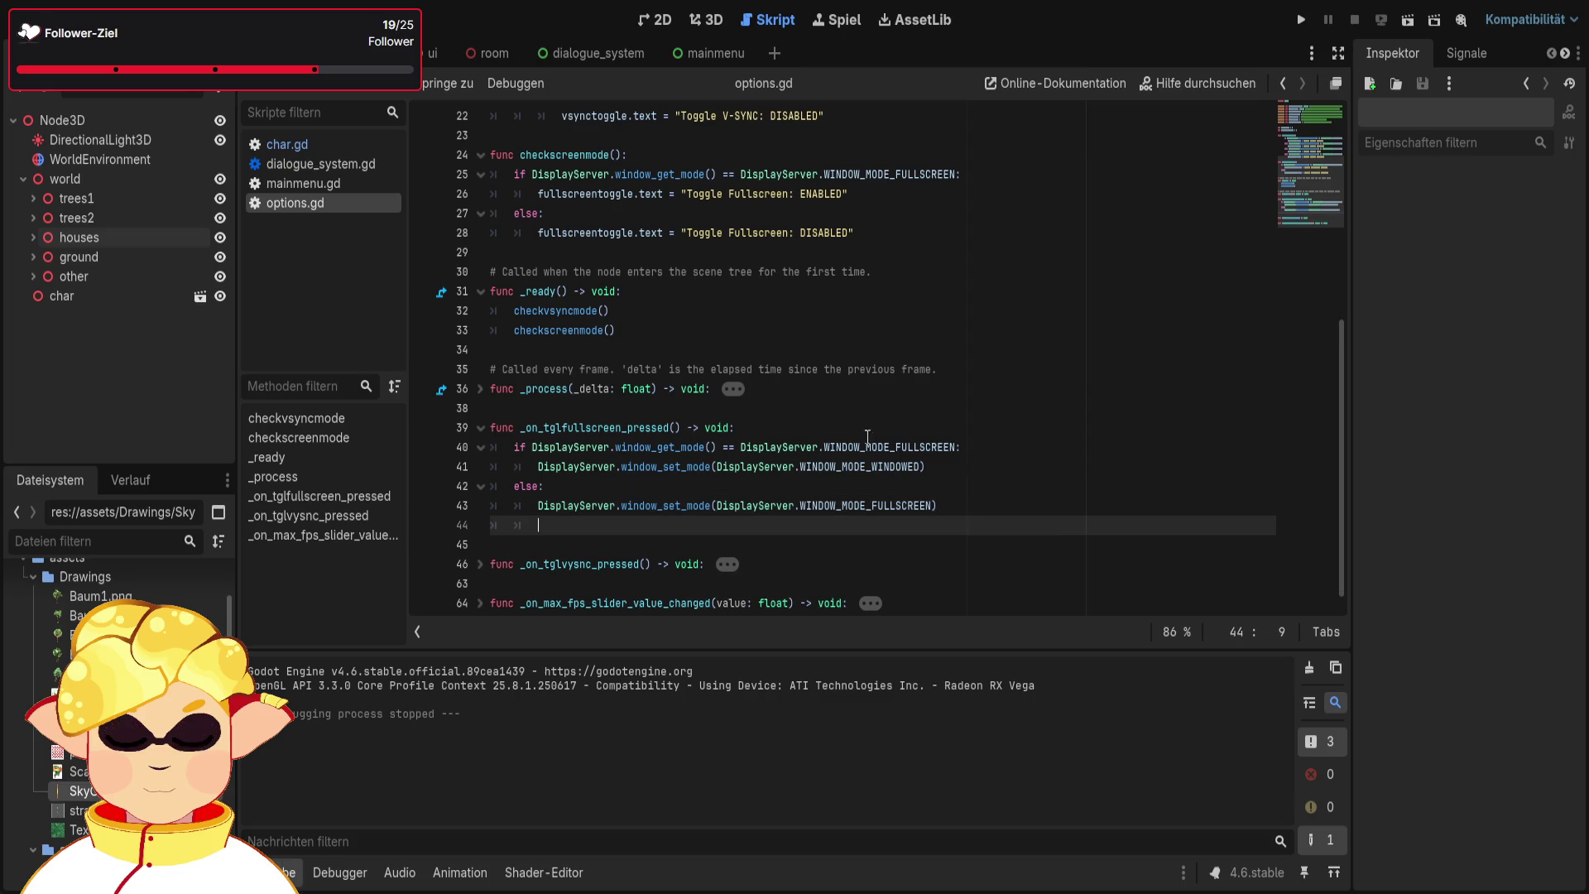
# Copy checkscreenmode() from line 33 and paste it into line 44
pyautogui.moveTo(619, 331); pyautogui.dragTo(511, 336)
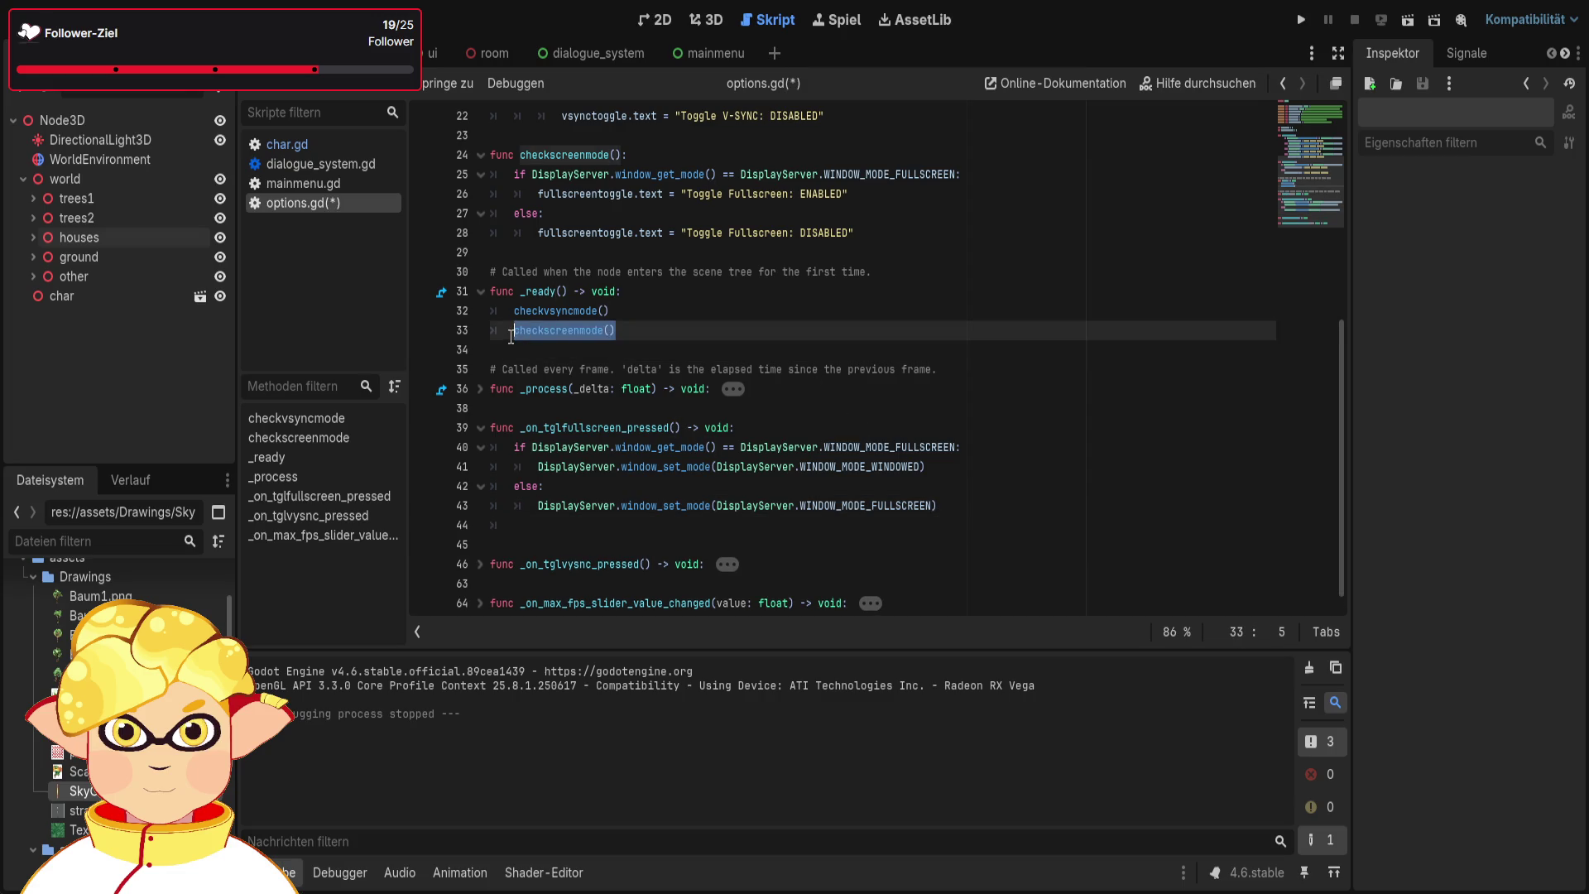
pyautogui.moveTo(649, 331); pyautogui.dragTo(491, 331)
pyautogui.hotkey('ctrl', 'c')
pyautogui.click(579, 525)
pyautogui.hotkey('ctrl', 'v')
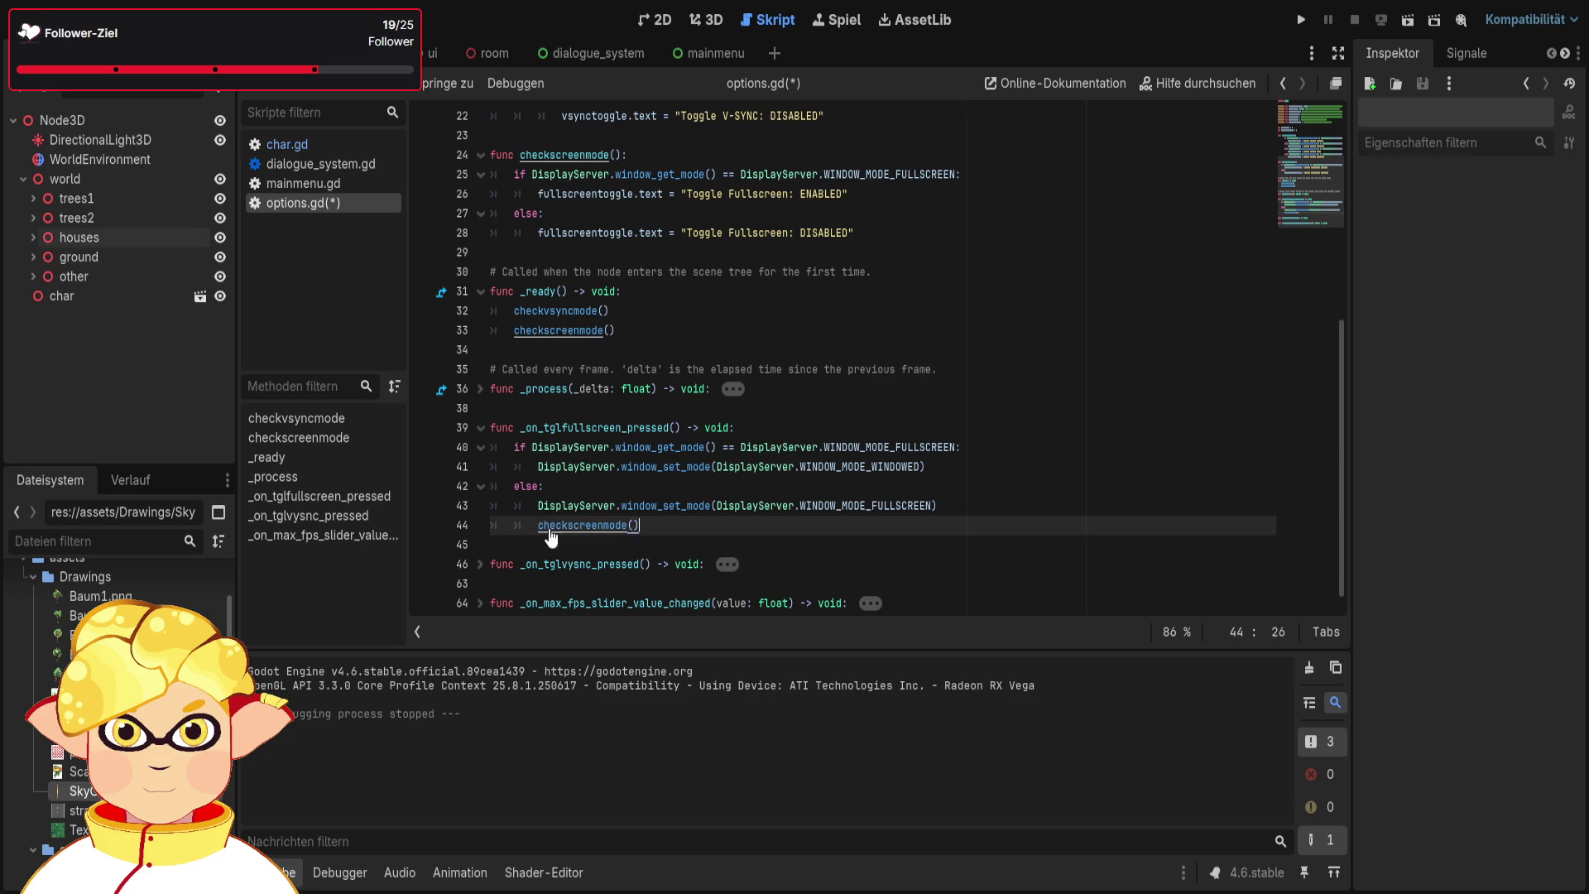
# Review _on_tglvysnc_pressed, fold both functions again and run the project
pyautogui.scroll(-1, 763, 497)
pyautogui.click(480, 546)
pyautogui.scroll(-5, 626, 487)
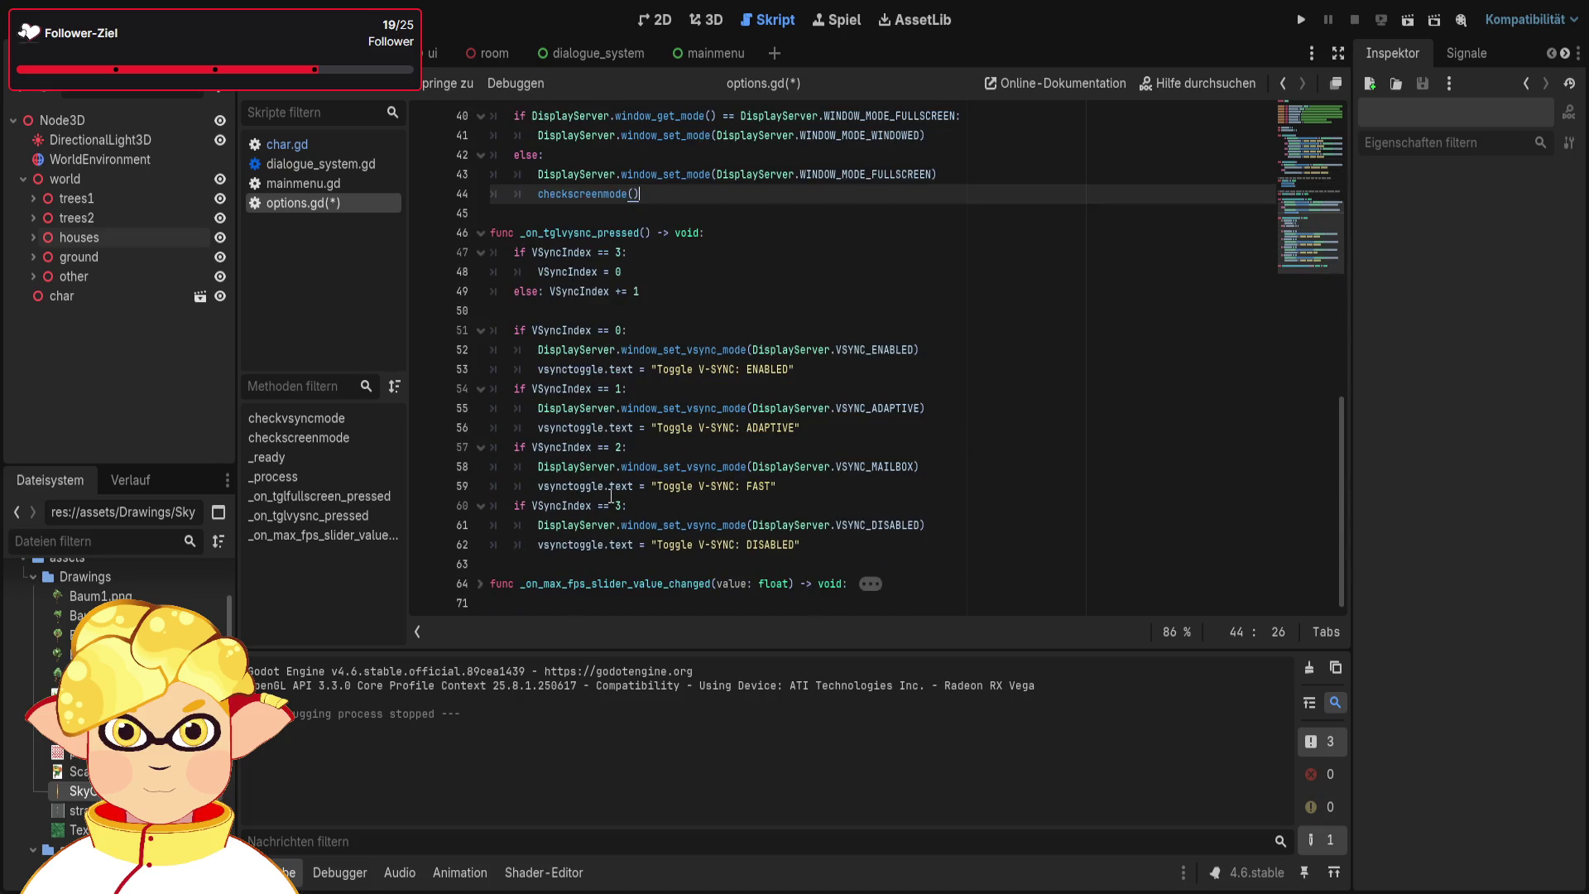
pyautogui.click(481, 235)
pyautogui.scroll(8, 501, 327)
pyautogui.scroll(-2, 488, 443)
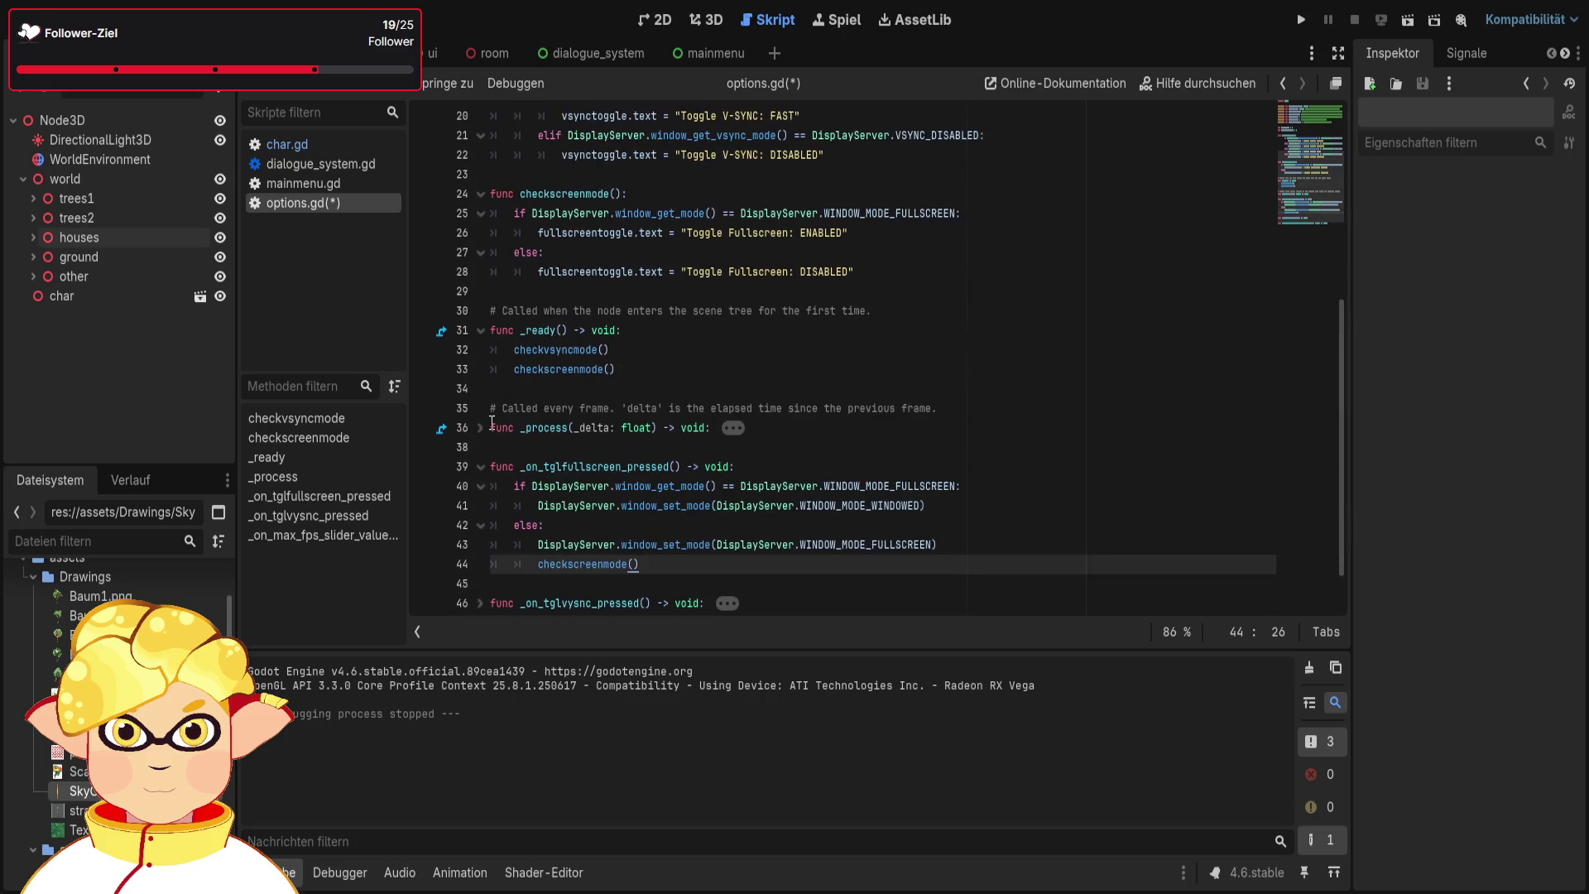
pyautogui.click(481, 467)
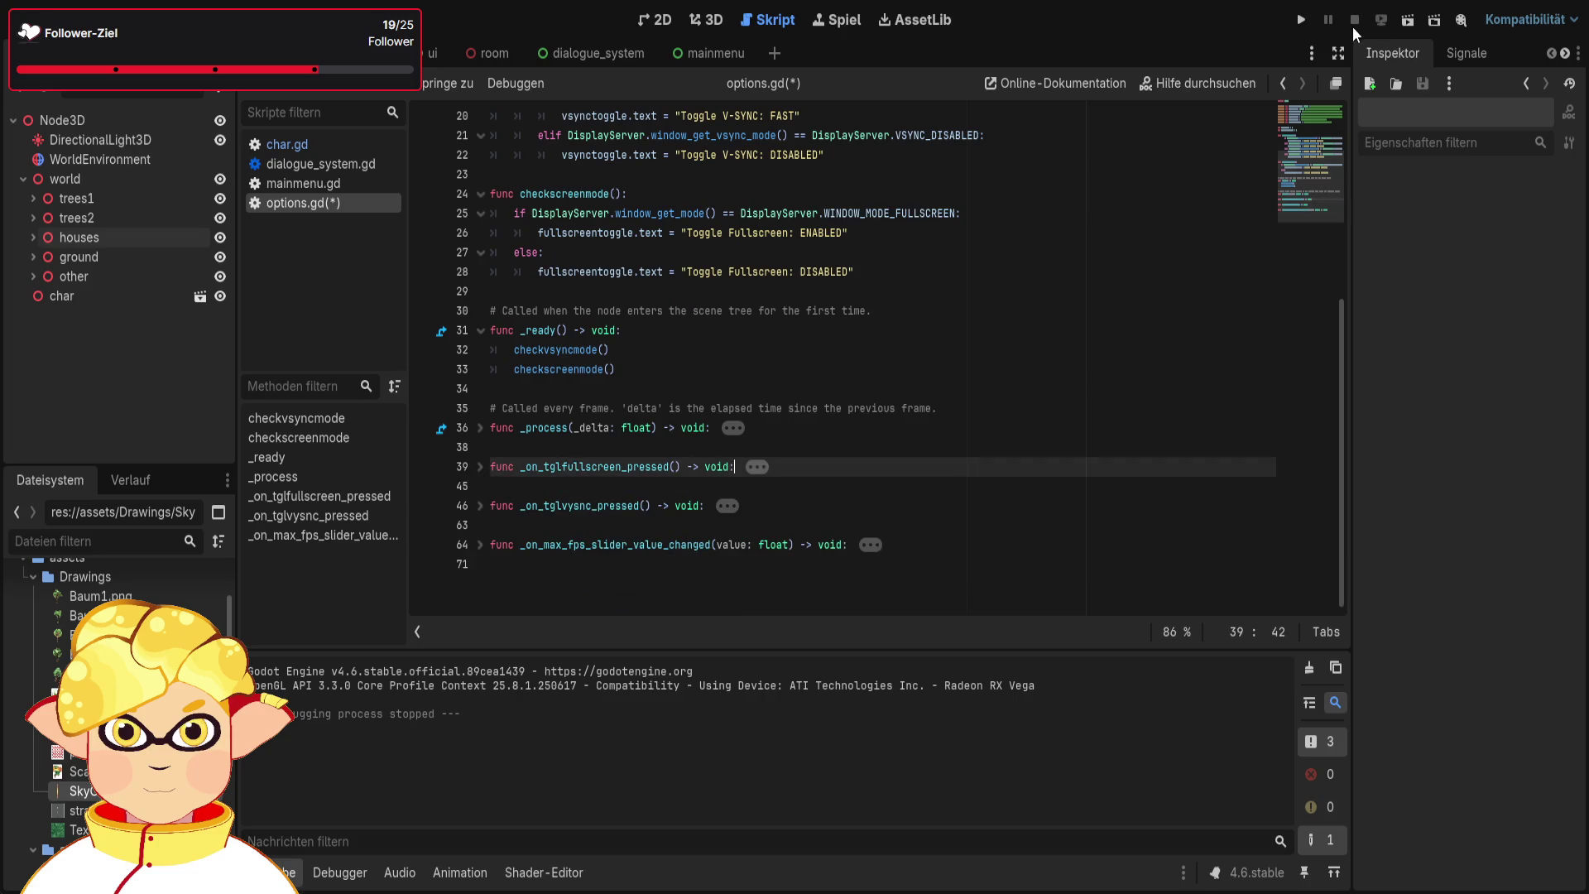
pyautogui.click(1301, 20)
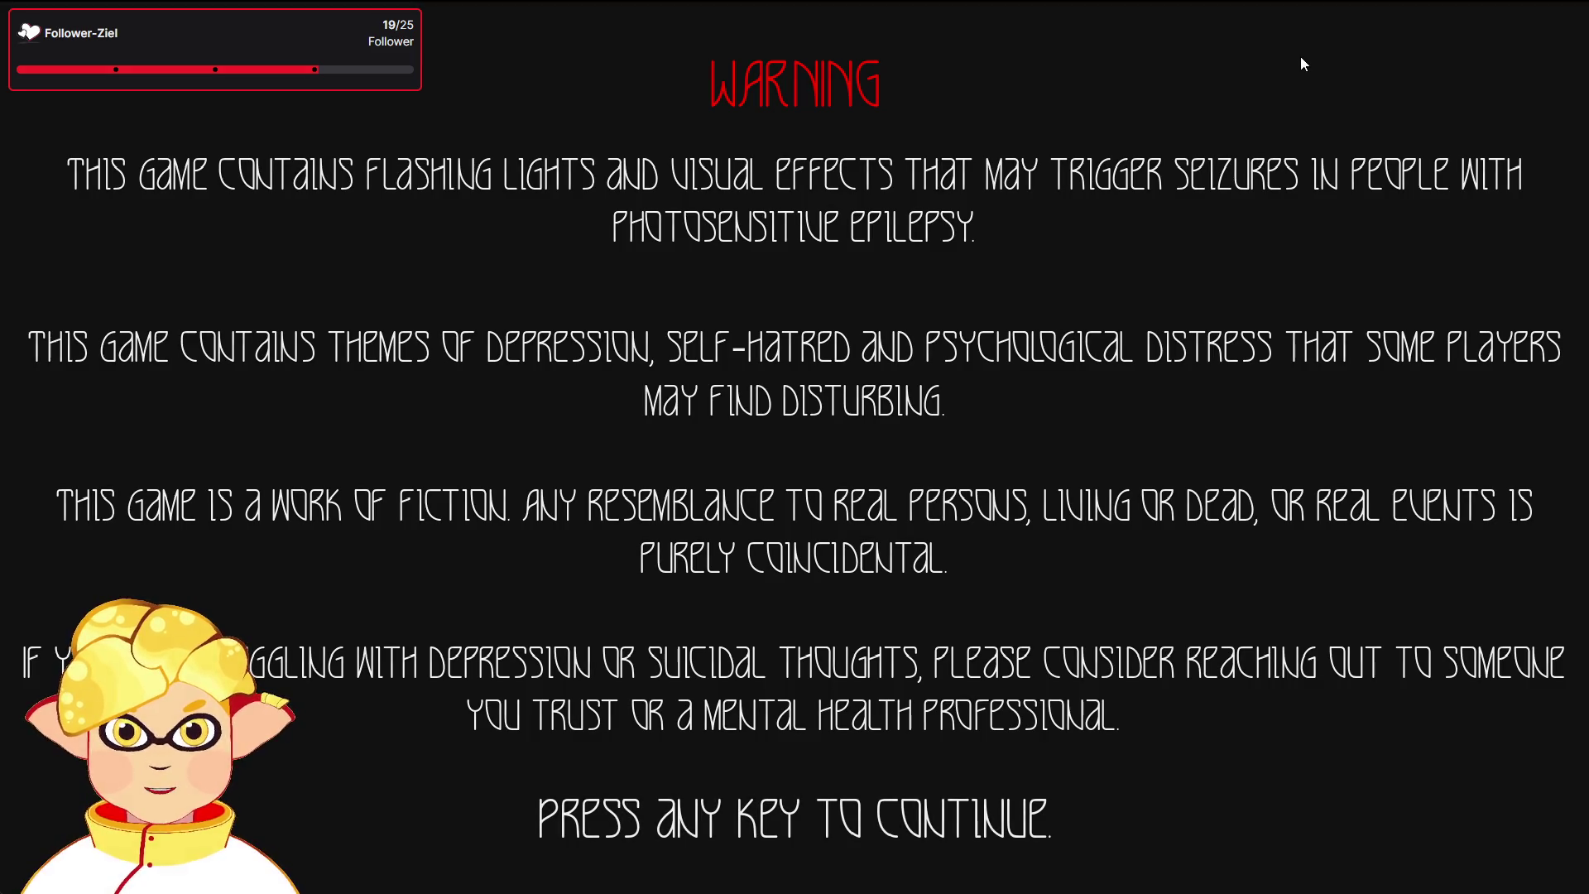
# In the running game's Options, toggle windowed, fullscreen, then windowed again, and return to Godot
pyautogui.press('space')
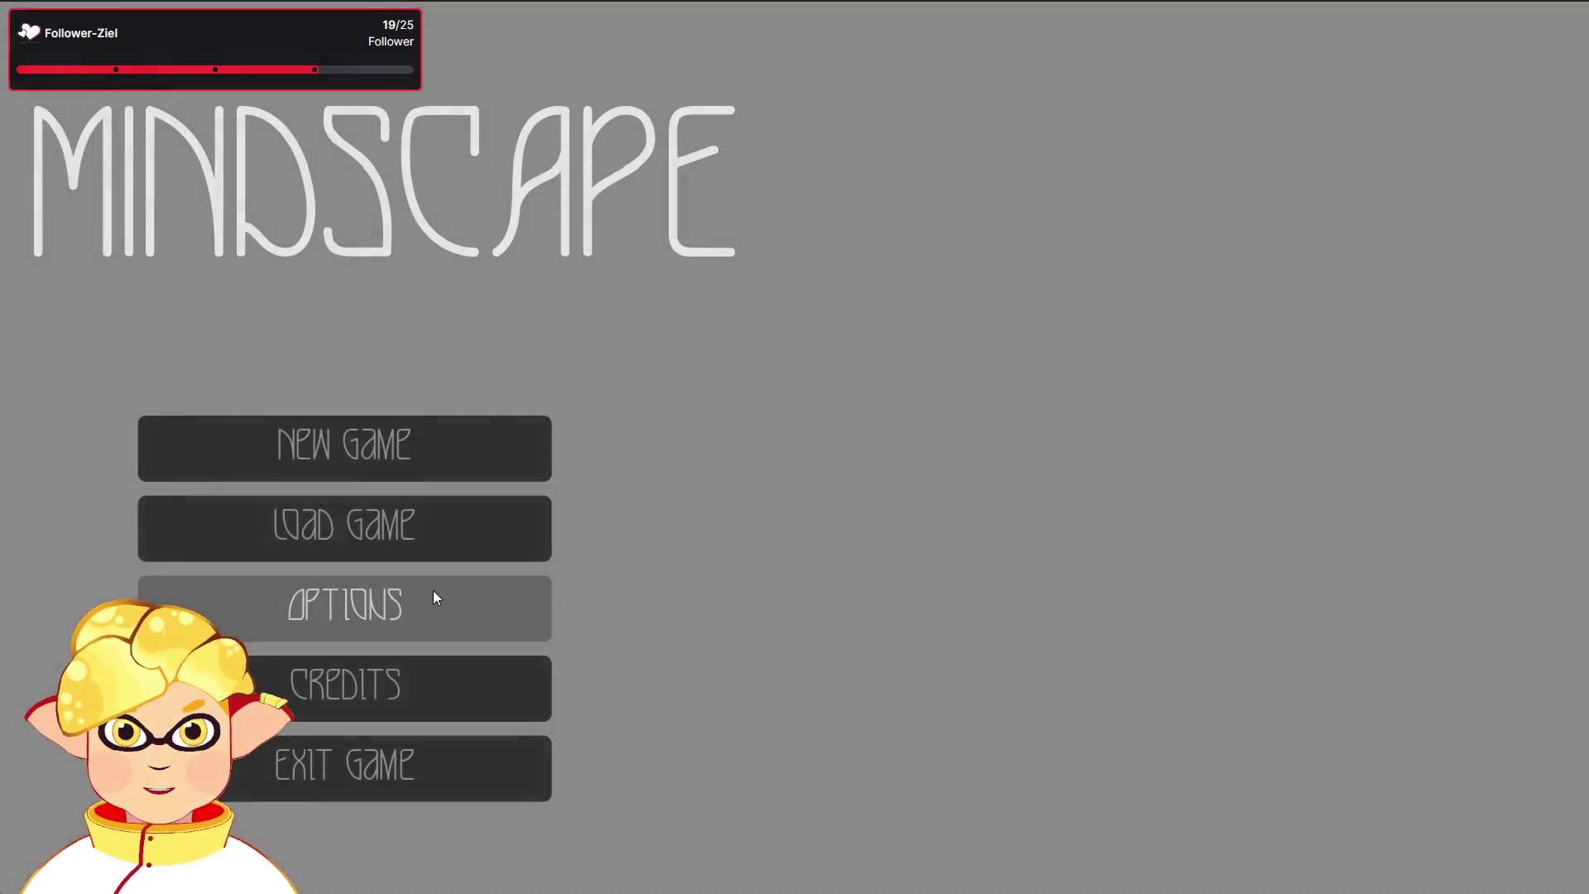
pyautogui.click(435, 587)
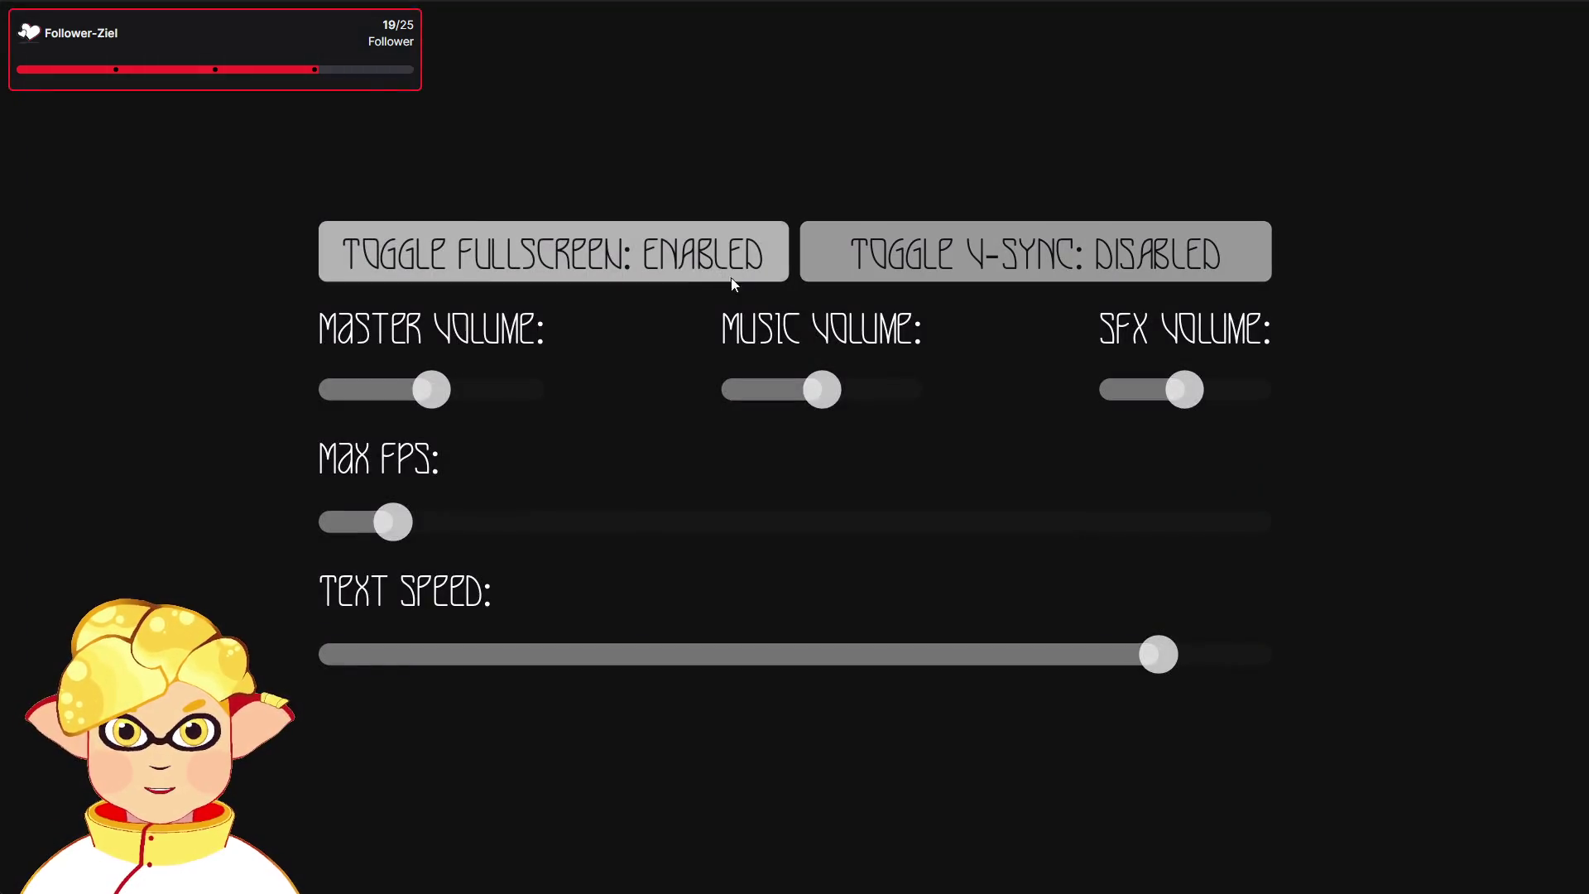
pyautogui.click(733, 273)
pyautogui.click(373, 142)
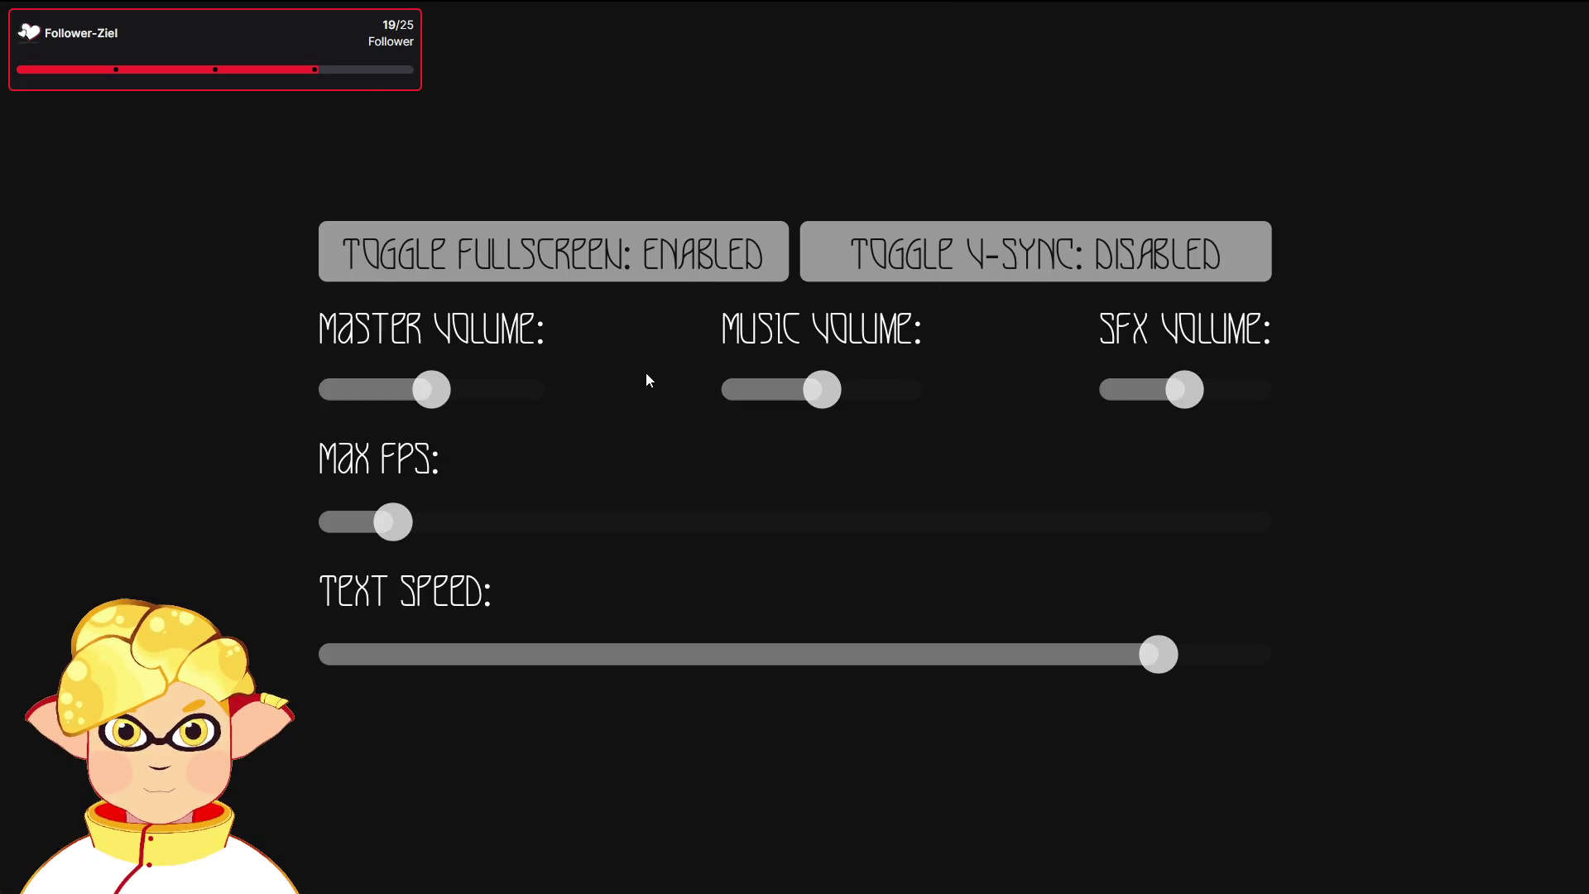
pyautogui.click(660, 251)
pyautogui.hotkey('alt', 'Tab')
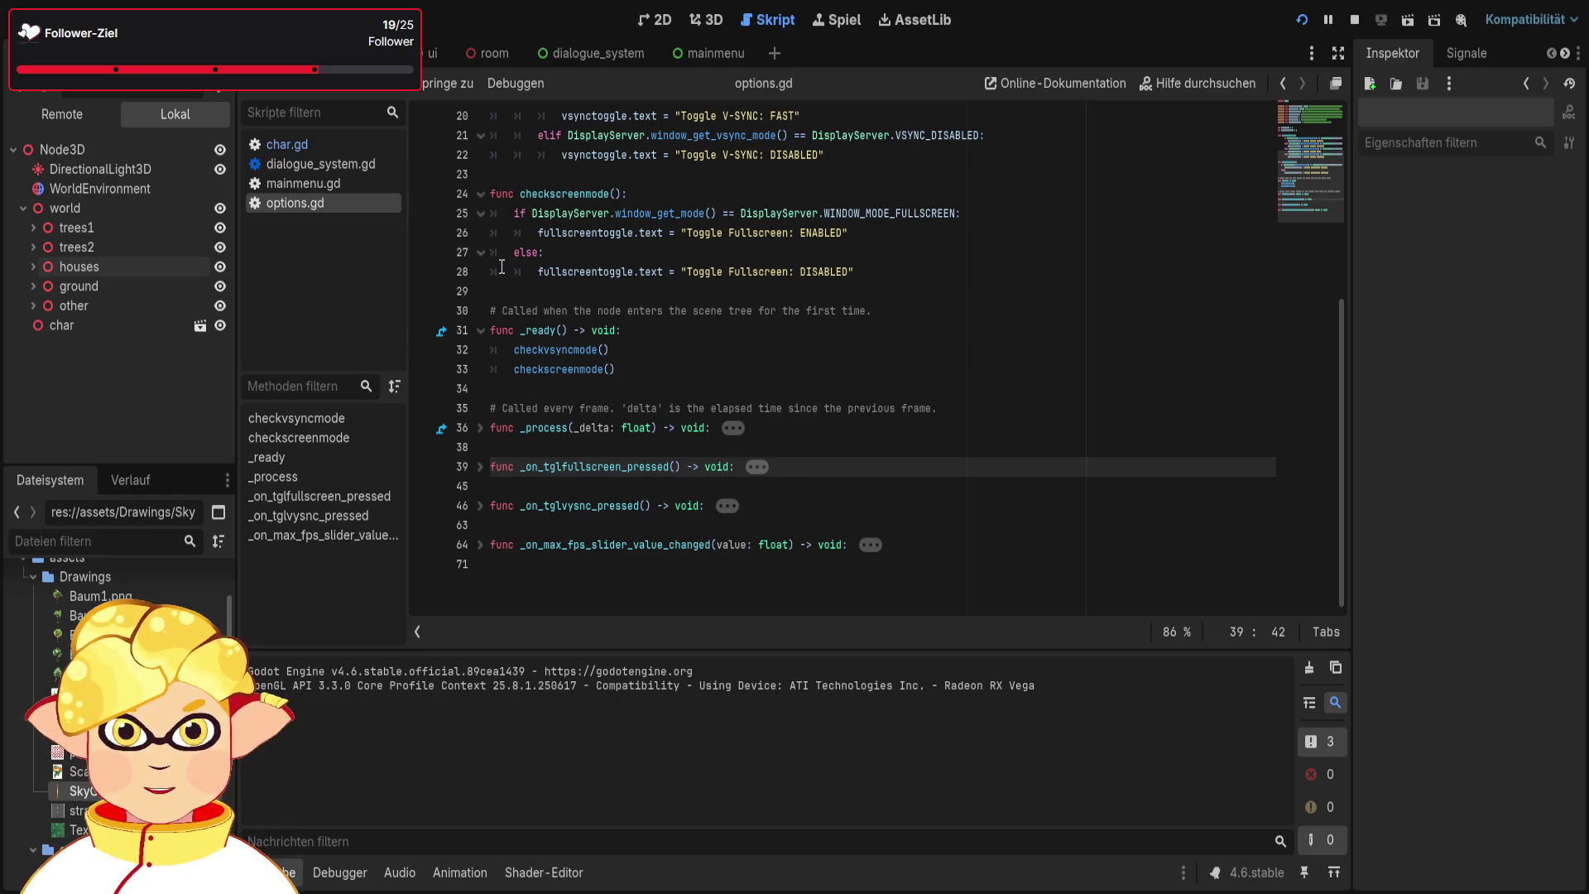
# Review lines 32–33 and the _process function body in options.gd
pyautogui.scroll(2, 659, 314)
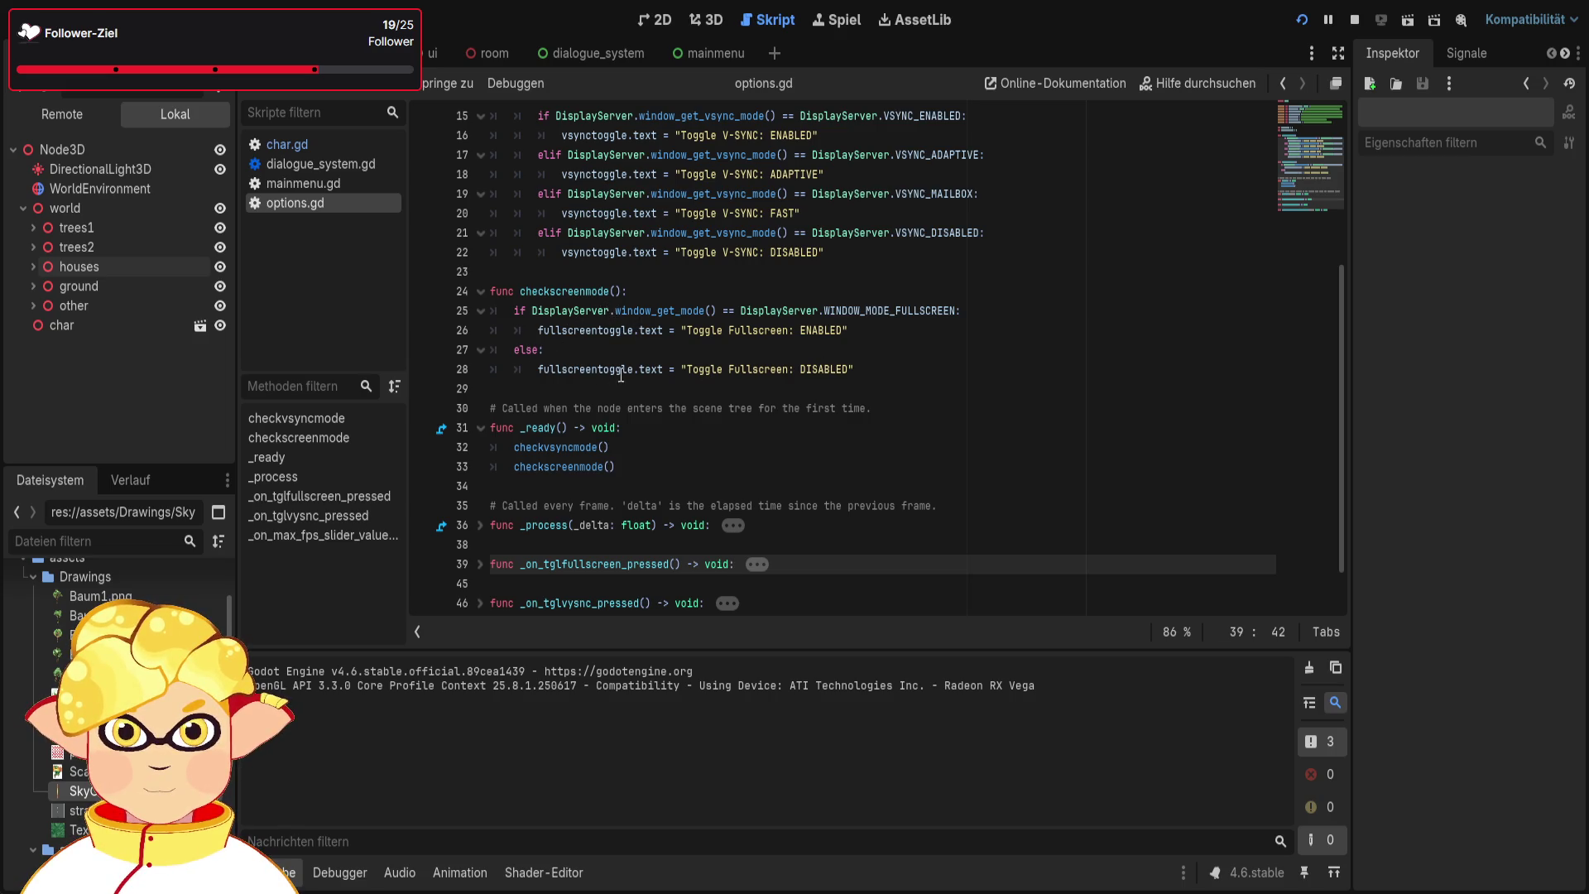
pyautogui.scroll(-1, 672, 400)
pyautogui.moveTo(616, 408); pyautogui.dragTo(491, 388)
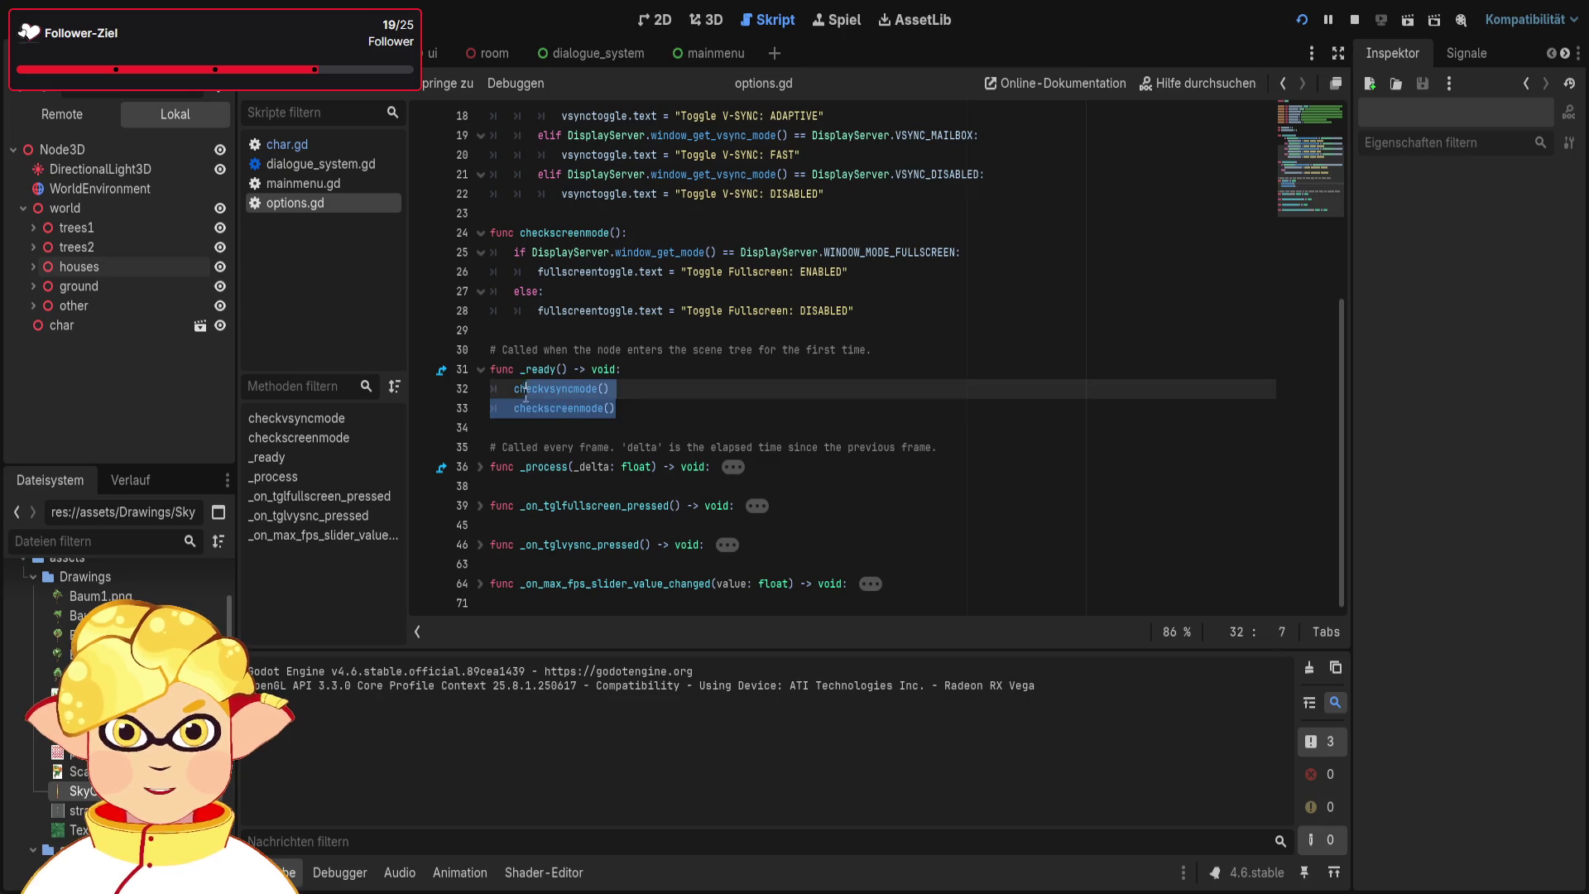
pyautogui.click(616, 408)
pyautogui.click(481, 466)
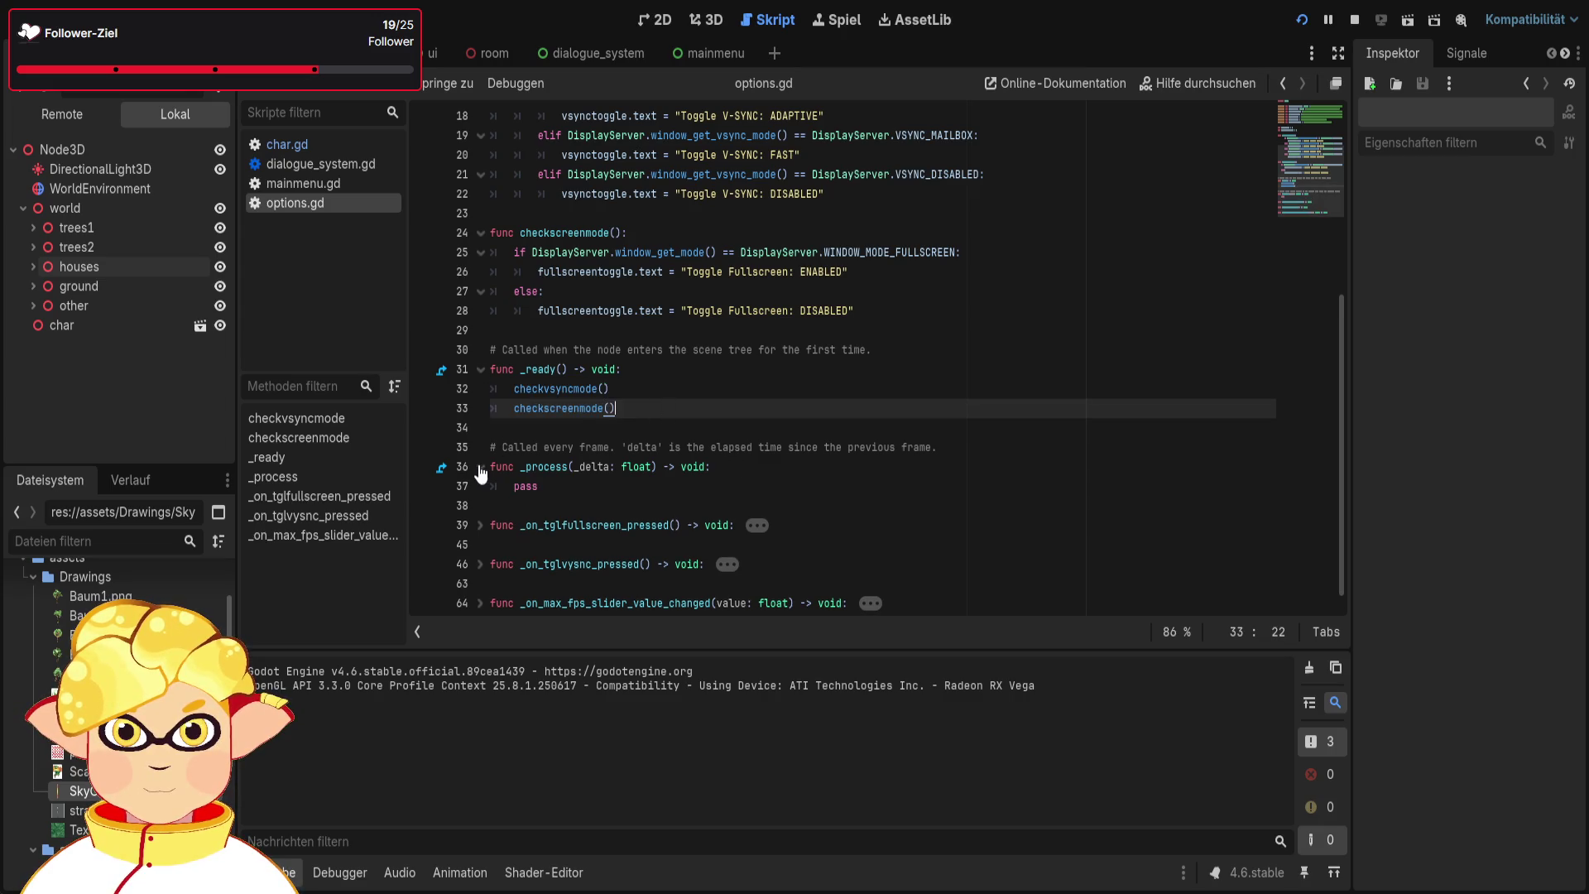
pyautogui.click(480, 468)
# Dedent checkscreenmode() on line 44 so it follows the if/else, then save and run
pyautogui.click(480, 506)
pyautogui.scroll(-2, 509, 447)
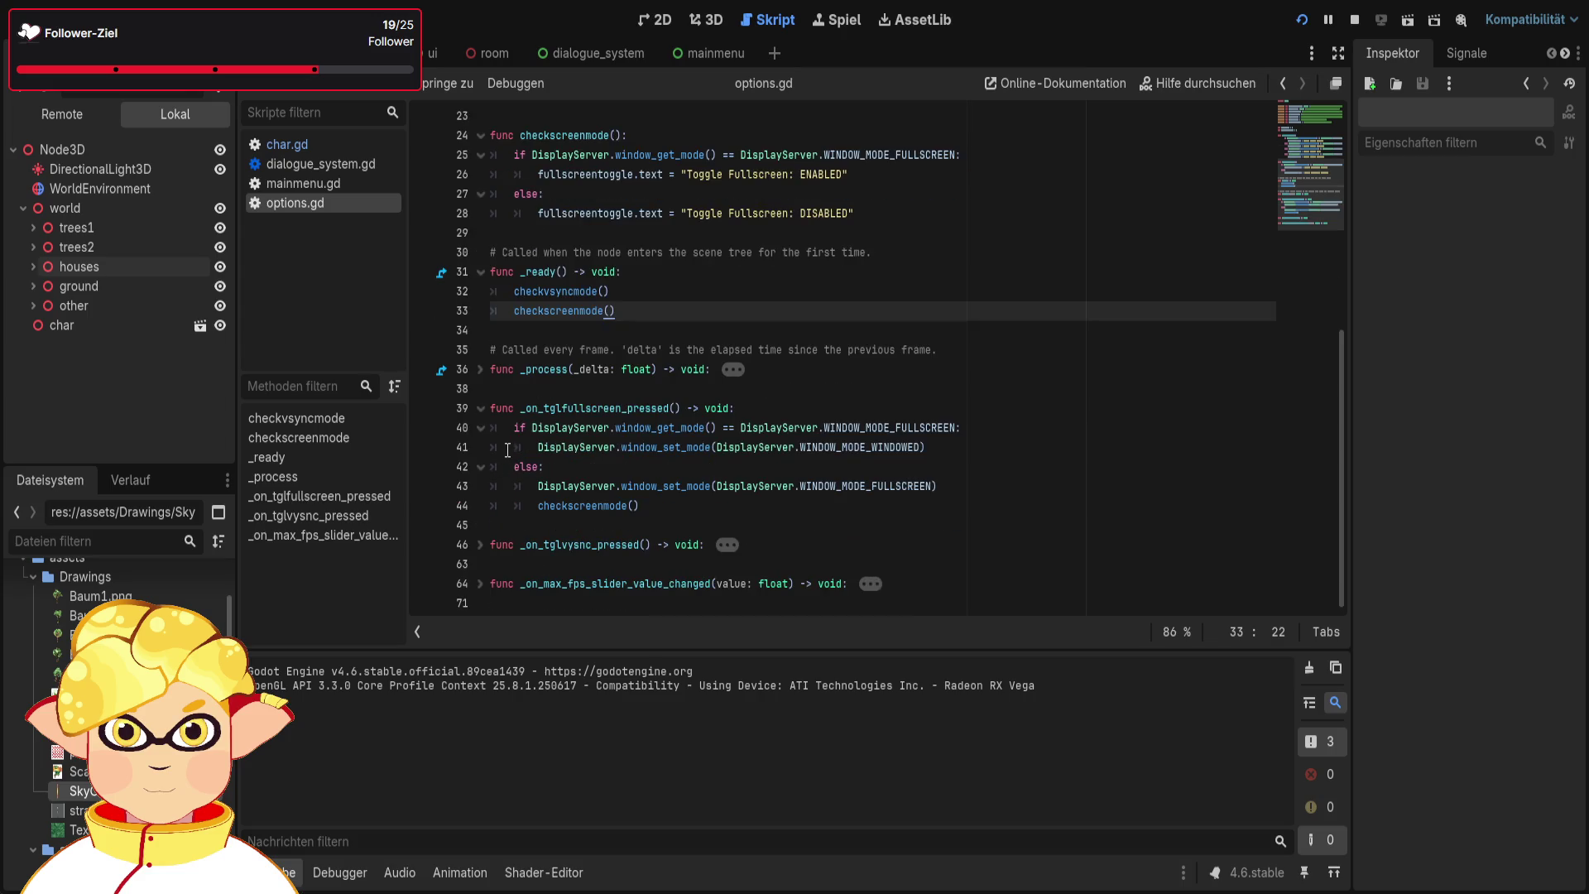
pyautogui.click(540, 506)
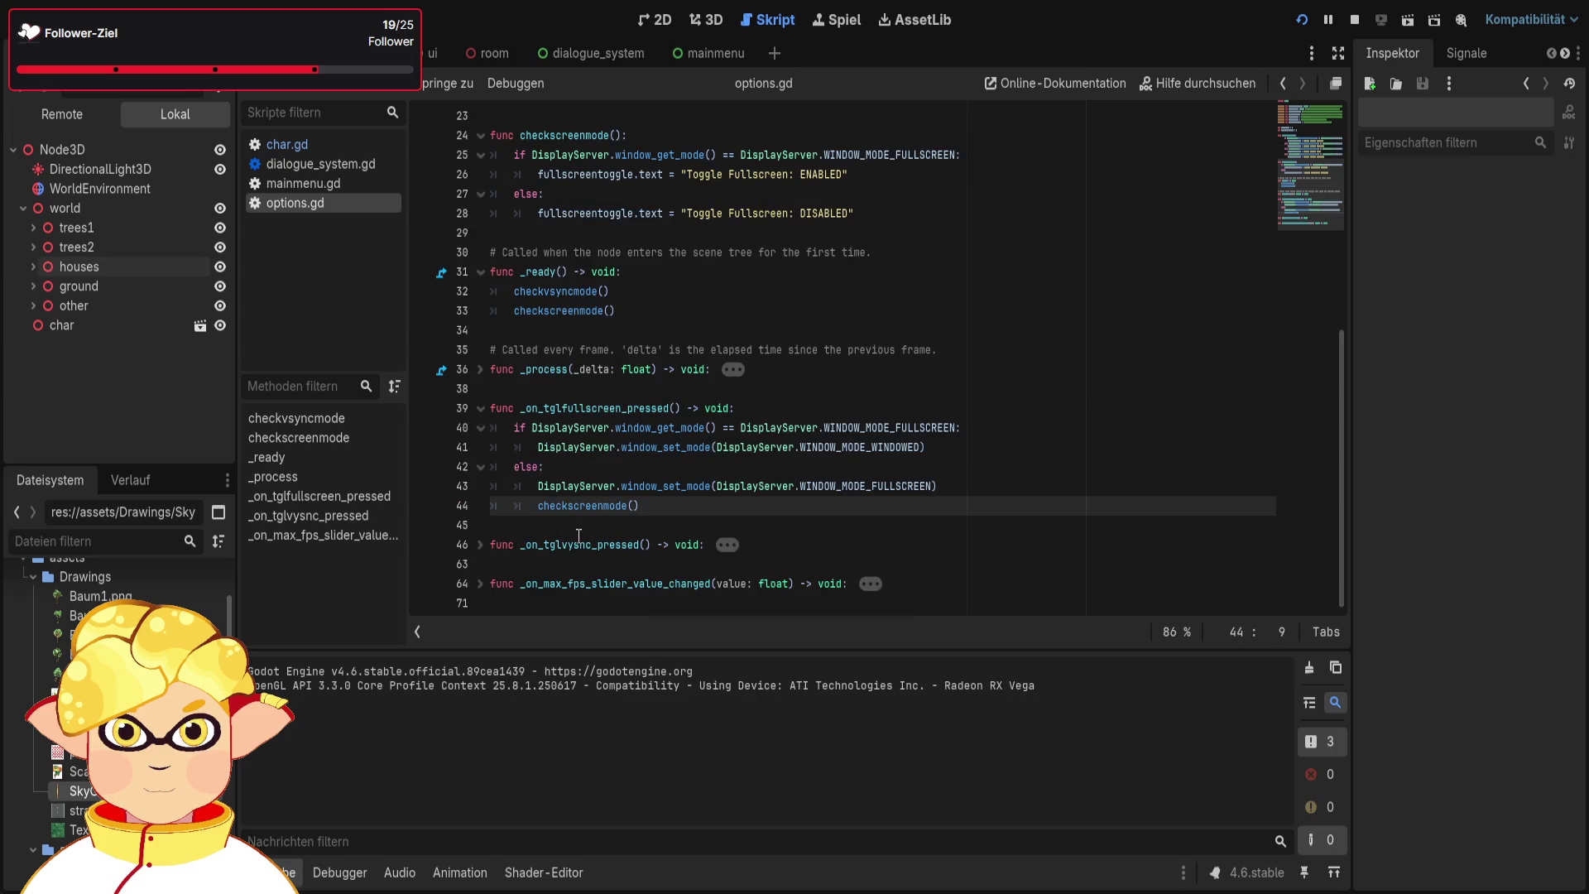
pyautogui.click(950, 465)
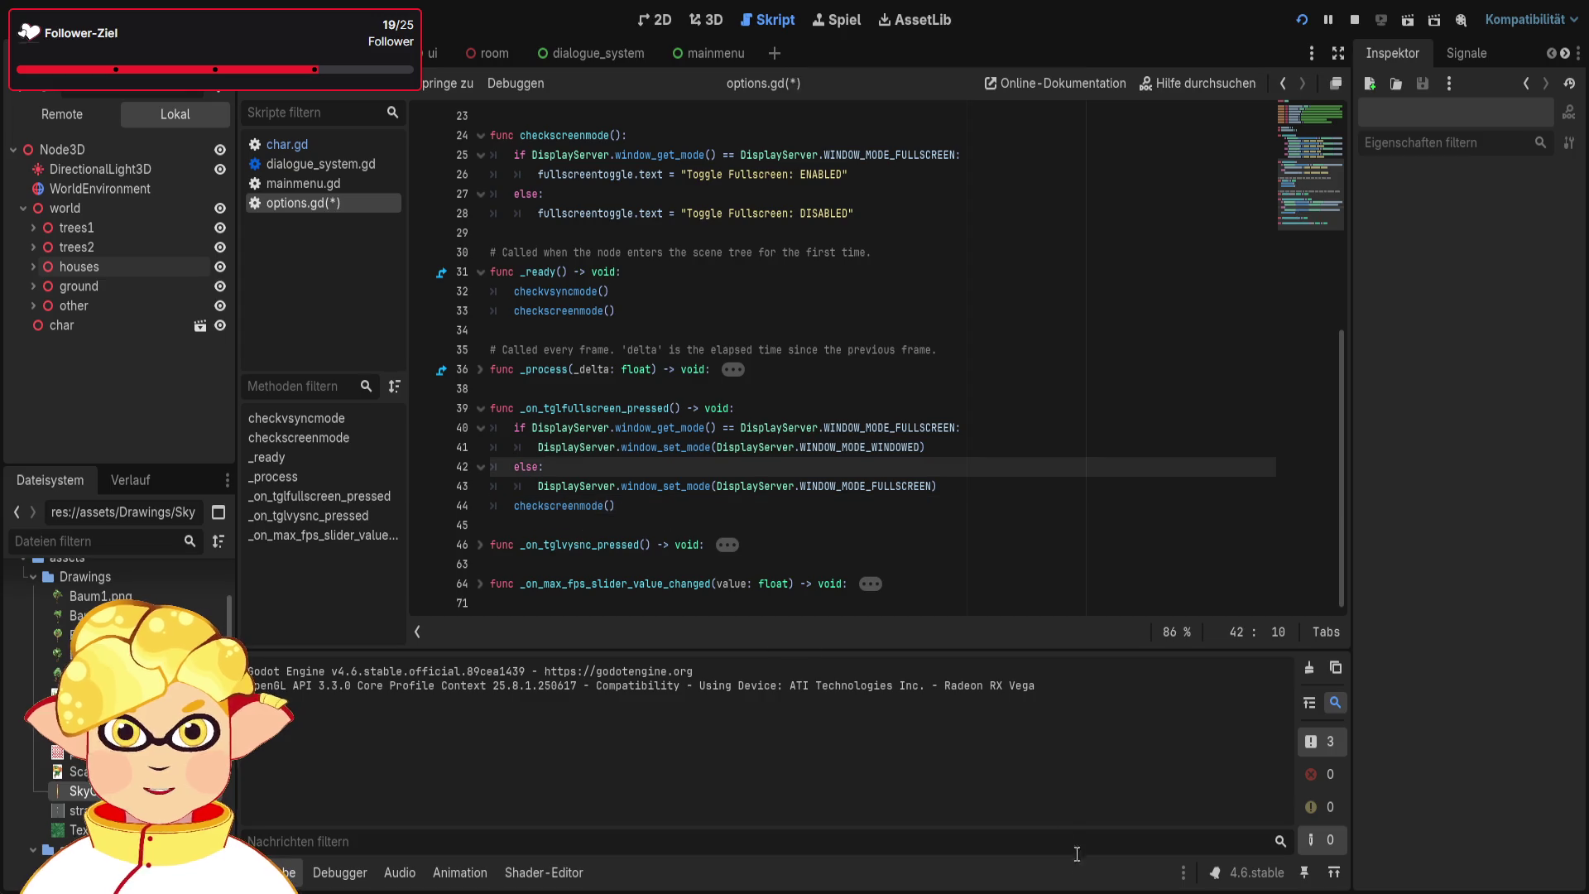
pyautogui.click(970, 562)
pyautogui.press('F6')
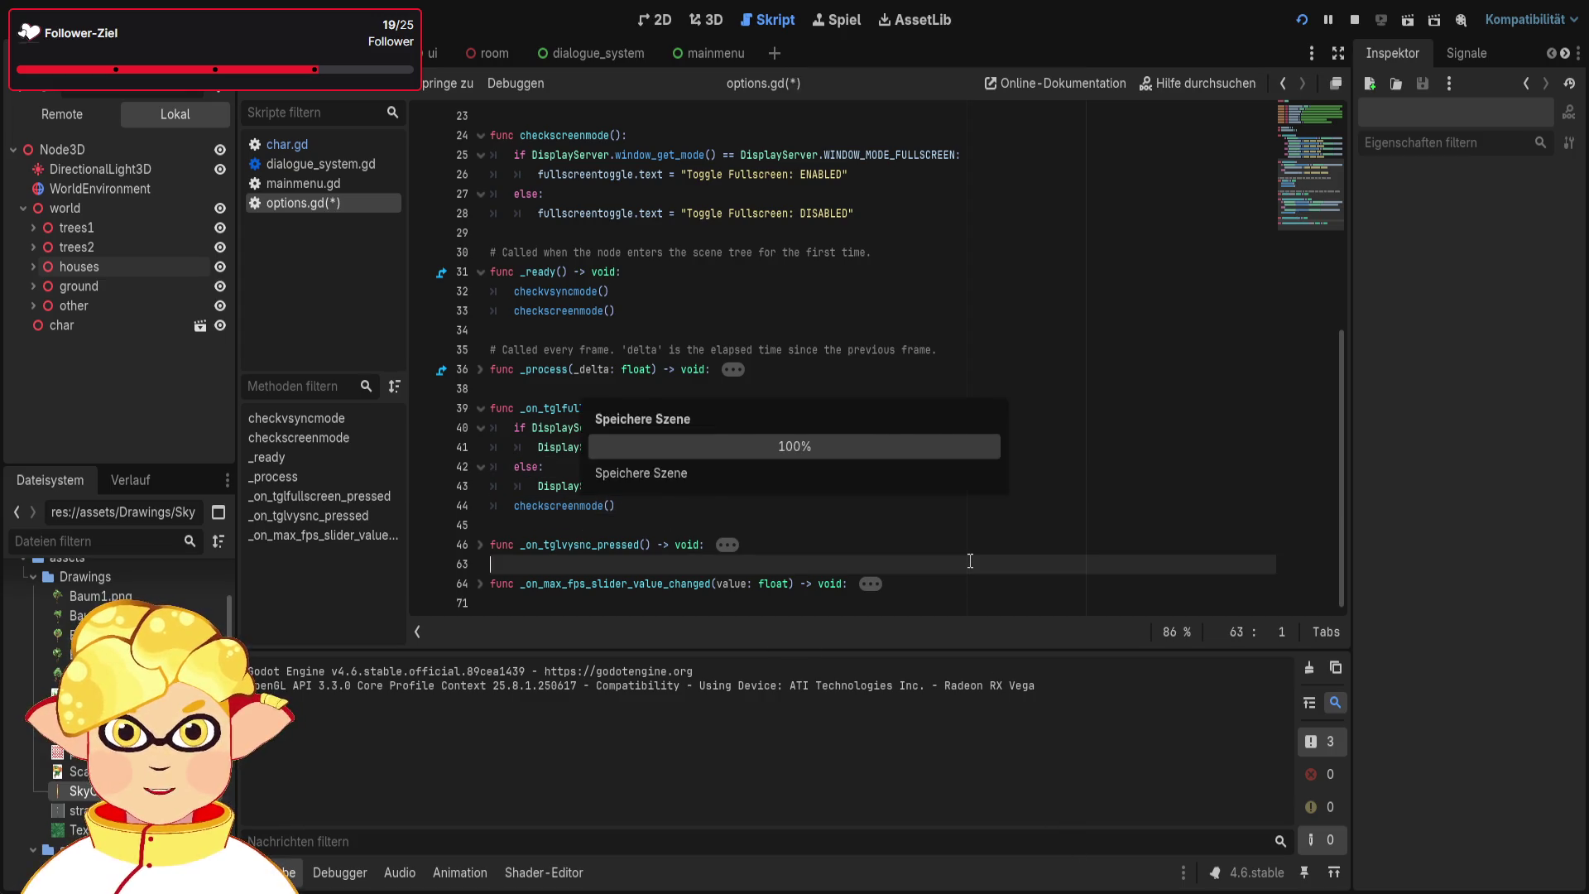
# Toggle fullscreen repeatedly in Options, ending fullscreen, then exit the game from the main menu
pyautogui.click(404, 137)
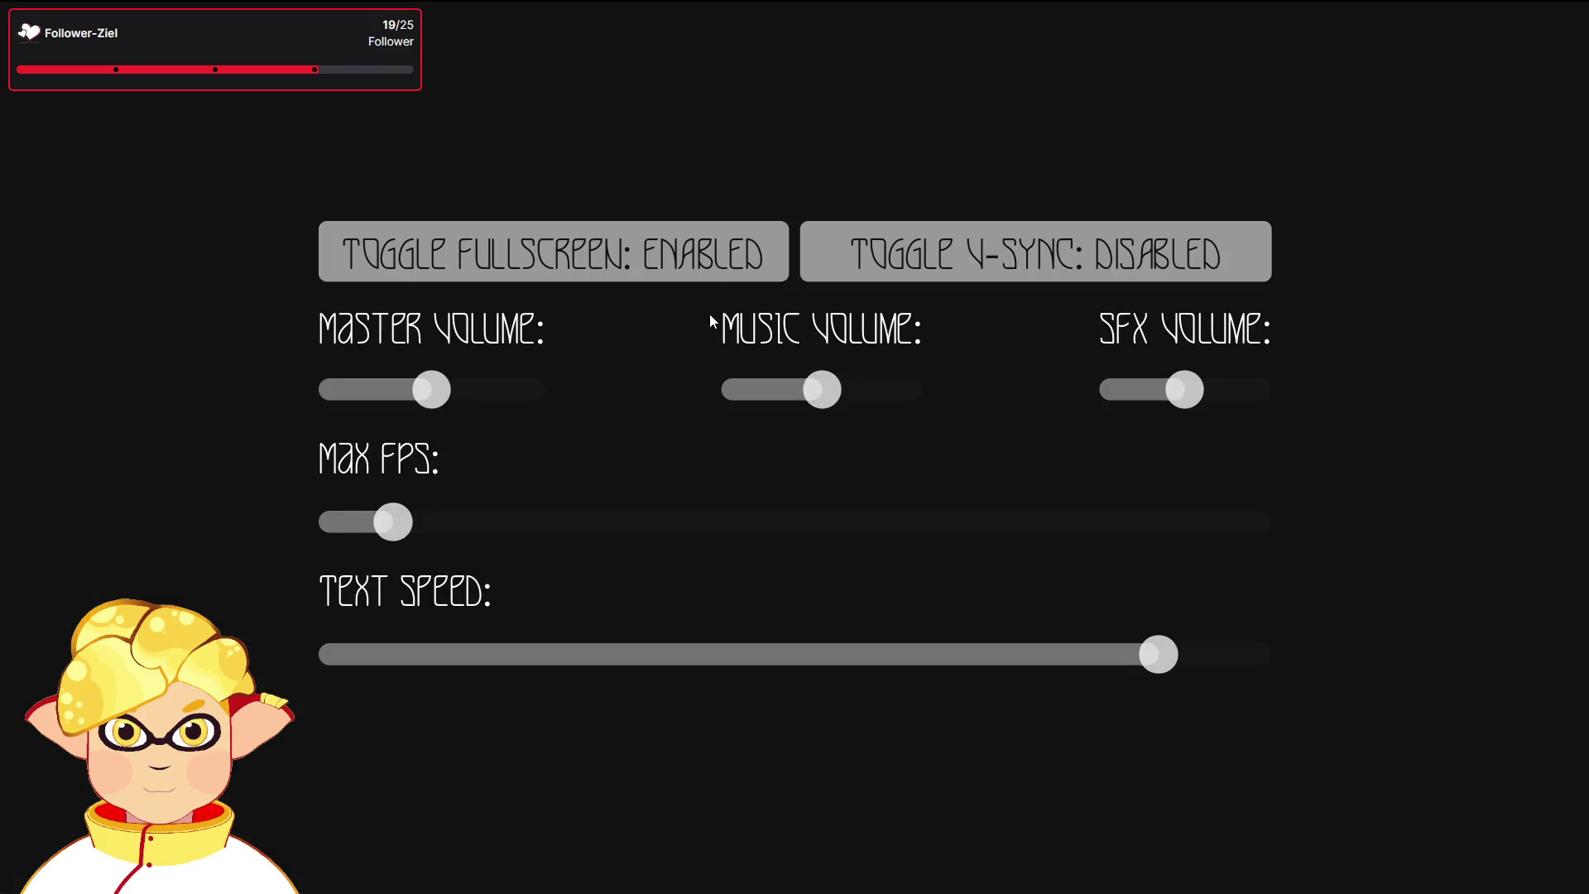
pyautogui.click(404, 133)
pyautogui.click(718, 265)
pyautogui.click(397, 138)
pyautogui.click(719, 265)
pyautogui.click(396, 139)
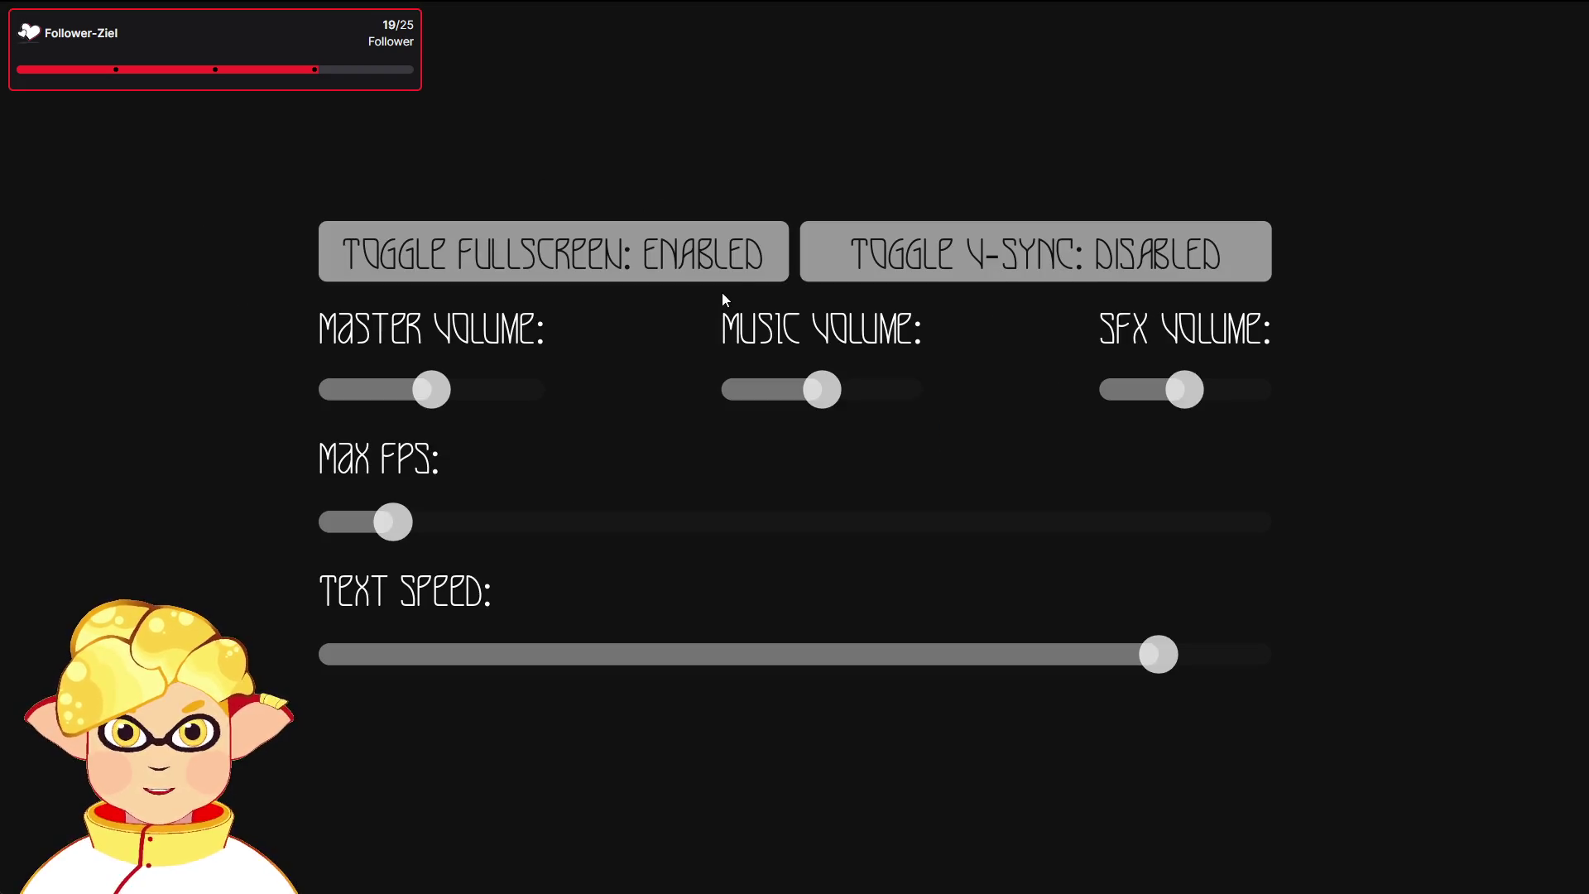
pyautogui.click(743, 261)
pyautogui.click(397, 139)
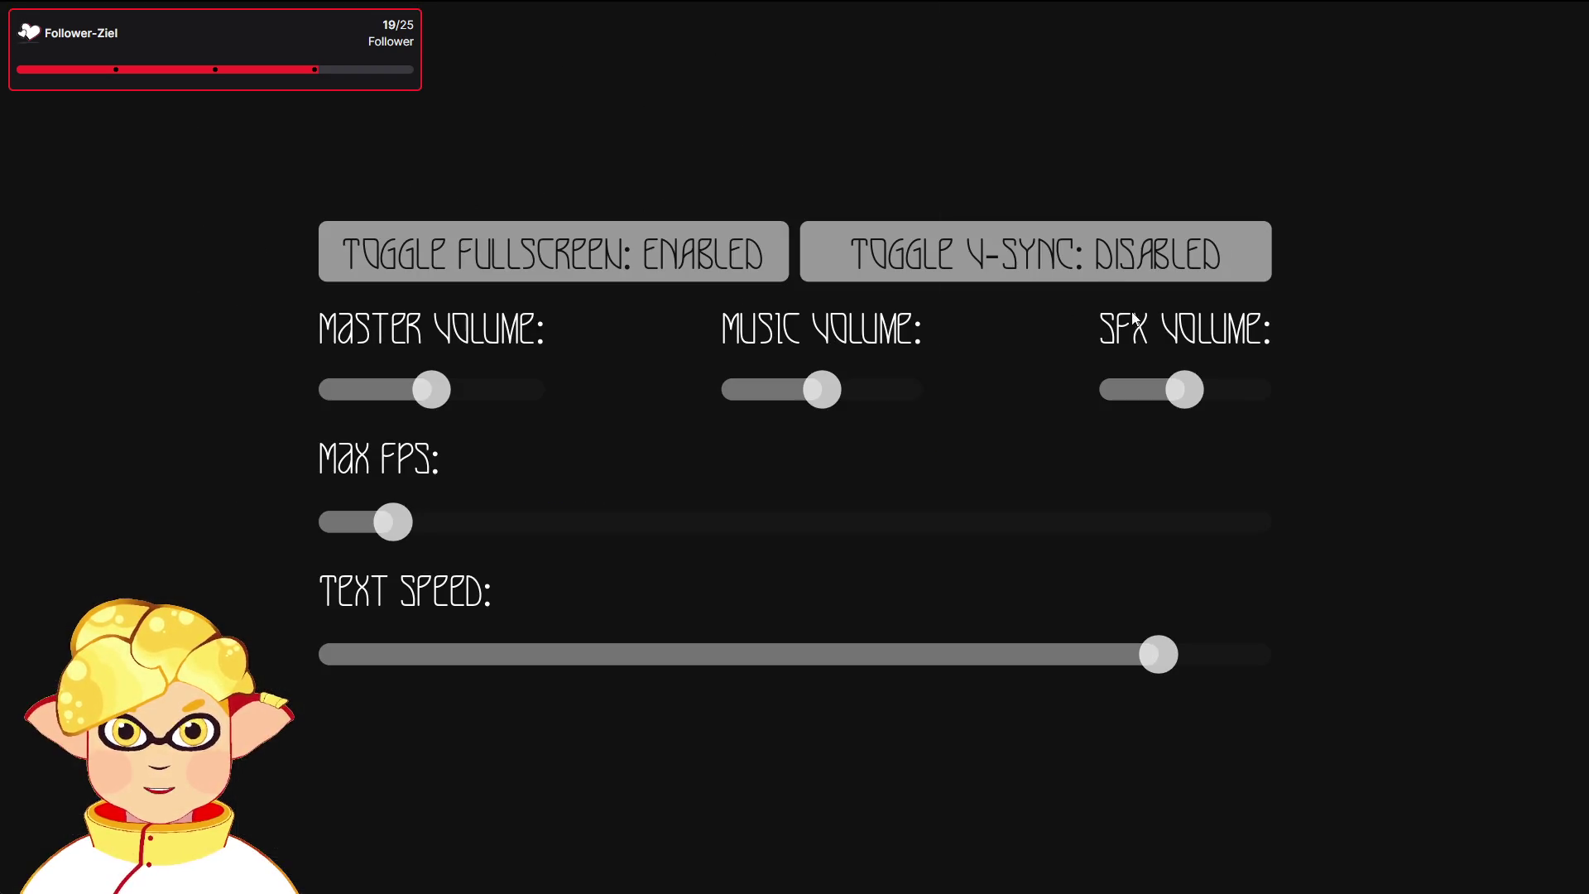
pyautogui.press('Escape')
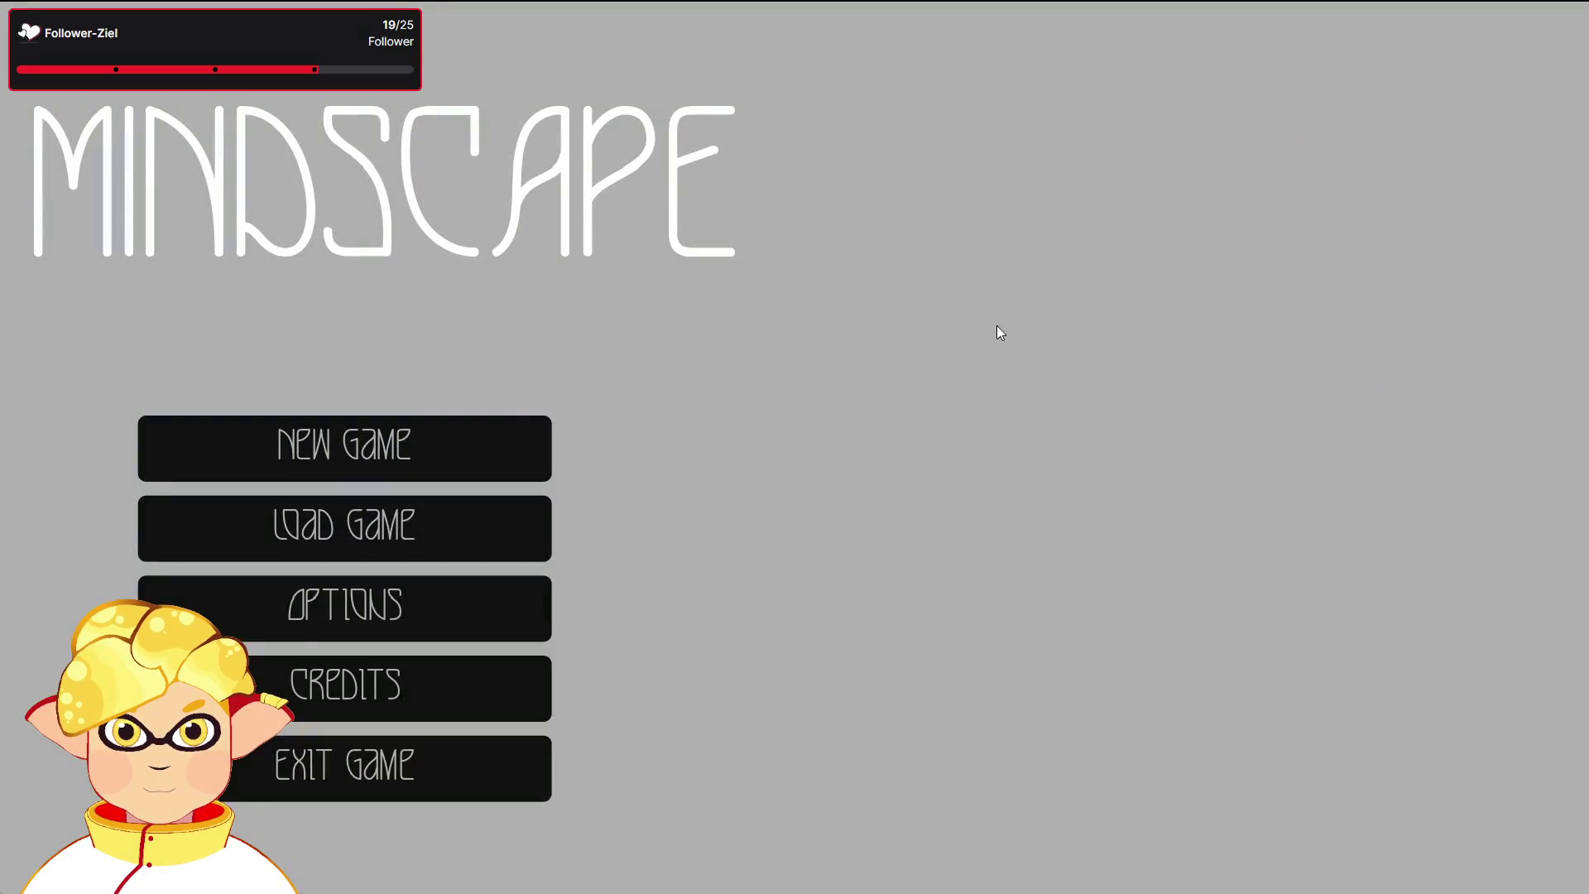
pyautogui.click(389, 766)
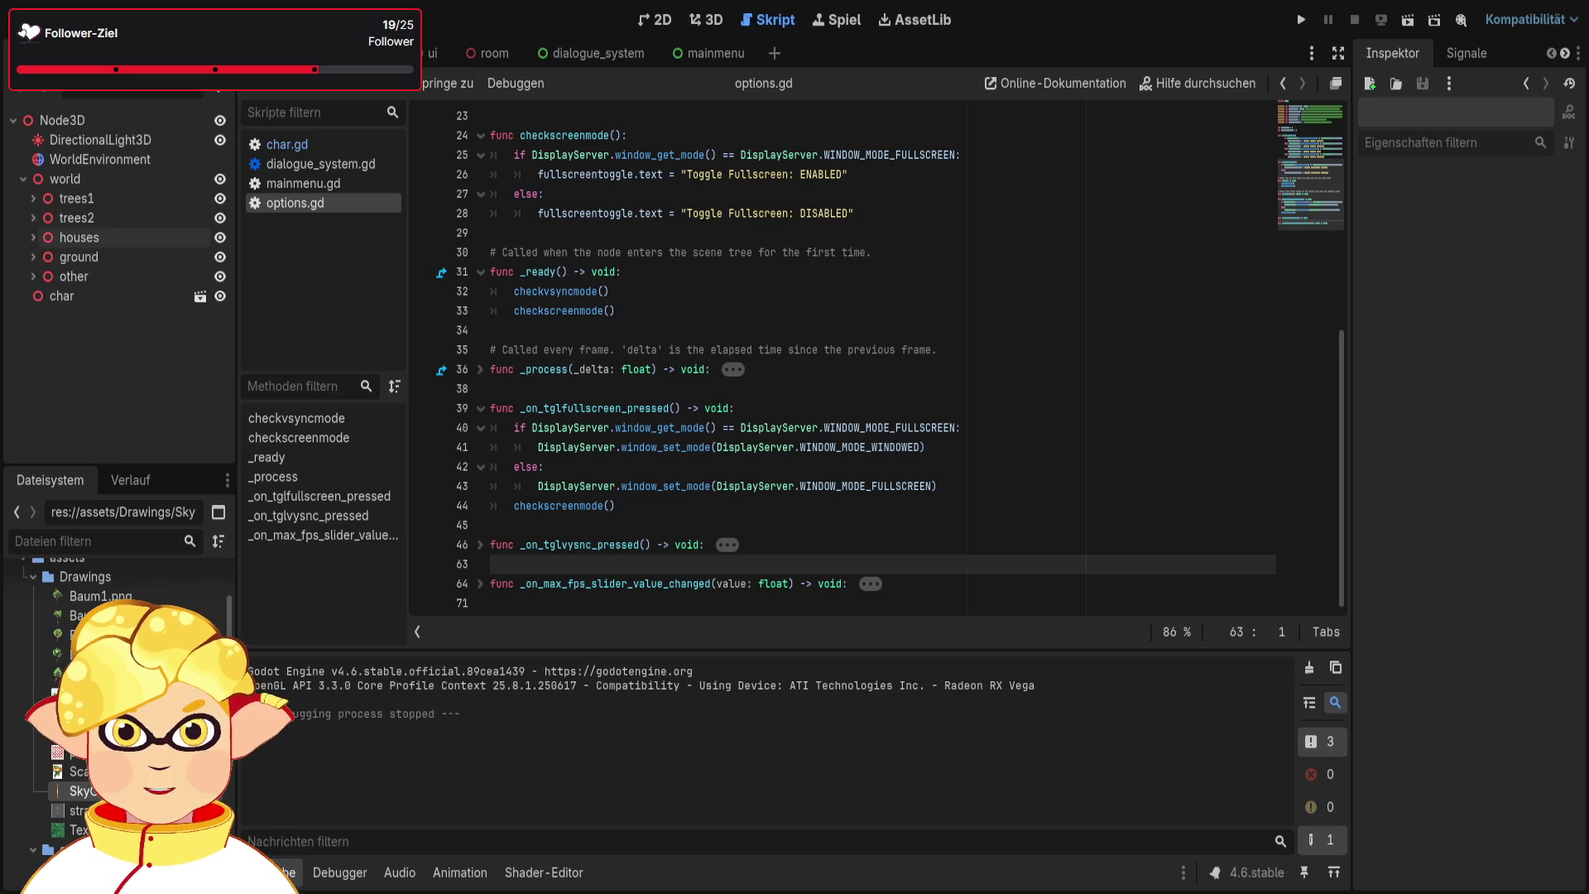
# Open the mainmenu scene in the 2D view
pyautogui.click(690, 51)
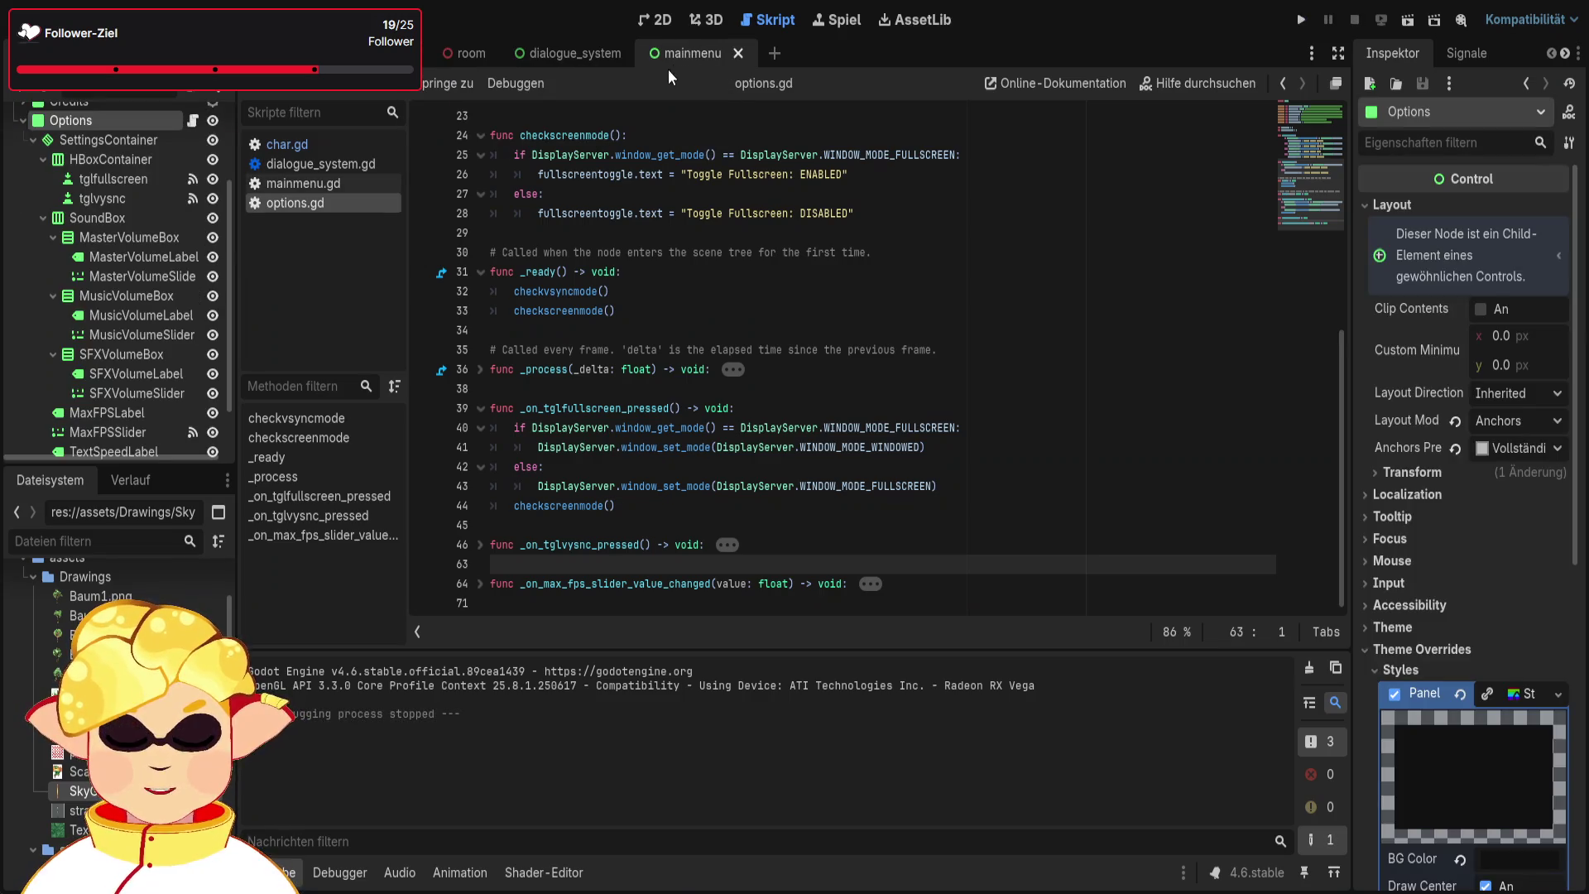
pyautogui.click(656, 19)
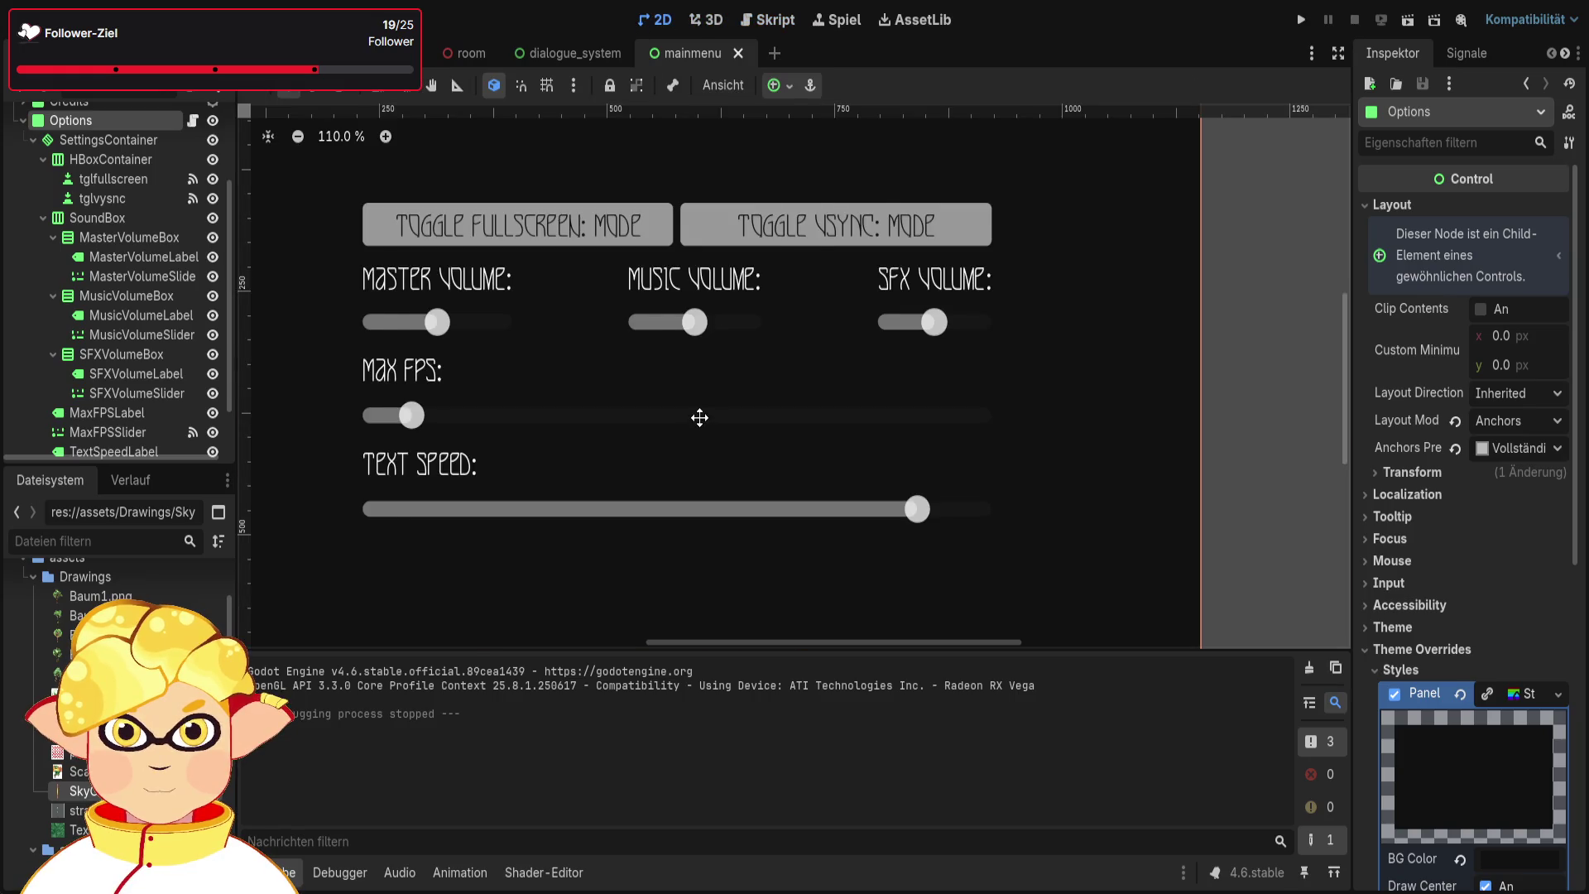
pyautogui.scroll(-2, 700, 415)
pyautogui.scroll(-1, 1056, 610)
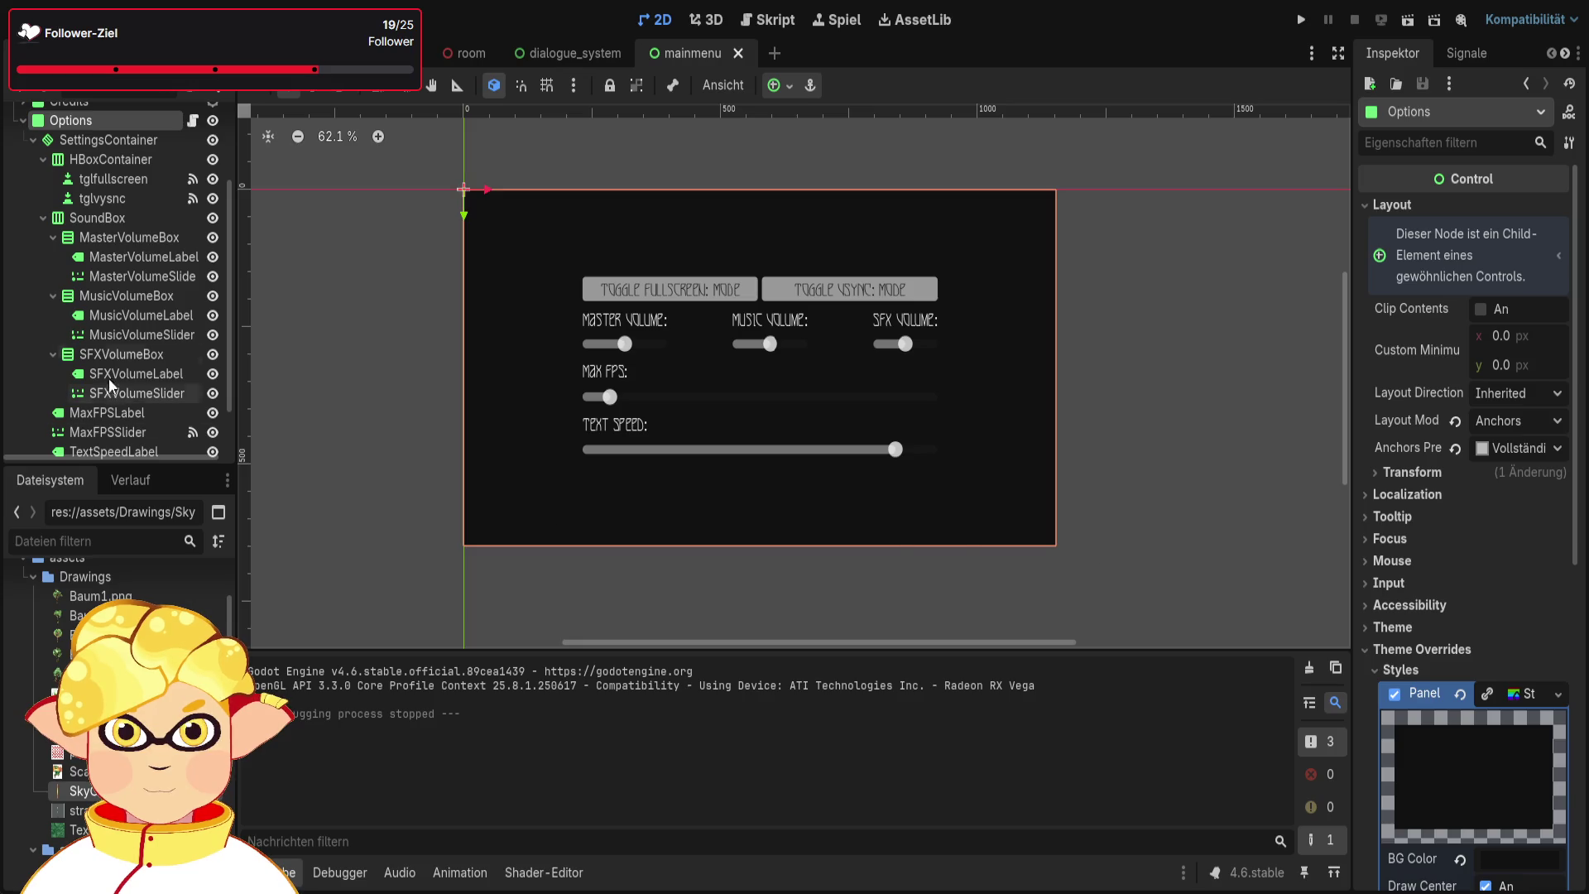
pyautogui.scroll(2, 43, 175)
pyautogui.scroll(1, 37, 178)
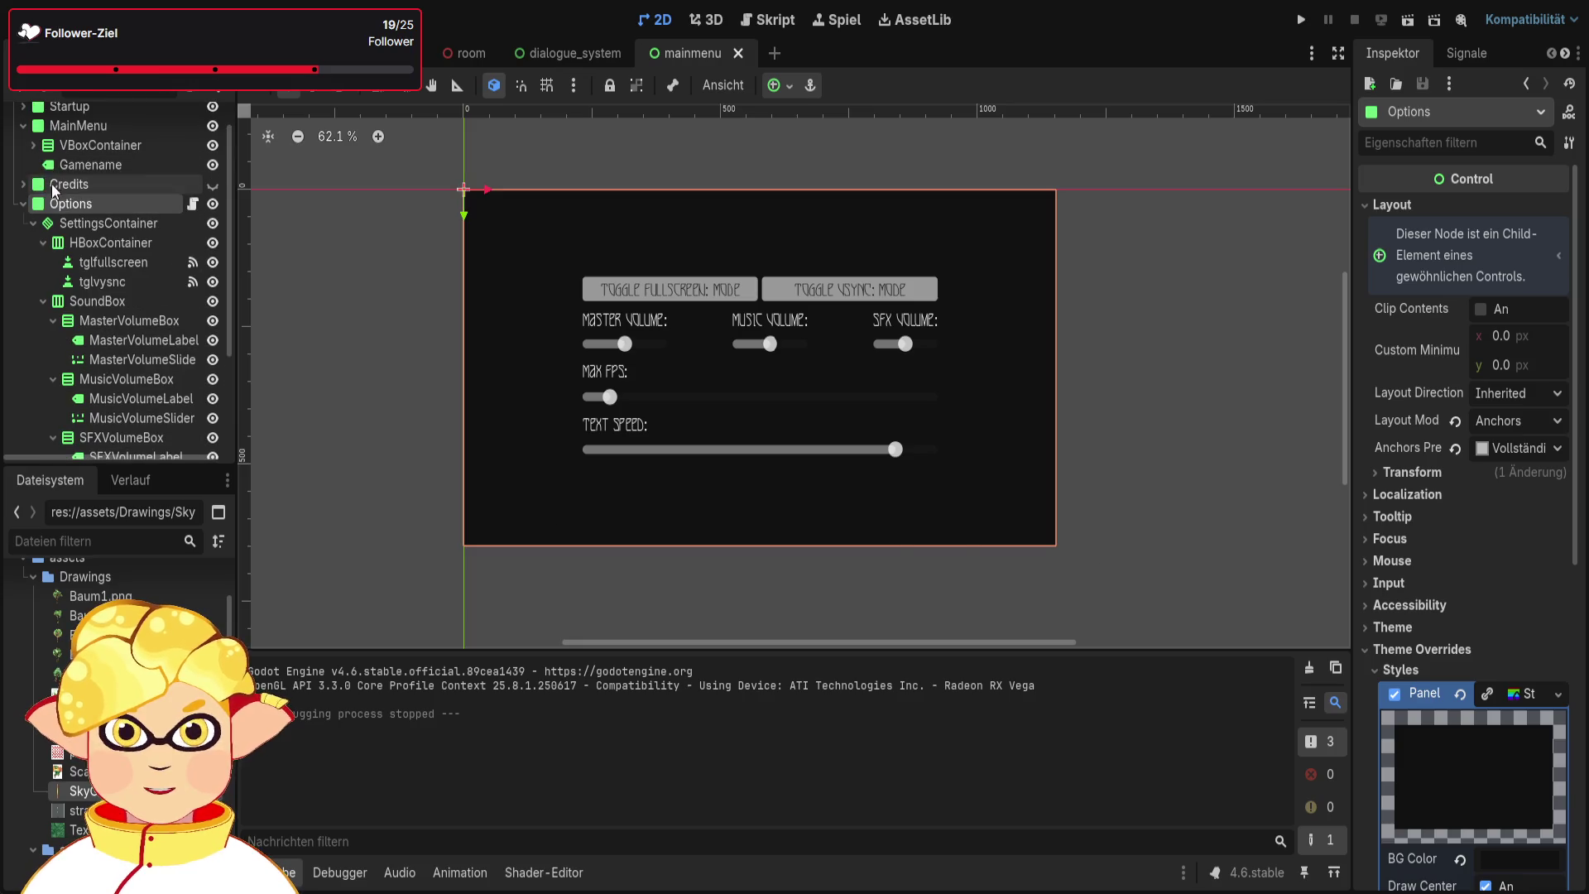
# Expand Credits and adjust panel visibility, hiding Options and showing the Credits panel
pyautogui.click(24, 185)
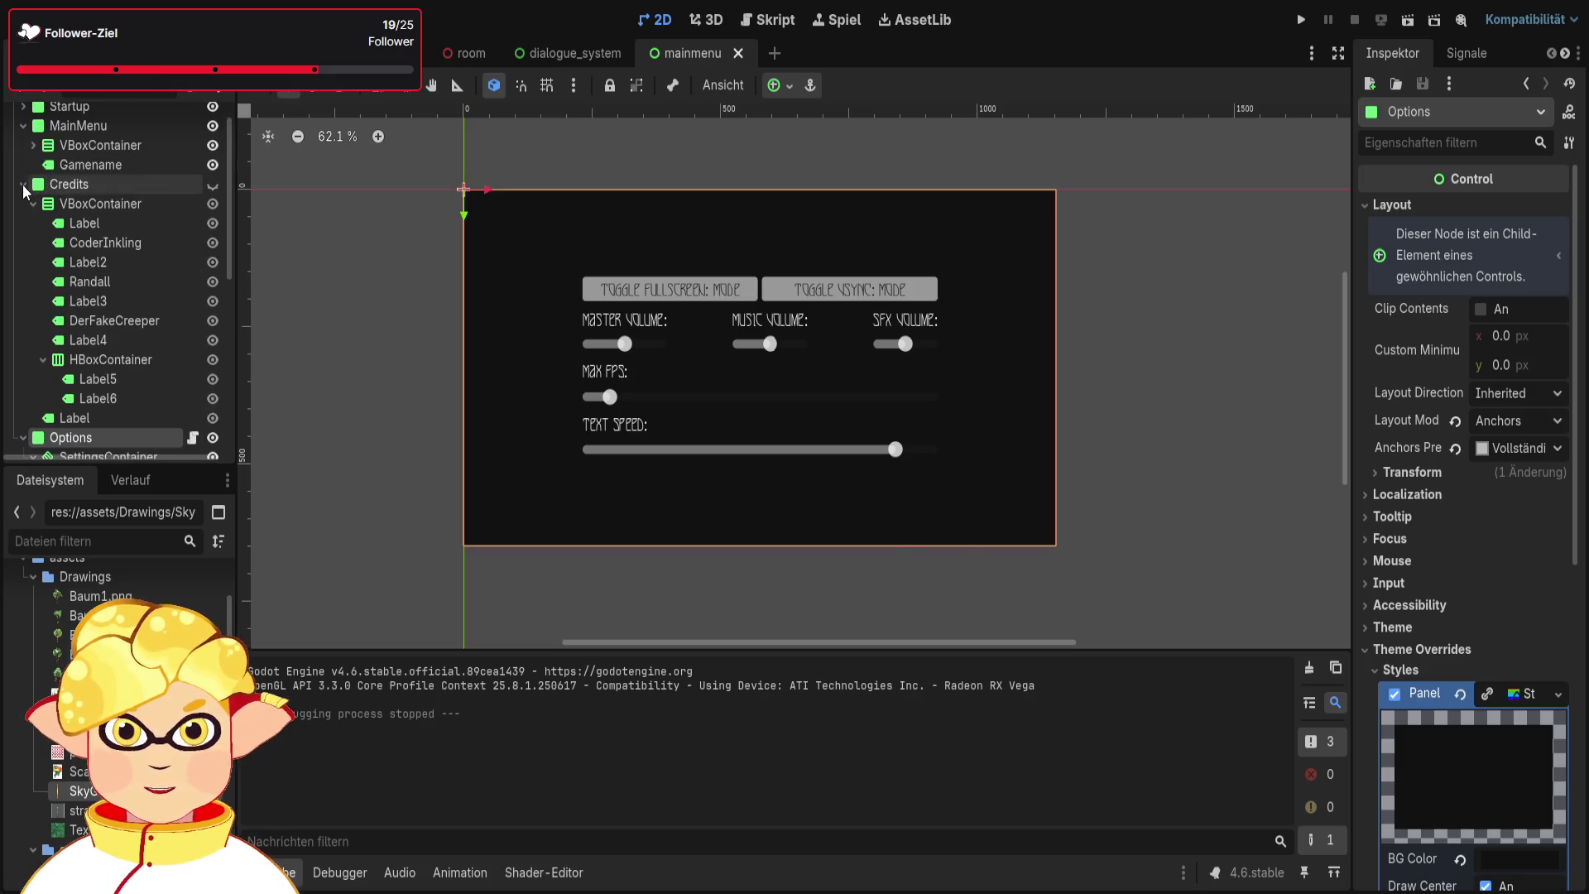
pyautogui.click(94, 418)
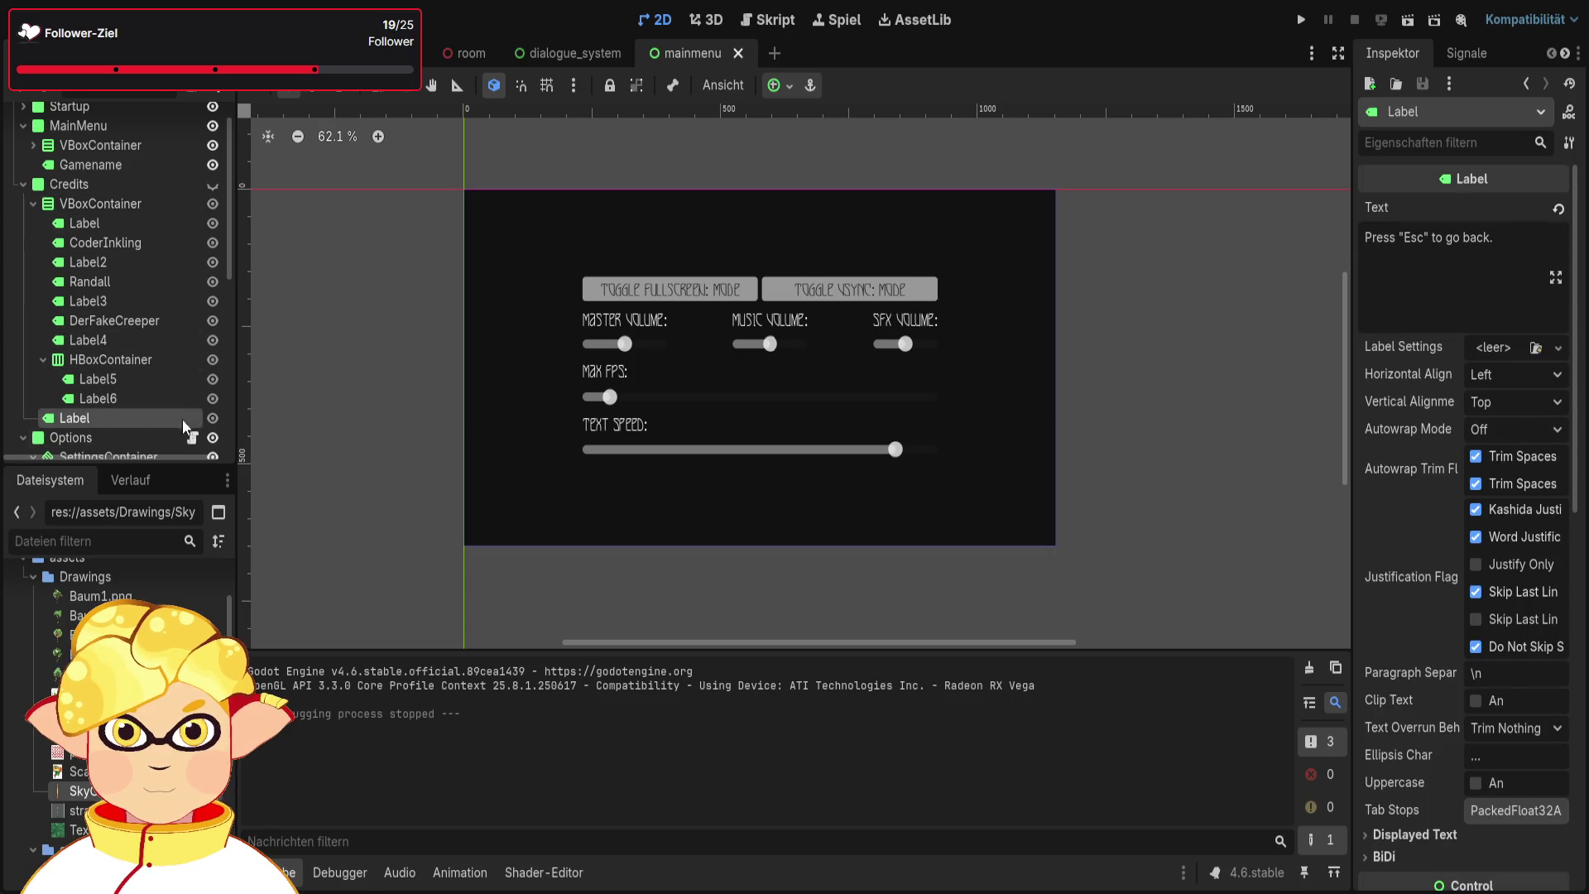
pyautogui.click(212, 437)
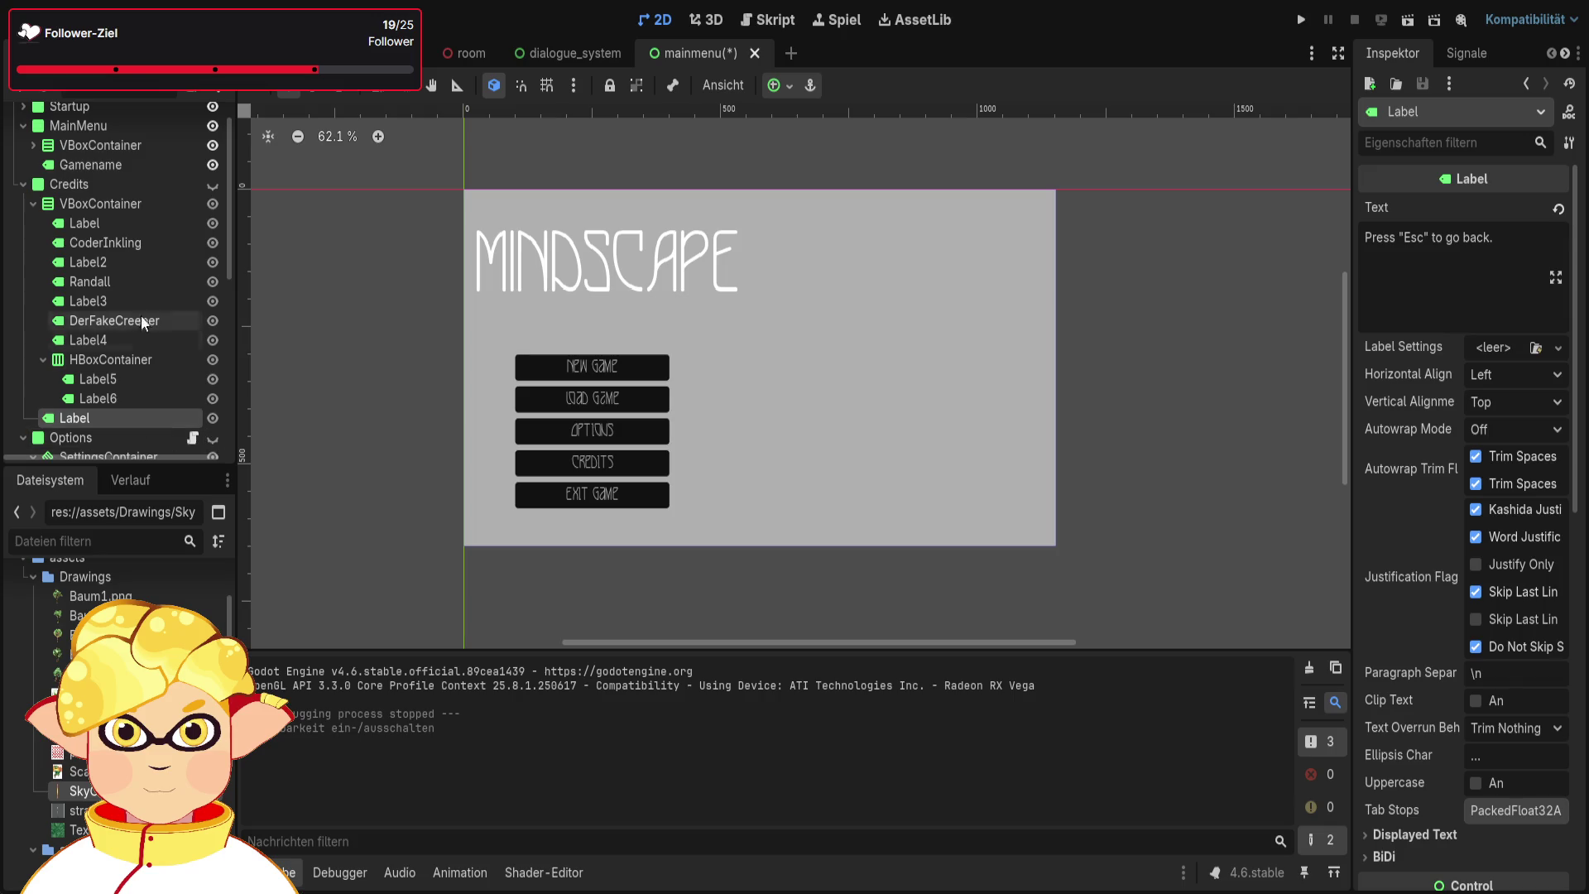
pyautogui.scroll(1, 211, 248)
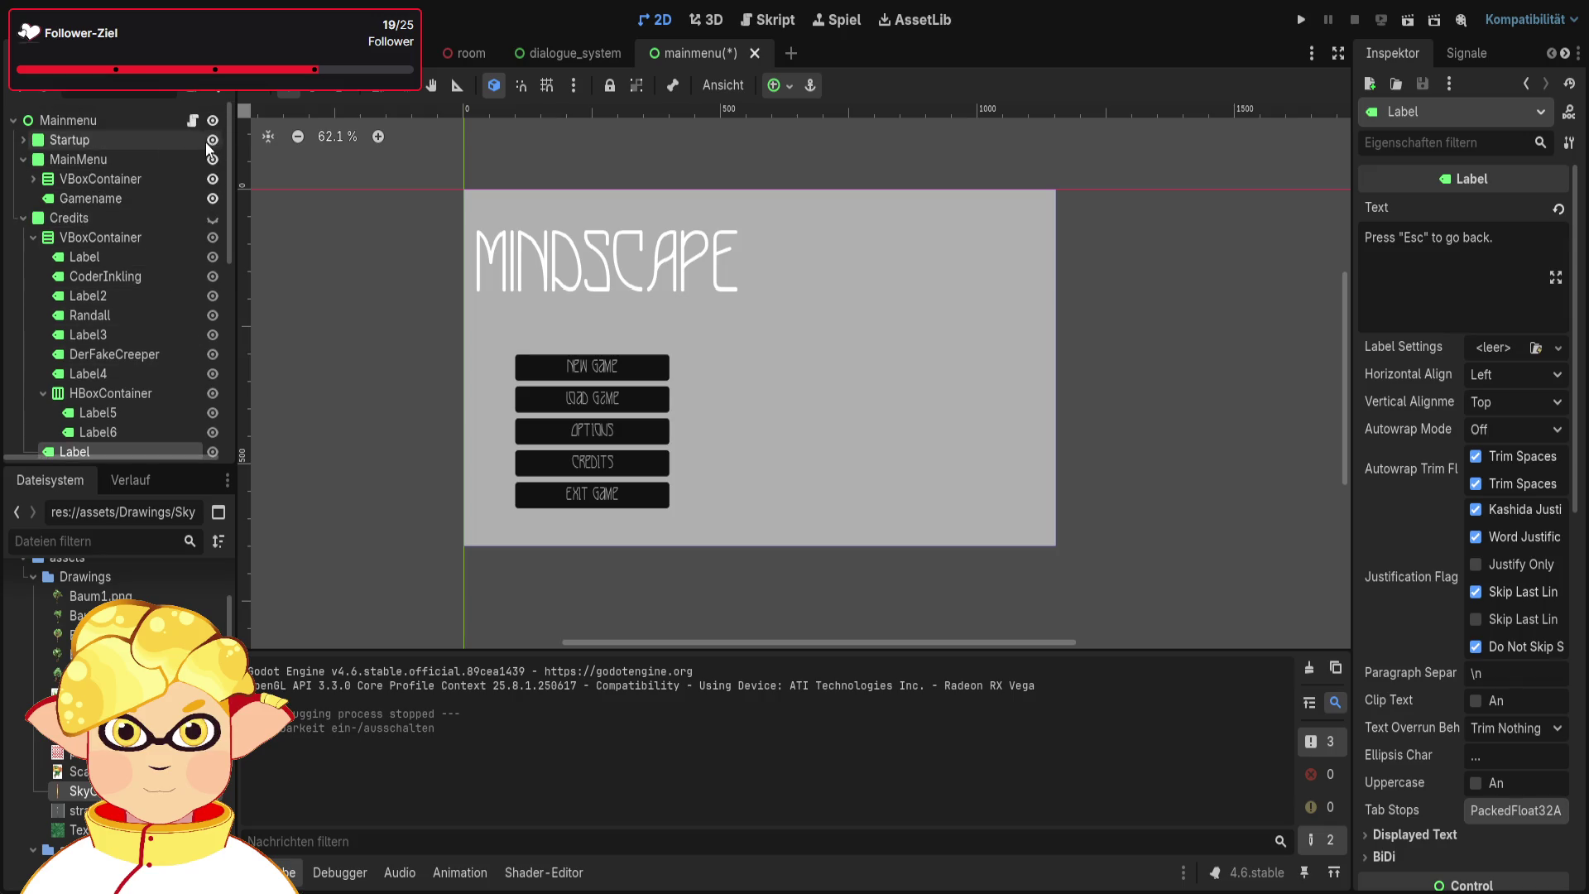
pyautogui.click(213, 140)
pyautogui.click(212, 159)
pyautogui.click(213, 159)
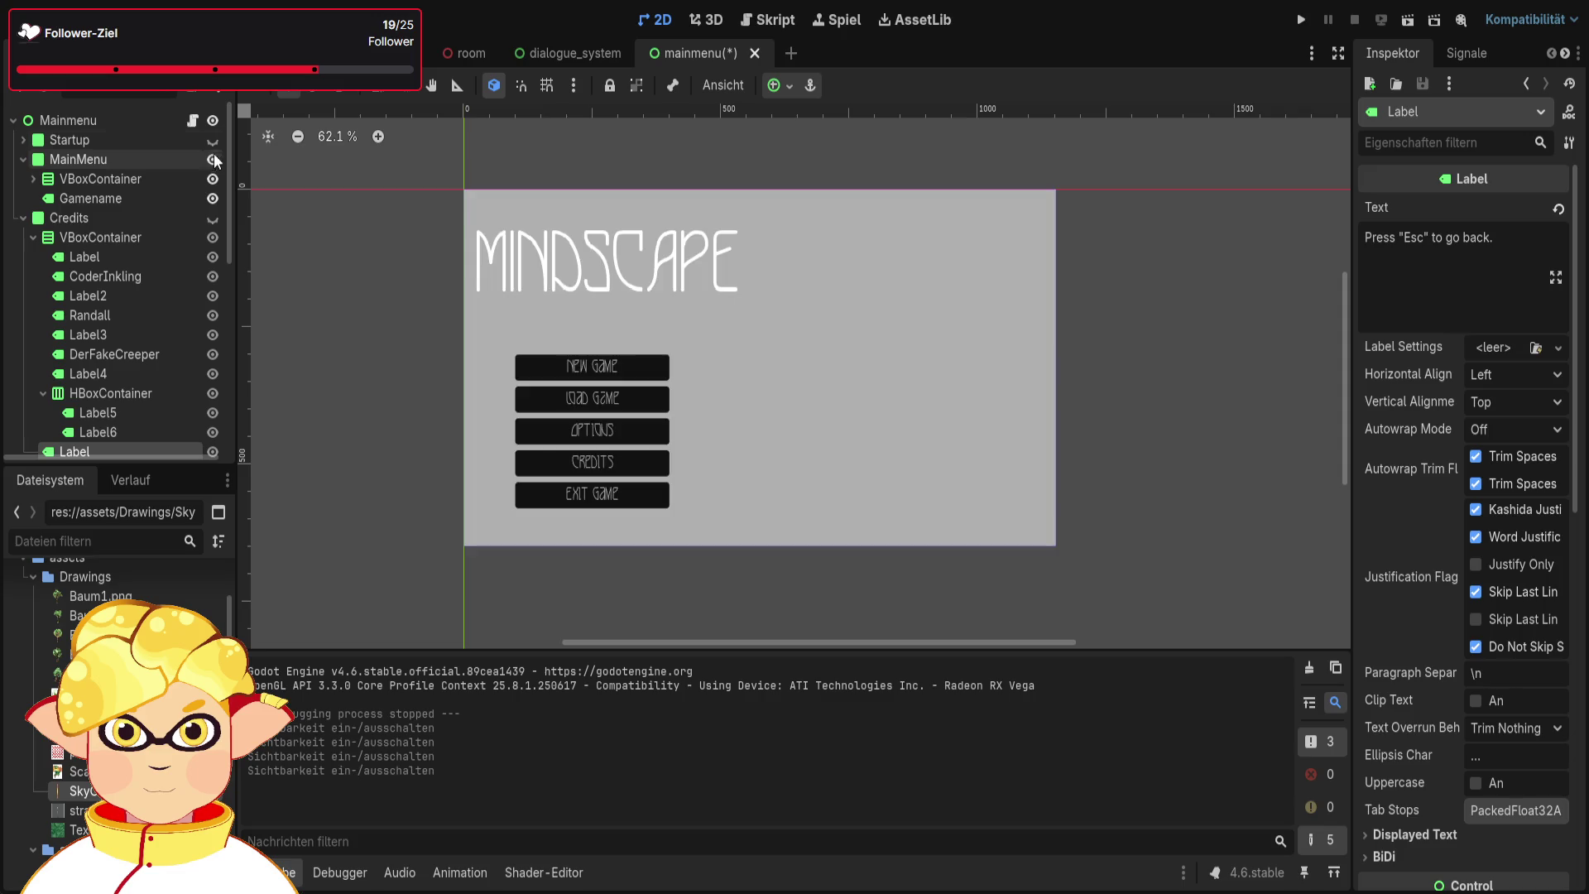
pyautogui.click(213, 140)
pyautogui.click(213, 217)
pyautogui.scroll(-2, 136, 270)
# Paste the Credits 'Press "Esc" to go back.' label under the Options node and show Options
pyautogui.click(108, 331)
pyautogui.click(121, 366)
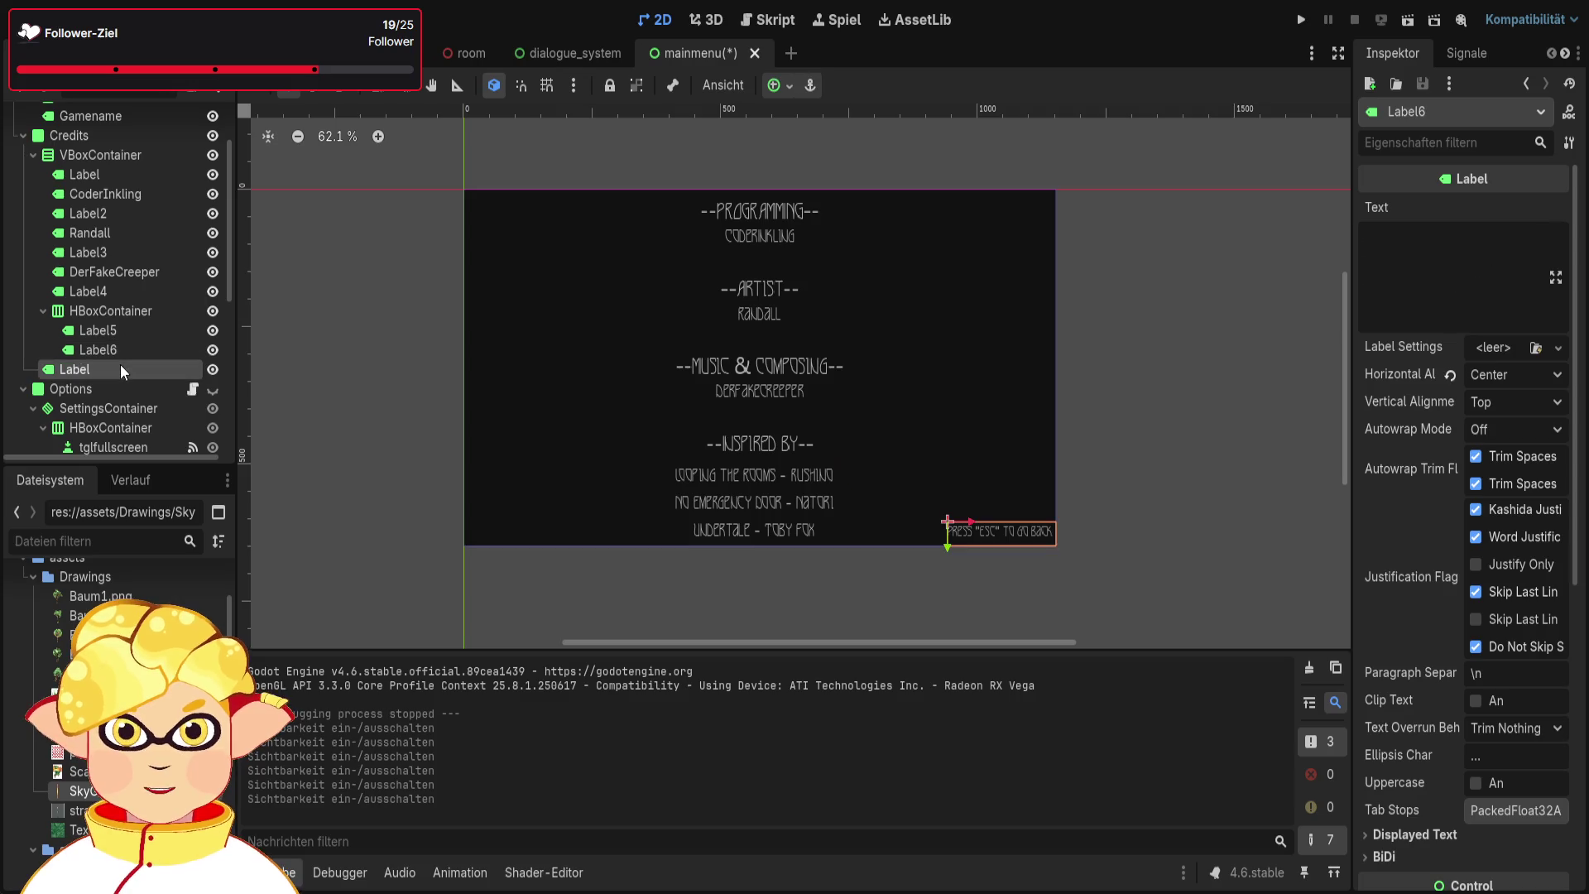
pyautogui.click(23, 135)
pyautogui.click(212, 156)
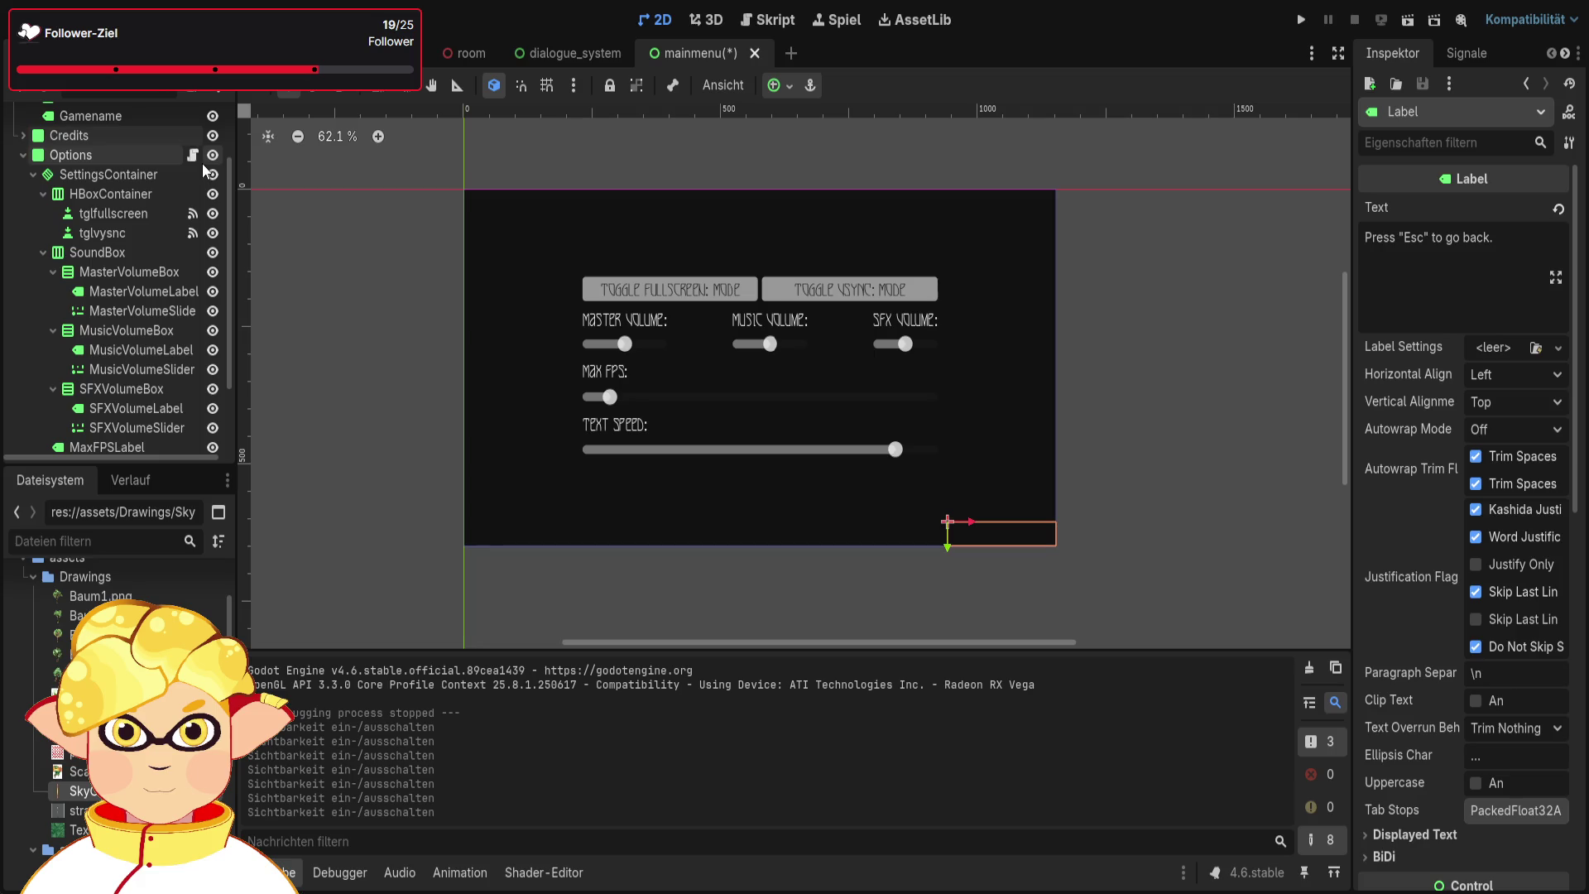
pyautogui.click(112, 156)
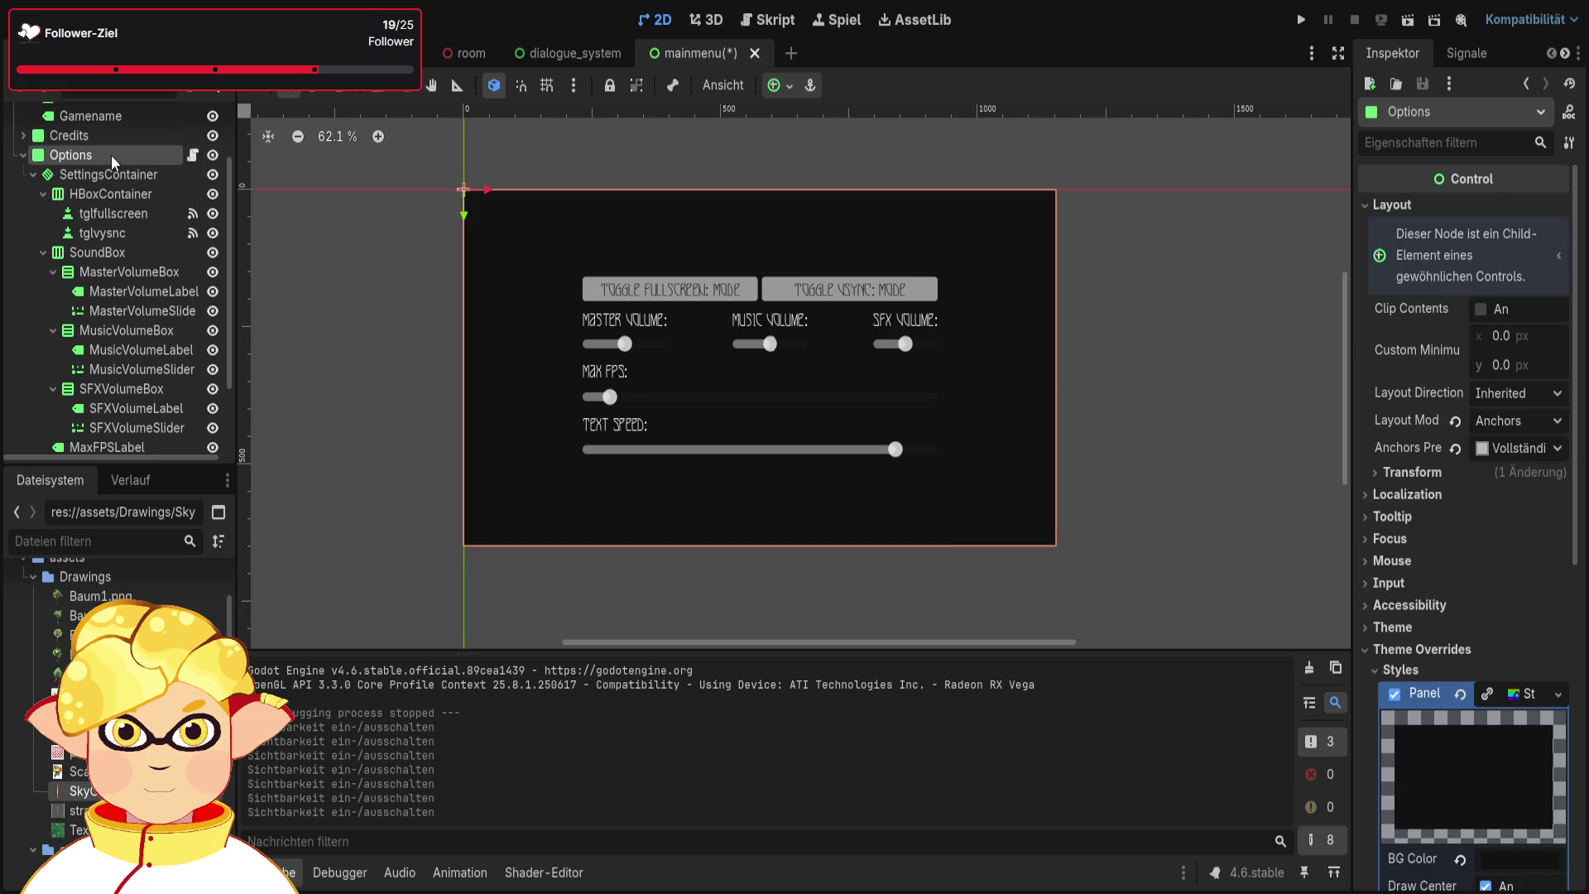
pyautogui.hotkey('ctrl', 'v')
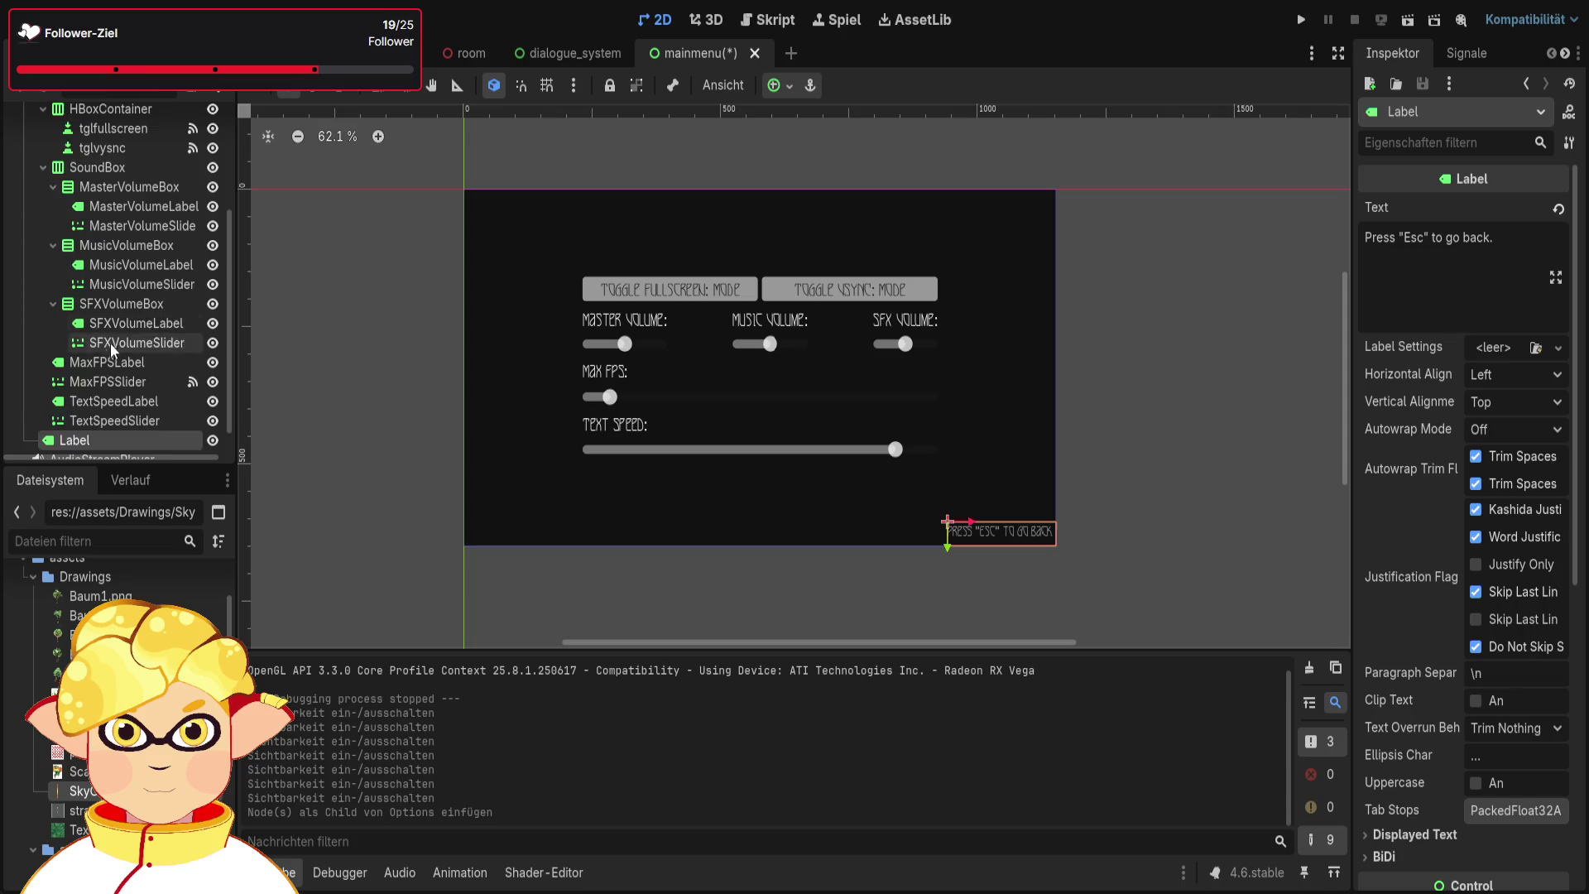
pyautogui.scroll(5, 74, 288)
pyautogui.click(23, 236)
pyautogui.click(87, 320)
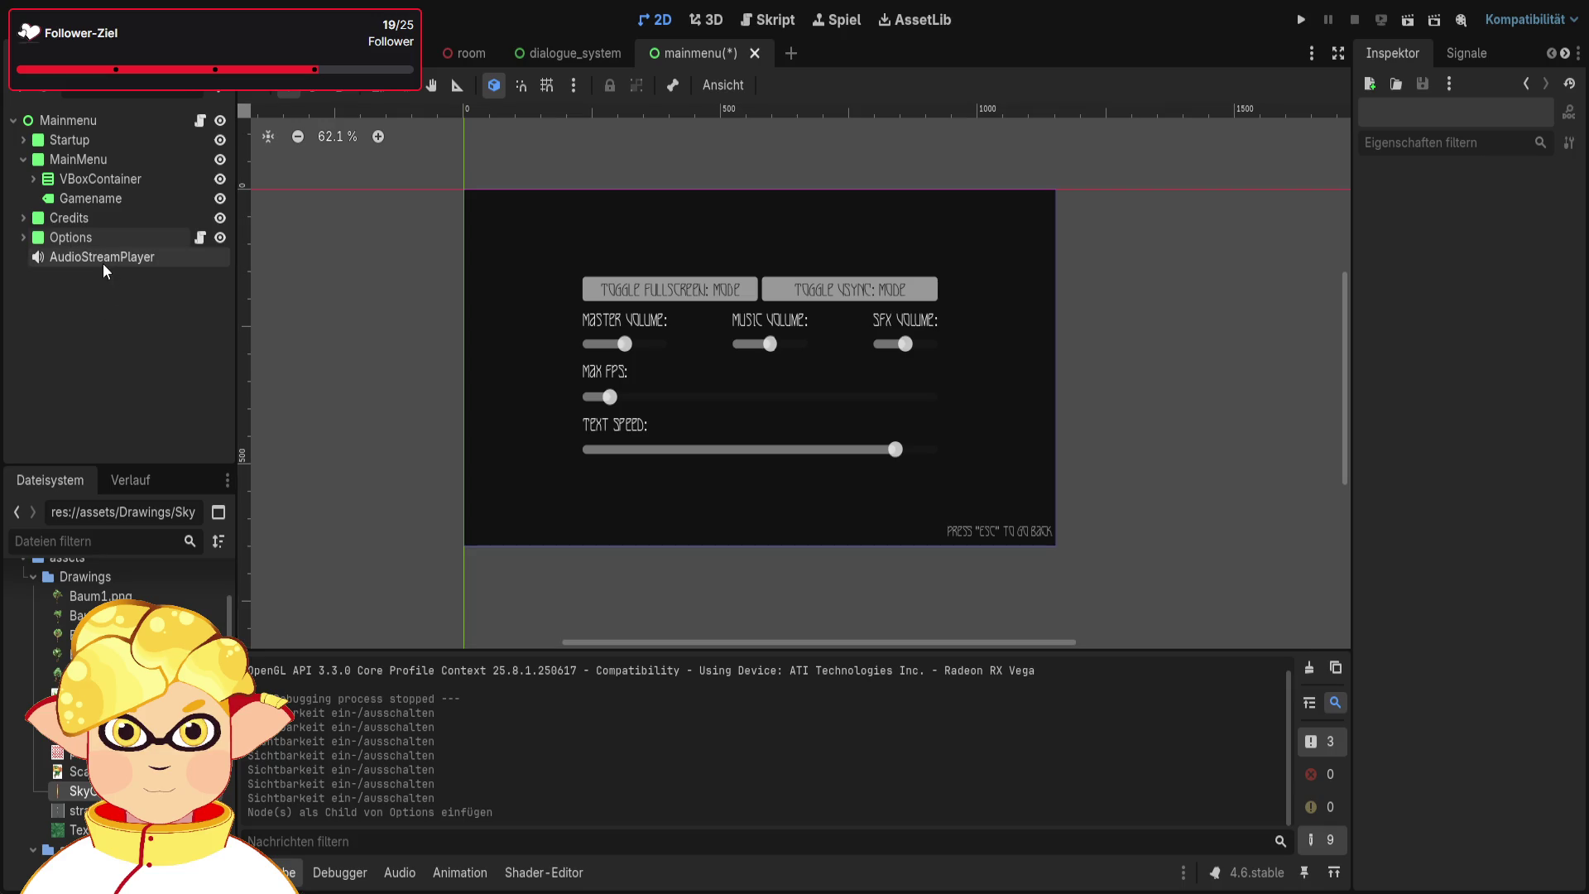
# Tidy the Scene tree by collapsing the MainMenu node and clearing the selection
pyautogui.click(107, 219)
pyautogui.click(114, 202)
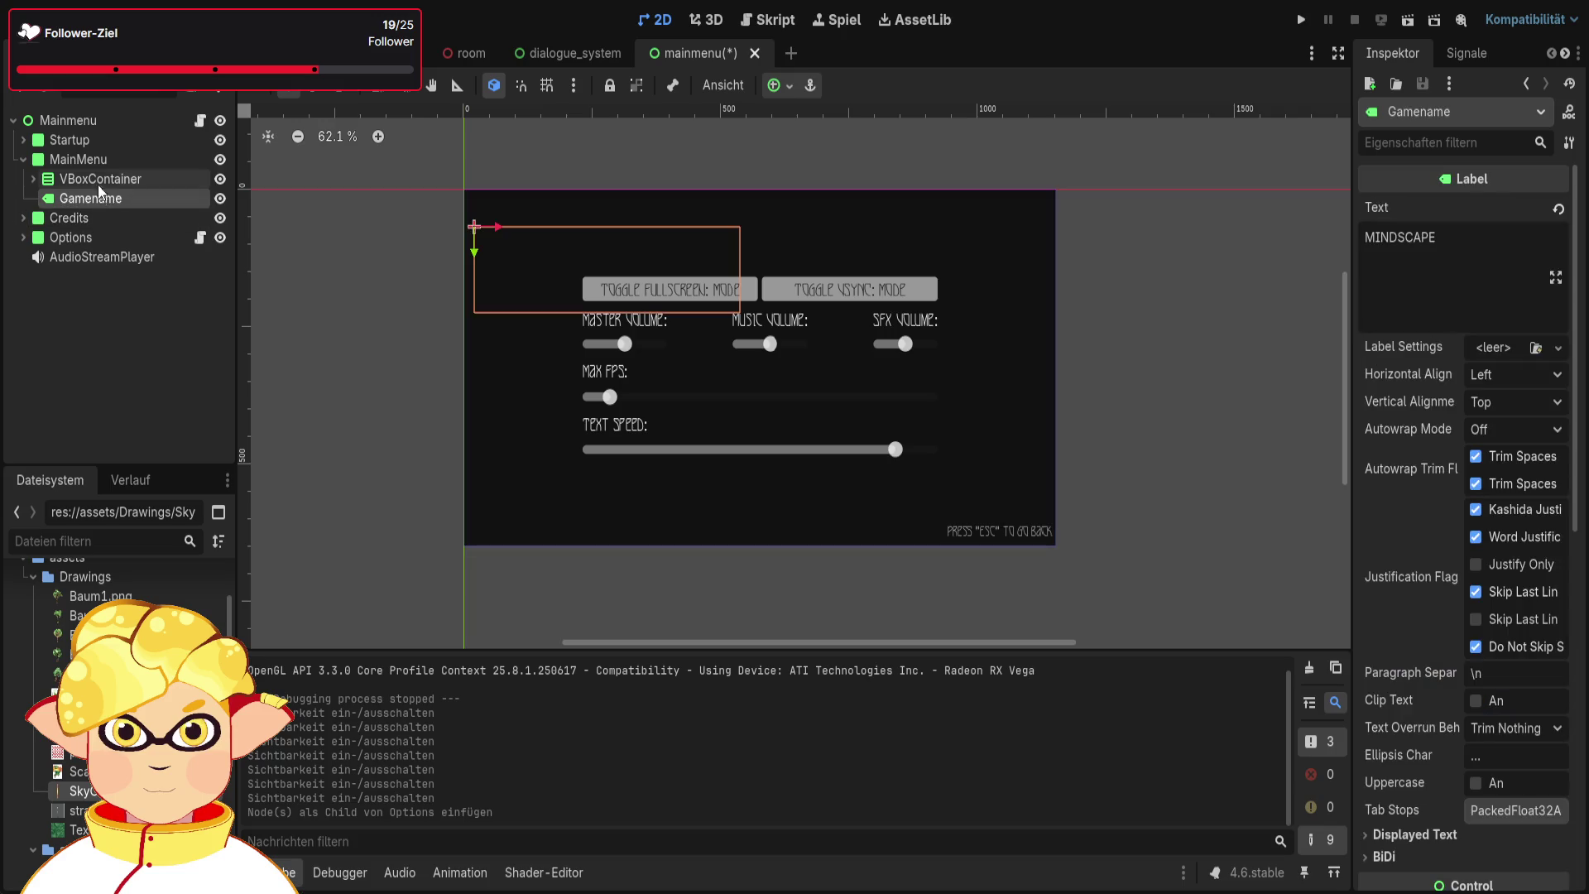
pyautogui.click(23, 158)
pyautogui.click(80, 291)
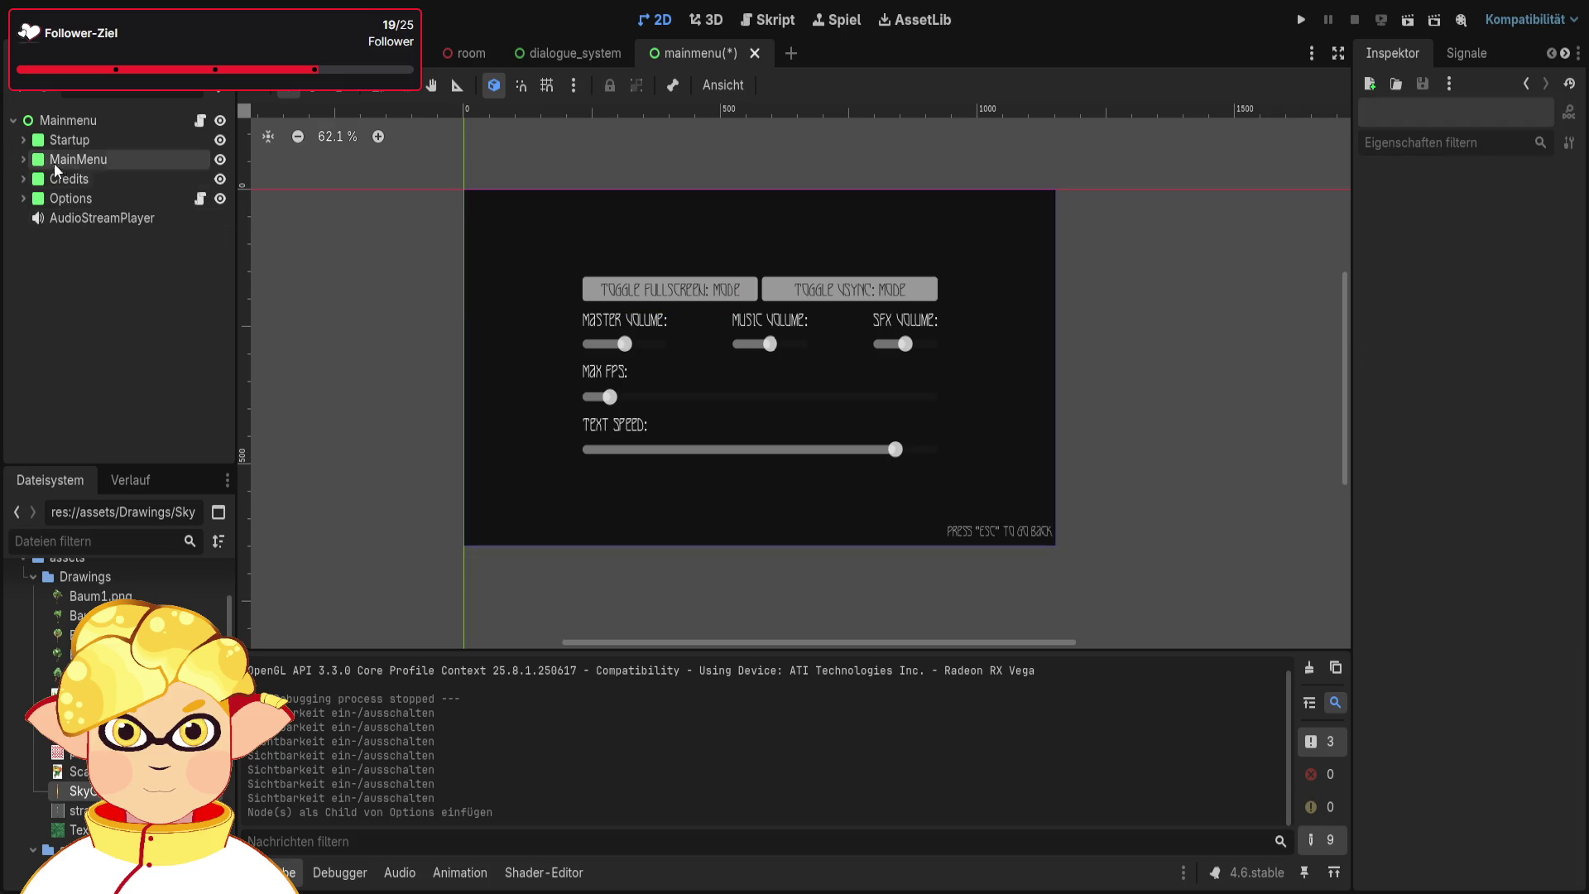
# Hide the Options, Credits, MainMenu and Startup panels in turn to preview each screen
pyautogui.click(220, 198)
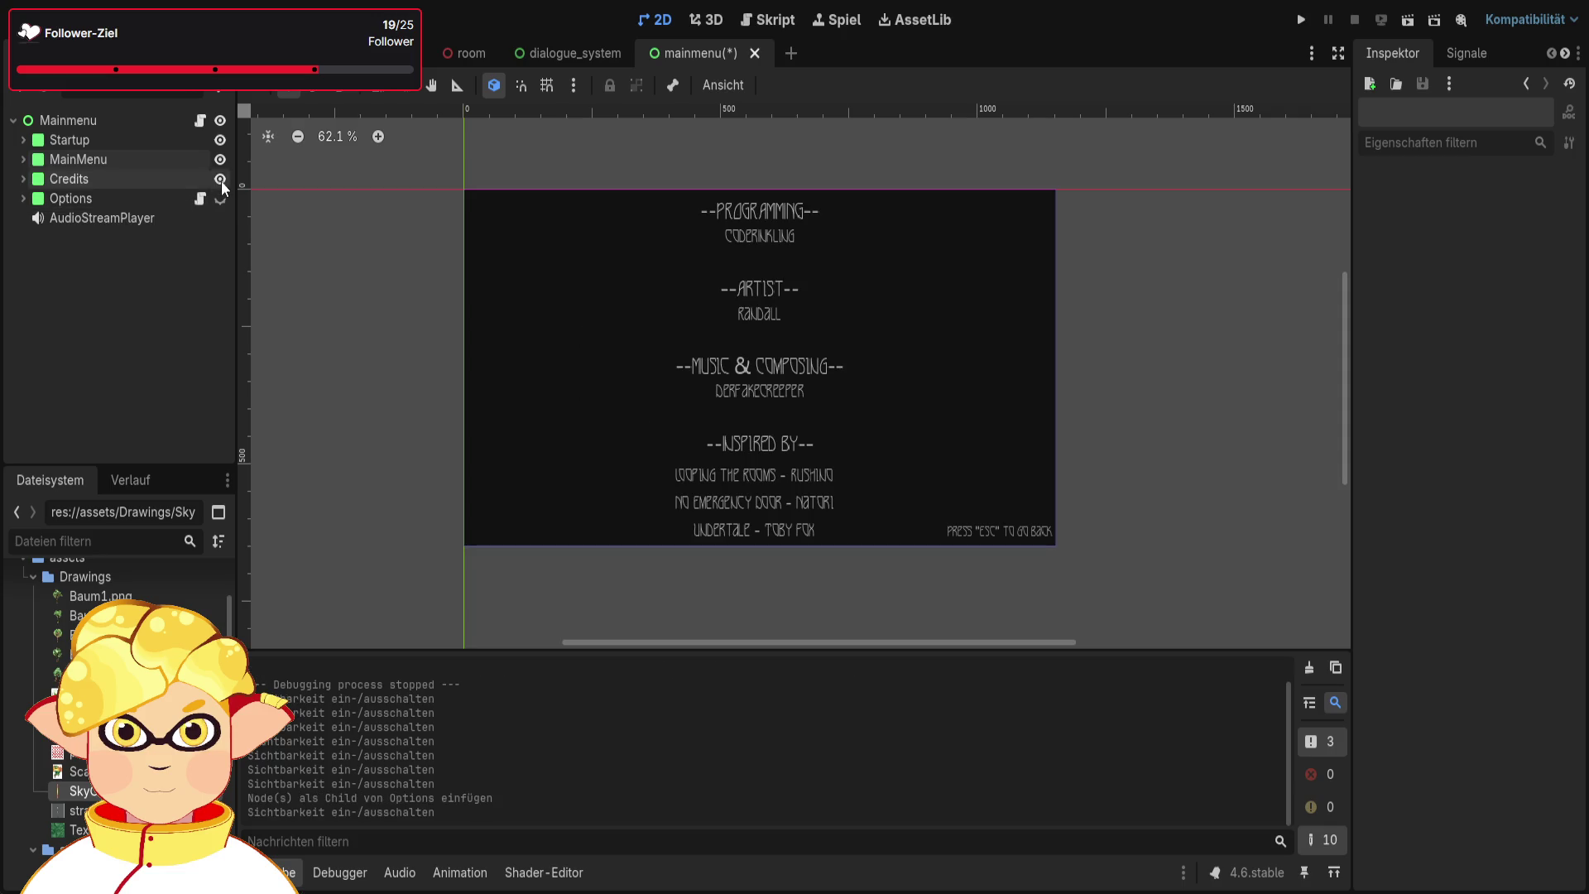
pyautogui.click(221, 180)
pyautogui.click(220, 160)
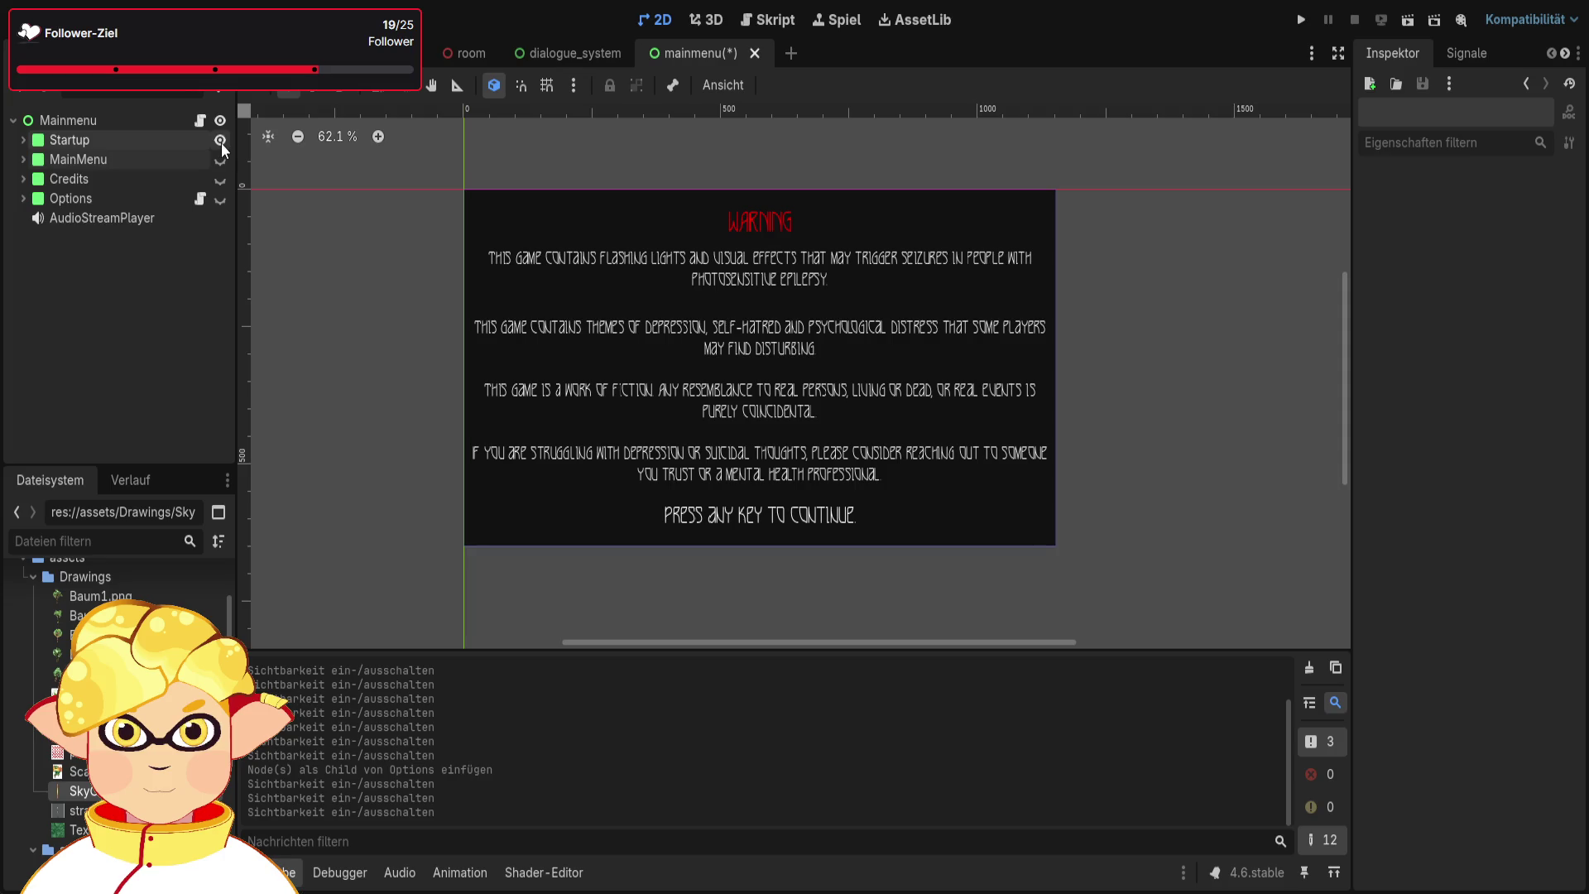
pyautogui.click(220, 141)
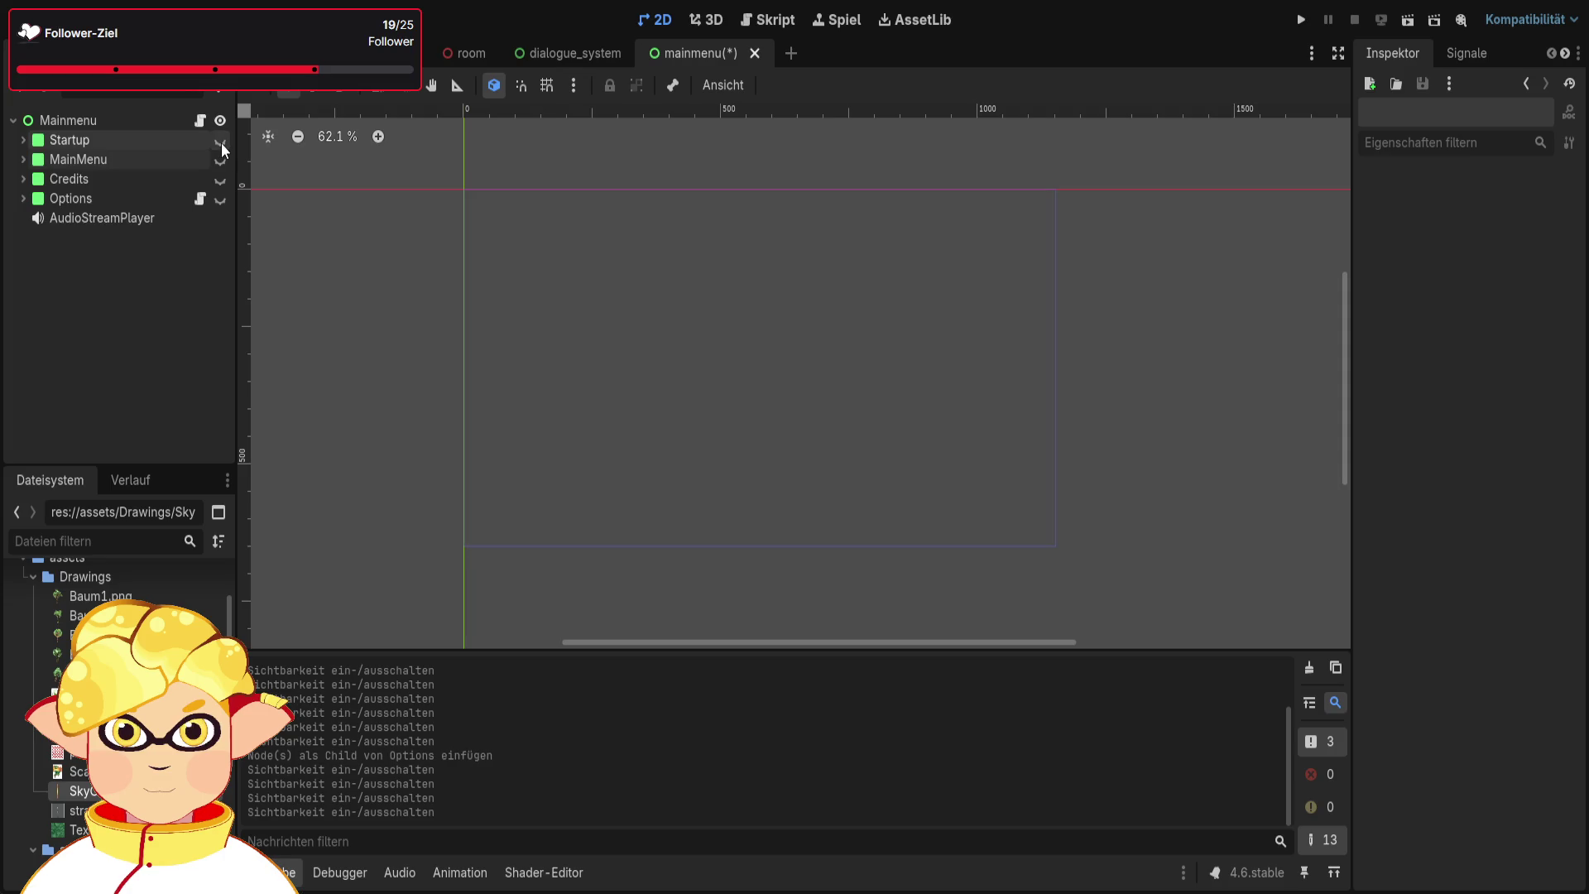
pyautogui.click(221, 140)
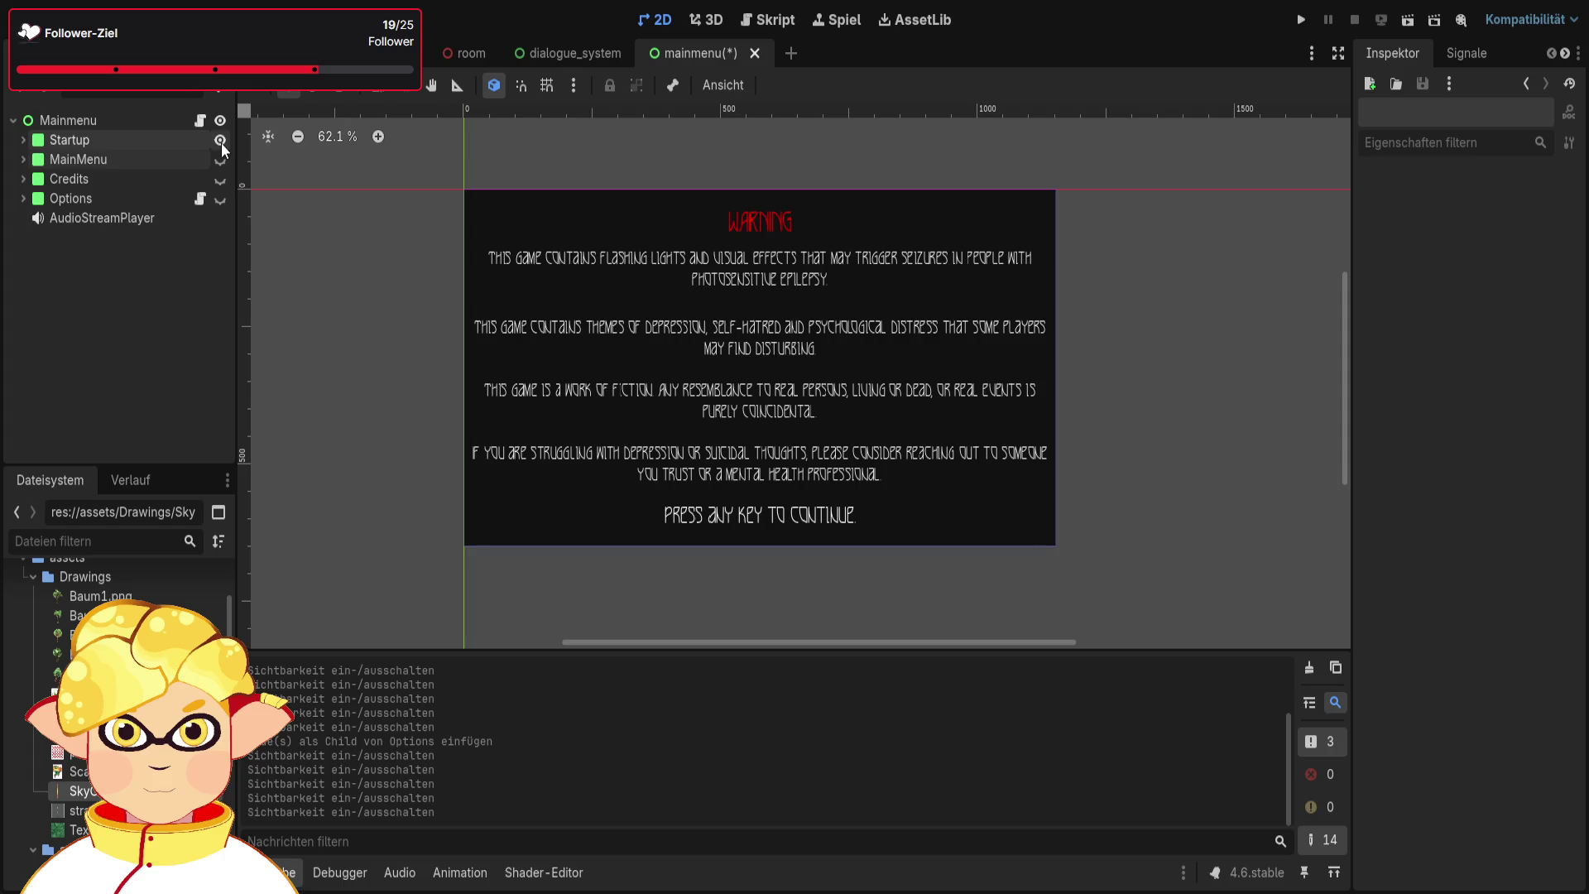
pyautogui.click(221, 141)
pyautogui.click(220, 141)
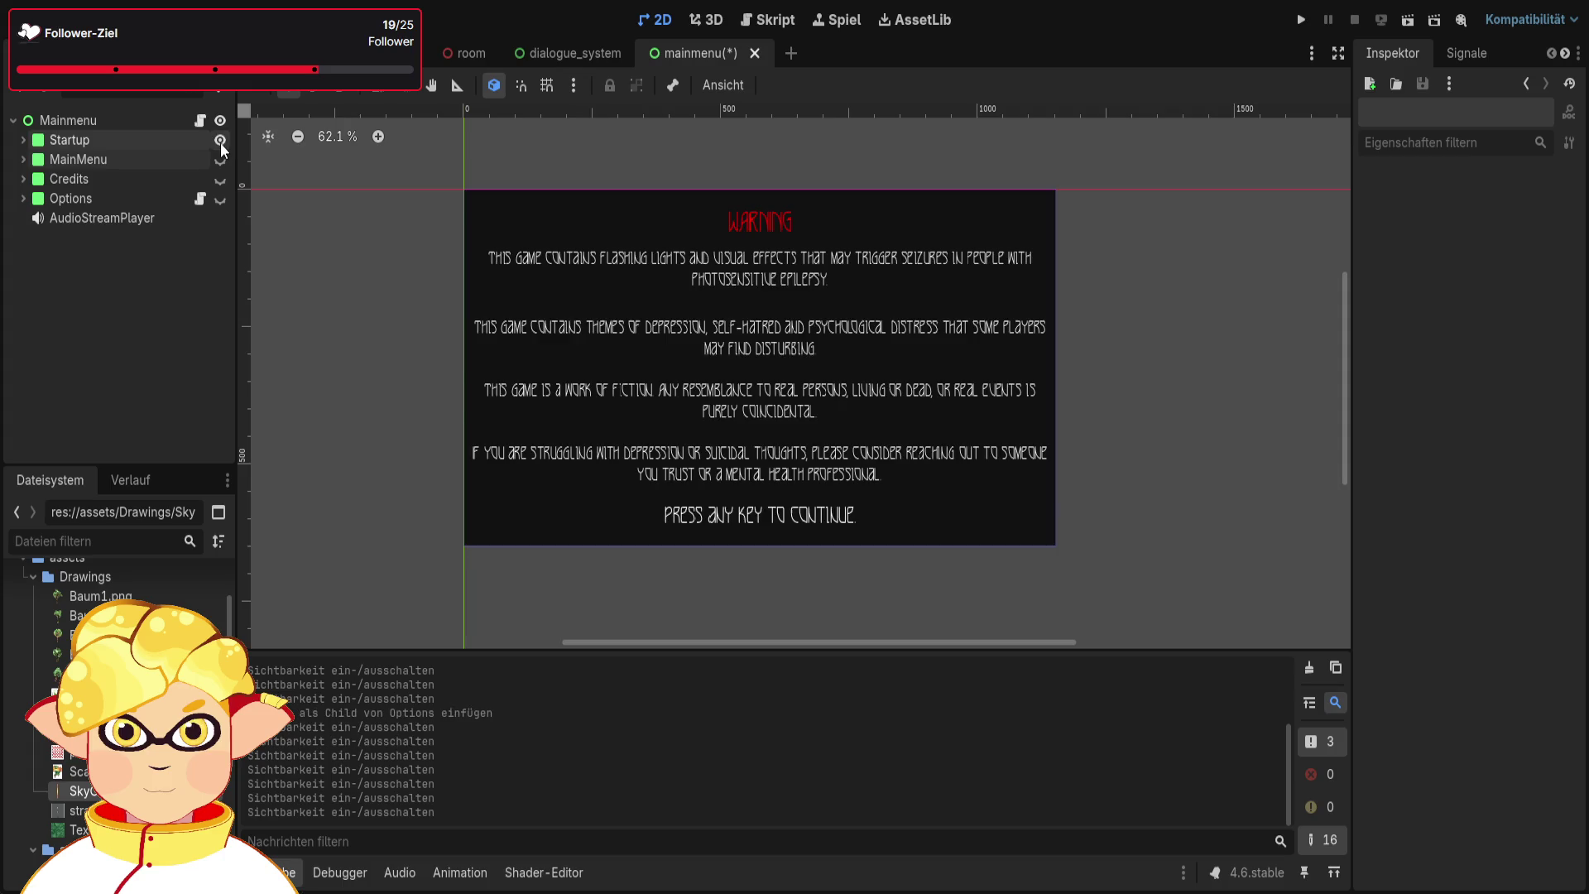
# Make MainMenu, Credits and Options visible again, then open the mainmenu.gd script
pyautogui.click(219, 159)
pyautogui.click(220, 179)
pyautogui.click(220, 198)
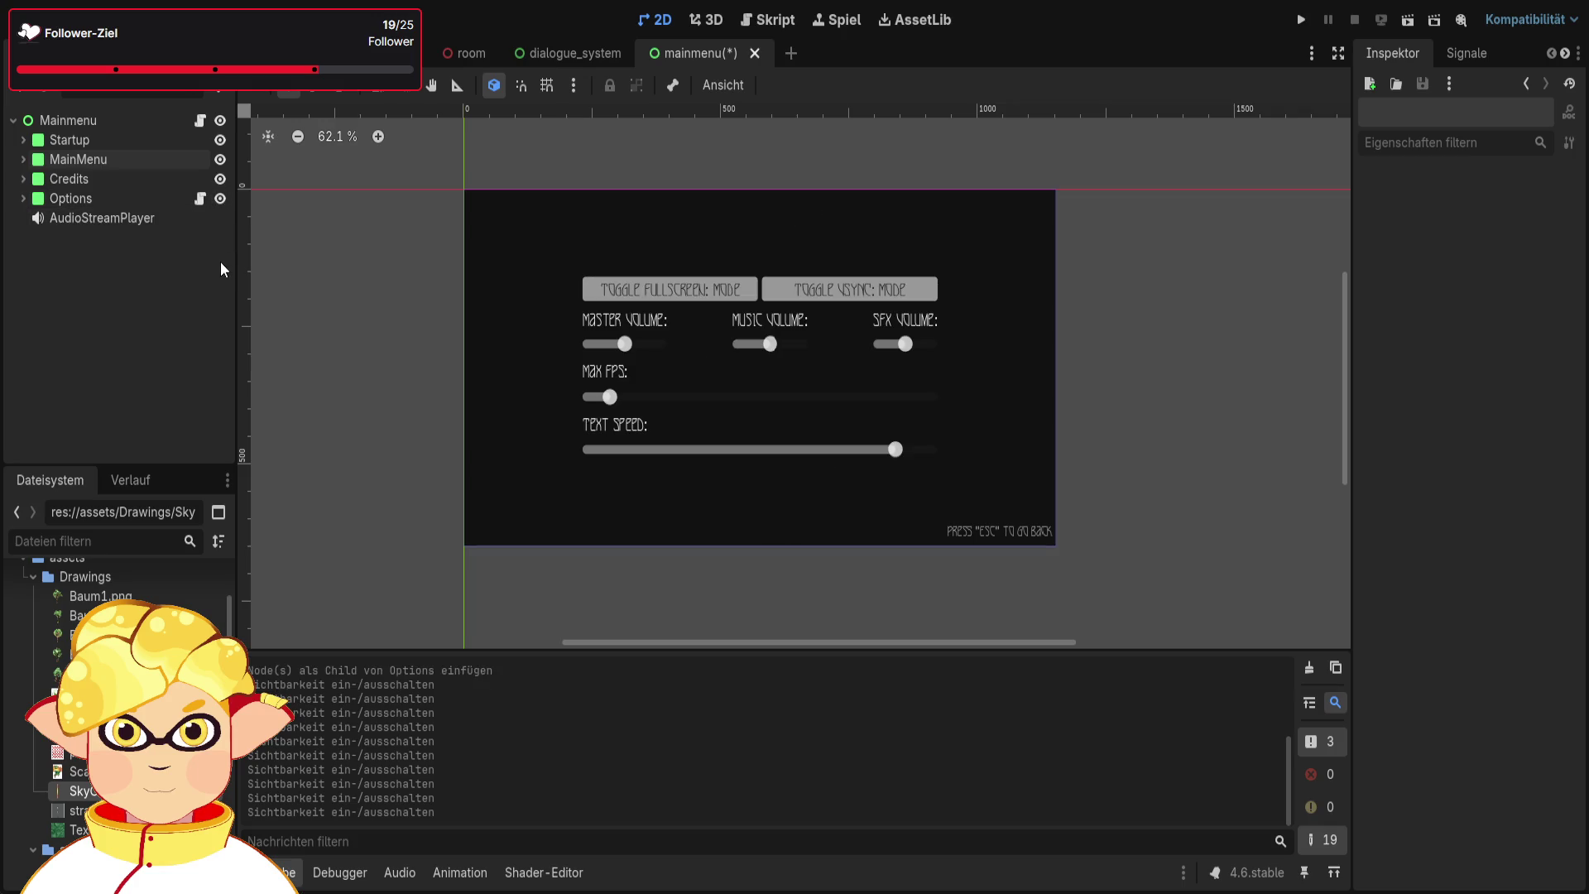
pyautogui.click(221, 198)
pyautogui.click(220, 197)
pyautogui.click(200, 121)
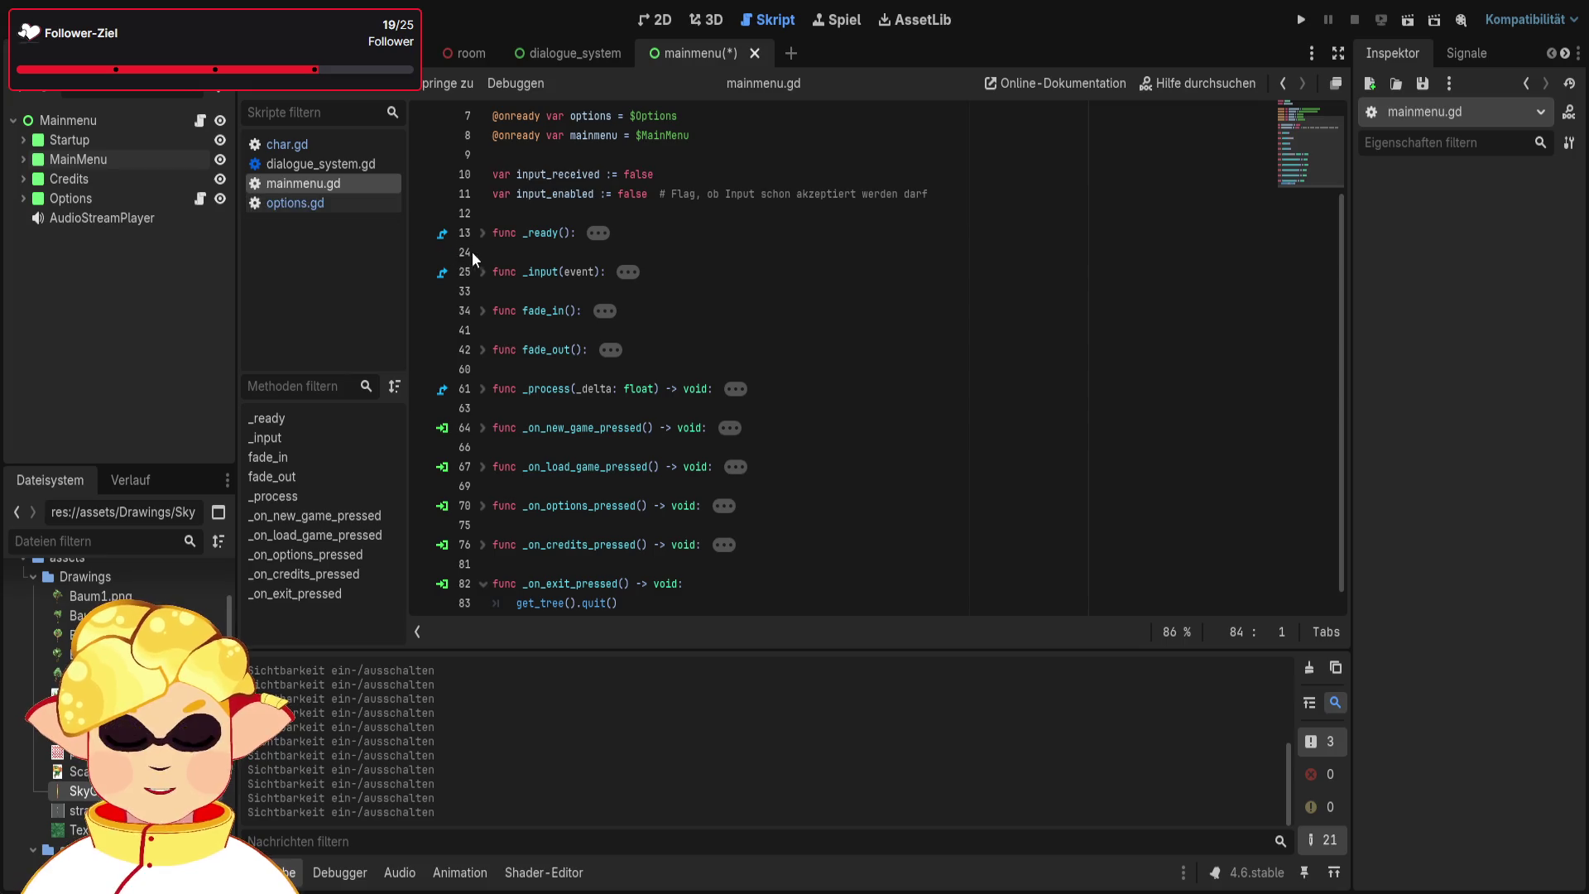
# Unfold the _ready() function and insert an empty line 14 right after its header
pyautogui.click(482, 233)
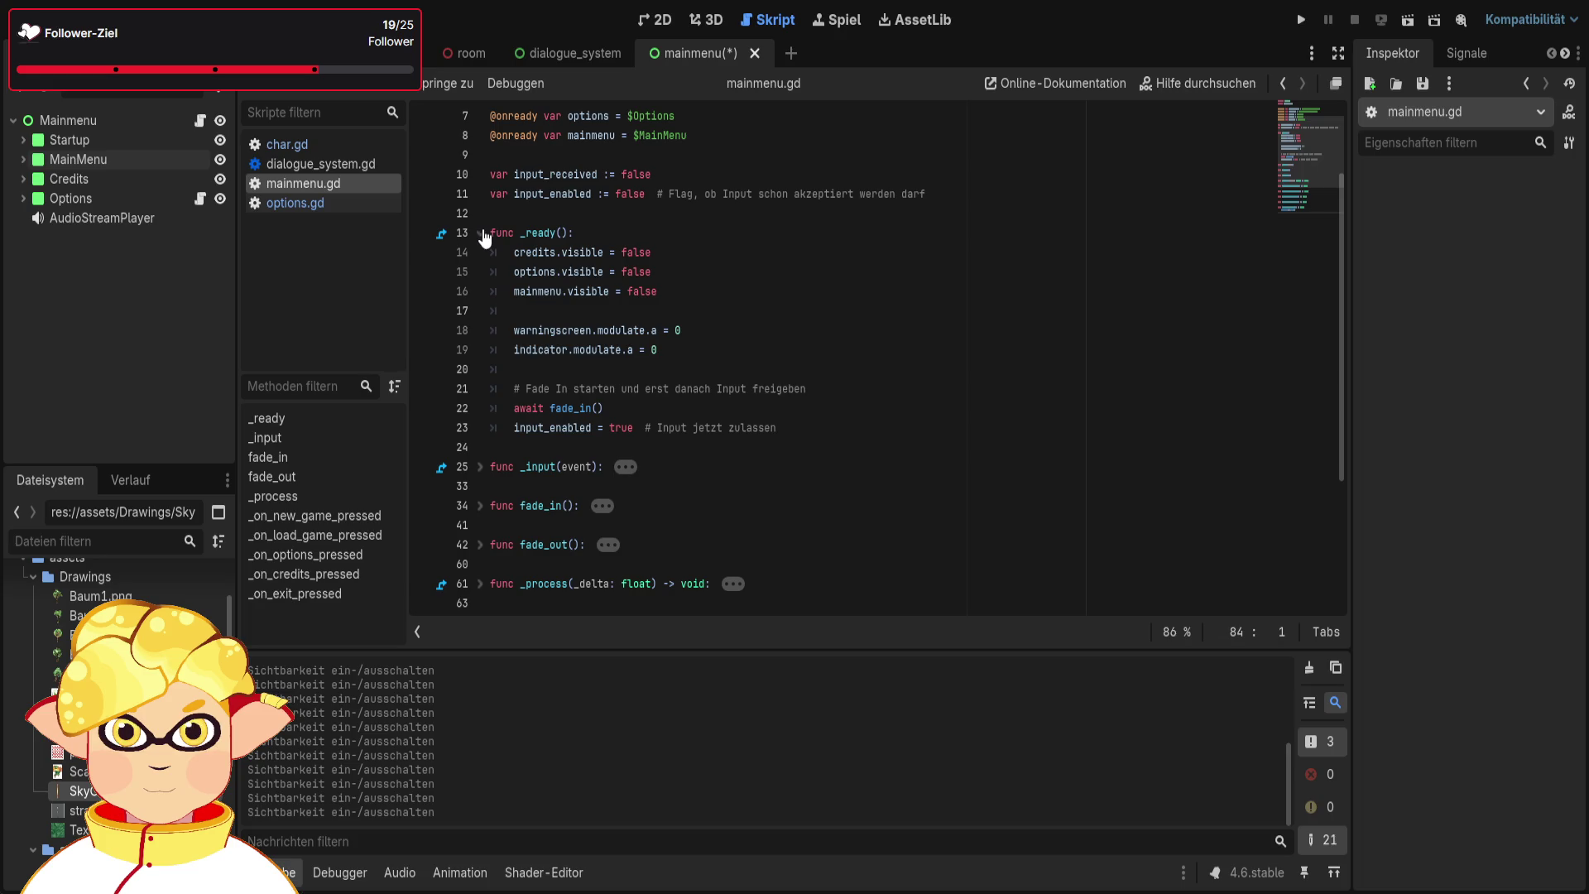
pyautogui.click(641, 235)
pyautogui.press('Return')
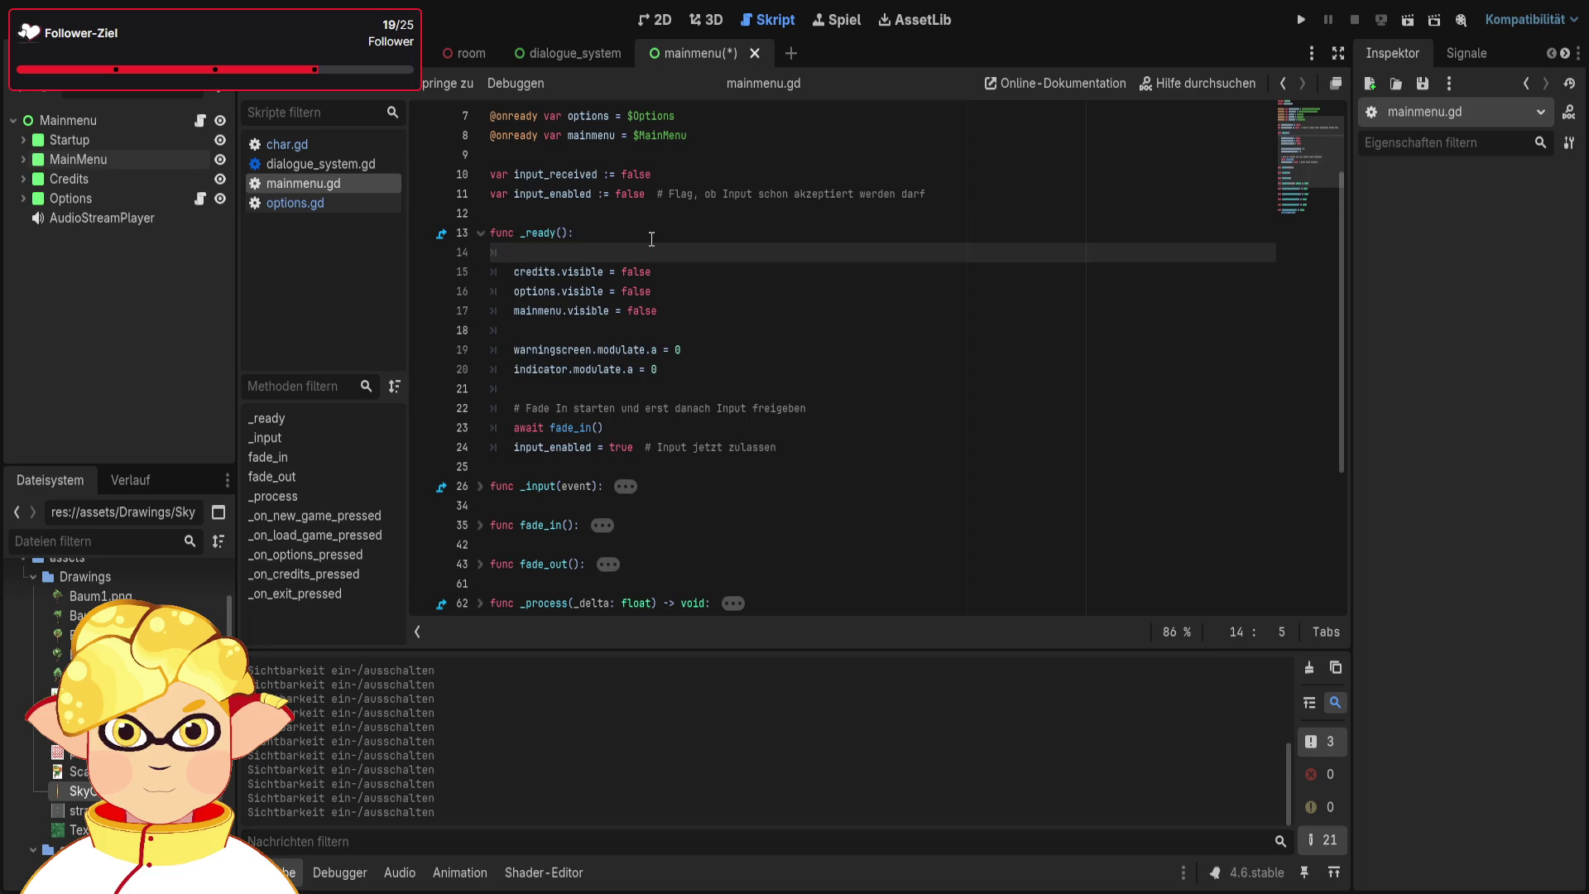
pyautogui.scroll(1, 652, 239)
pyautogui.scroll(1, 652, 240)
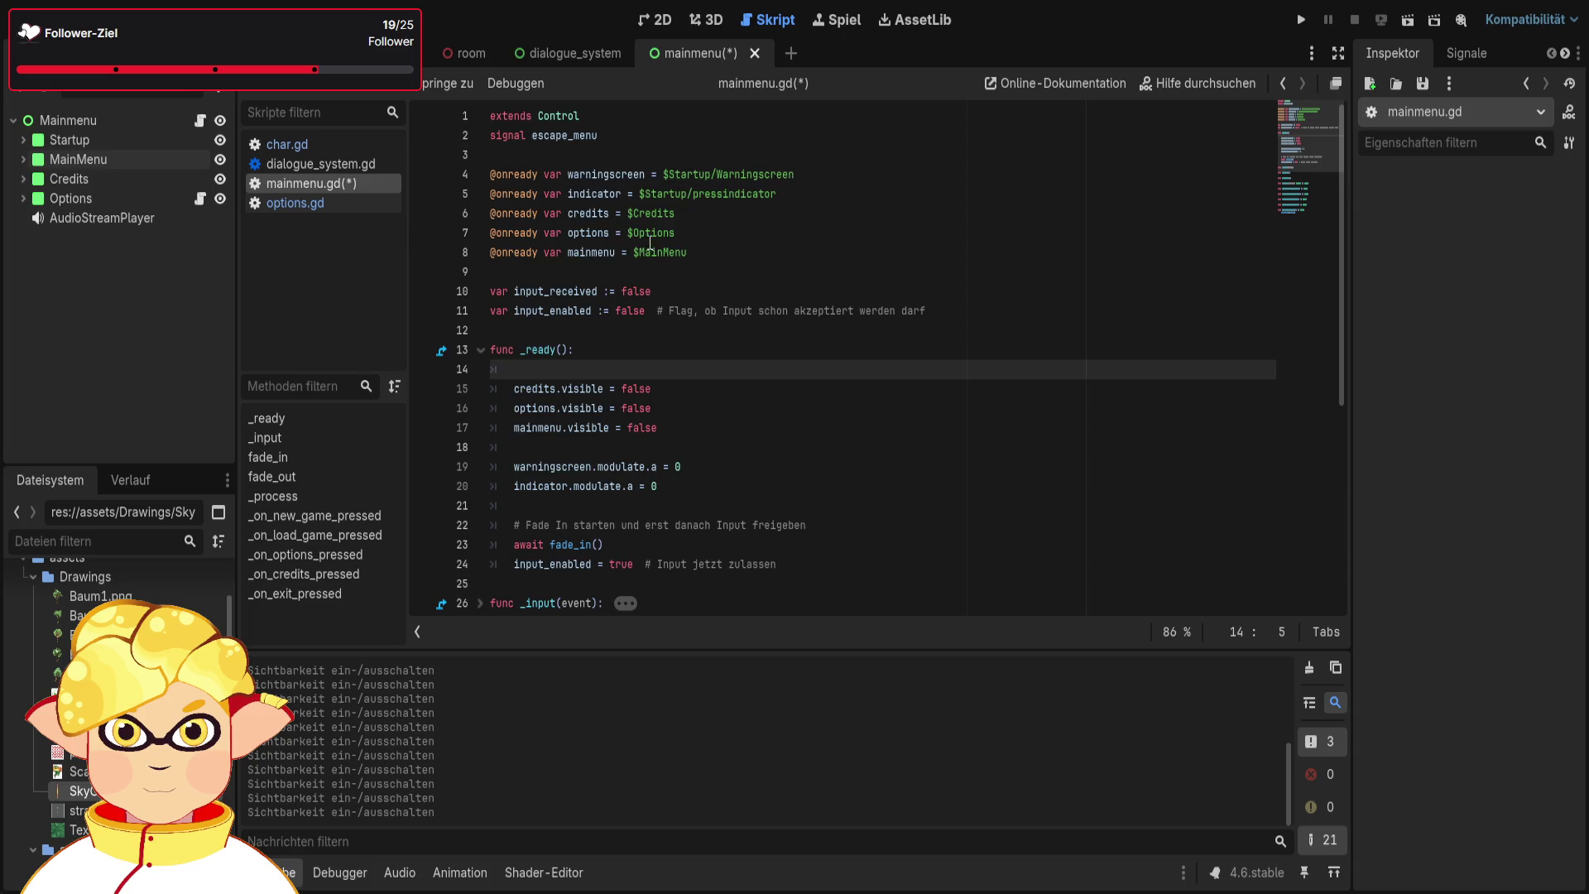
pyautogui.scroll(-1, 652, 244)
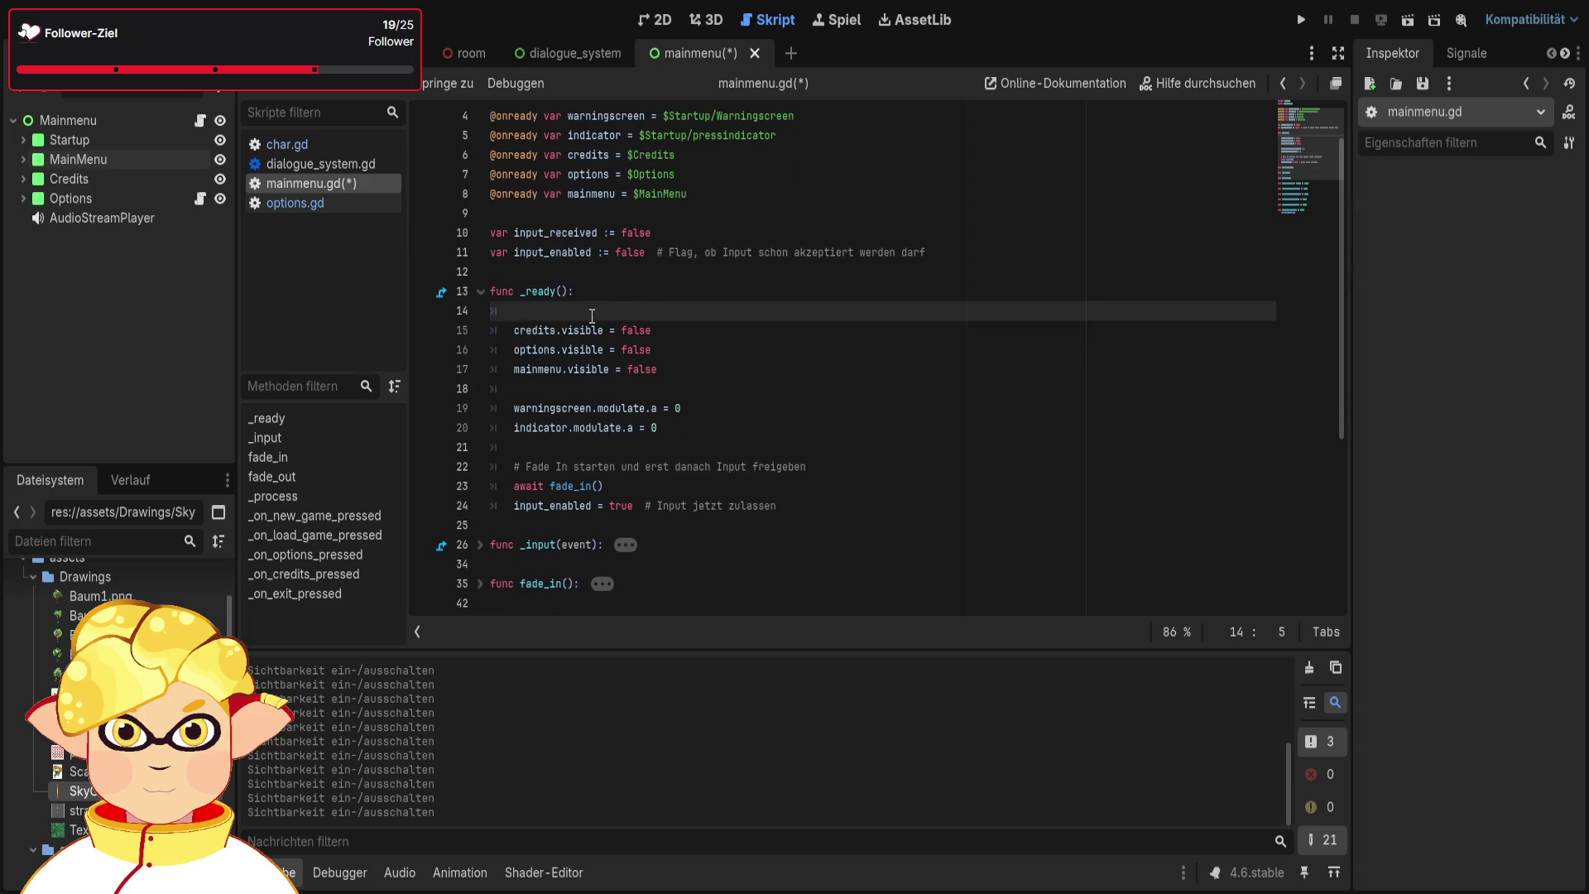
pyautogui.scroll(-1, 600, 331)
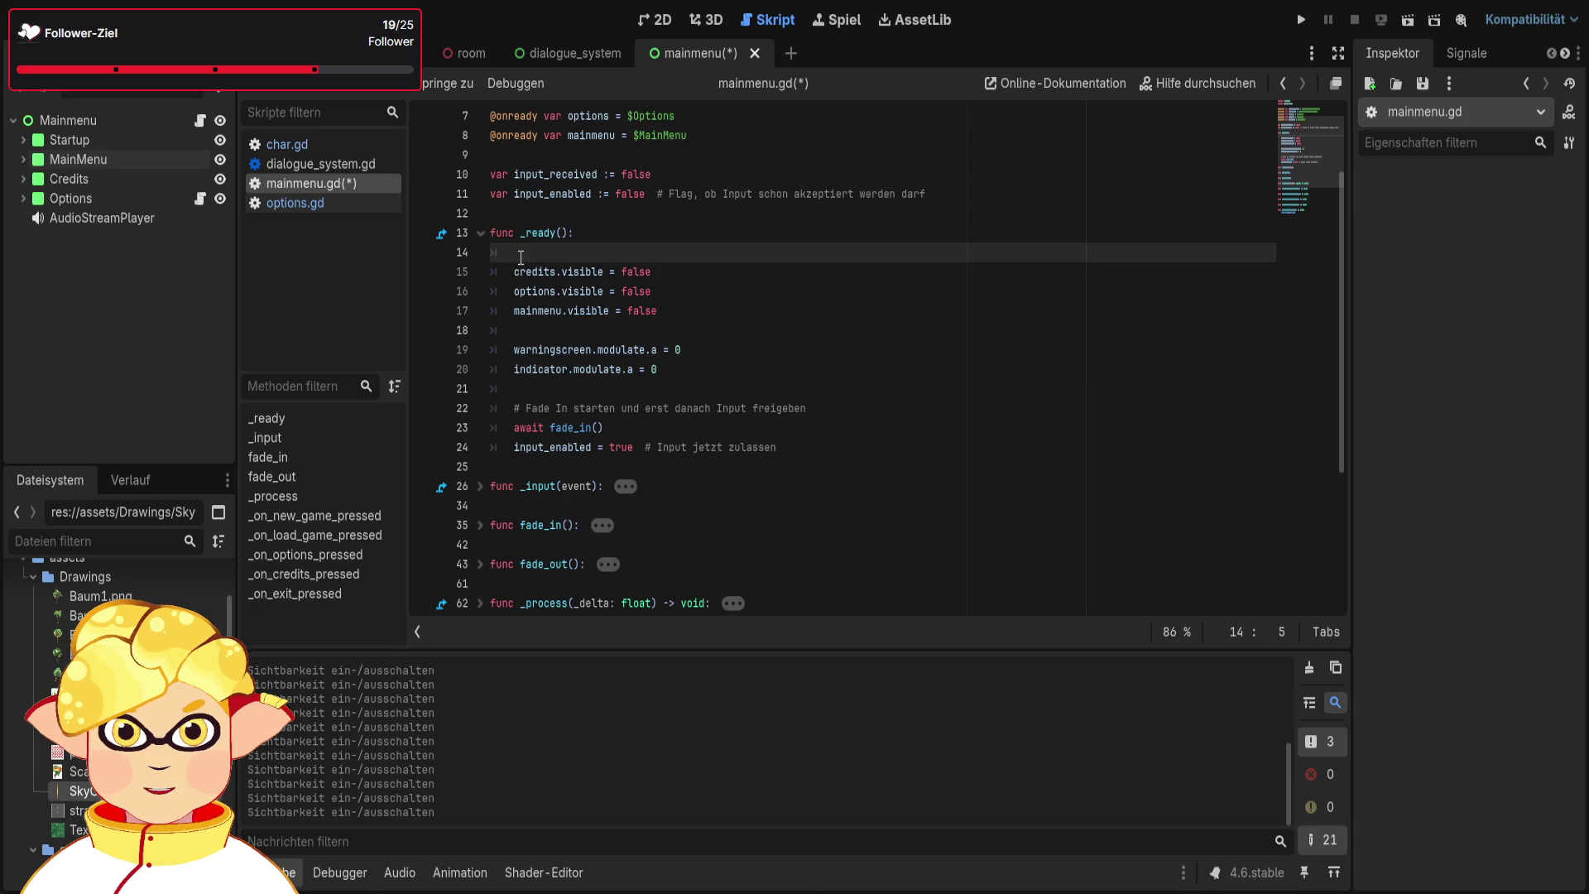
# Type 'startup' on line 14, then delete the mistyped word
pyautogui.write('startu')
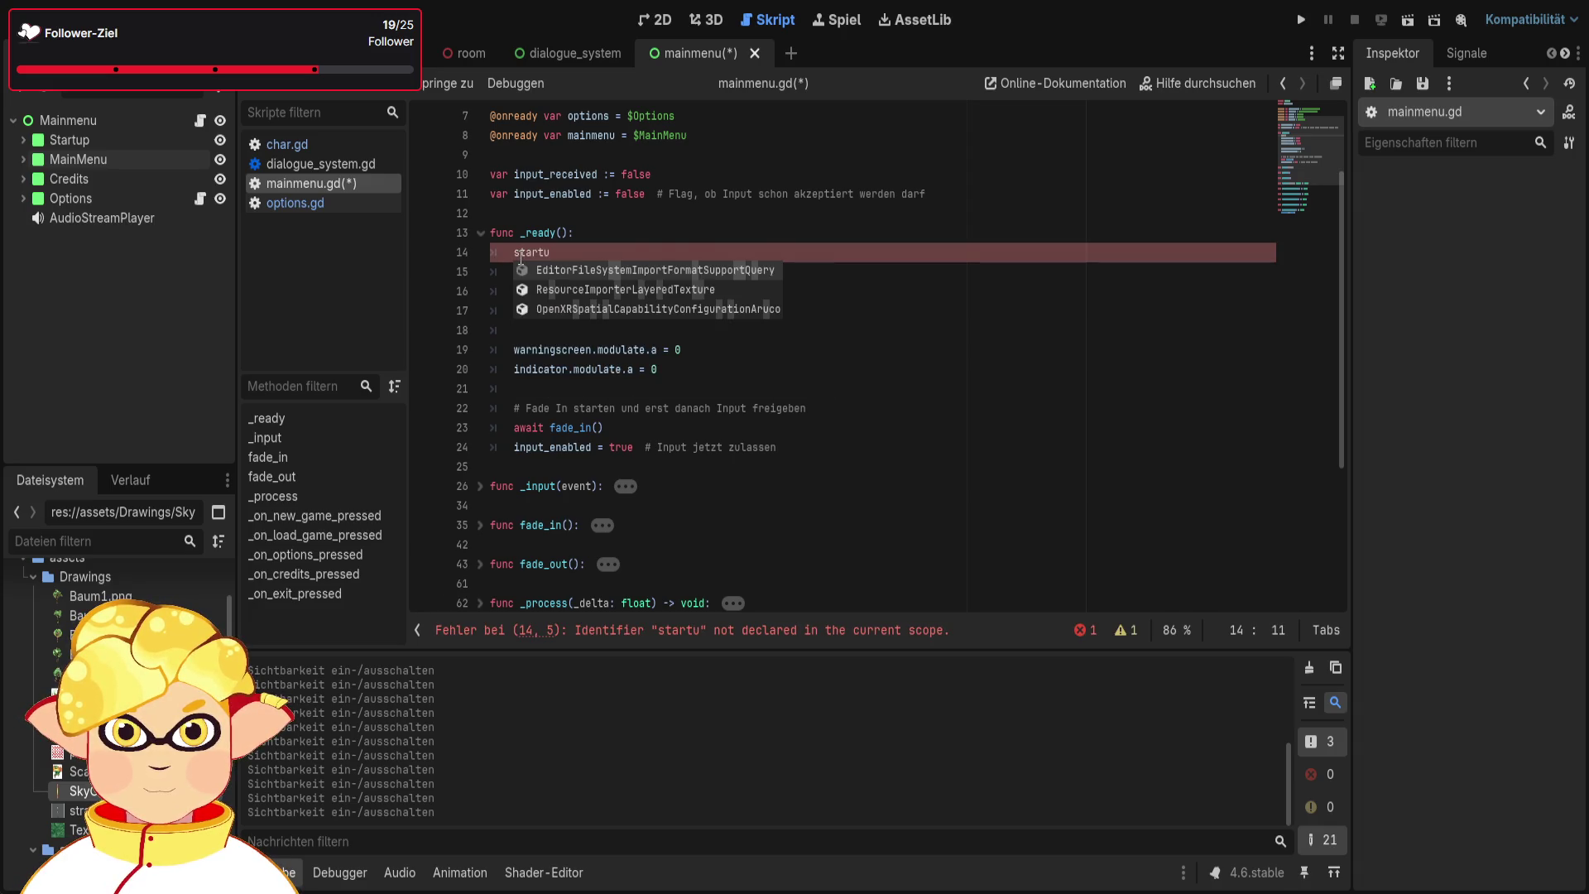
pyautogui.write('p')
pyautogui.scroll(2, 738, 265)
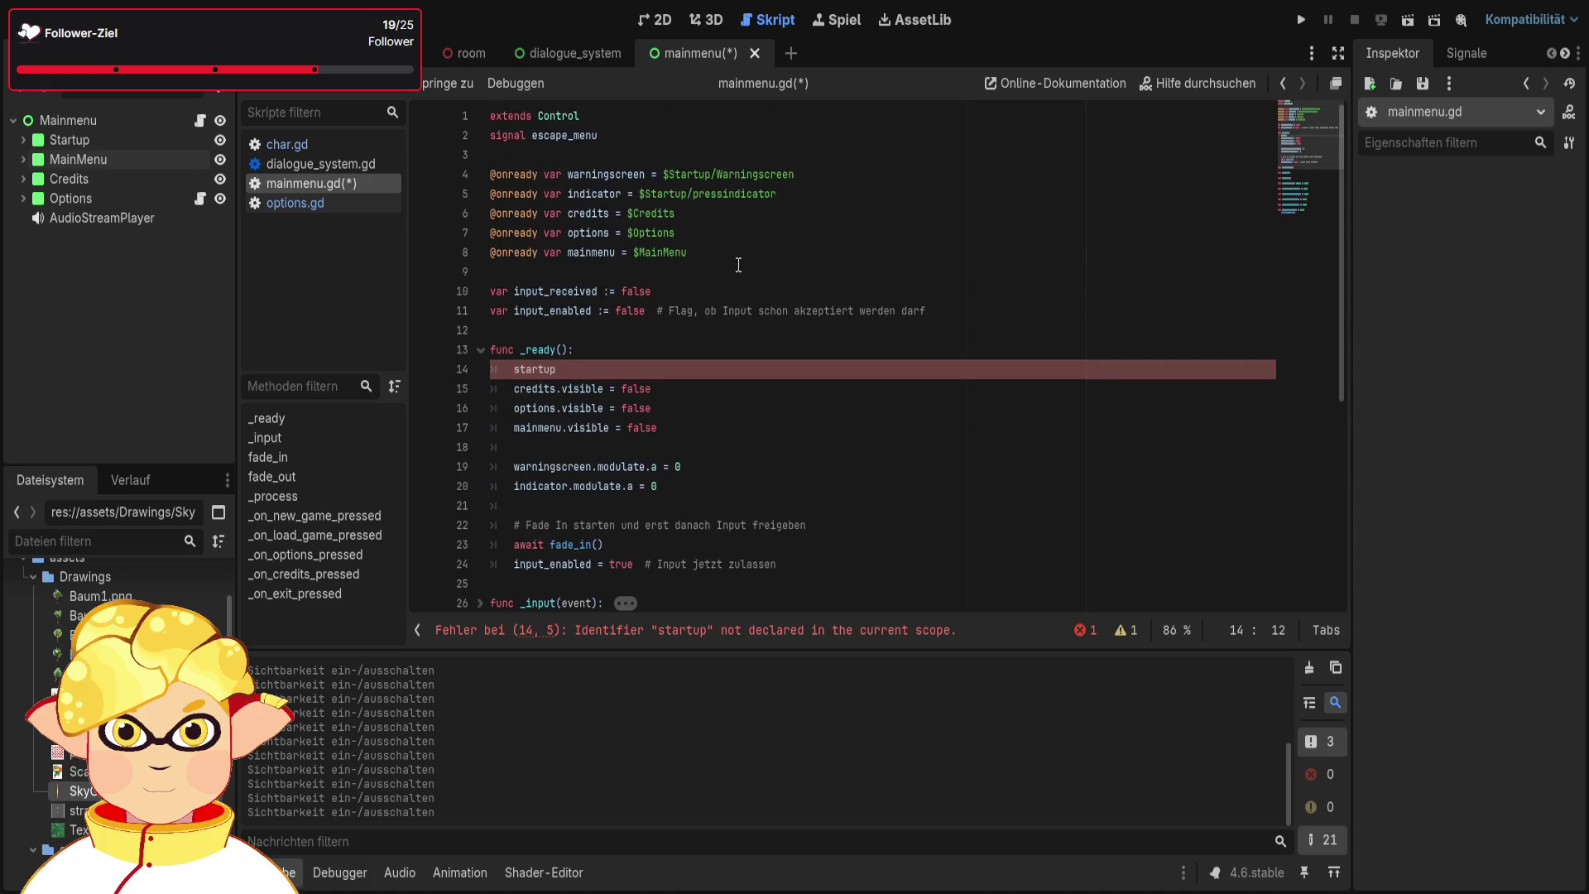
pyautogui.press('BackSpace')
pyautogui.press('BackSpace')
pyautogui.press('BackSpace')
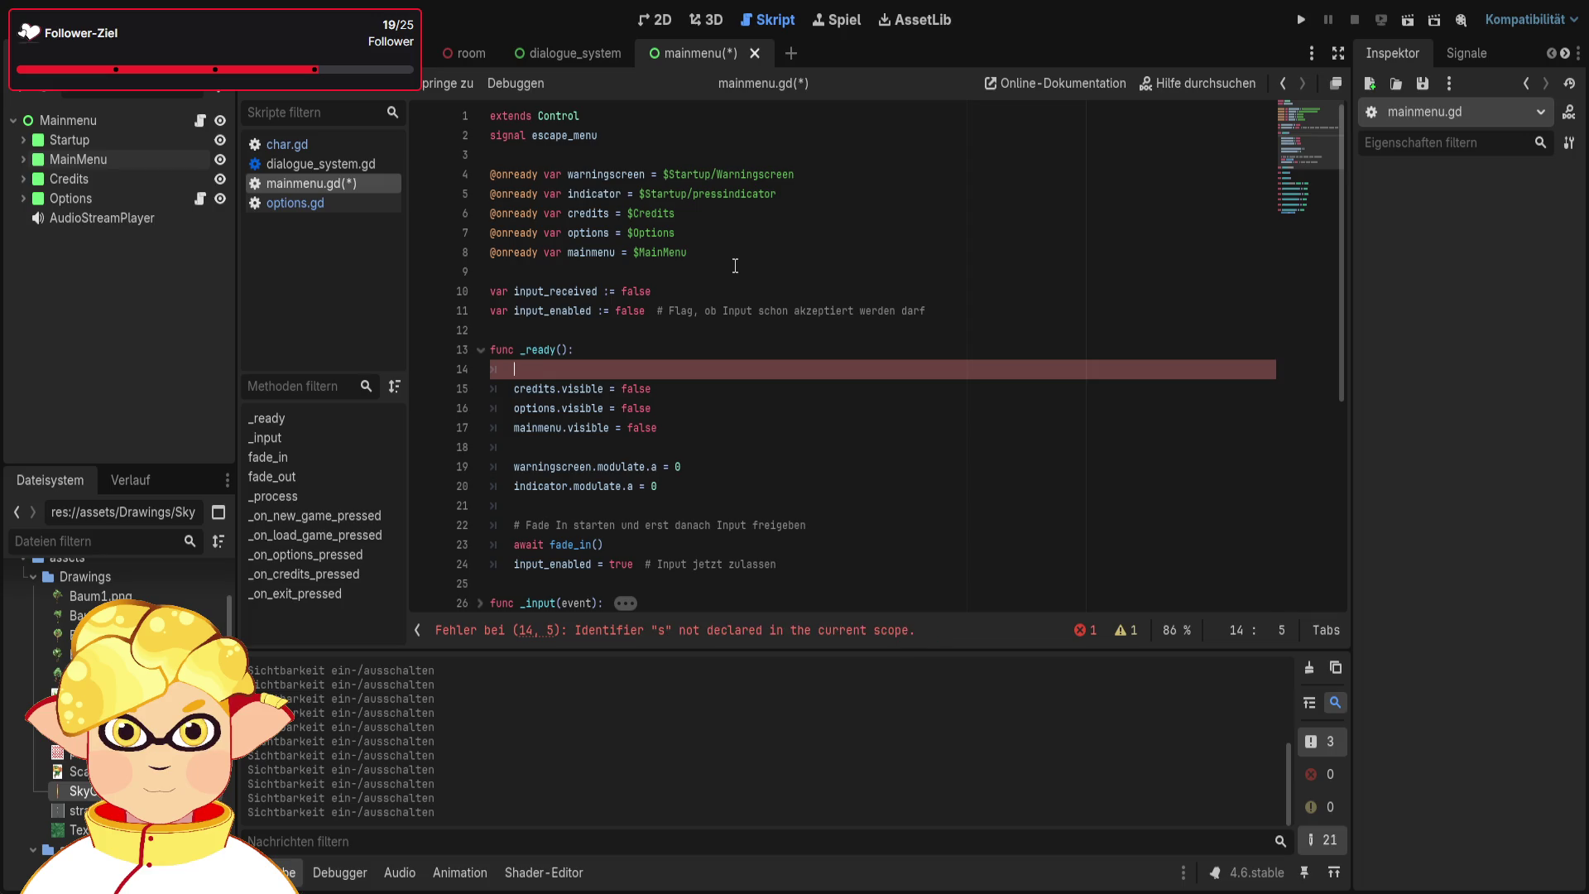
pyautogui.scroll(-1, 744, 403)
# Add a blank line after line 20 and type warningscreen.visible = false on line 14
pyautogui.click(685, 429)
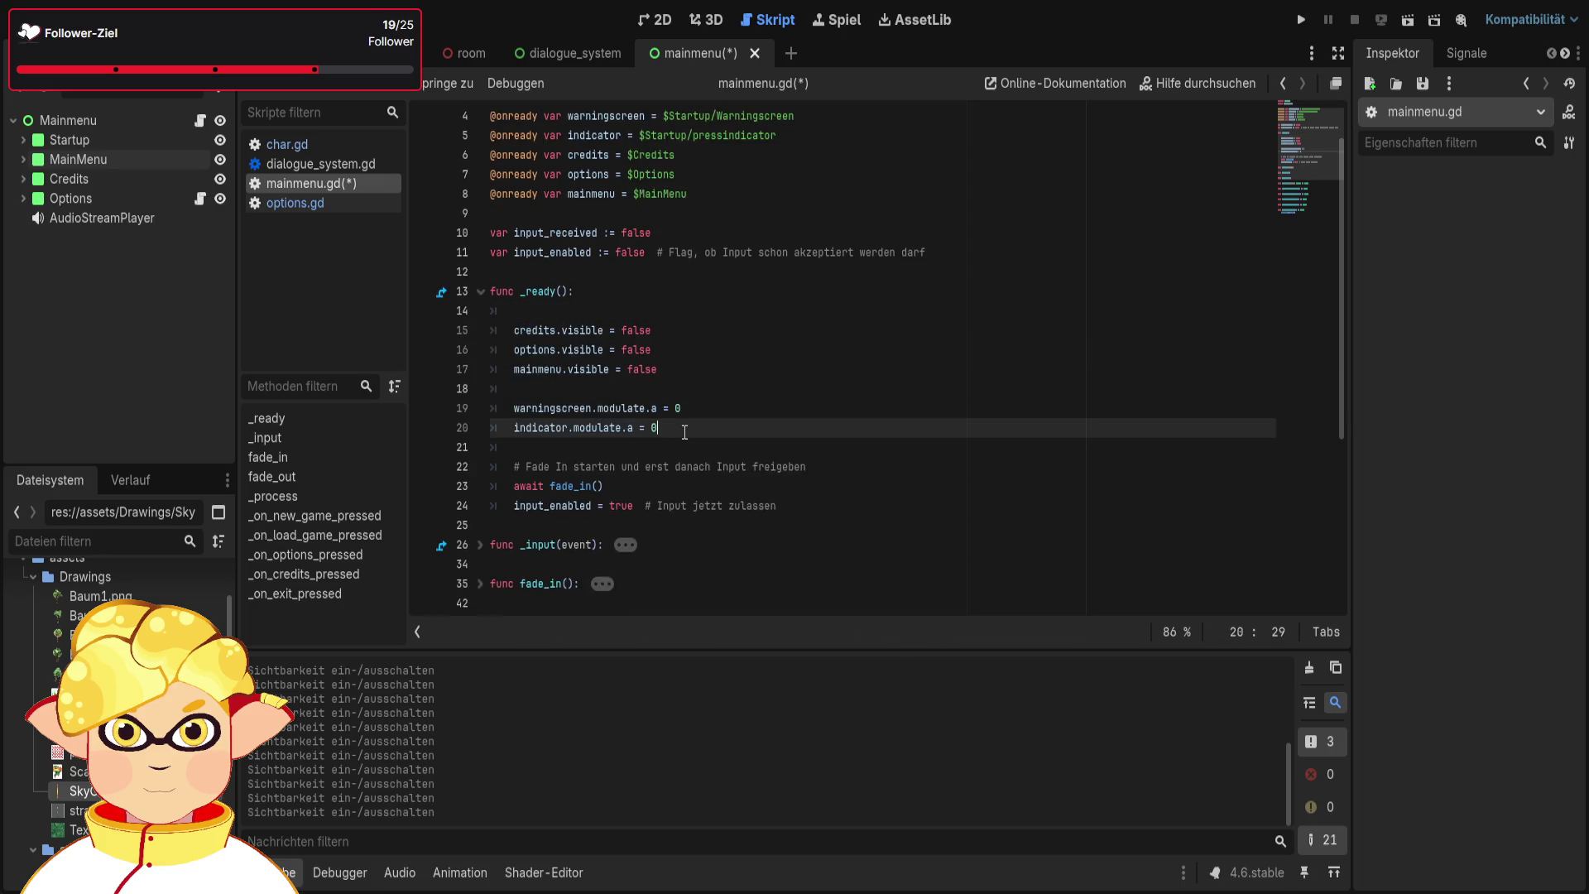
pyautogui.press('Return')
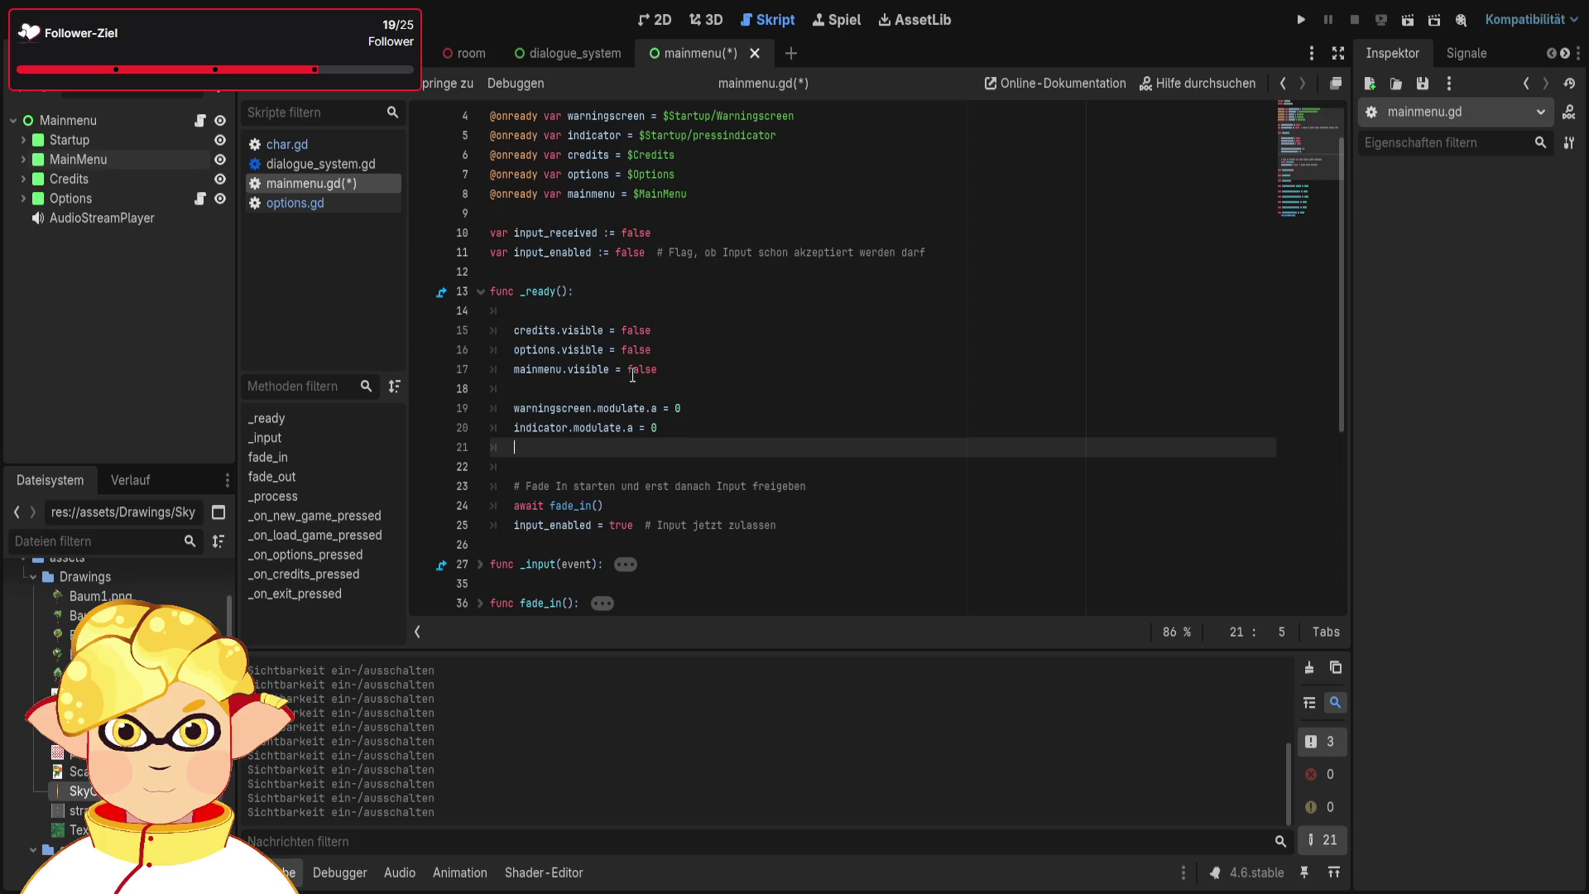
pyautogui.click(592, 312)
pyautogui.write('warningscreen')
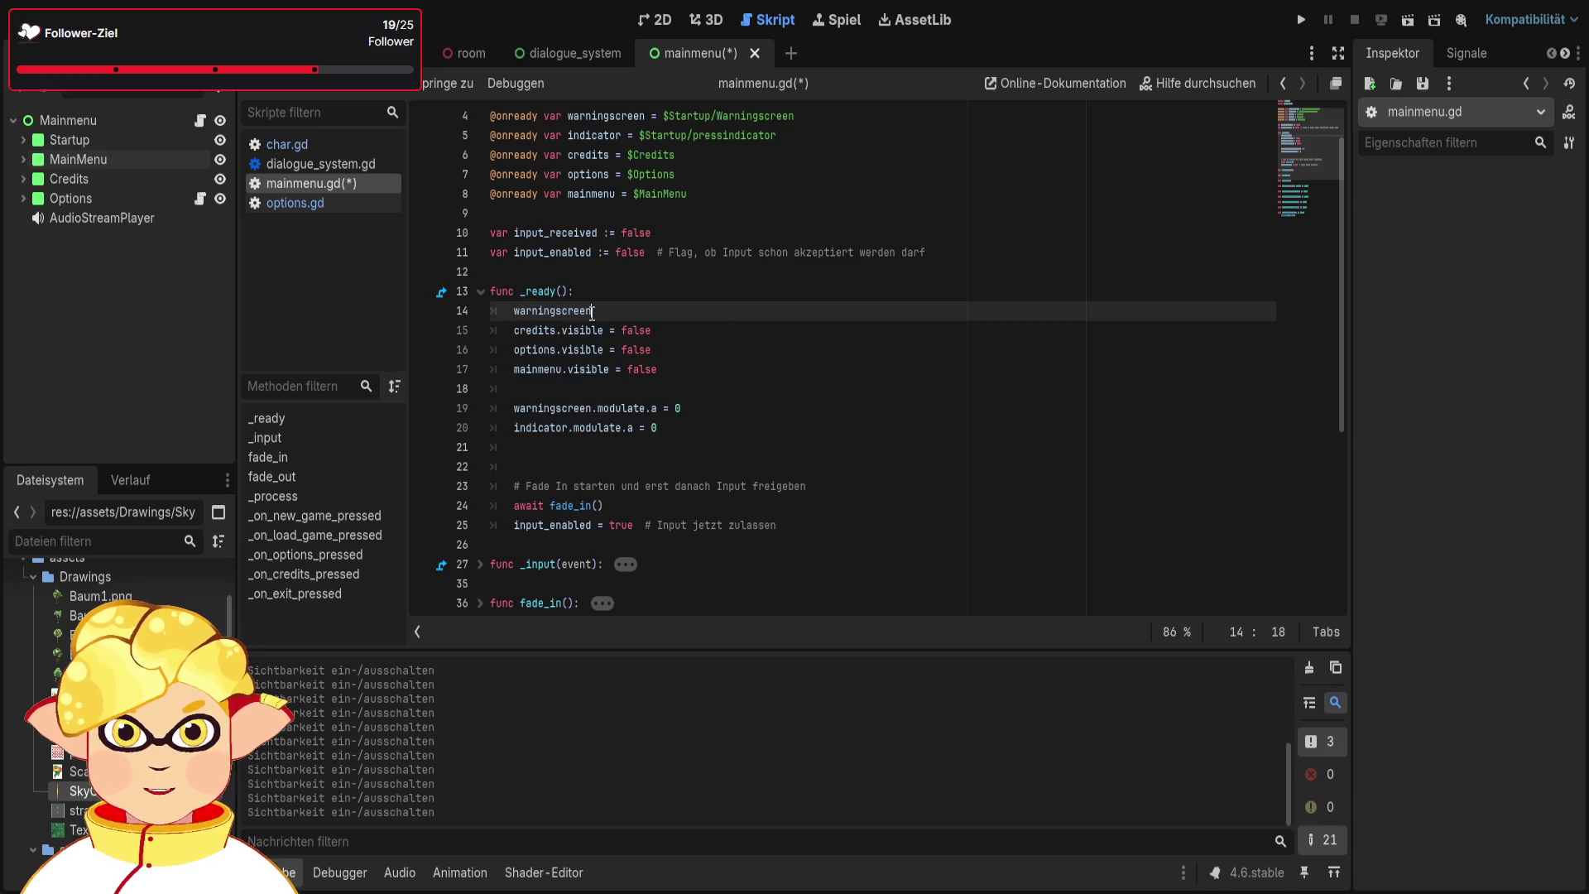
pyautogui.write('.vi')
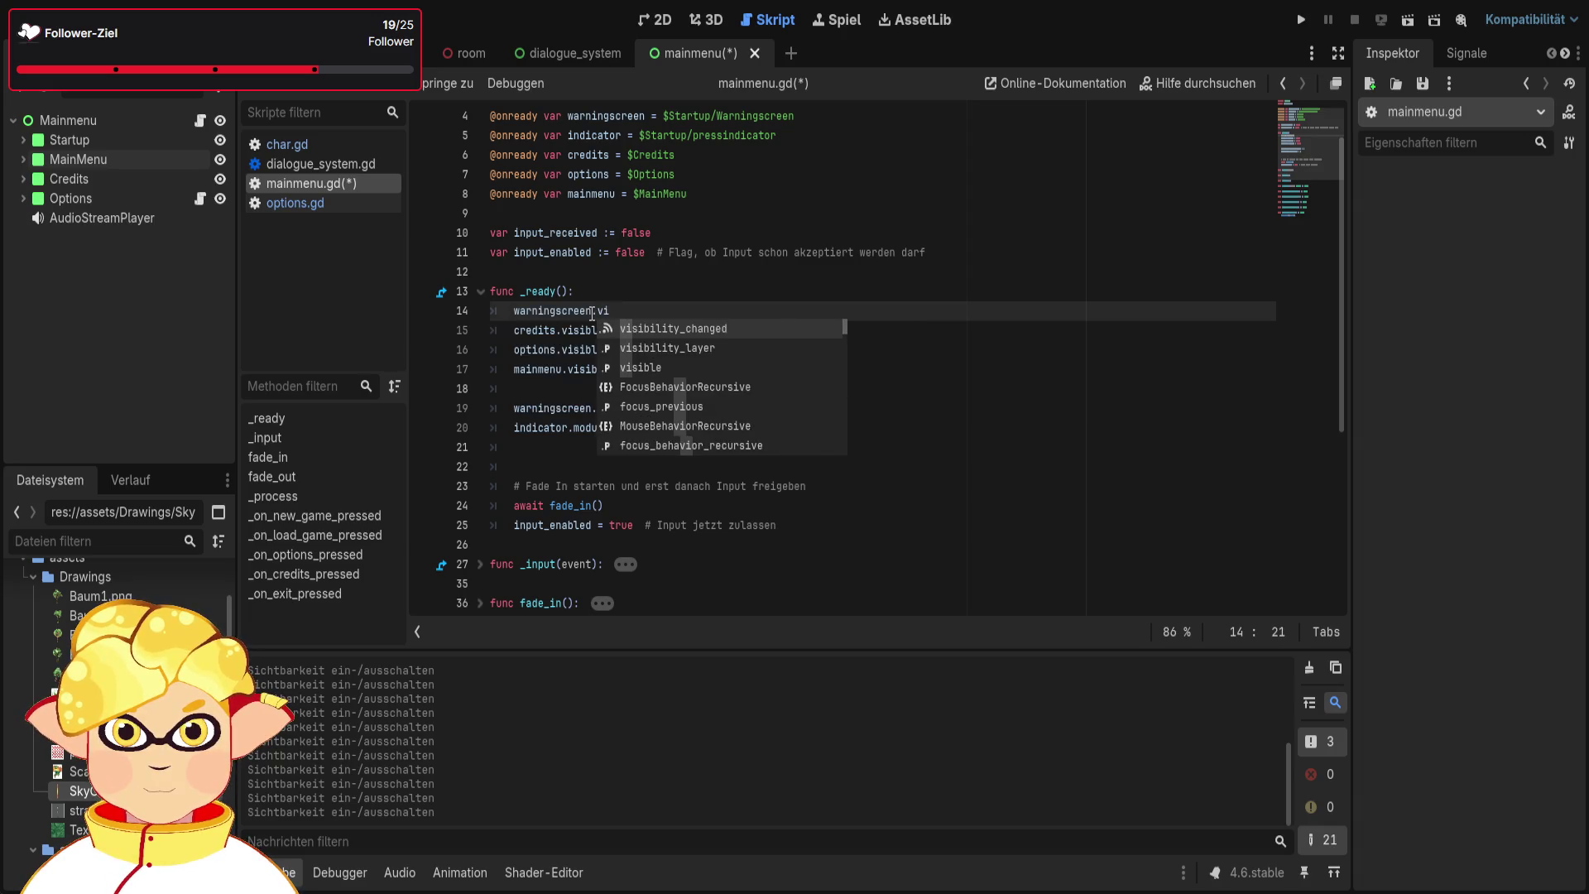
pyautogui.write('sible ')
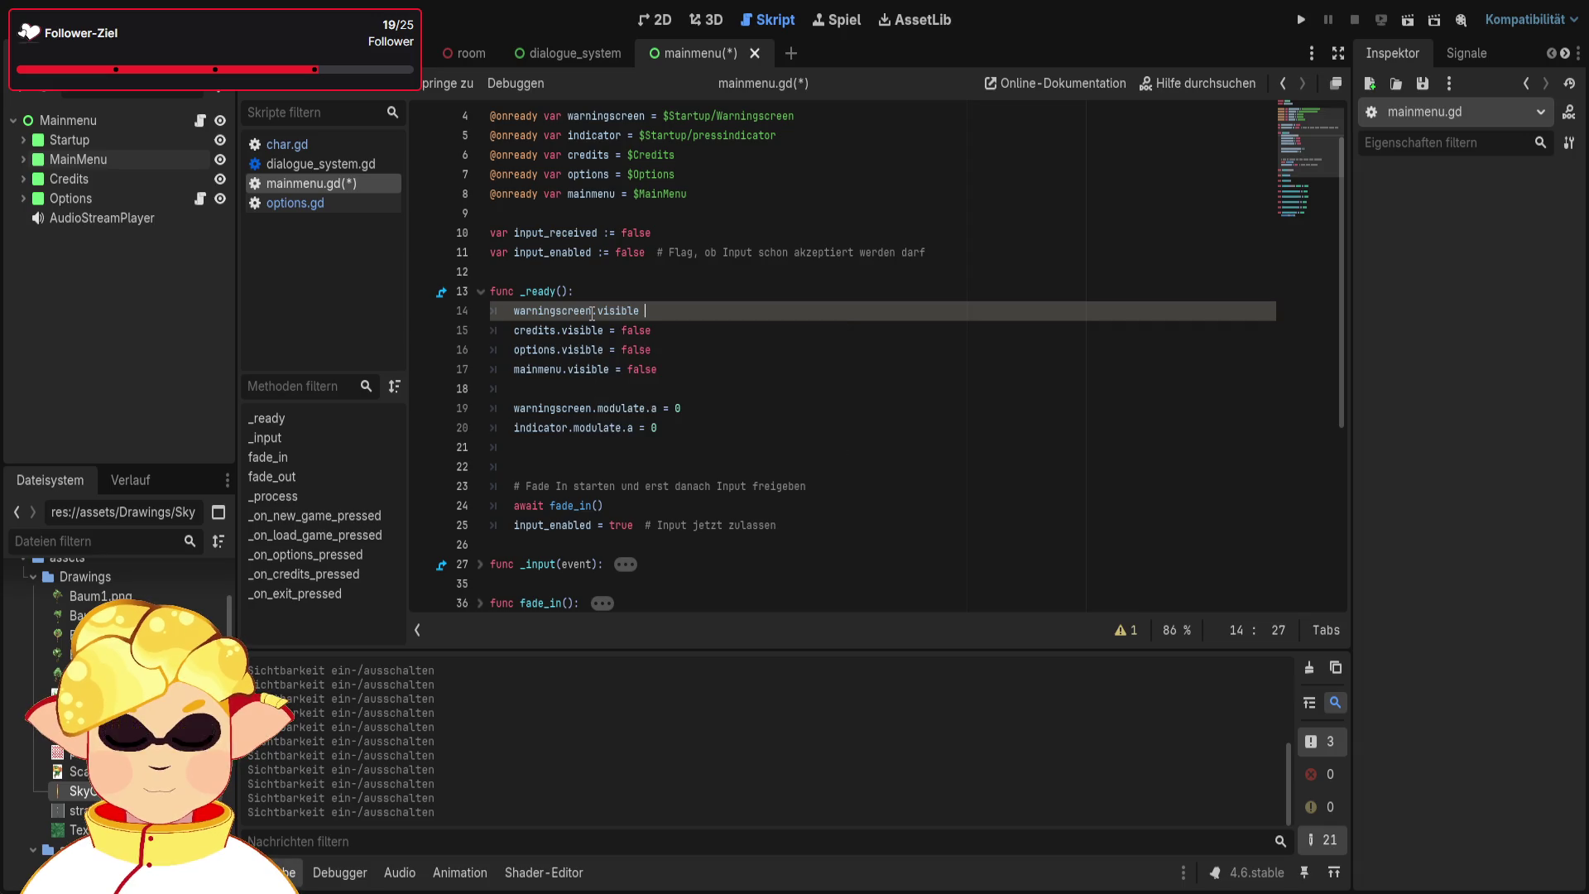
pyautogui.write('= false')
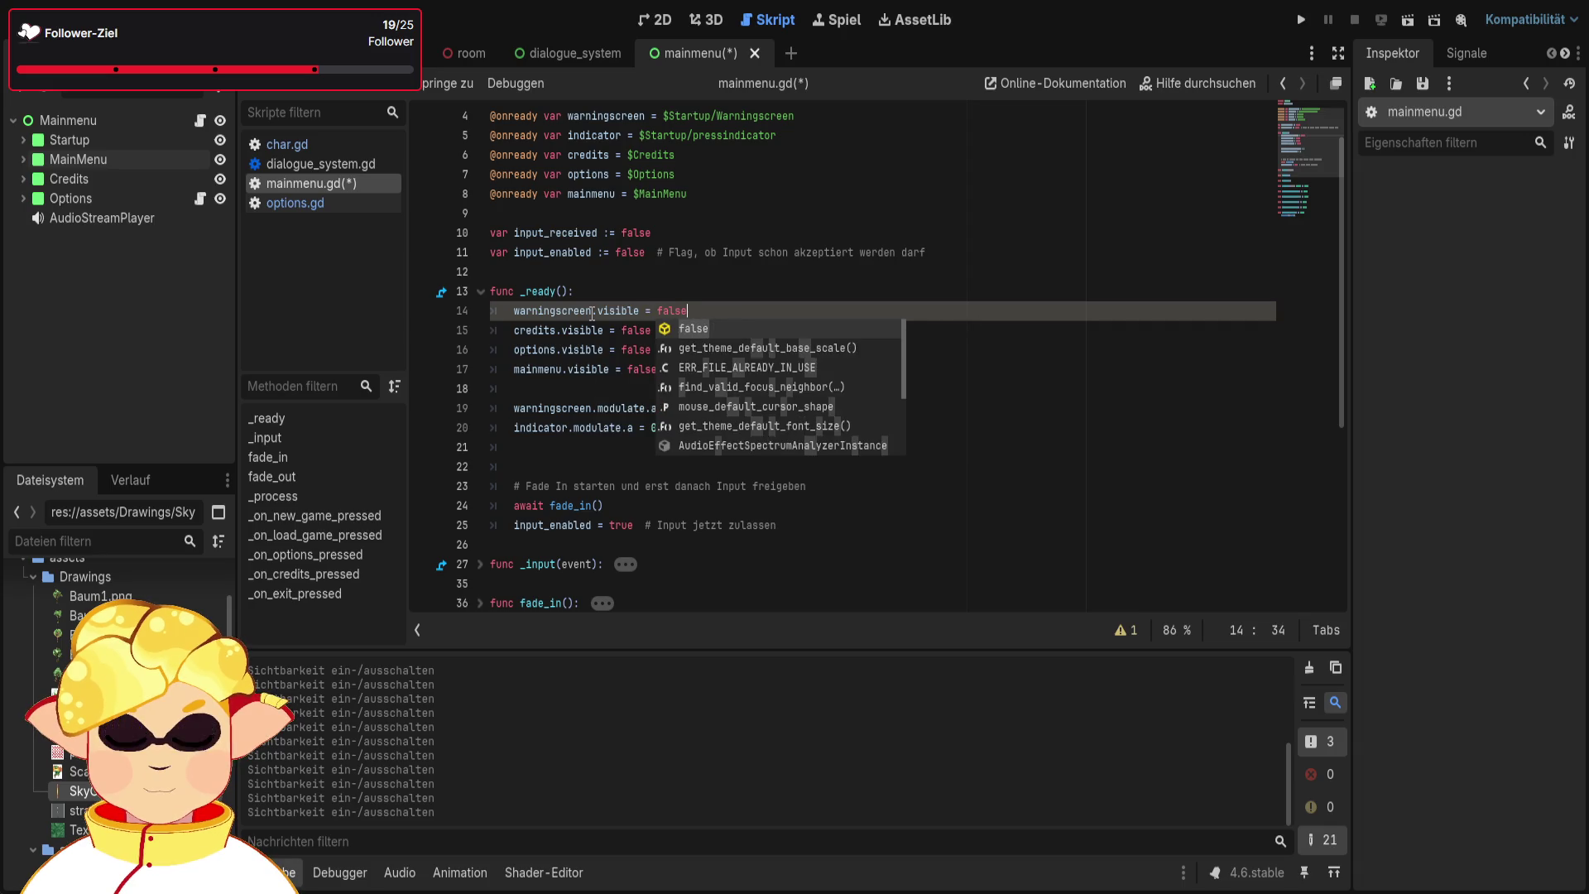
# Confirm false on line 14 and add warningscreen.visible = true on a new line 21
pyautogui.click(885, 414)
pyautogui.click(814, 423)
pyautogui.press('Return')
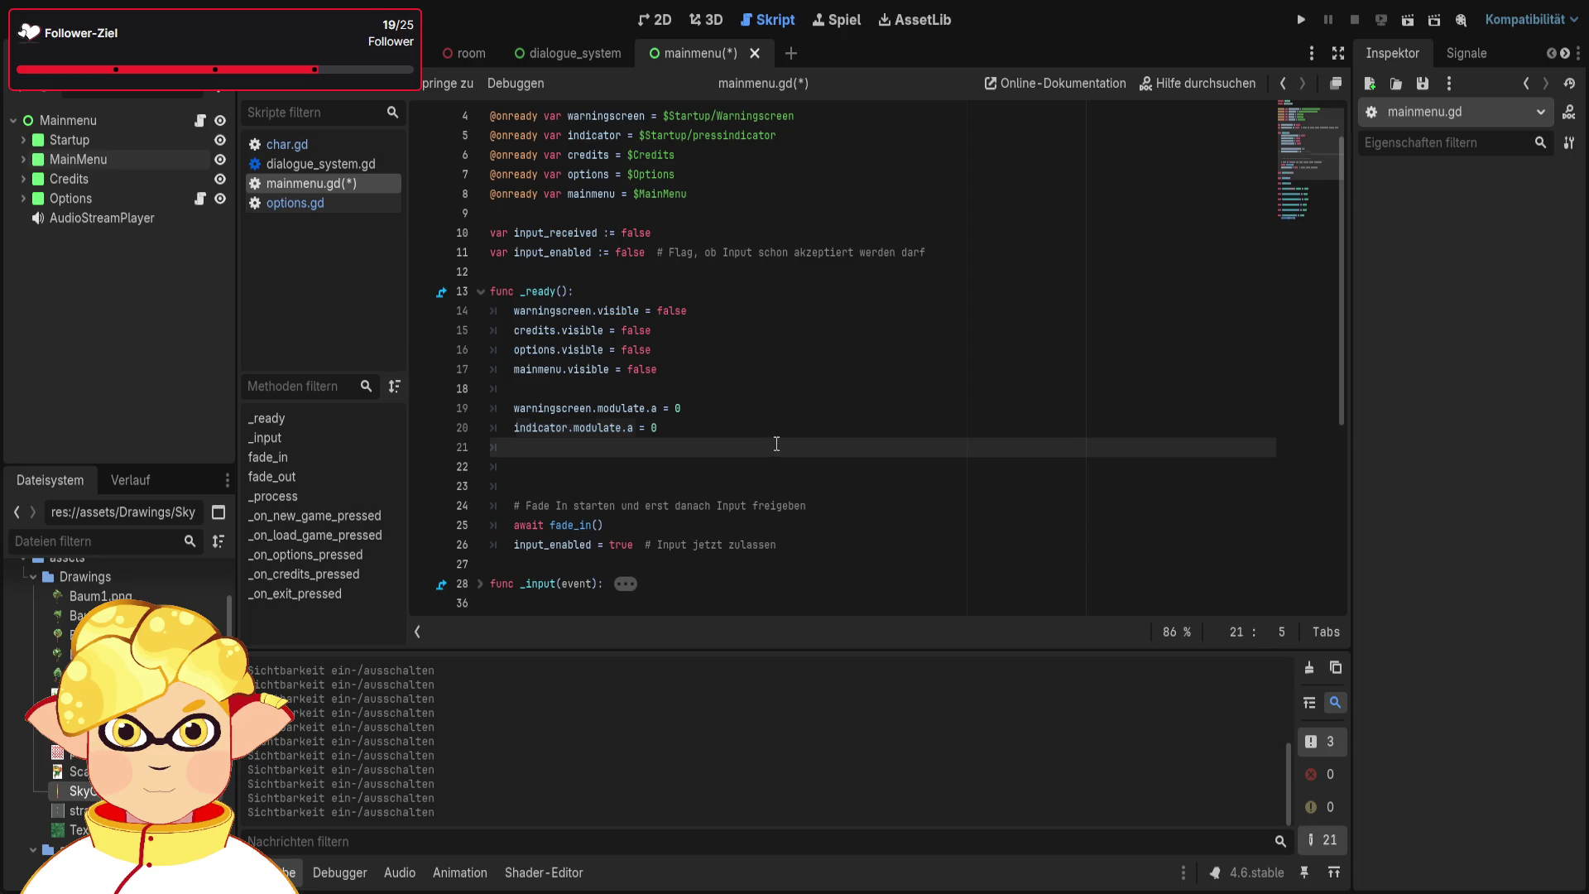
pyautogui.write('warning')
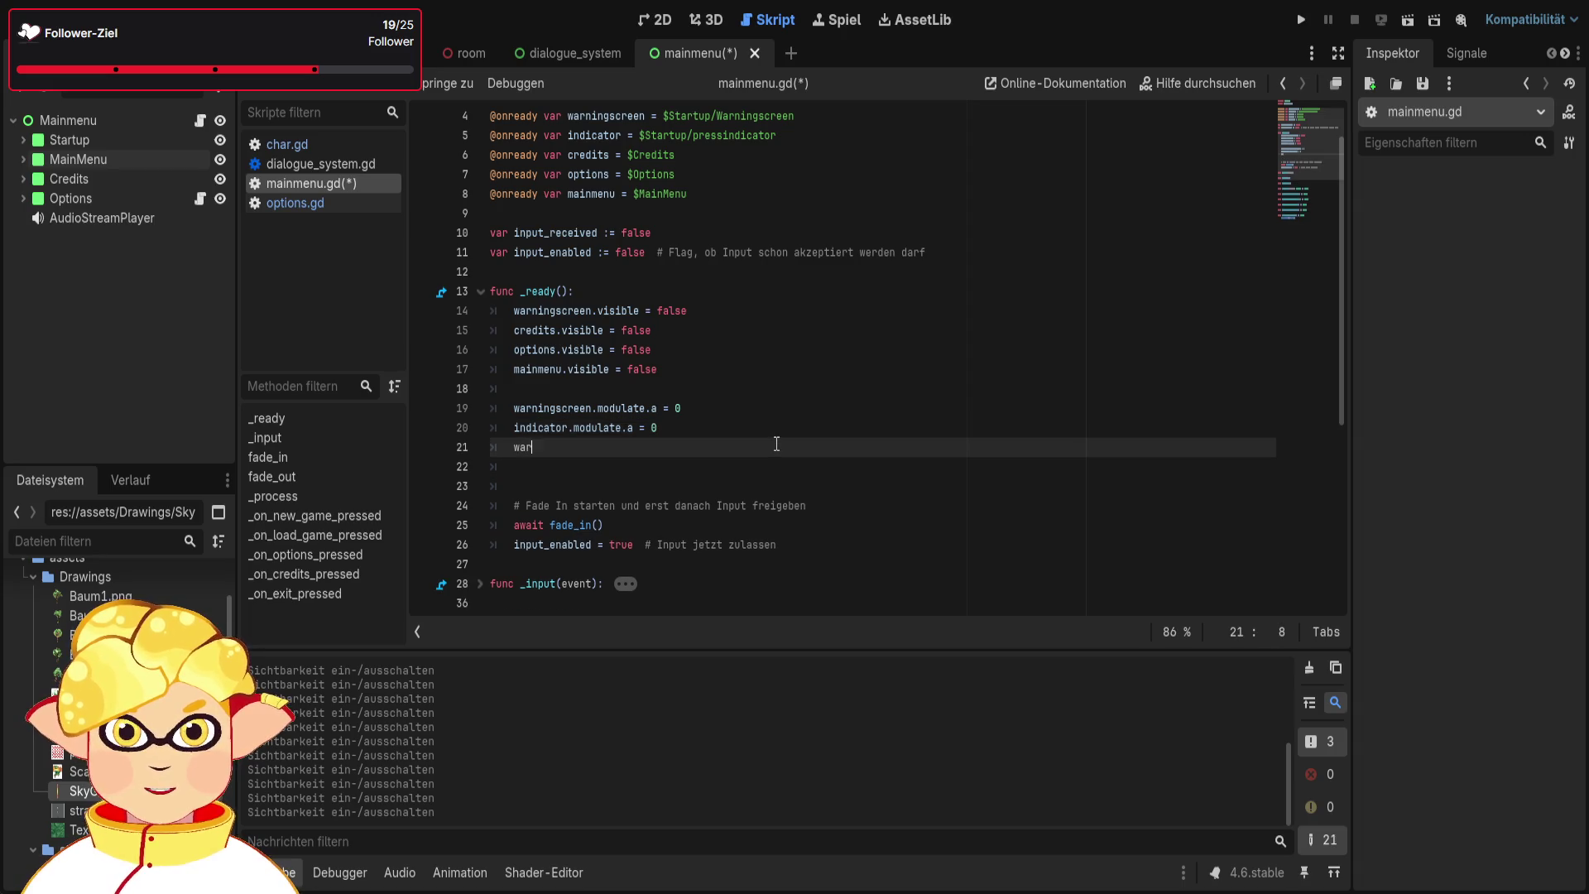
pyautogui.press('Return')
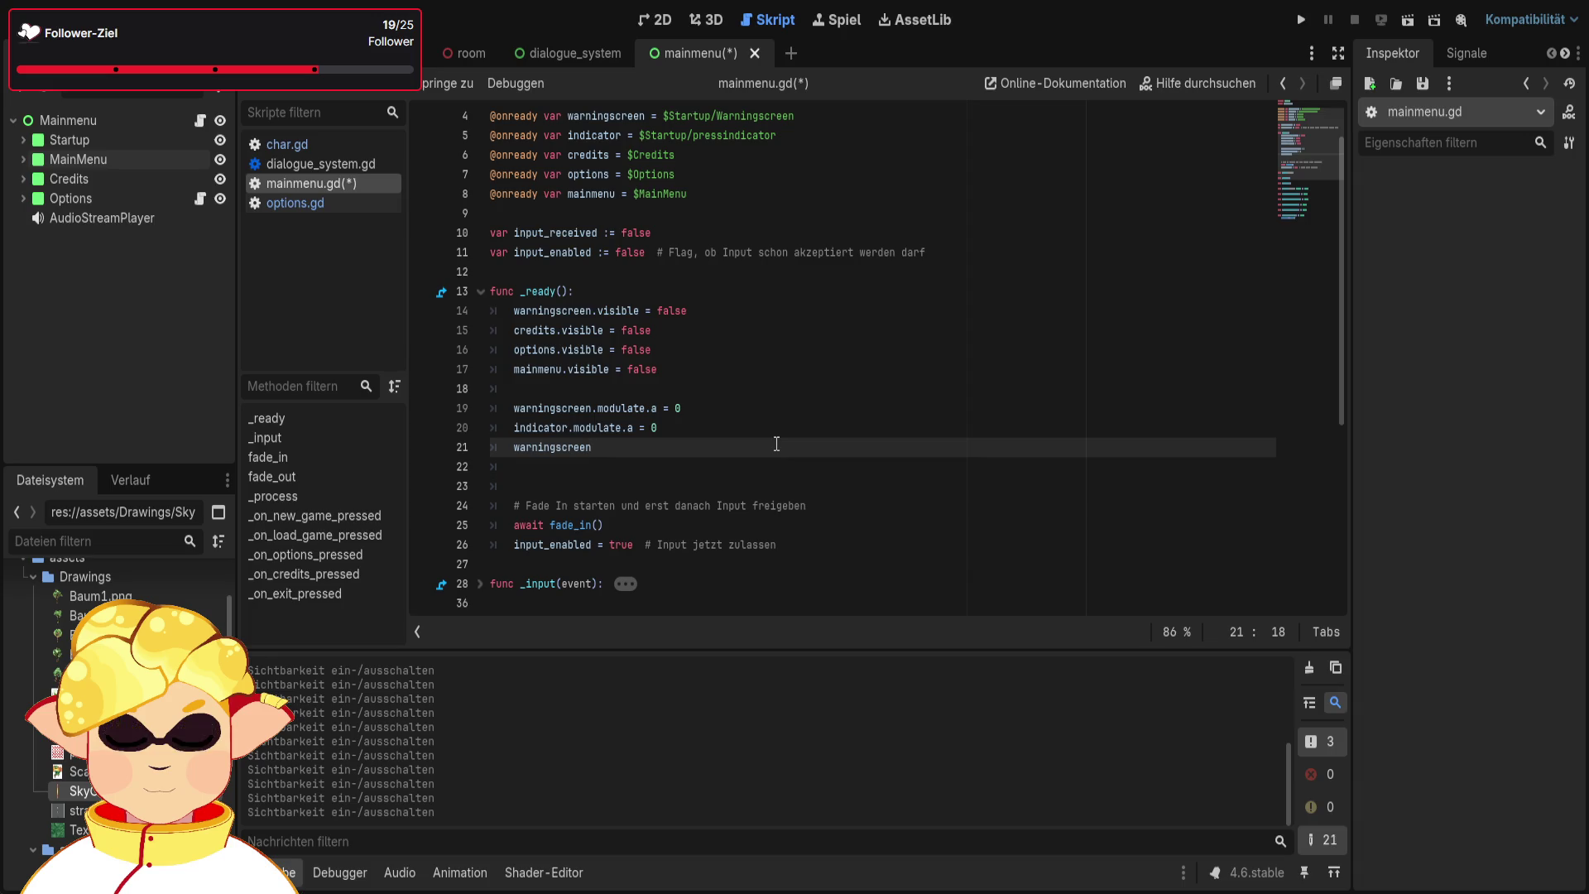
pyautogui.write('.visible')
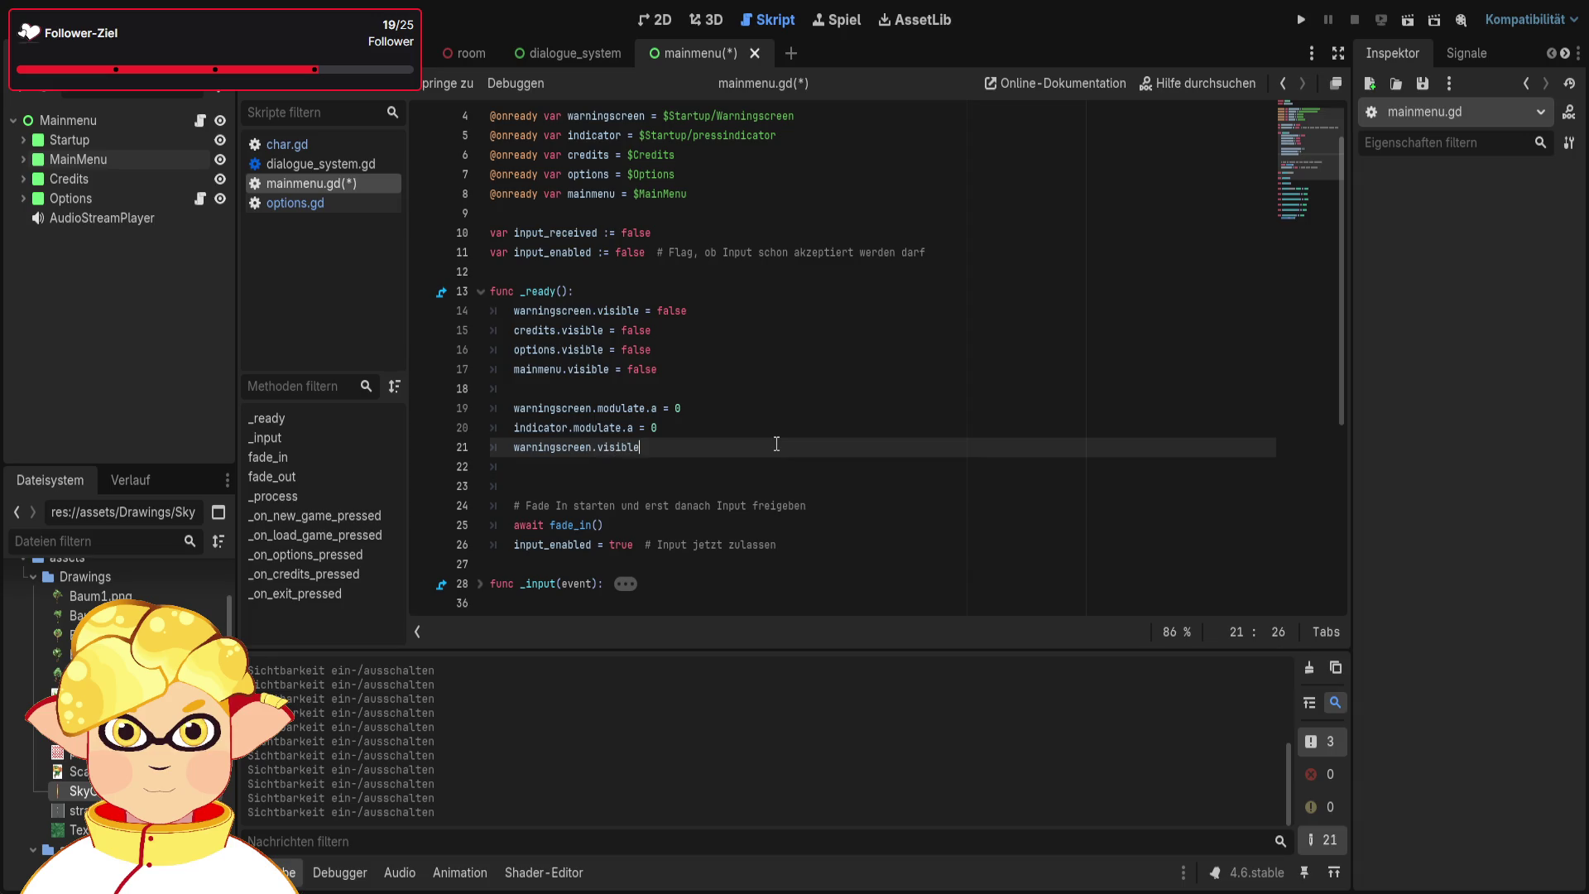
pyautogui.press('Escape')
pyautogui.write(' = true')
pyautogui.click(766, 423)
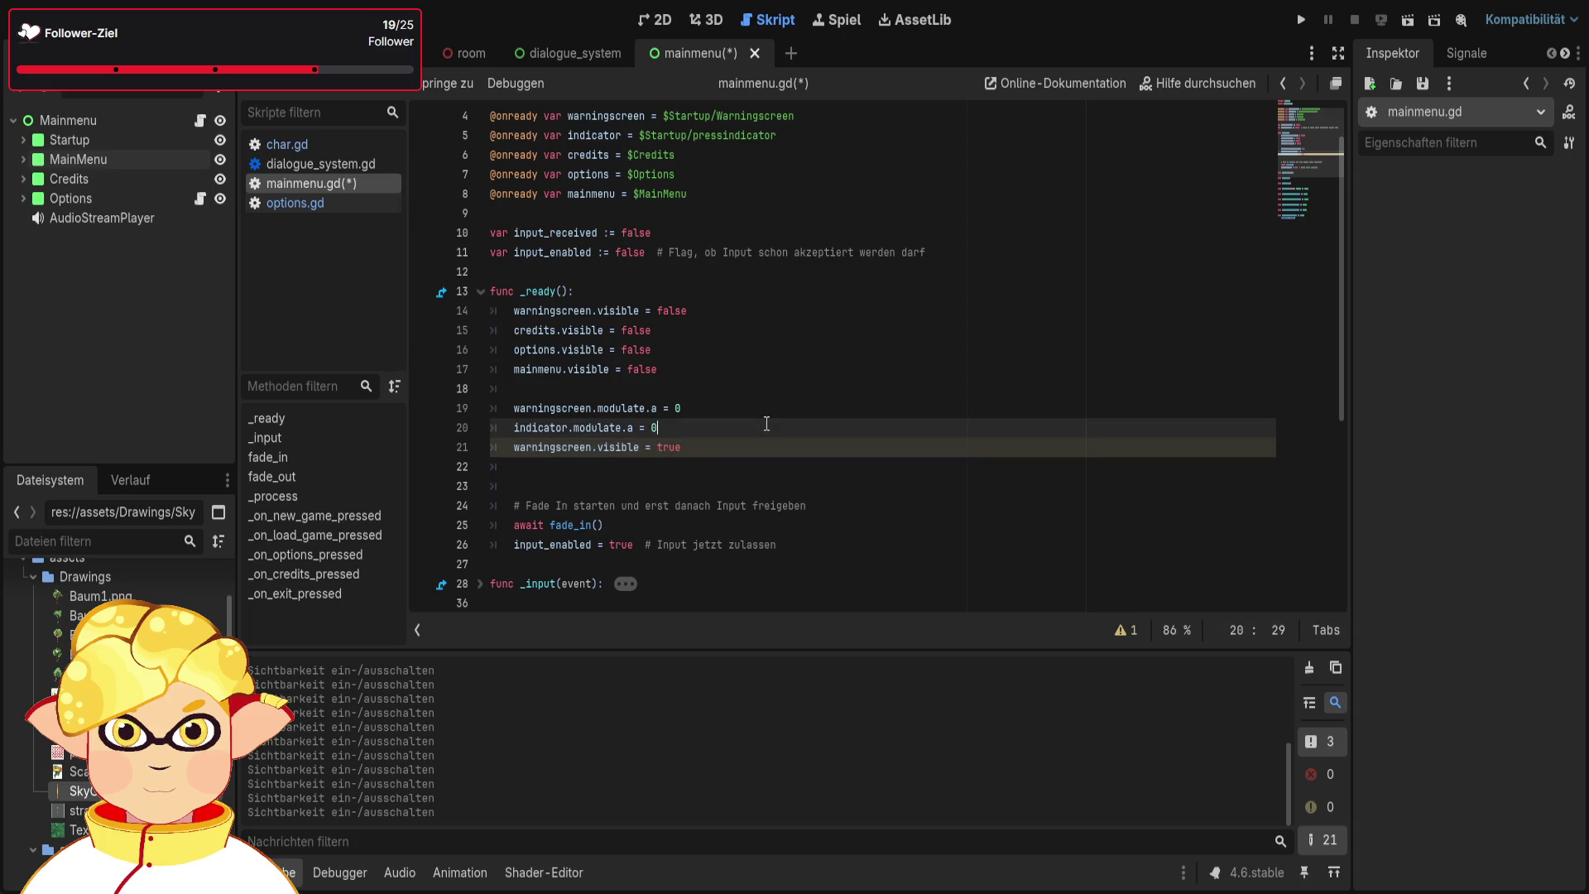
# Hide the Startup node in the editor, change mainmenu.visible to true, and run the scene
pyautogui.scroll(-1, 960, 492)
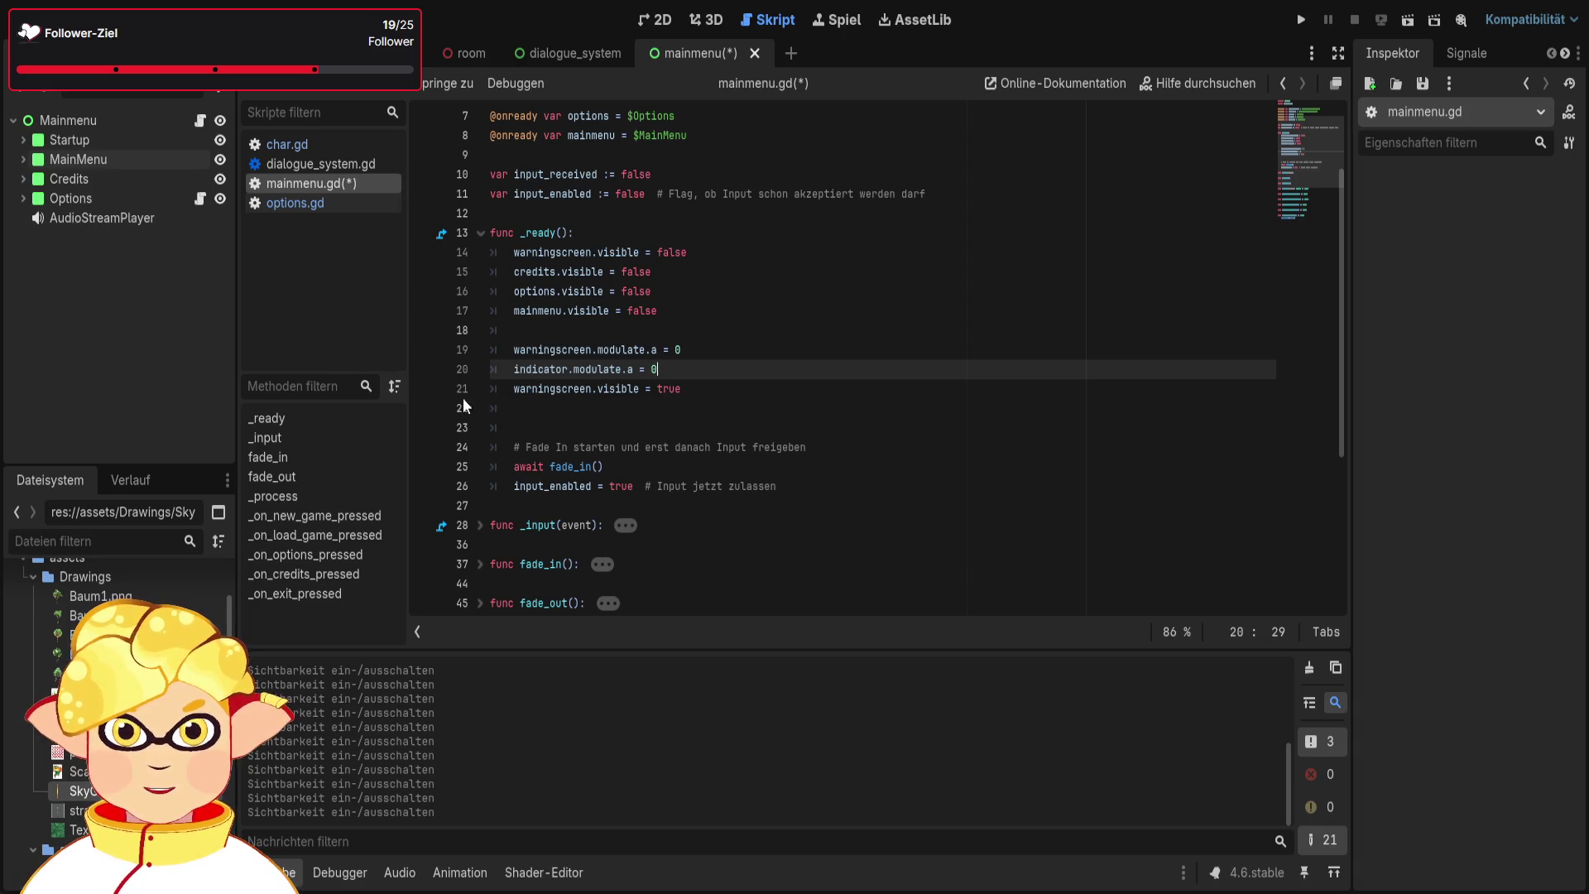
pyautogui.click(218, 139)
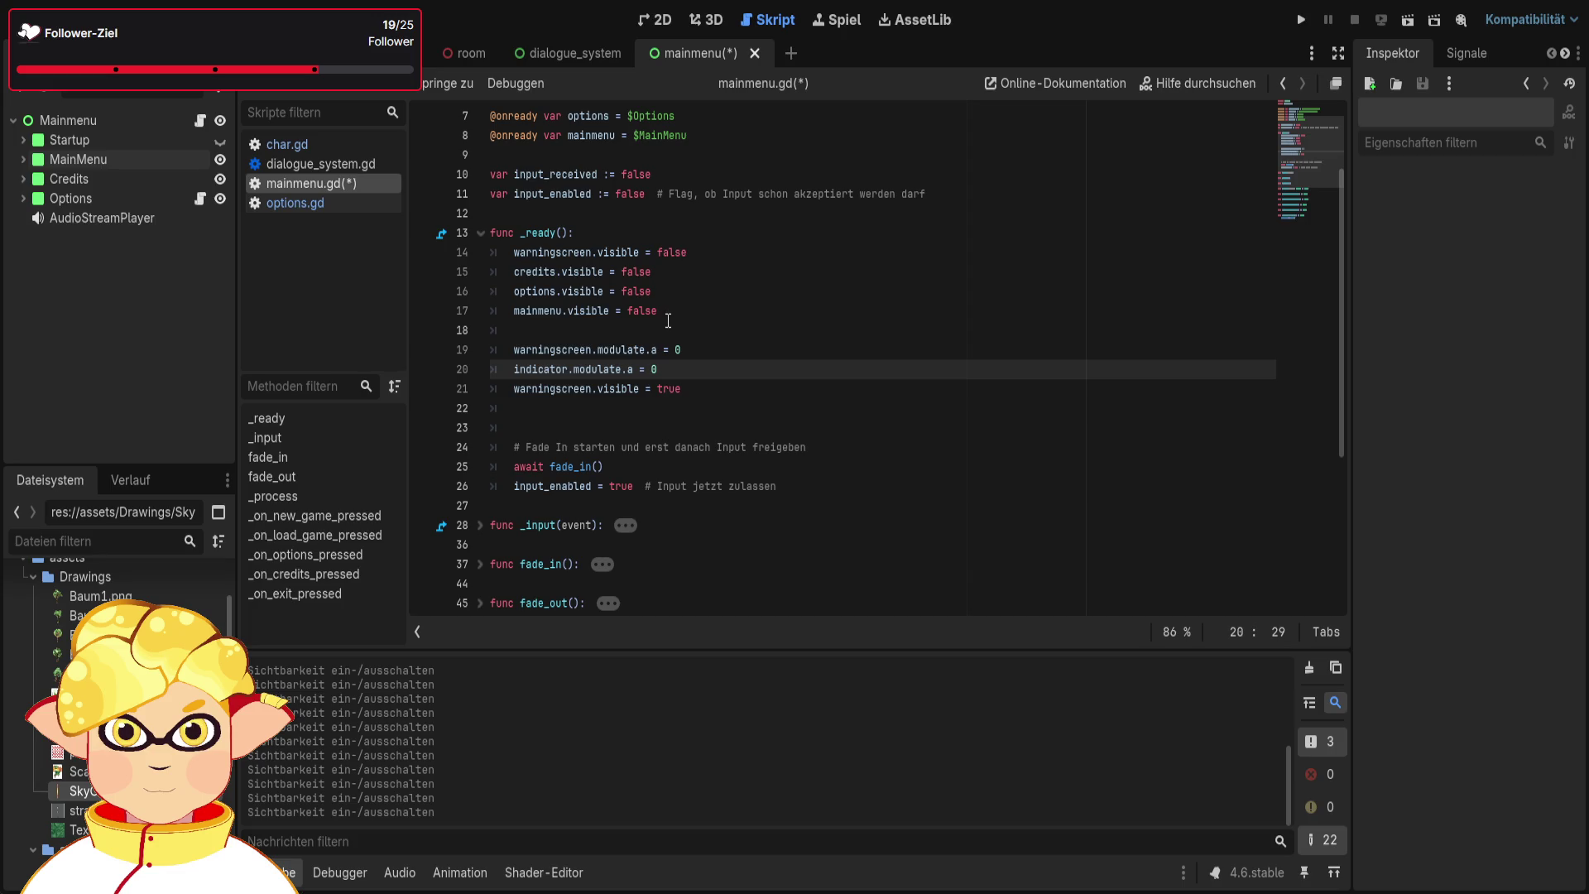
pyautogui.moveTo(659, 313); pyautogui.dragTo(628, 314)
pyautogui.write('true')
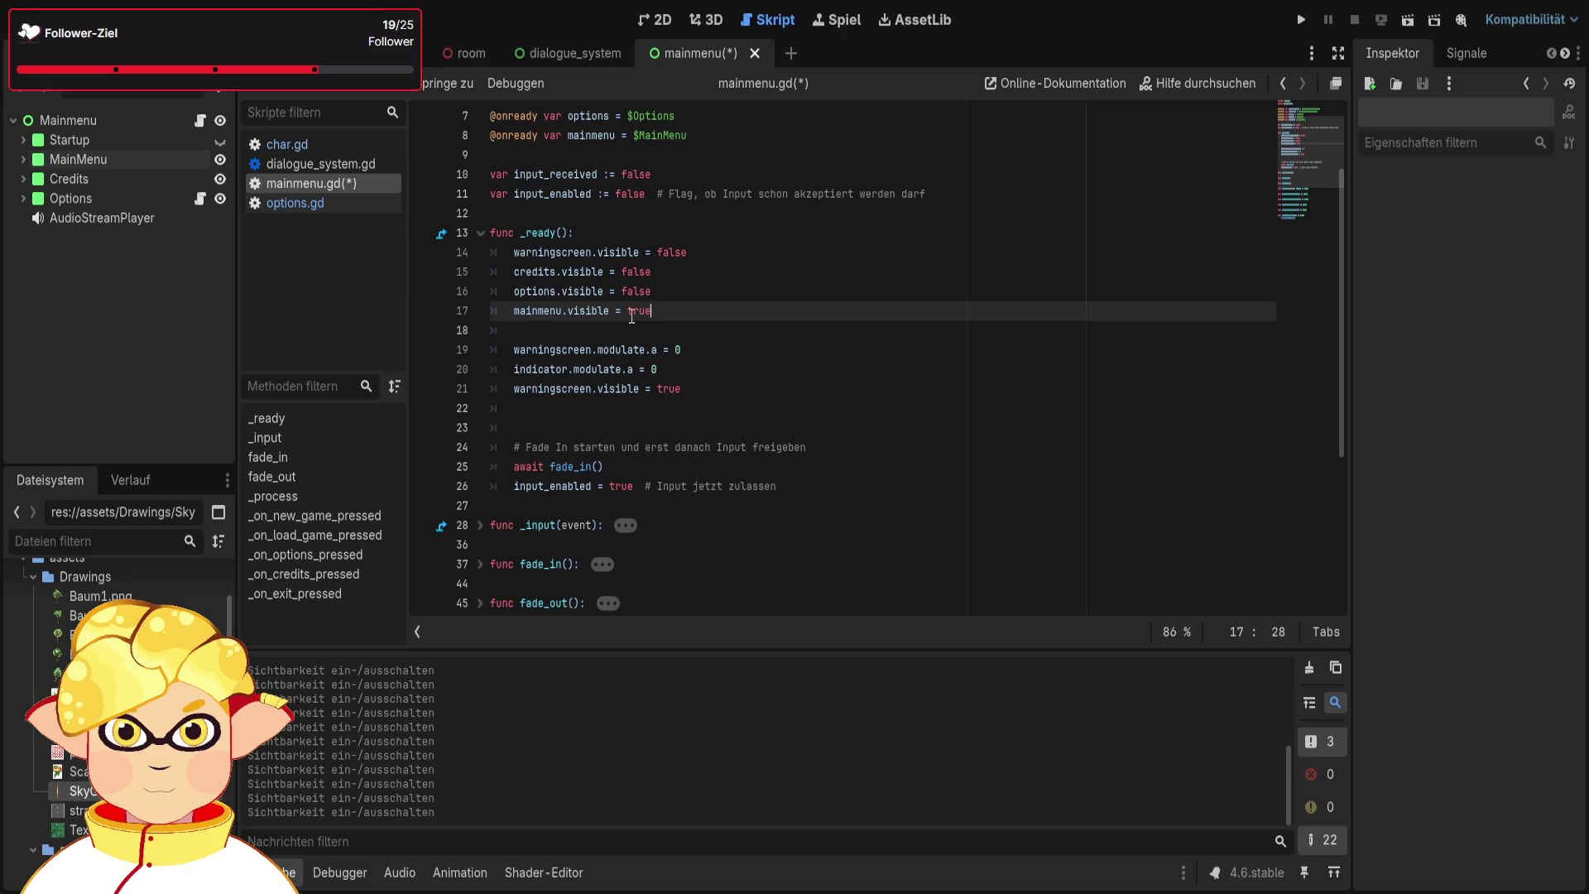
pyautogui.click(1409, 27)
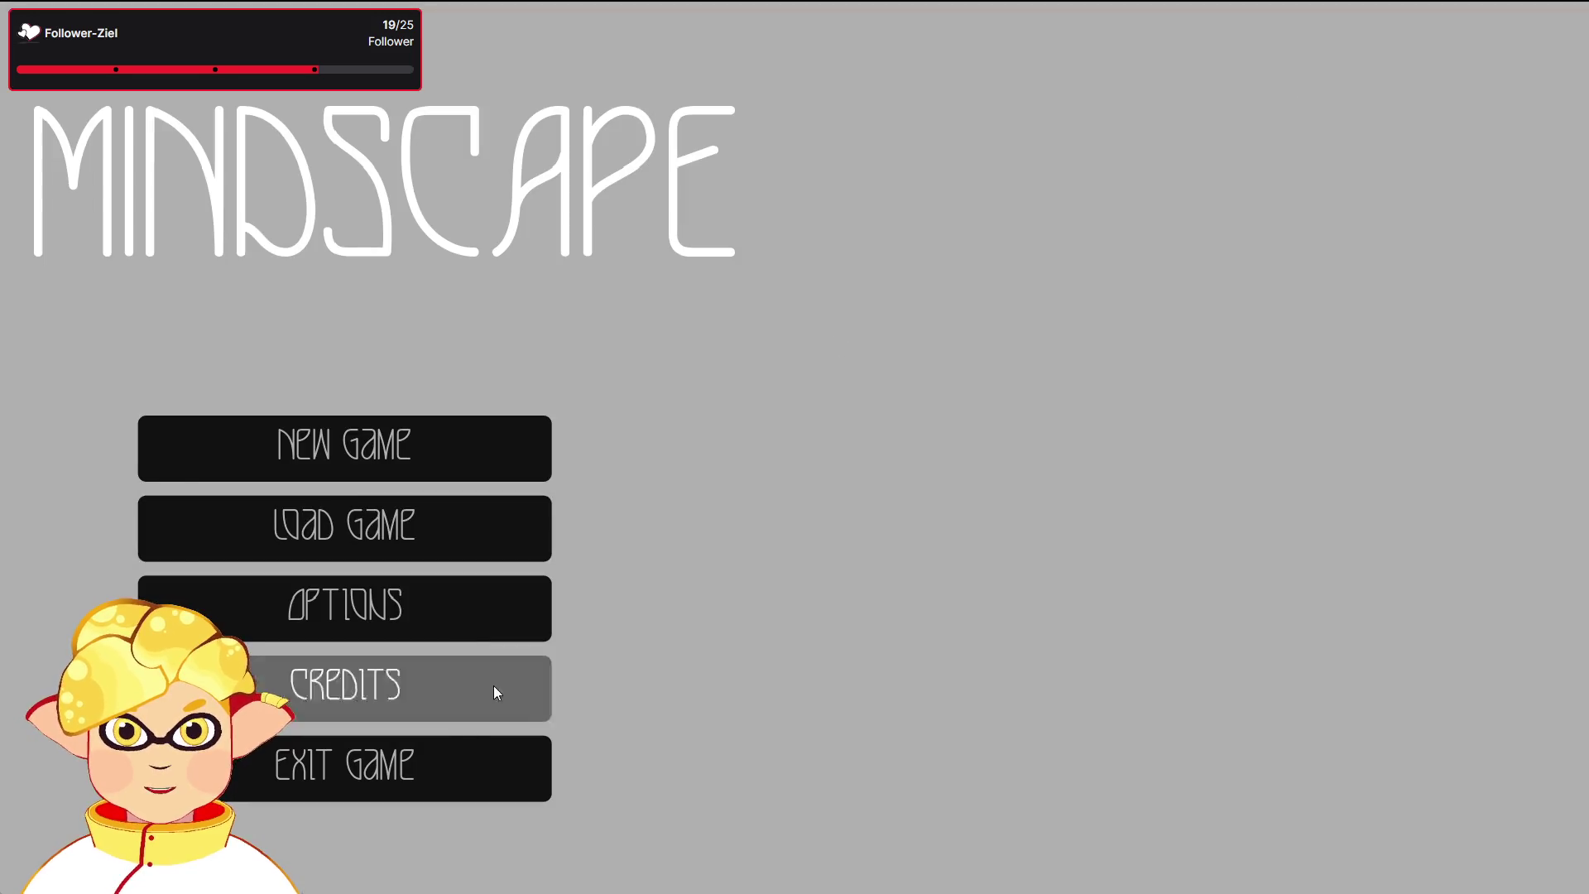
# Exit the test-run game from its main menu and switch to the Node3D world scene tab
pyautogui.click(445, 772)
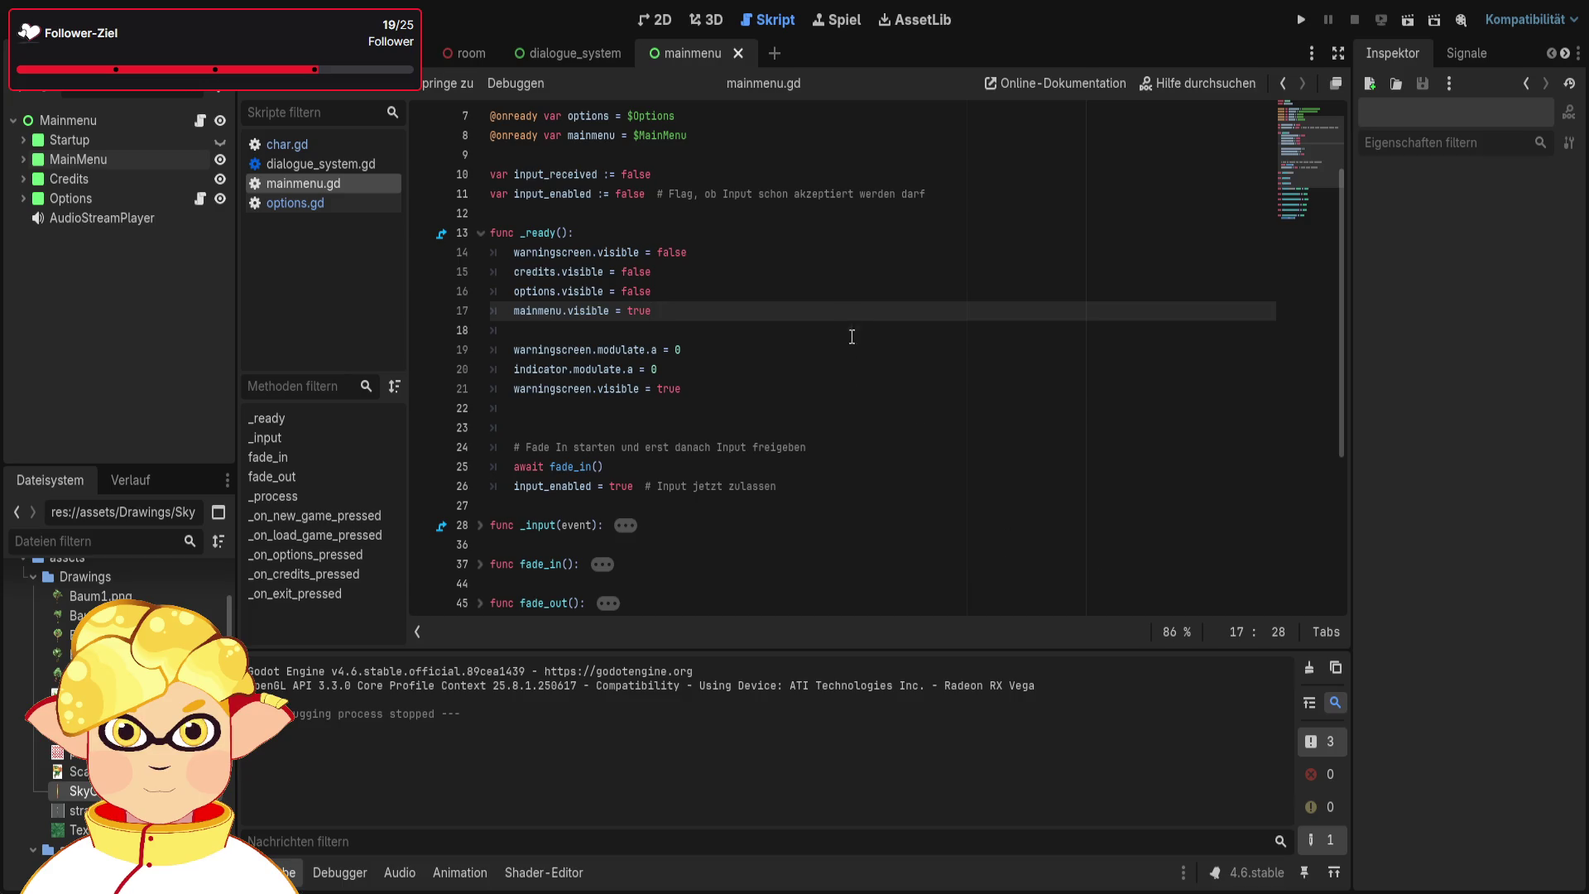
pyautogui.scroll(-5, 911, 246)
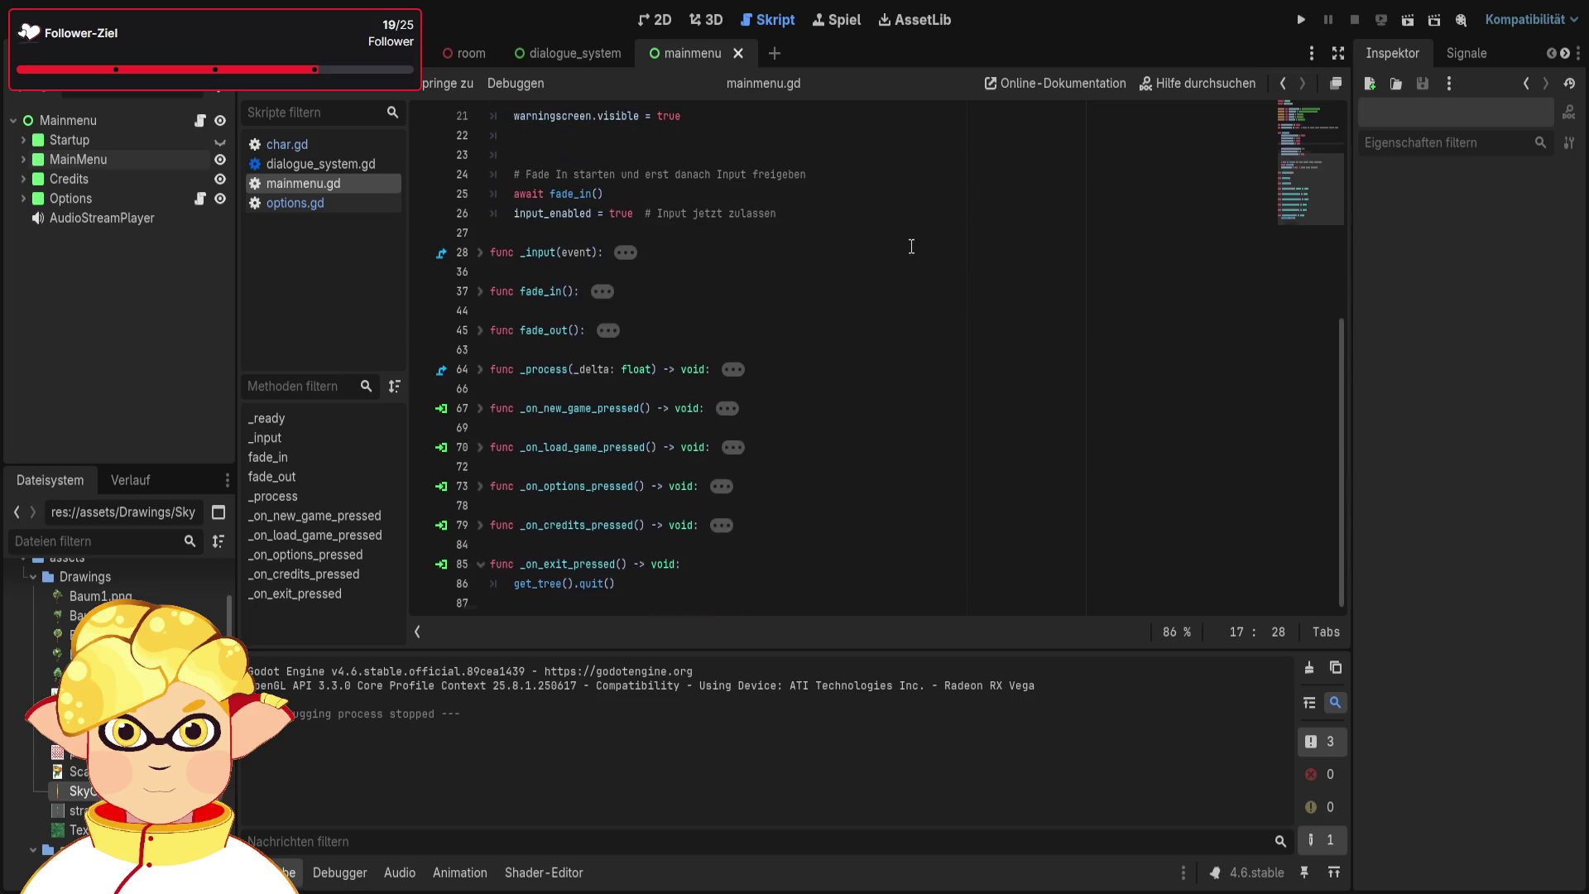
pyautogui.scroll(7, 911, 246)
pyautogui.click(468, 53)
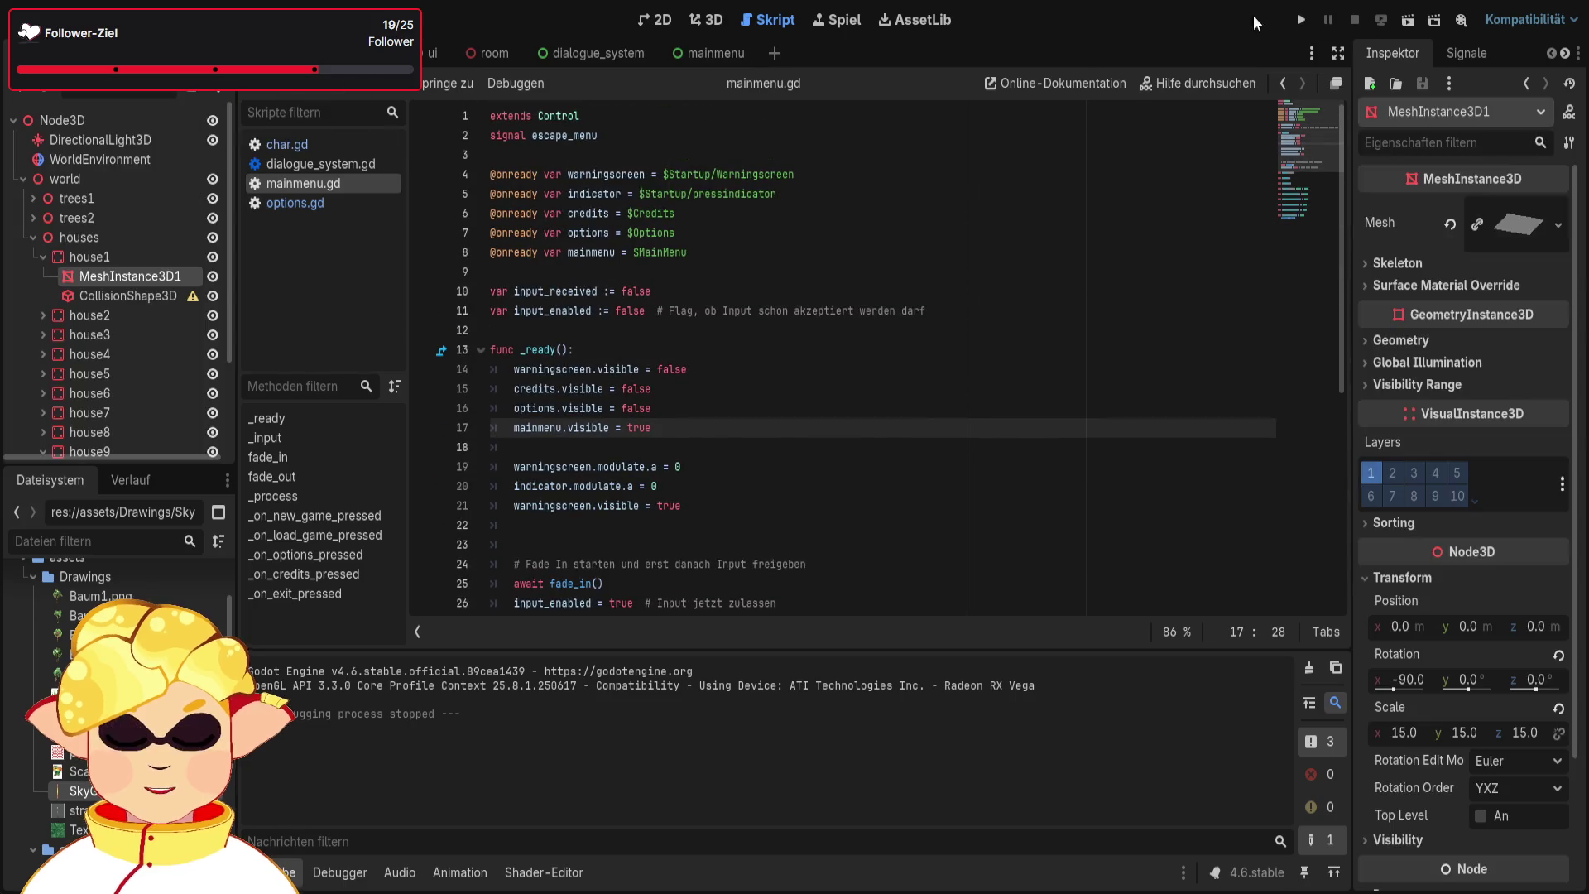
# In the 3D workspace, collapse house1 and houses, then orbit from the blanket over to the houses
pyautogui.hotkey('ctrl', 'F2')
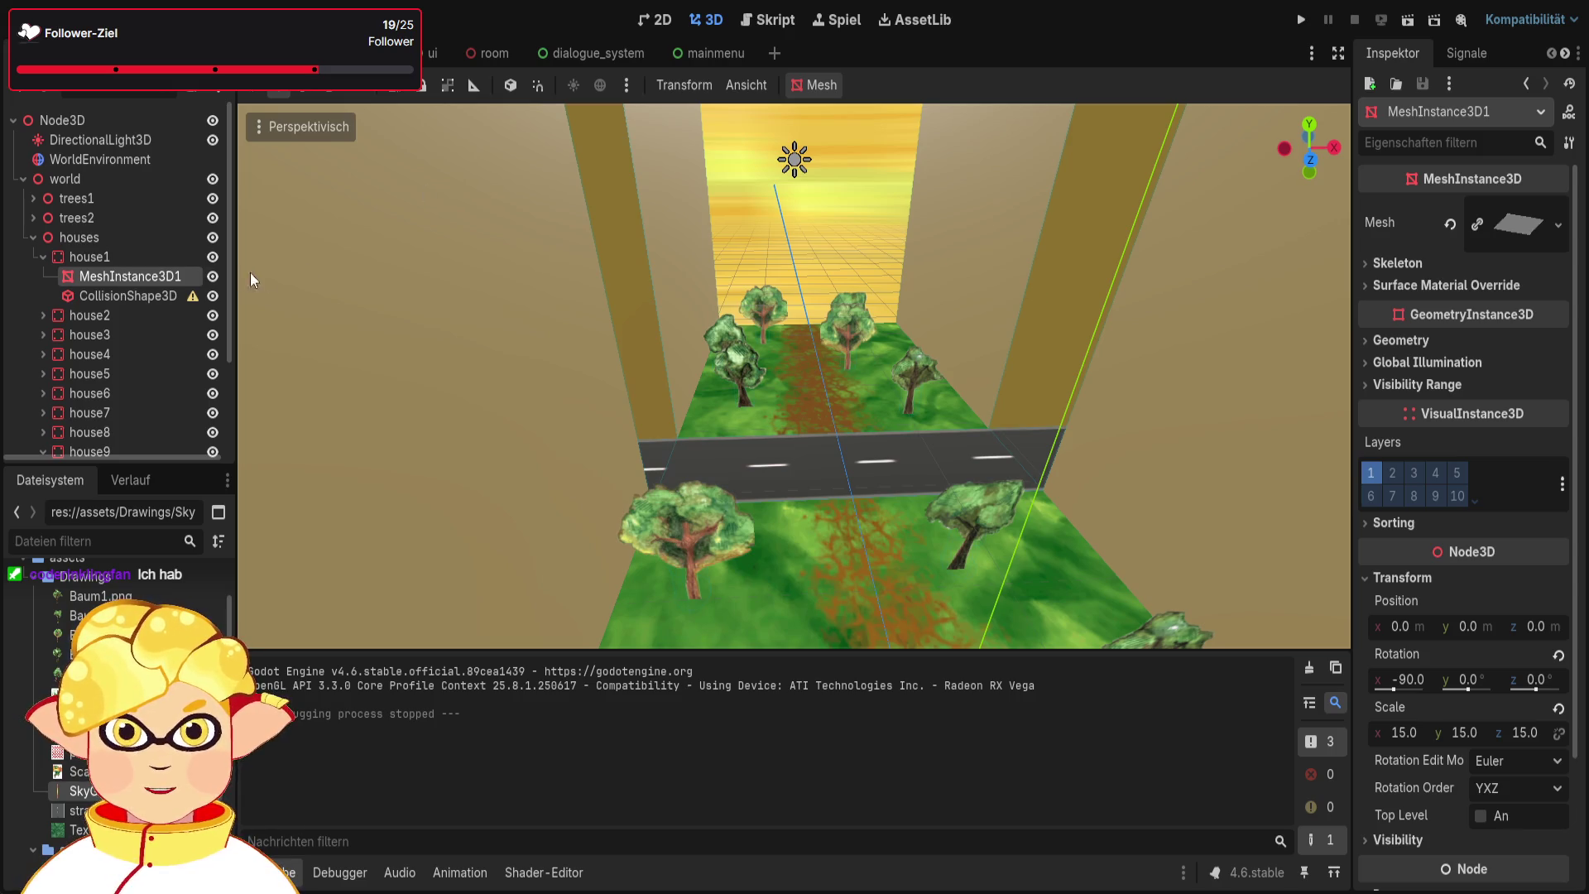
pyautogui.click(42, 256)
pyautogui.click(34, 238)
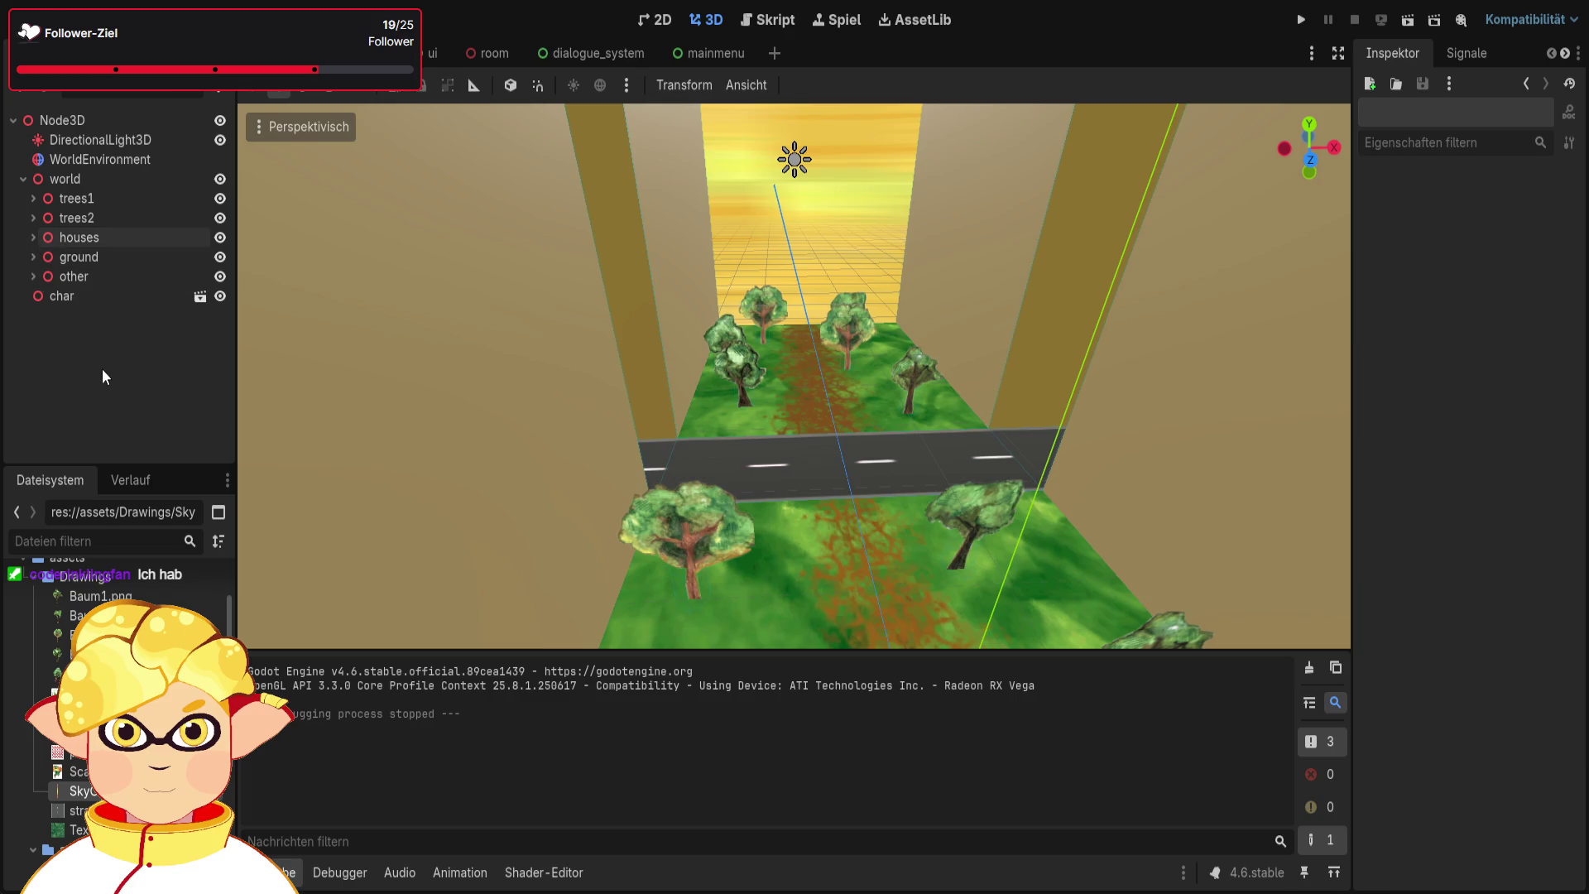
pyautogui.moveTo(938, 439)
pyautogui.mouseDown()
pyautogui.moveTo(894, 236)
pyautogui.moveTo(880, 269)
pyautogui.moveTo(816, 270)
pyautogui.moveTo(812, 135)
pyautogui.moveTo(823, 364)
pyautogui.mouseUp()
pyautogui.scroll(5, 812, 134)
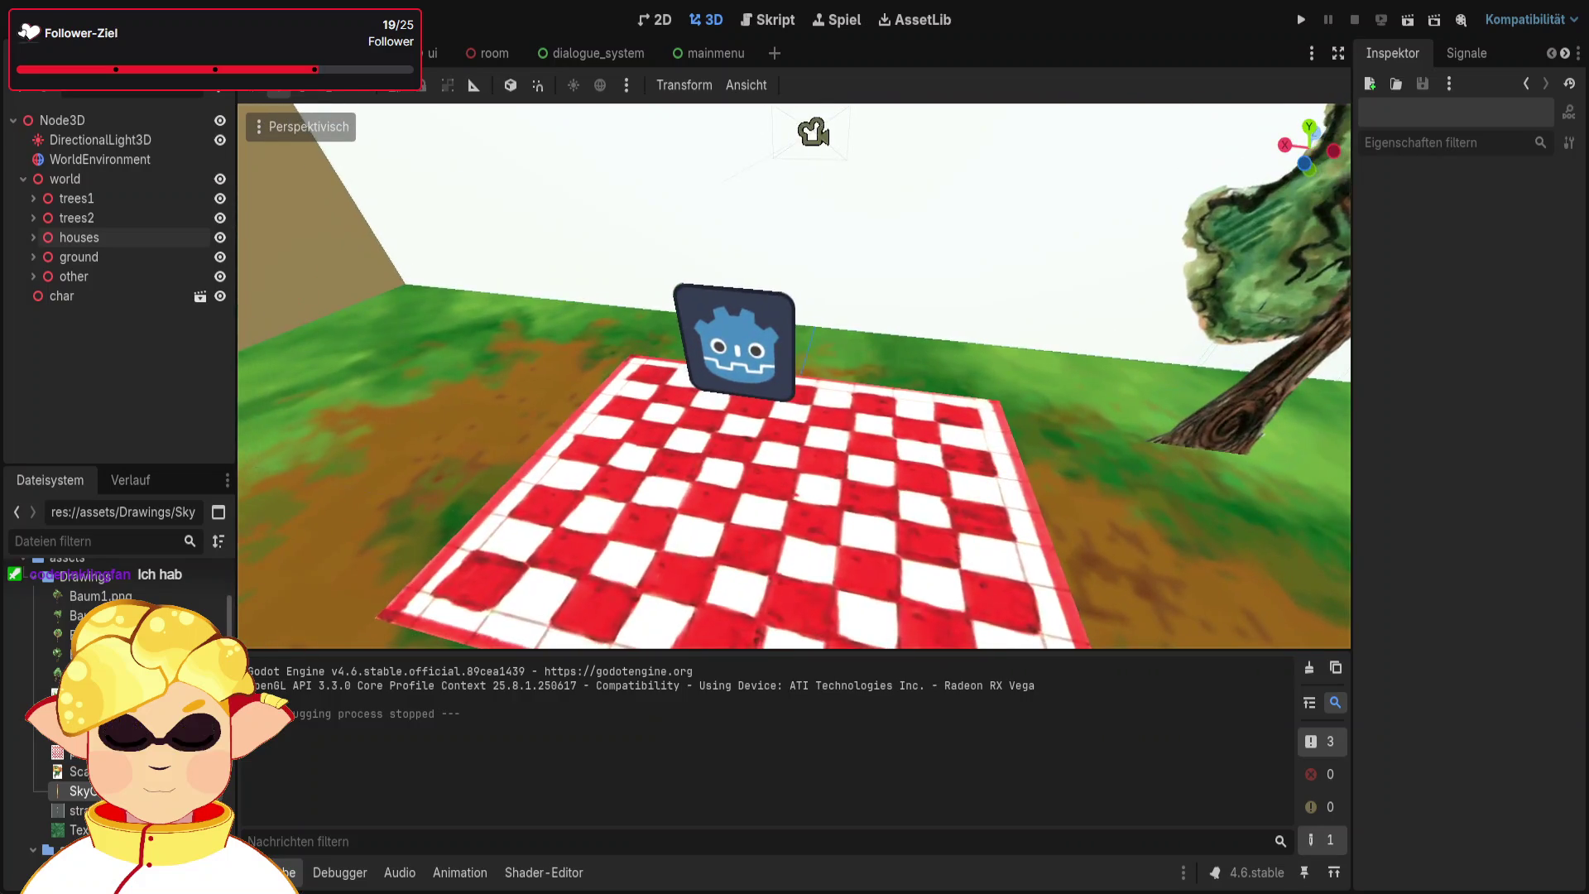
pyautogui.scroll(4, 794, 373)
pyautogui.scroll(-3, 794, 372)
pyautogui.scroll(-5, 795, 372)
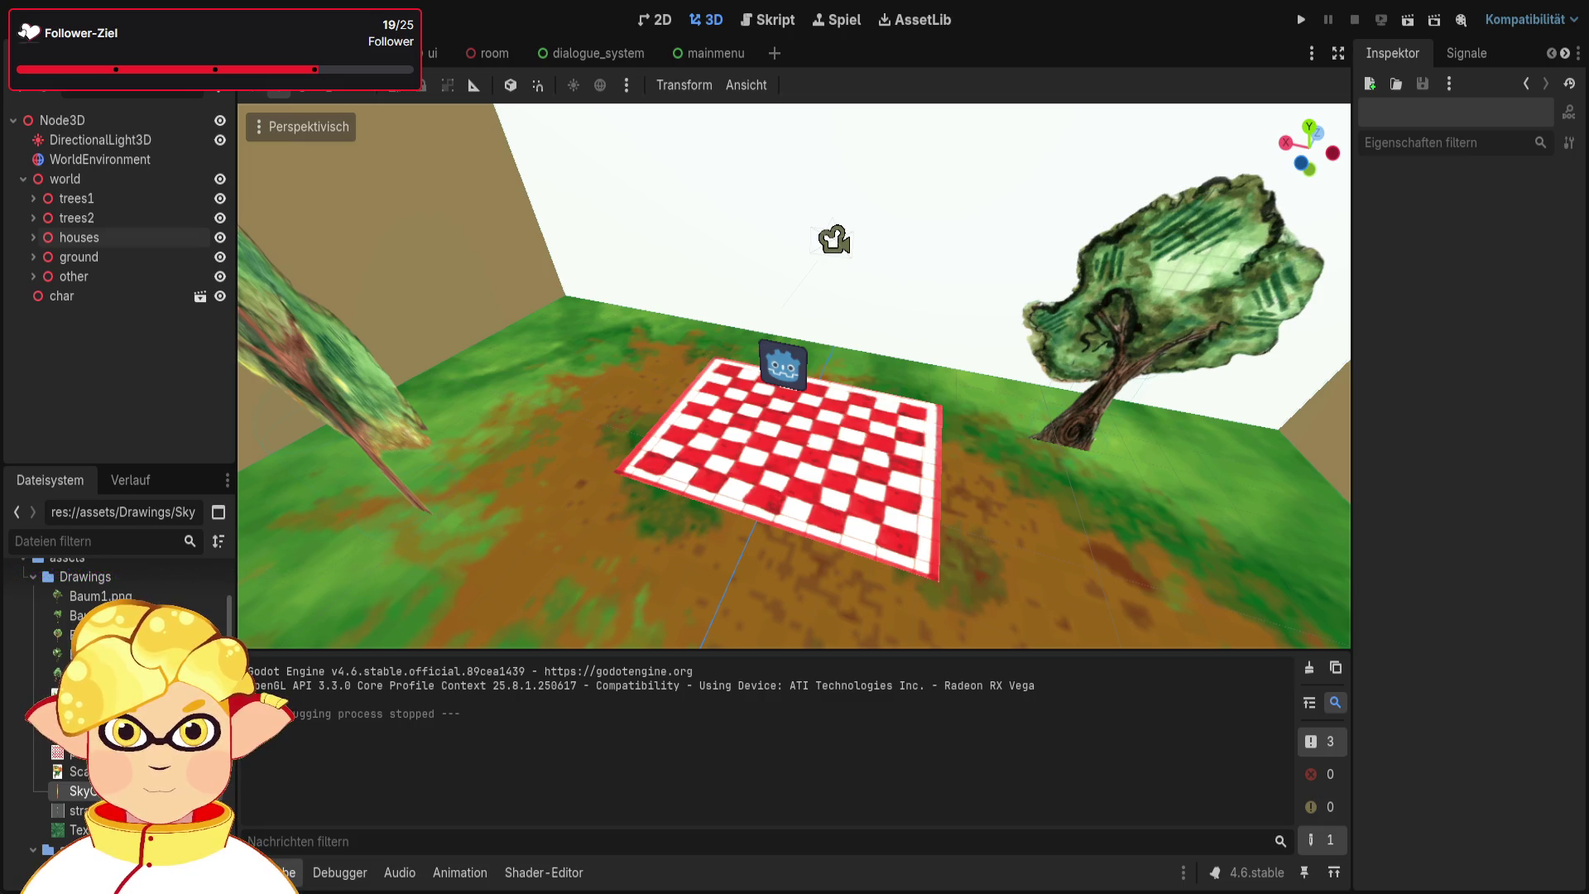
pyautogui.moveTo(1015, 360)
pyautogui.mouseDown()
pyautogui.moveTo(827, 249)
pyautogui.moveTo(1049, 384)
pyautogui.moveTo(881, 290)
pyautogui.mouseUp()
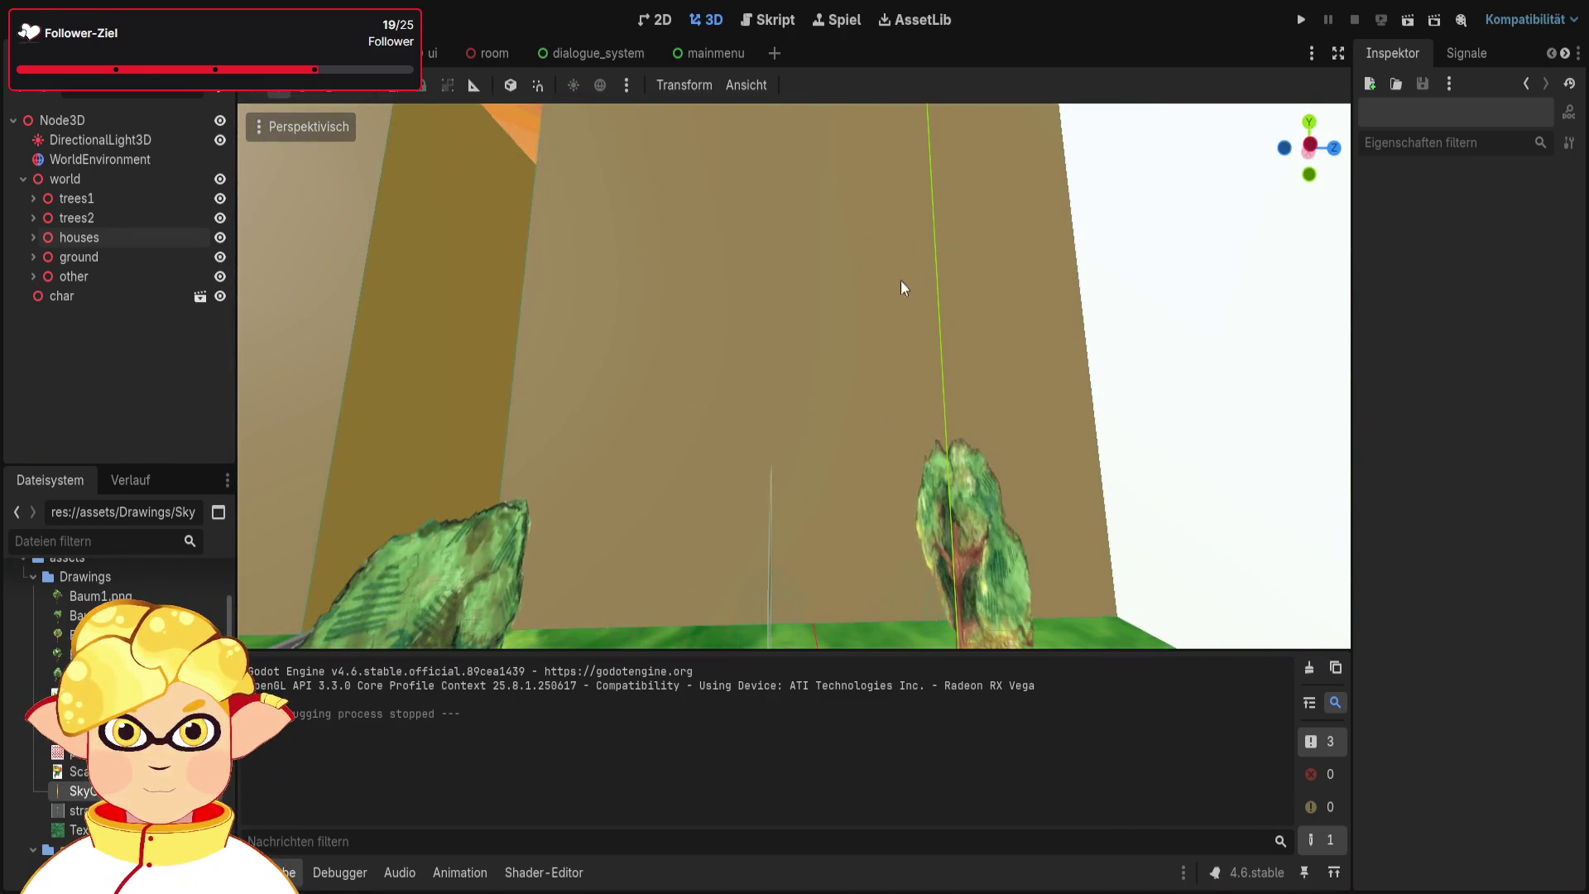